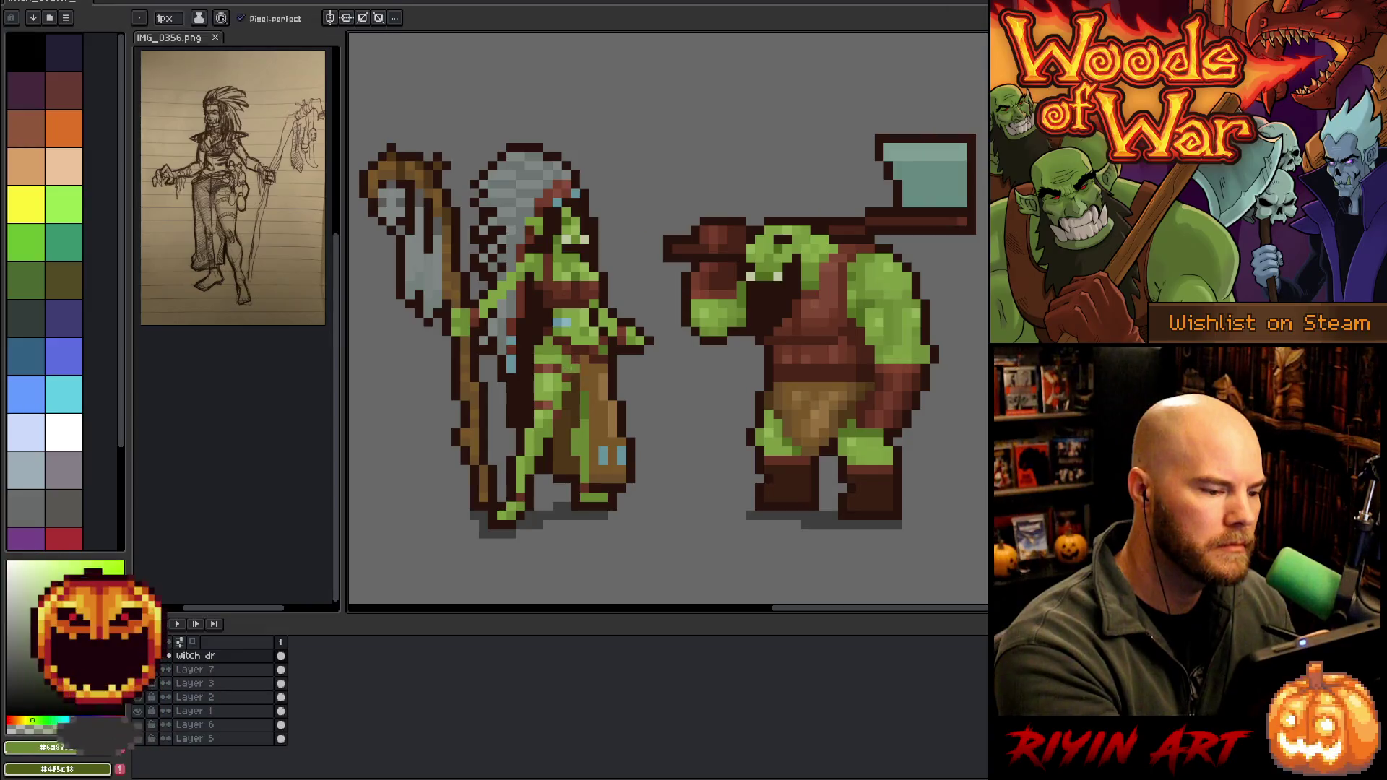
# Sample a brown and the green skin tone from the sprite and repaint the witch doctor's body pixels
pyautogui.keyDown('alt'); pyautogui.click(576, 373); pyautogui.keyUp('alt')
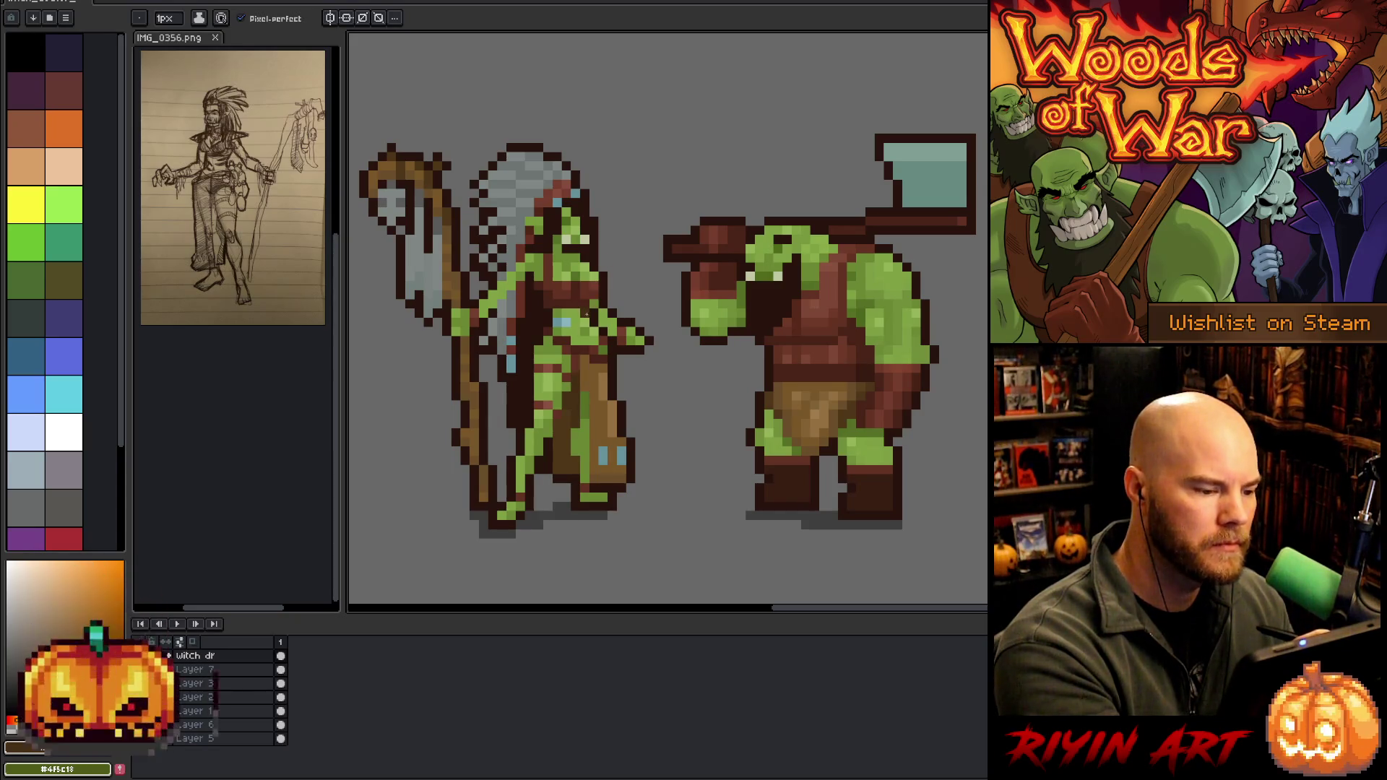
pyautogui.keyDown('alt'); pyautogui.click(578, 383); pyautogui.keyUp('alt')
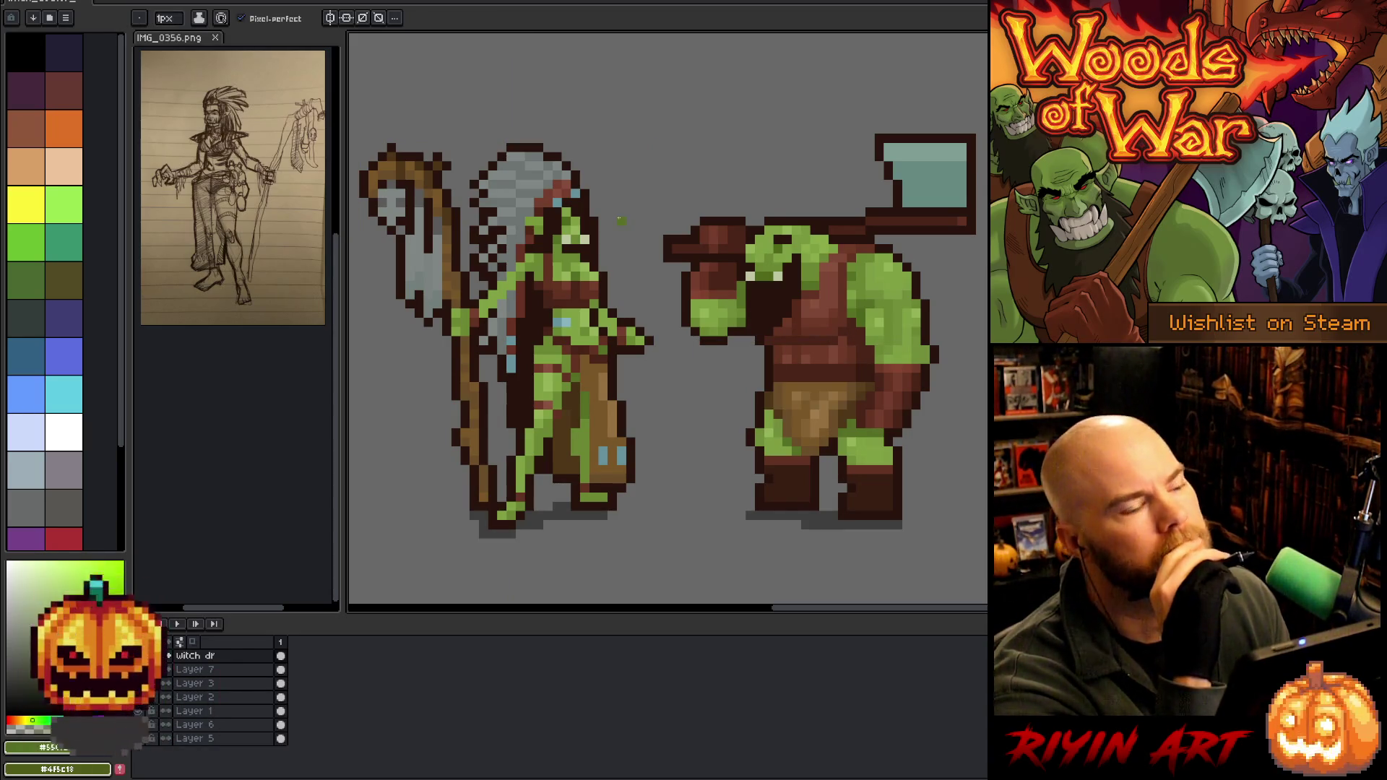
pyautogui.press('i')
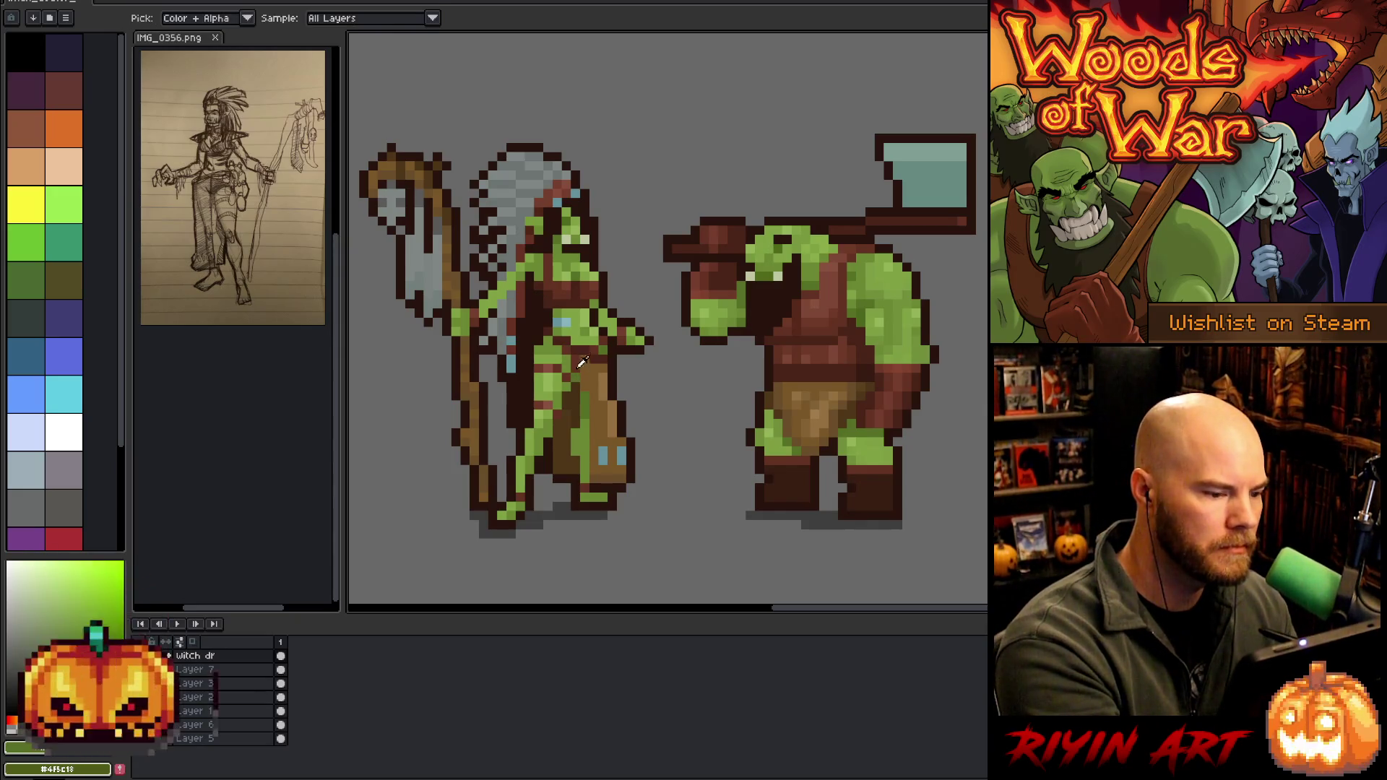
pyautogui.press('b')
pyautogui.press('i')
pyautogui.press('b')
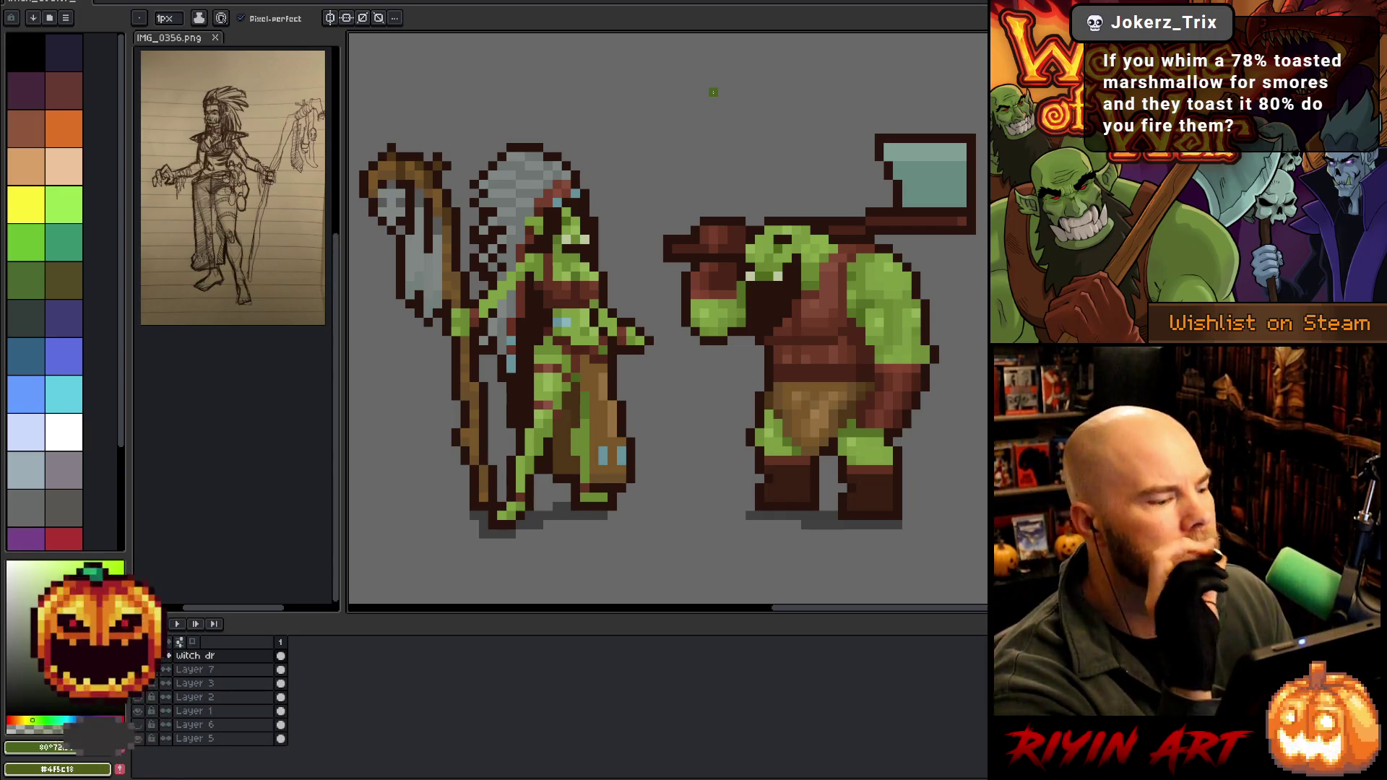
pyautogui.press('alt')
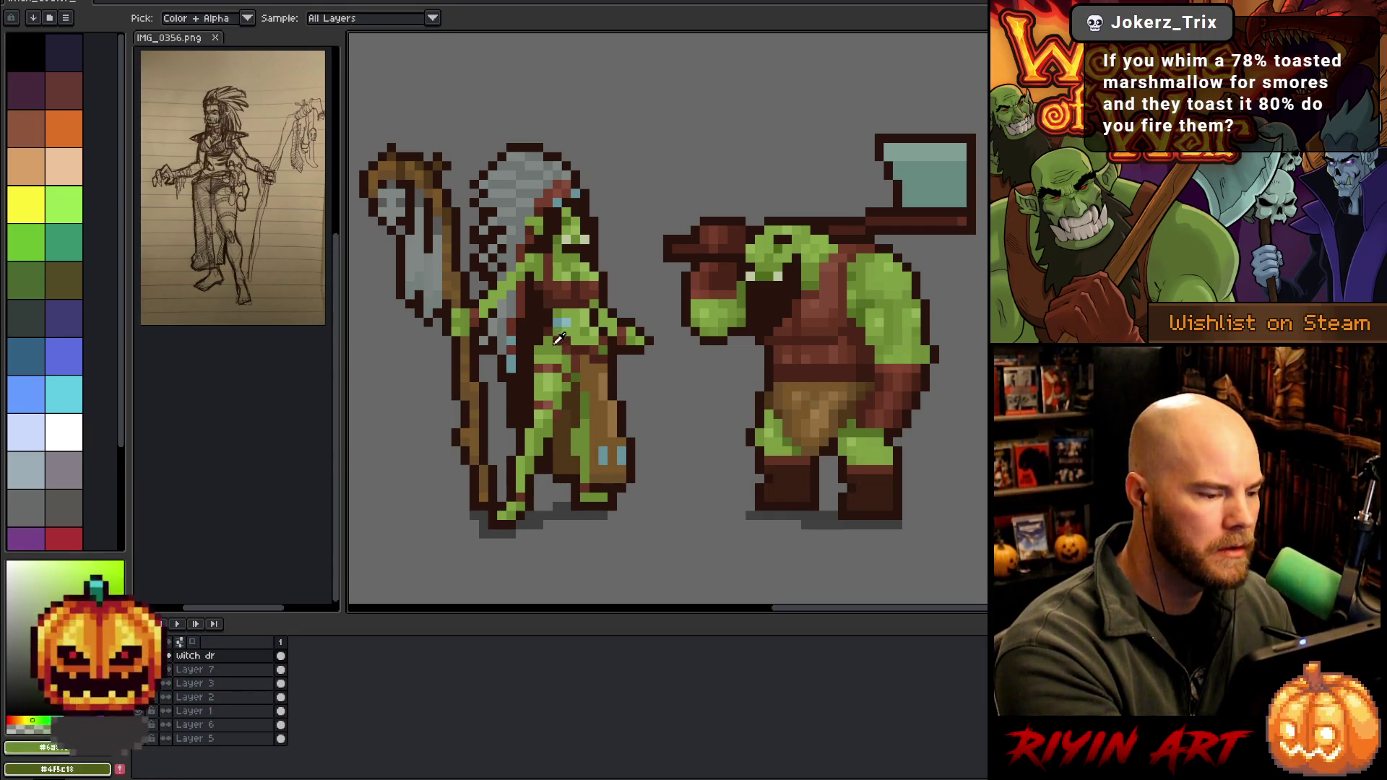
pyautogui.keyDown('alt'); pyautogui.click(560, 340); pyautogui.keyUp('alt')
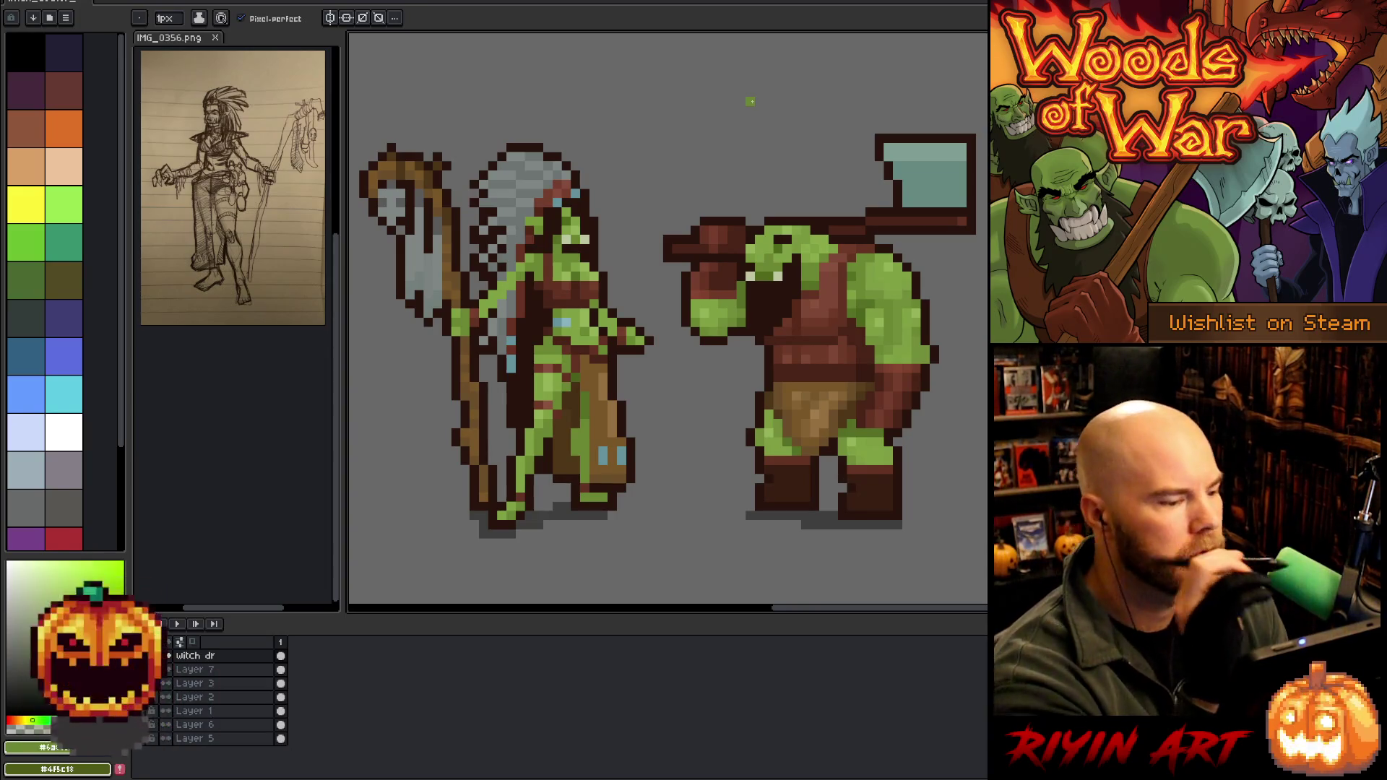
# Shade the lower robe with dark, lighter and mid browns and light tan sampled from the sprite
pyautogui.keyDown('alt'); pyautogui.click(607, 359); pyautogui.keyUp('alt')
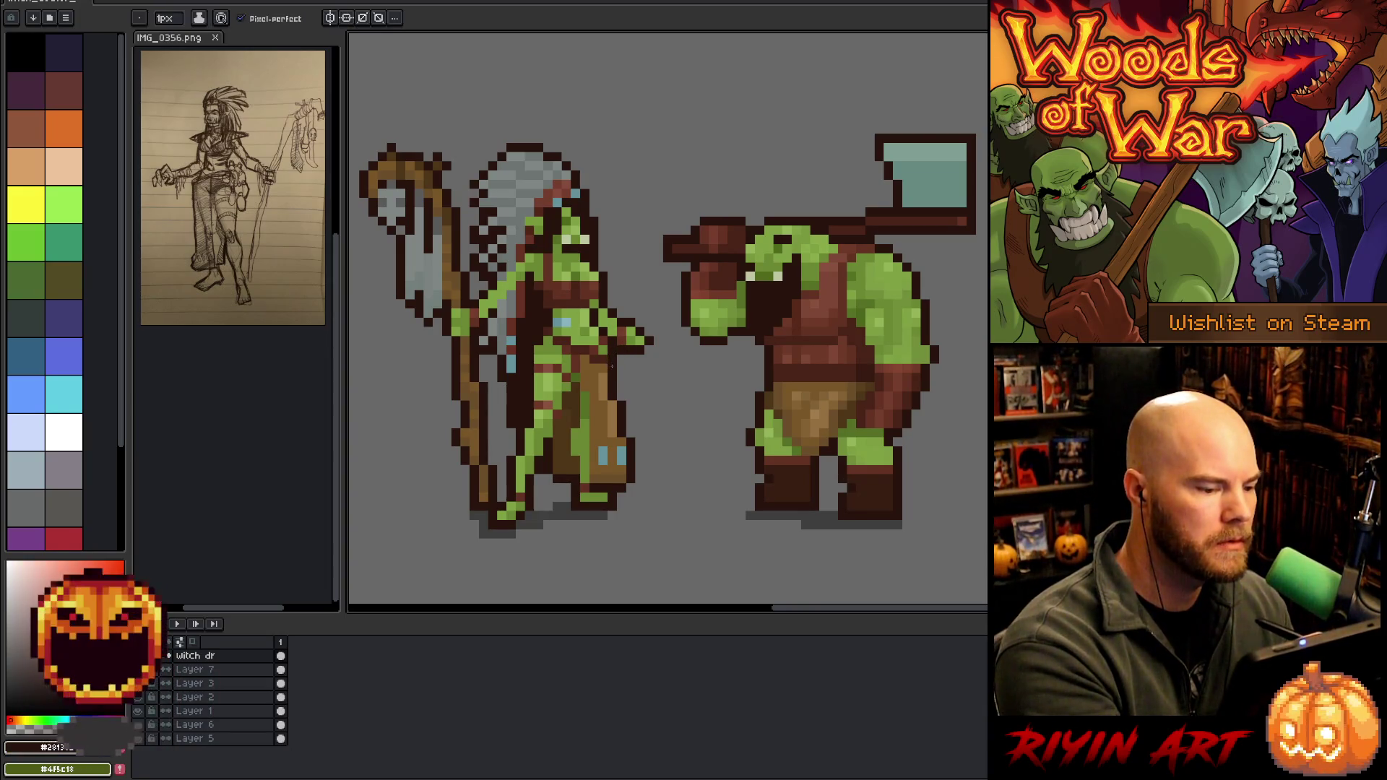
pyautogui.keyDown('alt'); pyautogui.click(613, 367); pyautogui.keyUp('alt')
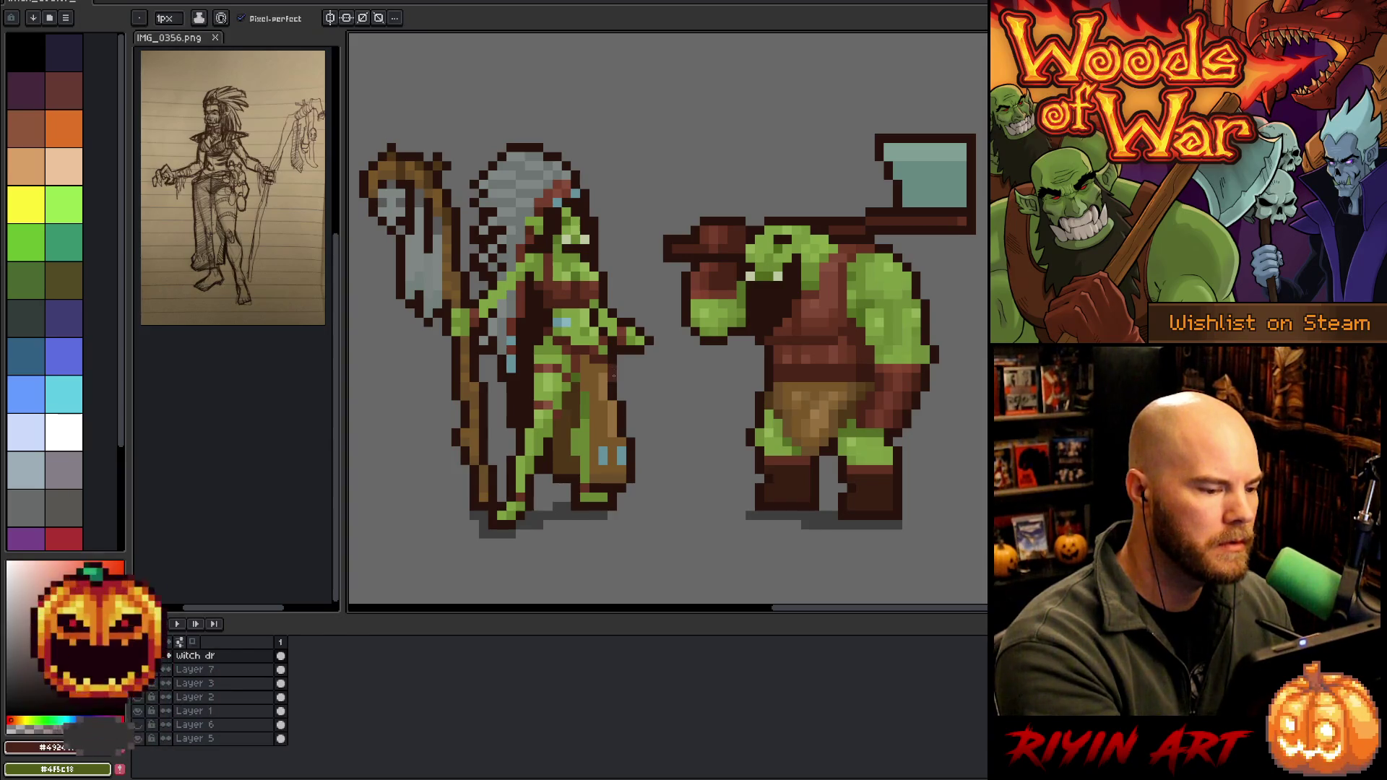
pyautogui.keyDown('alt'); pyautogui.click(618, 359); pyautogui.keyUp('alt')
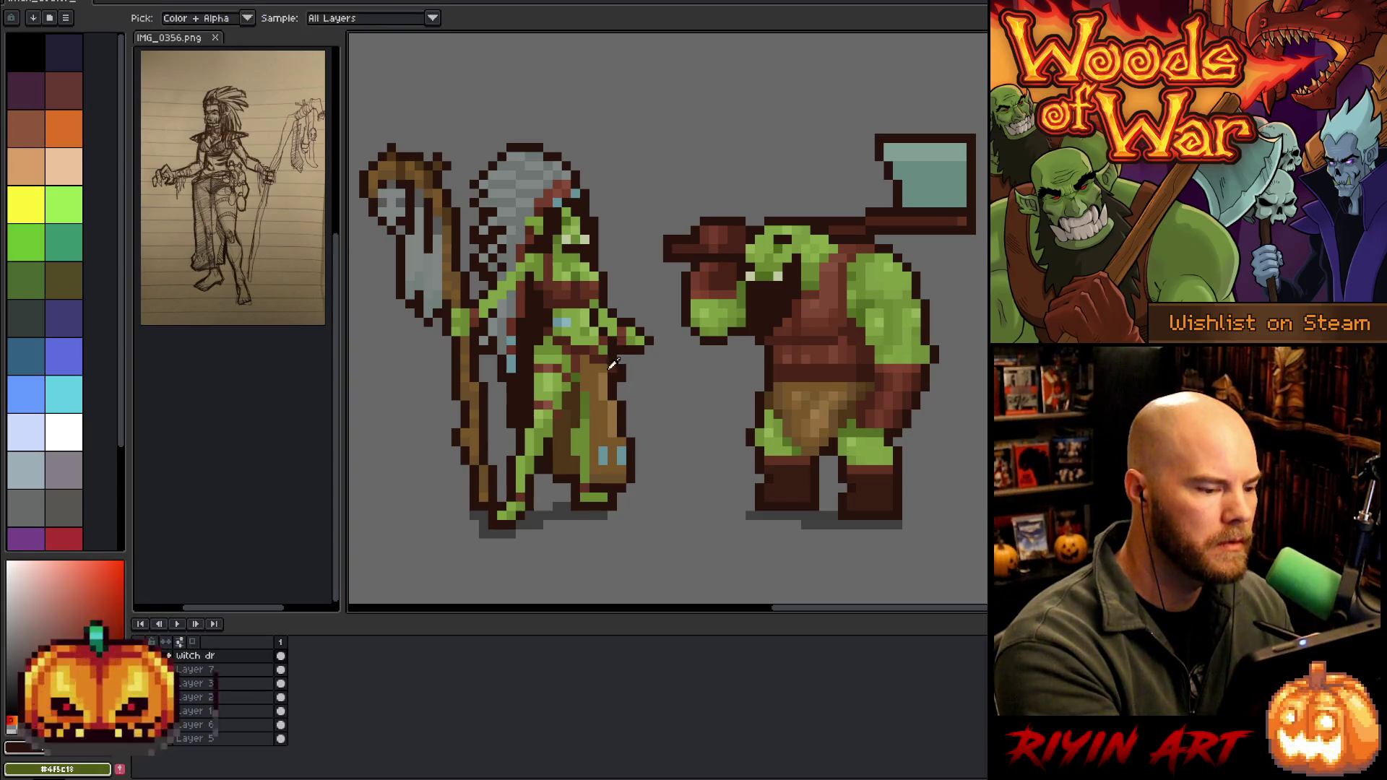
pyautogui.keyDown('alt'); pyautogui.click(610, 375); pyautogui.keyUp('alt')
pyautogui.keyDown('alt'); pyautogui.click(613, 320); pyautogui.keyUp('alt')
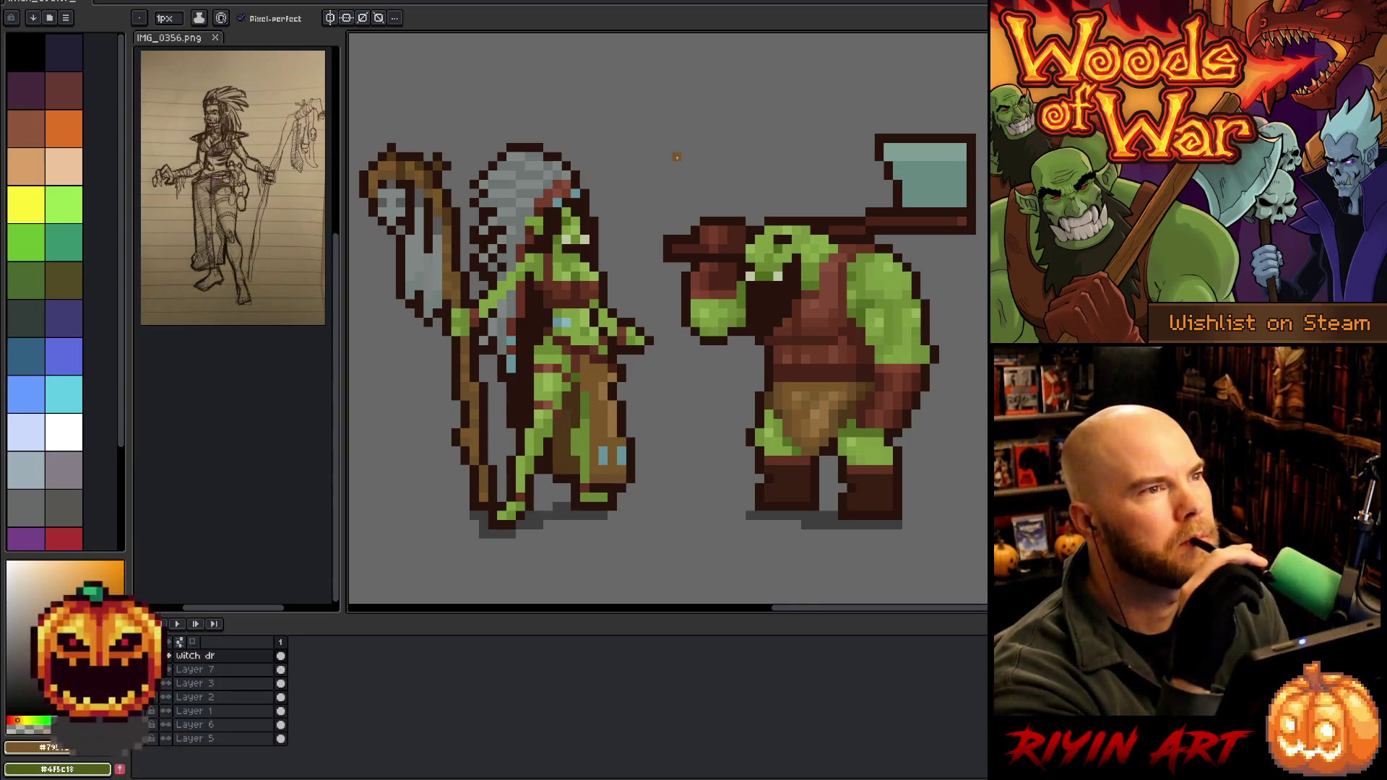
pyautogui.keyDown('alt'); pyautogui.click(622, 395); pyautogui.keyUp('alt')
pyautogui.keyDown('alt'); pyautogui.click(610, 369); pyautogui.keyUp('alt')
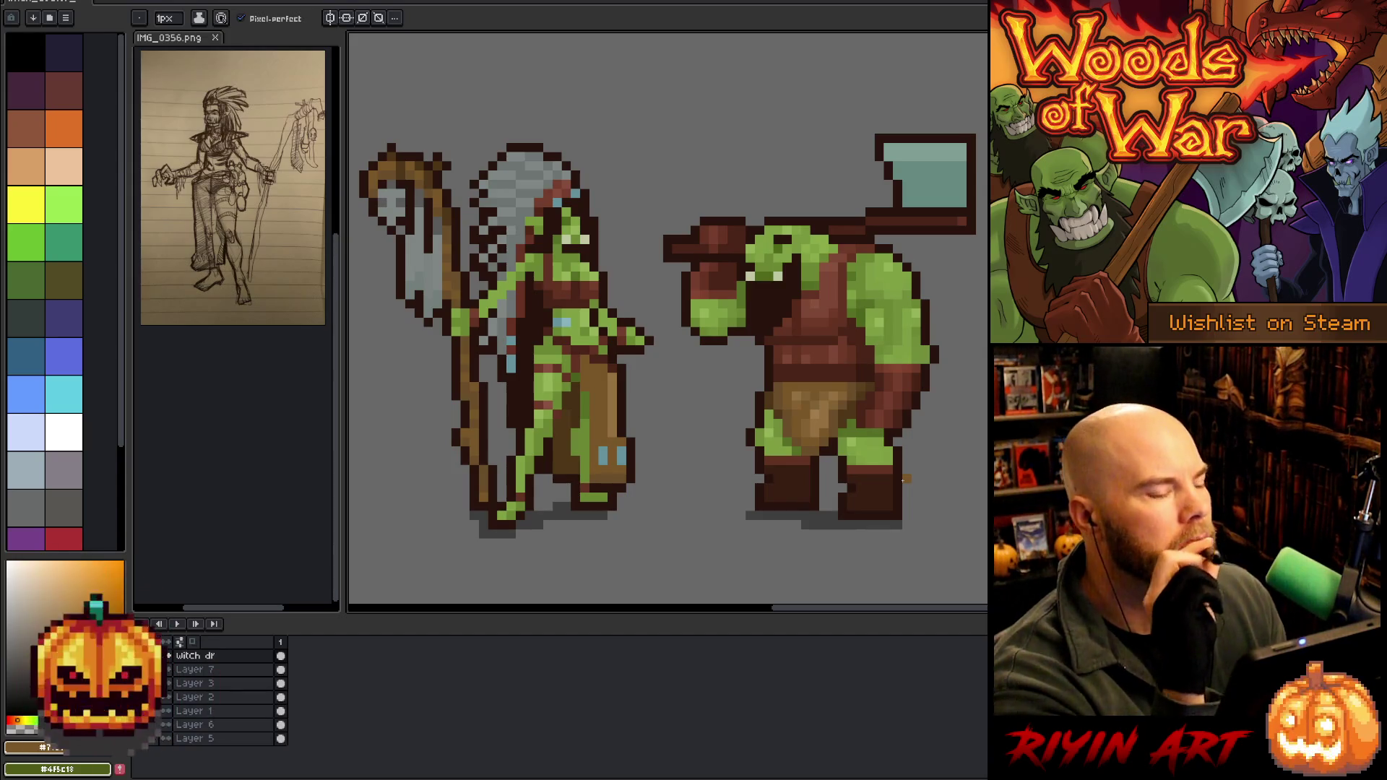
pyautogui.press('v')
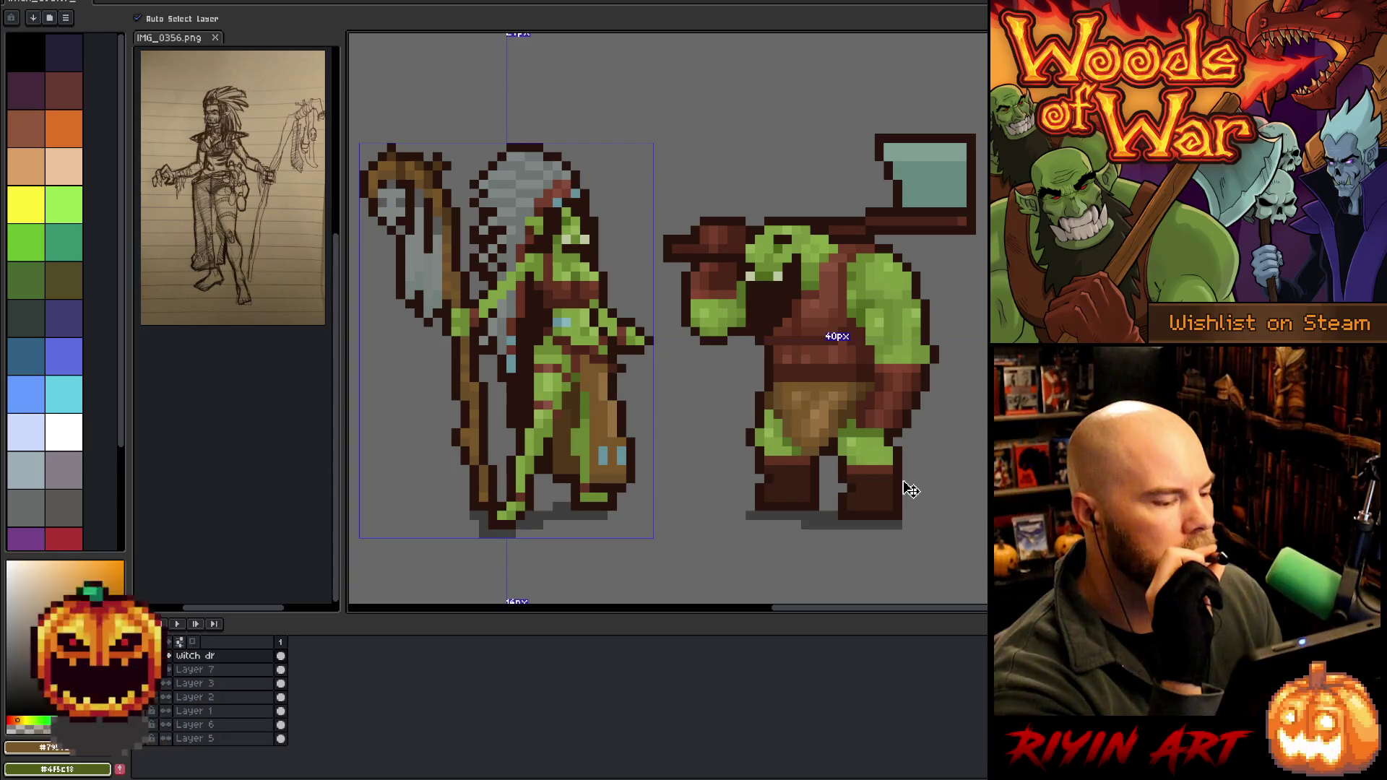
pyautogui.press('b')
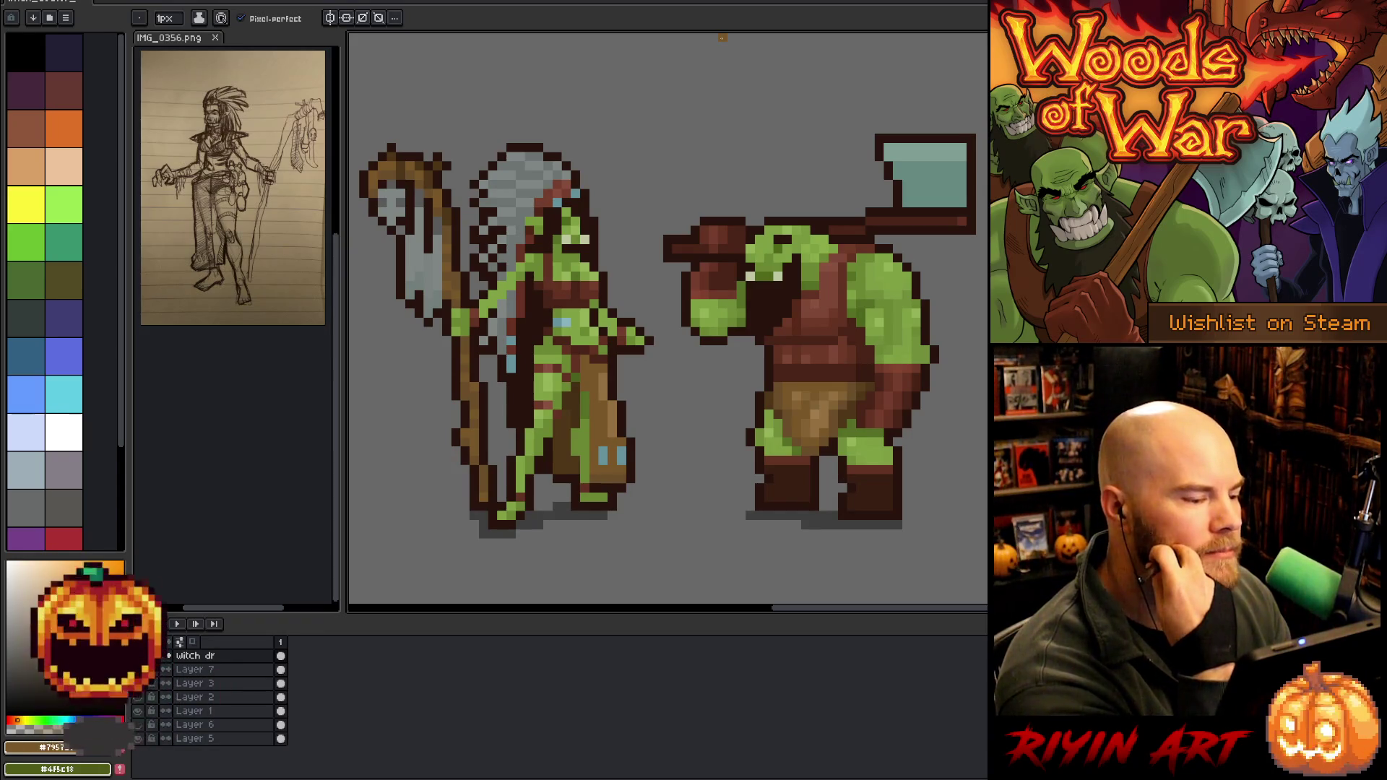
# Repaint the torso using the green skin tone, an orange-brown and a dark brown eyedropped from the sprite
pyautogui.keyDown('alt'); pyautogui.click(580, 372); pyautogui.keyUp('alt')
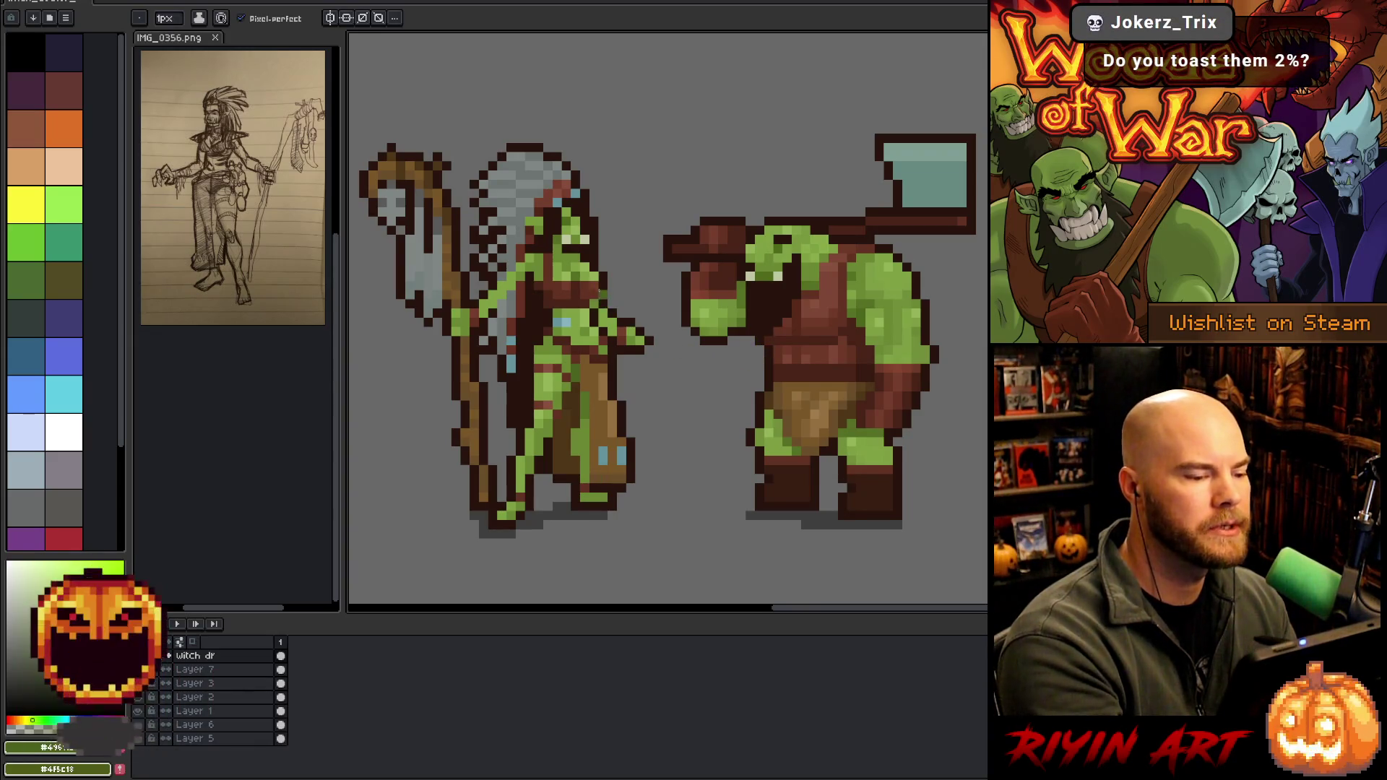
pyautogui.keyDown('alt'); pyautogui.click(577, 354); pyautogui.keyUp('alt')
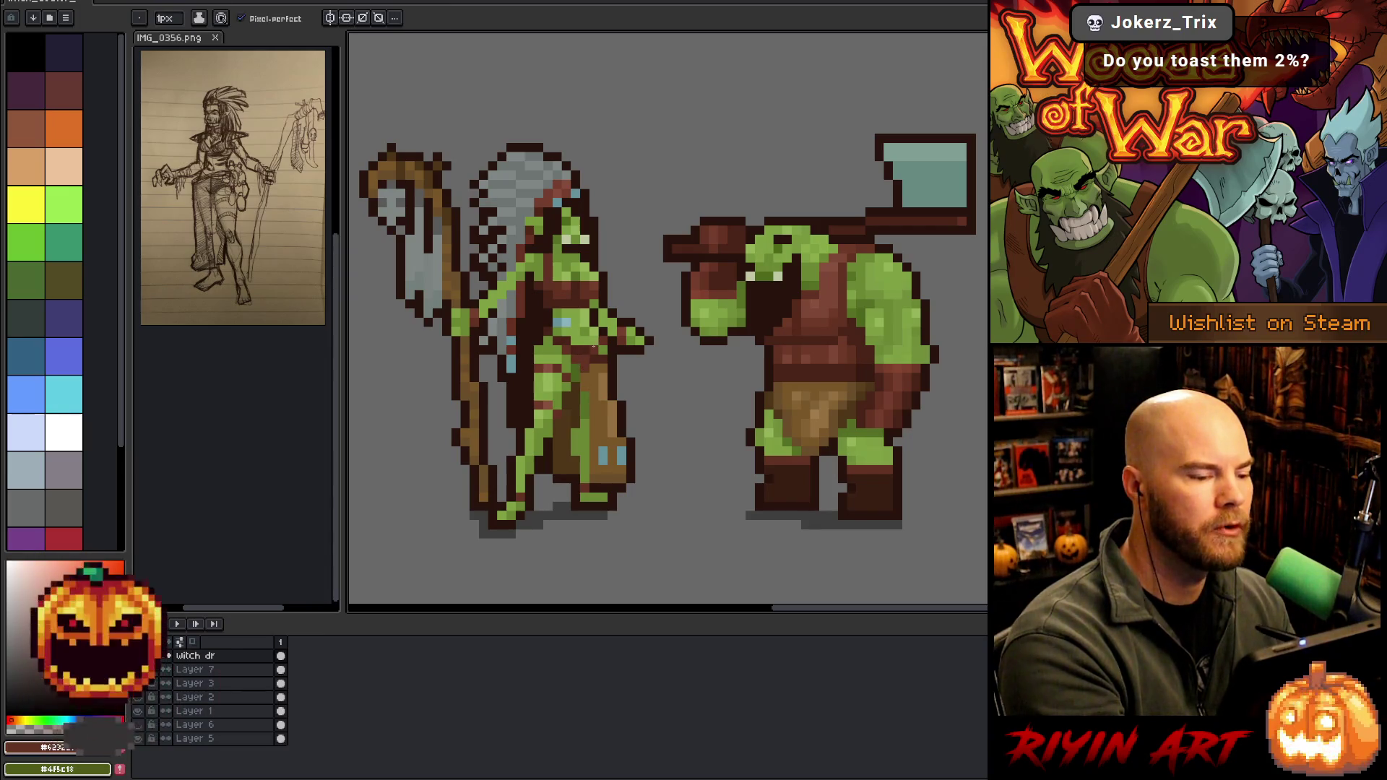
pyautogui.keyDown('alt'); pyautogui.click(591, 394); pyautogui.keyUp('alt')
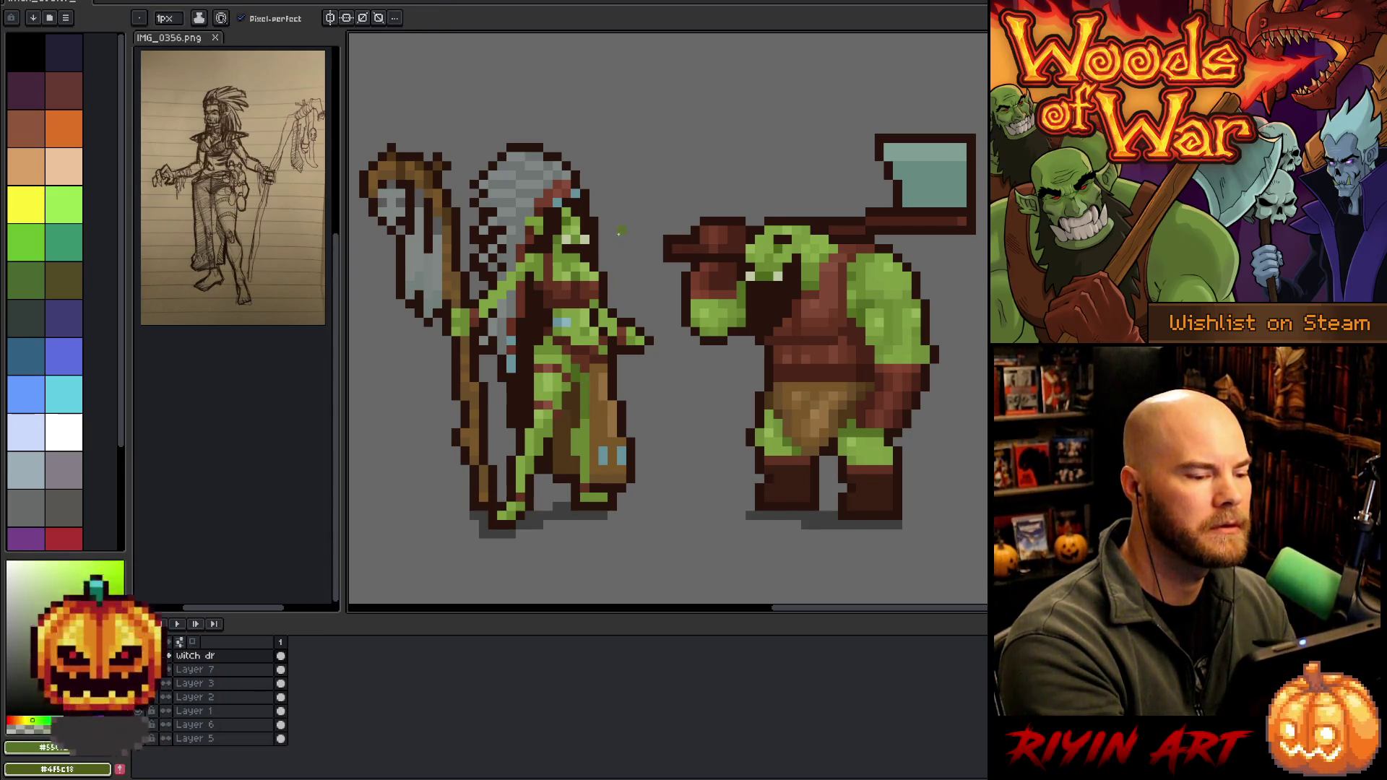
pyautogui.keyDown('alt'); pyautogui.click(582, 356); pyautogui.keyUp('alt')
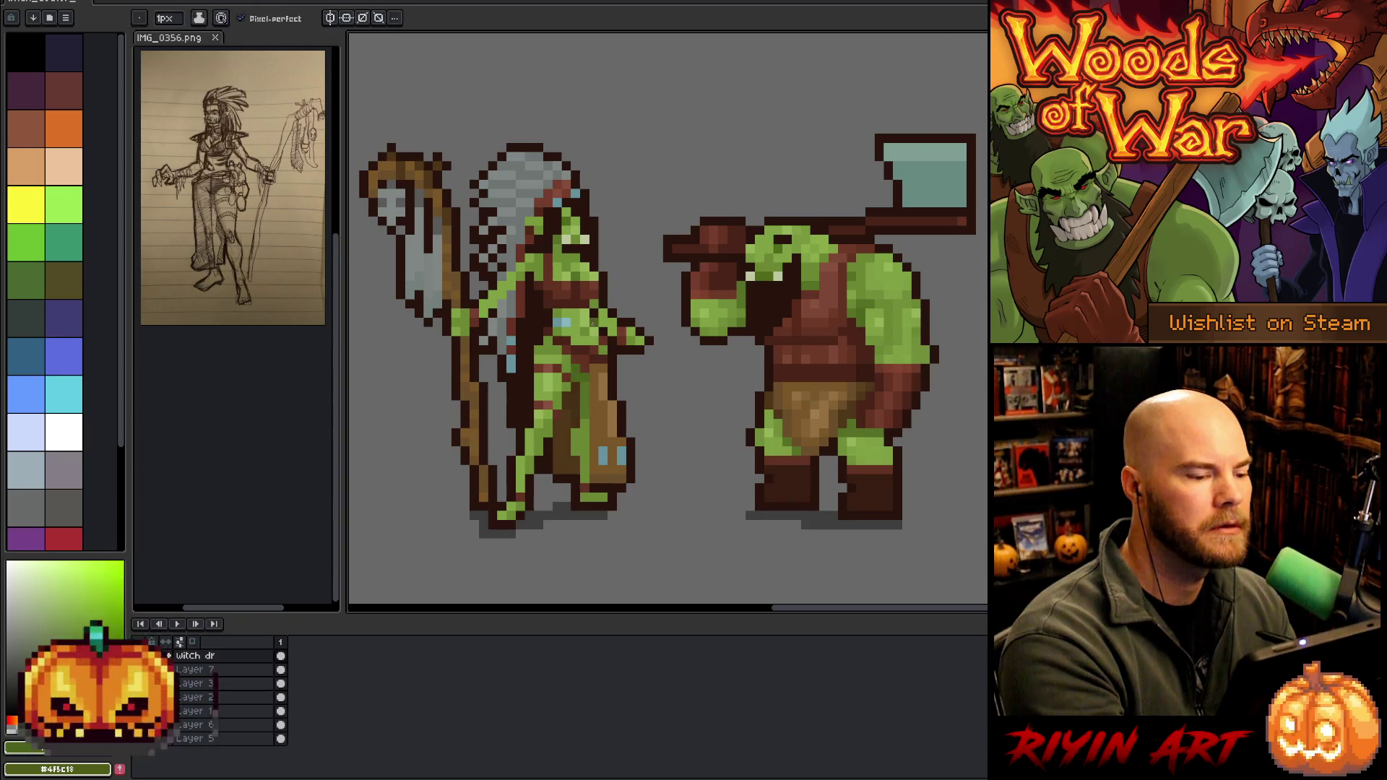
pyautogui.keyDown('alt'); pyautogui.click(571, 383); pyautogui.keyUp('alt')
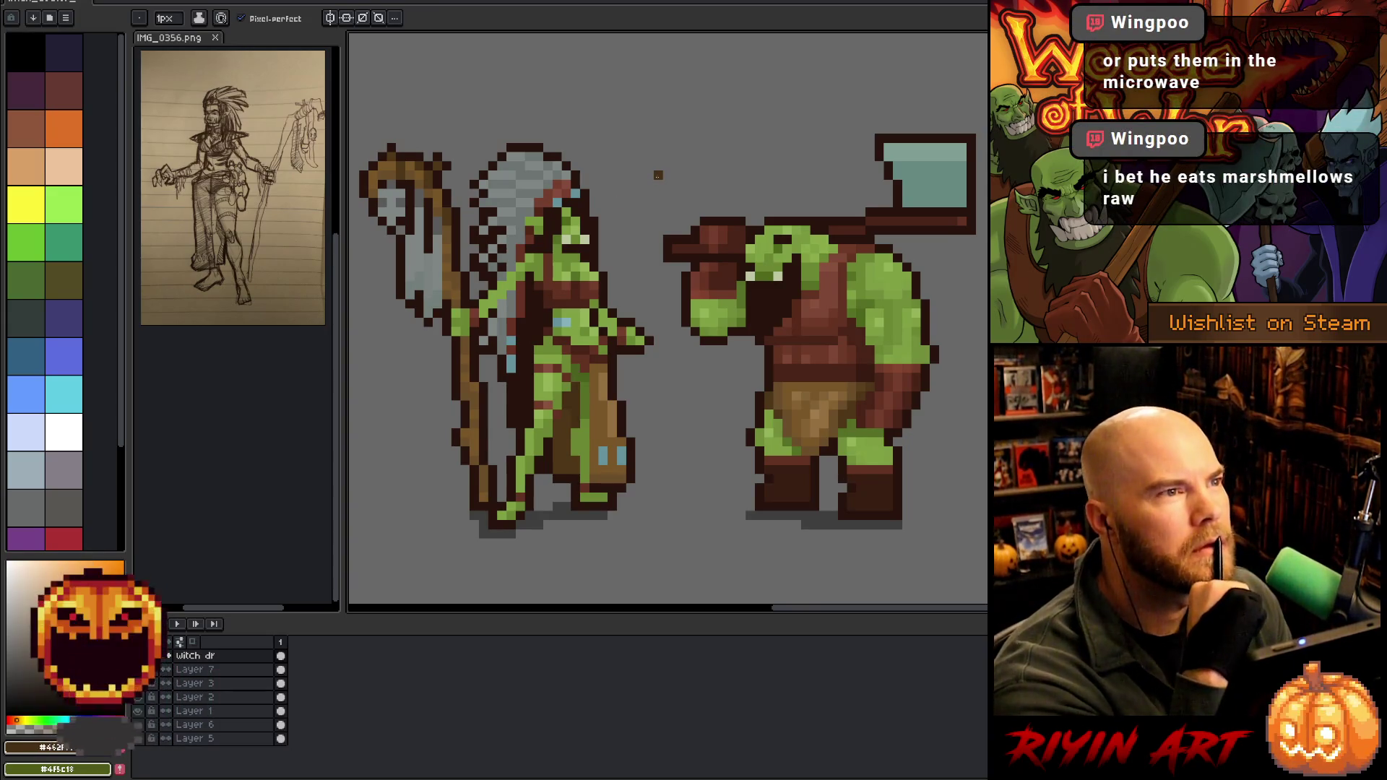
pyautogui.keyDown('alt'); pyautogui.click(581, 374); pyautogui.keyUp('alt')
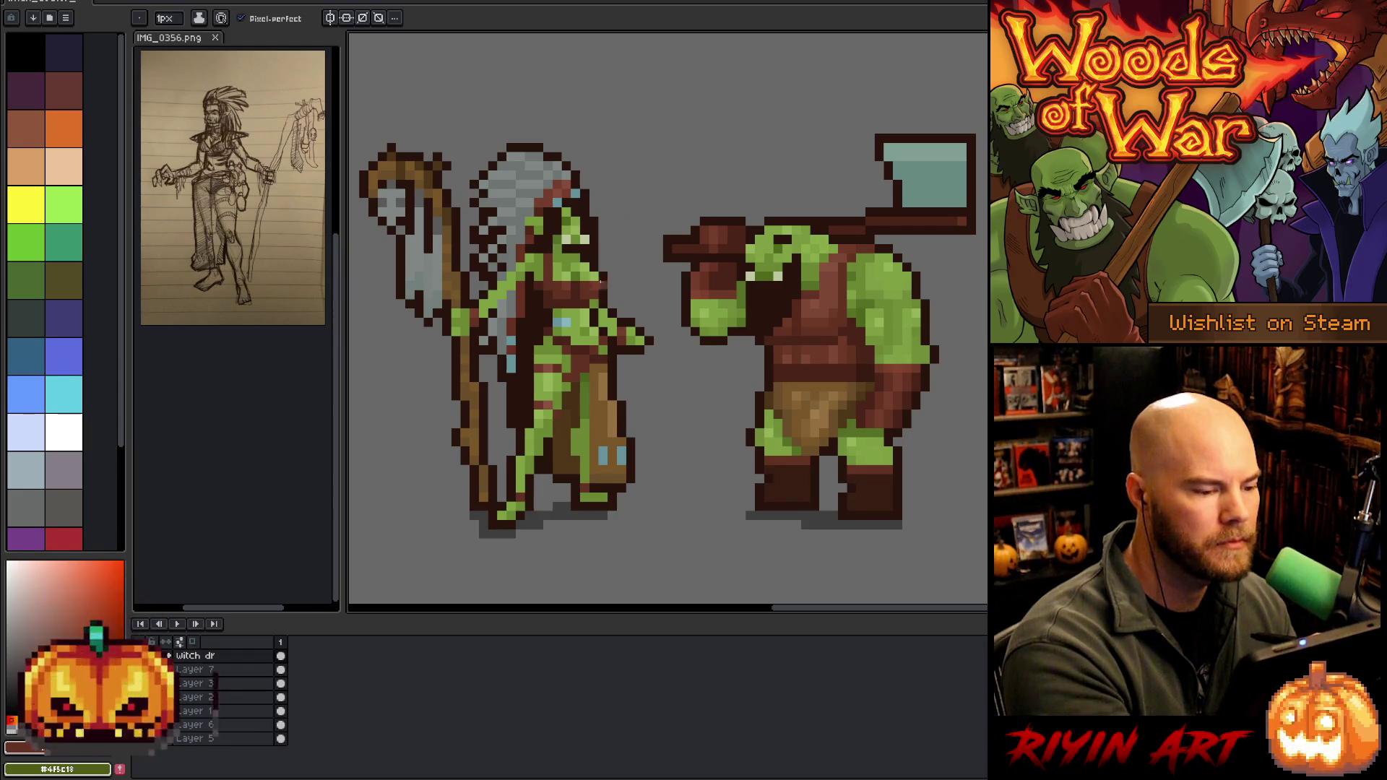
pyautogui.keyDown('alt'); pyautogui.click(588, 353); pyautogui.keyUp('alt')
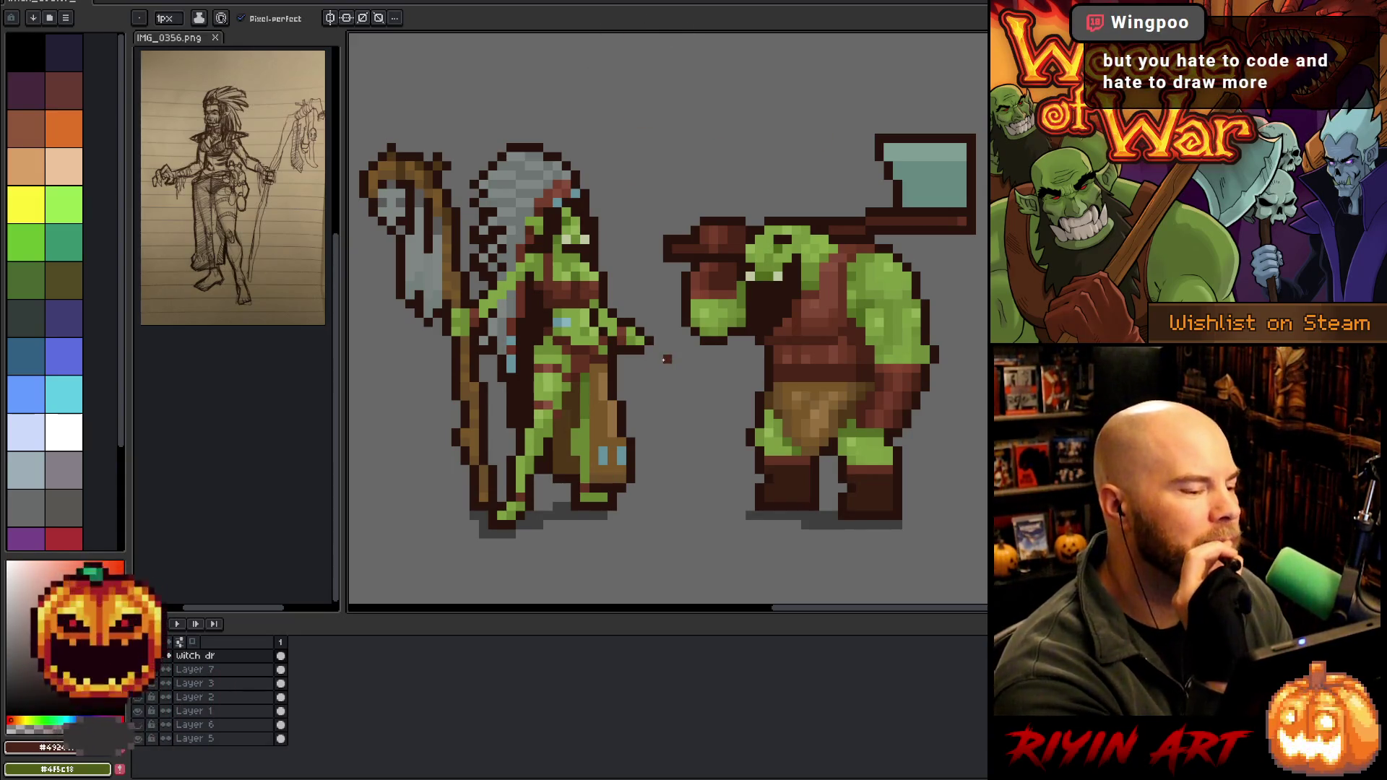
pyautogui.scroll(-2, 666, 361)
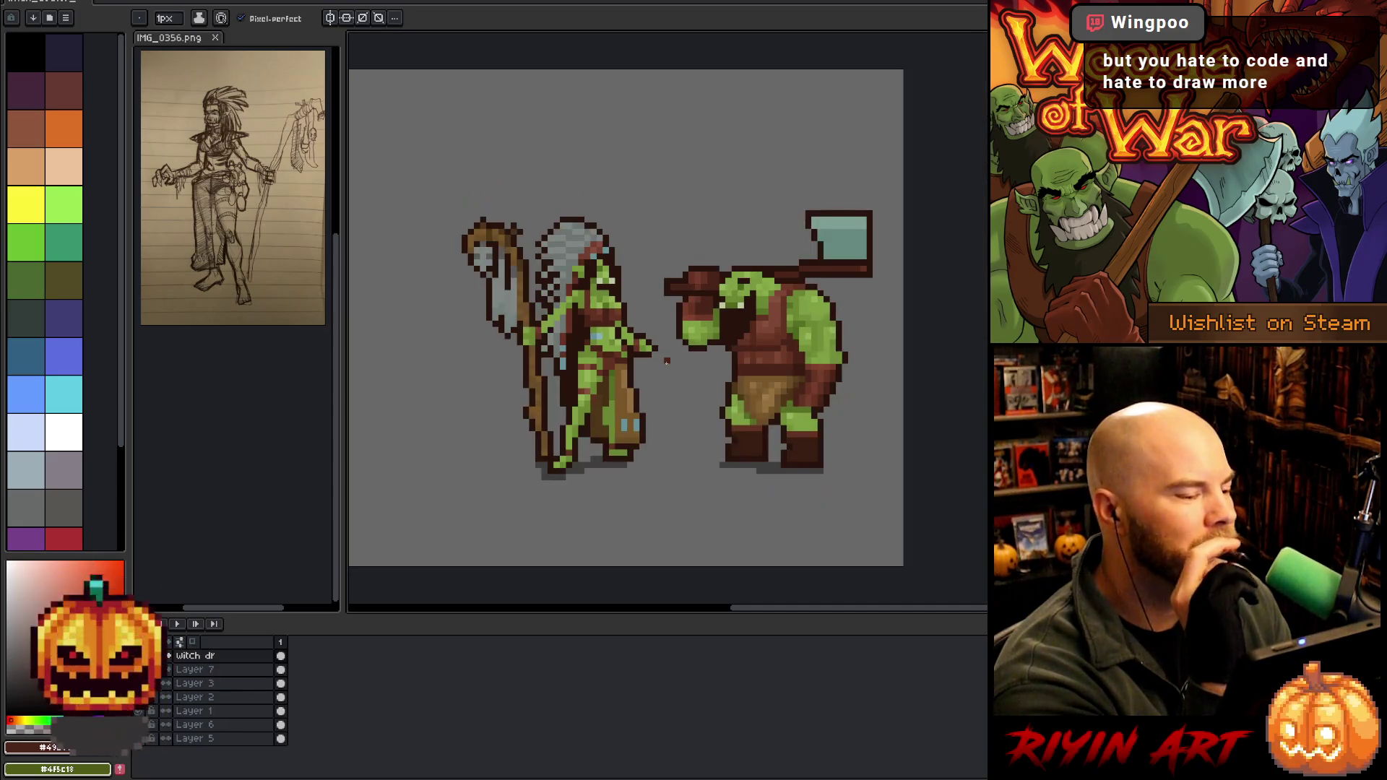
pyautogui.scroll(1, 671, 396)
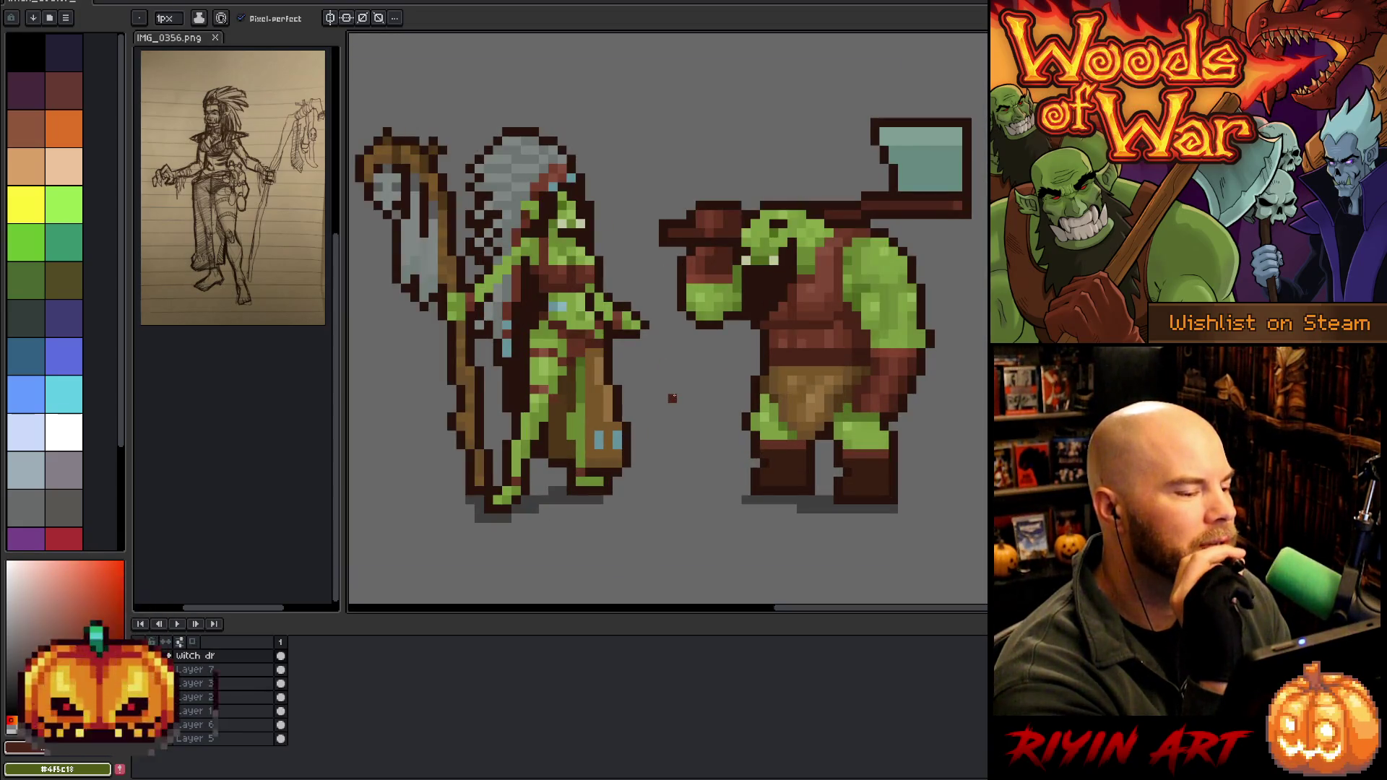
pyautogui.scroll(-1, 671, 397)
pyautogui.scroll(1, 672, 397)
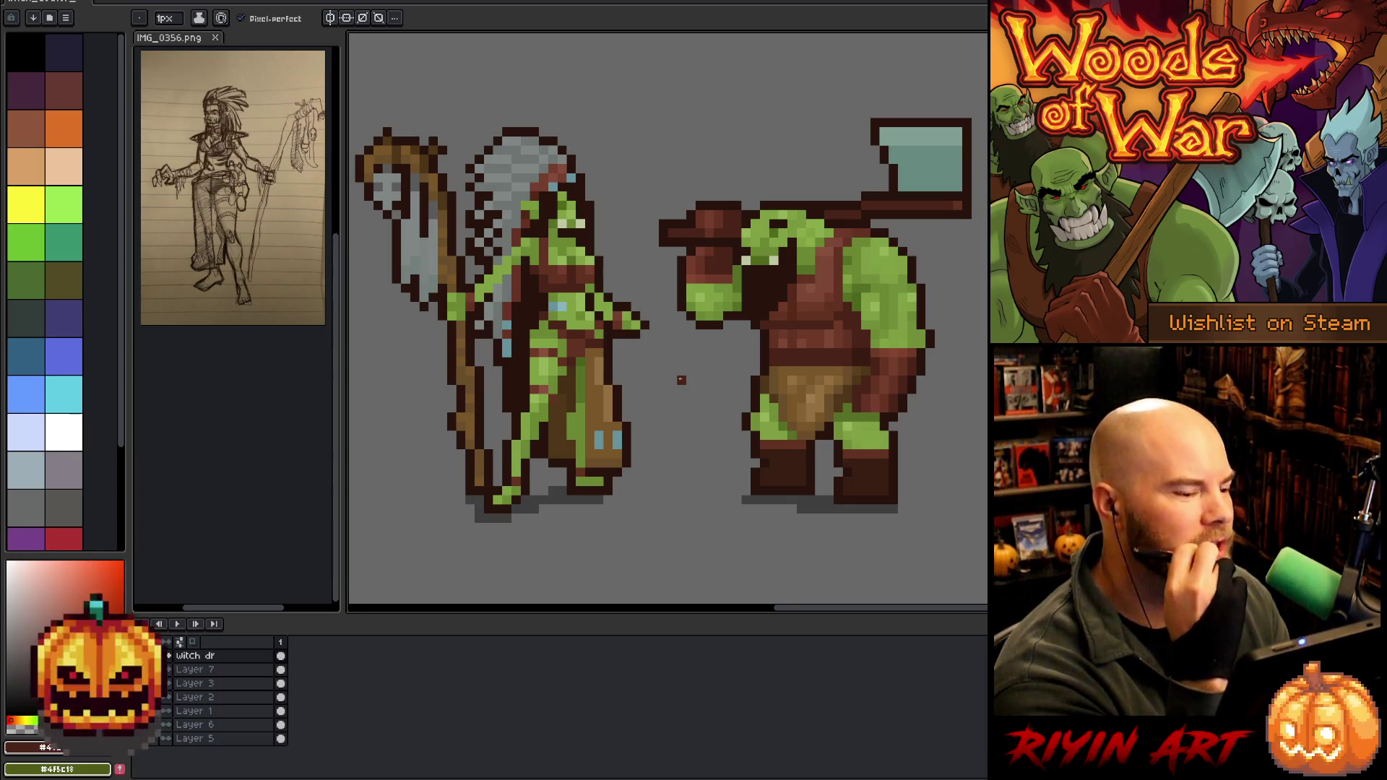
pyautogui.keyDown('alt'); pyautogui.click(597, 325); pyautogui.keyUp('alt')
# Eyedrop a brown from the witch doctor and repaint its shading pixels with it
pyautogui.keyDown('alt'); pyautogui.click(603, 321); pyautogui.keyUp('alt')
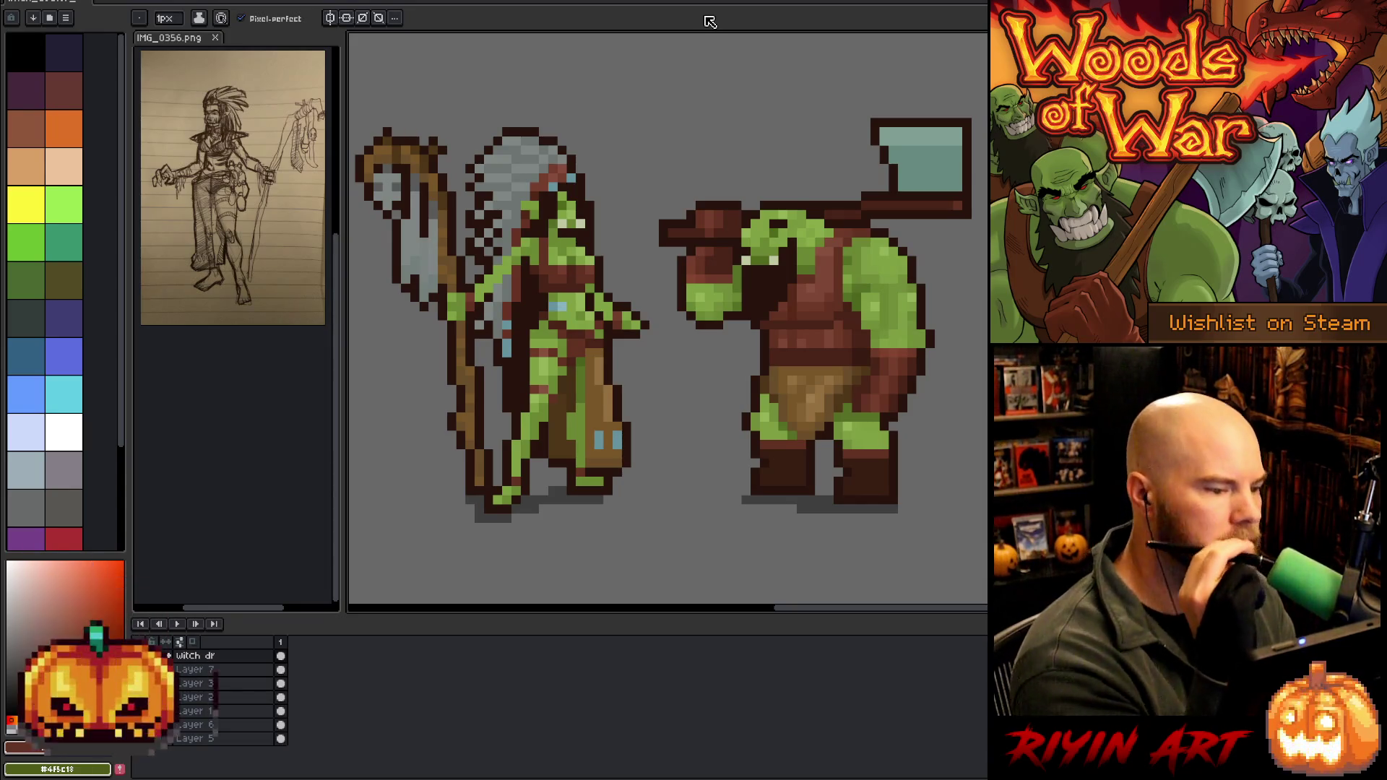
# Sample the dark brown outline colour and touch up the witch doctor's pixels with the Pencil
pyautogui.keyDown('alt'); pyautogui.click(562, 159); pyautogui.keyUp('alt')
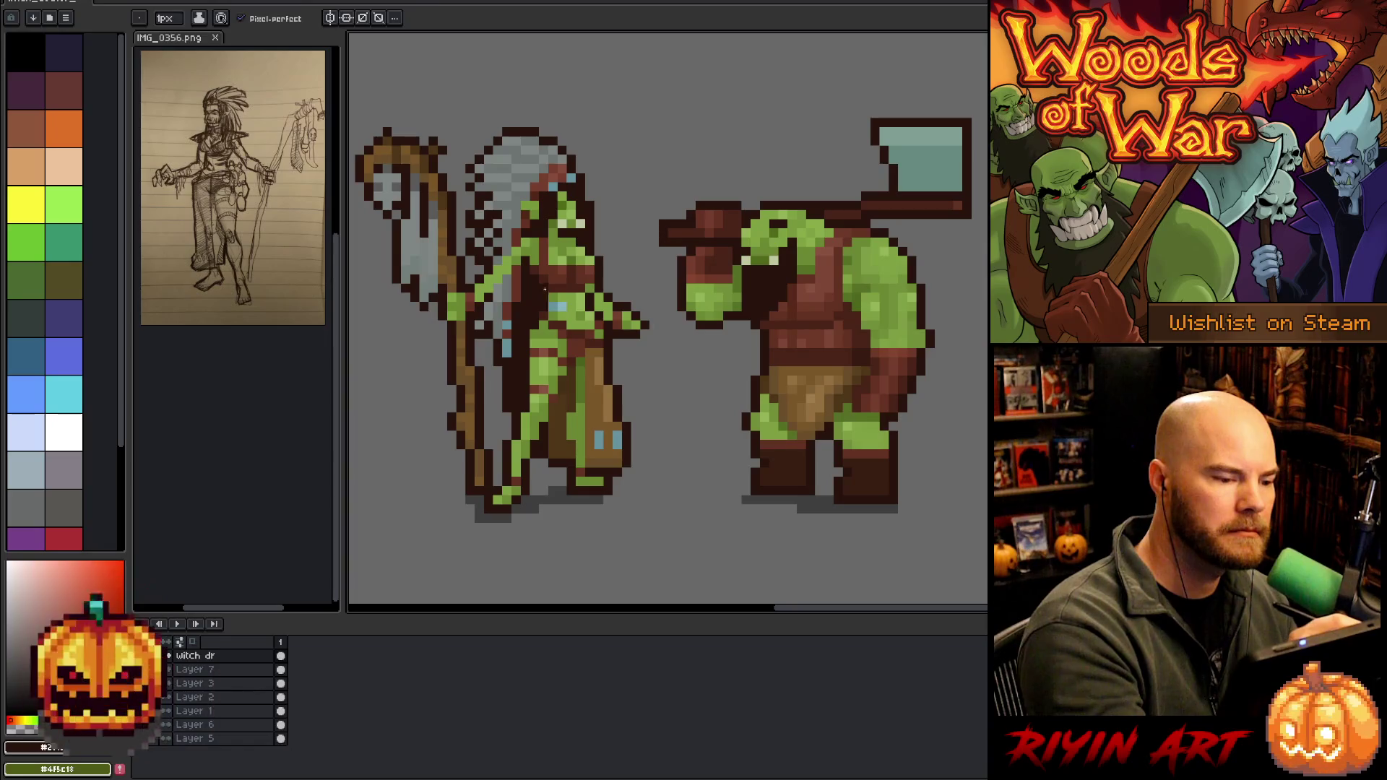
pyautogui.keyDown('alt'); pyautogui.click(800, 222); pyautogui.keyUp('alt')
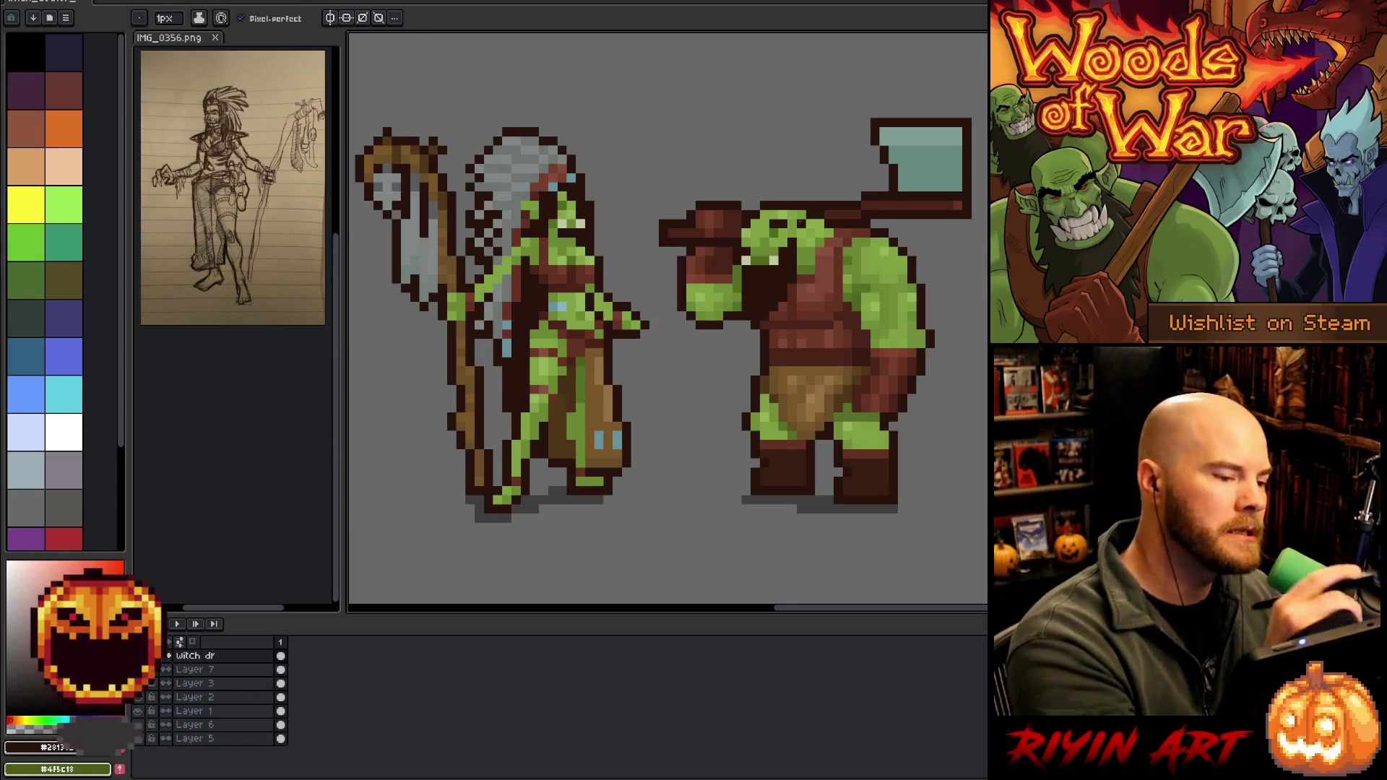
pyautogui.press('alt')
pyautogui.keyDown('alt'); pyautogui.click(529, 279); pyautogui.keyUp('alt')
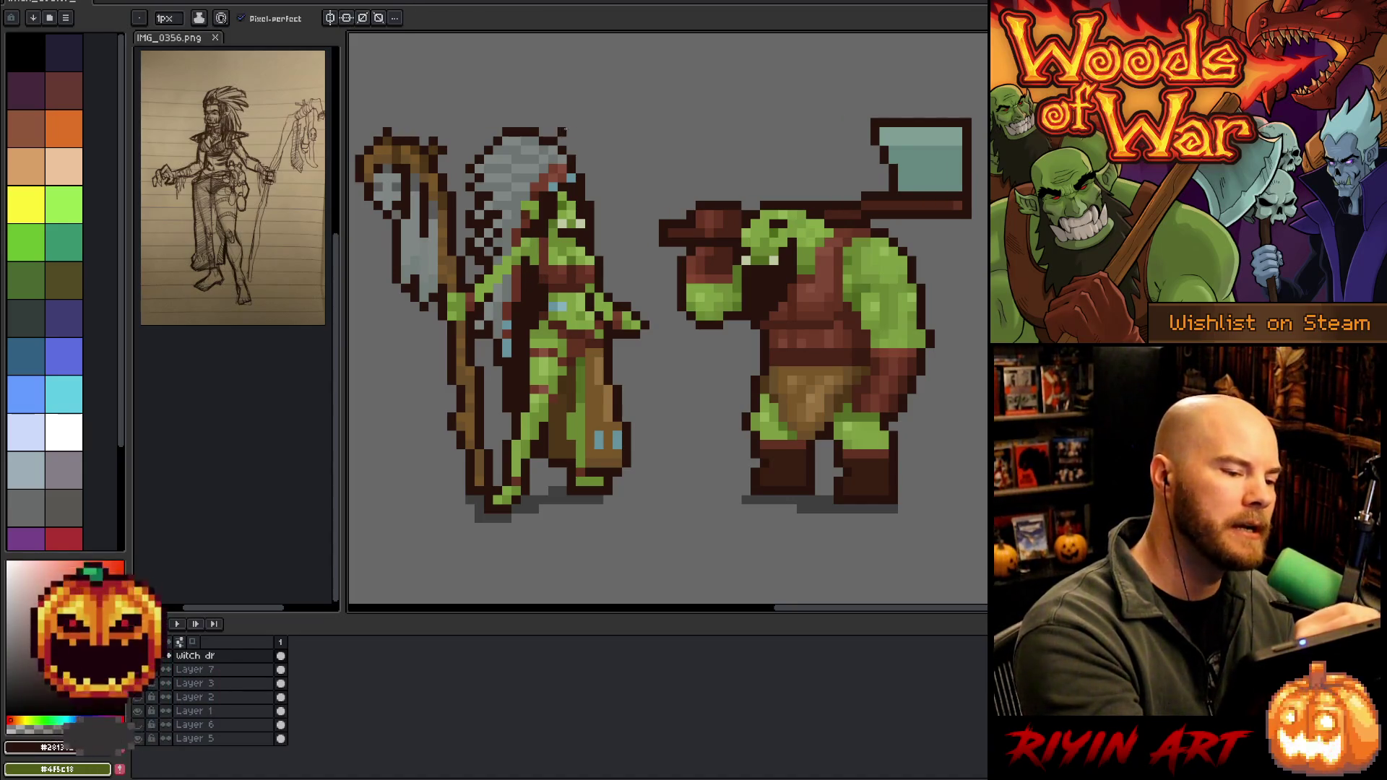
pyautogui.press('alt')
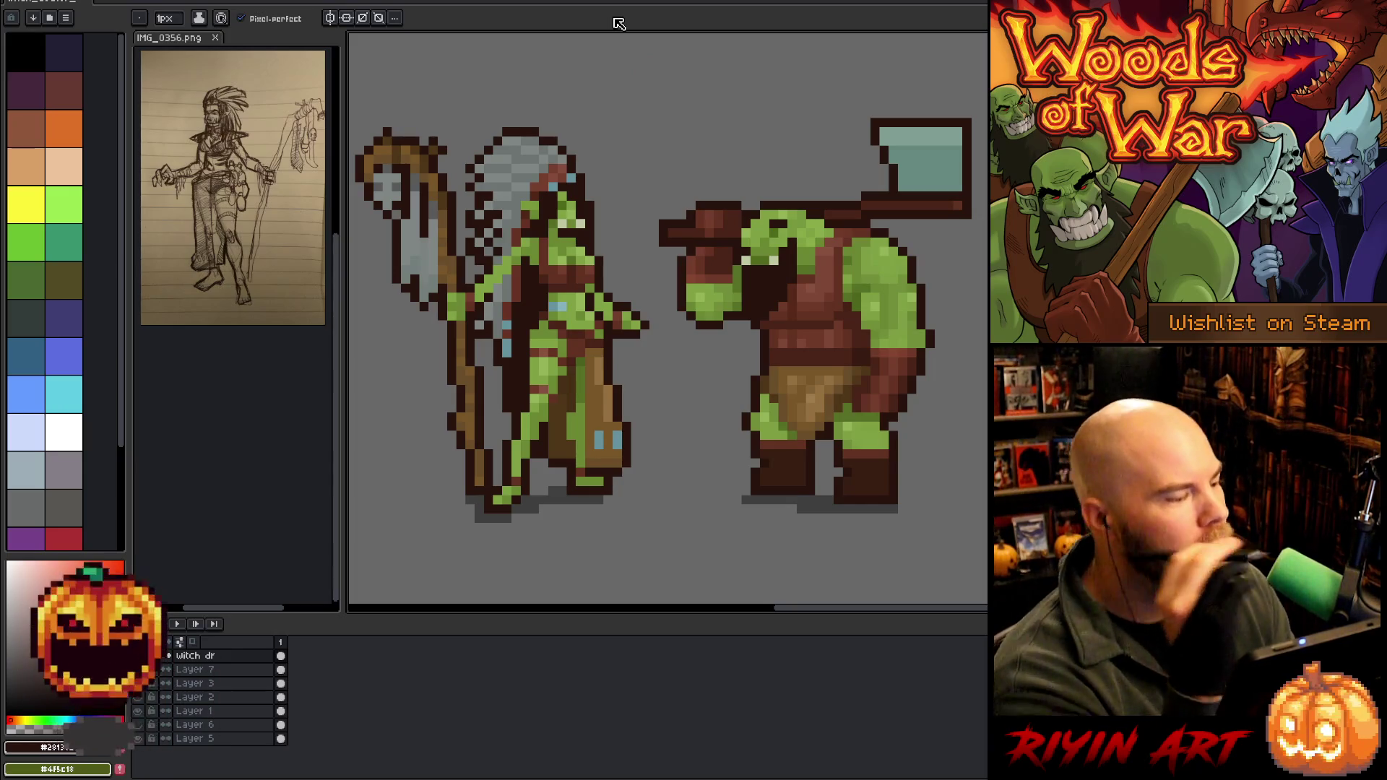
pyautogui.press('alt')
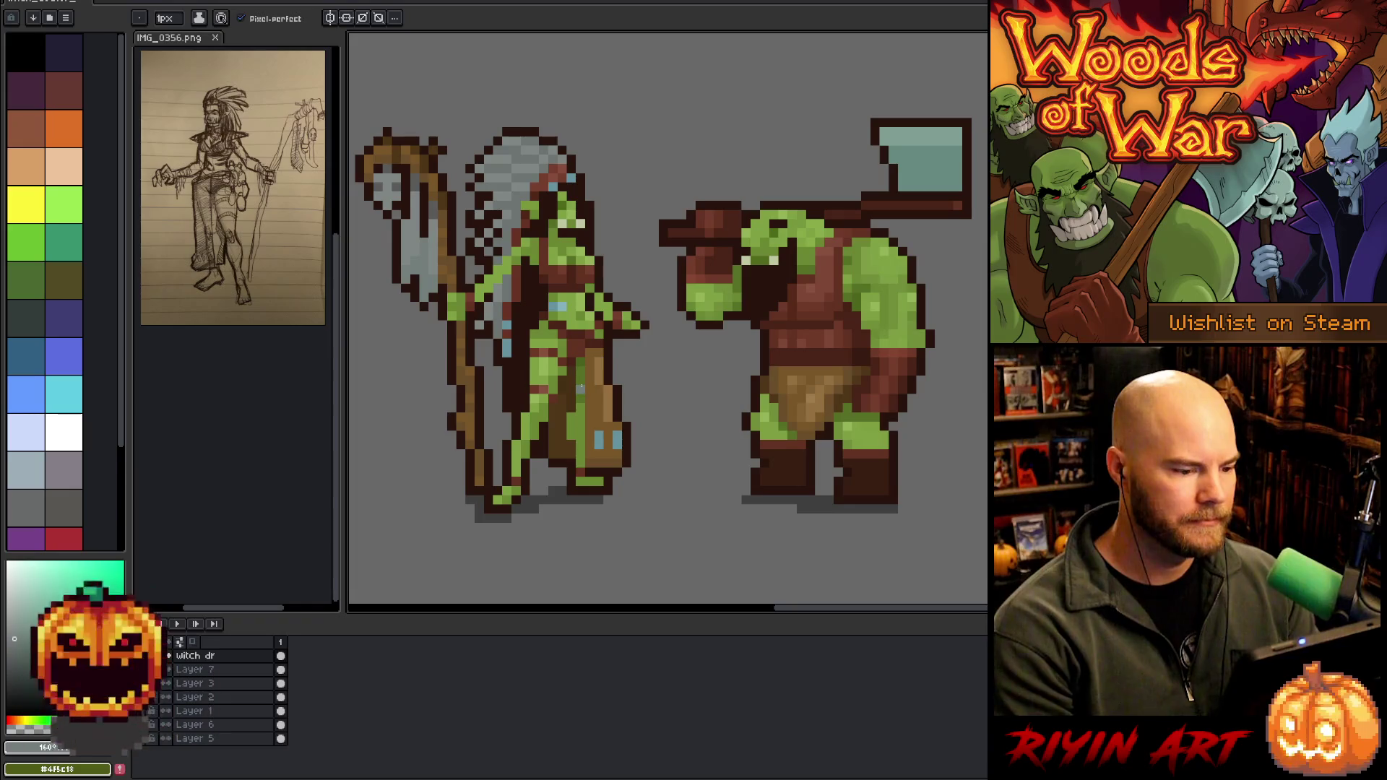
pyautogui.keyDown('alt'); pyautogui.click(628, 329); pyautogui.keyUp('alt')
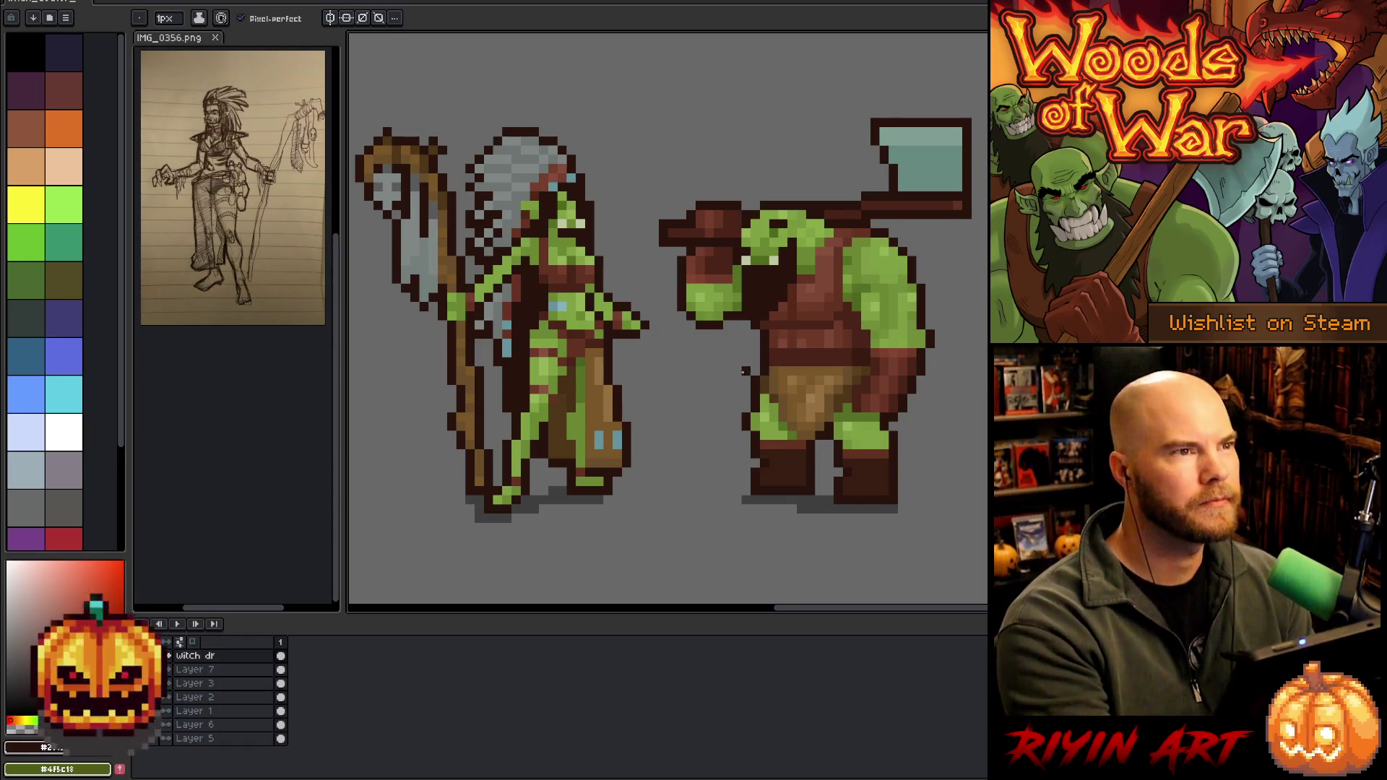
pyautogui.rightClick(697, 340)
pyautogui.press('Escape')
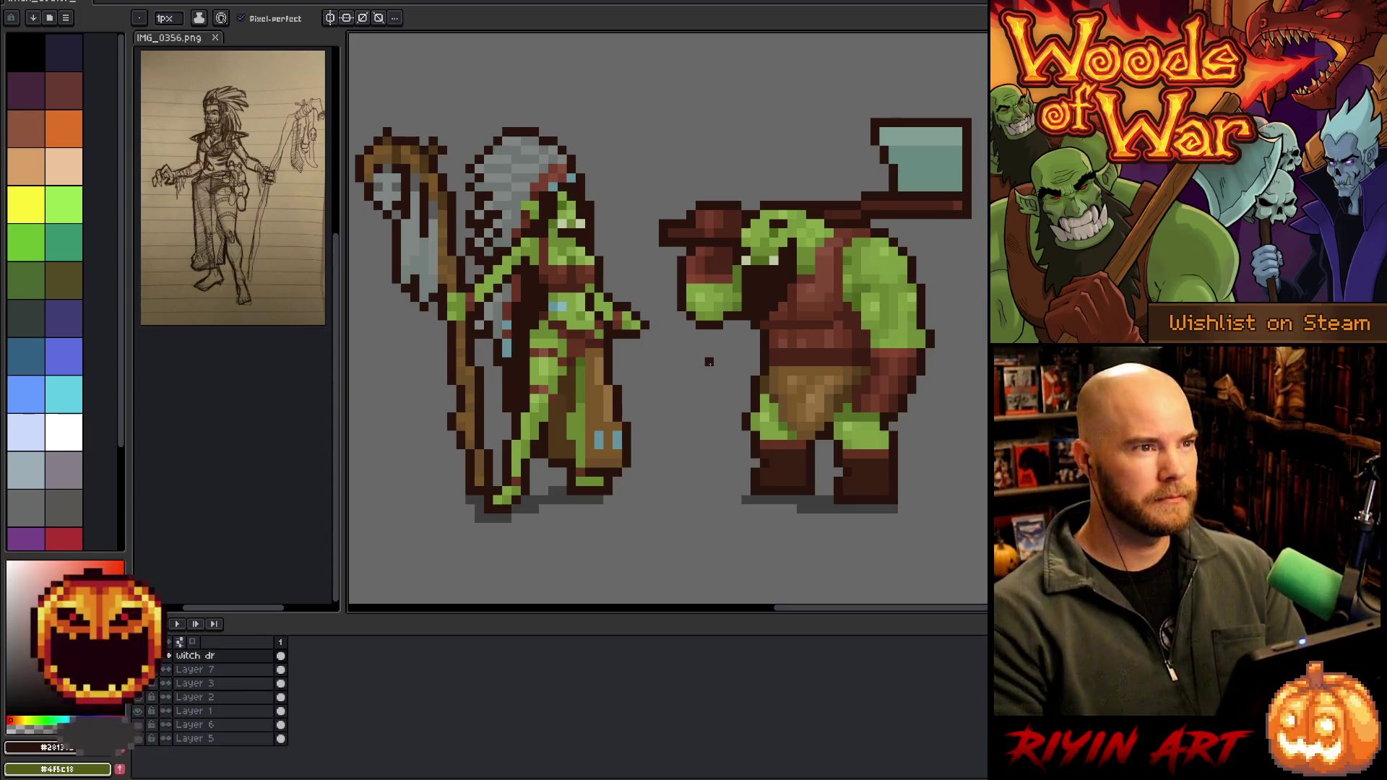
pyautogui.press('v')
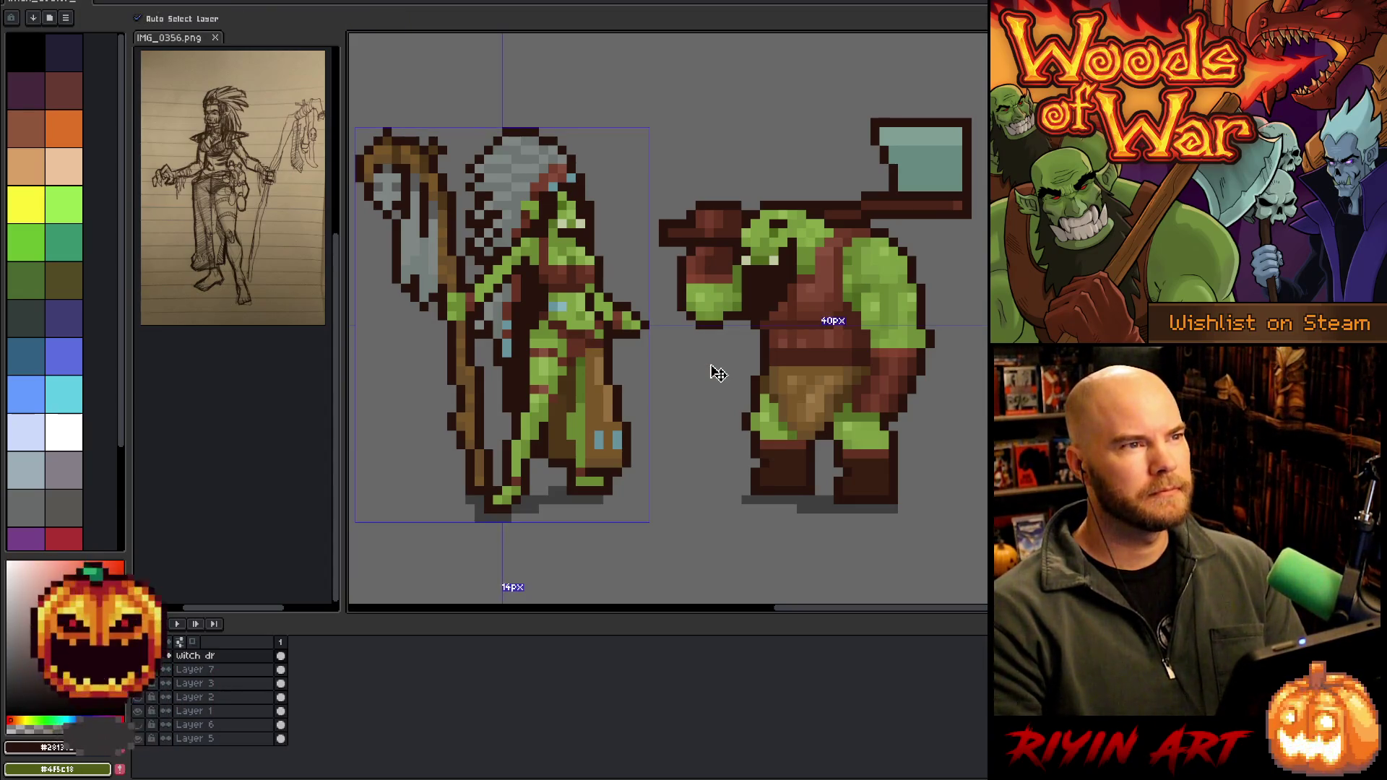
pyautogui.press('b')
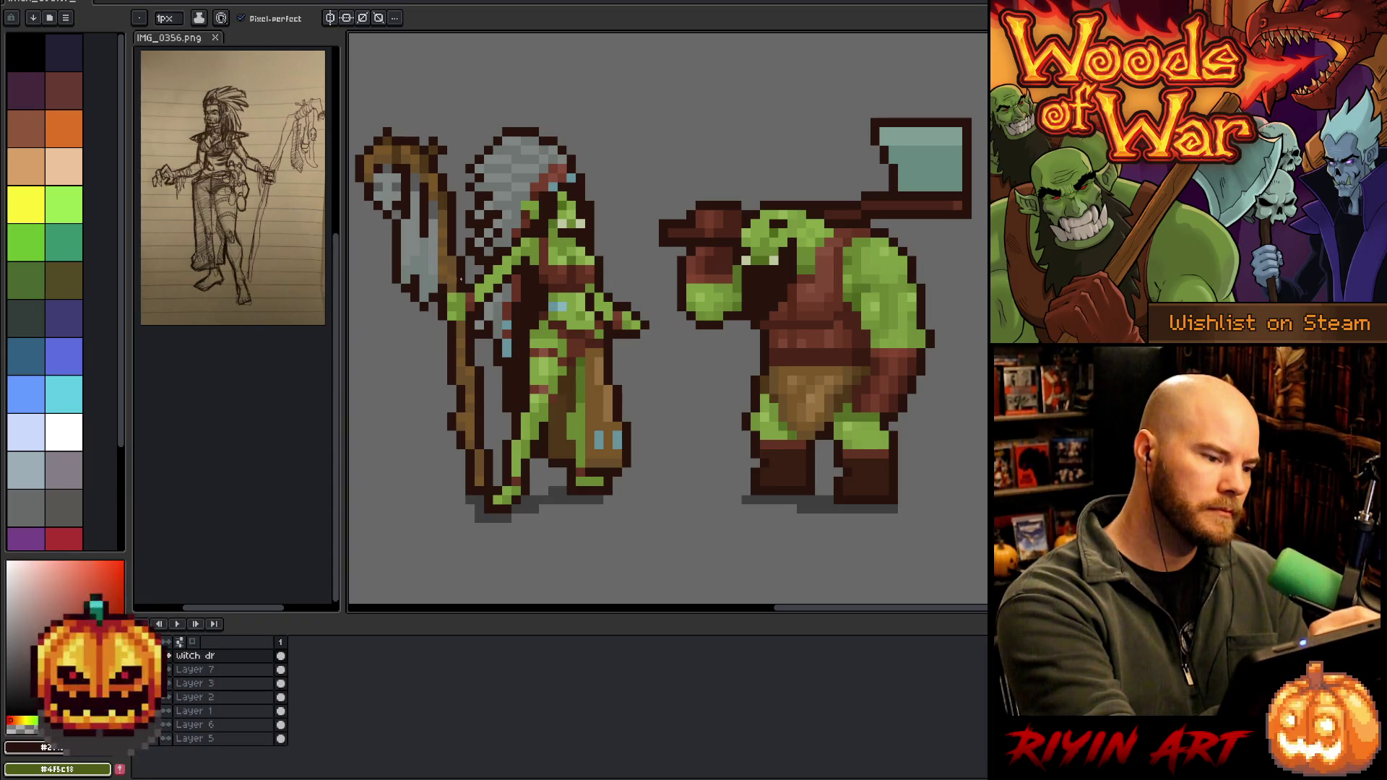
# Pick the lighter green skin tone from the witch doctor as the foreground colour
pyautogui.keyDown('alt'); pyautogui.click(453, 296); pyautogui.keyUp('alt')
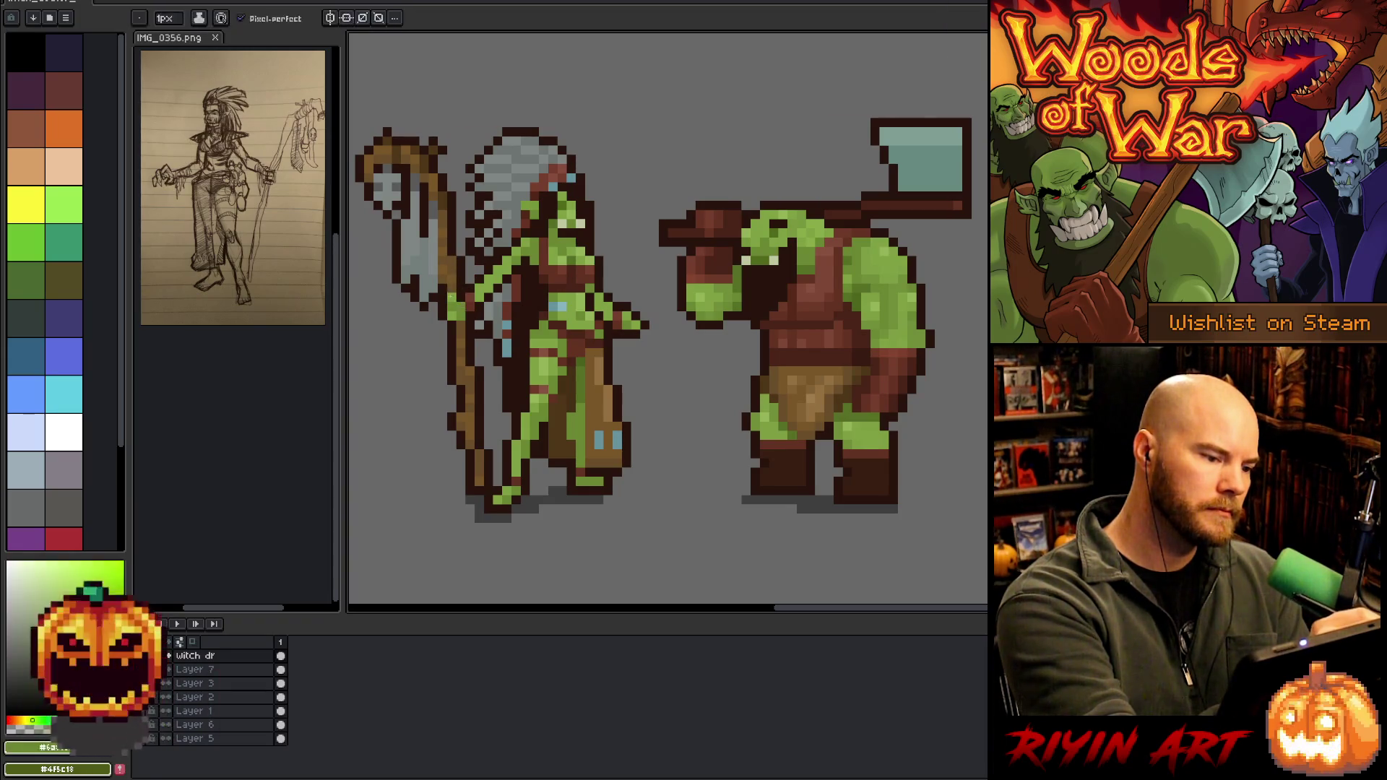
pyautogui.press('alt')
pyautogui.keyDown('alt'); pyautogui.click(456, 307); pyautogui.keyUp('alt')
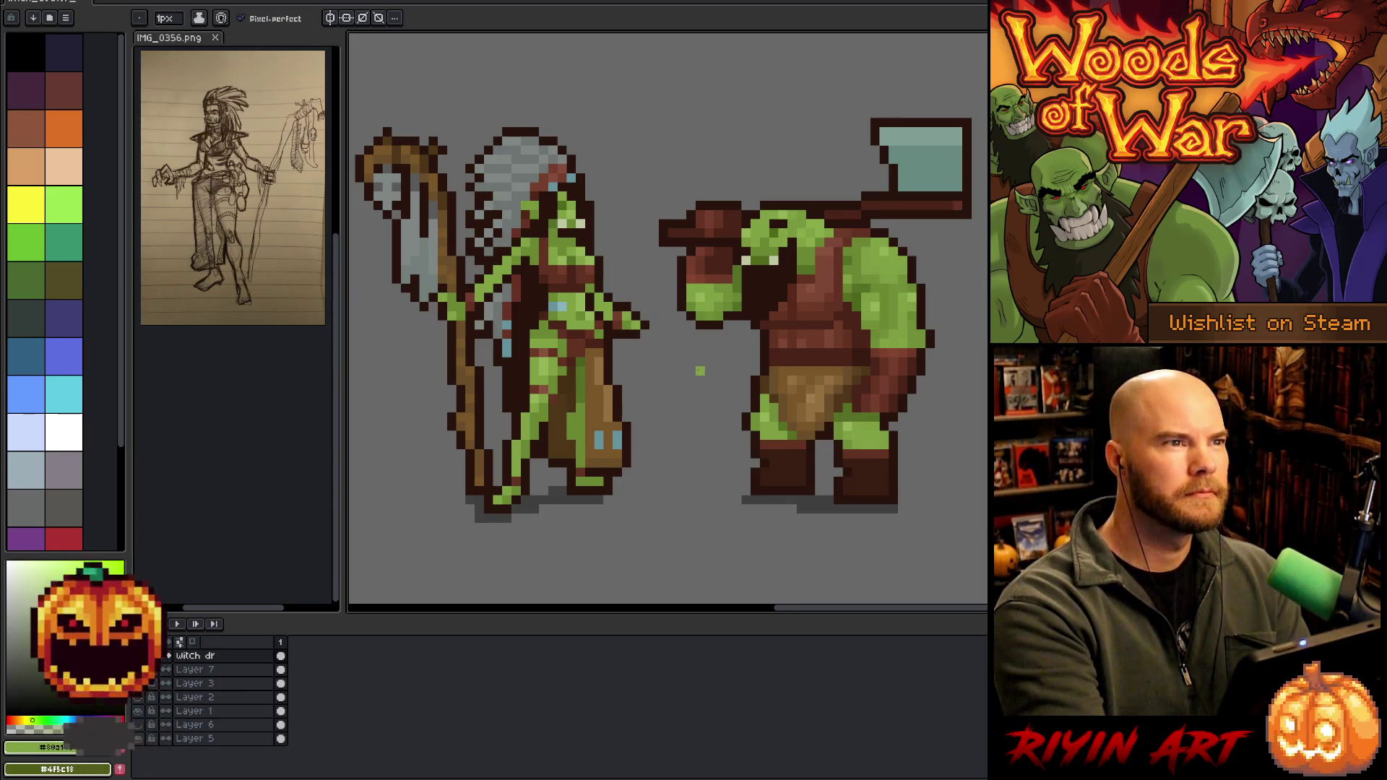
pyautogui.press('ctrl')
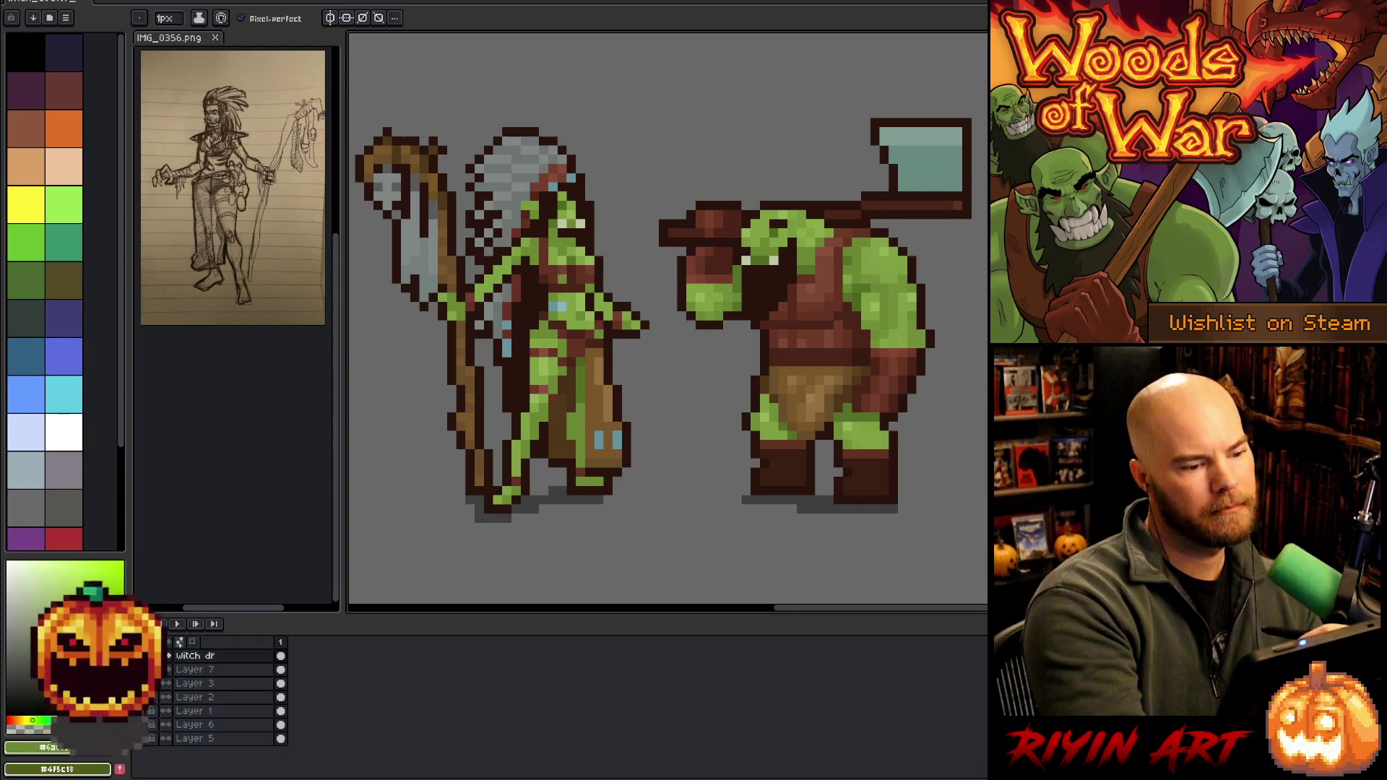
pyautogui.keyDown('alt'); pyautogui.click(559, 318); pyautogui.keyUp('alt')
# Repaint the chest with green skin, red-brown clothing and dark brown outline tones sampled from the sprite
pyautogui.keyDown('alt'); pyautogui.click(554, 322); pyautogui.keyUp('alt')
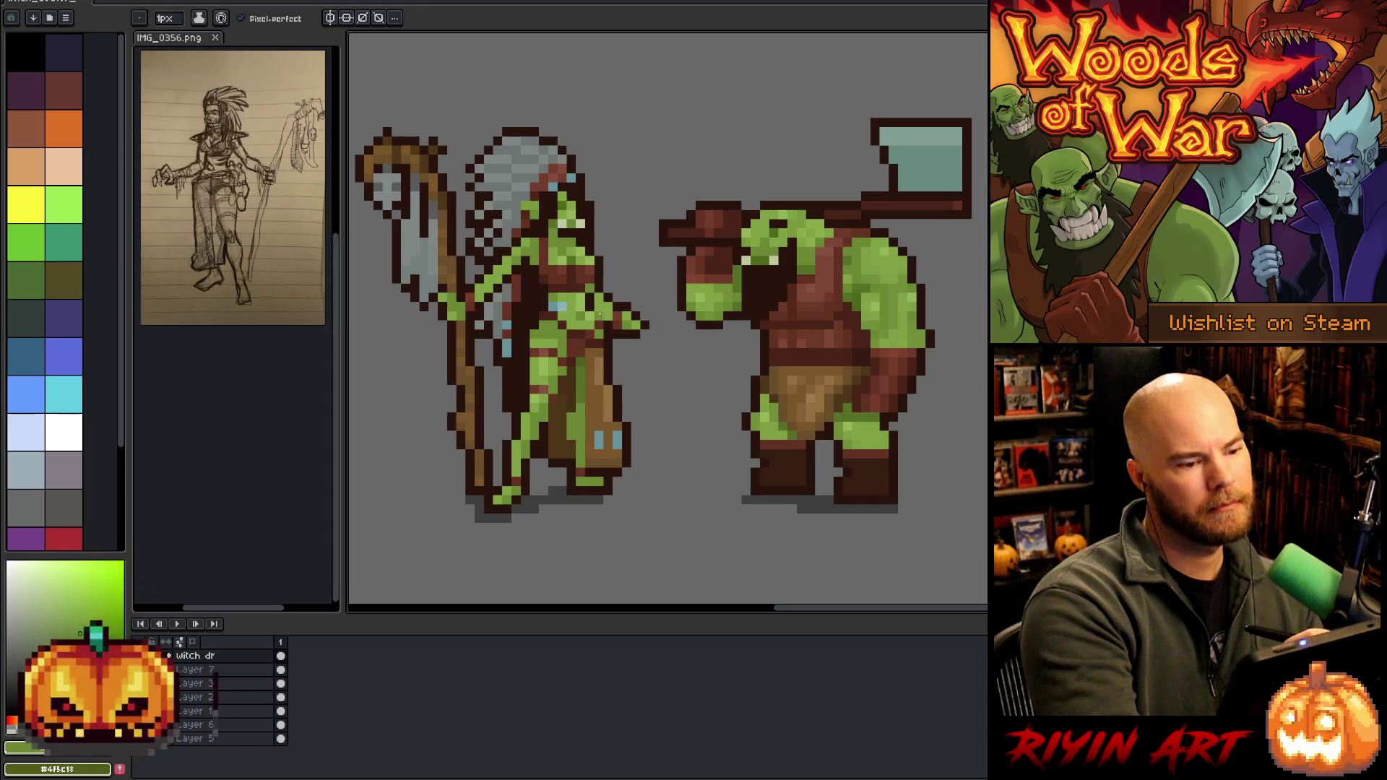
pyautogui.press('alt')
pyautogui.click(579, 334)
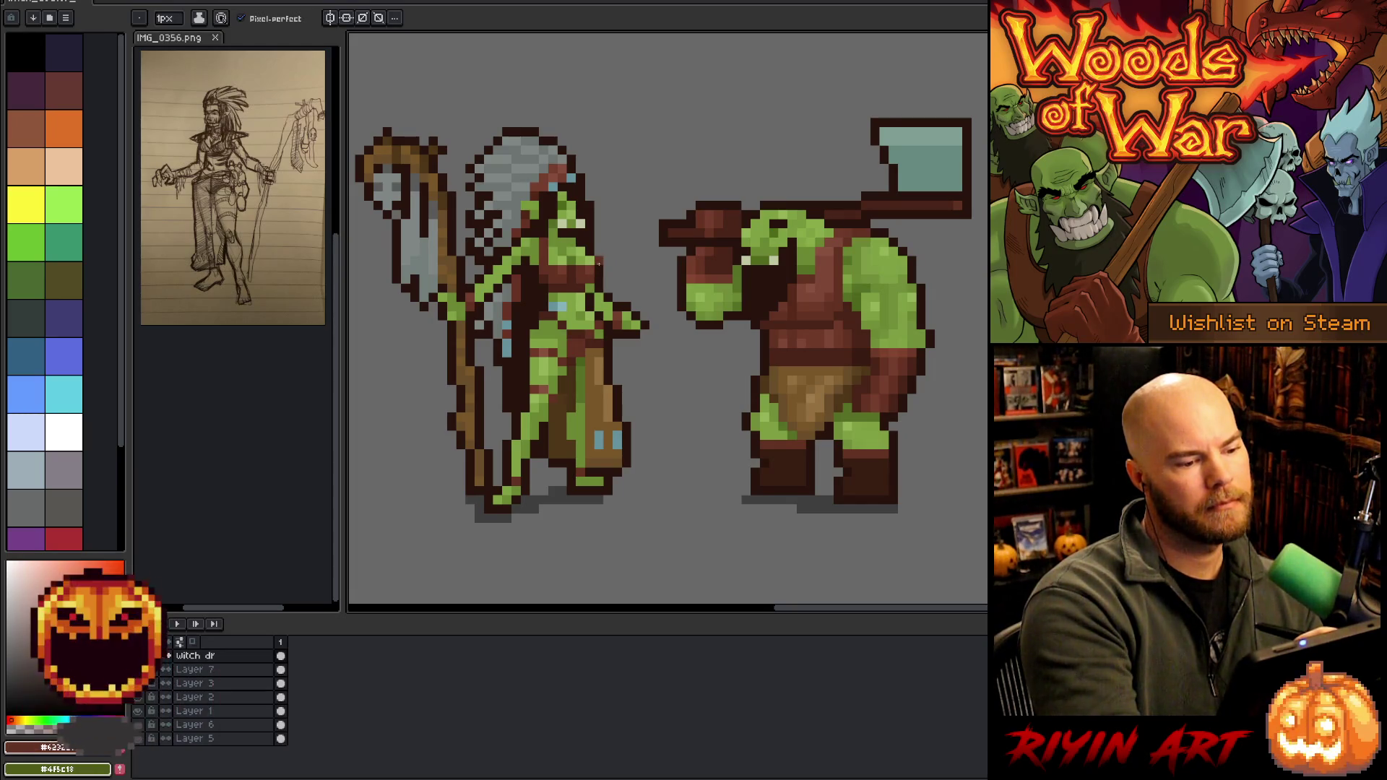
pyautogui.press('alt')
pyautogui.keyDown('alt'); pyautogui.click(535, 315); pyautogui.keyUp('alt')
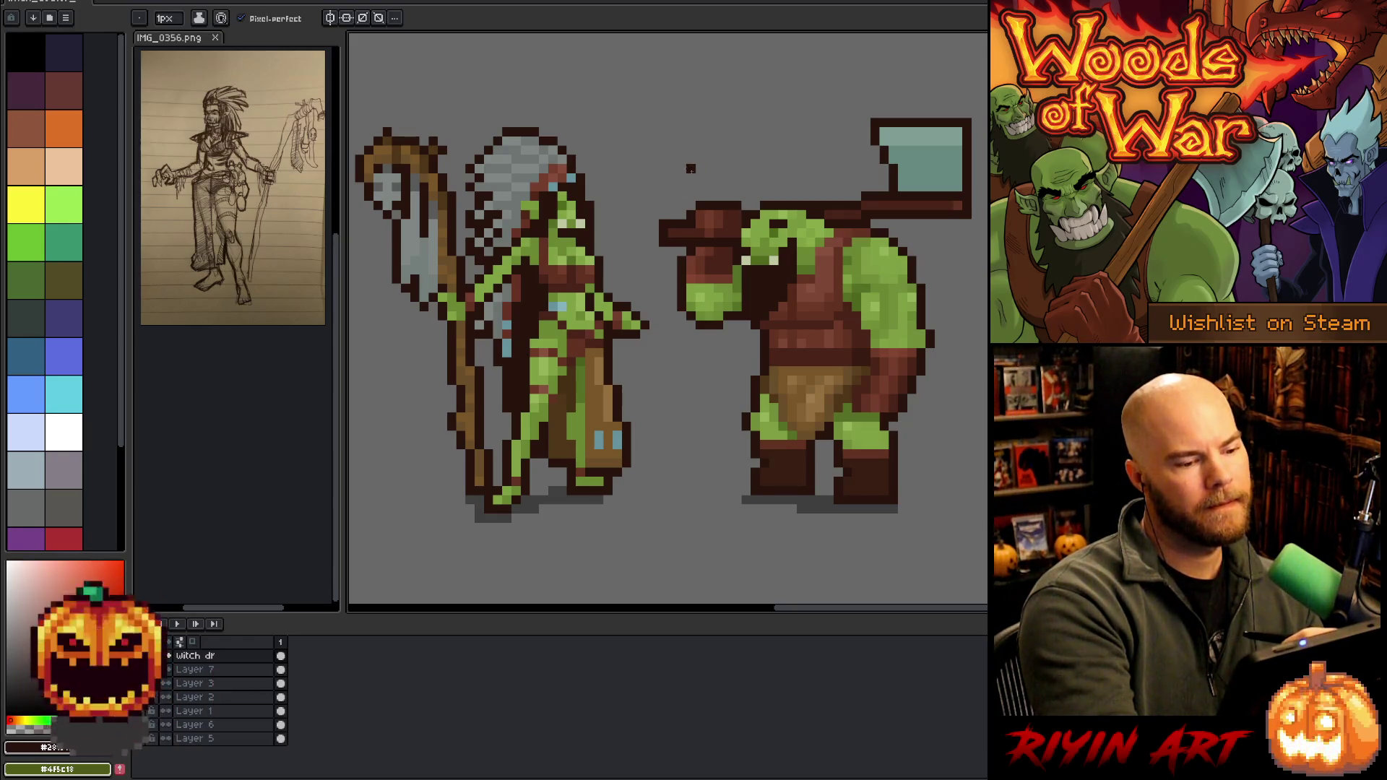
pyautogui.keyDown('alt'); pyautogui.click(563, 335); pyautogui.keyUp('alt')
pyautogui.keyDown('alt'); pyautogui.click(589, 336); pyautogui.keyUp('alt')
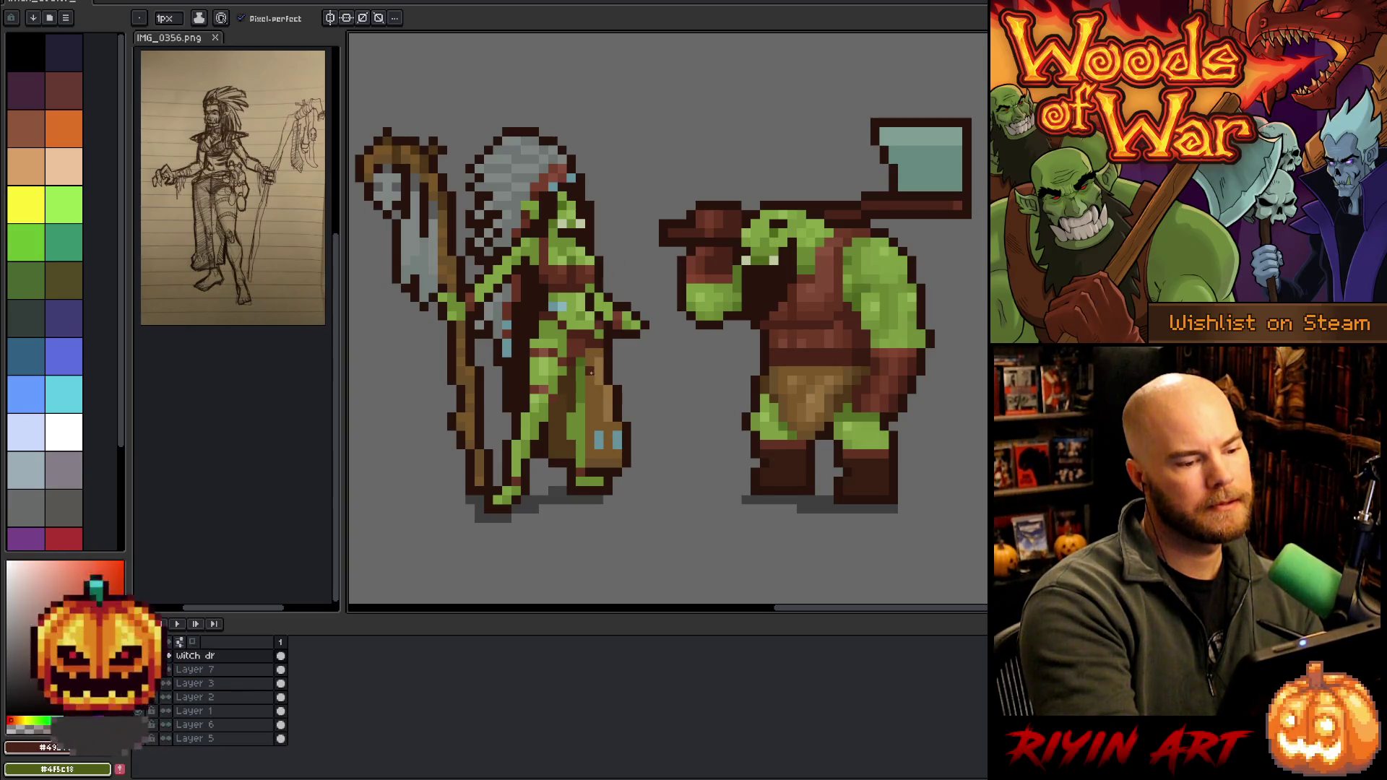
pyautogui.keyDown('alt'); pyautogui.click(596, 325); pyautogui.keyUp('alt')
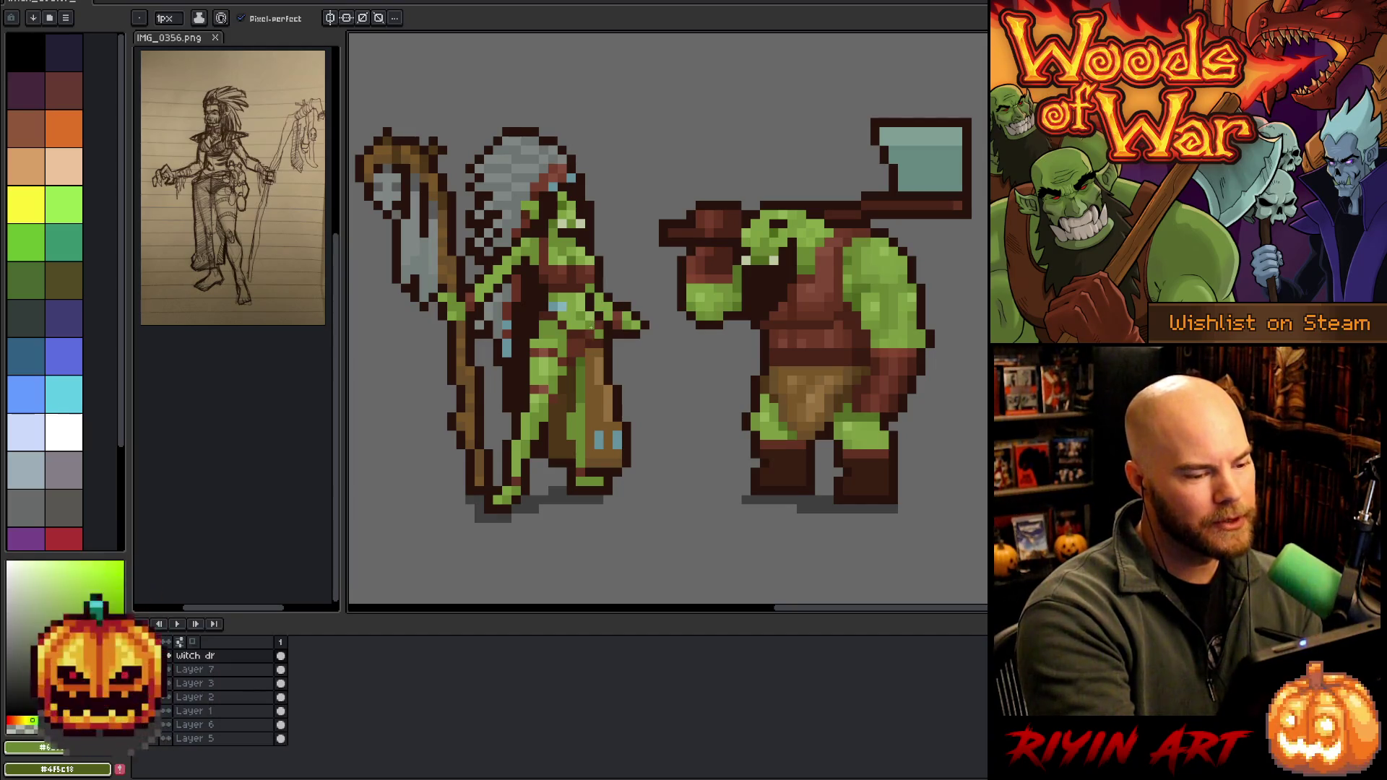
pyautogui.keyDown('alt'); pyautogui.click(595, 324); pyautogui.keyUp('alt')
pyautogui.keyDown('alt'); pyautogui.click(586, 318); pyautogui.keyUp('alt')
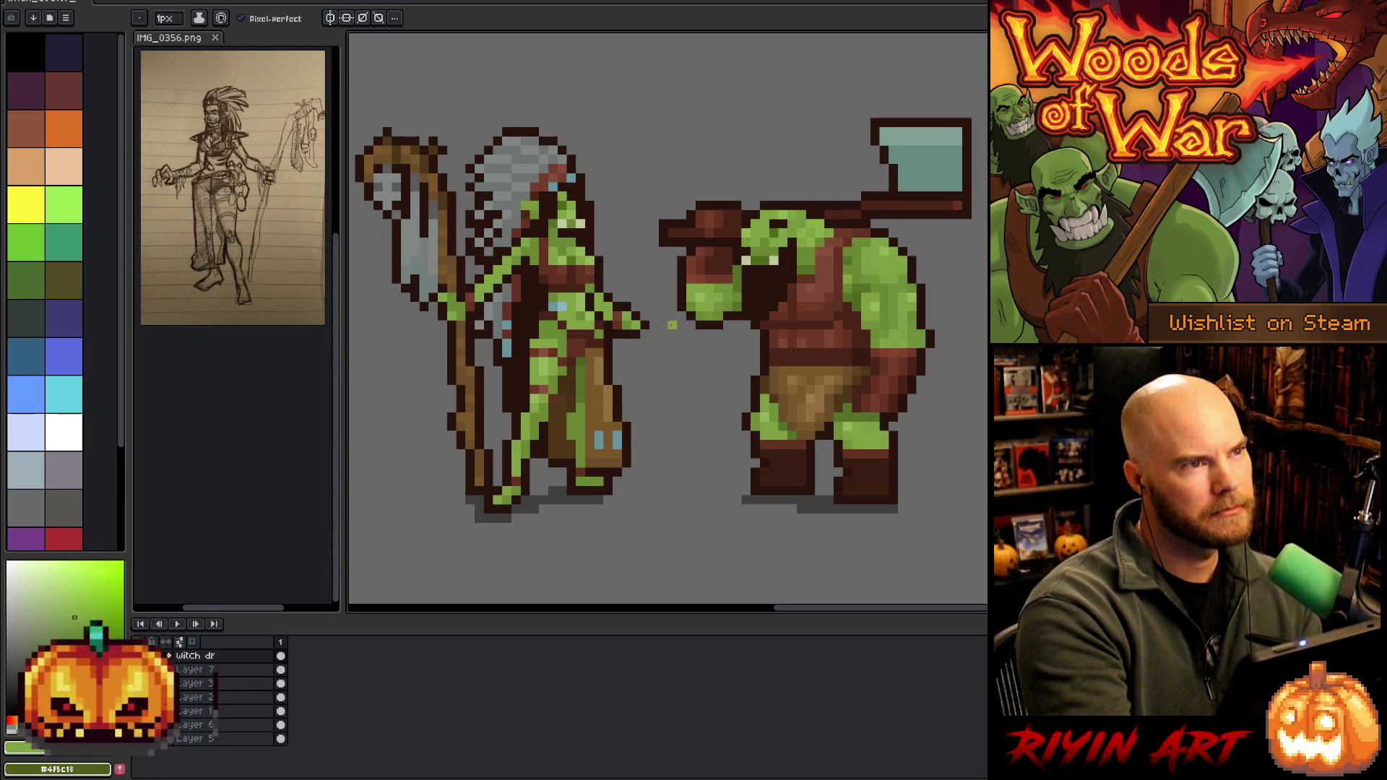
# Continue shading the clothing with dark red-brown, brown-red and body green picked from the witch doctor
pyautogui.rightClick(694, 341)
pyautogui.press('Escape')
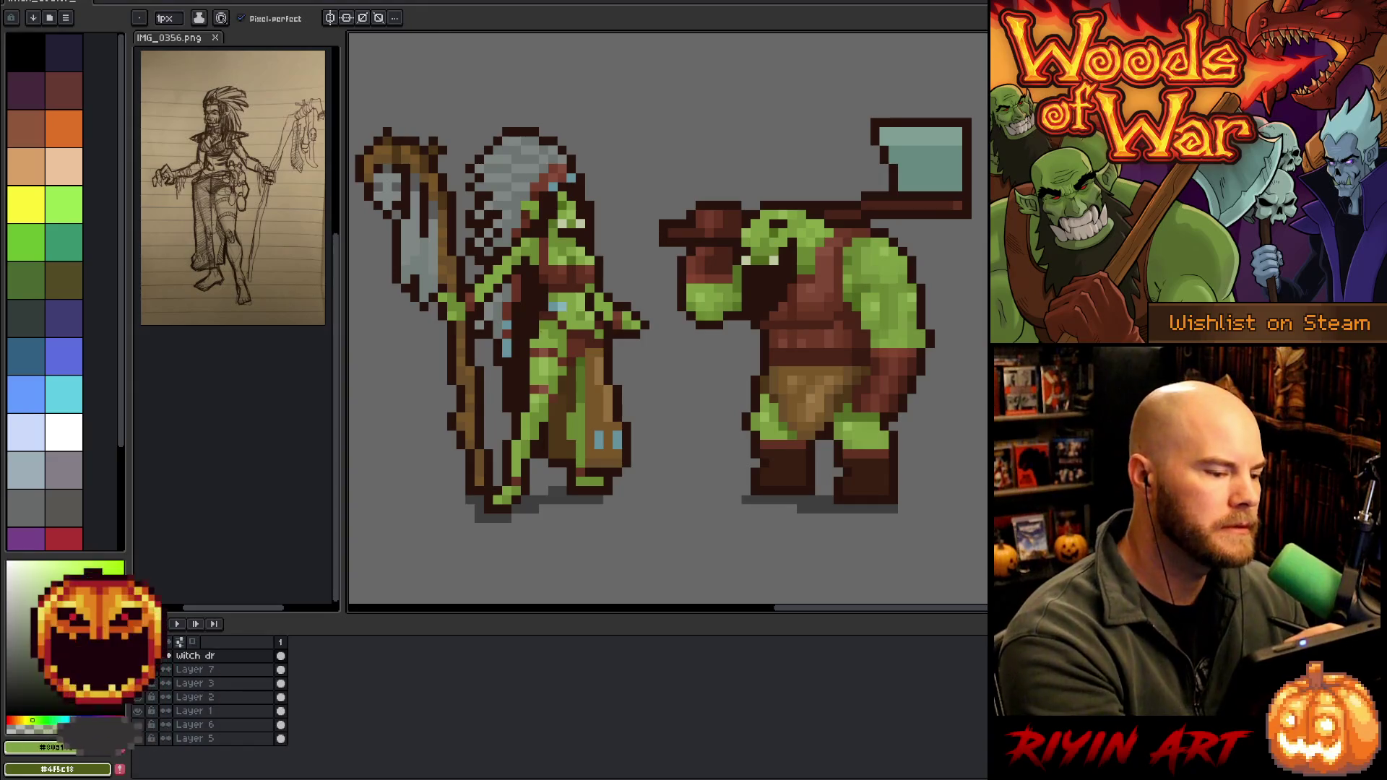
pyautogui.keyDown('alt'); pyautogui.click(538, 331); pyautogui.keyUp('alt')
pyautogui.rightClick(694, 340)
pyautogui.press('Escape')
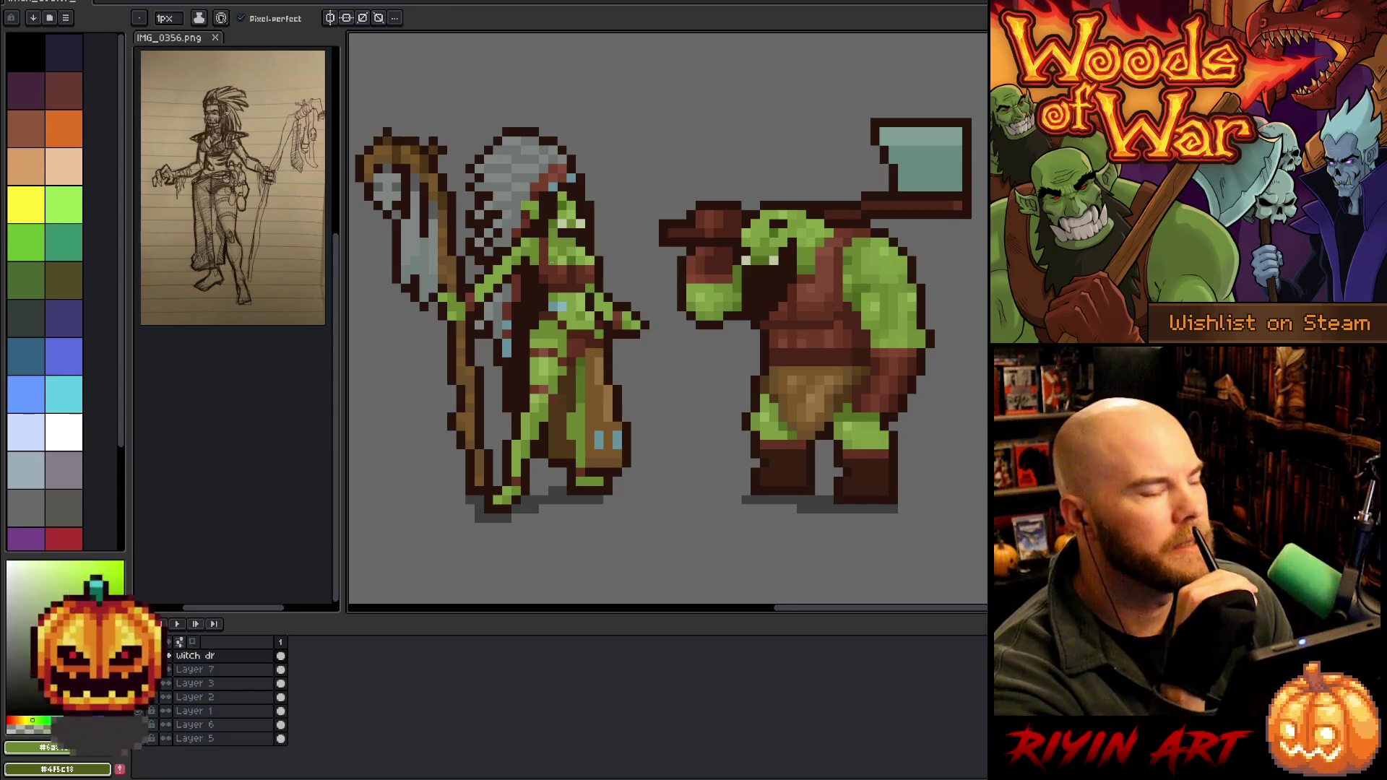
pyautogui.press('ctrl')
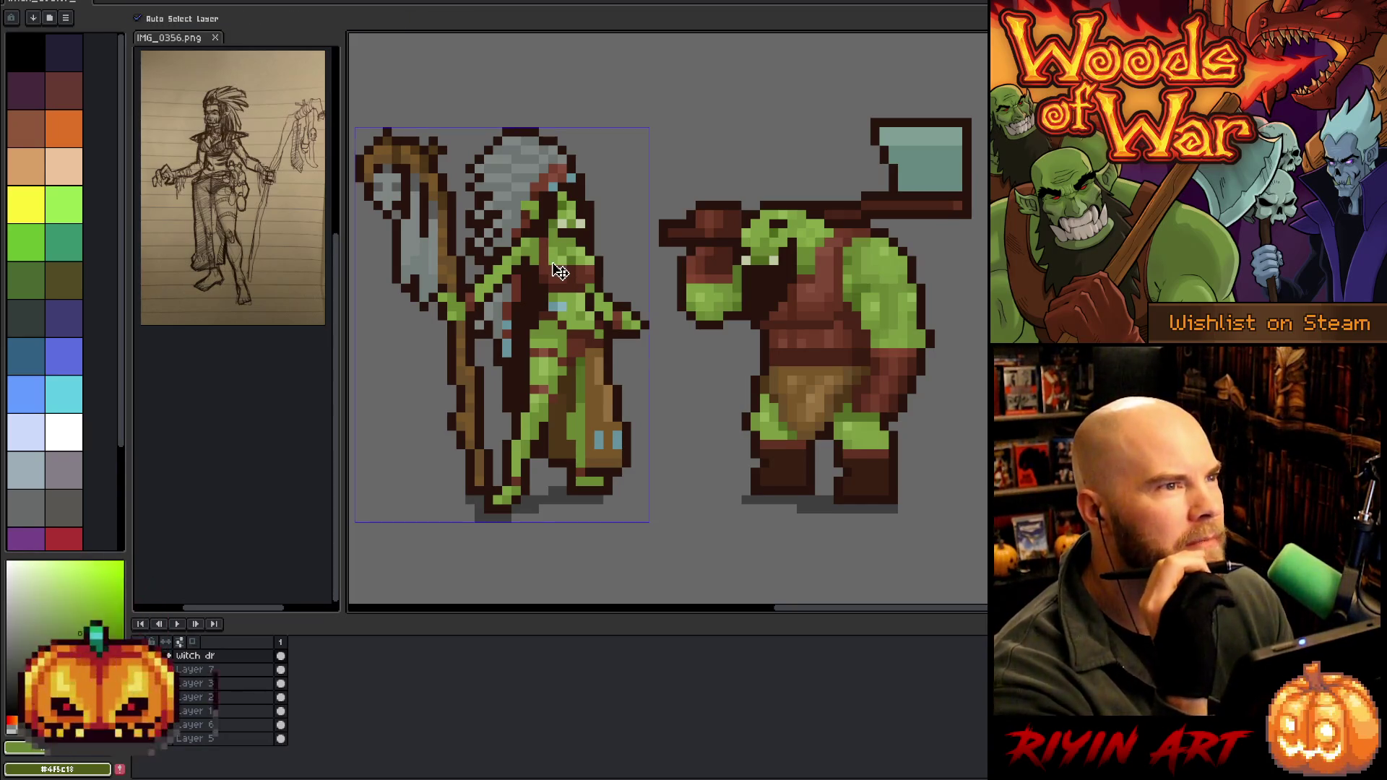
pyautogui.keyDown('alt'); pyautogui.click(532, 330); pyautogui.keyUp('alt')
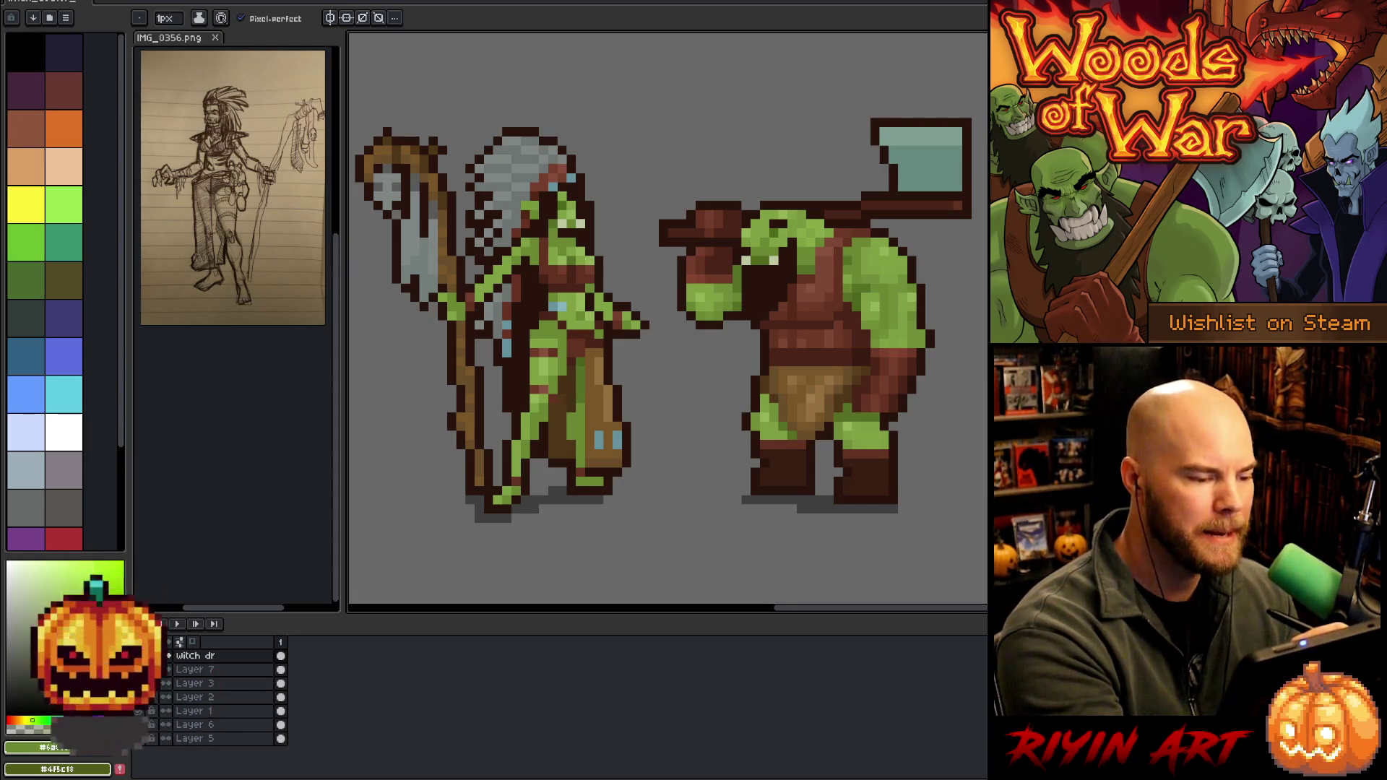
pyautogui.keyDown('alt'); pyautogui.click(570, 325); pyautogui.keyUp('alt')
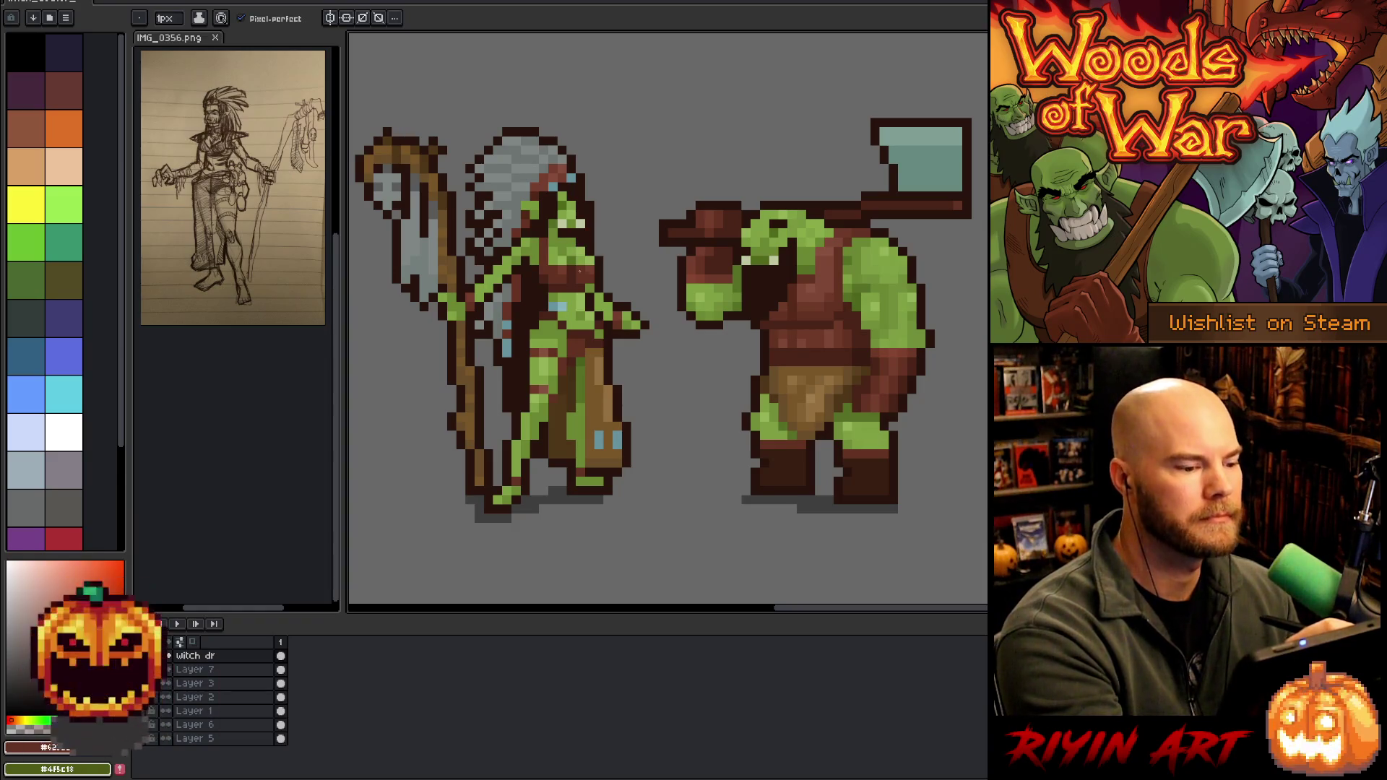
pyautogui.keyDown('alt'); pyautogui.click(589, 359); pyautogui.keyUp('alt')
pyautogui.keyDown('alt'); pyautogui.click(589, 359); pyautogui.keyUp('alt')
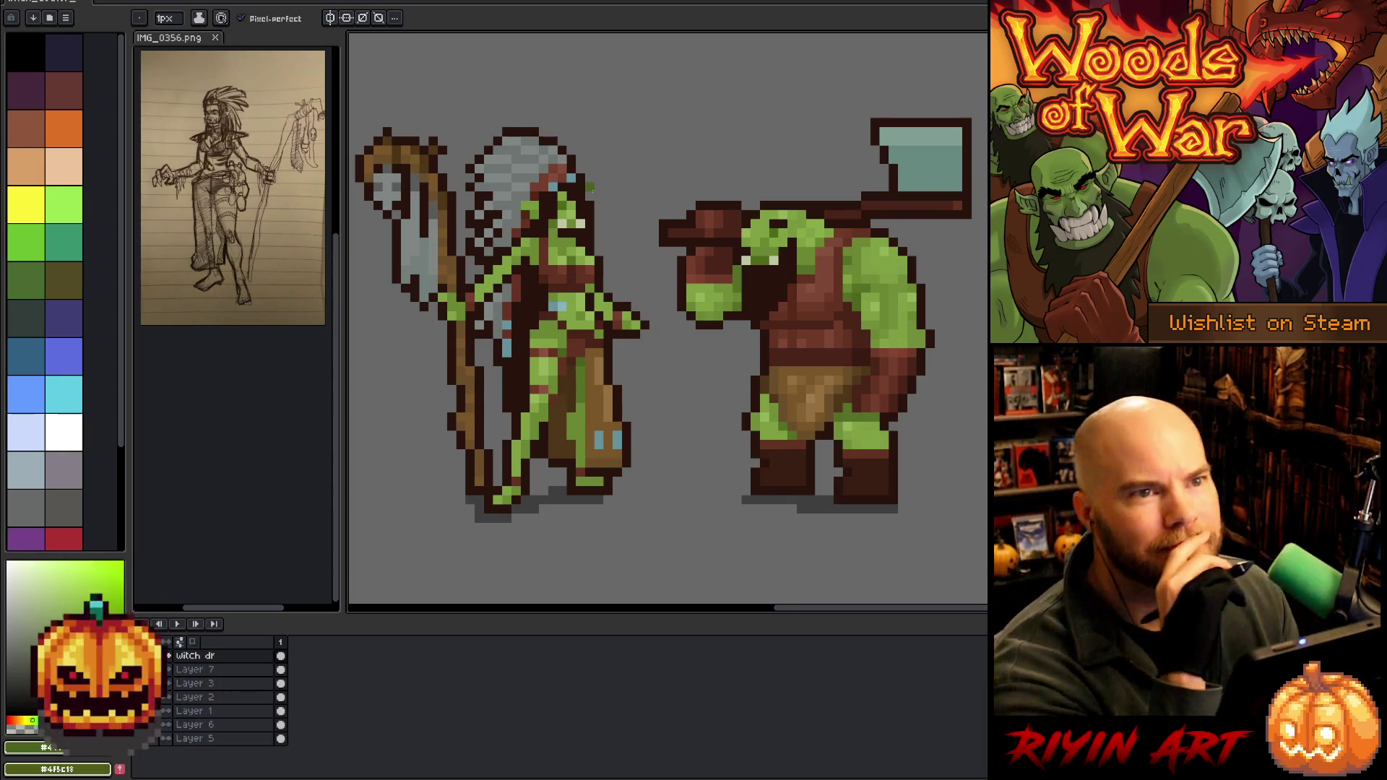
pyautogui.press('v')
pyautogui.press('b')
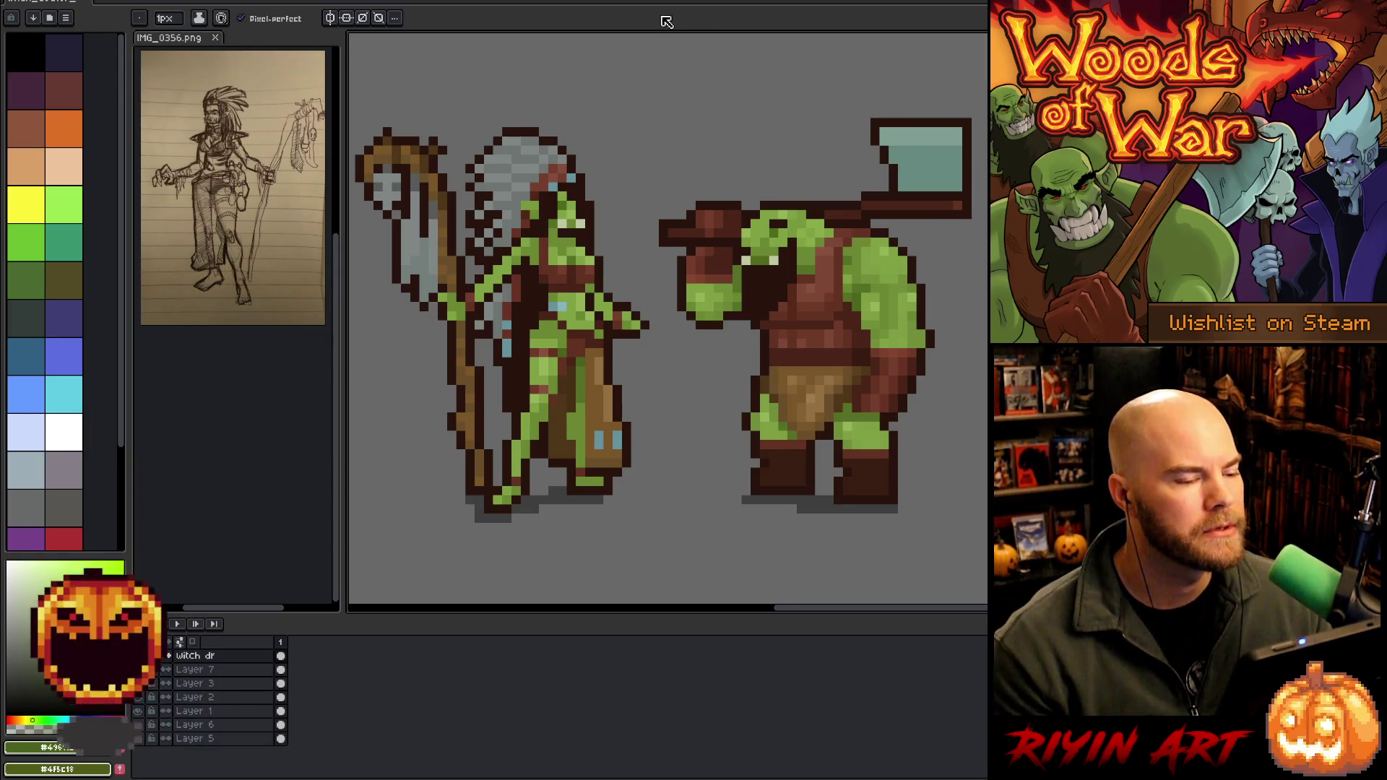
pyautogui.scroll(-1, 543, 498)
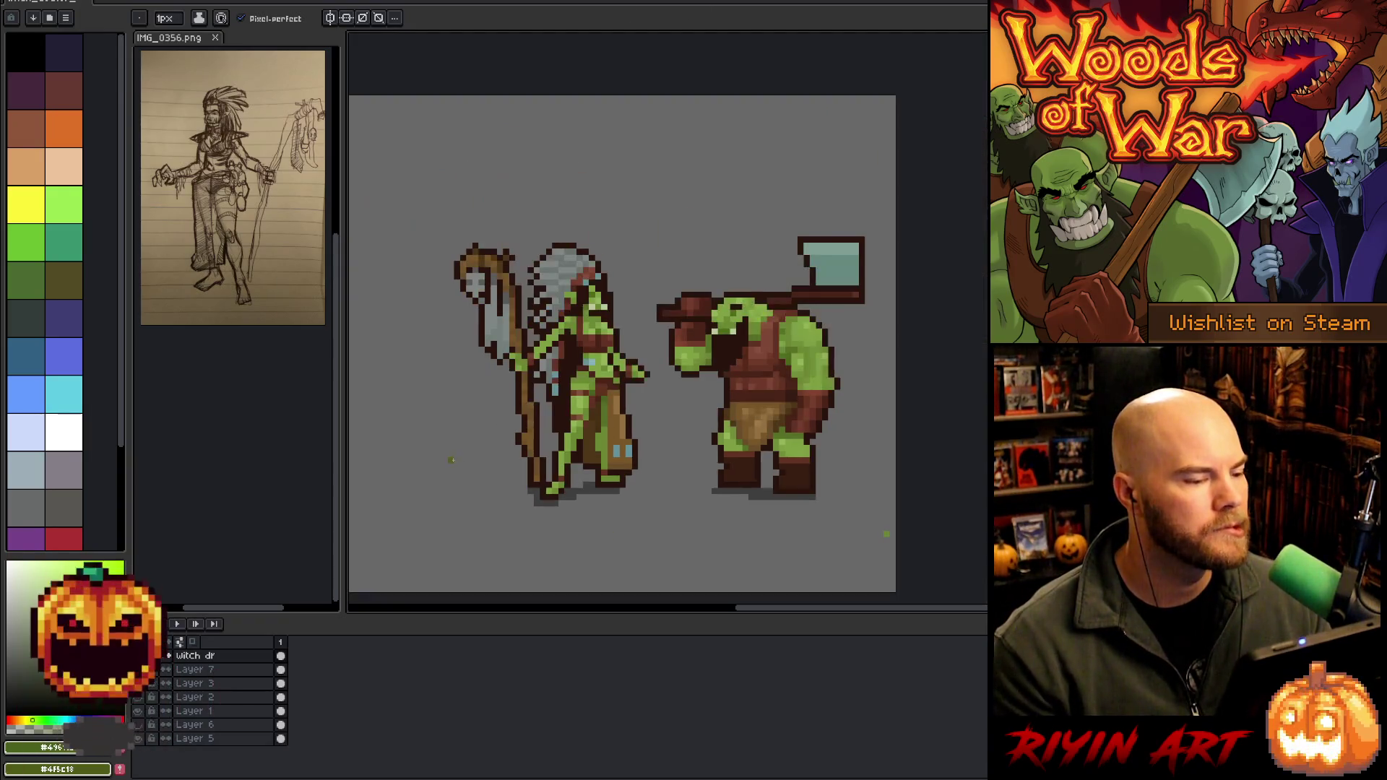
# Shift the witch doctor layer slightly and touch up its skin with lighter and darker greens
pyautogui.scroll(1, 473, 447)
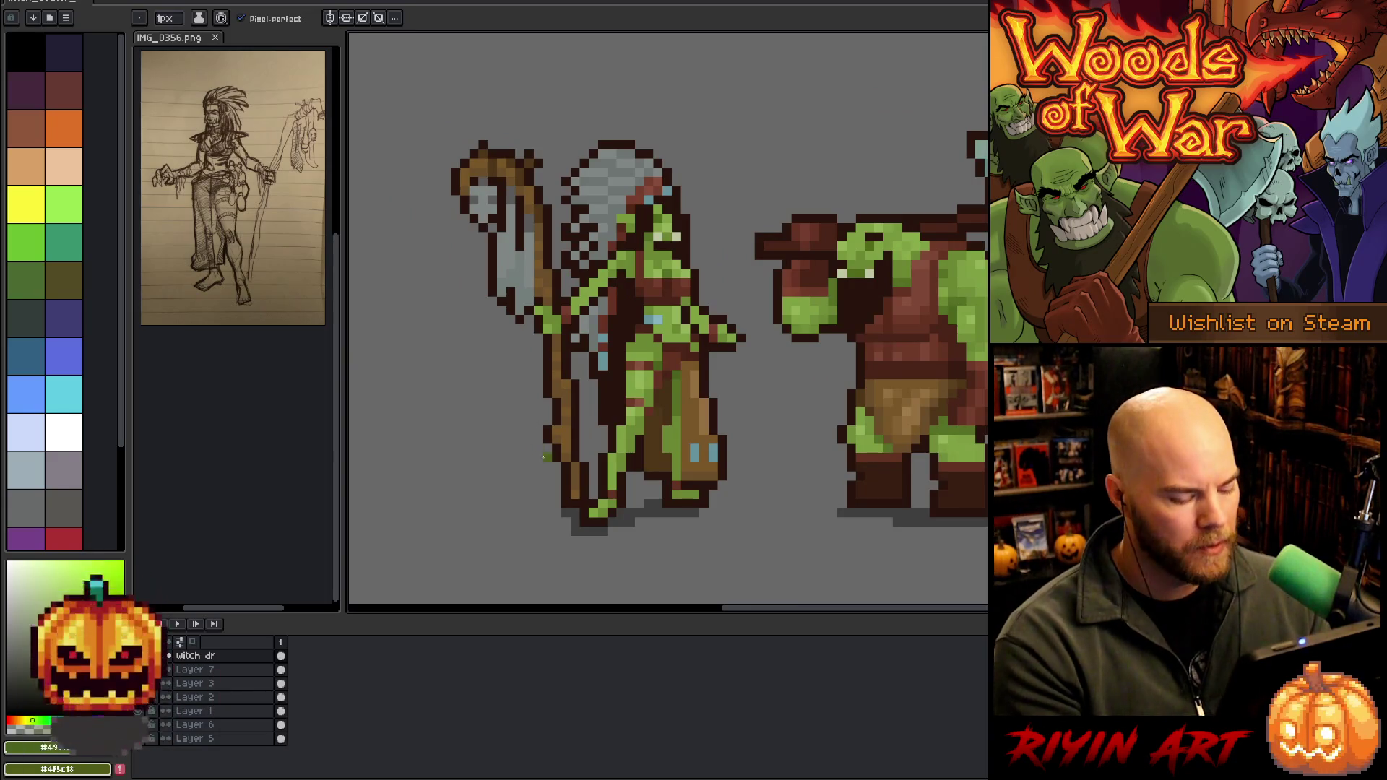
pyautogui.press('v')
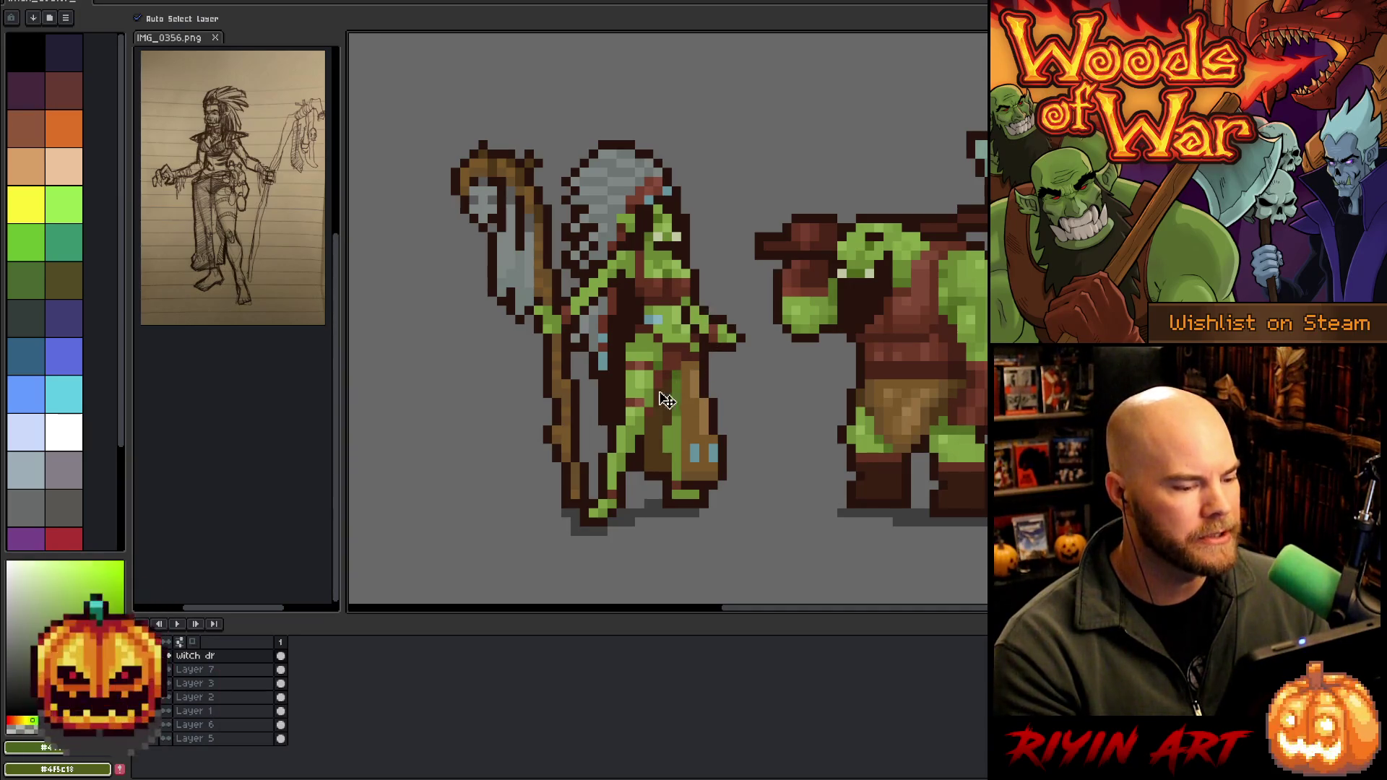
pyautogui.click(704, 456)
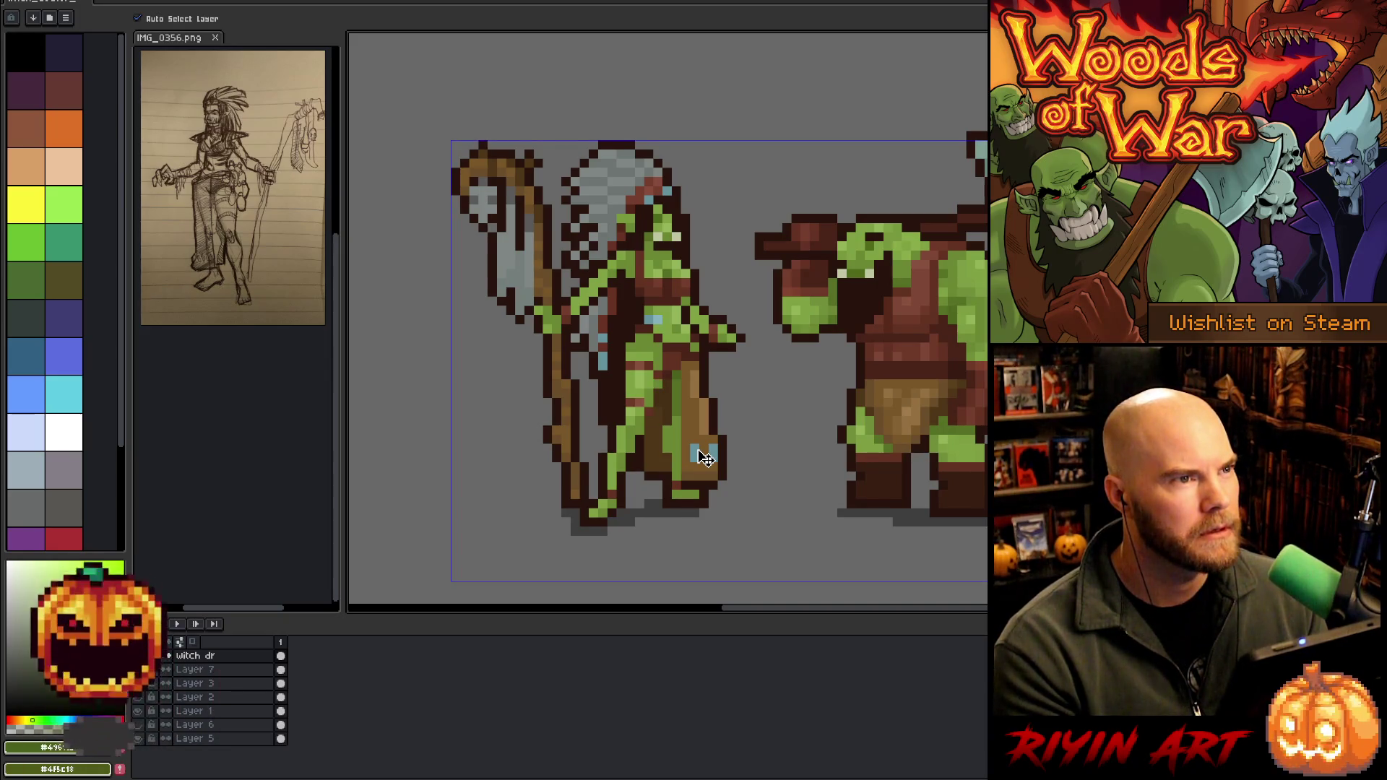
pyautogui.keyDown('alt'); pyautogui.click(664, 394); pyautogui.keyUp('alt')
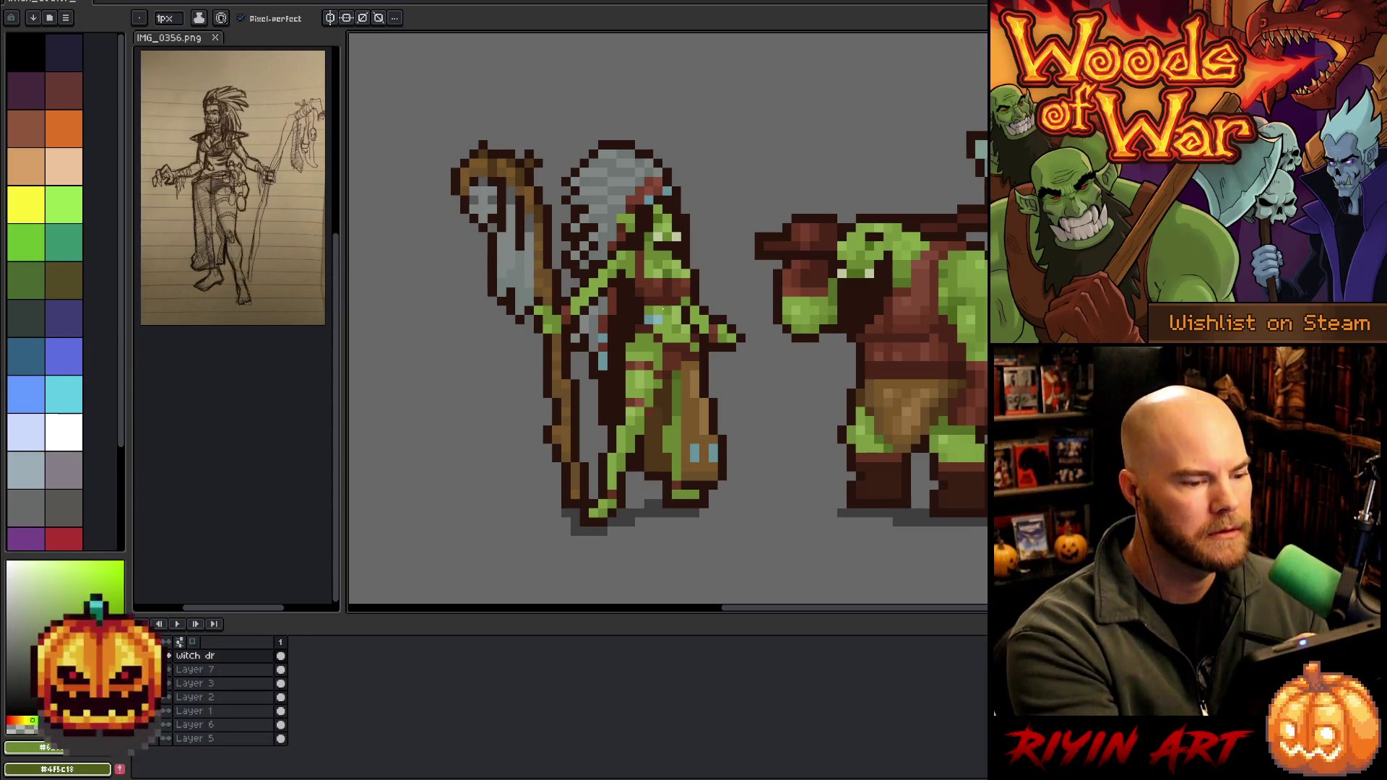
pyautogui.keyDown('alt'); pyautogui.click(666, 311); pyautogui.keyUp('alt')
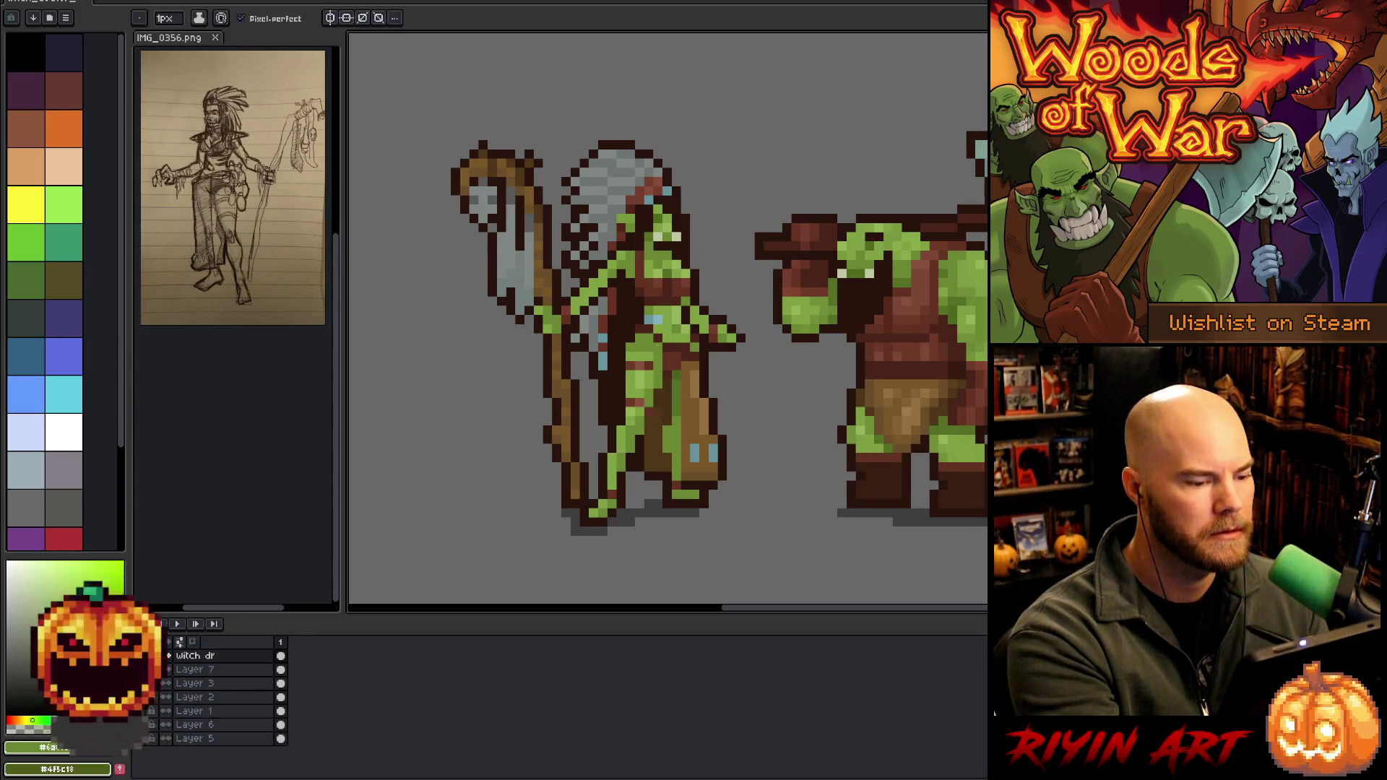
pyautogui.keyDown('alt'); pyautogui.click(648, 338); pyautogui.keyUp('alt')
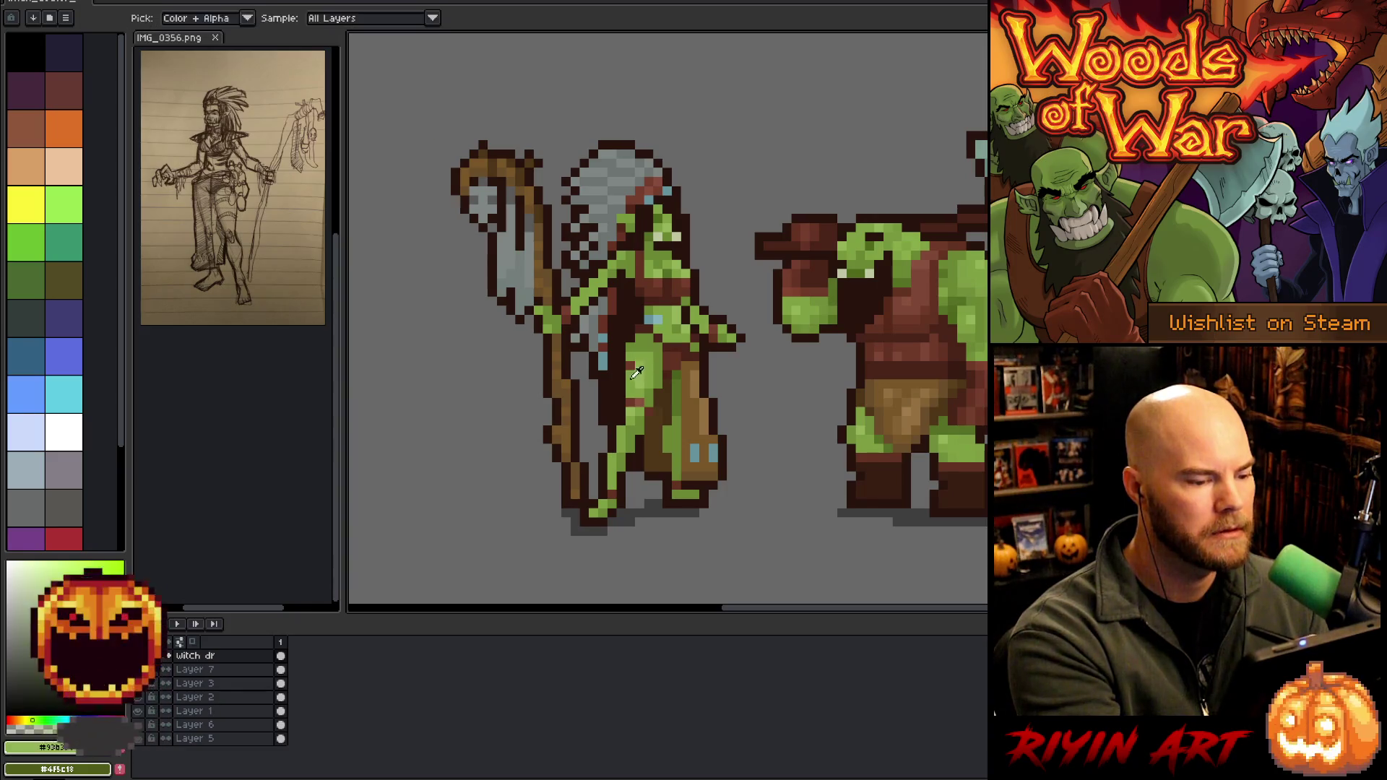
pyautogui.keyDown('alt'); pyautogui.click(635, 372); pyautogui.keyUp('alt')
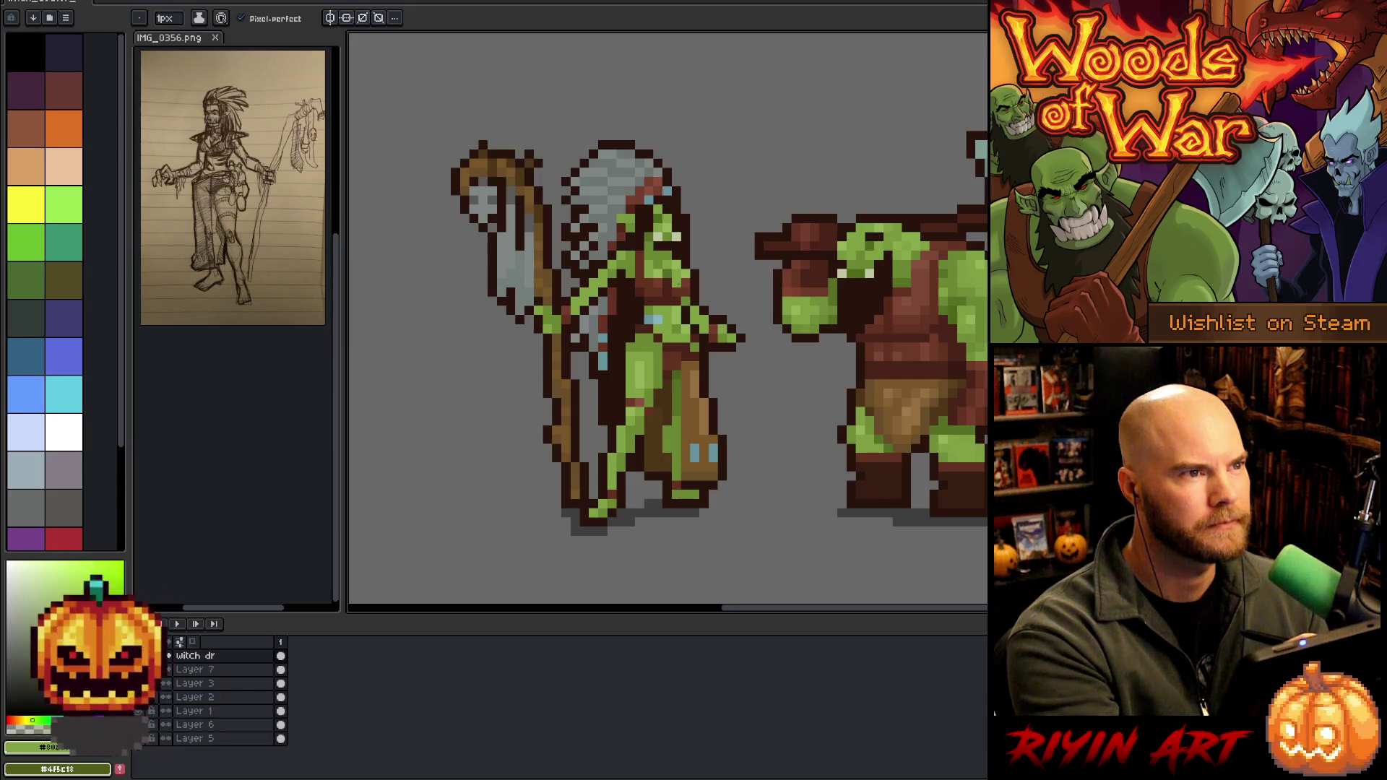
# Shade the green leg with dark reddish-brown, then pick a reddish-brown clothing tone
pyautogui.keyDown('alt'); pyautogui.click(655, 374); pyautogui.keyUp('alt')
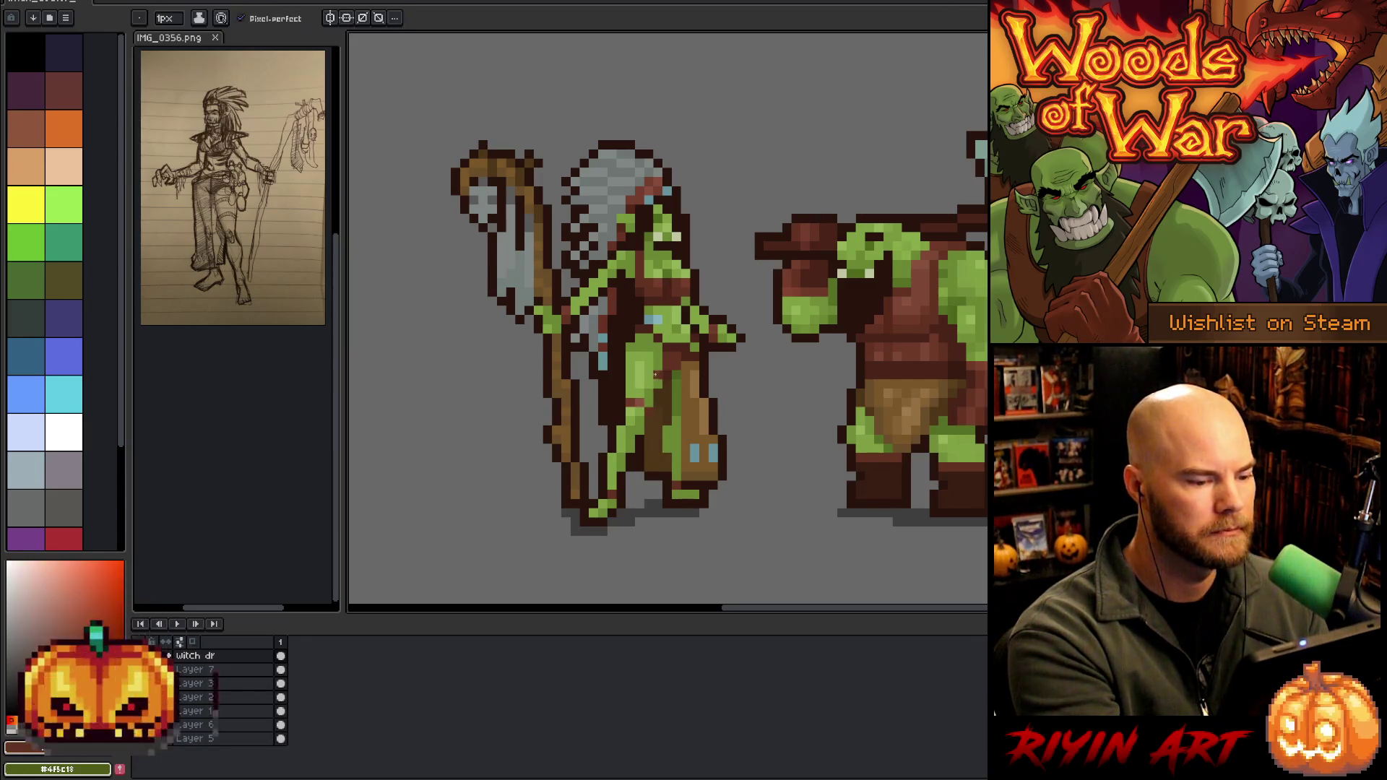
pyautogui.keyDown('alt'); pyautogui.click(648, 383); pyautogui.keyUp('alt')
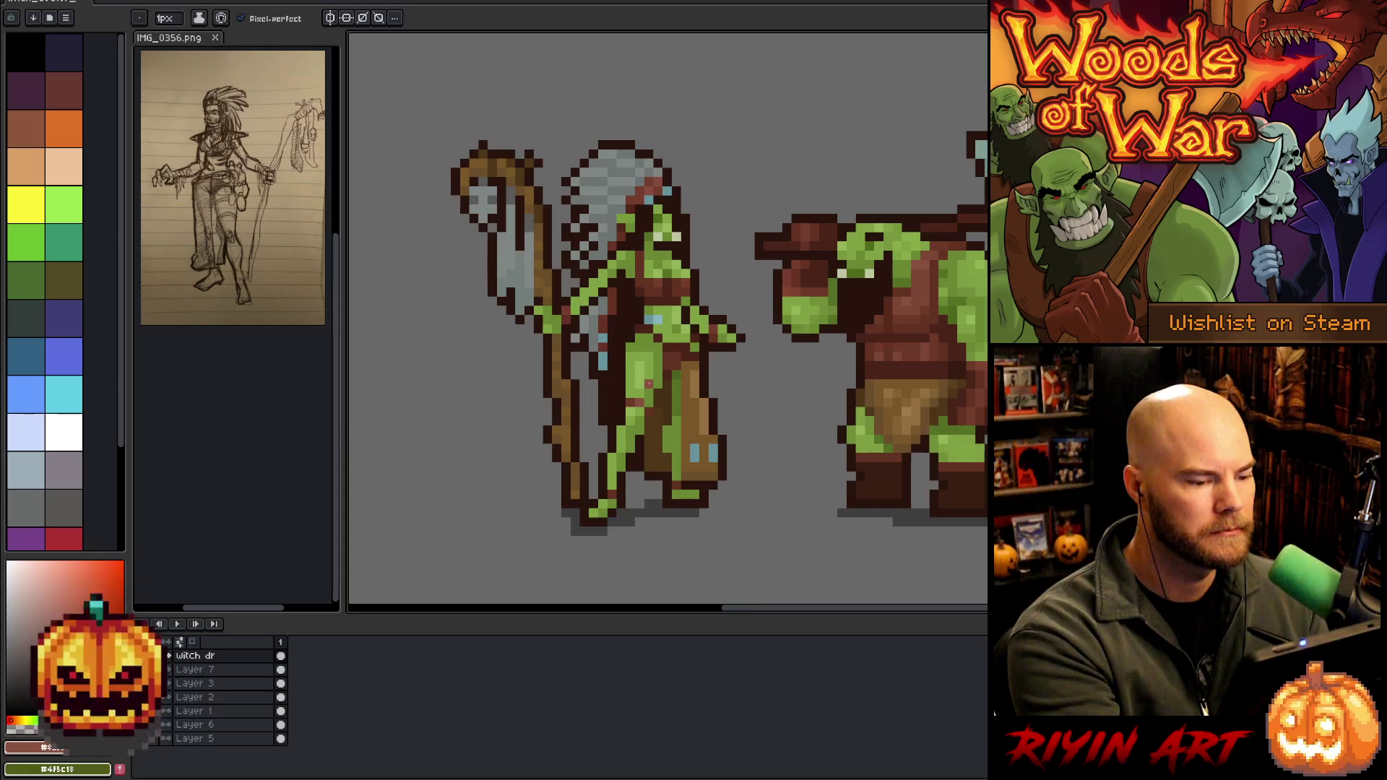
pyautogui.click(634, 392)
pyautogui.keyDown('alt'); pyautogui.click(640, 385); pyautogui.keyUp('alt')
pyautogui.click(637, 374)
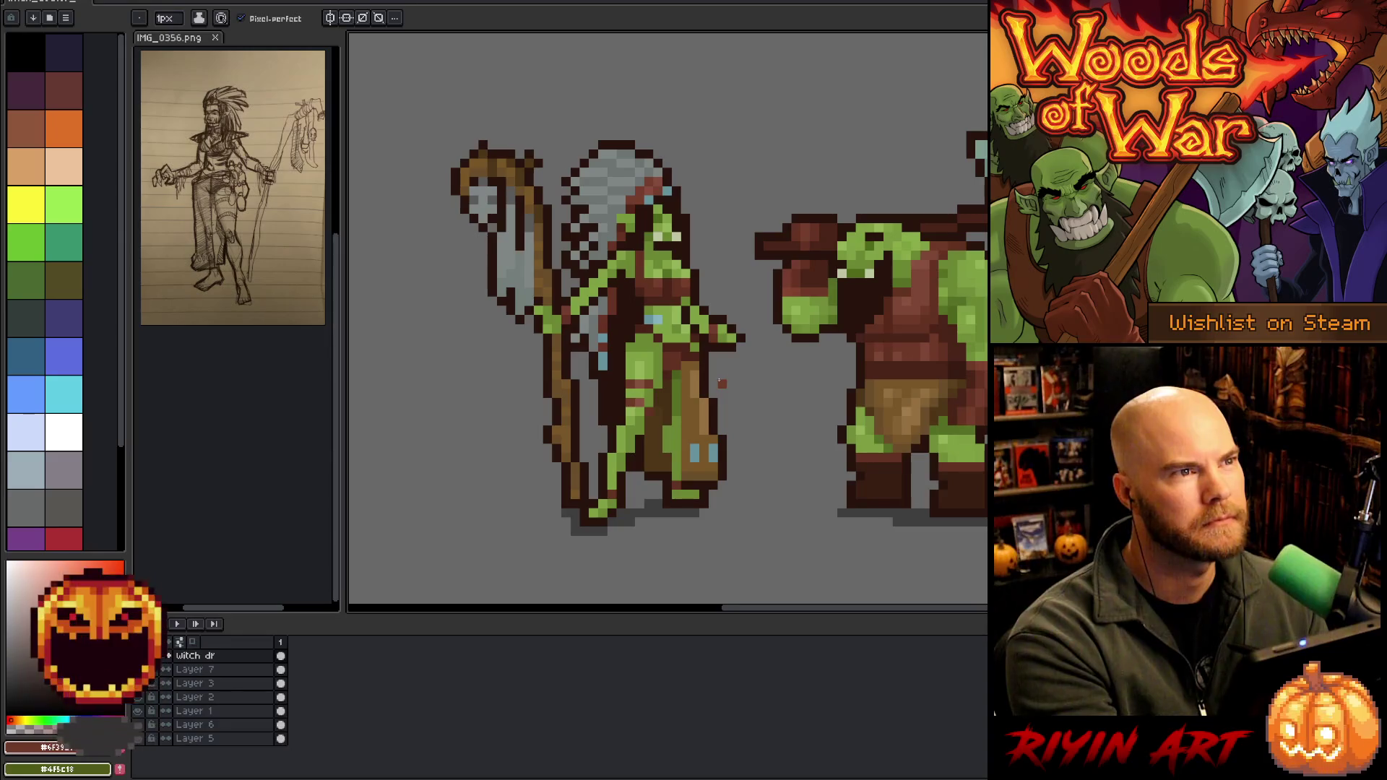
pyautogui.keyDown('alt'); pyautogui.click(655, 404); pyautogui.keyUp('alt')
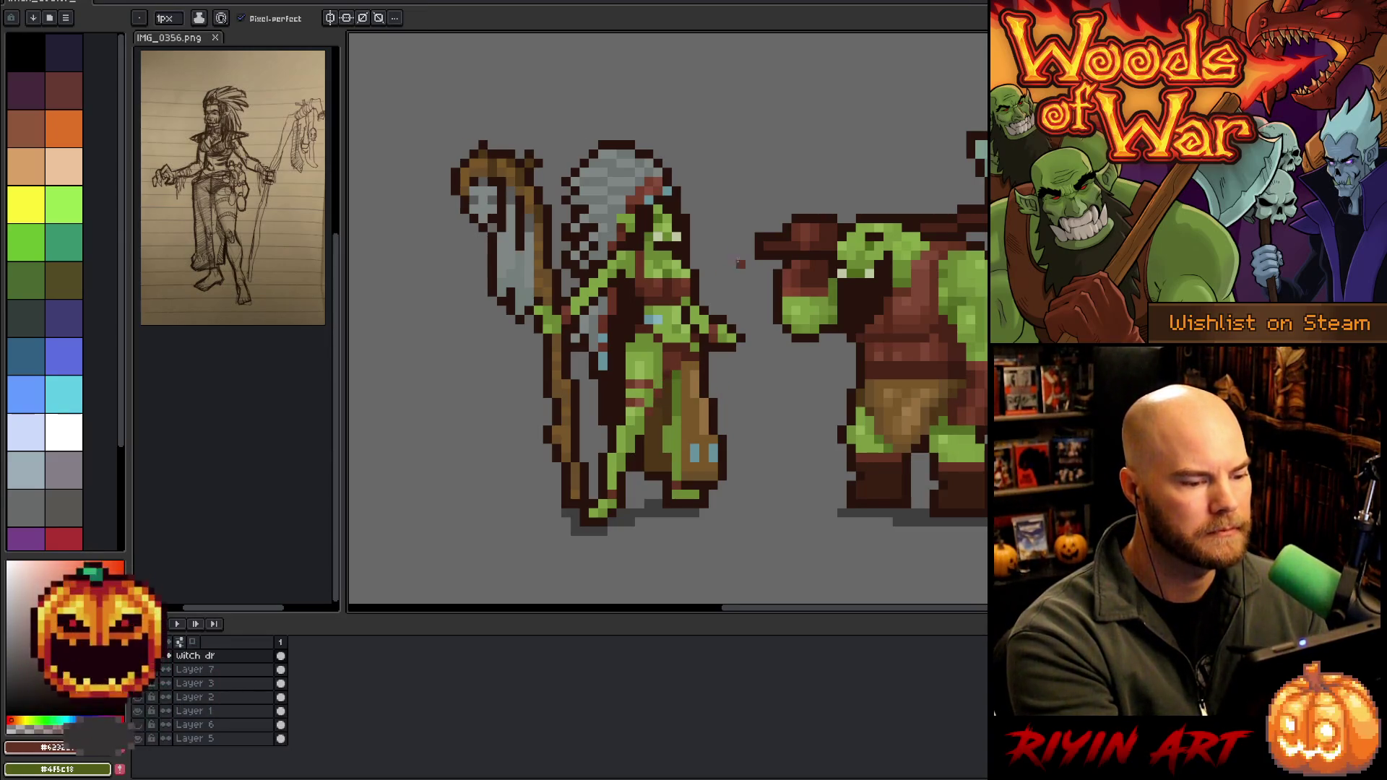
pyautogui.press('v')
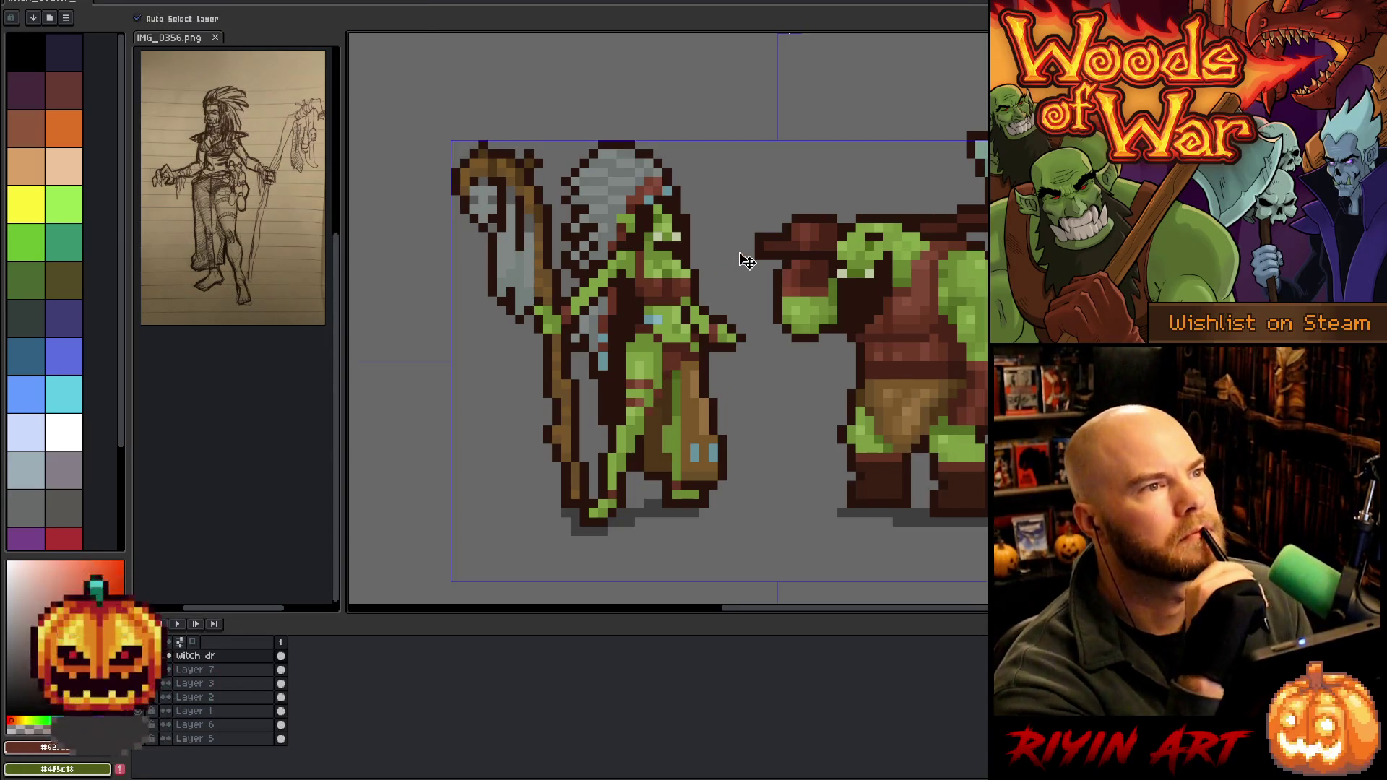
pyautogui.press('b')
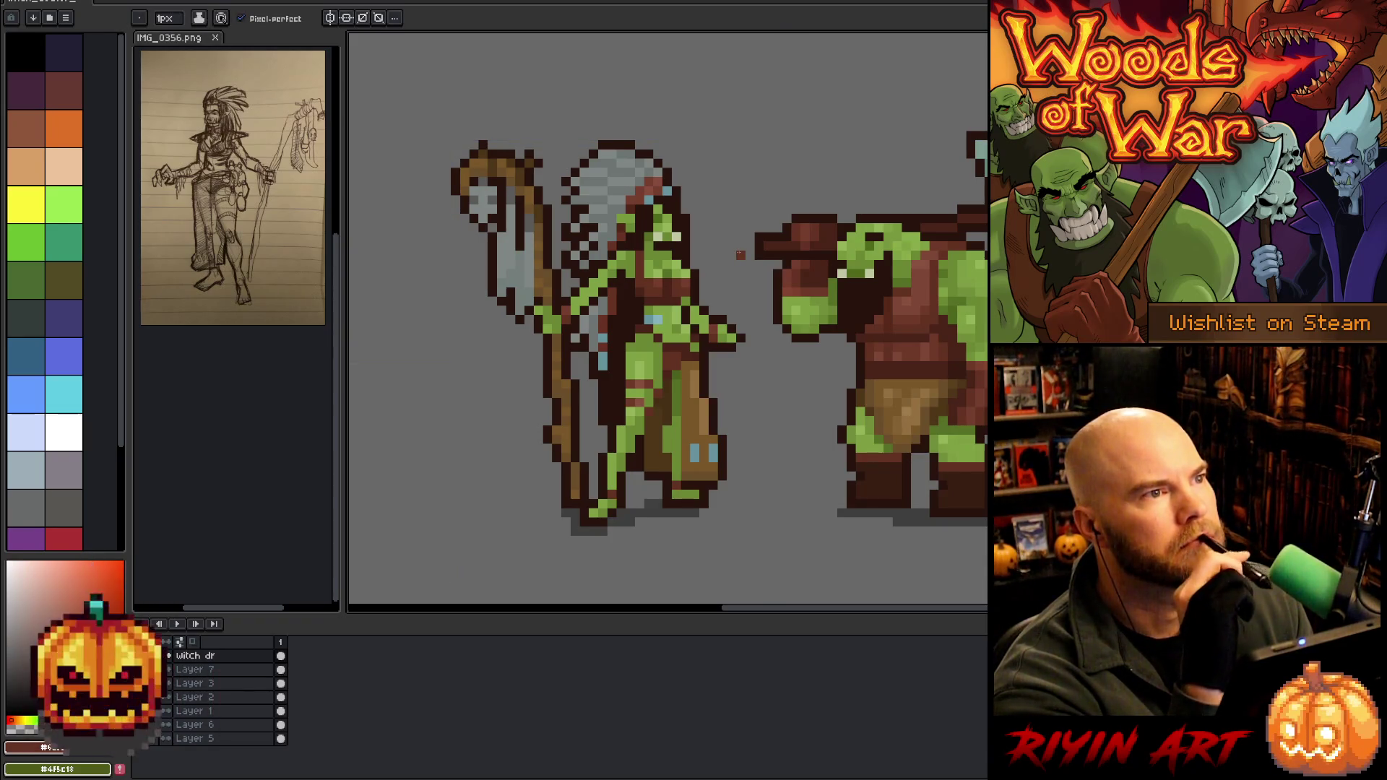
pyautogui.press('ctrl')
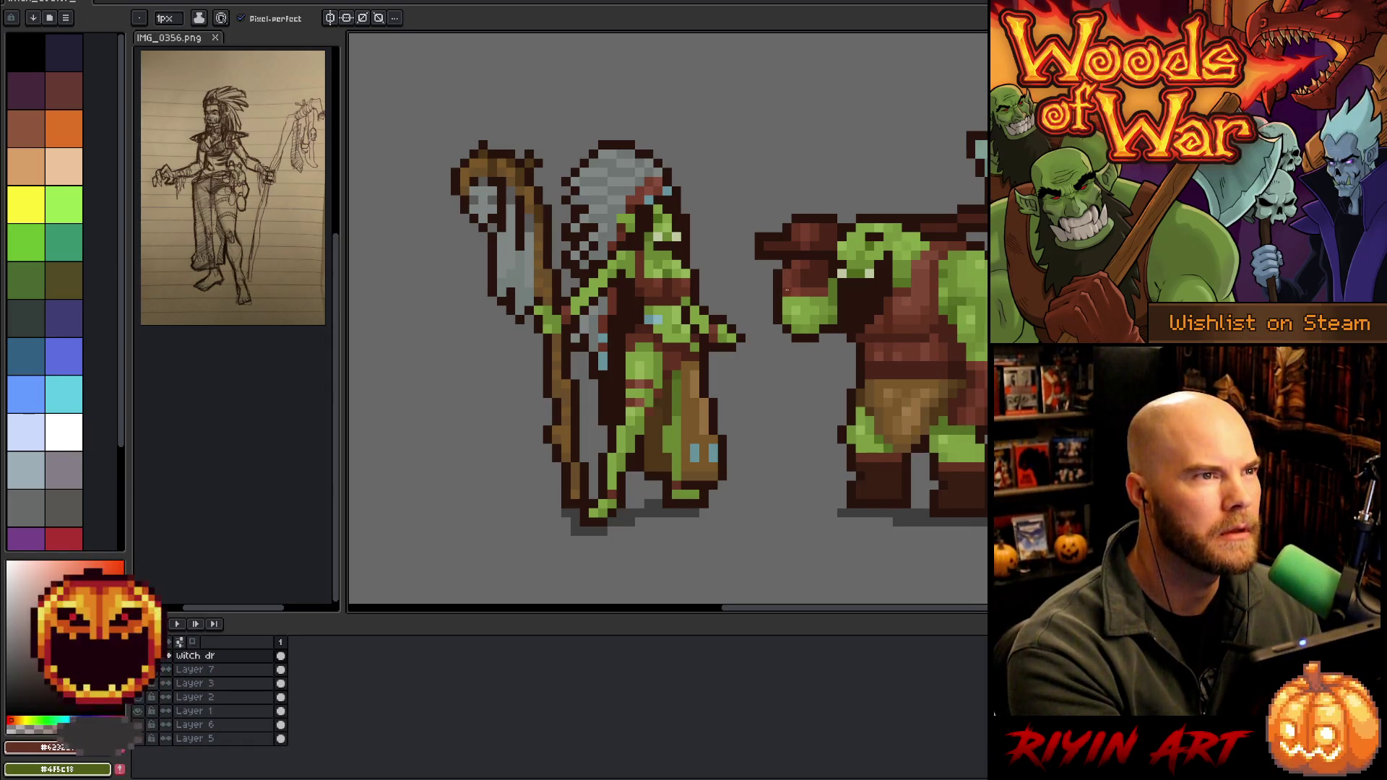
# Repaint the chest and arm pixels with a dark brown and the green skin colour eyedropped from the sprite
pyautogui.keyDown('alt'); pyautogui.click(629, 320); pyautogui.keyUp('alt')
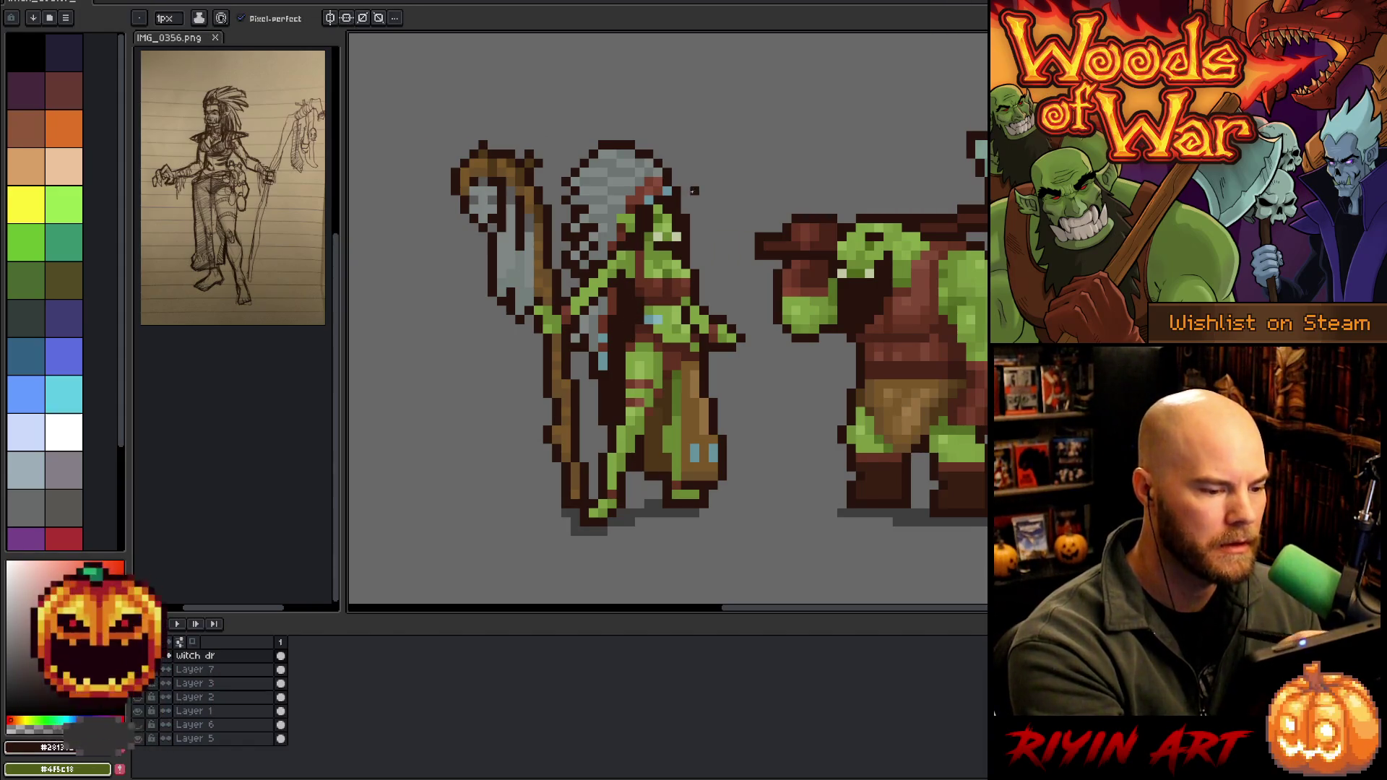
pyautogui.keyDown('alt'); pyautogui.click(642, 323); pyautogui.keyUp('alt')
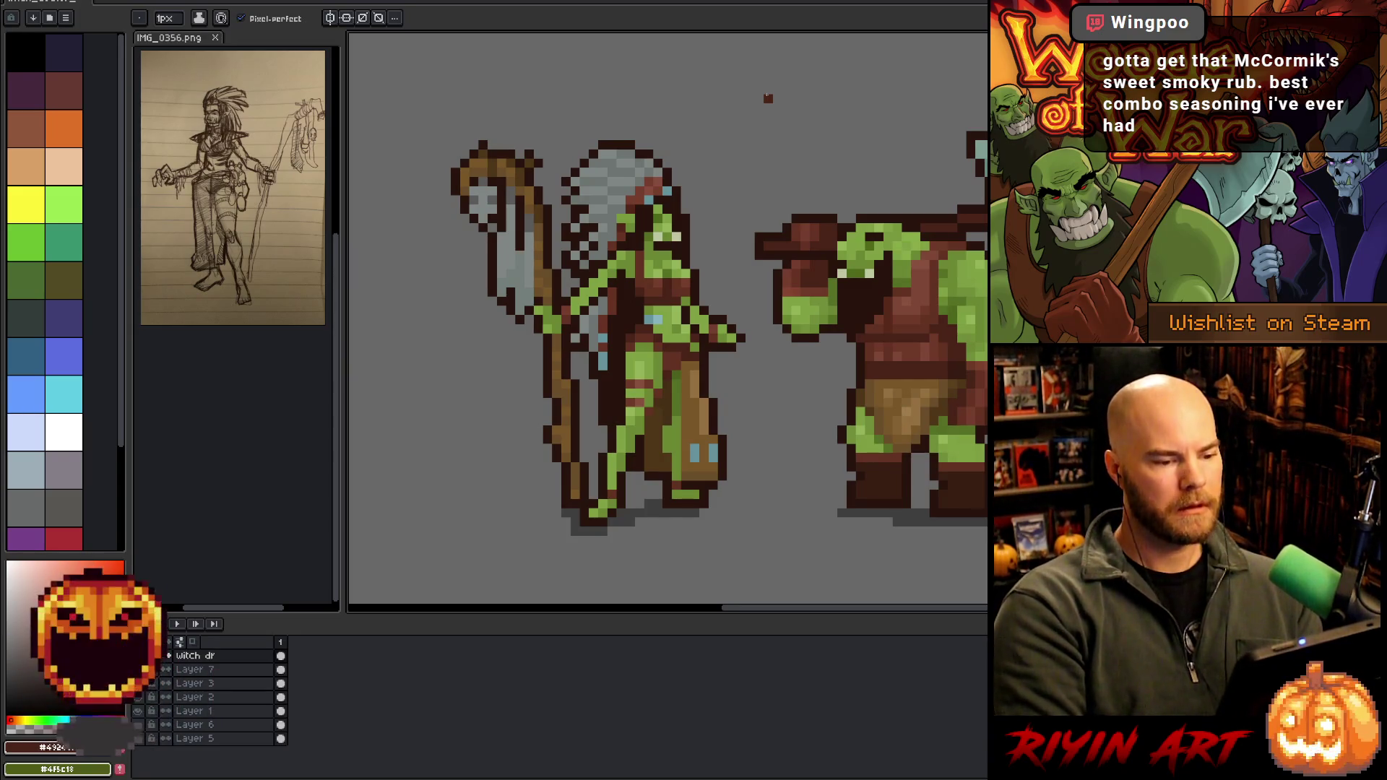
pyautogui.press('v')
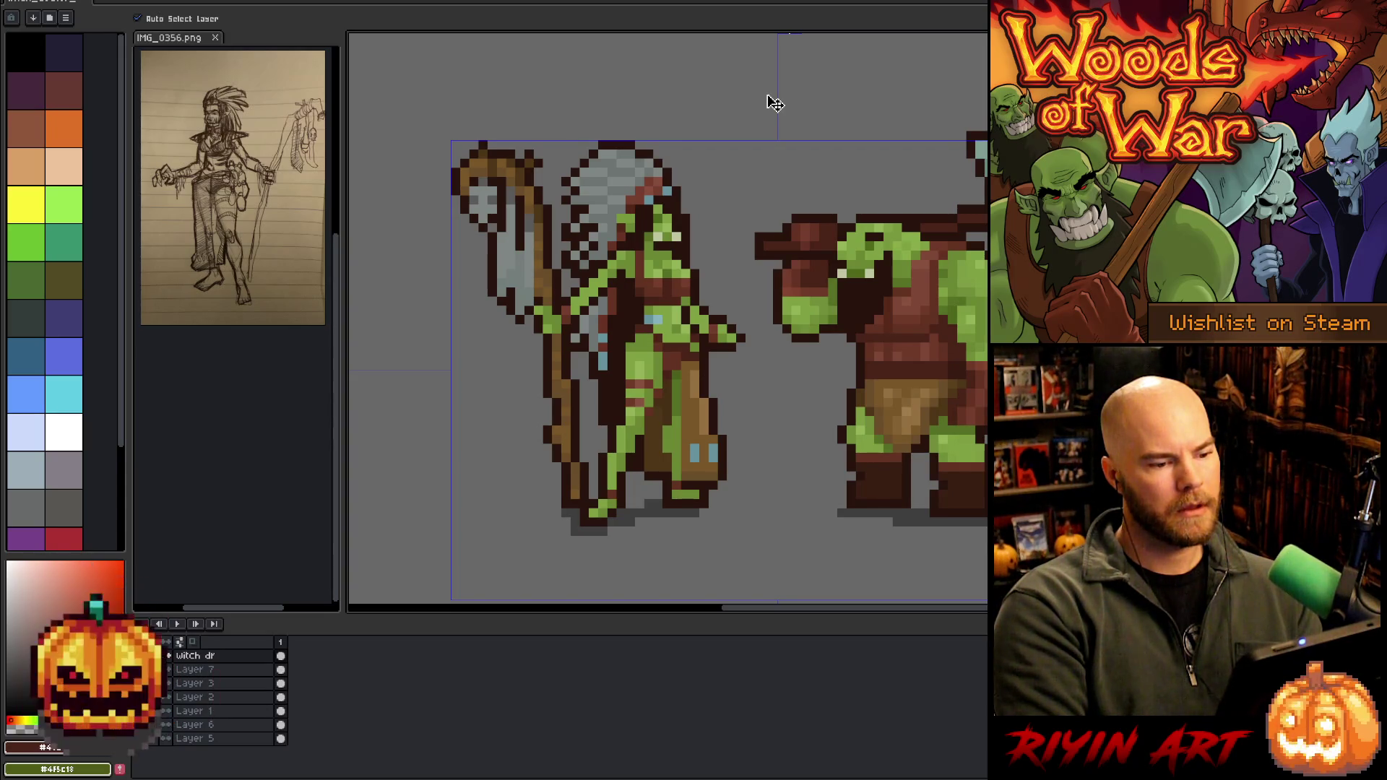
pyautogui.press('b')
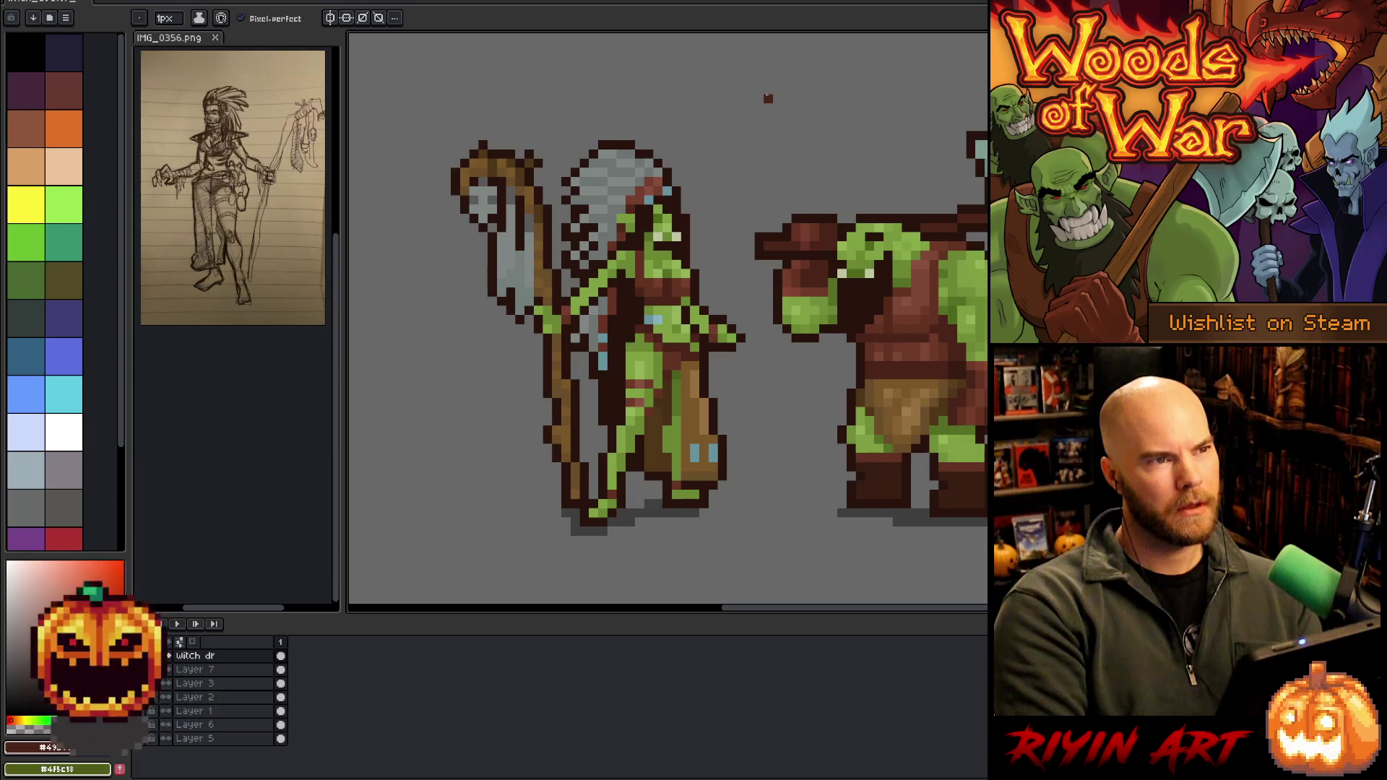
pyautogui.press('ctrl')
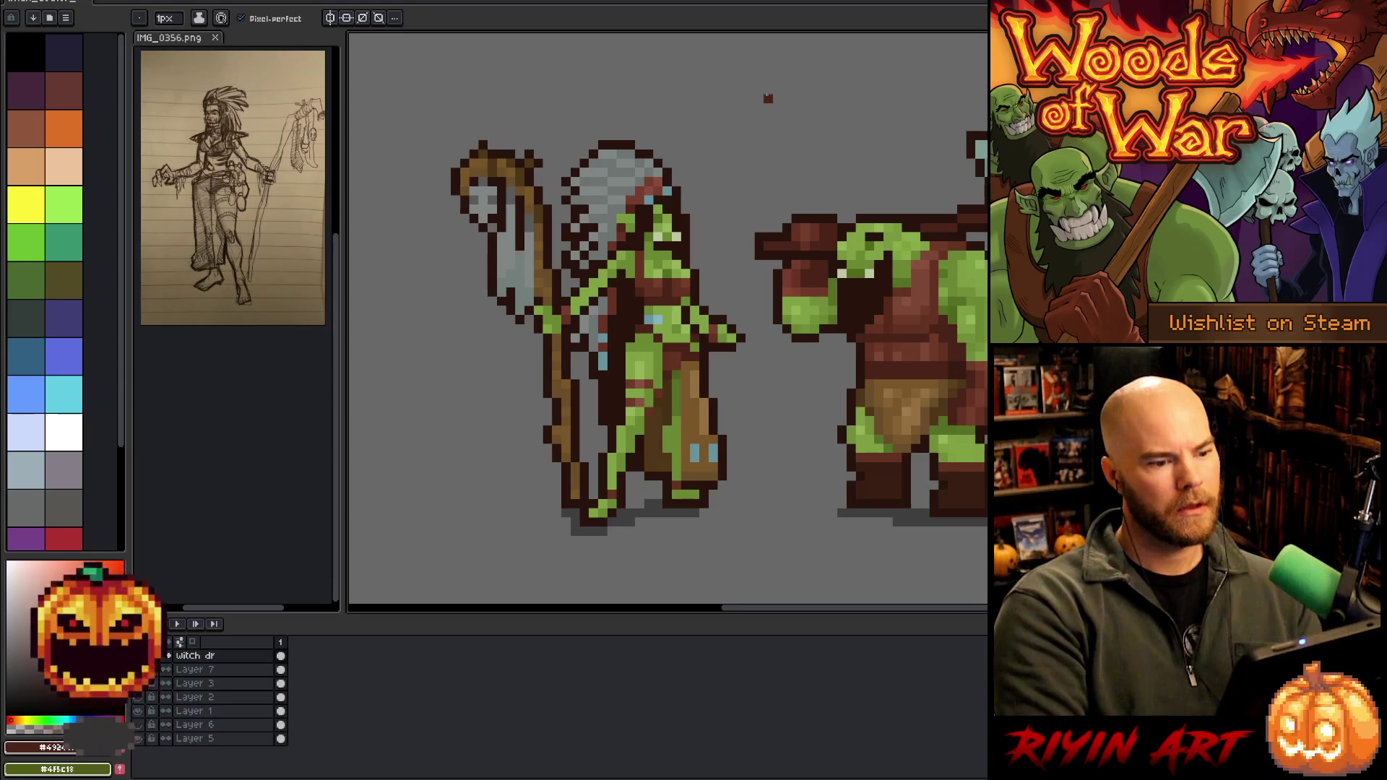
pyautogui.press('alt')
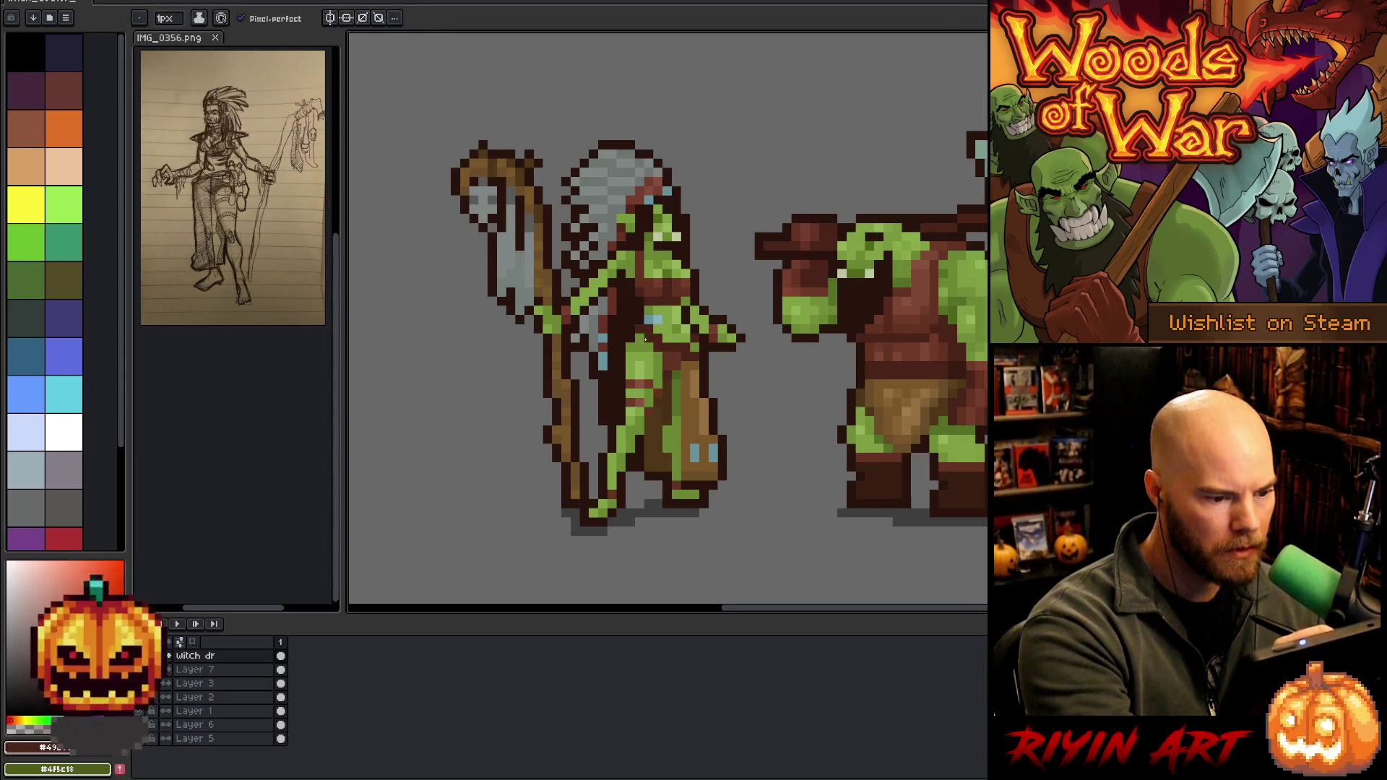
pyautogui.press('alt')
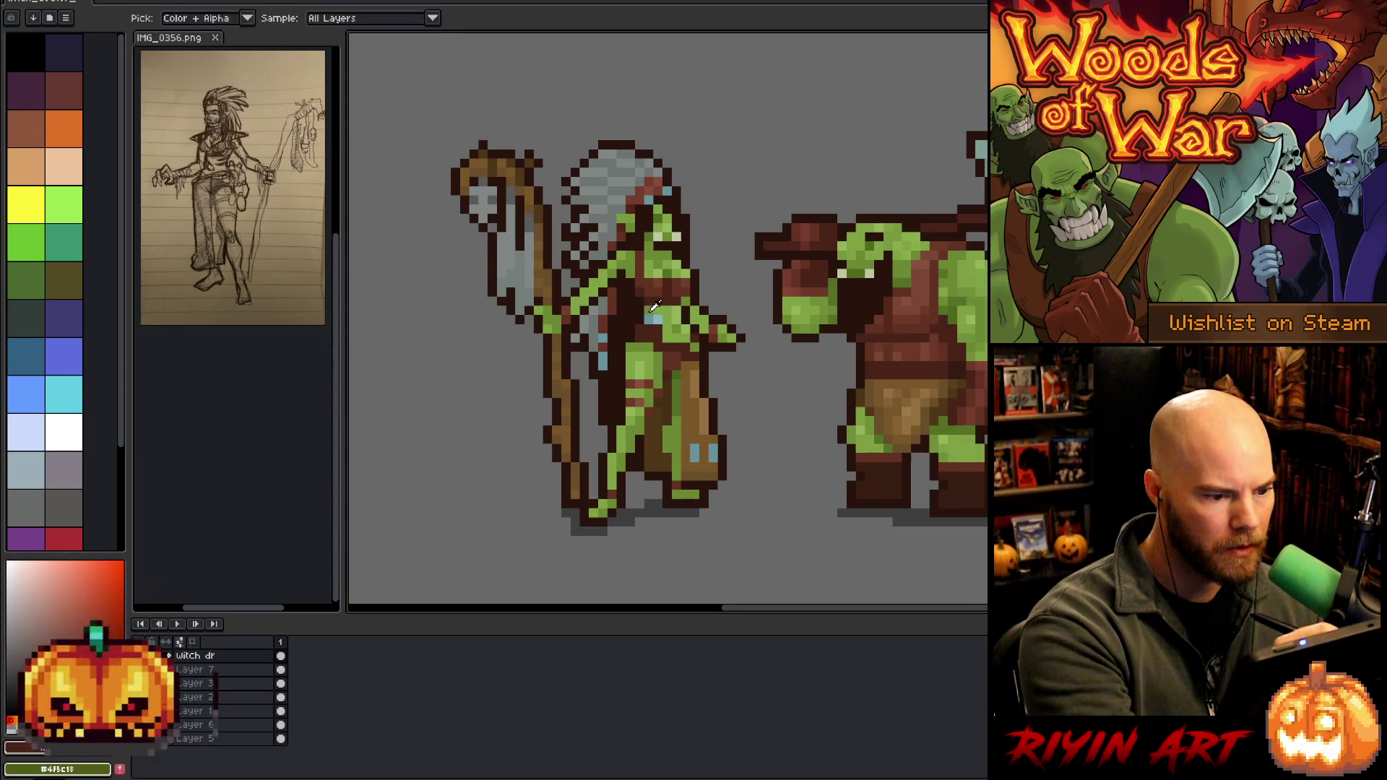
pyautogui.keyDown('alt'); pyautogui.click(671, 332); pyautogui.keyUp('alt')
pyautogui.keyDown('alt'); pyautogui.click(648, 323); pyautogui.keyUp('alt')
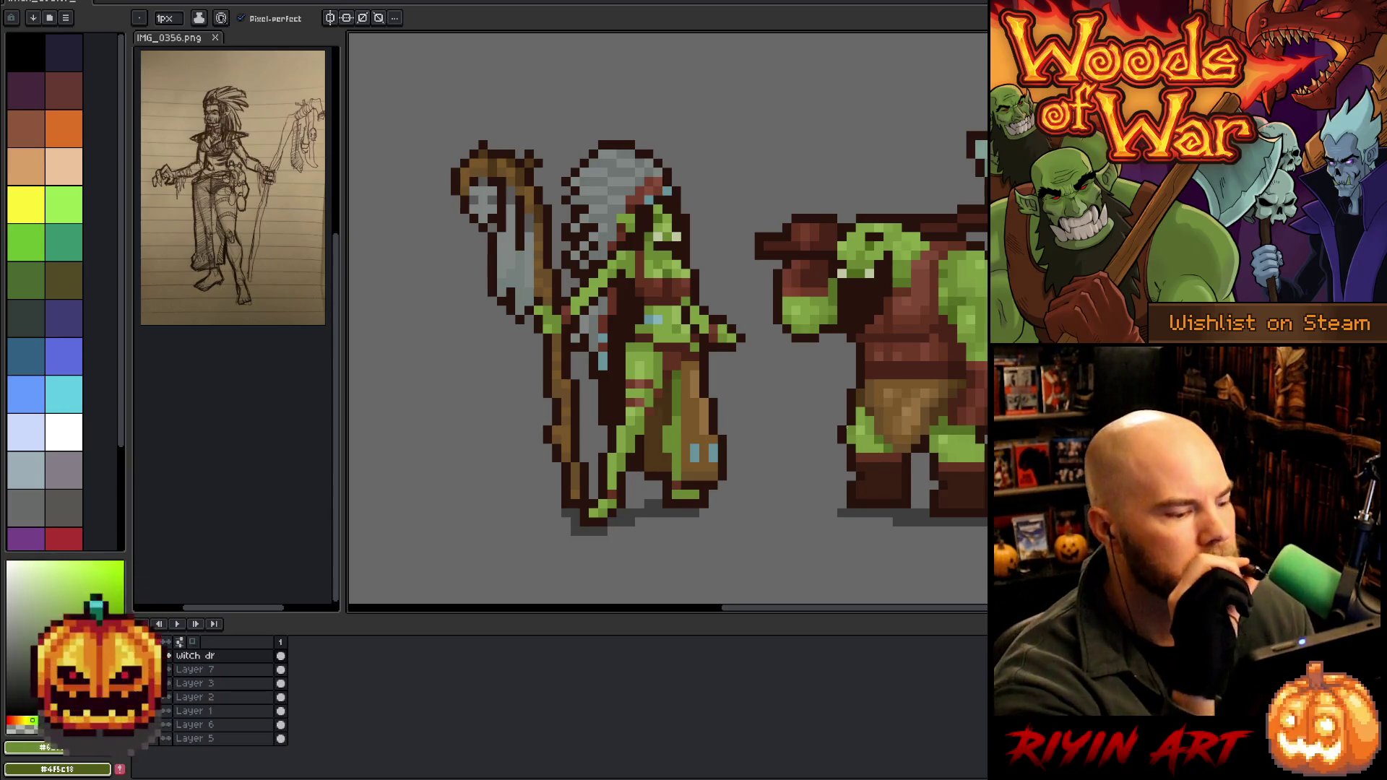
pyautogui.press('g')
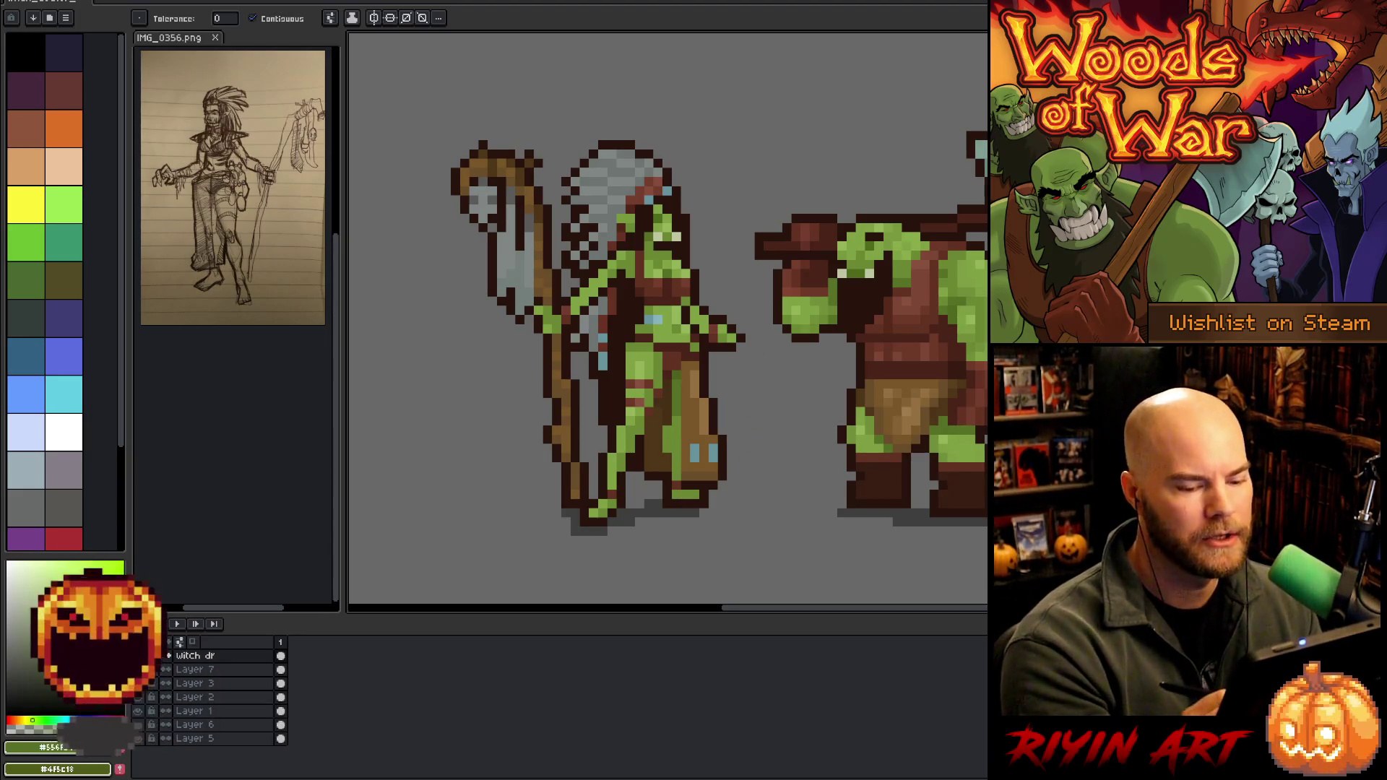
# Touch up the witch doctor with a dark brown from its outline, then zoom out to frame both orcs
pyautogui.press('b')
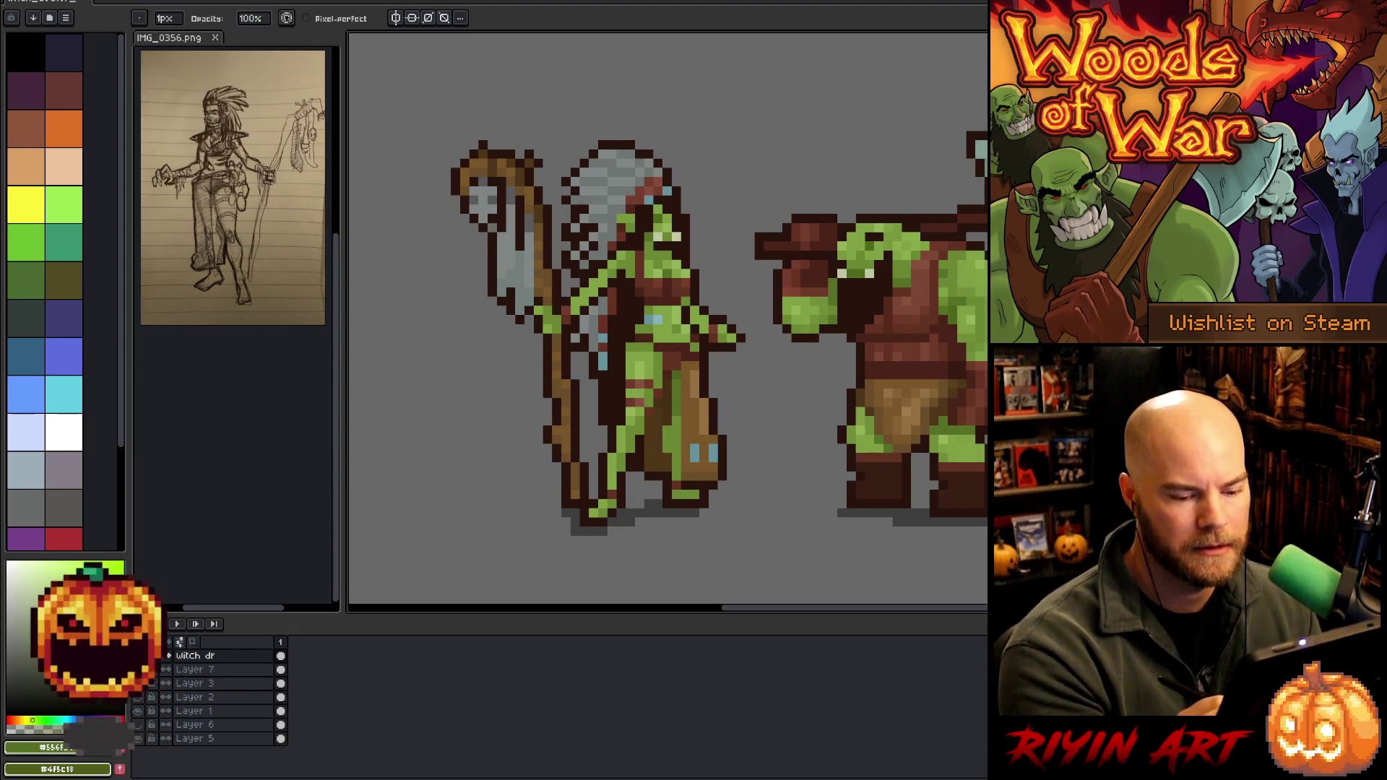
pyautogui.moveTo(758, 505); pyautogui.dragTo(809, 523)
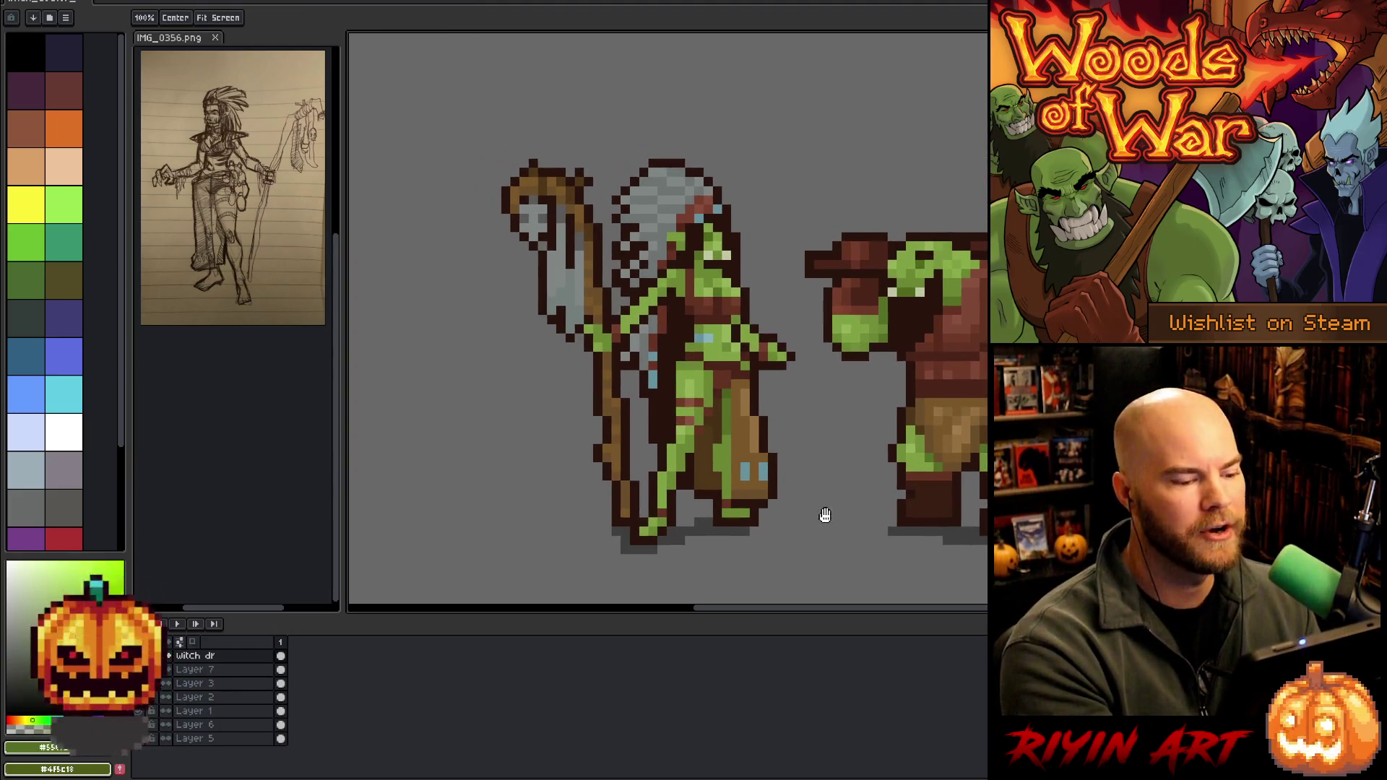
pyautogui.press('alt')
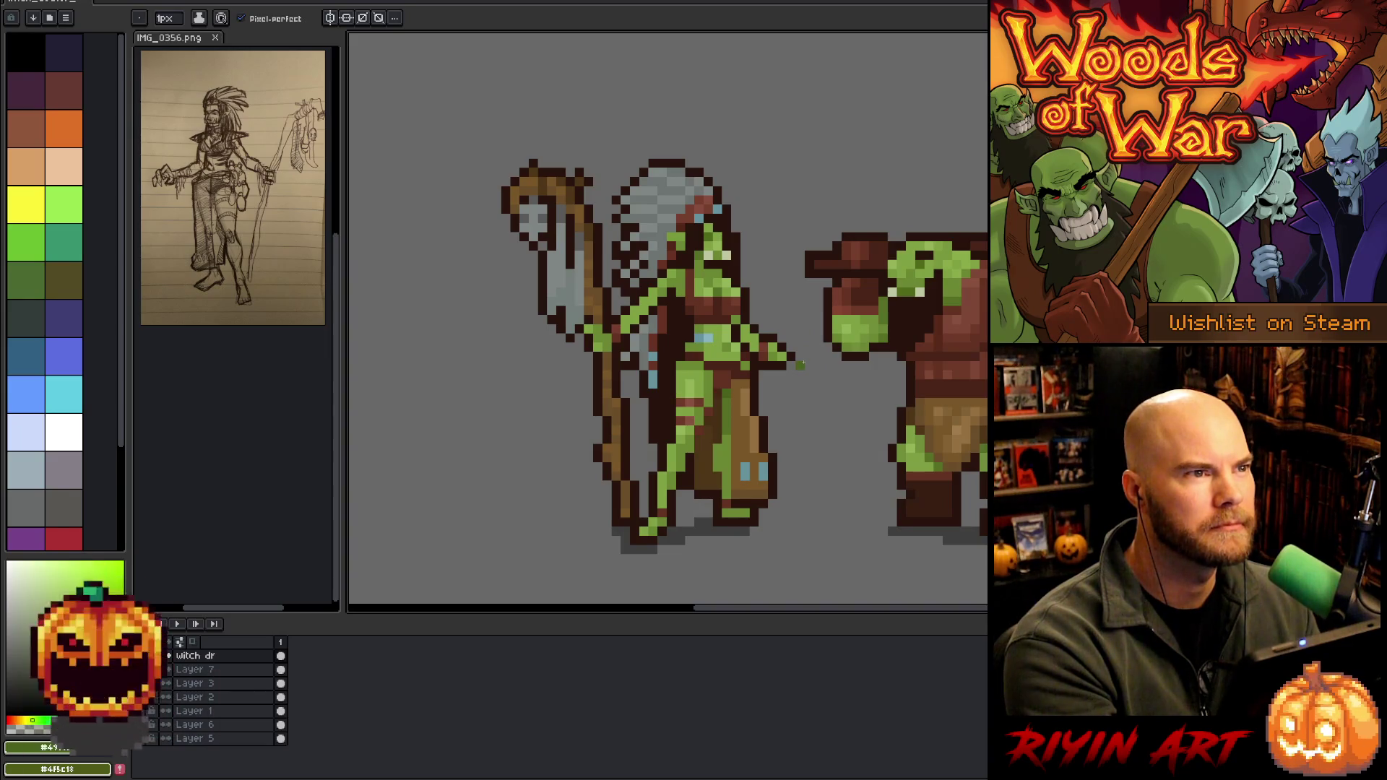
pyautogui.keyDown('alt'); pyautogui.click(724, 413); pyautogui.keyUp('alt')
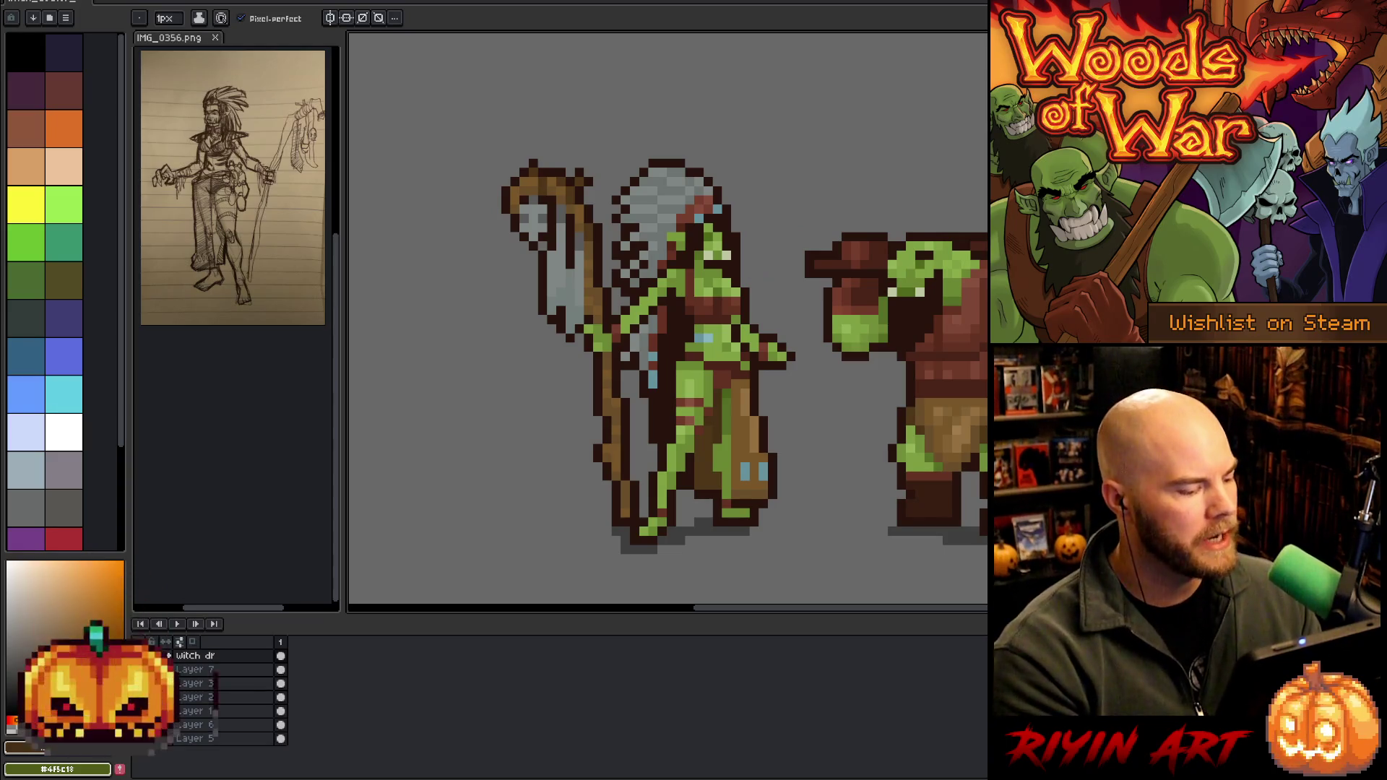
pyautogui.scroll(-1, 643, 390)
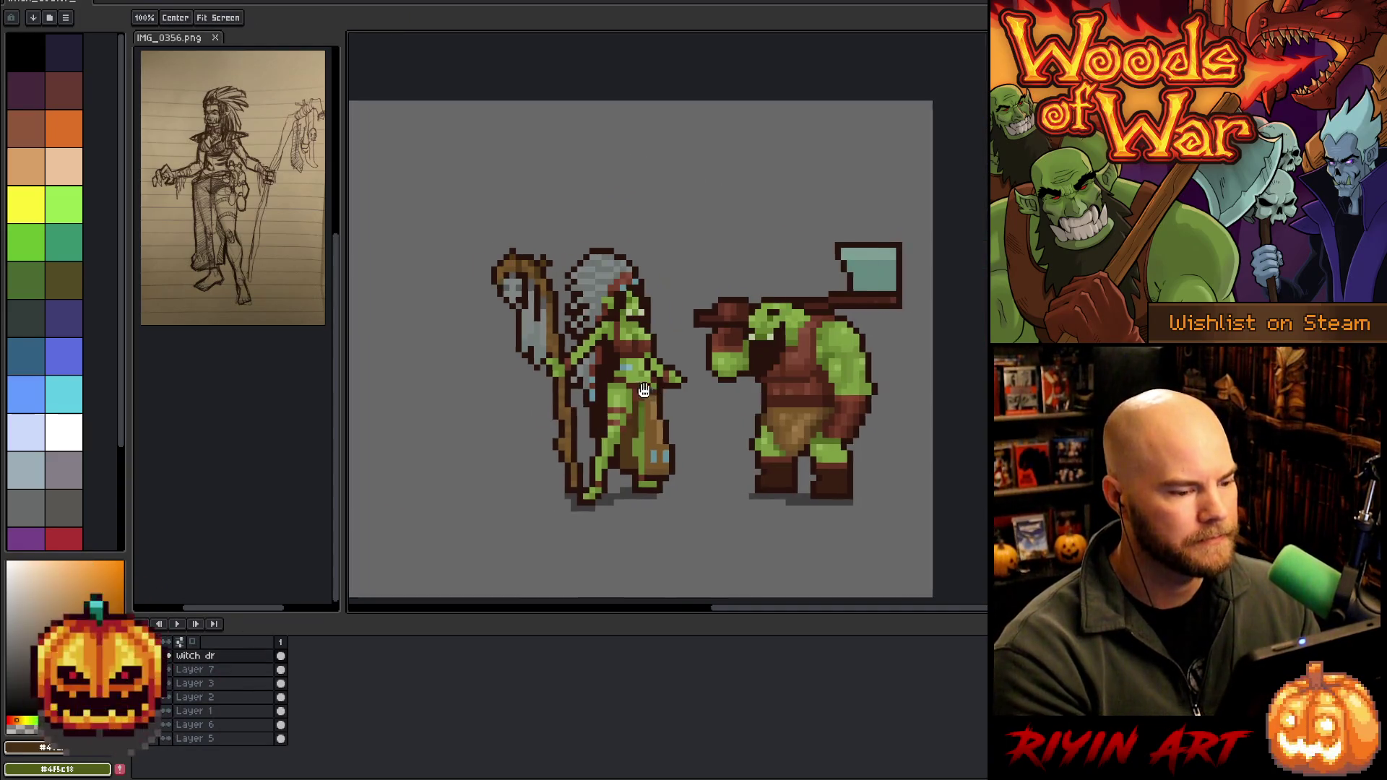
pyautogui.moveTo(643, 390); pyautogui.dragTo(607, 380)
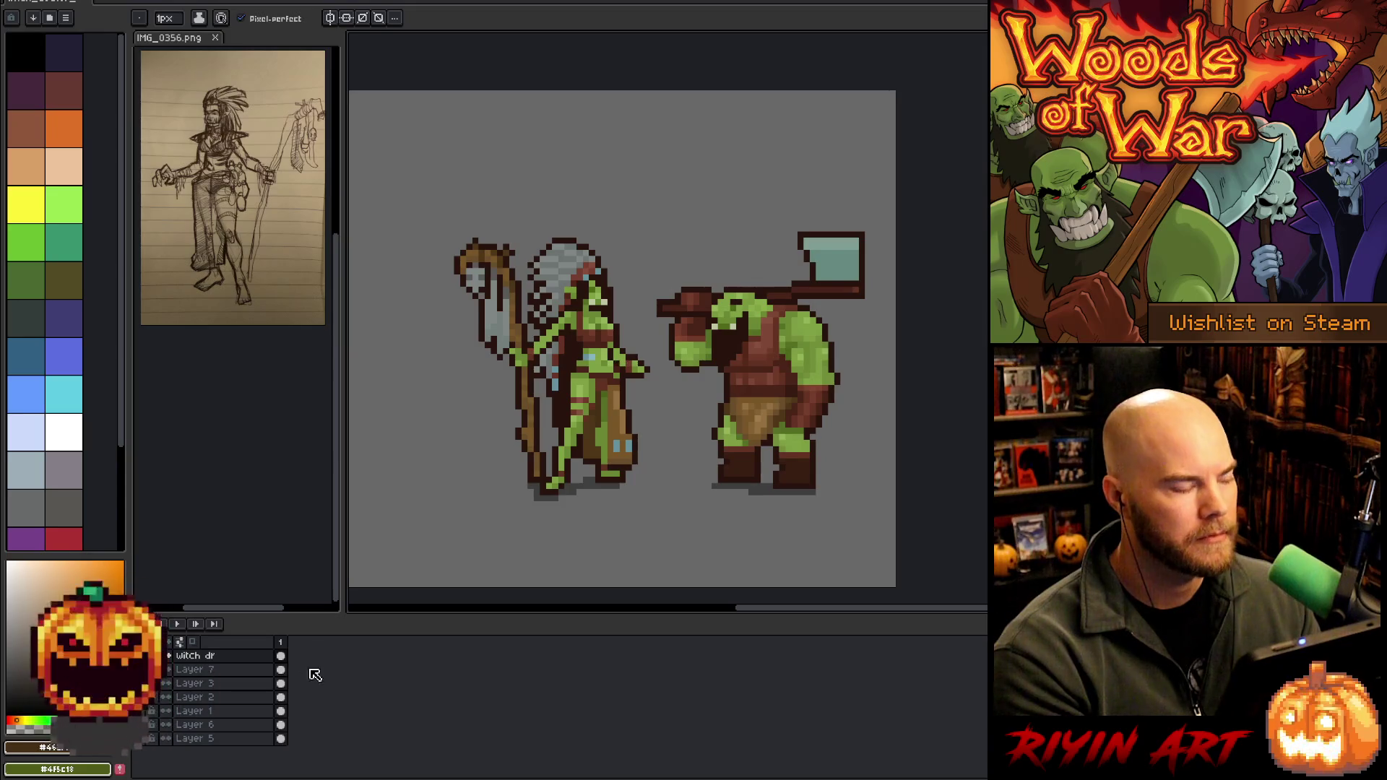
# Turn off the brute orc layer's visibility and drag the witch doctor further left
pyautogui.click(166, 697)
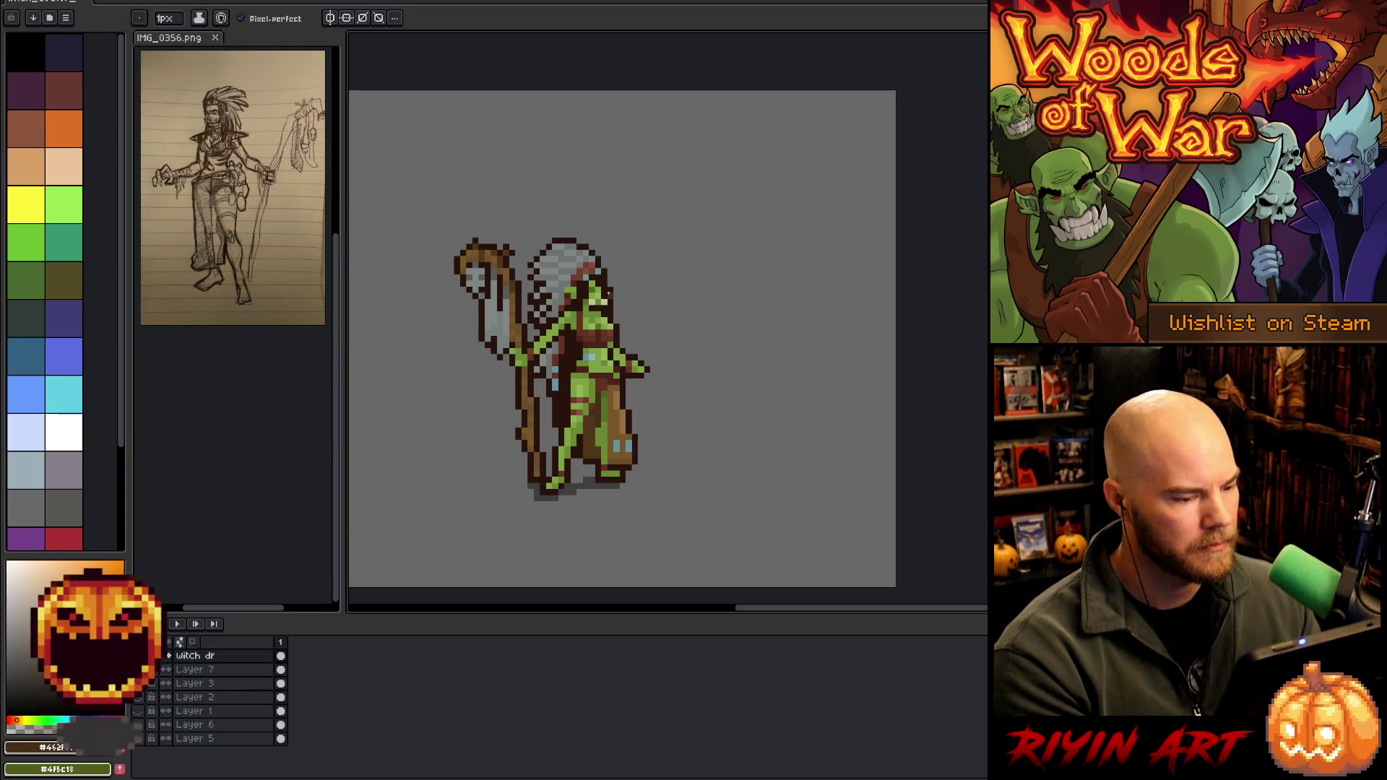
pyautogui.press('v')
pyautogui.moveTo(603, 360); pyautogui.dragTo(558, 364)
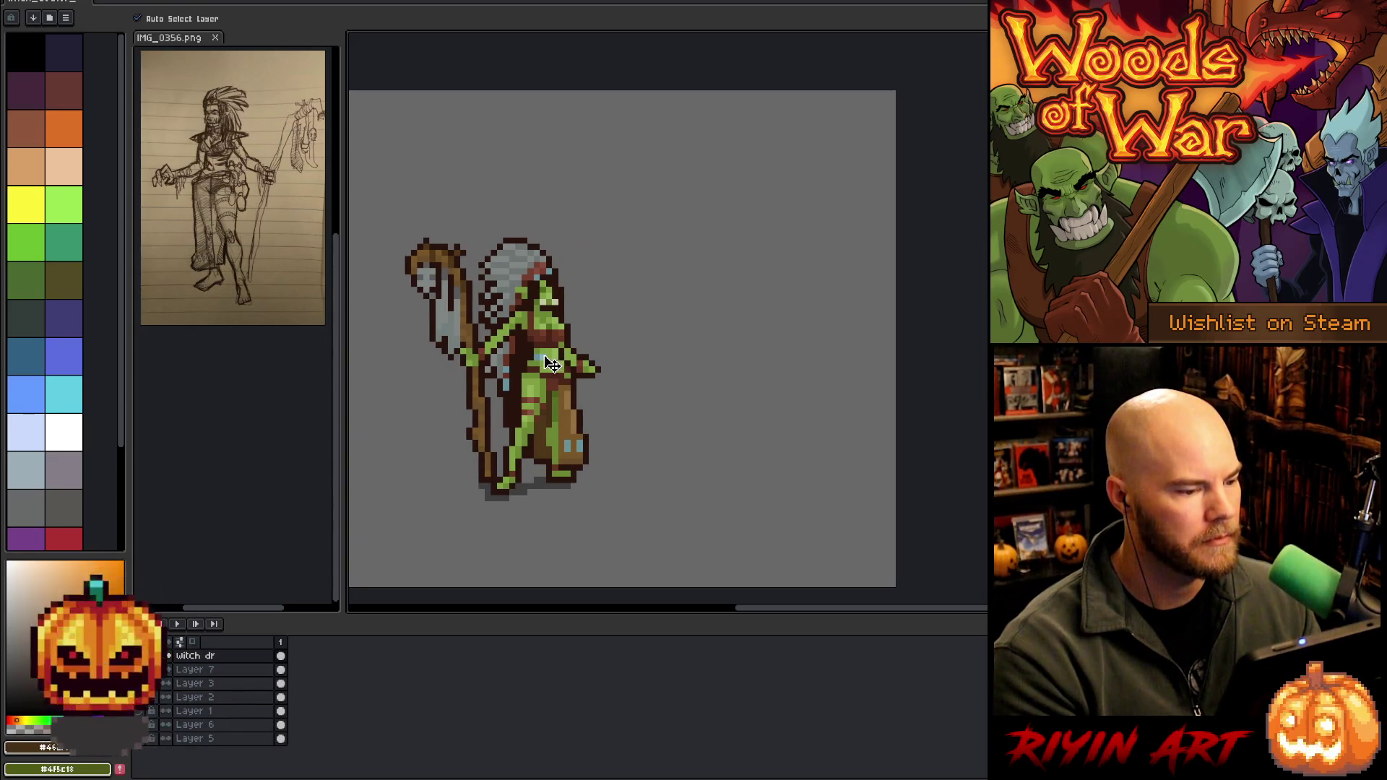
pyautogui.click(39, 3)
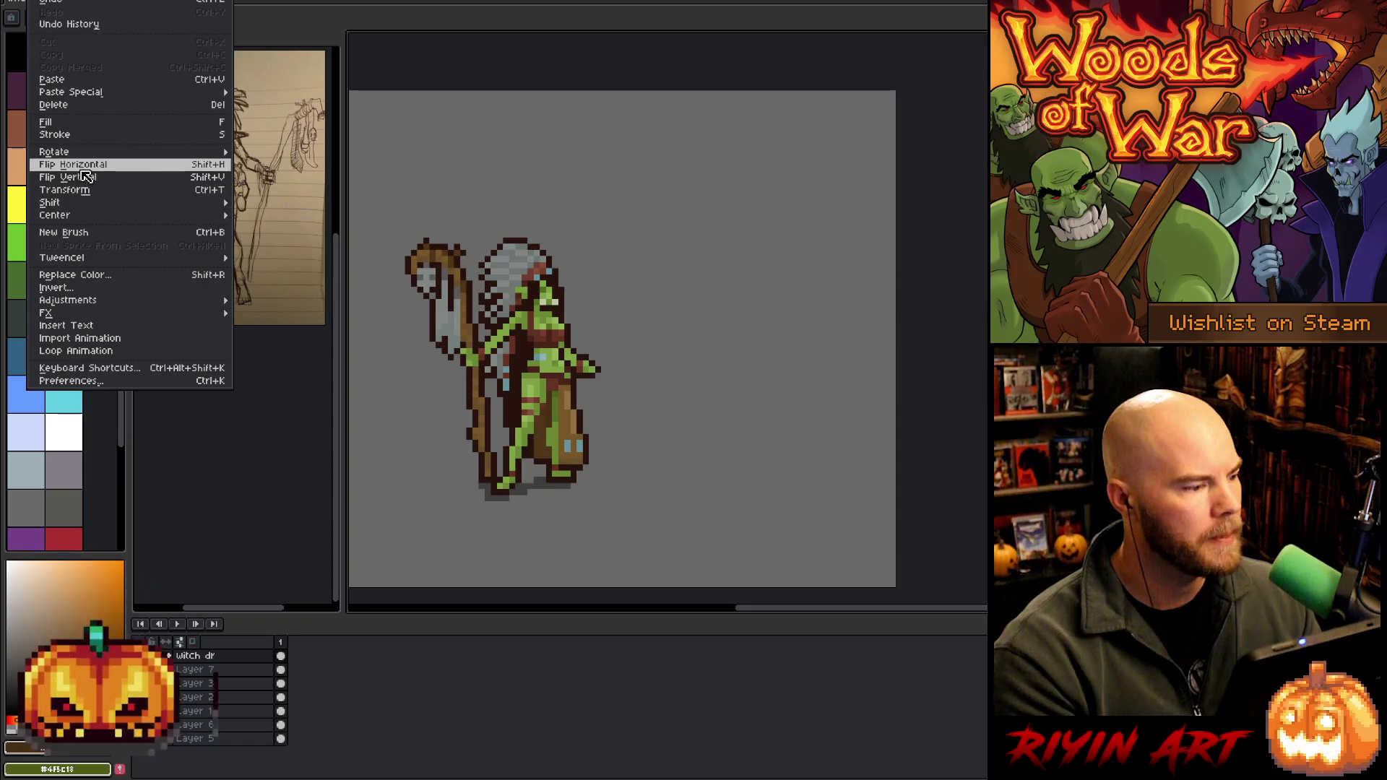
# Flip the witch doctor horizontally, move it left, then duplicate its layer and drag the copy right
pyautogui.click(81, 164)
pyautogui.moveTo(670, 366)
pyautogui.mouseDown()
pyautogui.moveTo(684, 366)
pyautogui.moveTo(471, 369)
pyautogui.mouseUp()
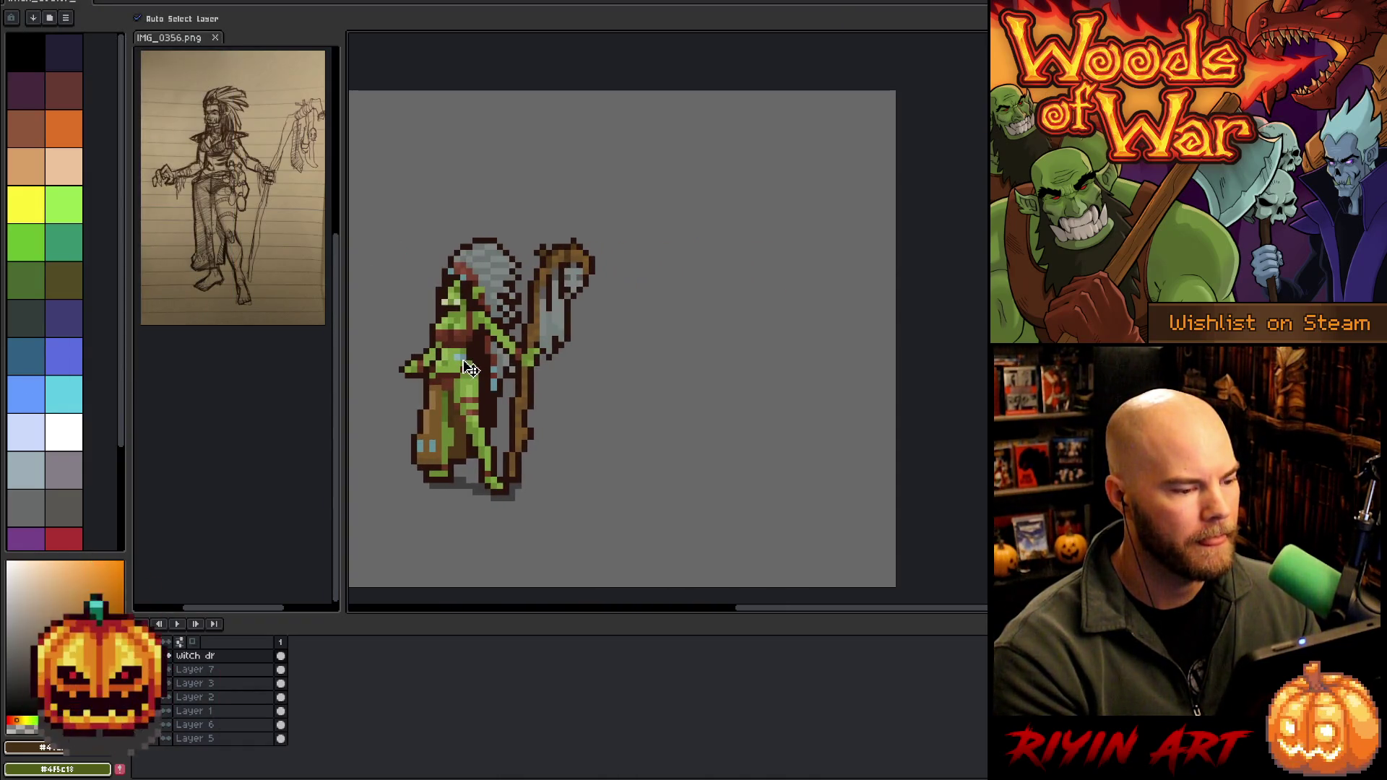
pyautogui.rightClick(198, 658)
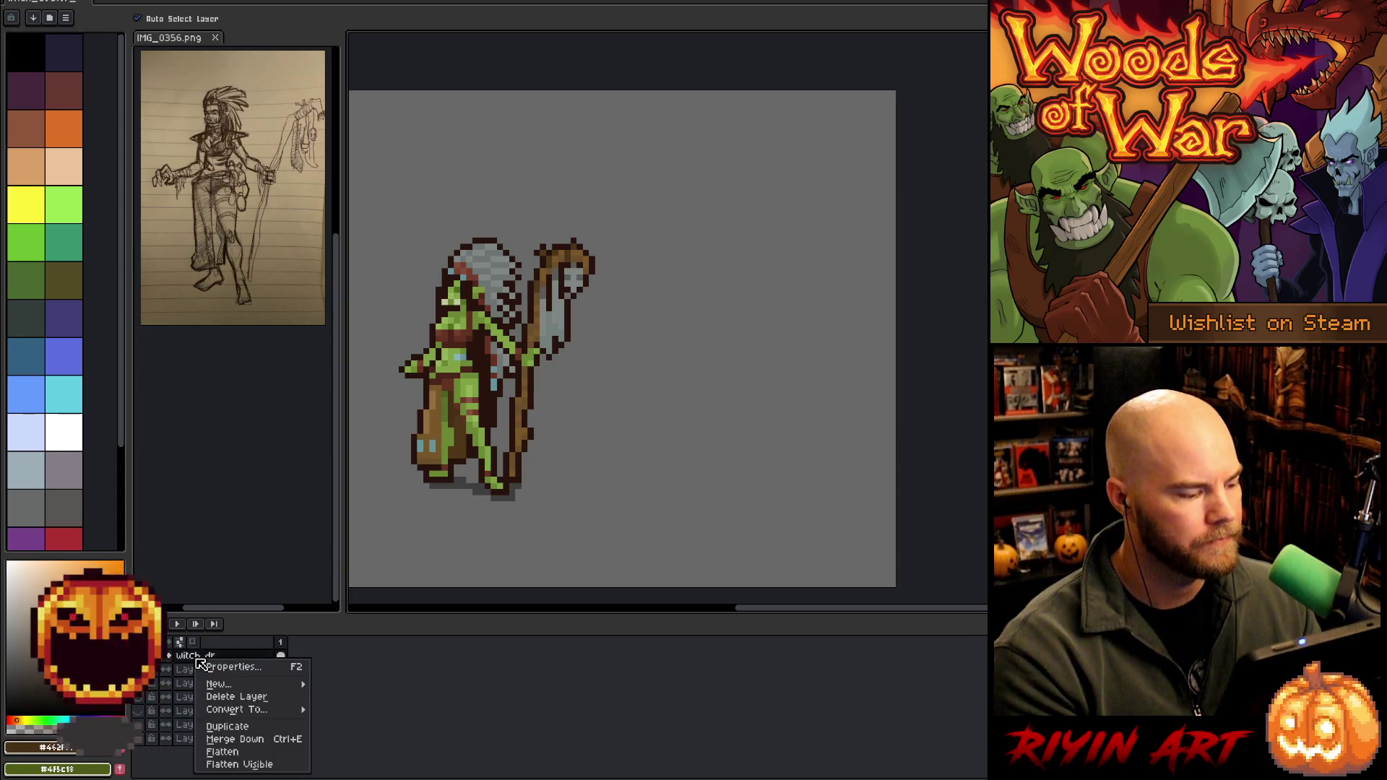
pyautogui.click(227, 726)
pyautogui.moveTo(457, 338); pyautogui.dragTo(697, 337)
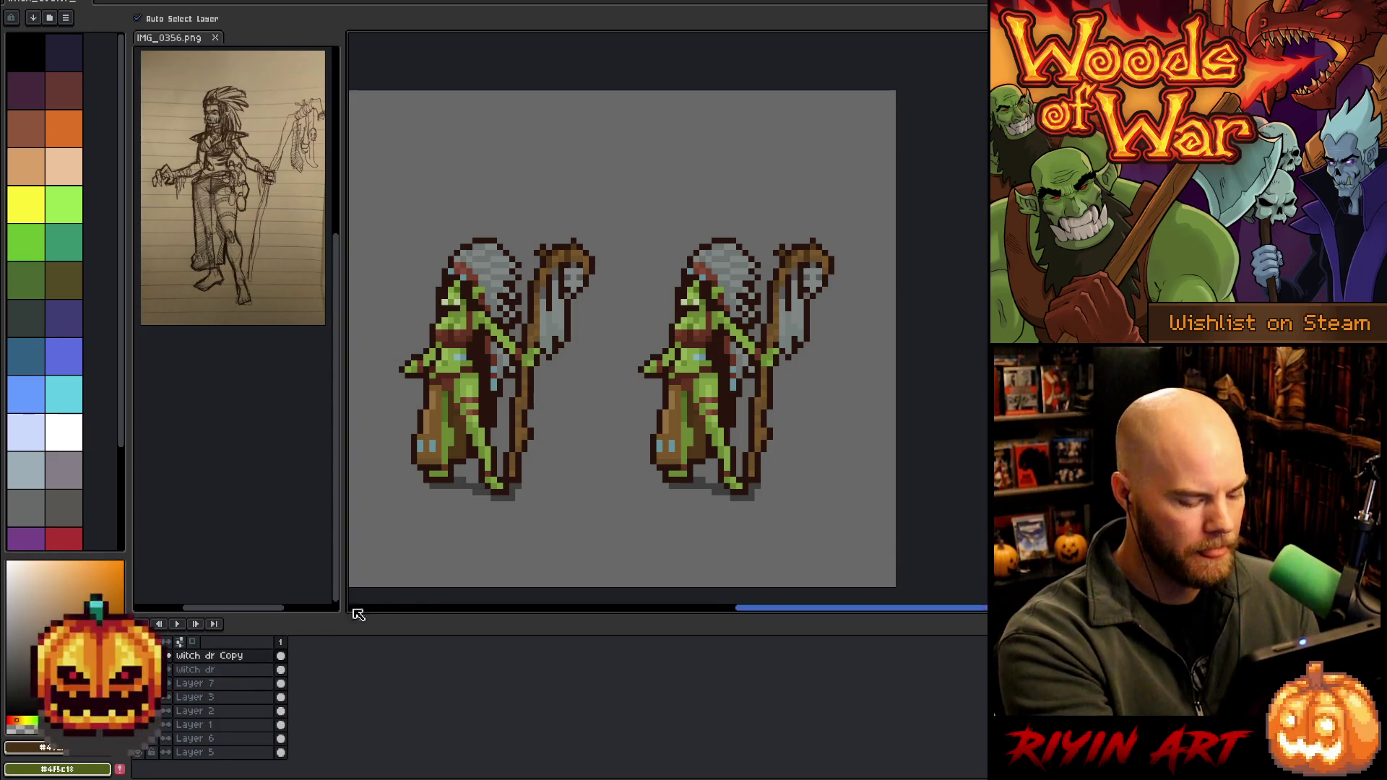
# Cut the right figure's staff out of Witch dr Copy and paste it onto new Layer 8
pyautogui.hotkey('shift', 'n')
pyautogui.press('Down')
pyautogui.press('m')
pyautogui.moveTo(861, 311)
pyautogui.mouseDown()
pyautogui.moveTo(792, 218)
pyautogui.moveTo(762, 335)
pyautogui.mouseUp()
pyautogui.moveTo(757, 396)
pyautogui.mouseDown()
pyautogui.moveTo(743, 451)
pyautogui.moveTo(783, 499)
pyautogui.moveTo(838, 455)
pyautogui.mouseUp()
pyautogui.press('Delete')
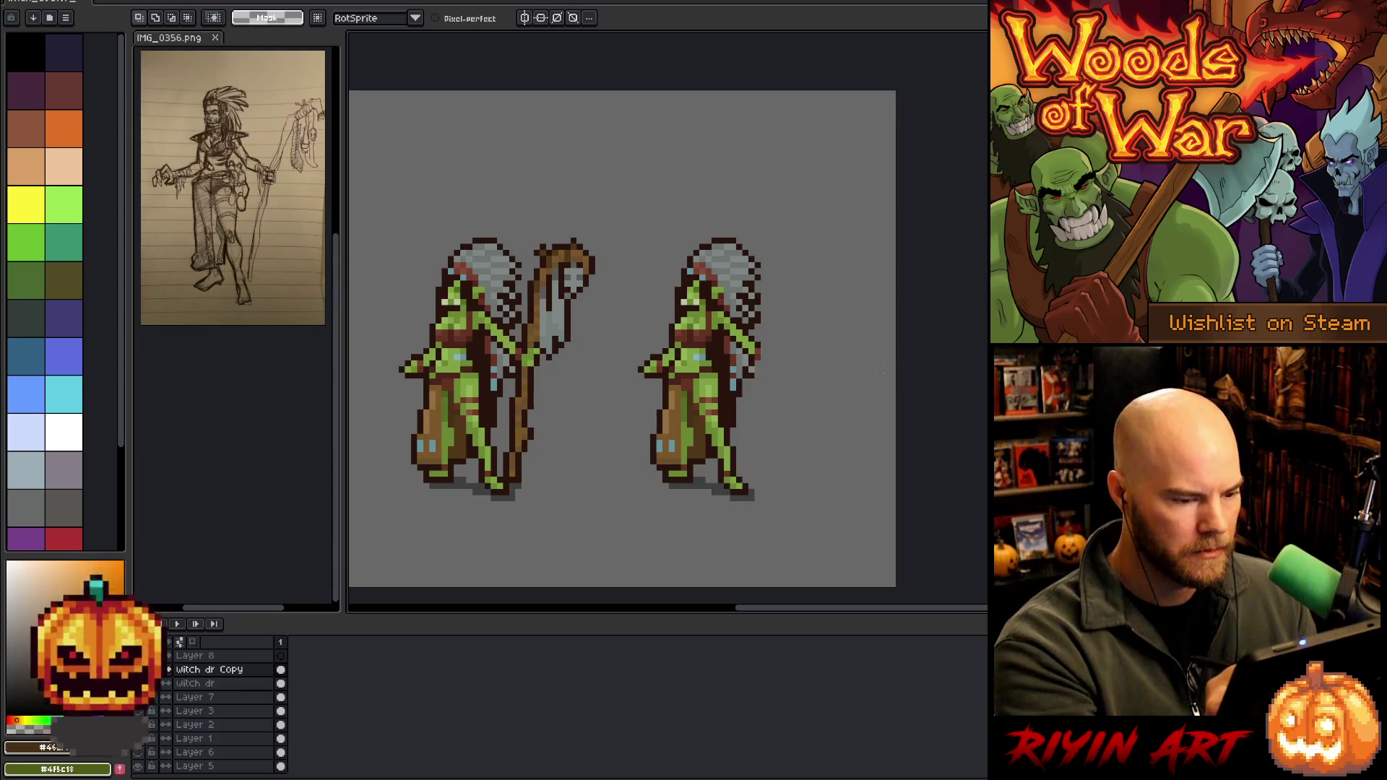
pyautogui.click(217, 655)
pyautogui.hotkey('ctrl', 'v')
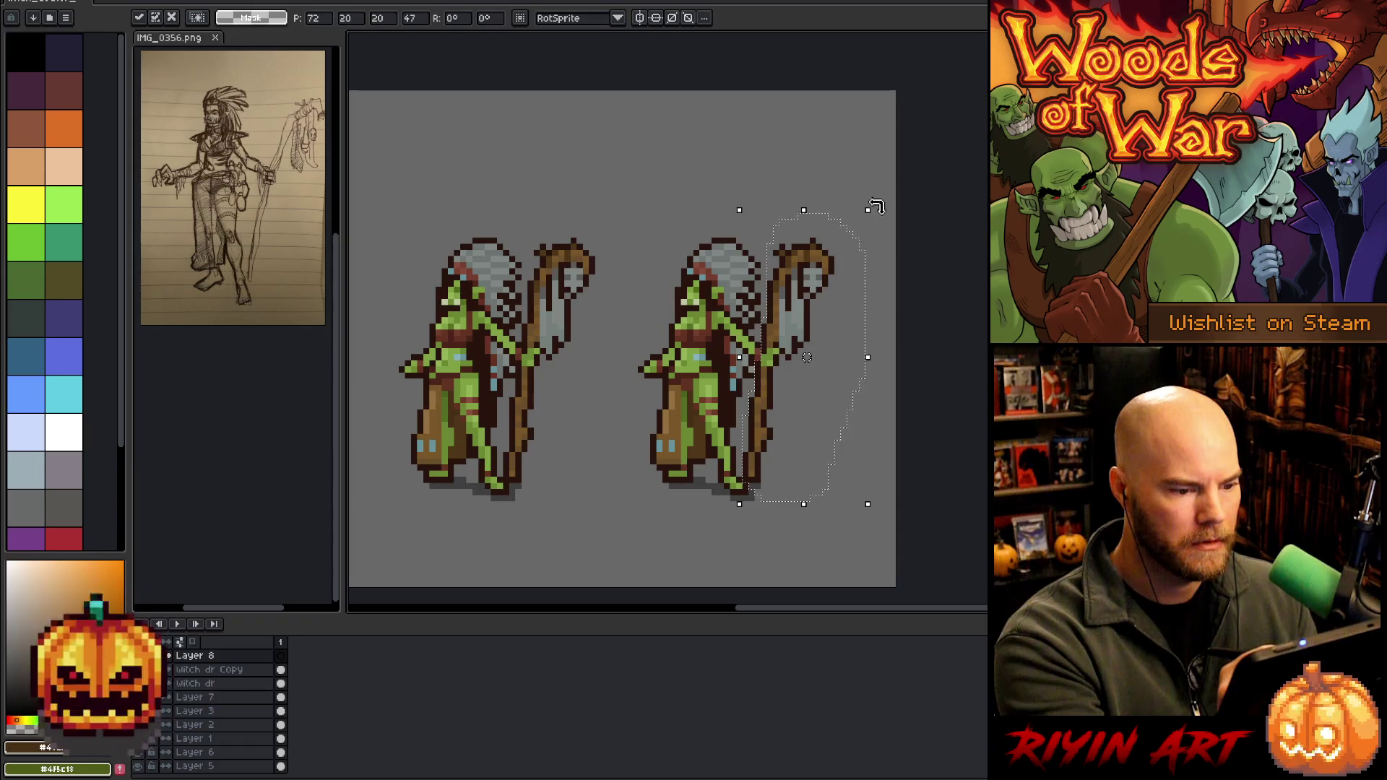
pyautogui.press('Return')
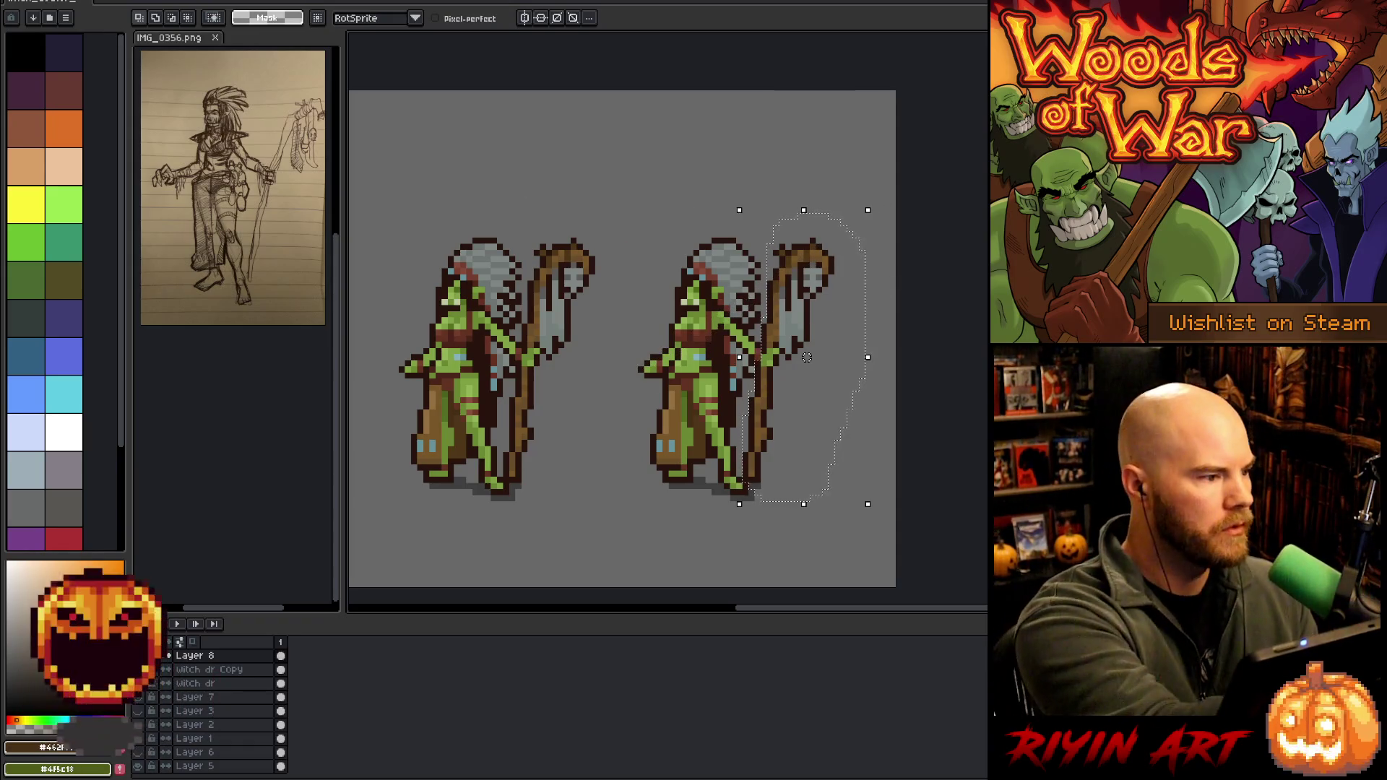
# Flip the staff horizontally, rotate it 90°, and position it across the right orc's body
pyautogui.click(38, 1)
pyautogui.click(83, 169)
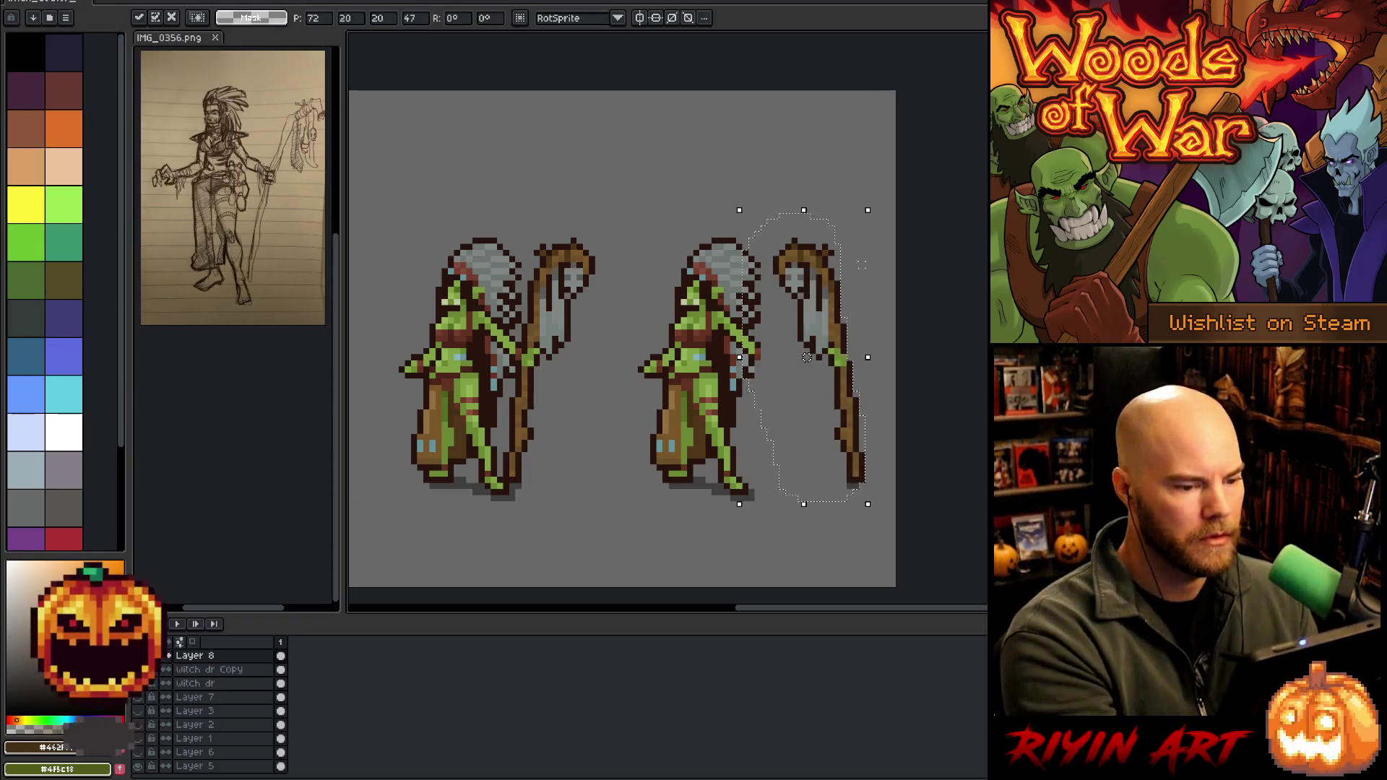
pyautogui.moveTo(728, 195)
pyautogui.mouseDown()
pyautogui.moveTo(628, 366)
pyautogui.moveTo(636, 410)
pyautogui.mouseUp()
pyautogui.moveTo(858, 311)
pyautogui.mouseDown()
pyautogui.moveTo(712, 393)
pyautogui.moveTo(738, 346)
pyautogui.moveTo(720, 345)
pyautogui.mouseUp()
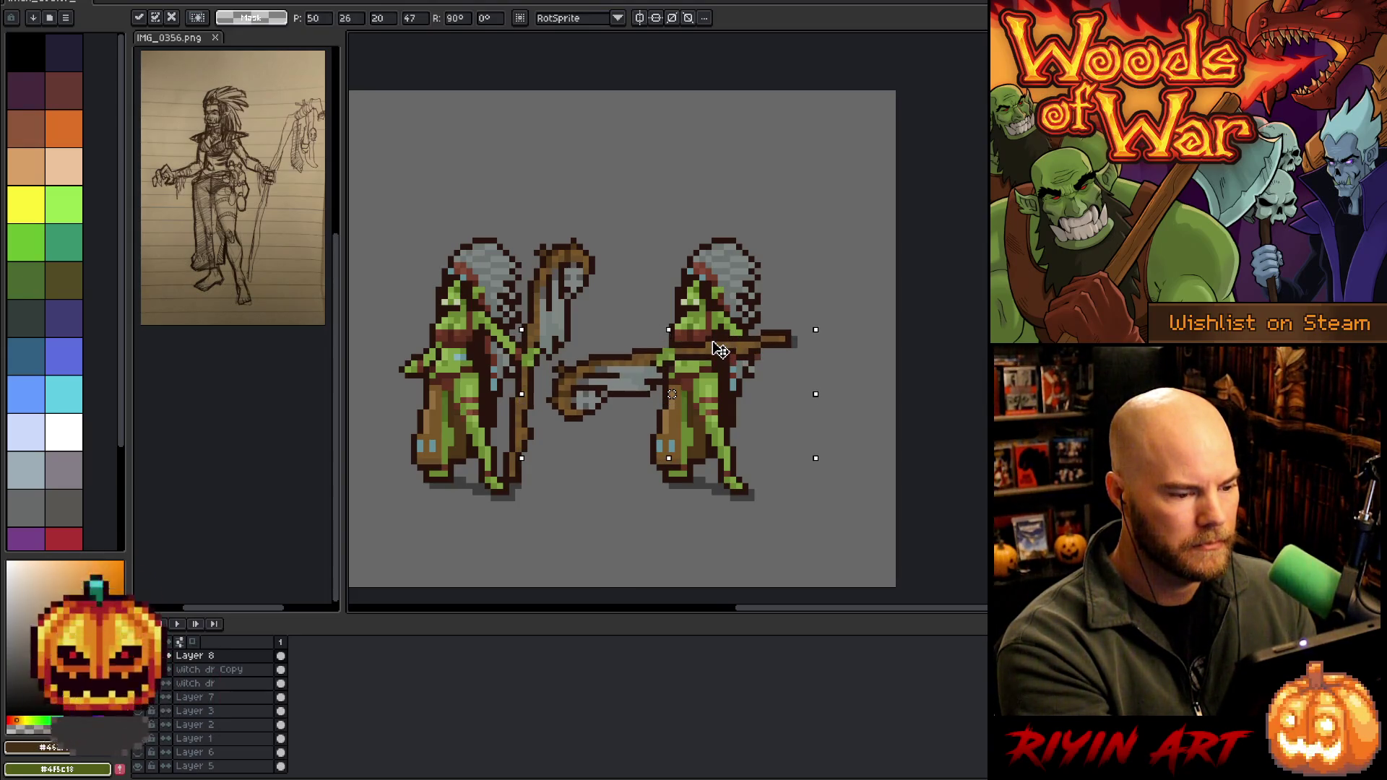
pyautogui.moveTo(720, 349); pyautogui.dragTo(726, 351)
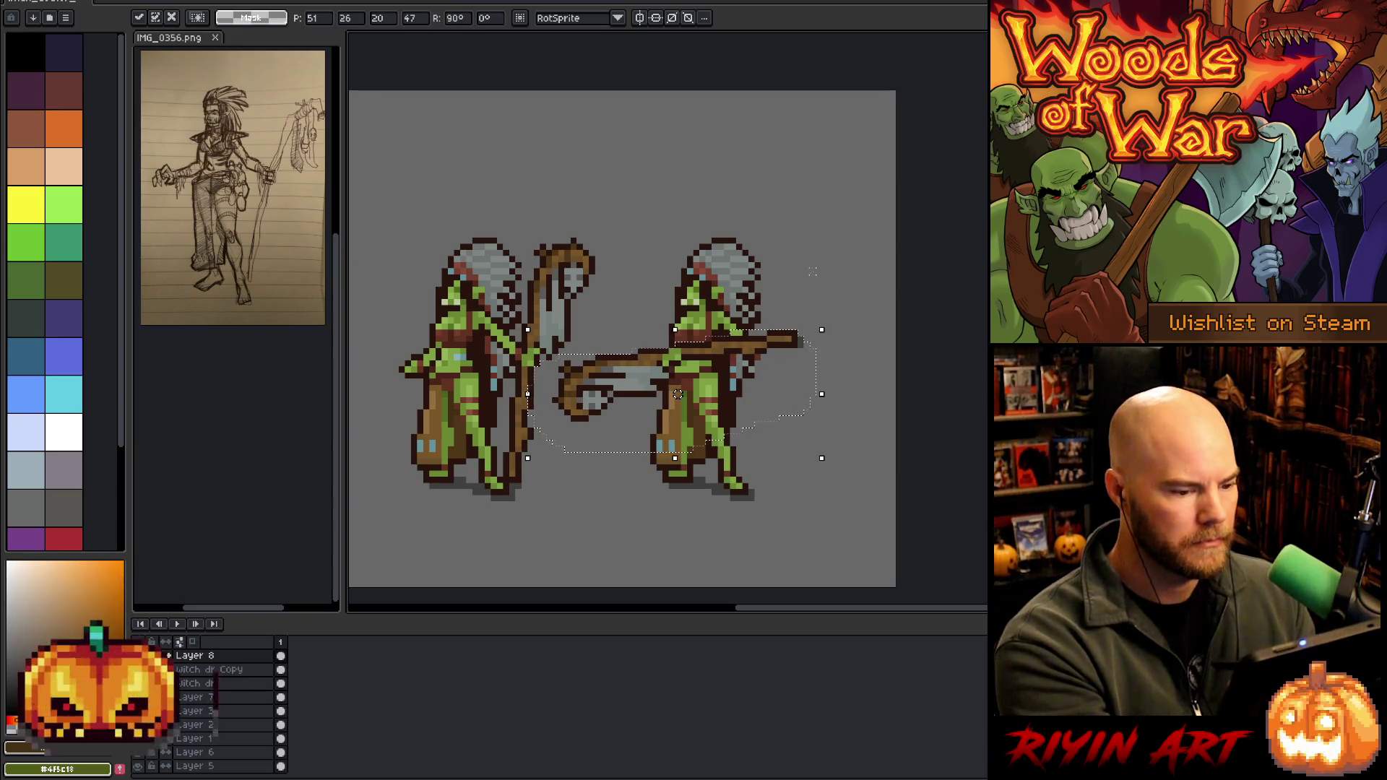
pyautogui.press('Down')
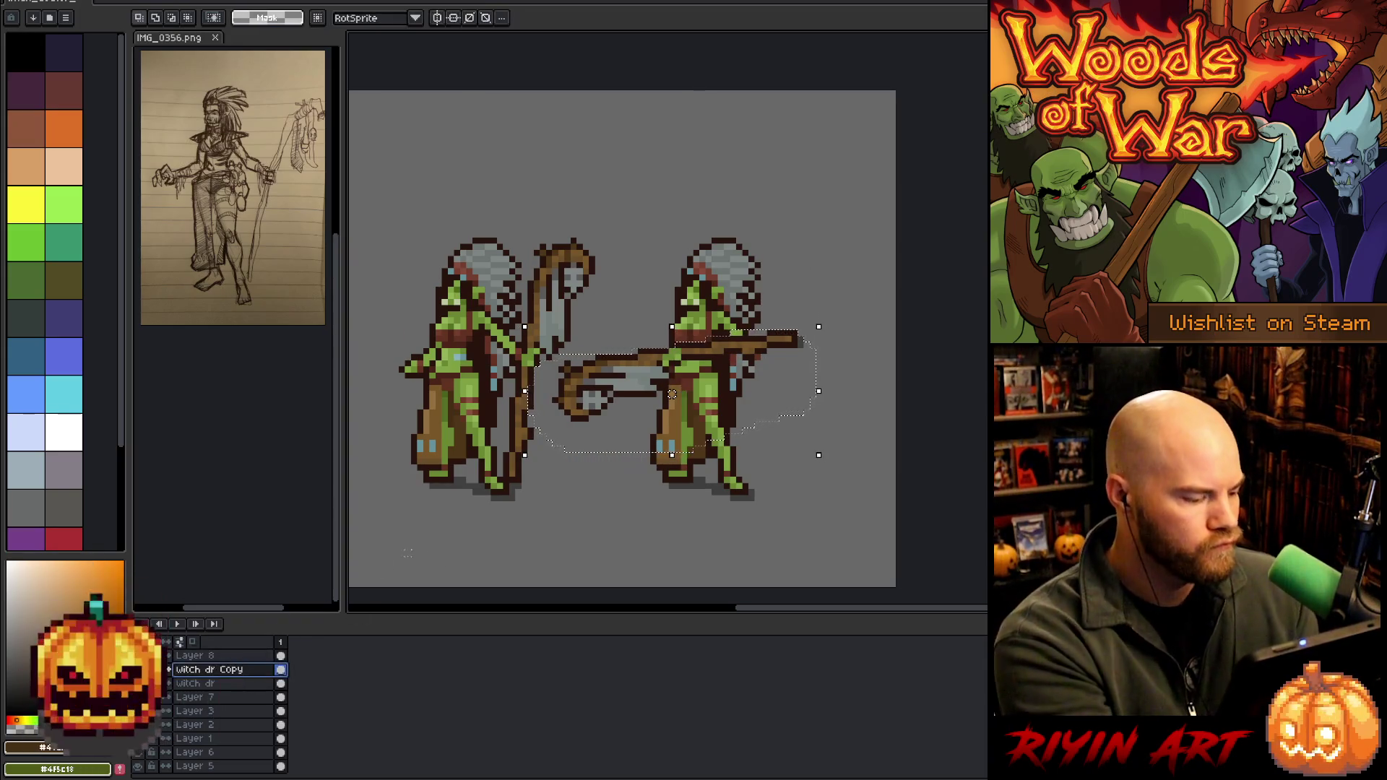
pyautogui.hotkey('ctrl', 'd')
pyautogui.press('b')
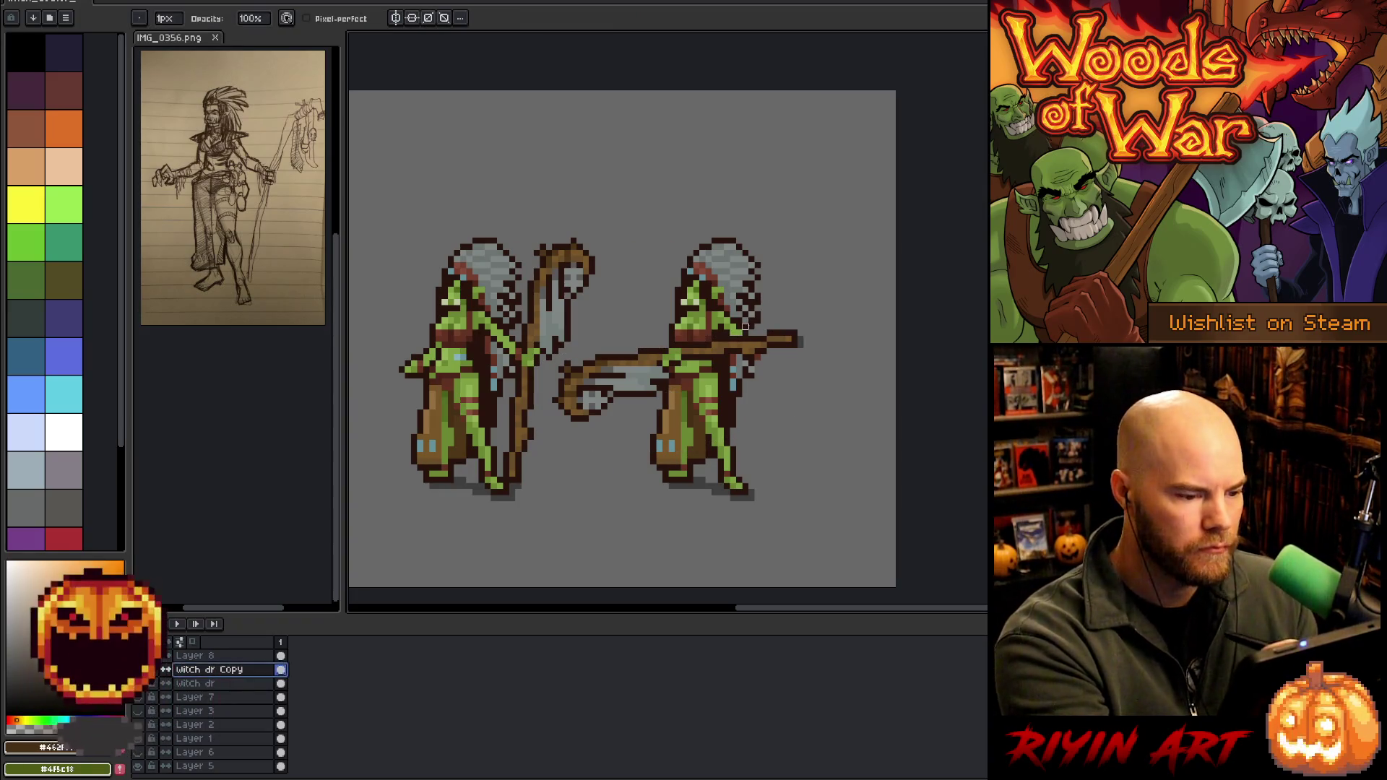
# Sample green skin and red-brown shading, then pencil small fixes on the right orc's head on Layer 8
pyautogui.click(745, 316)
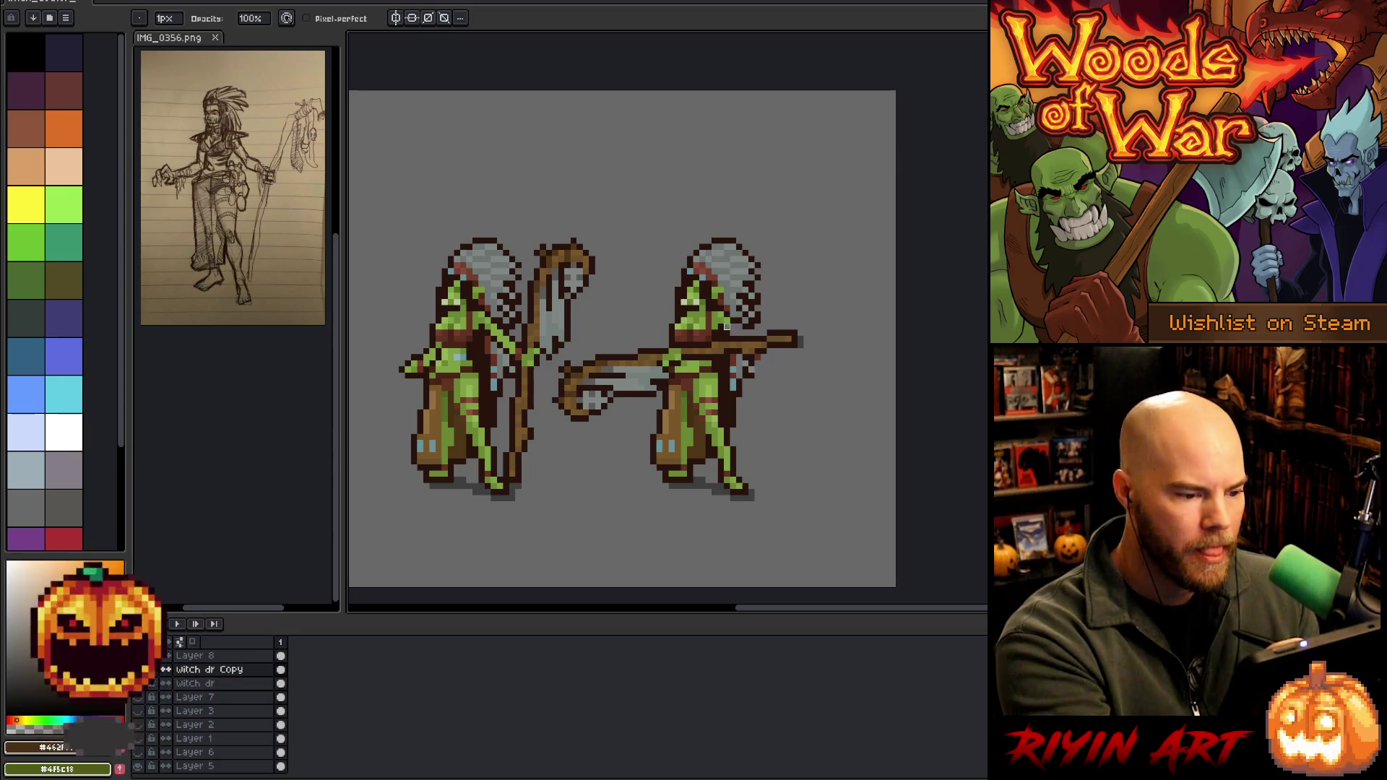
pyautogui.keyDown('alt'); pyautogui.click(733, 312); pyautogui.keyUp('alt')
pyautogui.press('e')
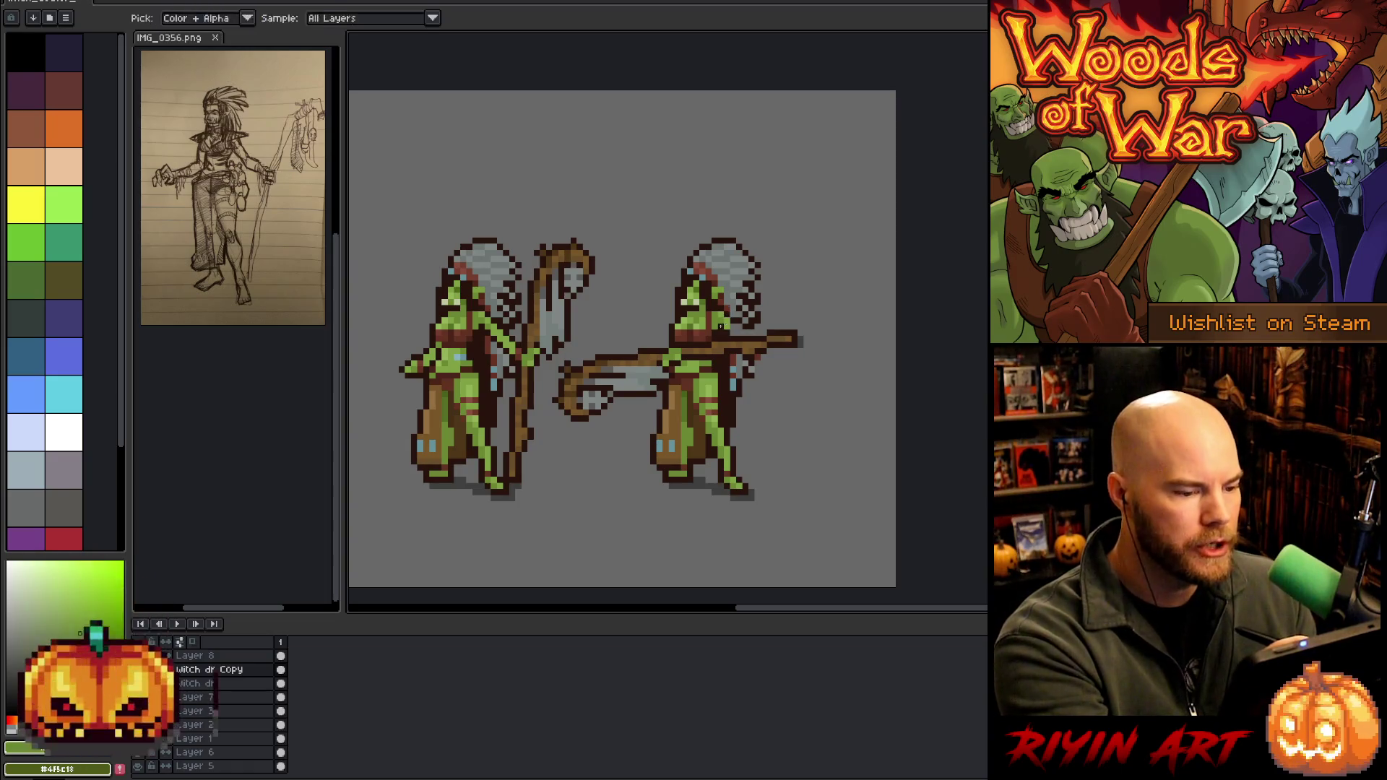
pyautogui.keyDown('alt'); pyautogui.click(724, 335); pyautogui.keyUp('alt')
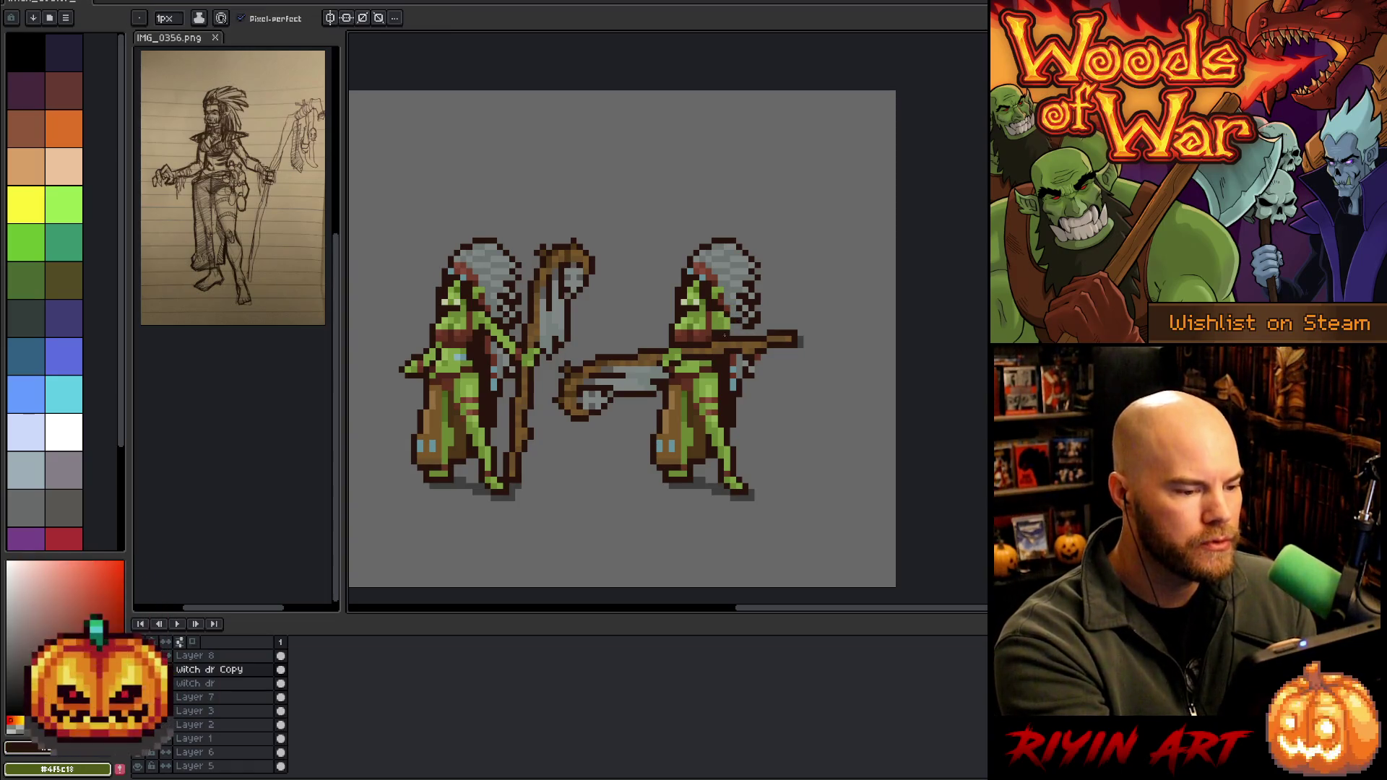
pyautogui.keyDown('alt'); pyautogui.click(725, 318); pyautogui.keyUp('alt')
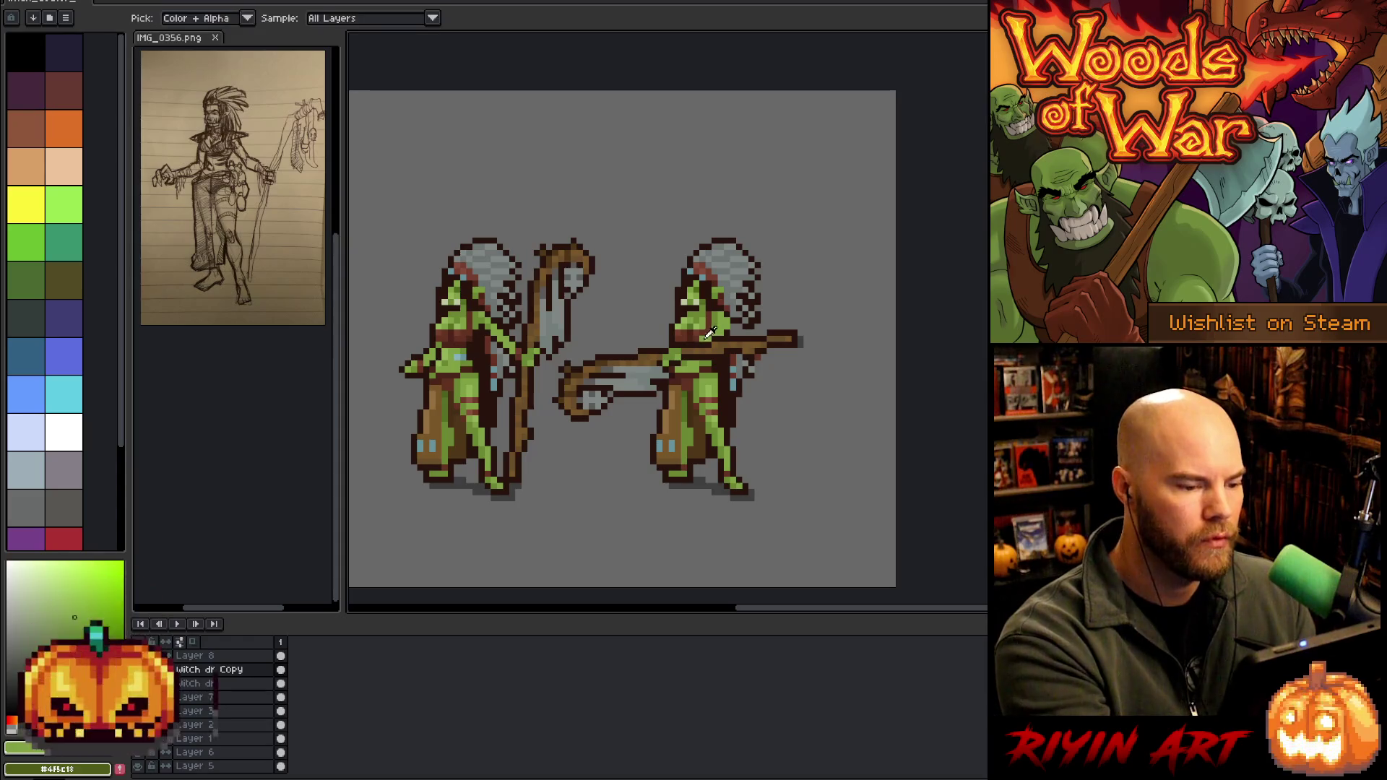
pyautogui.click(239, 655)
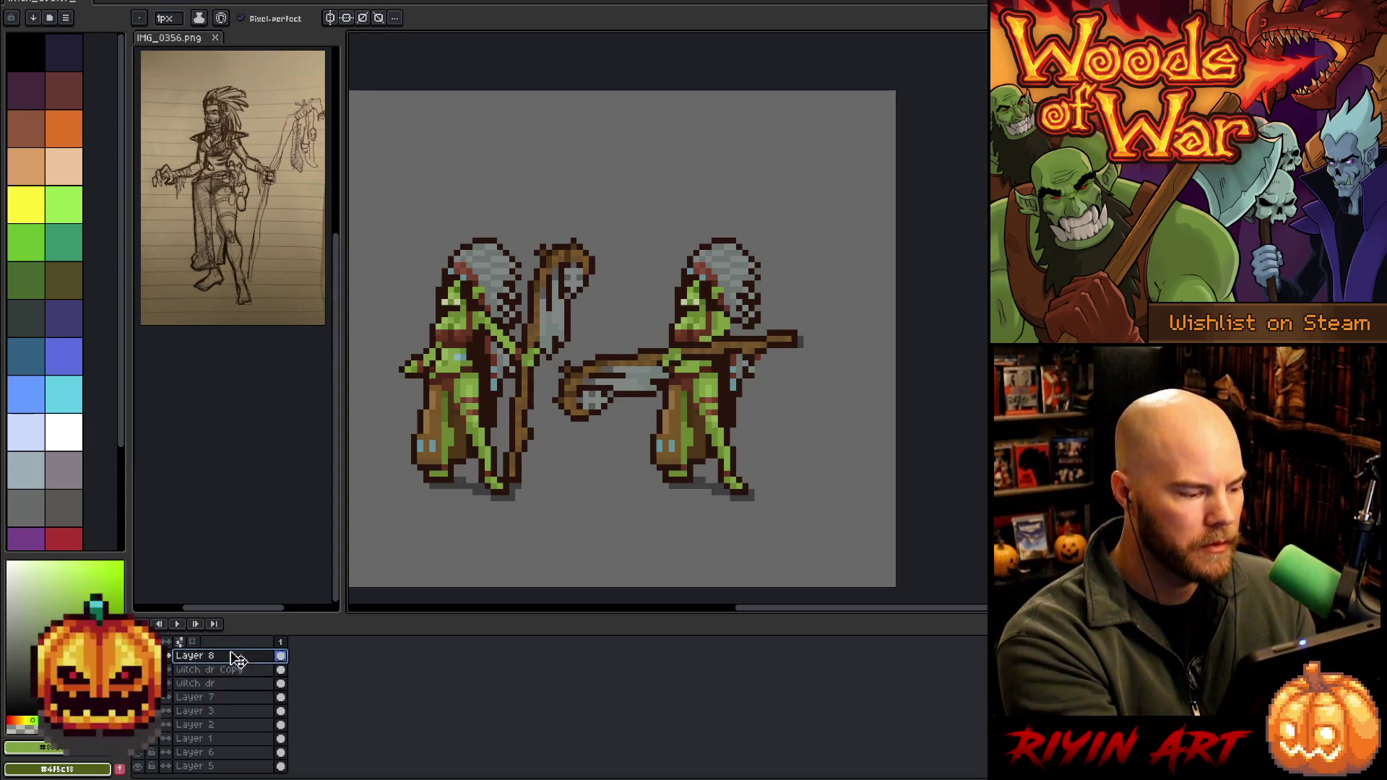
pyautogui.click(689, 344)
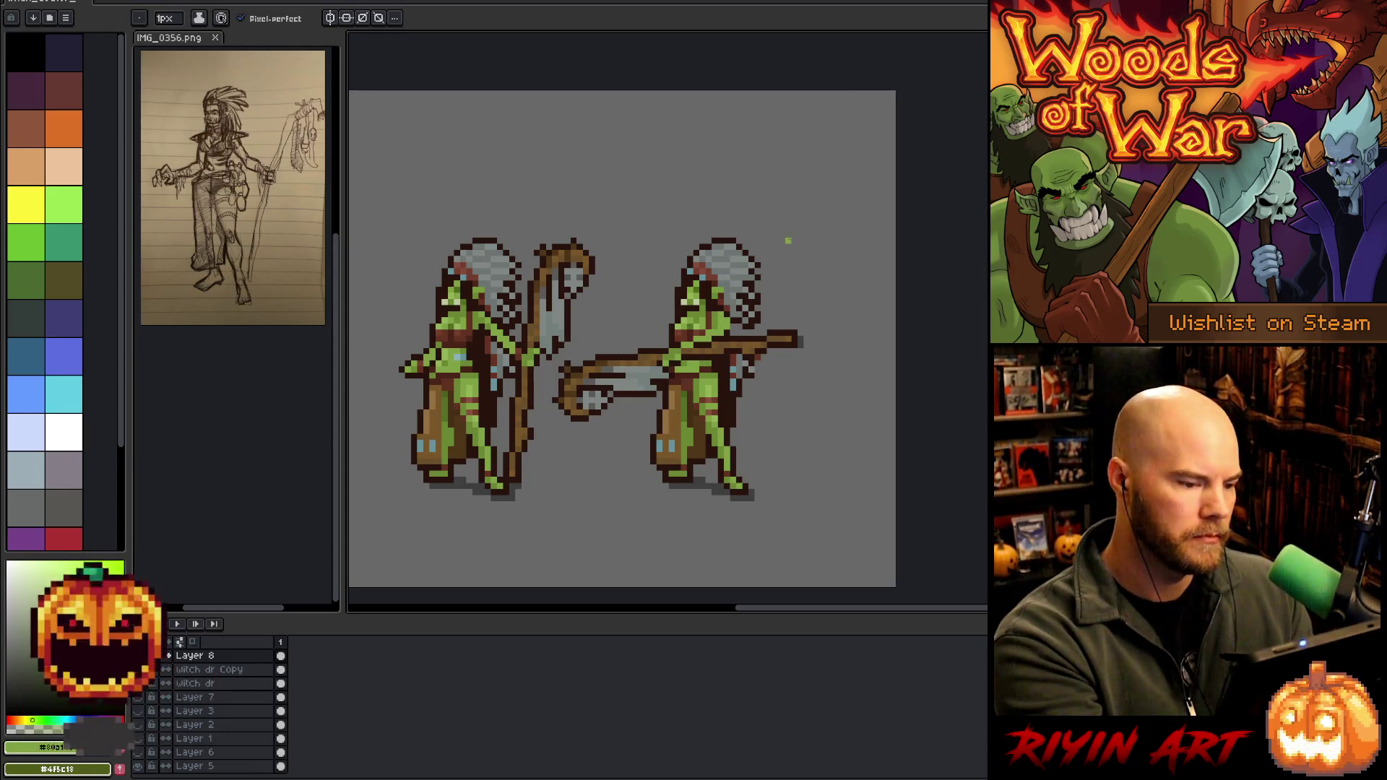
pyautogui.keyDown('alt'); pyautogui.click(678, 341); pyautogui.keyUp('alt')
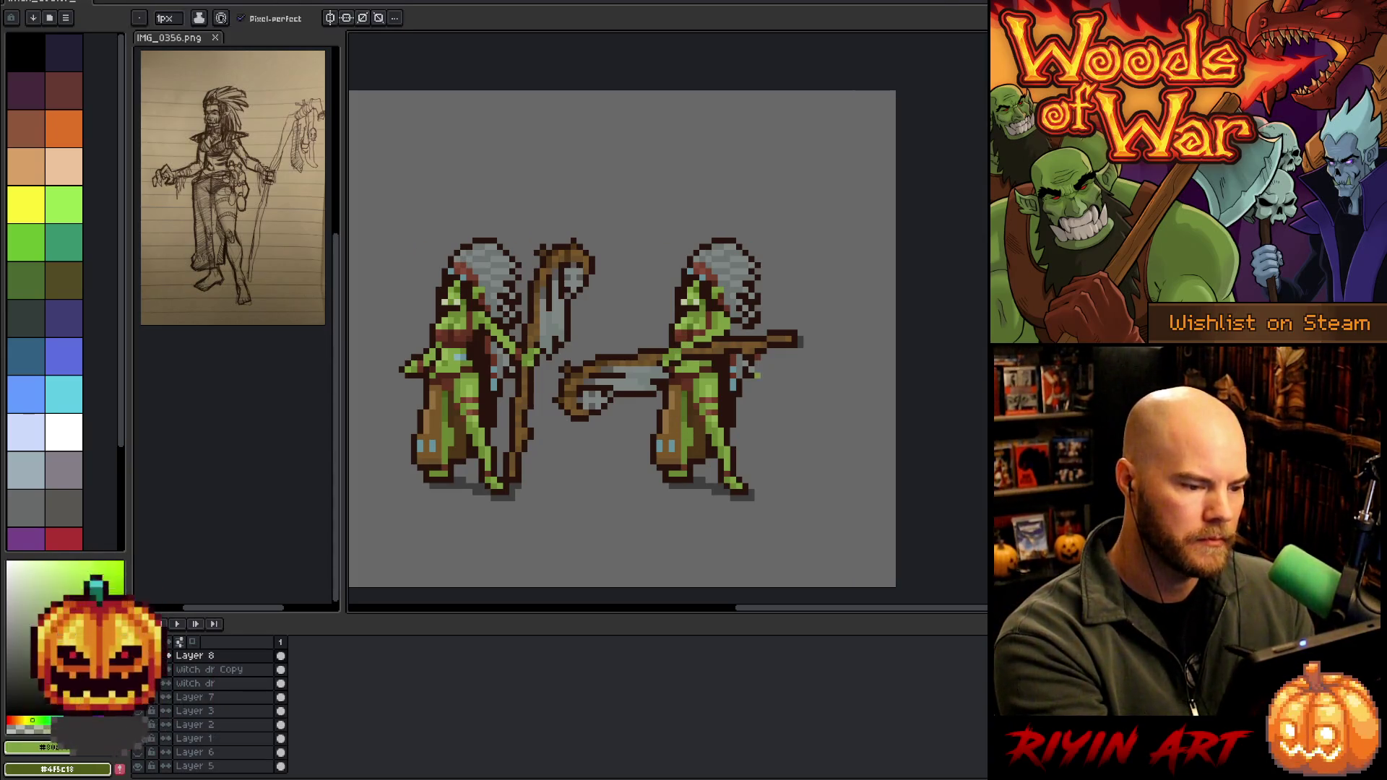
pyautogui.keyDown('alt'); pyautogui.click(709, 329); pyautogui.keyUp('alt')
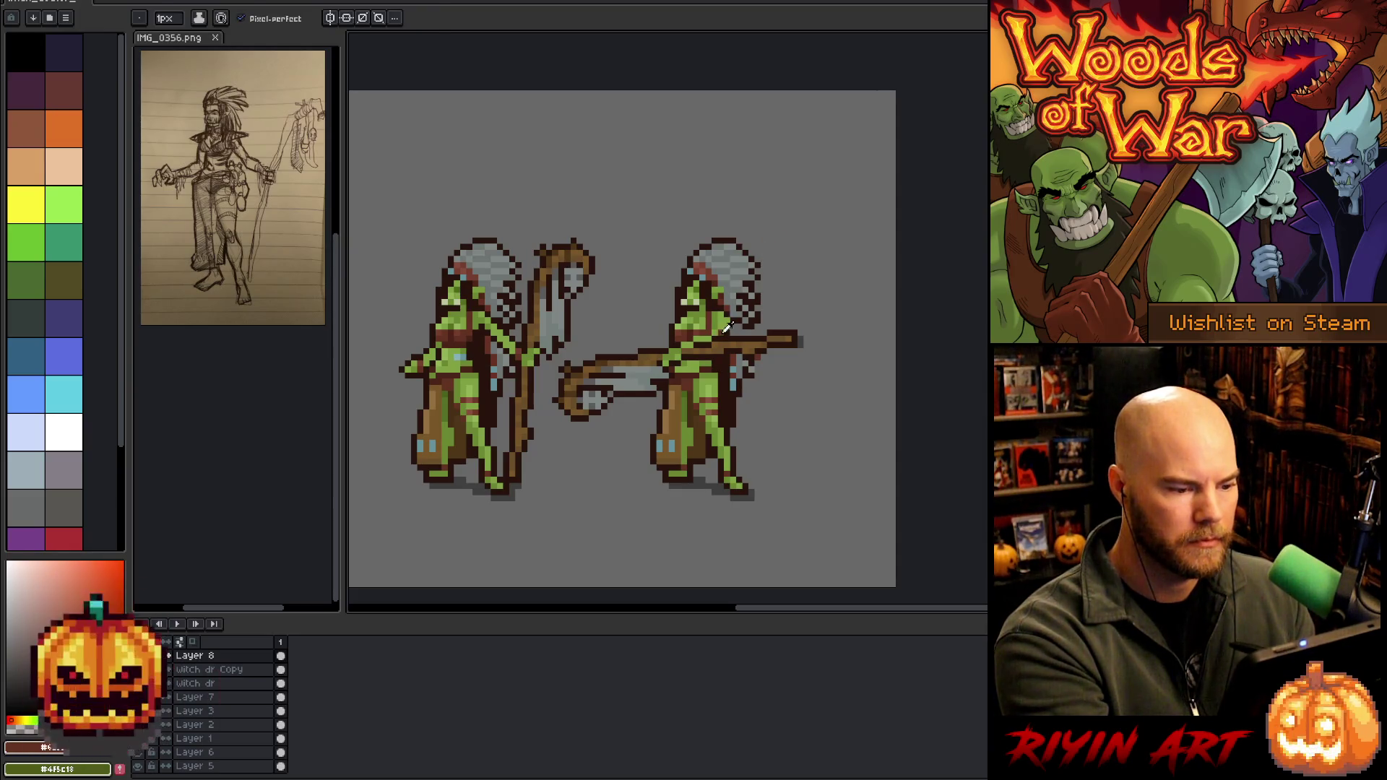
pyautogui.keyDown('alt'); pyautogui.click(727, 327); pyautogui.keyUp('alt')
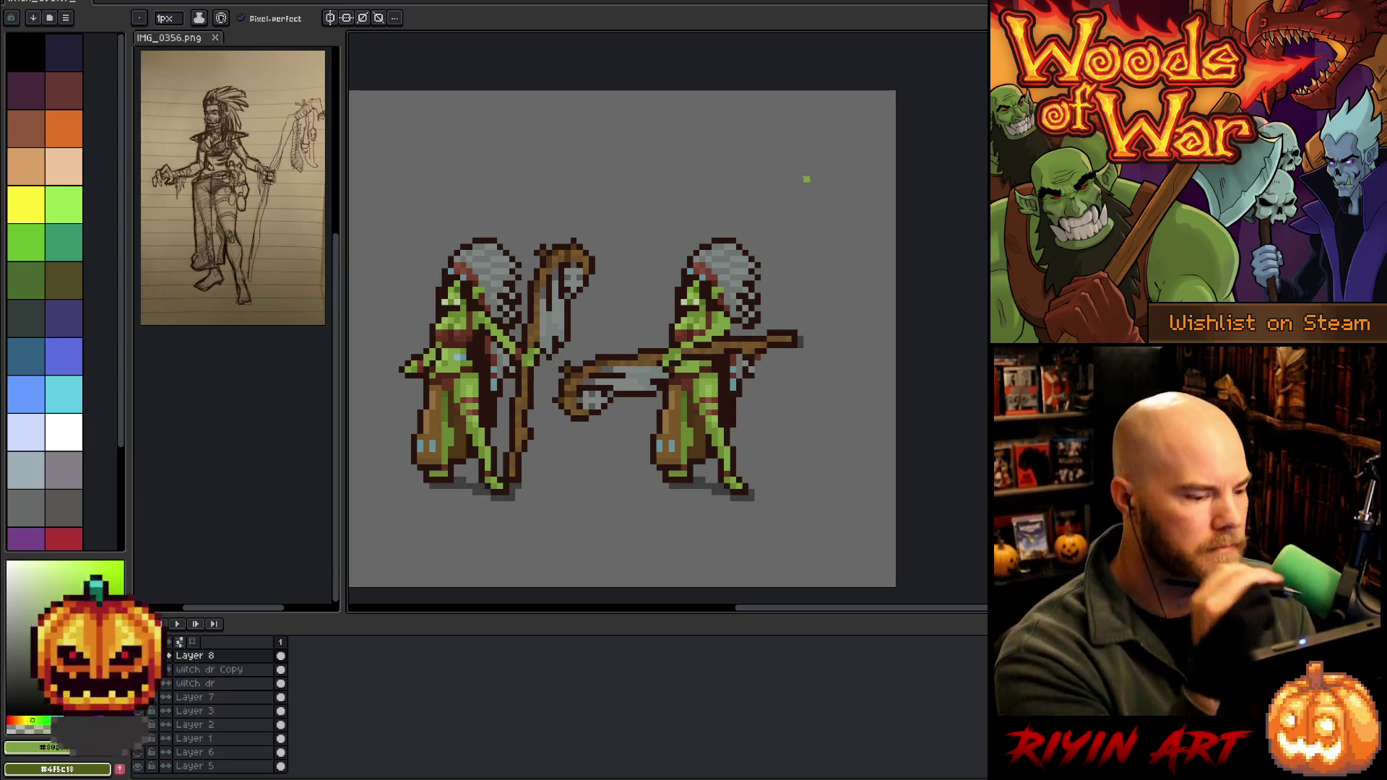
pyautogui.press('m')
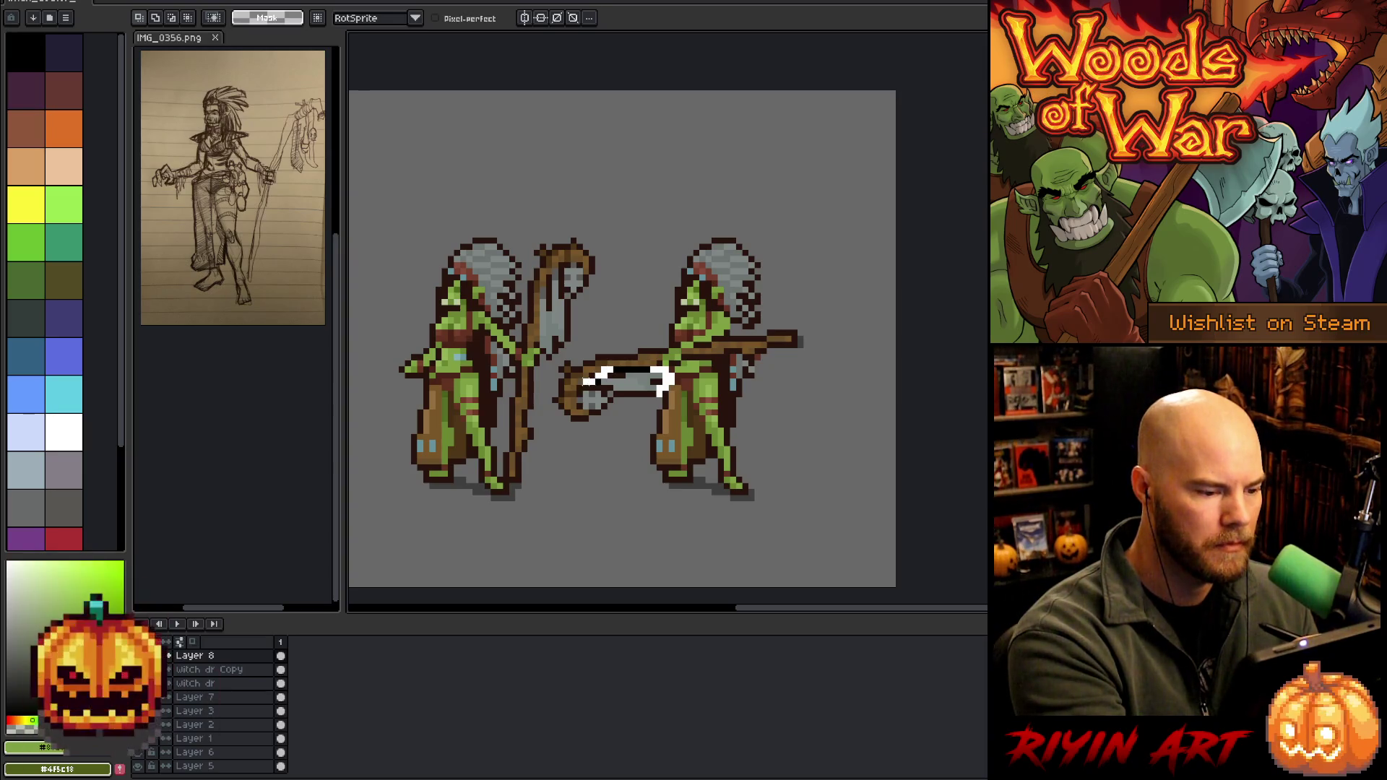
# Lasso the grey blade and paste a copy below the staff's hooked end
pyautogui.moveTo(661, 394); pyautogui.dragTo(626, 449)
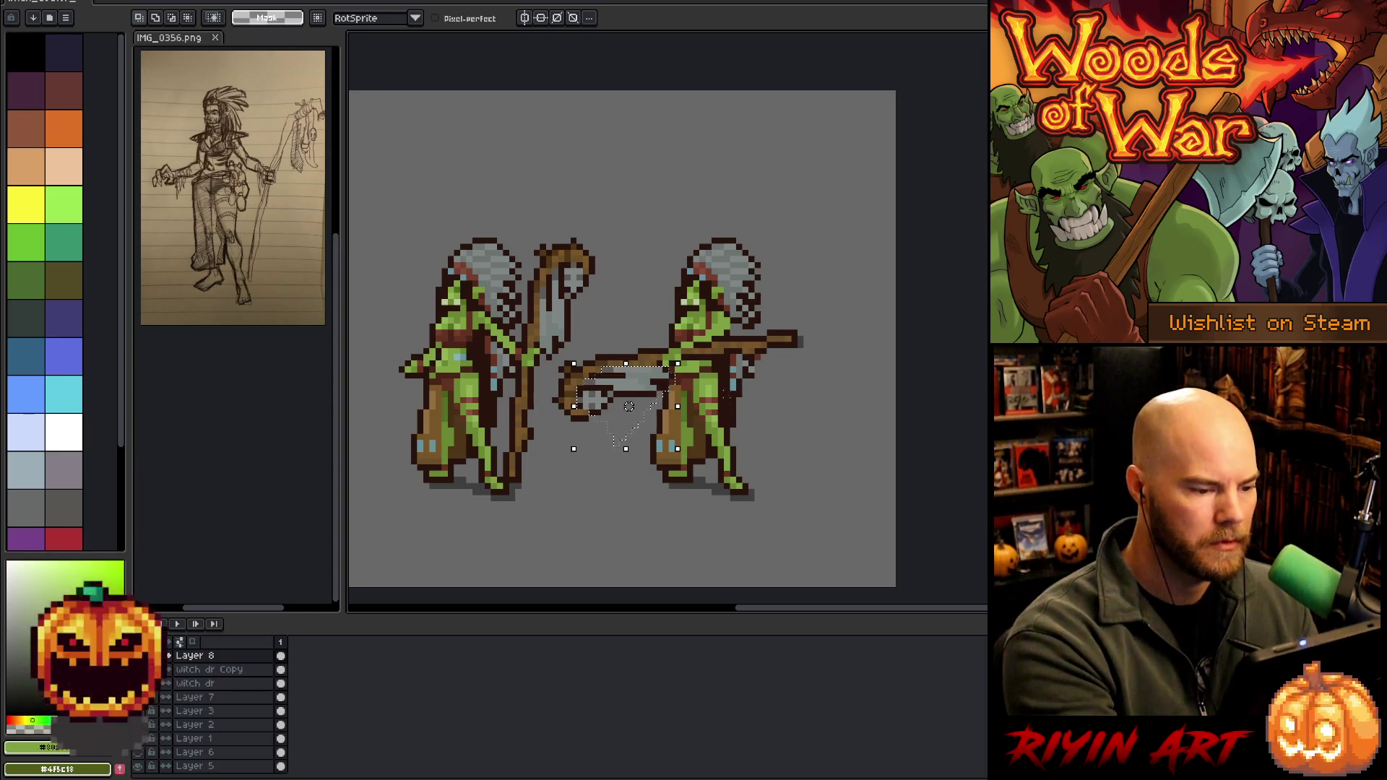
pyautogui.moveTo(685, 361)
pyautogui.mouseDown()
pyautogui.moveTo(688, 458)
pyautogui.moveTo(594, 458)
pyautogui.moveTo(637, 507)
pyautogui.mouseUp()
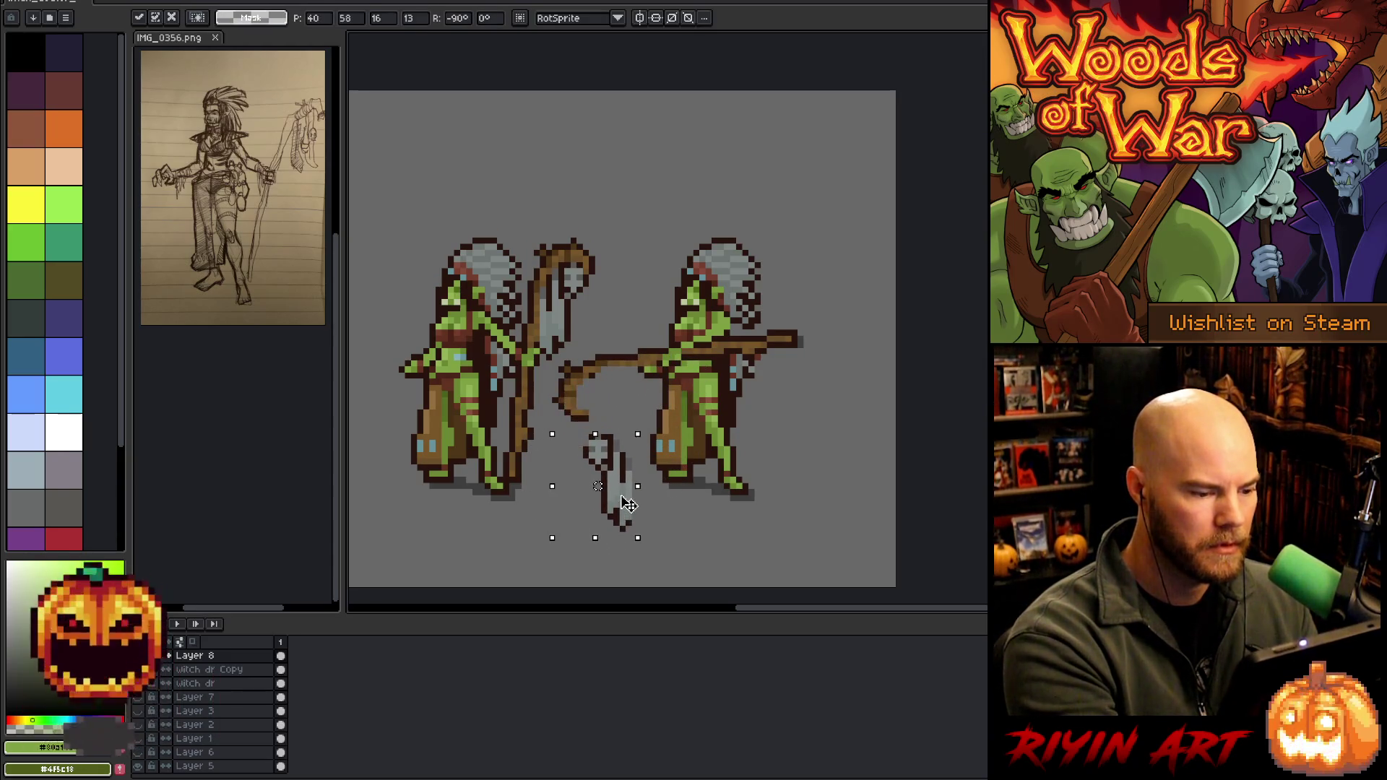
pyautogui.press('Escape')
pyautogui.click(217, 670)
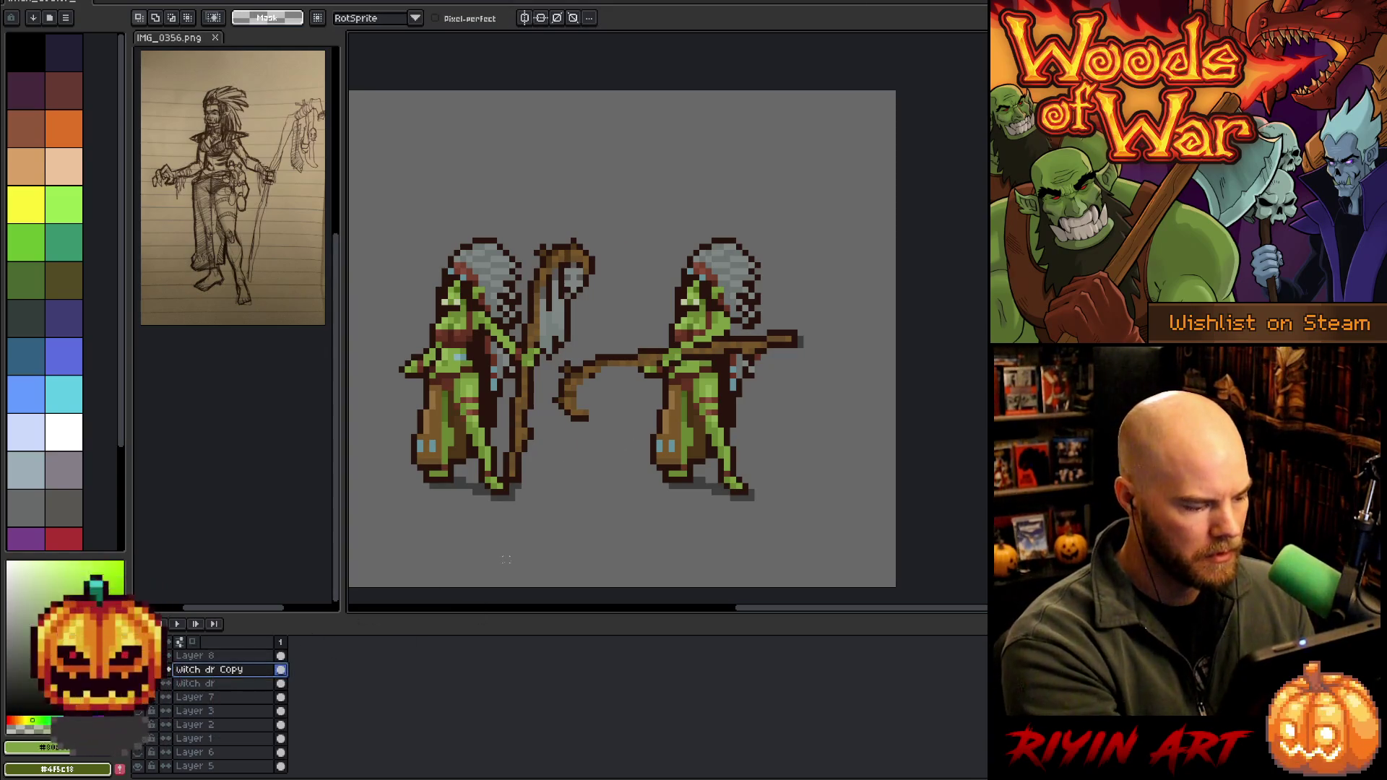
pyautogui.hotkey('ctrl', 'v')
pyautogui.moveTo(623, 494); pyautogui.dragTo(613, 441)
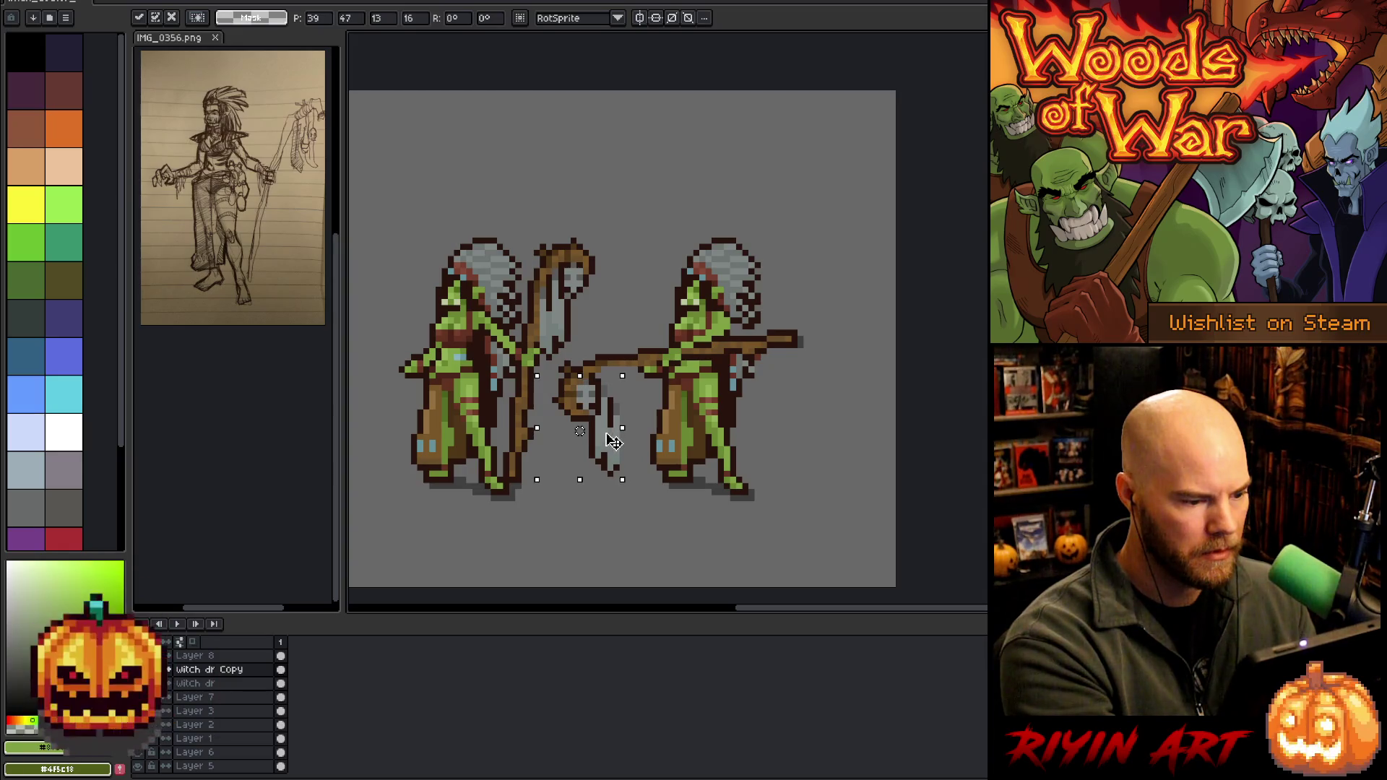
pyautogui.press('Return')
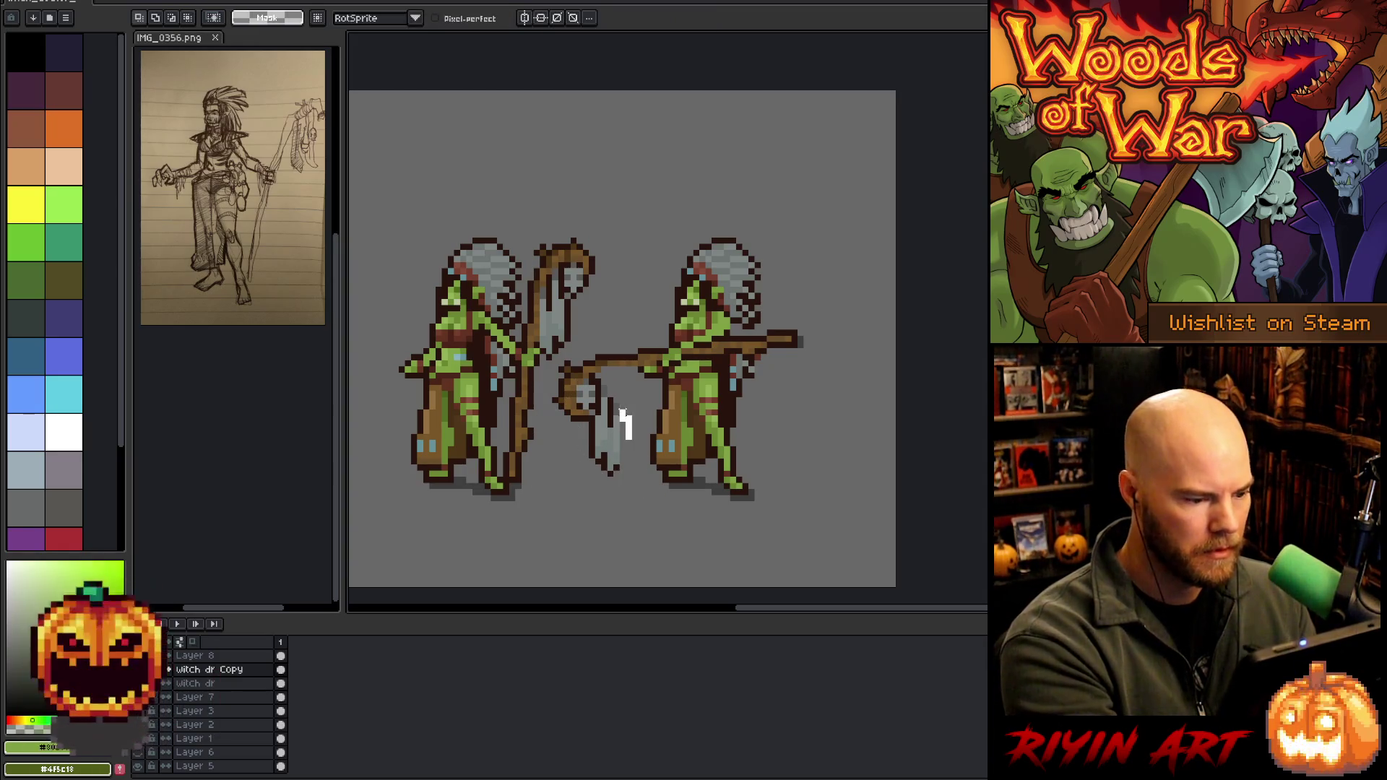
# Adjust the axe head's position so it hangs straight beneath the hook
pyautogui.moveTo(607, 390)
pyautogui.mouseDown()
pyautogui.moveTo(599, 480)
pyautogui.moveTo(593, 470)
pyautogui.moveTo(657, 522)
pyautogui.mouseUp()
pyautogui.moveTo(620, 457); pyautogui.dragTo(628, 431)
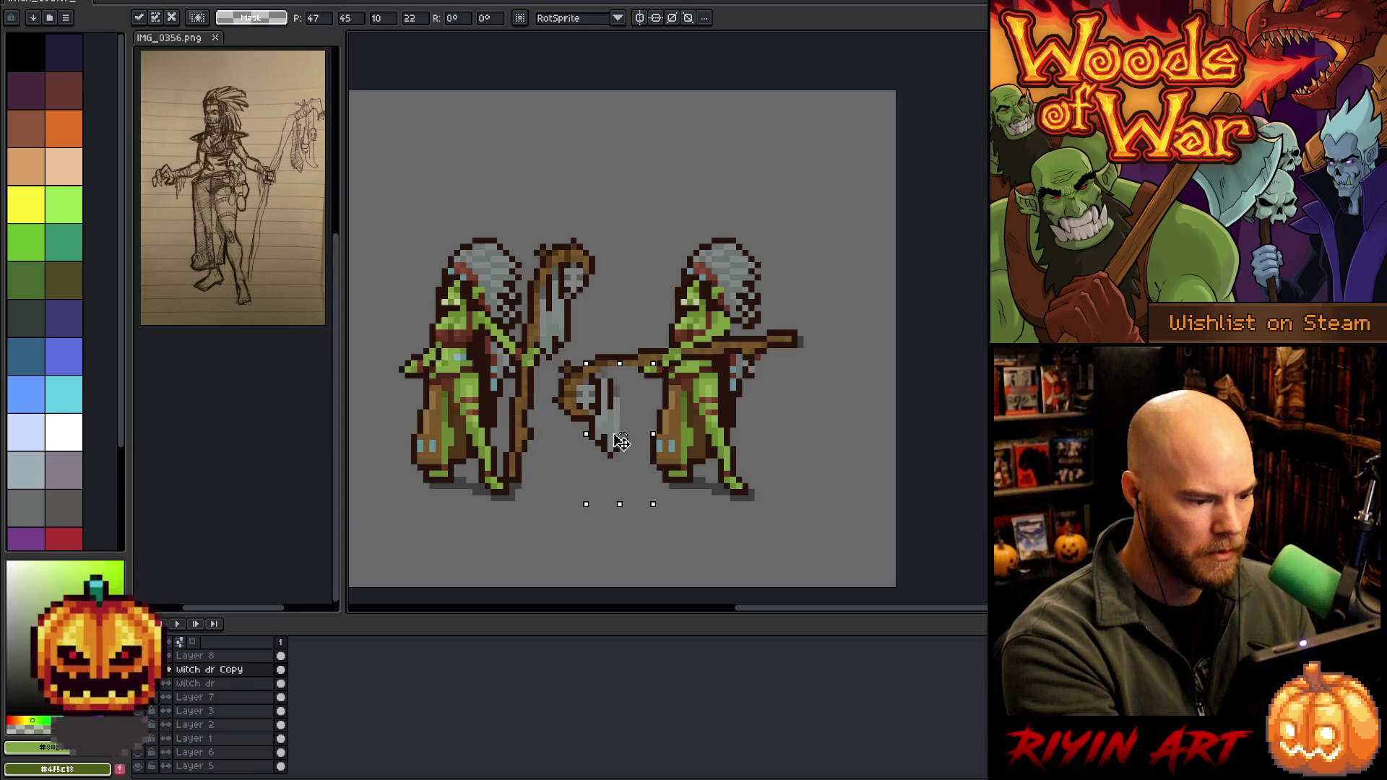
pyautogui.click(686, 518)
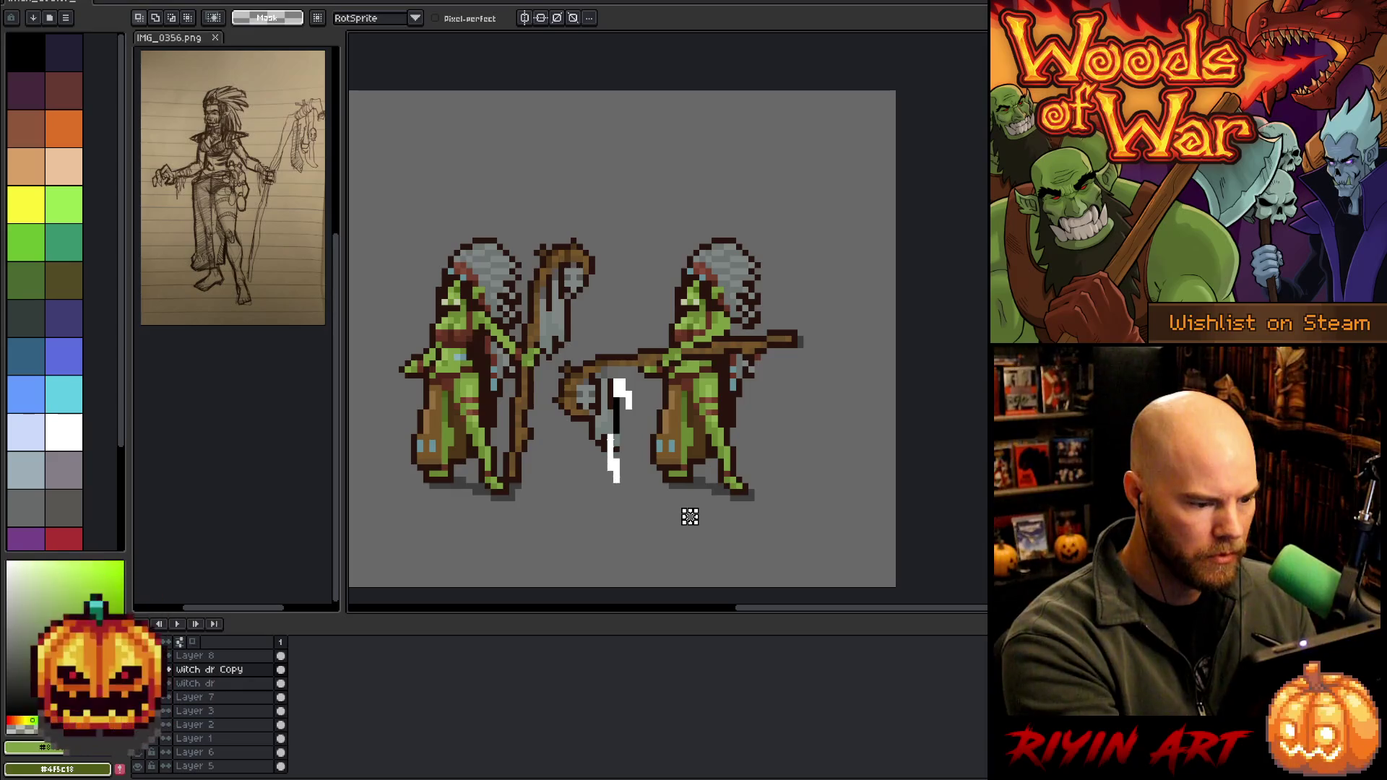
pyautogui.hotkey('ctrl', 'shift', 'd')
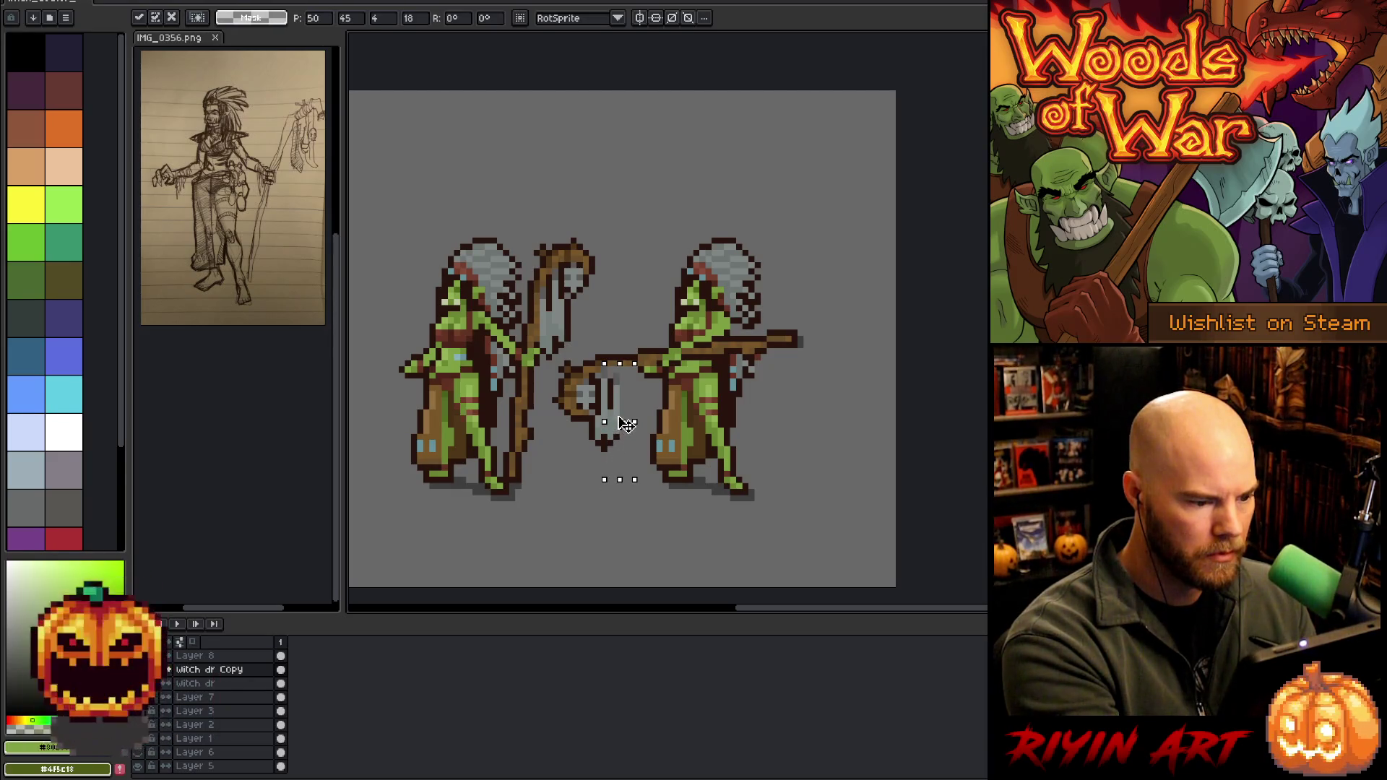
pyautogui.moveTo(625, 420); pyautogui.dragTo(622, 436)
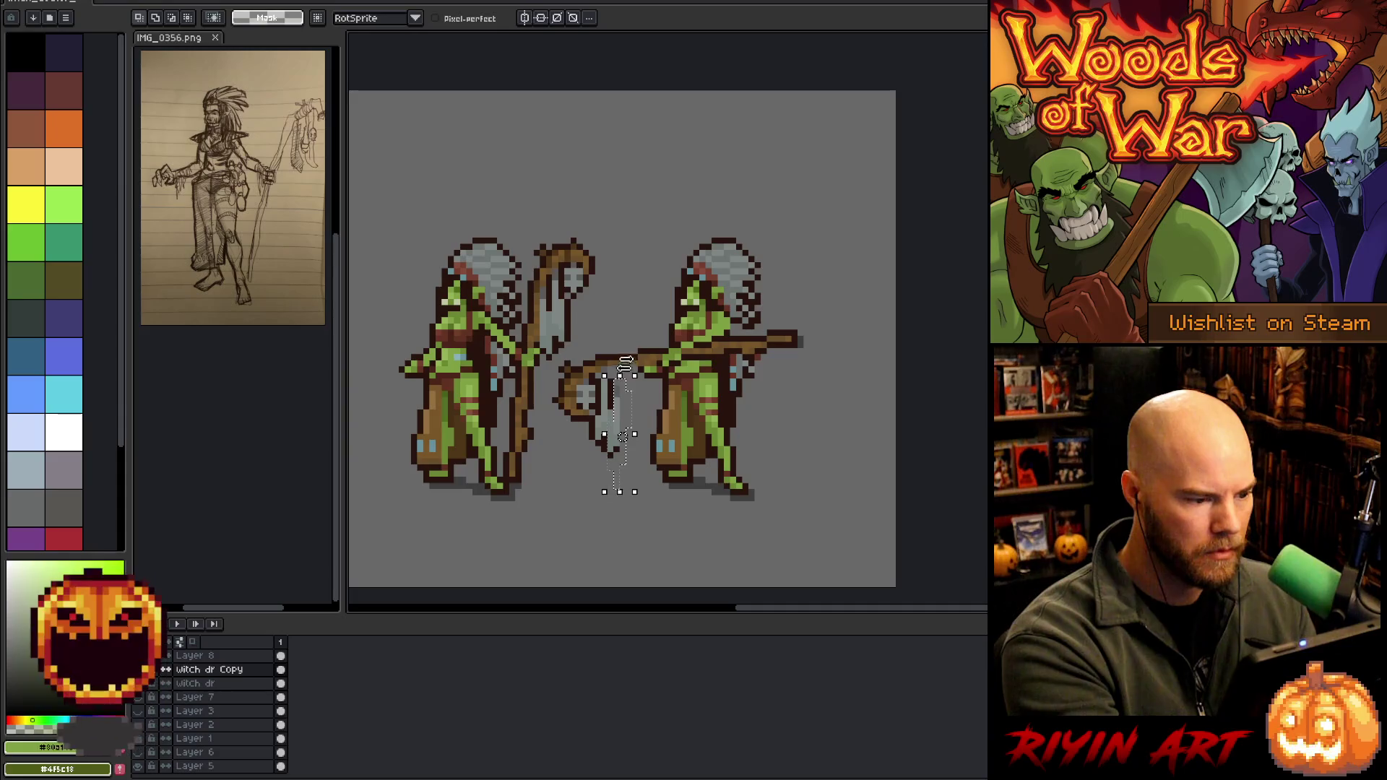
pyautogui.hotkey('ctrl', 'd')
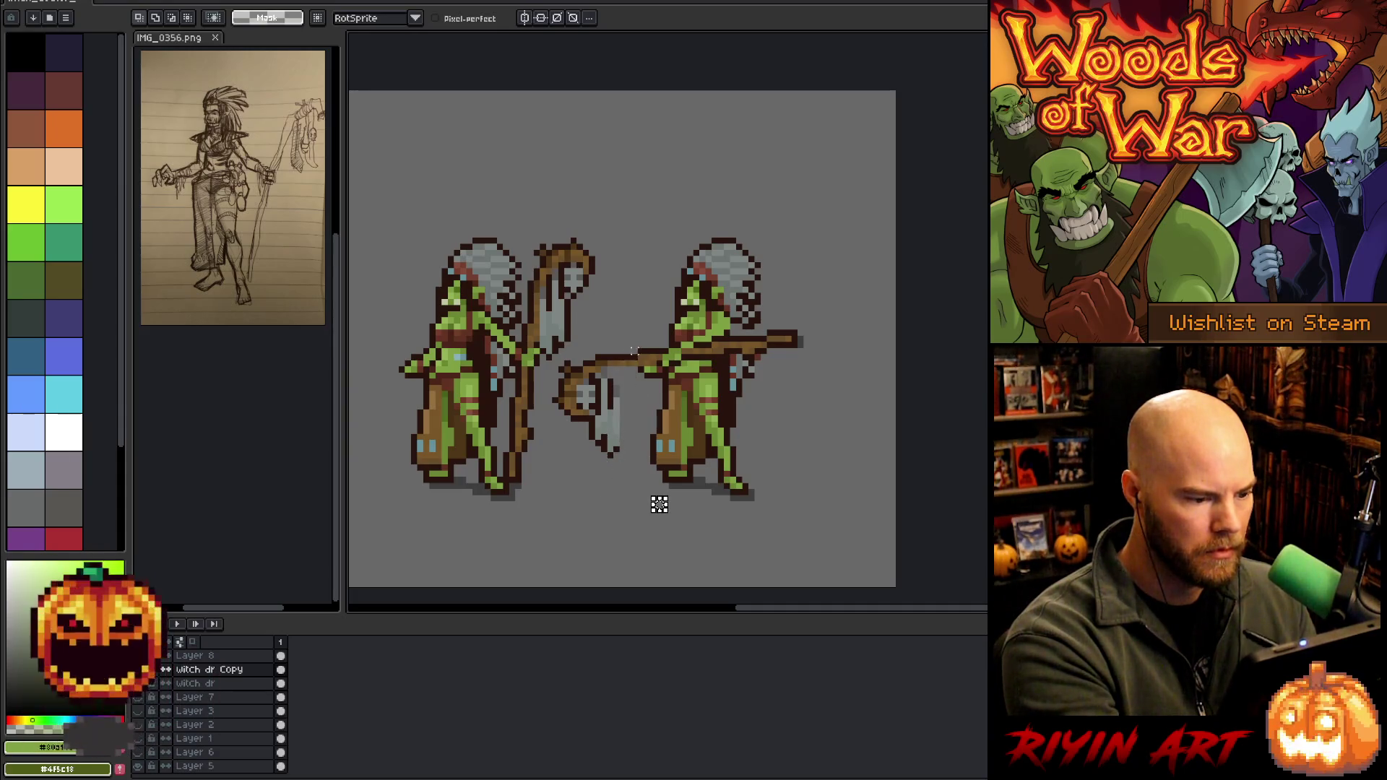
pyautogui.press('ctrl')
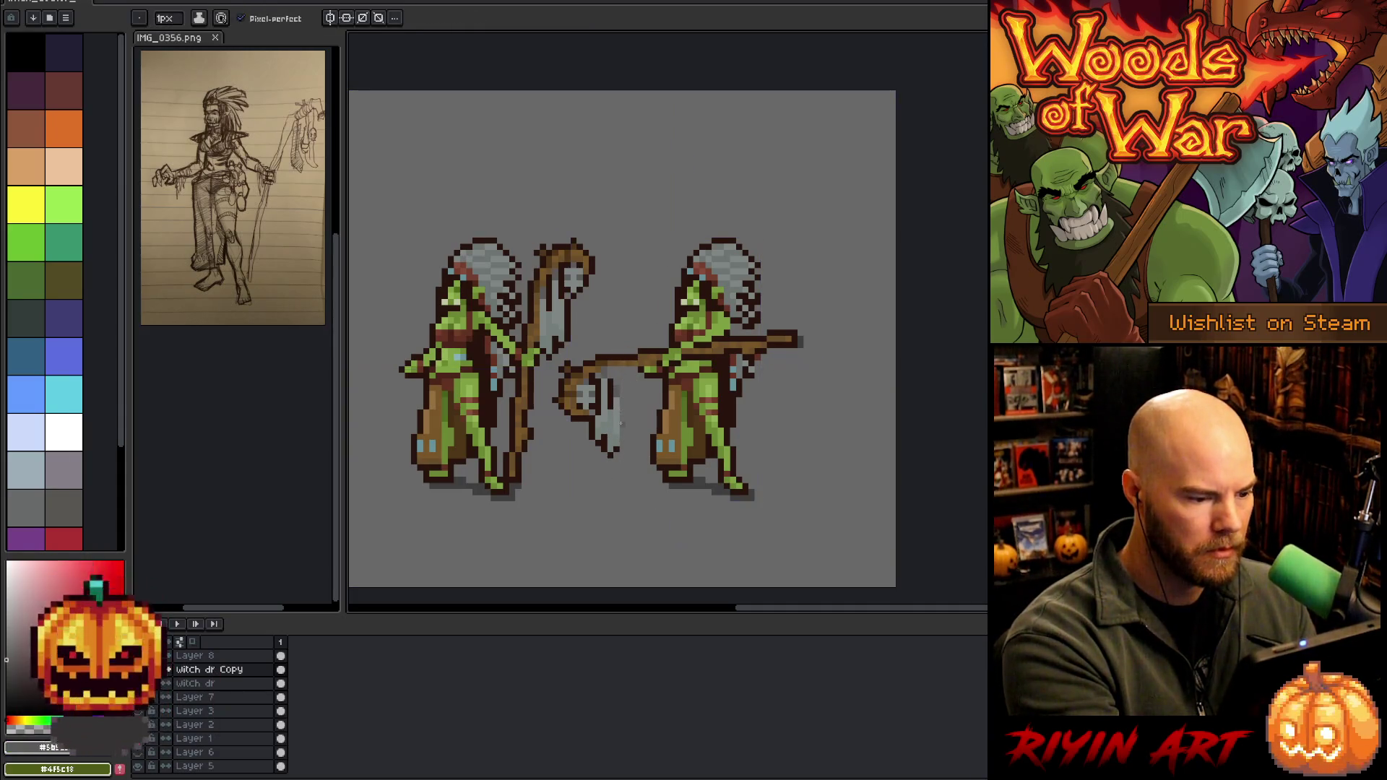
# Redraw the axe blade's dark outline, grey fill, highlight and right-edge shading
pyautogui.press('m')
pyautogui.moveTo(604, 419)
pyautogui.mouseDown()
pyautogui.moveTo(628, 479)
pyautogui.moveTo(615, 441)
pyautogui.mouseUp()
pyautogui.hotkey('ctrl', 'd')
pyautogui.press('b')
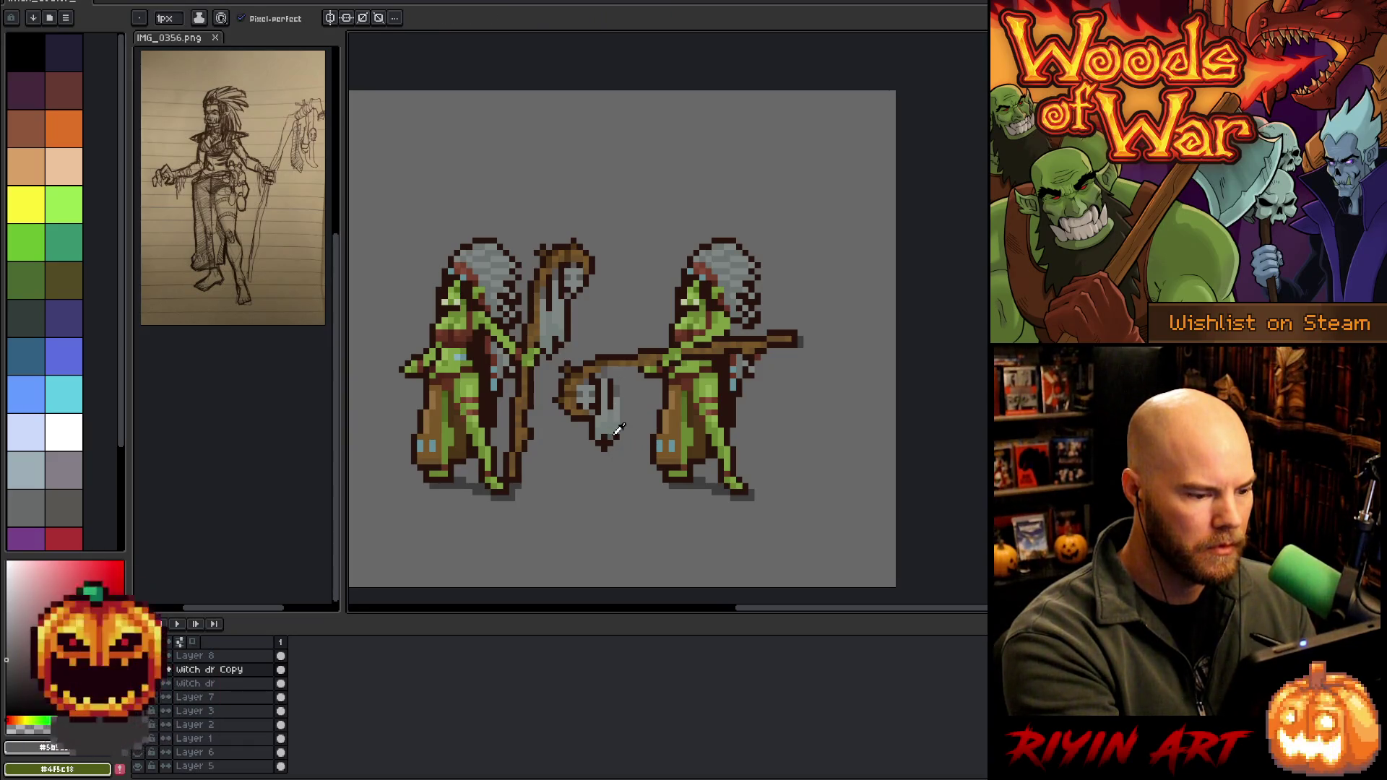
pyautogui.keyDown('alt'); pyautogui.click(607, 445); pyautogui.keyUp('alt')
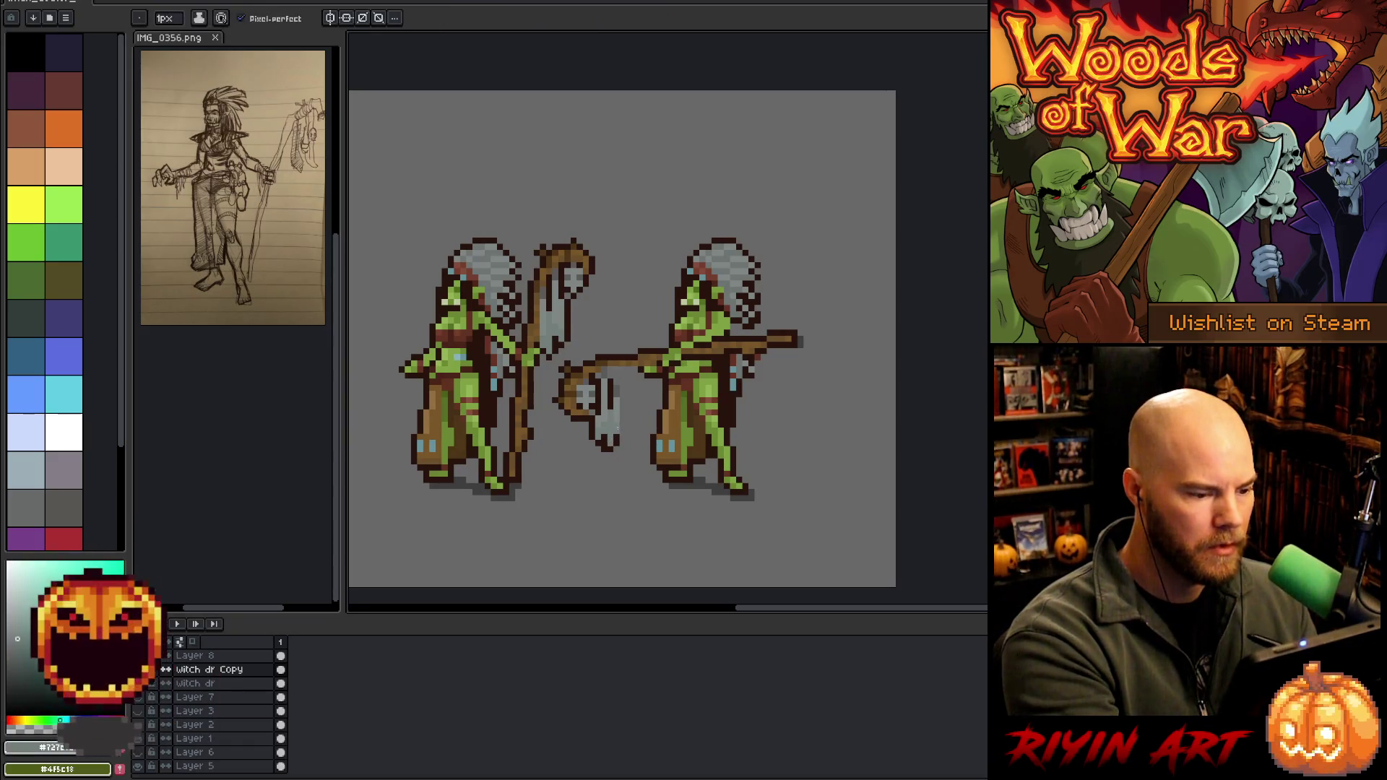
pyautogui.keyDown('alt'); pyautogui.click(620, 442); pyautogui.keyUp('alt')
pyautogui.keyDown('alt'); pyautogui.click(621, 443); pyautogui.keyUp('alt')
pyautogui.moveTo(623, 438); pyautogui.dragTo(612, 372)
pyautogui.keyDown('alt'); pyautogui.click(619, 394); pyautogui.keyUp('alt')
pyautogui.keyDown('alt'); pyautogui.click(622, 401); pyautogui.keyUp('alt')
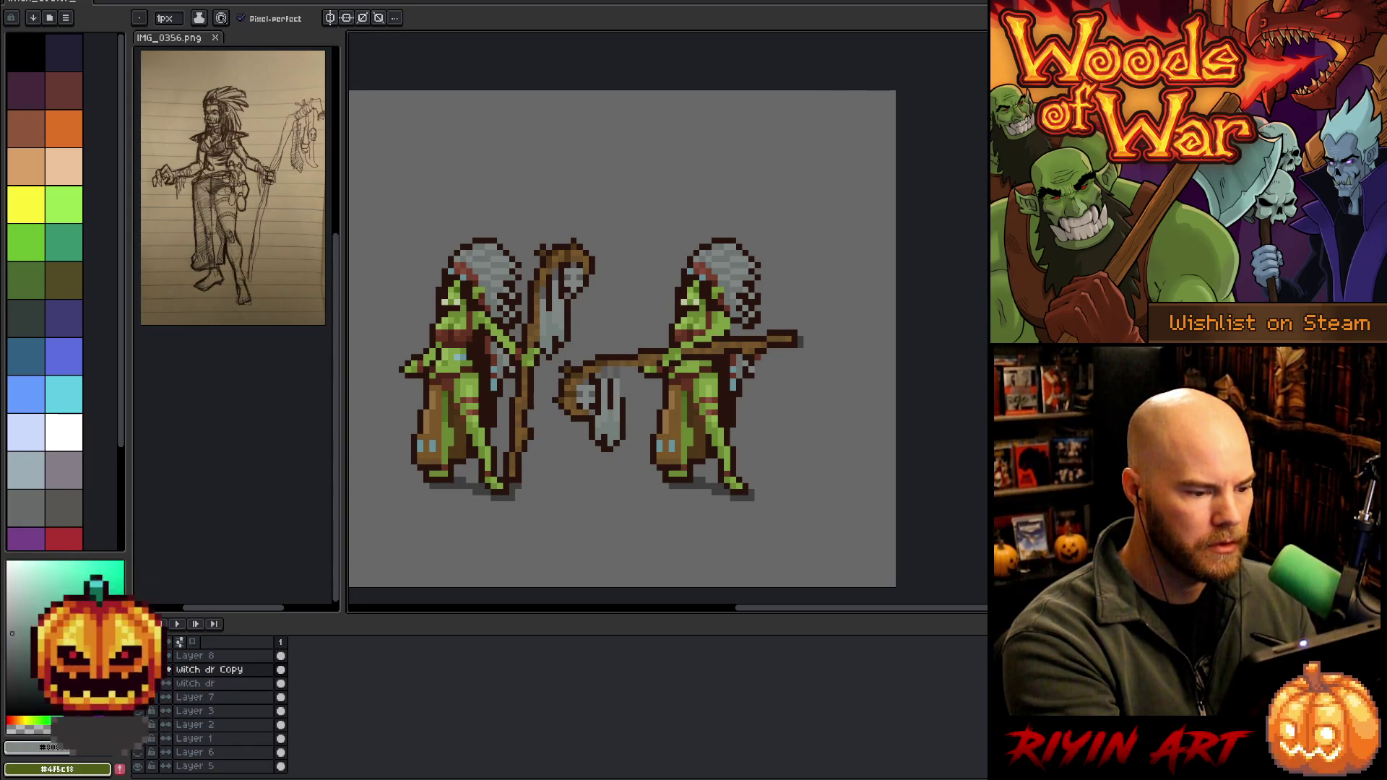
pyautogui.keyDown('alt'); pyautogui.click(618, 410); pyautogui.keyUp('alt')
pyautogui.keyDown('alt'); pyautogui.click(611, 366); pyautogui.keyUp('alt')
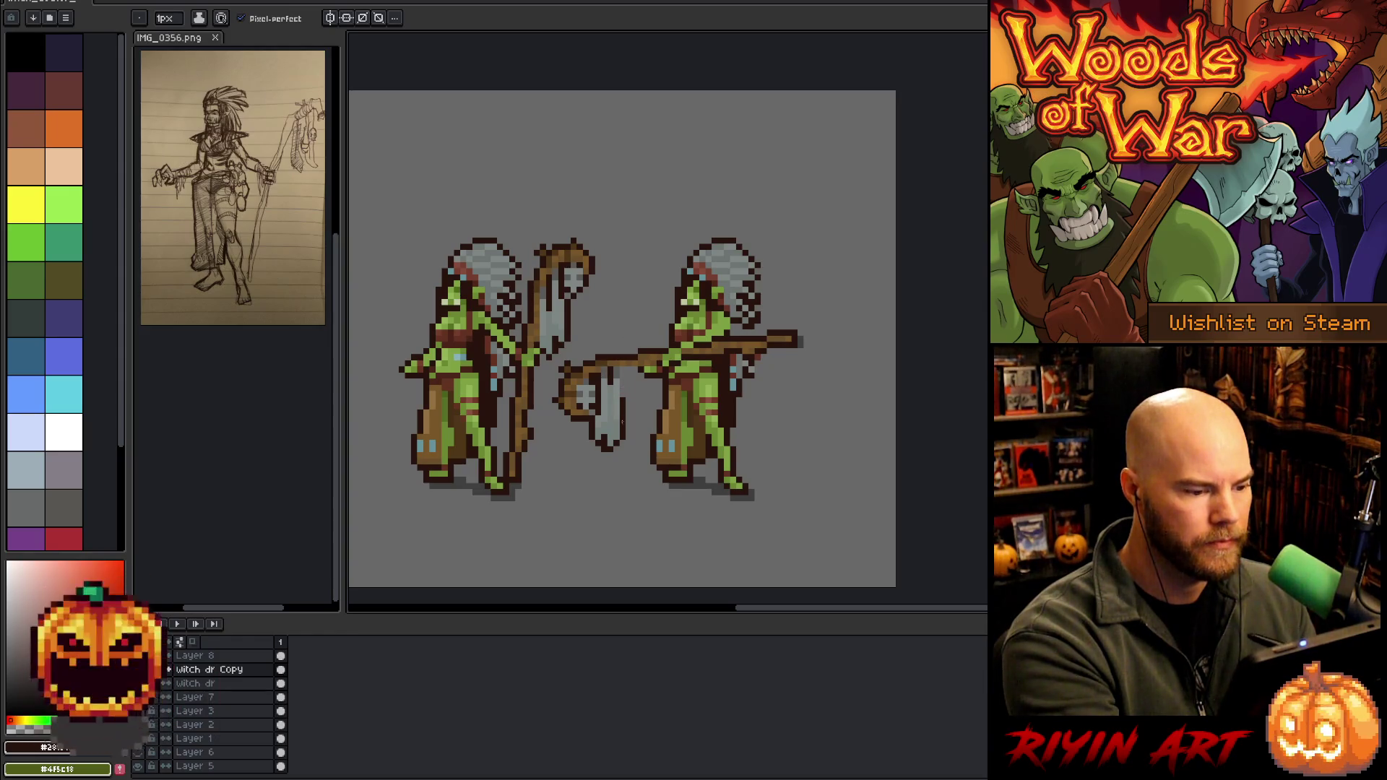
pyautogui.moveTo(630, 368); pyautogui.dragTo(629, 397)
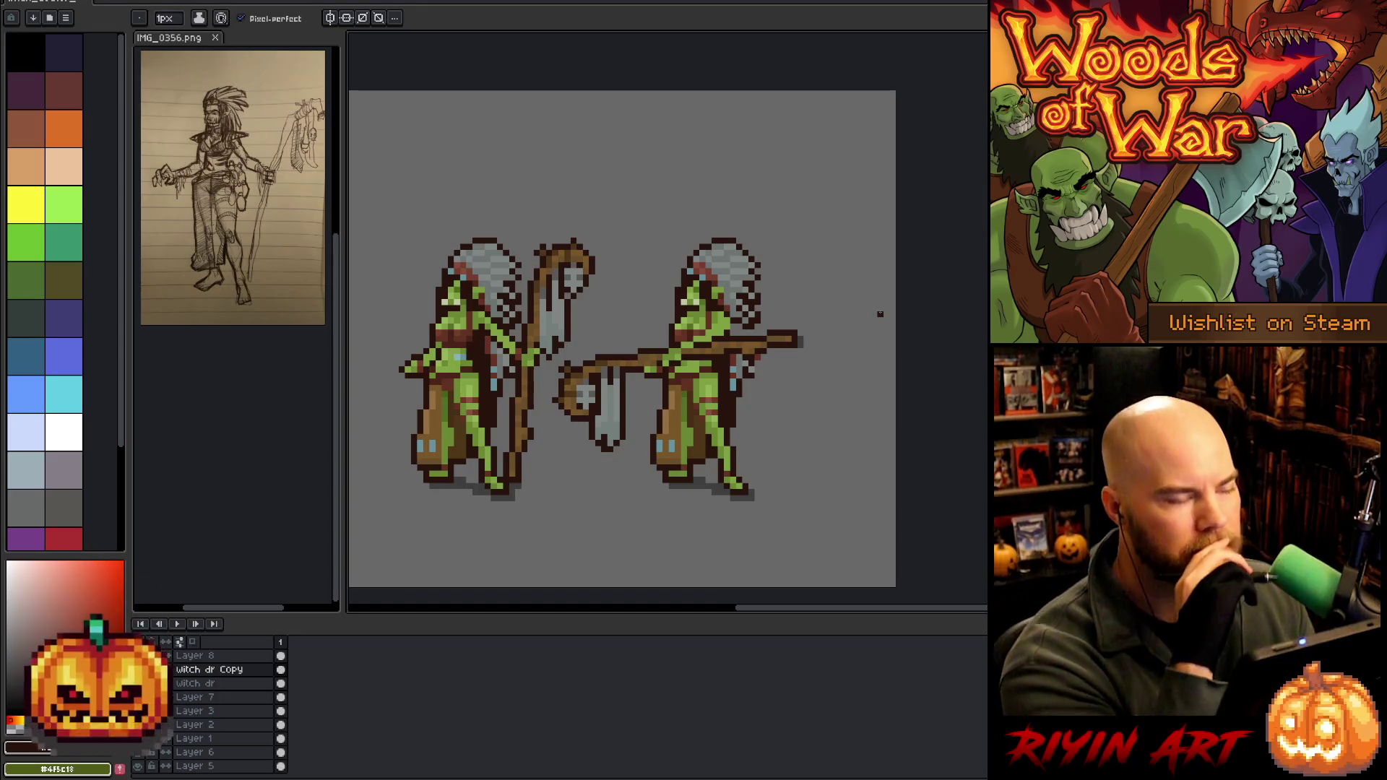
# Sample grey and dark brown from the headdress and add a dark pixel below the staff
pyautogui.scroll(2, 876, 313)
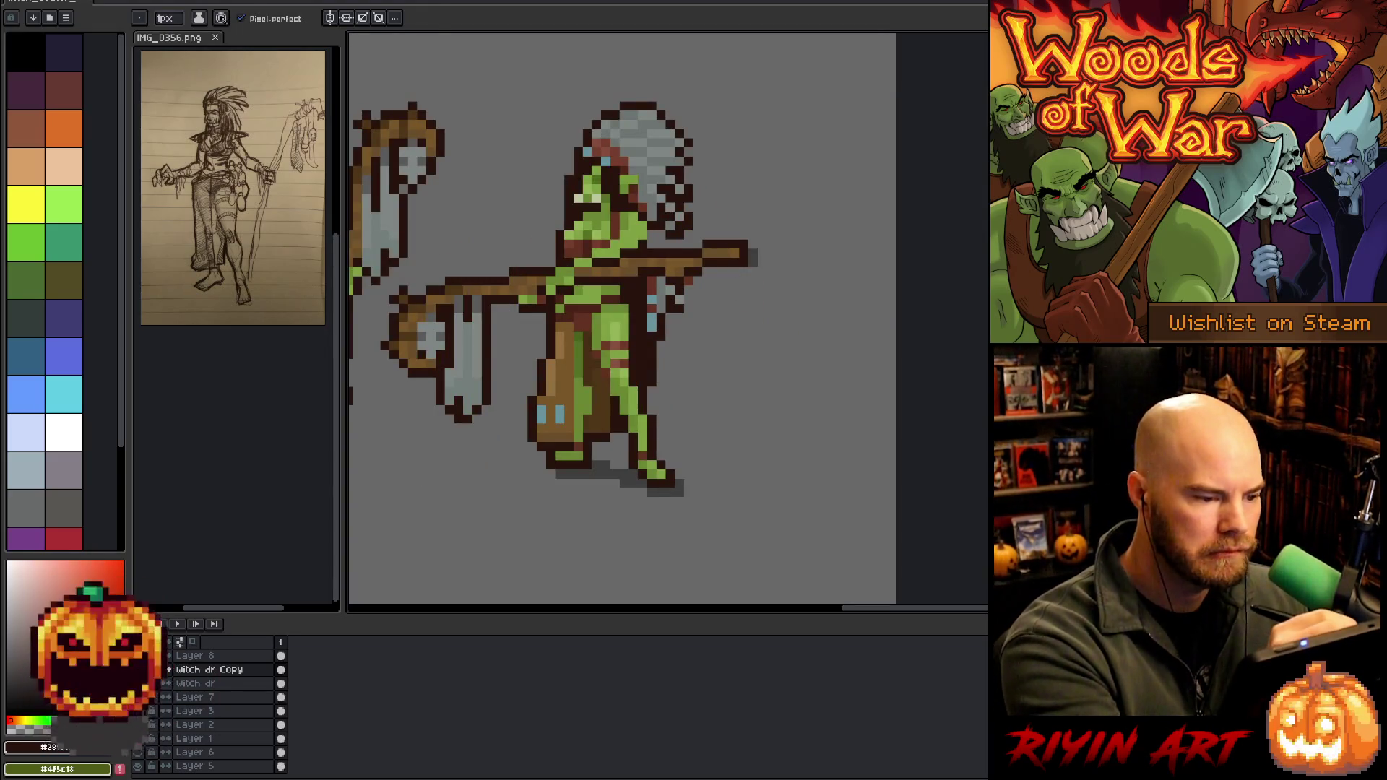
pyautogui.keyDown('alt'); pyautogui.click(664, 213); pyautogui.keyUp('alt')
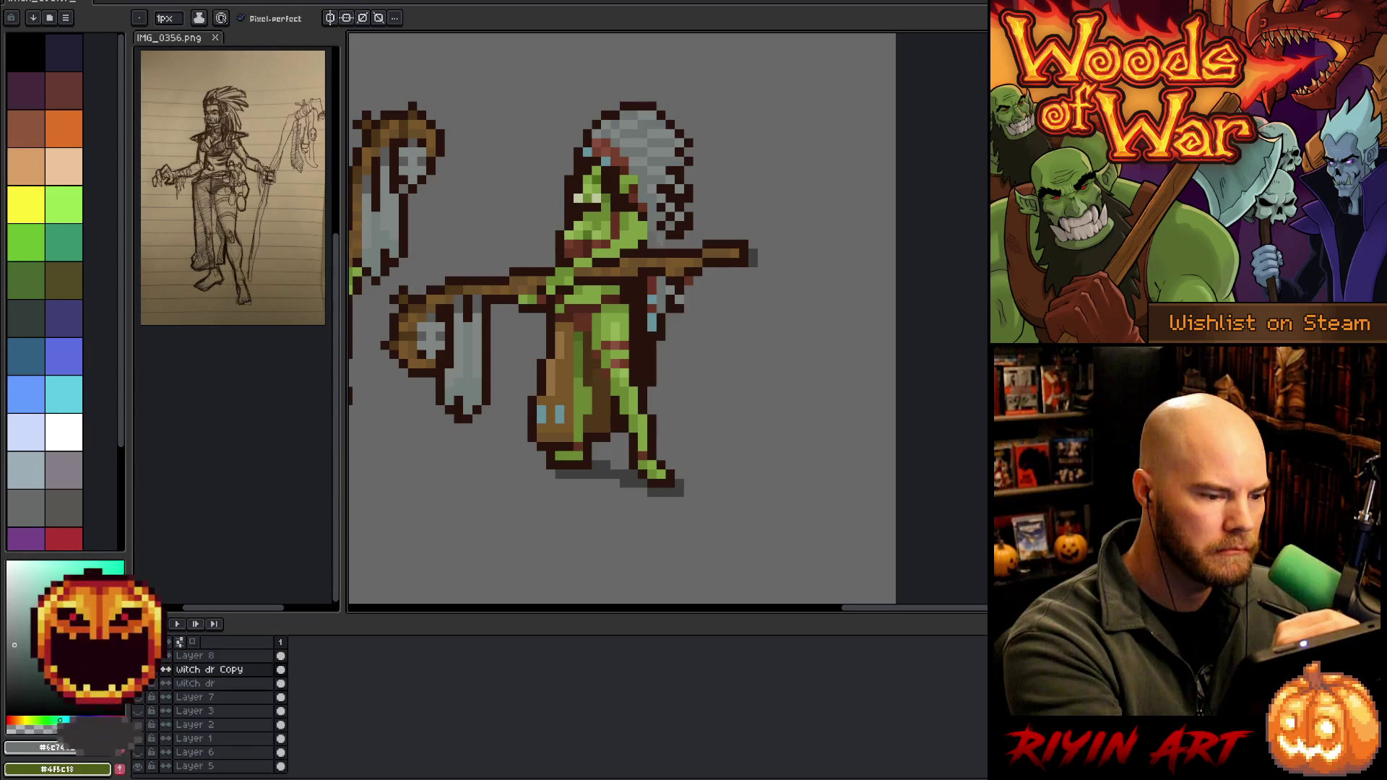
pyautogui.keyDown('alt'); pyautogui.click(652, 244); pyautogui.keyUp('alt')
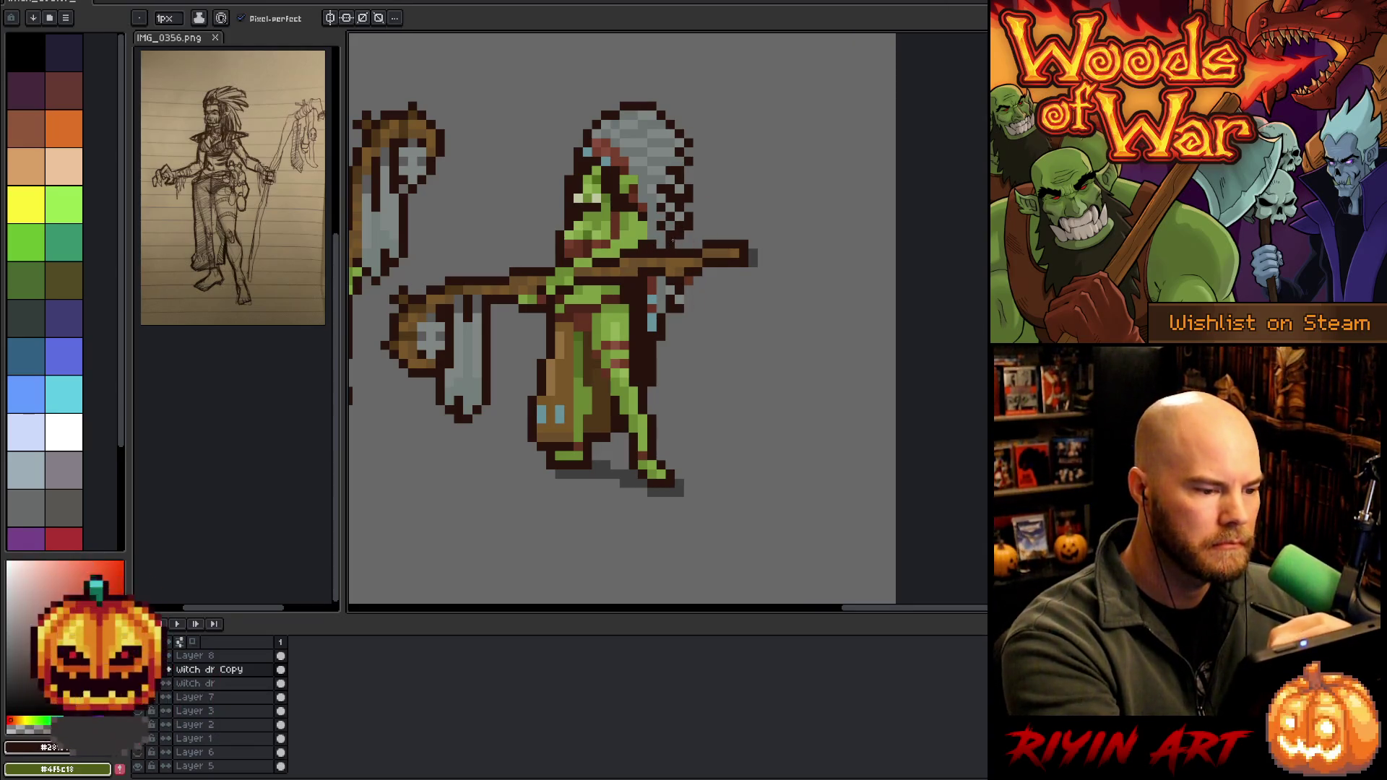
pyautogui.keyDown('alt'); pyautogui.click(665, 239); pyautogui.keyUp('alt')
pyautogui.keyDown('alt'); pyautogui.click(678, 199); pyautogui.keyUp('alt')
pyautogui.moveTo(707, 189)
pyautogui.mouseDown()
pyautogui.moveTo(848, 452)
pyautogui.moveTo(950, 307)
pyautogui.mouseUp()
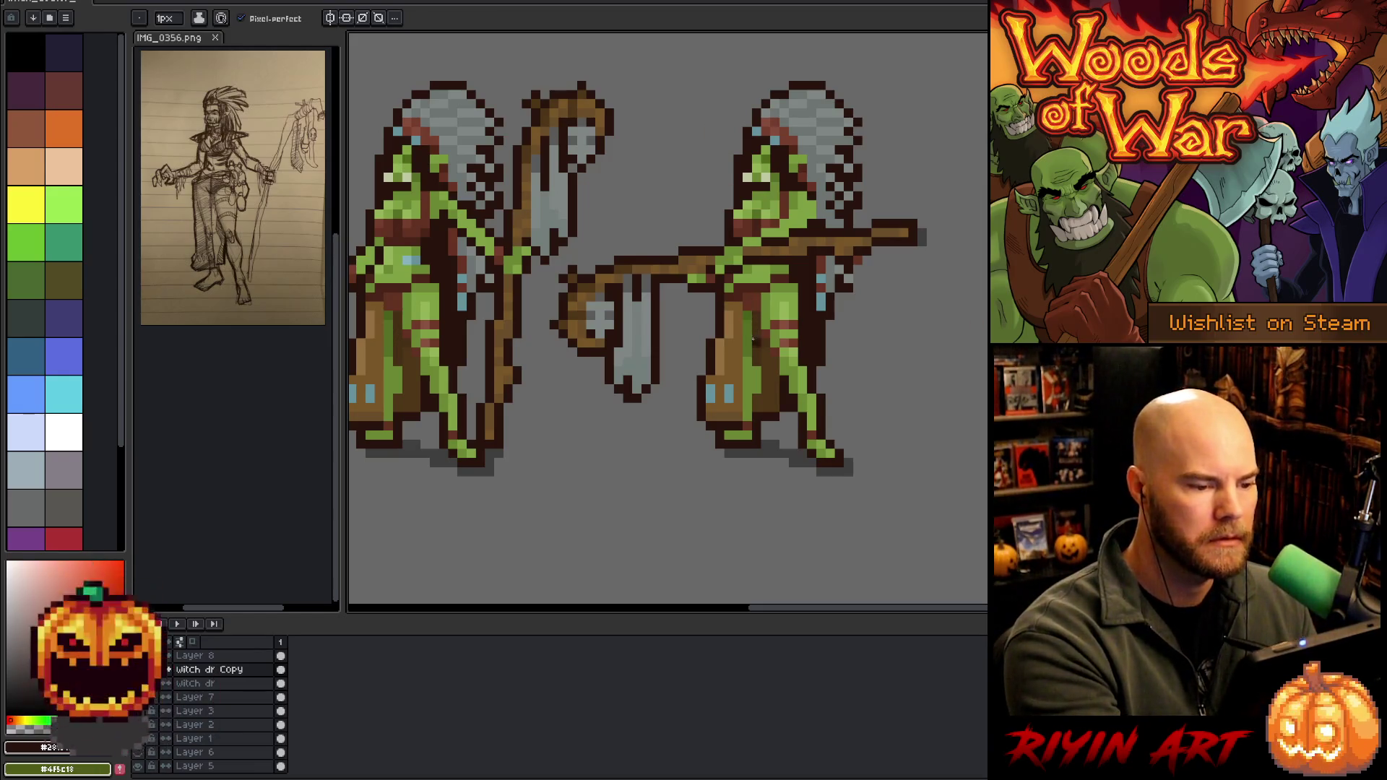
pyautogui.click(692, 287)
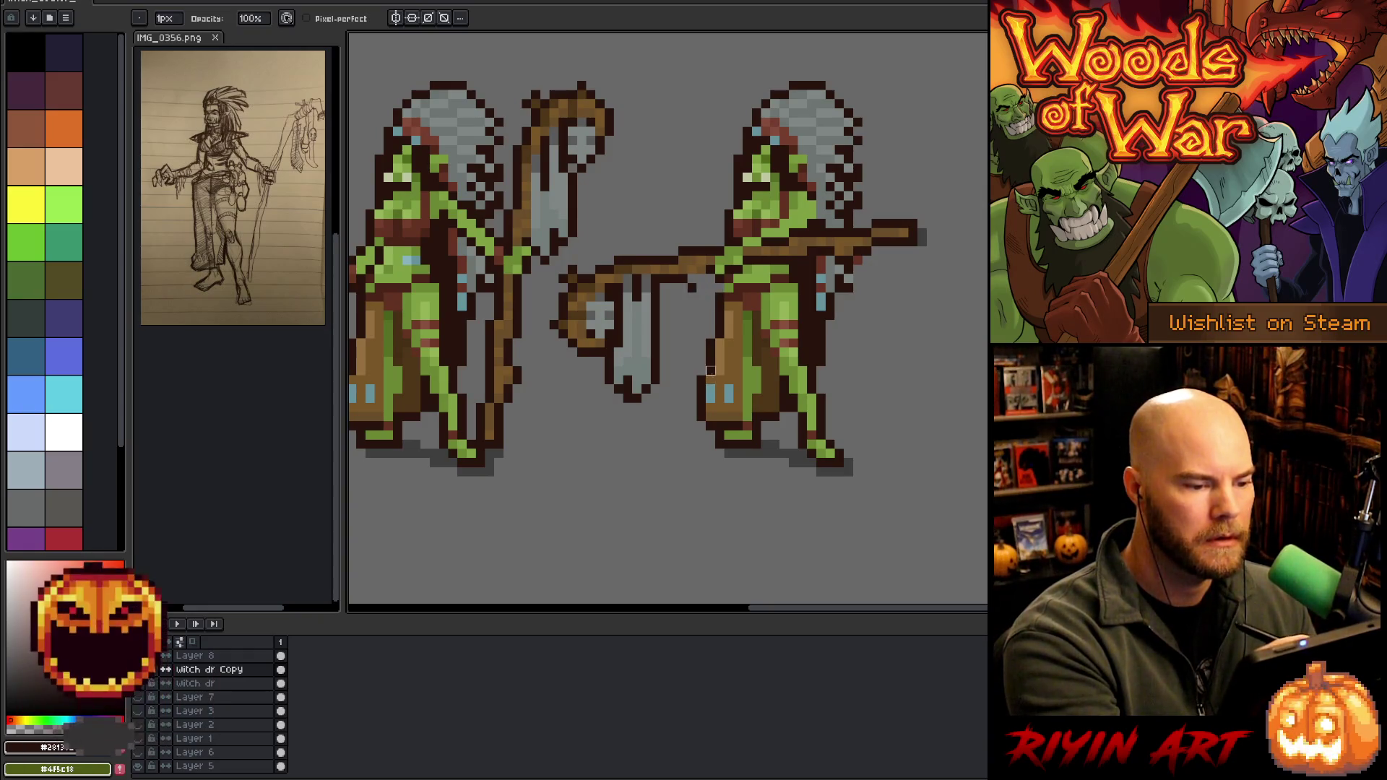
pyautogui.press('e')
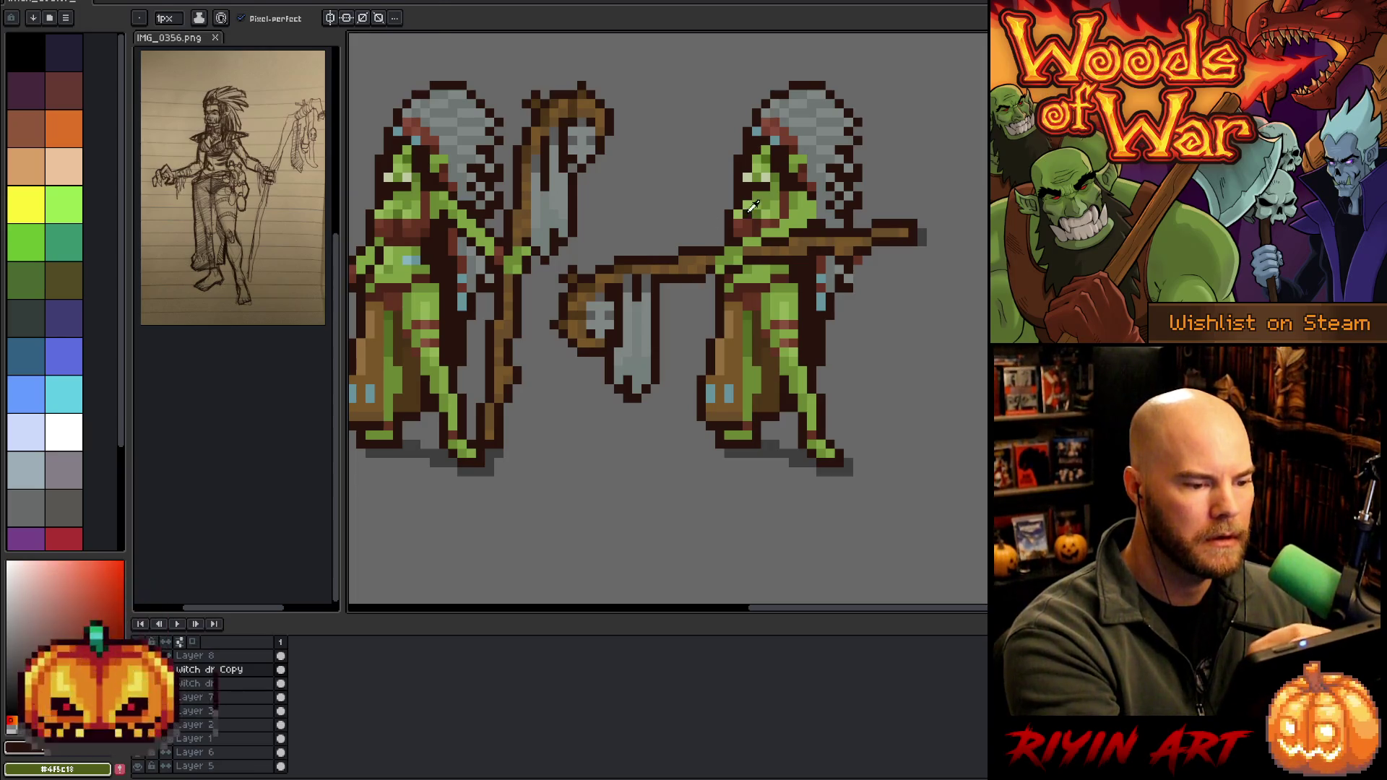
pyautogui.moveTo(864, 327); pyautogui.dragTo(949, 413)
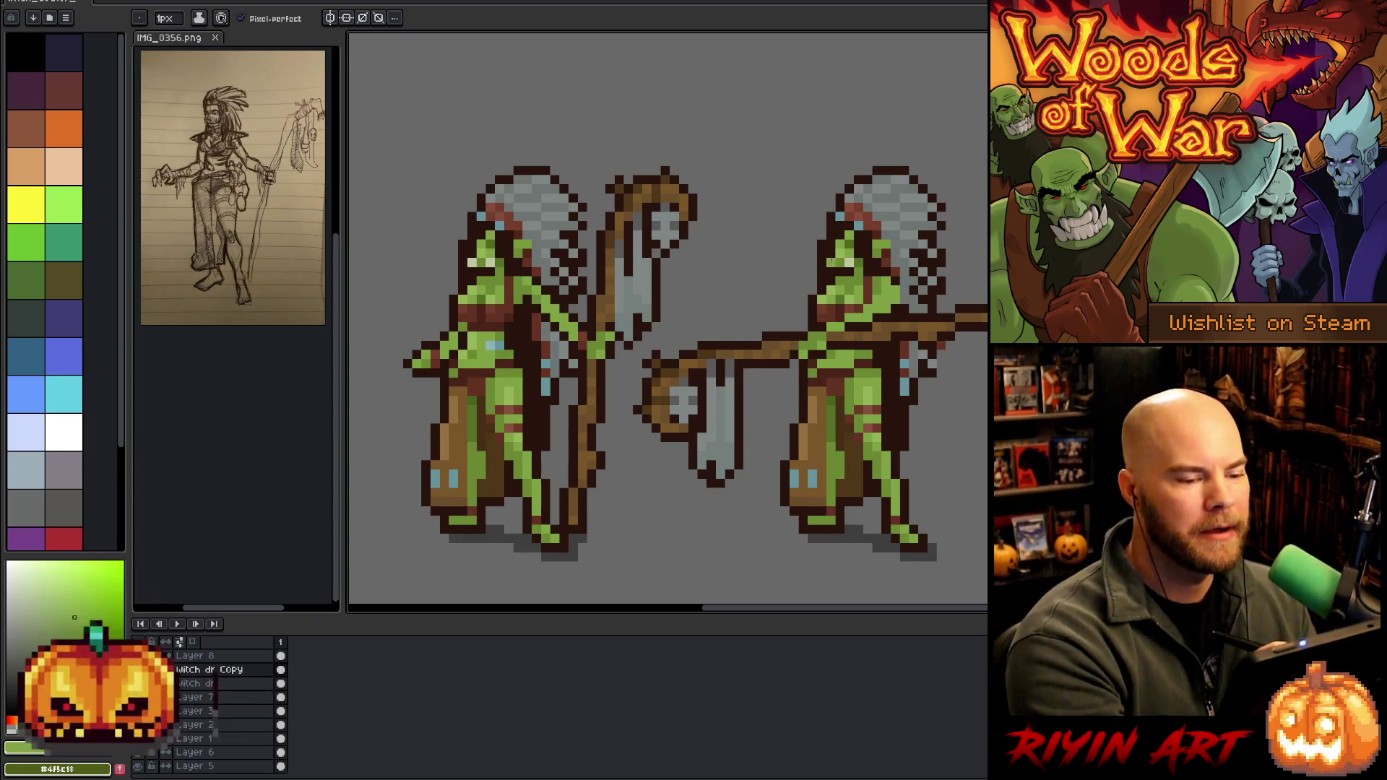
# Retouch the left orc on the Witch dr layer using its dark brown outline and green skin
pyautogui.press('e')
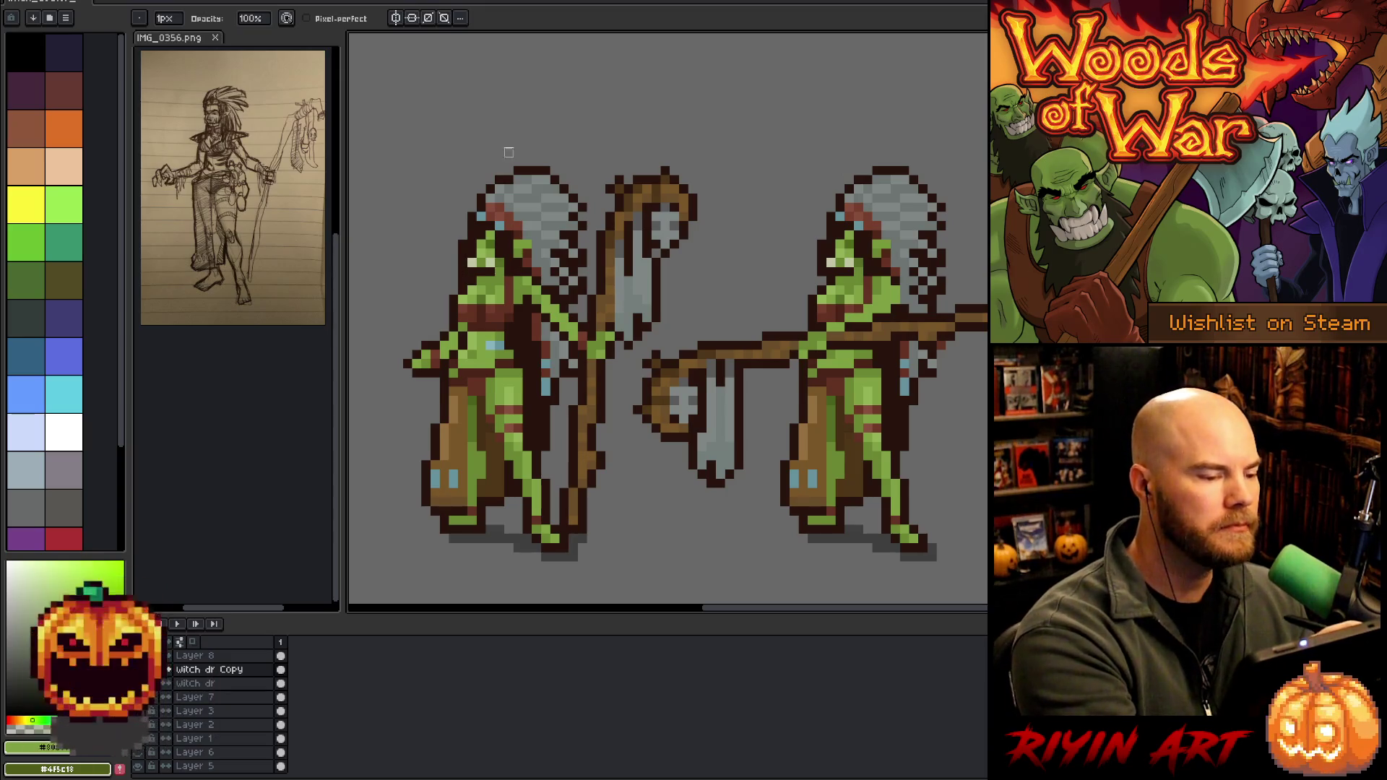
pyautogui.keyDown('ctrl'); pyautogui.click(466, 285); pyautogui.keyUp('ctrl')
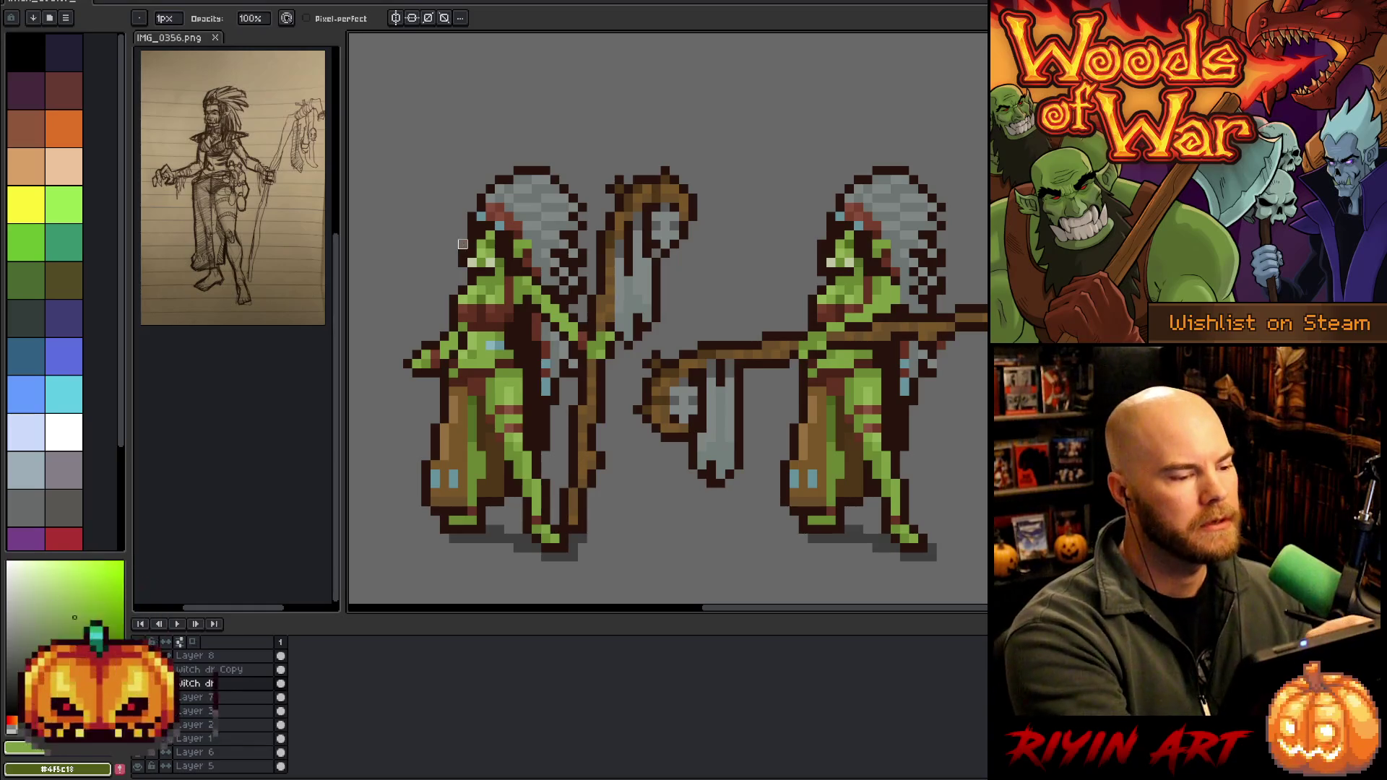
pyautogui.press('e')
pyautogui.keyDown('alt'); pyautogui.click(464, 269); pyautogui.keyUp('alt')
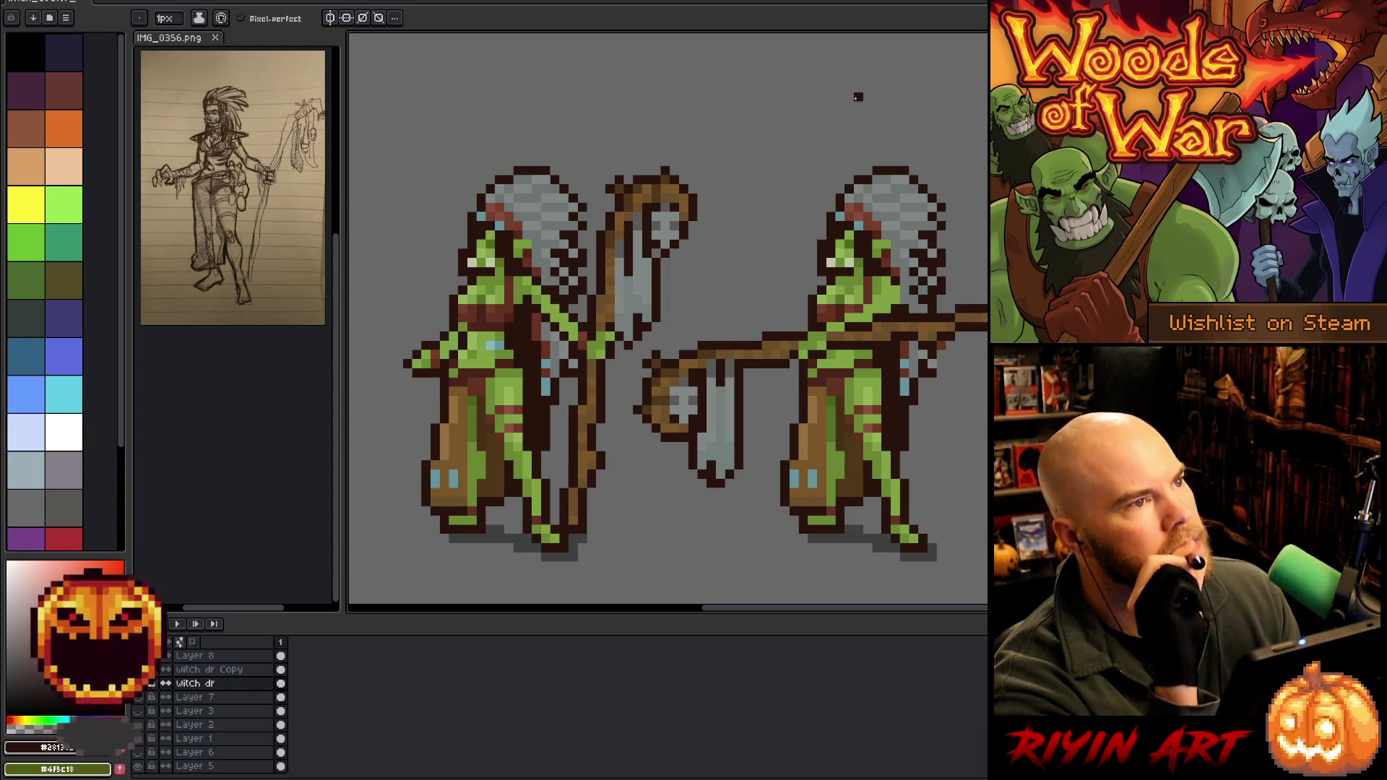
pyautogui.keyDown('alt'); pyautogui.click(488, 277); pyautogui.keyUp('alt')
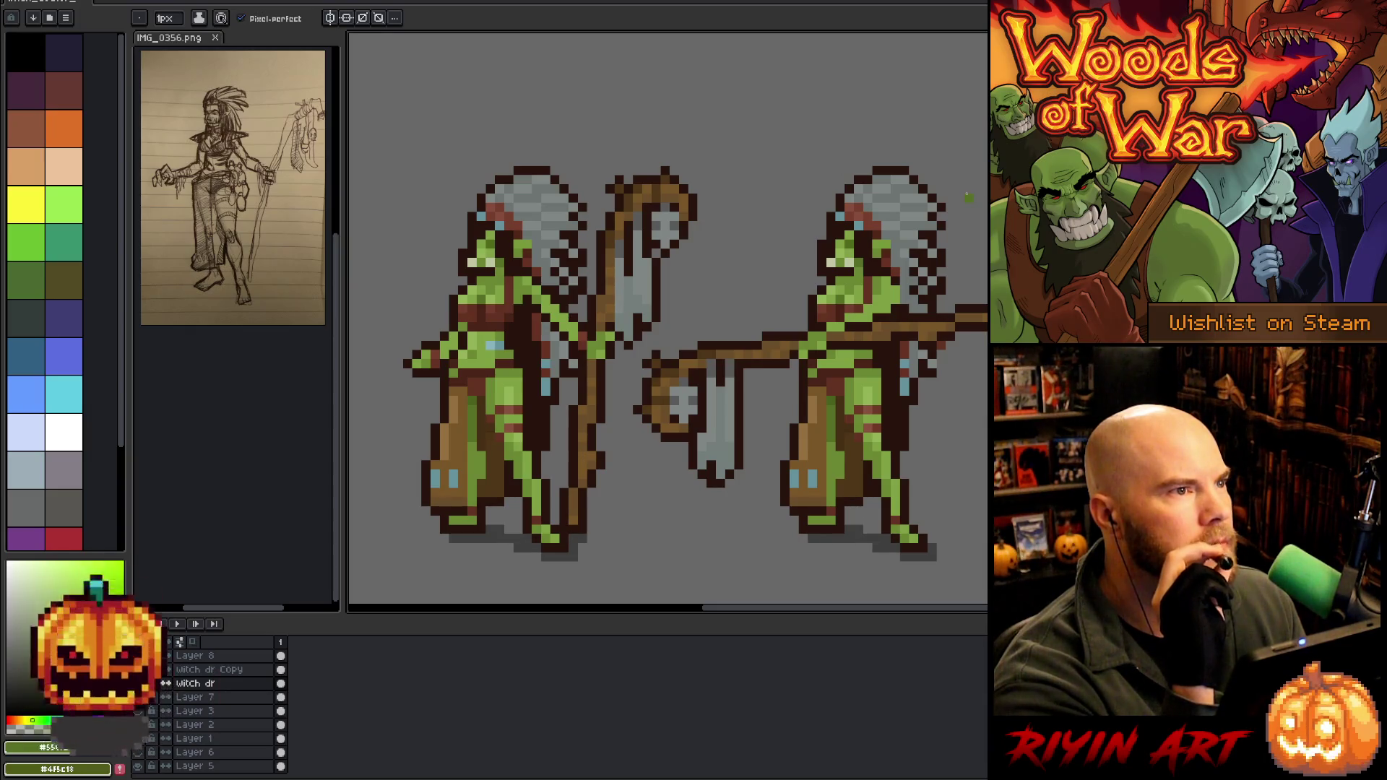
pyautogui.press('e')
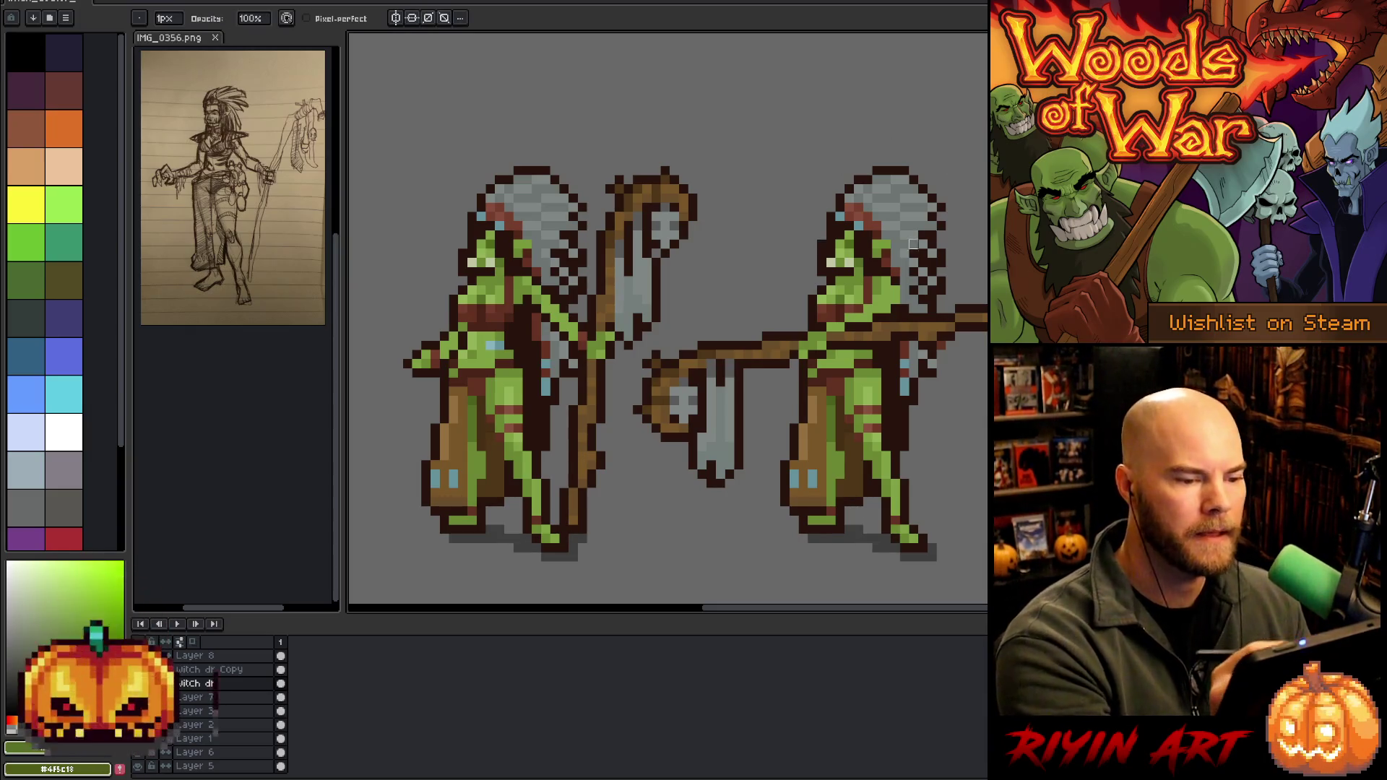
pyautogui.hotkey('alt', 'Up')
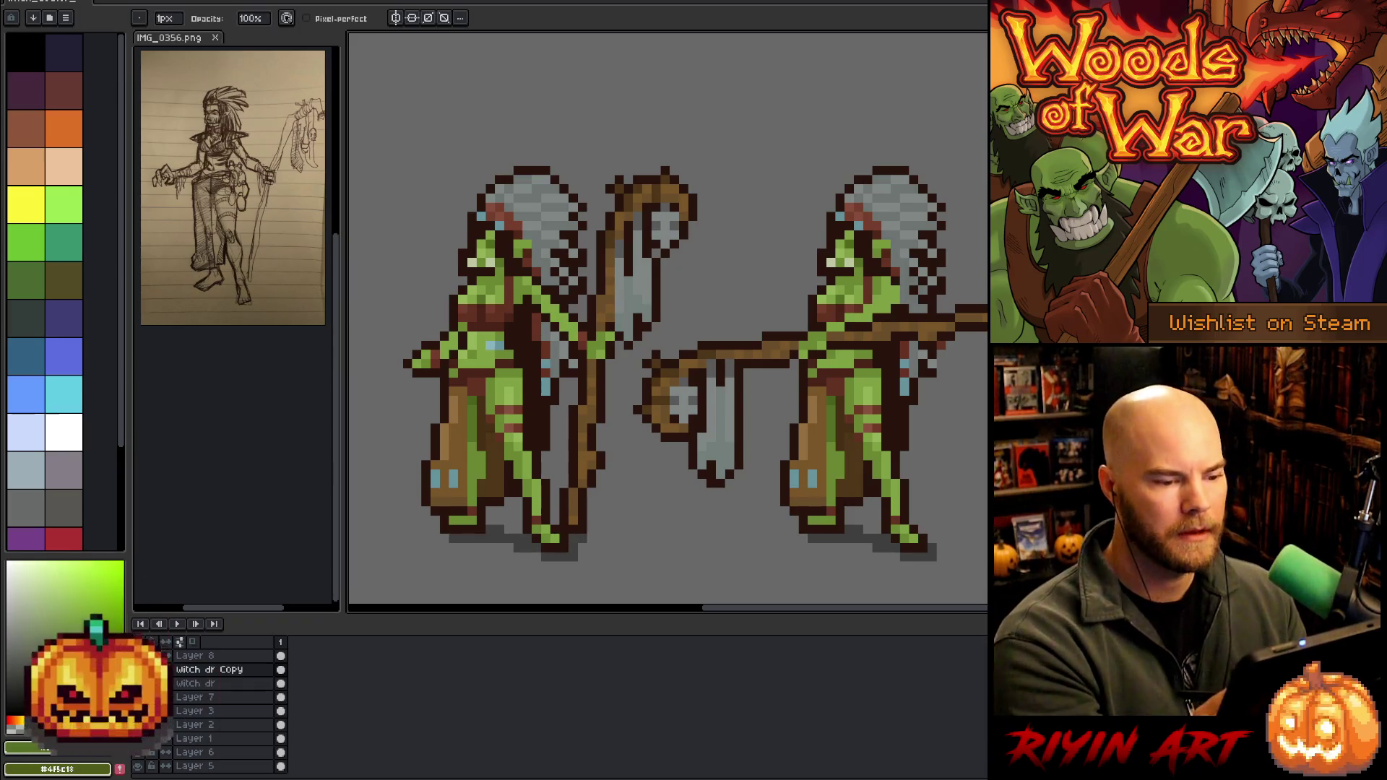
pyautogui.press('h')
pyautogui.moveTo(931, 409)
pyautogui.mouseDown()
pyautogui.moveTo(874, 416)
pyautogui.moveTo(884, 403)
pyautogui.mouseUp()
pyautogui.press('b')
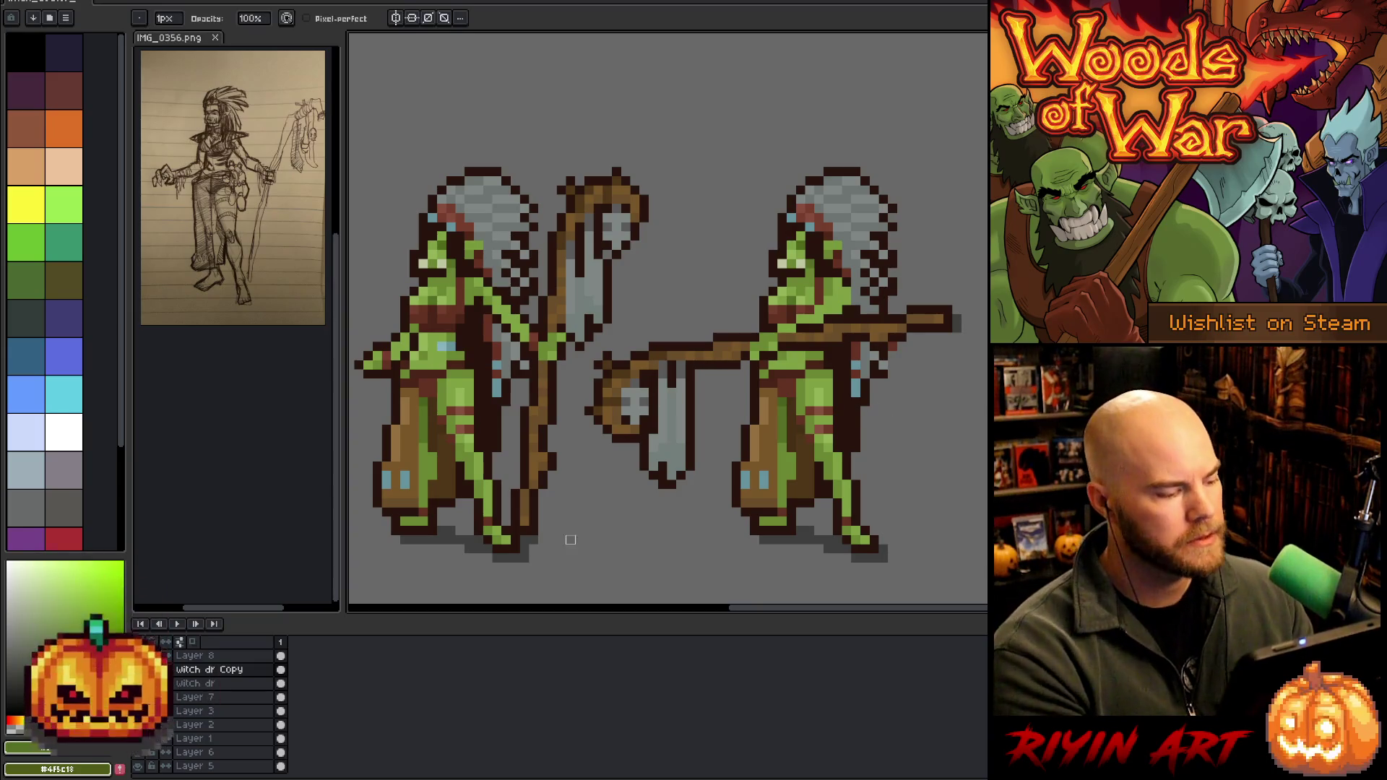
# Duplicate the Witch dr layer and group Layer 8 with the old copy into hidden, collapsed Group 1
pyautogui.rightClick(192, 684)
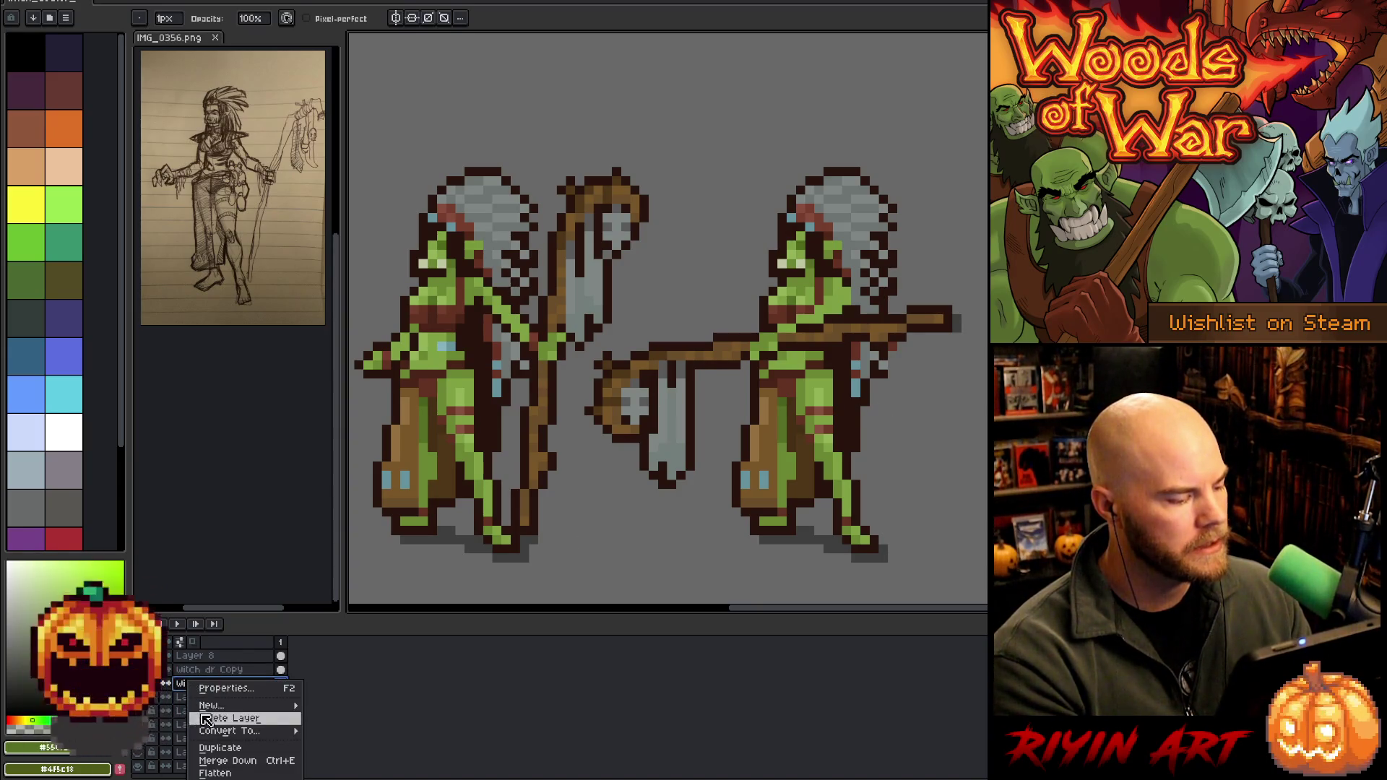
pyautogui.click(217, 749)
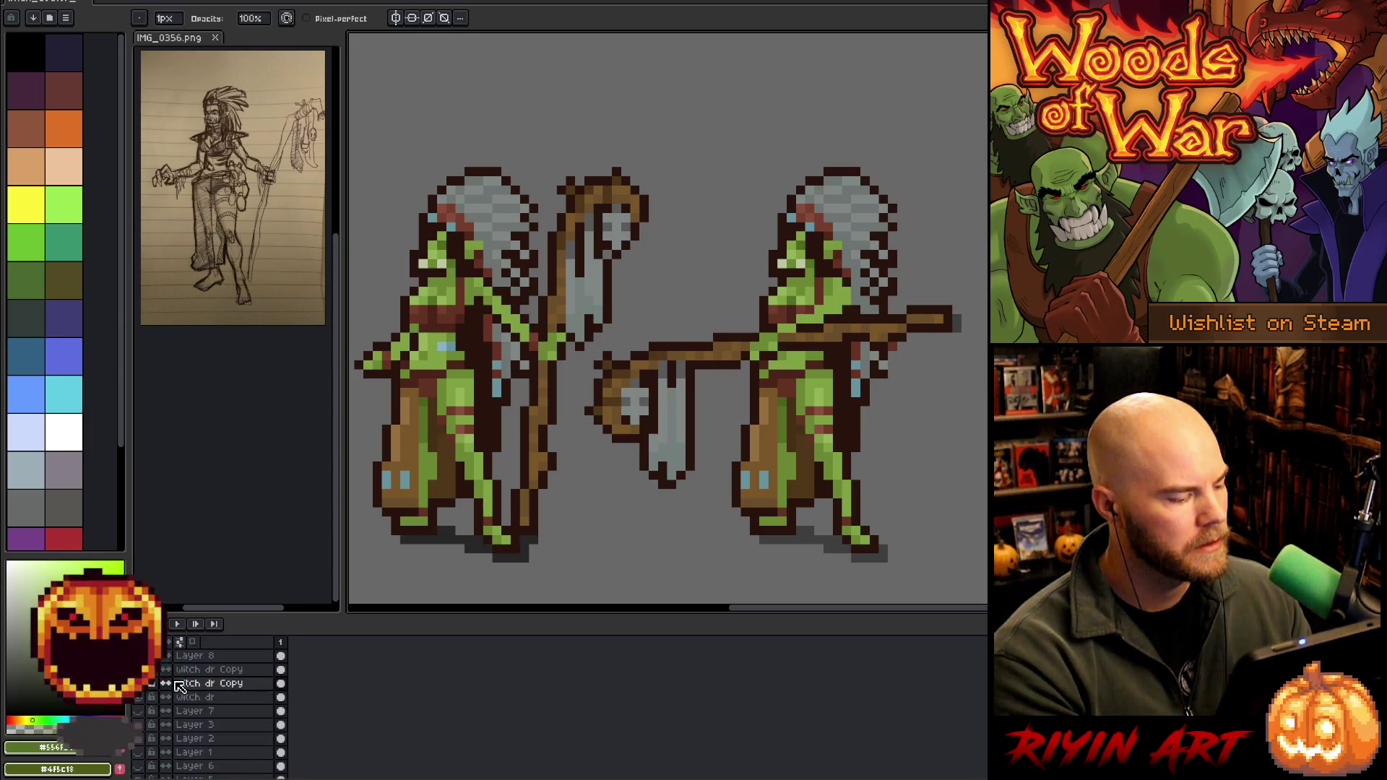
pyautogui.click(150, 682)
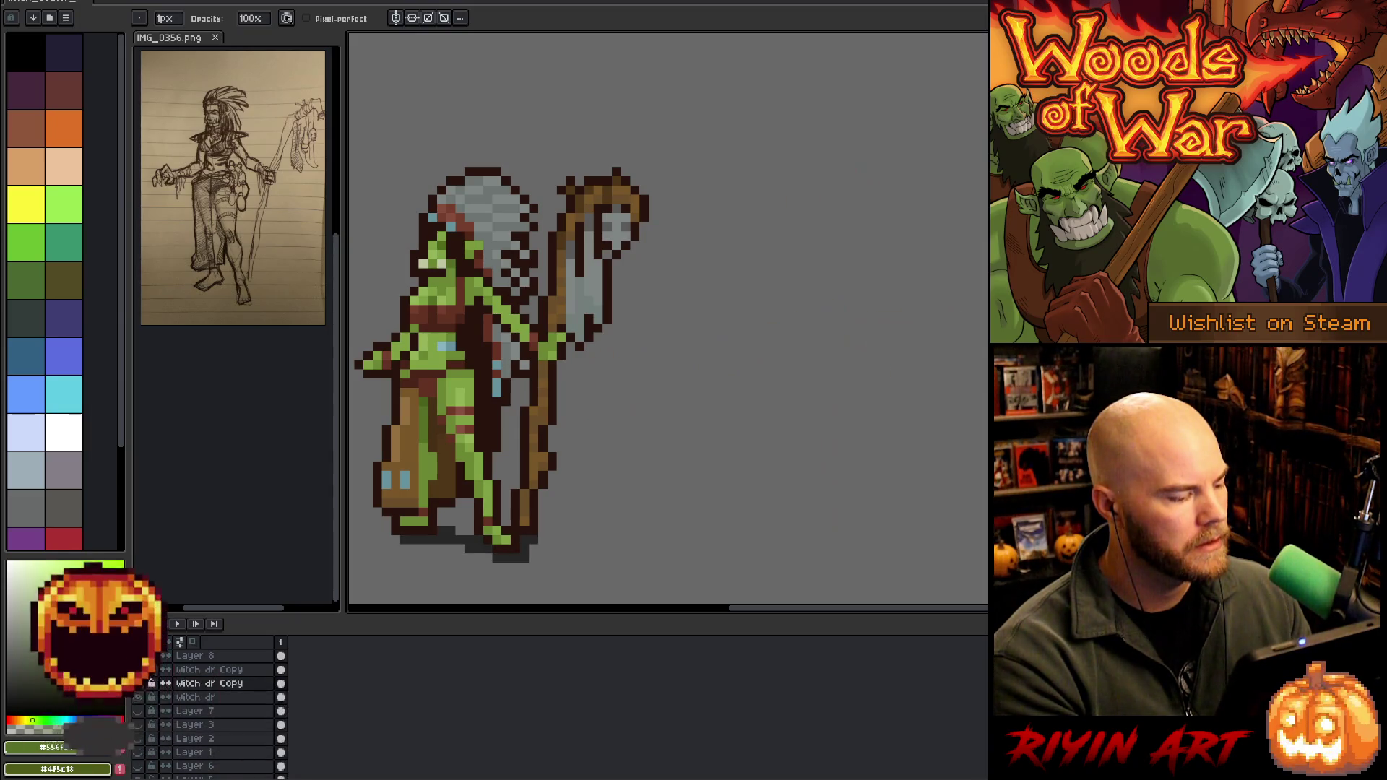
pyautogui.moveTo(207, 669); pyautogui.dragTo(208, 661)
pyautogui.rightClick(208, 661)
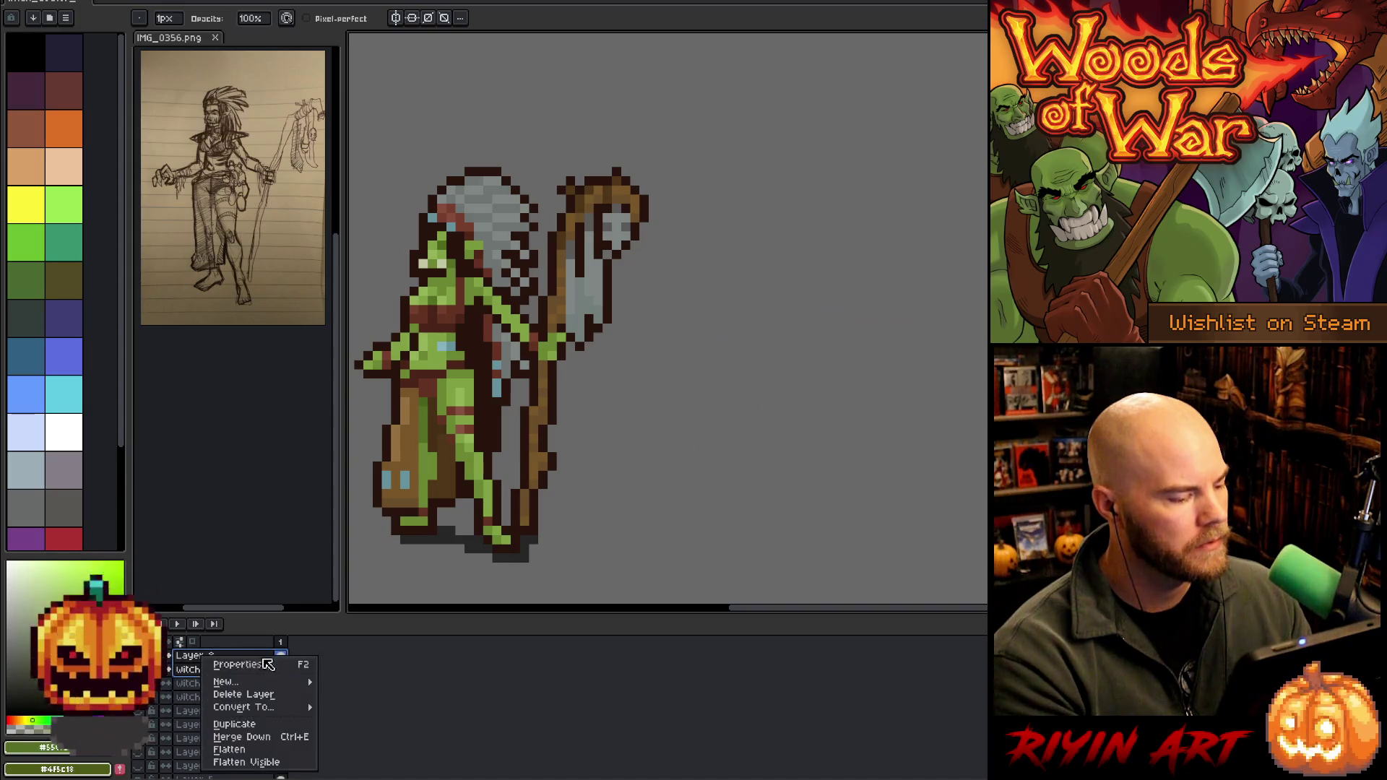
pyautogui.moveTo(275, 681)
pyautogui.click(345, 694)
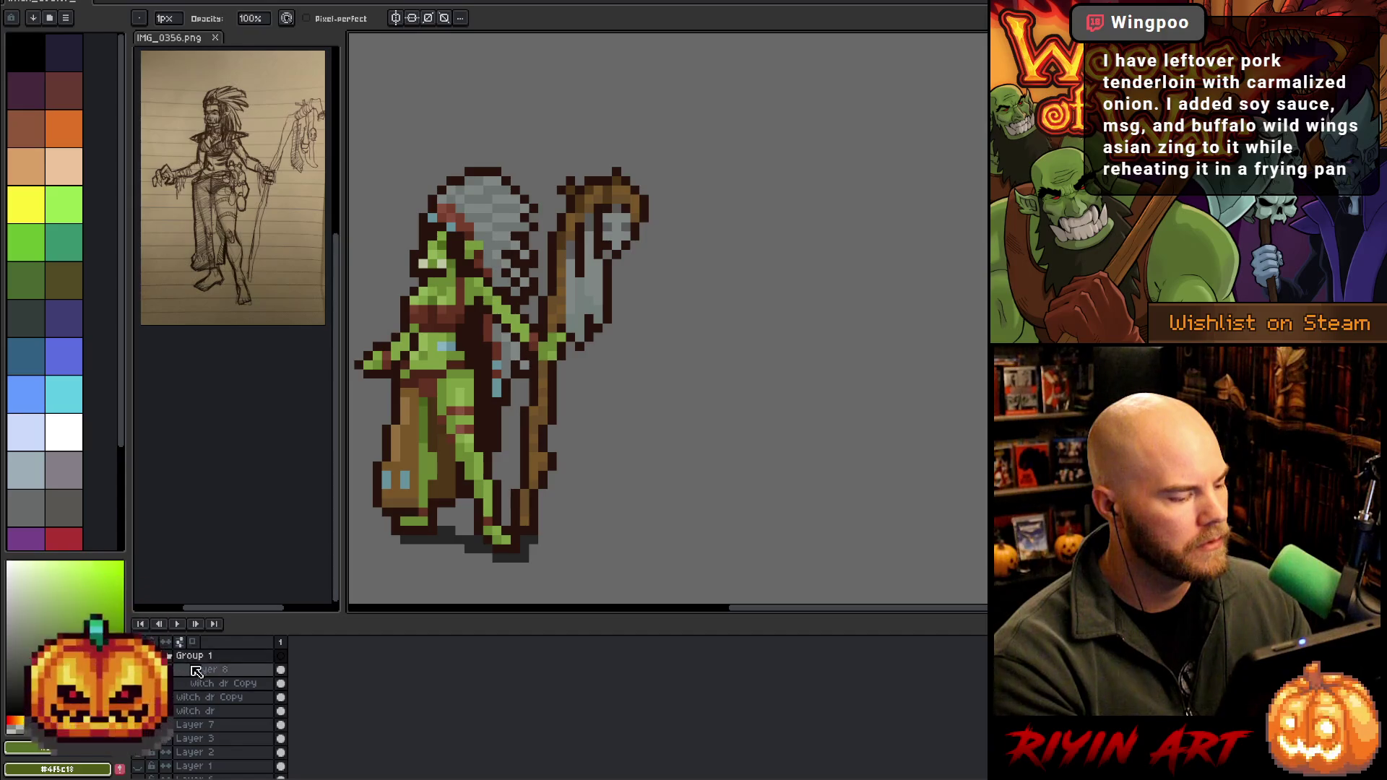
pyautogui.click(150, 669)
pyautogui.click(150, 682)
pyautogui.click(150, 655)
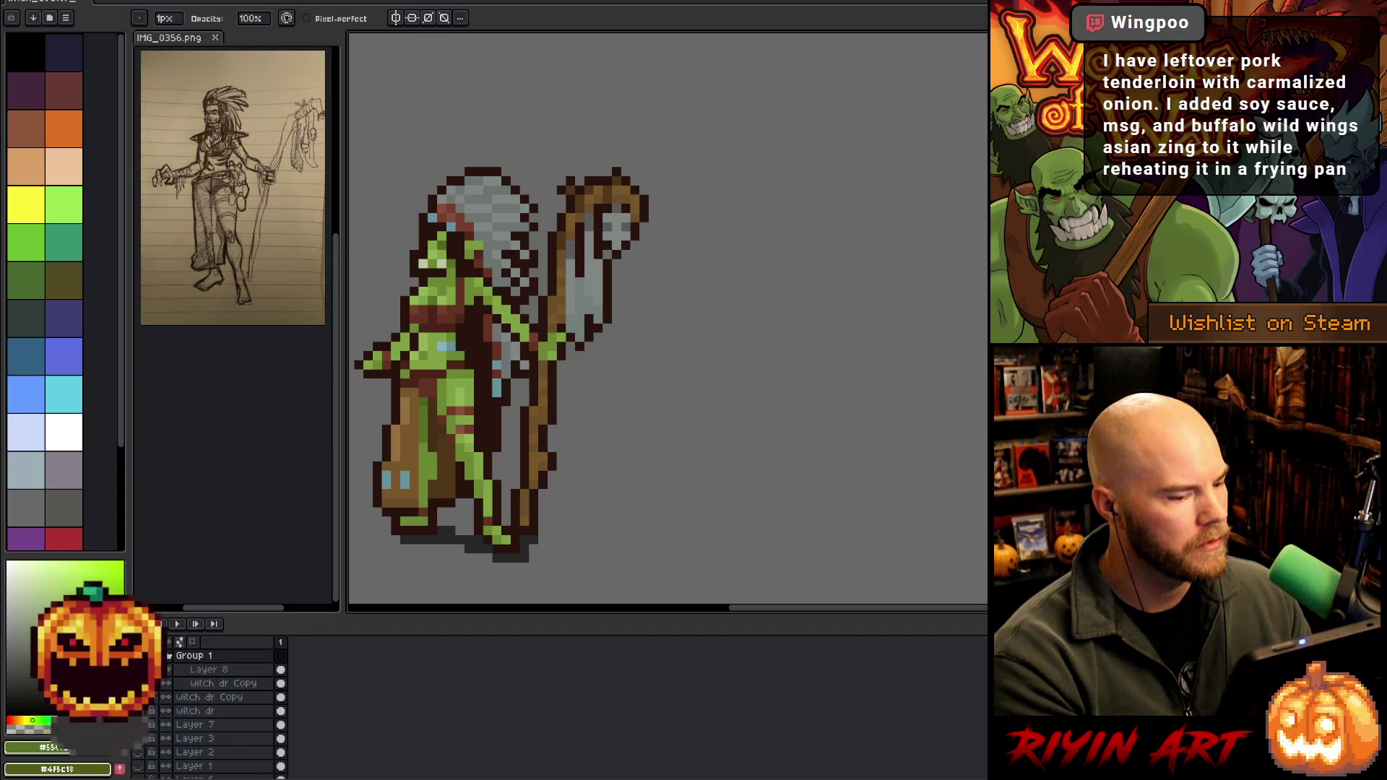
pyautogui.click(170, 655)
# Move the new Witch dr Copy to the right of the original orc
pyautogui.click(209, 669)
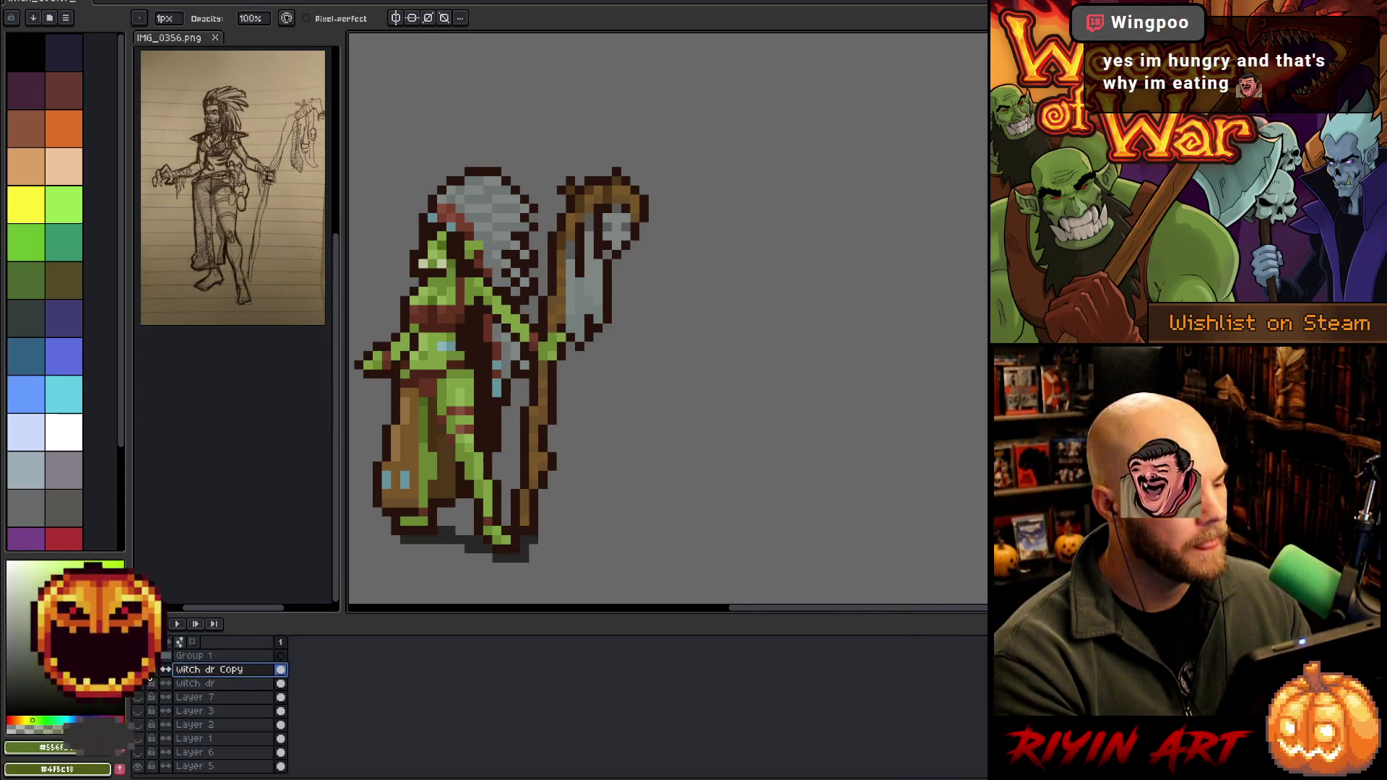
pyautogui.hotkey('ctrl', 't')
pyautogui.moveTo(408, 419)
pyautogui.mouseDown()
pyautogui.moveTo(749, 419)
pyautogui.moveTo(730, 419)
pyautogui.mouseUp()
pyautogui.press('Return')
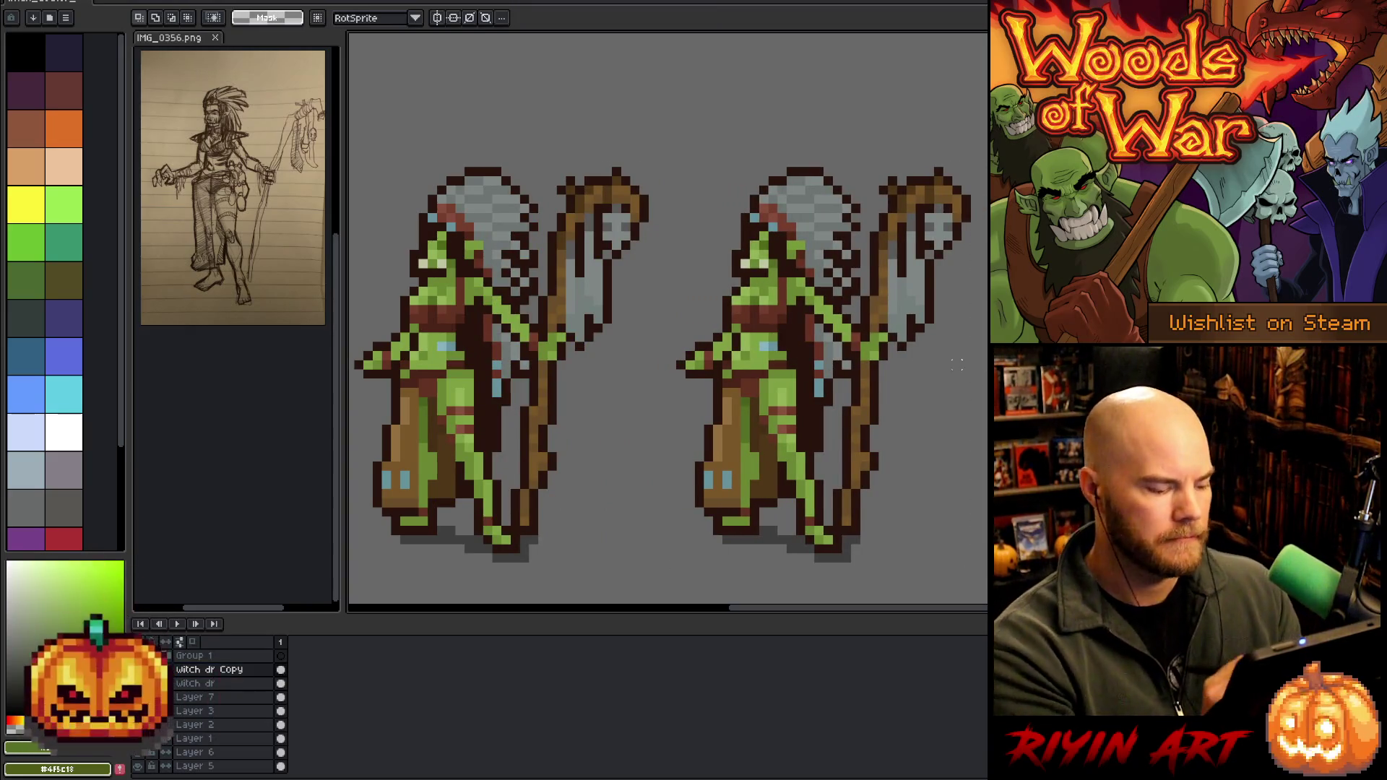
# Lasso the right orc's staff, move it onto new Layer 9, and hide that layer
pyautogui.hotkey('ctrl', 'shift', 'n')
pyautogui.moveTo(986, 162)
pyautogui.mouseDown()
pyautogui.moveTo(883, 186)
pyautogui.moveTo(853, 328)
pyautogui.moveTo(842, 542)
pyautogui.moveTo(951, 534)
pyautogui.mouseUp()
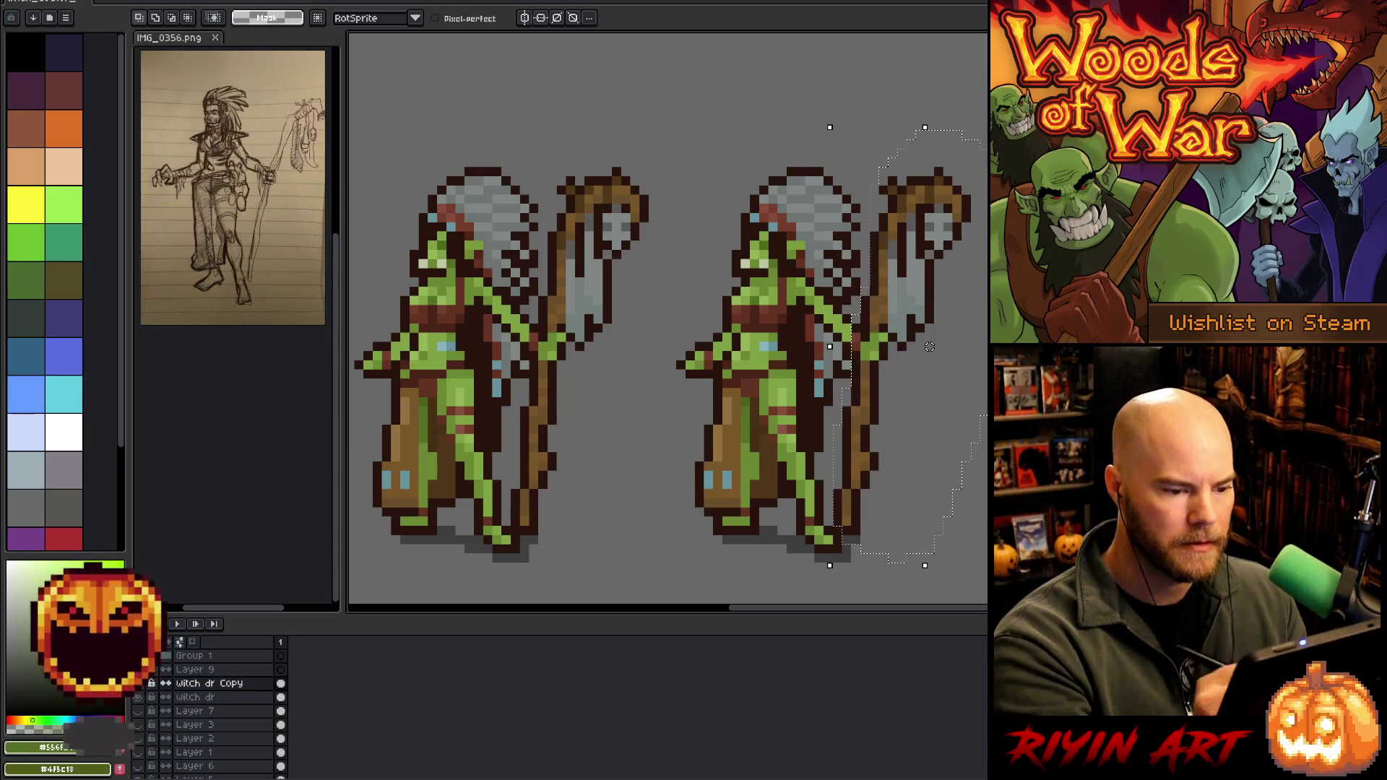
pyautogui.moveTo(917, 258)
pyautogui.mouseDown()
pyautogui.moveTo(965, 250)
pyautogui.moveTo(946, 260)
pyautogui.mouseUp()
pyautogui.click(232, 669)
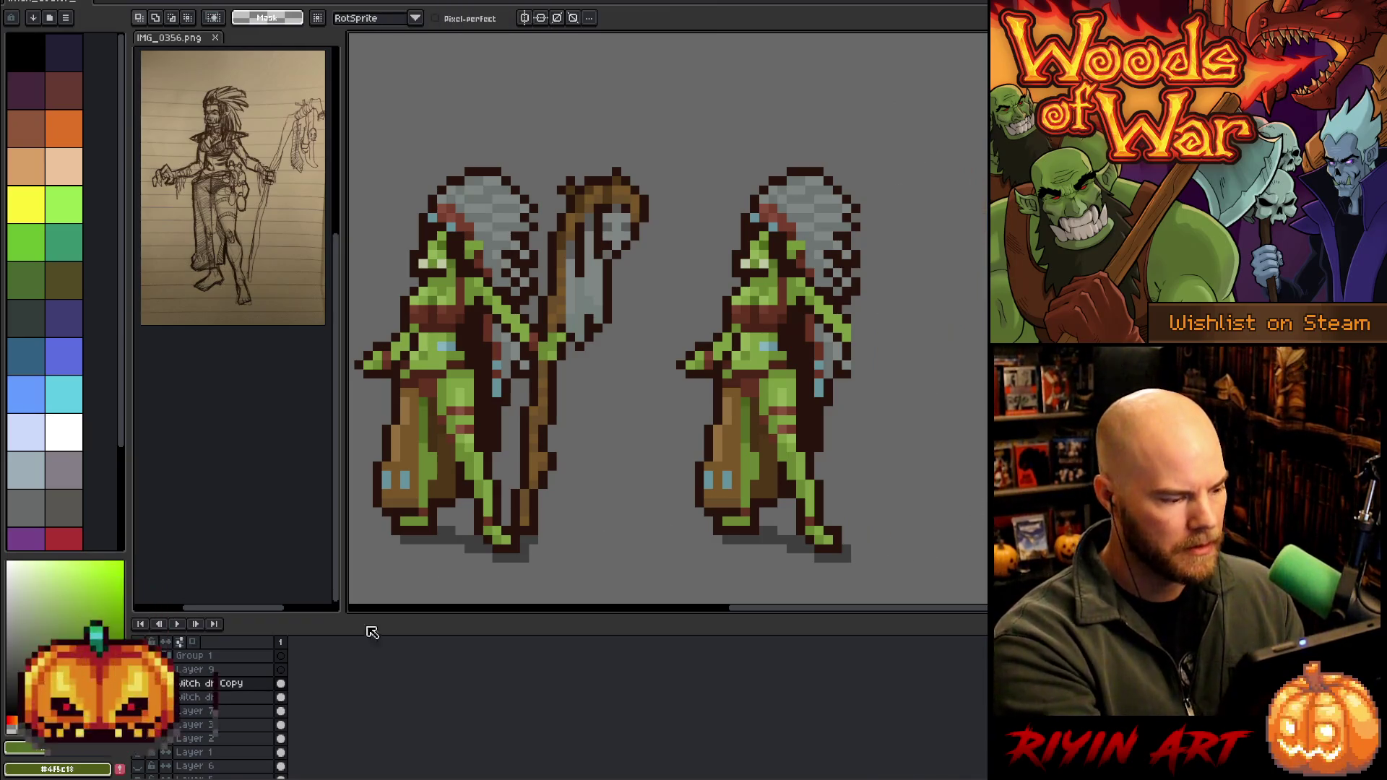
pyautogui.hotkey('ctrl', 'v')
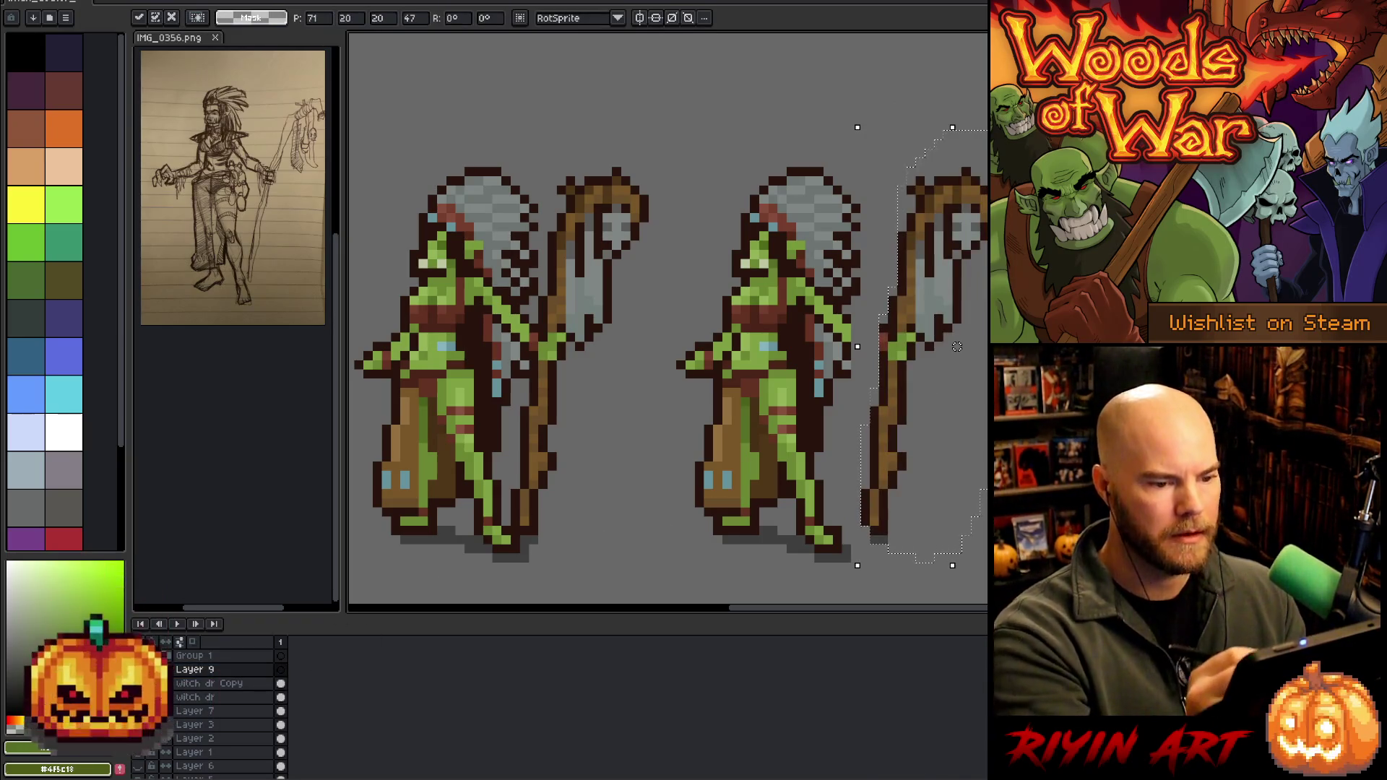
pyautogui.click(231, 669)
pyautogui.click(238, 683)
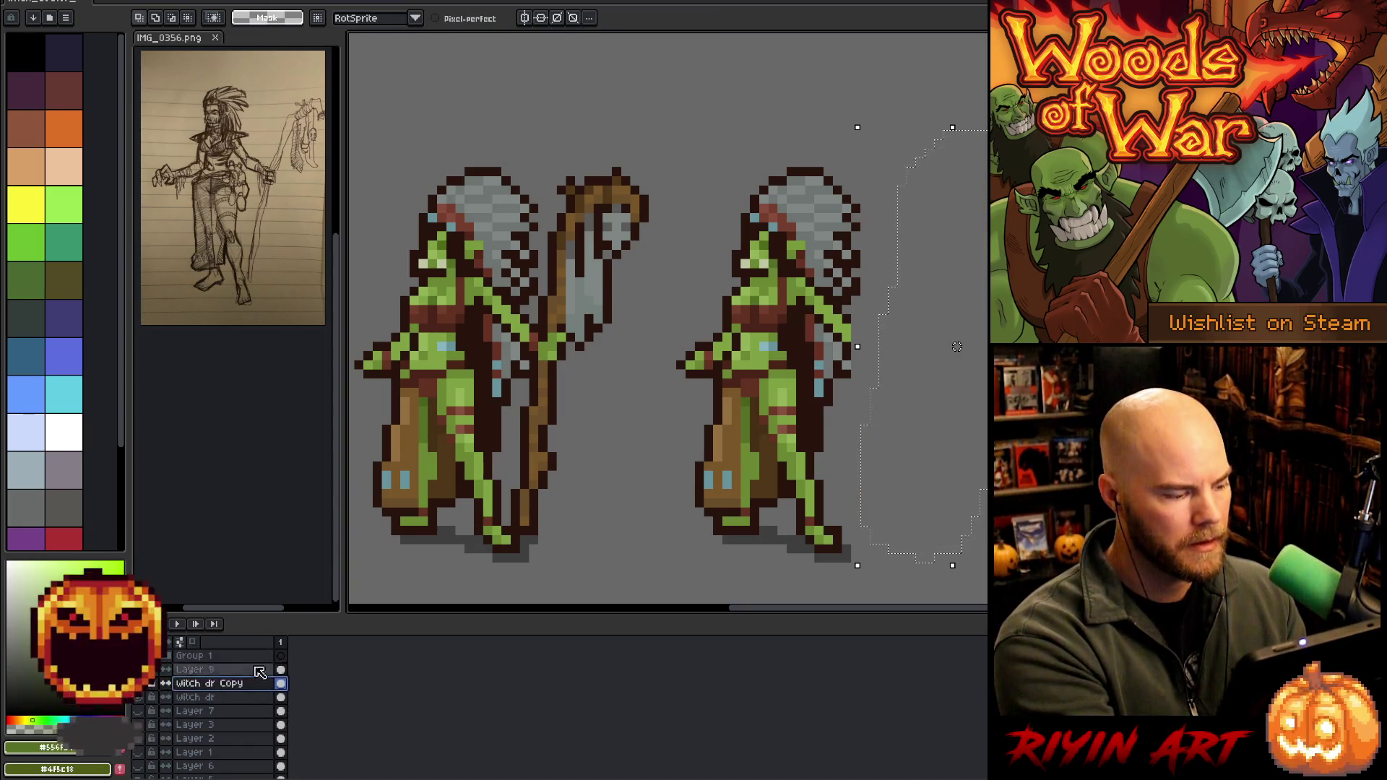
pyautogui.press('b')
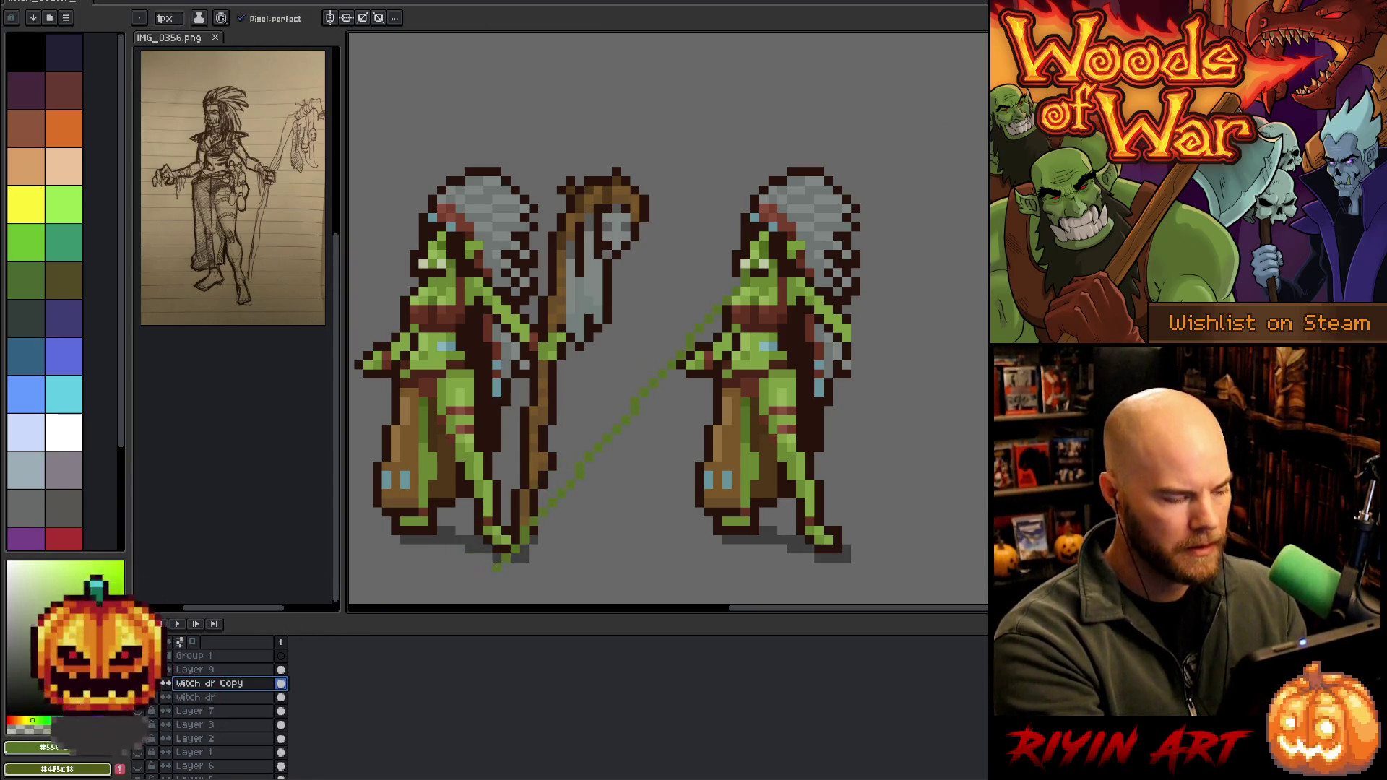
# On a new layer, sketch two green raised arms crossing in an X behind the right figure's head
pyautogui.hotkey('shift', 'n')
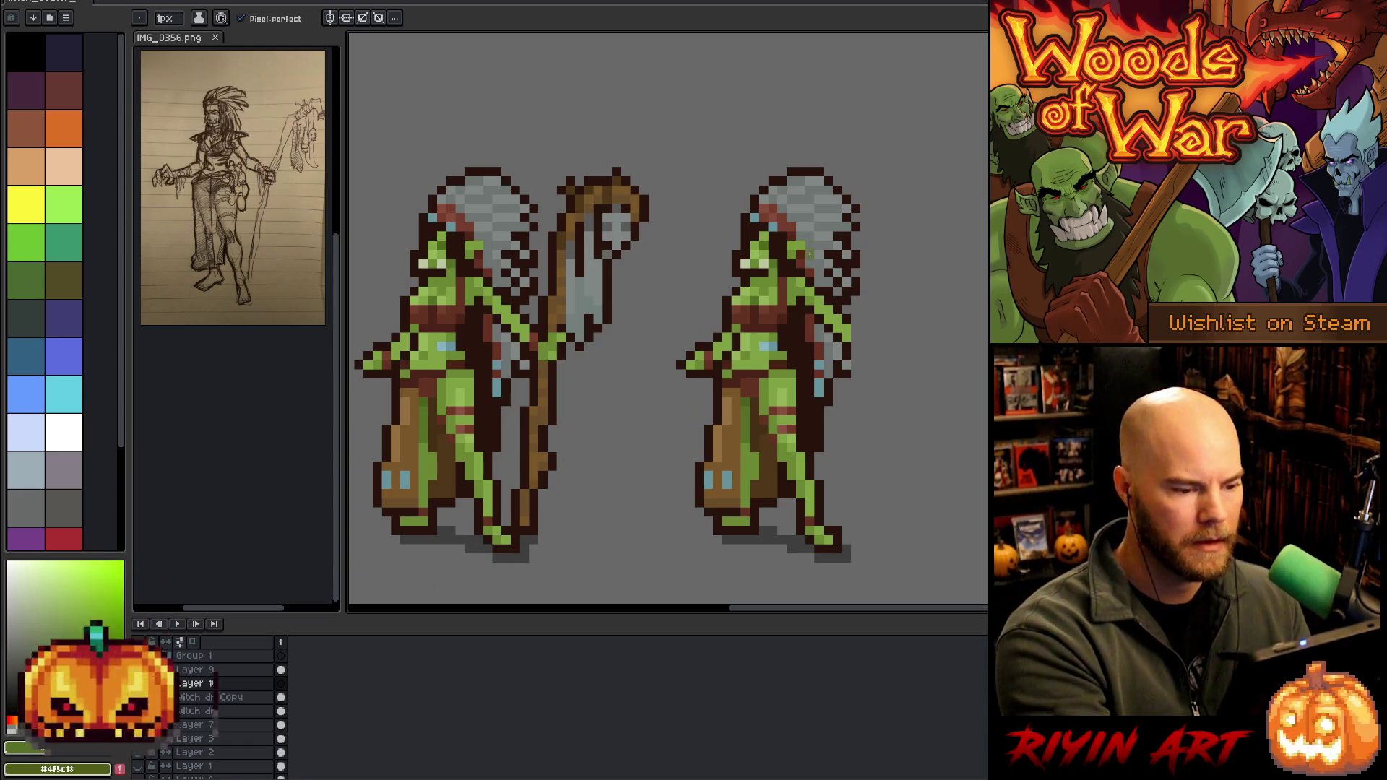
pyautogui.press('i')
pyautogui.press('b')
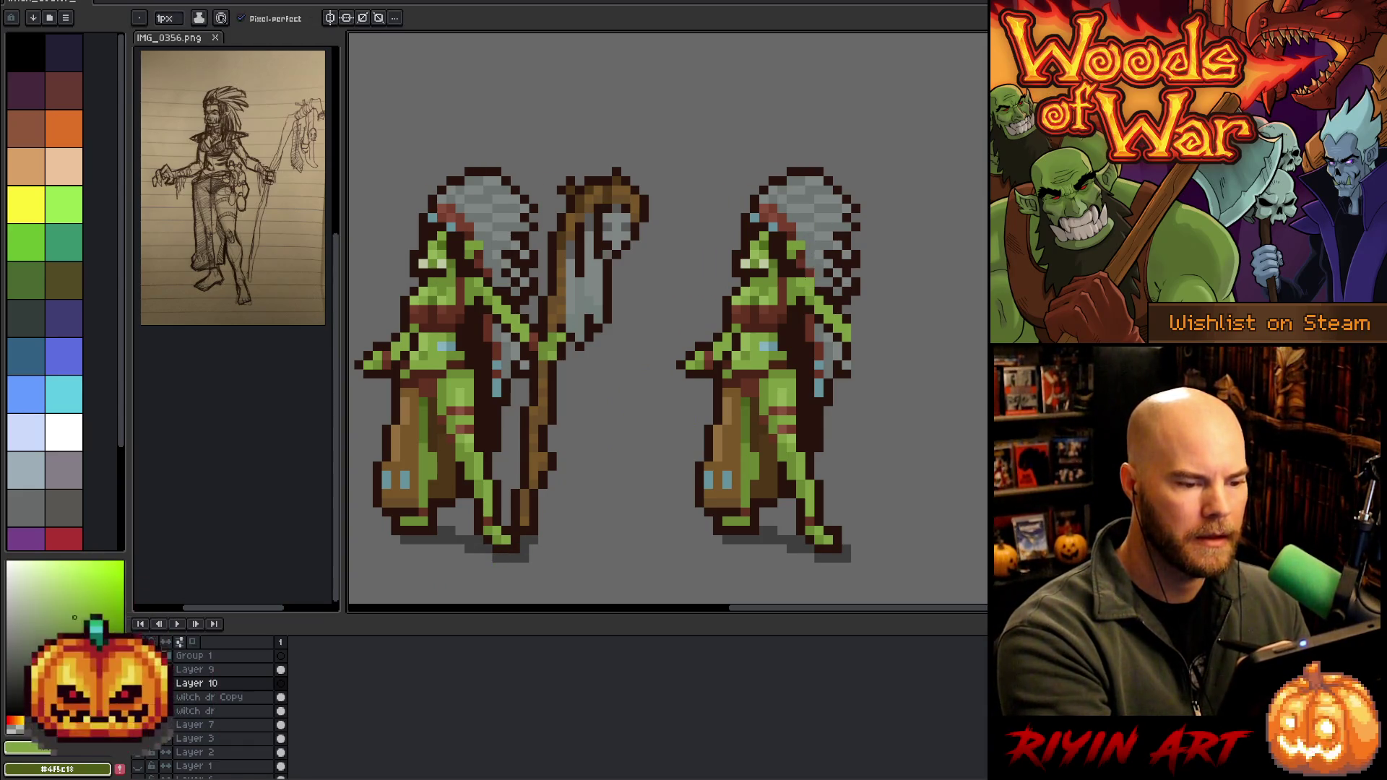
pyautogui.moveTo(806, 275); pyautogui.dragTo(876, 207)
pyautogui.moveTo(808, 276); pyautogui.dragTo(876, 208)
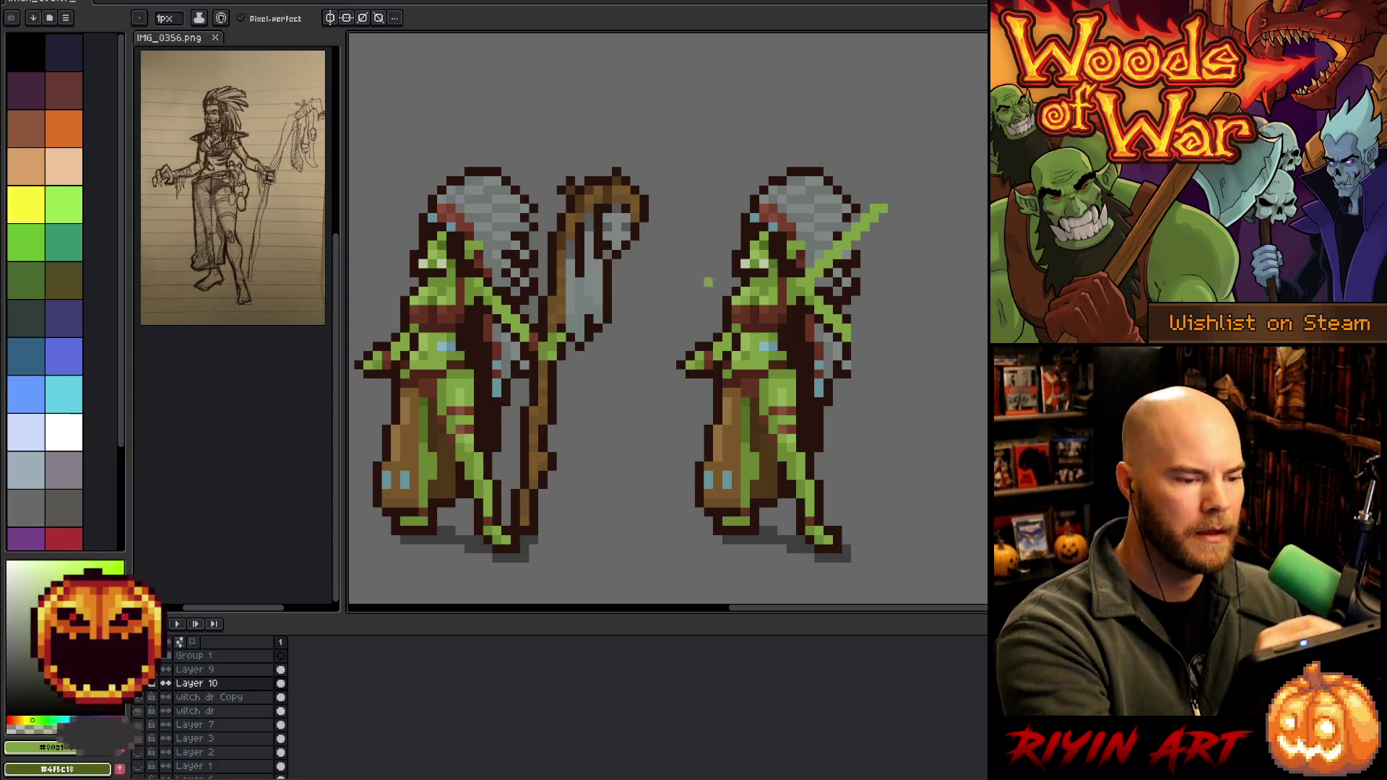
pyautogui.moveTo(728, 282); pyautogui.dragTo(688, 207)
pyautogui.moveTo(731, 268); pyautogui.dragTo(680, 198)
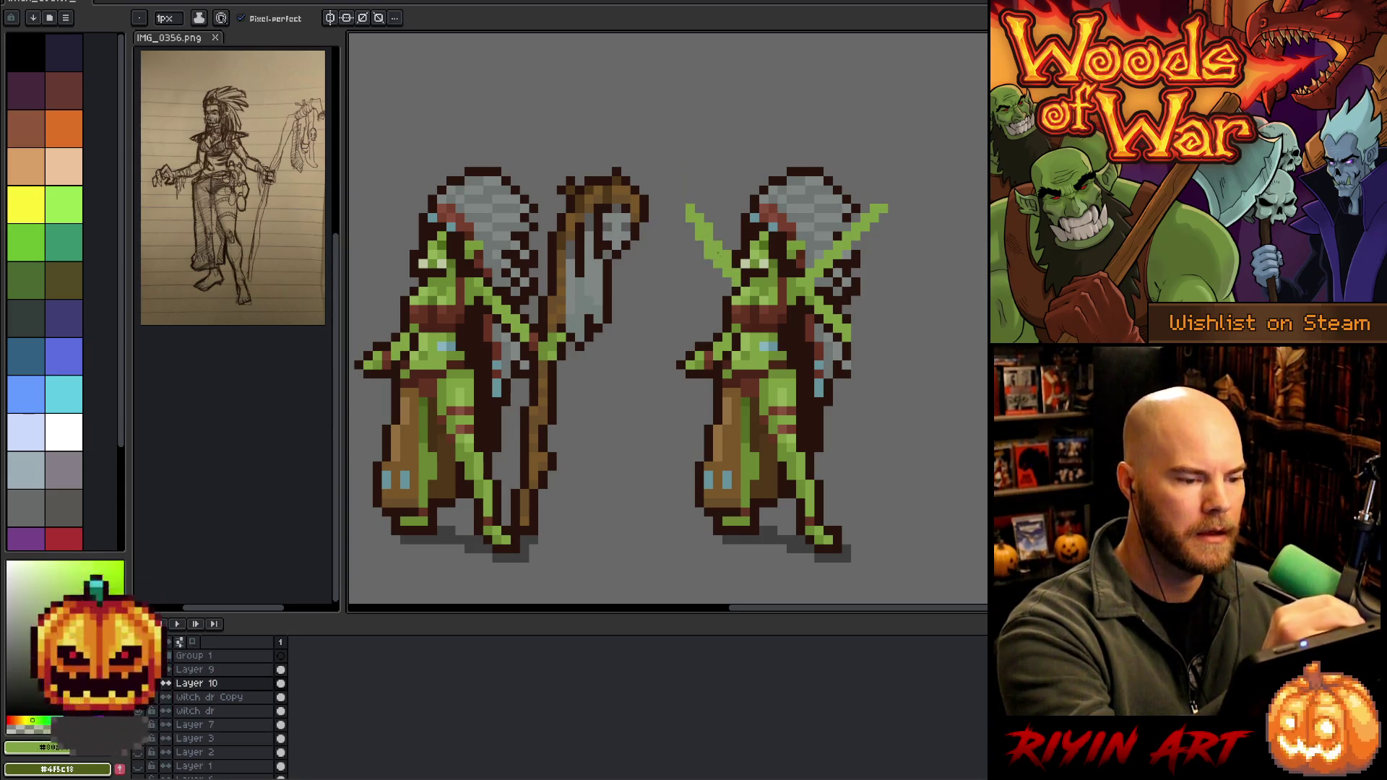
pyautogui.press('e')
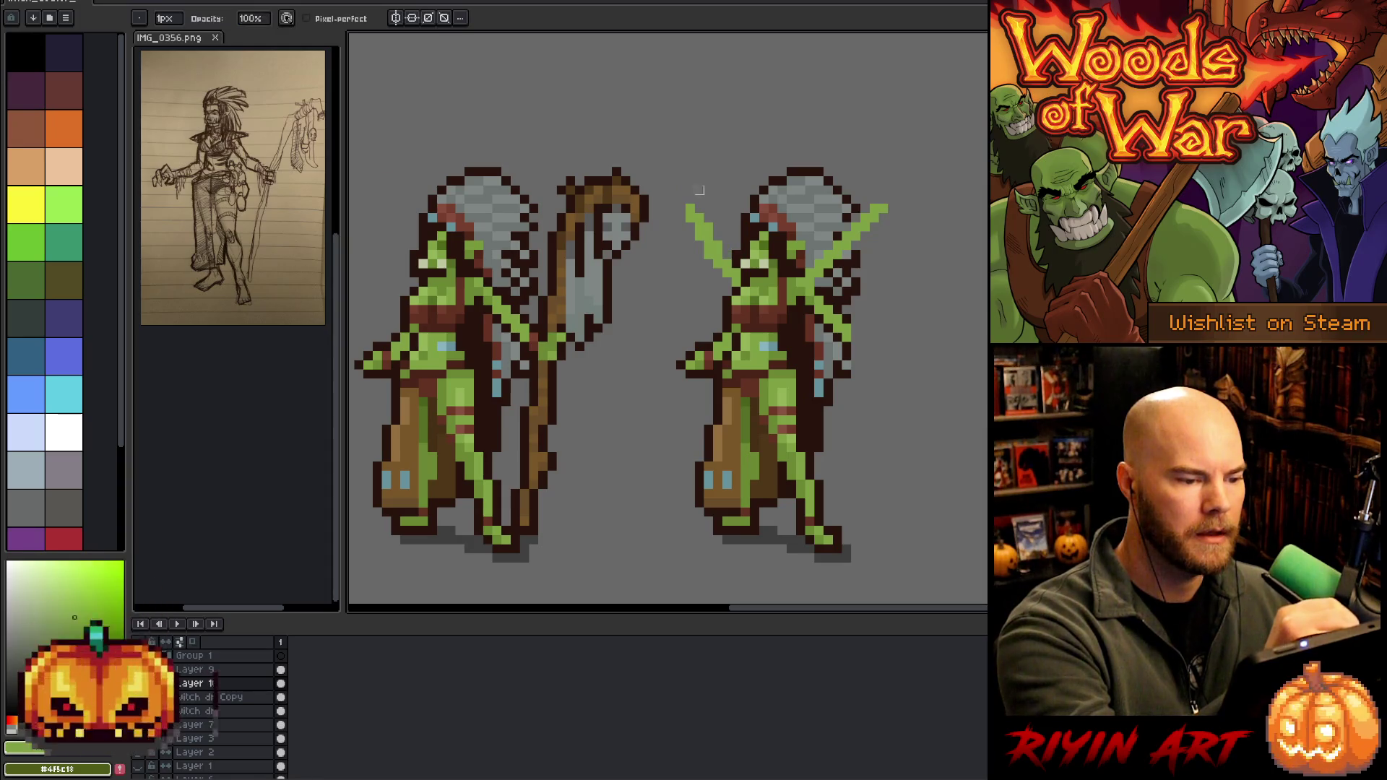
pyautogui.press('b')
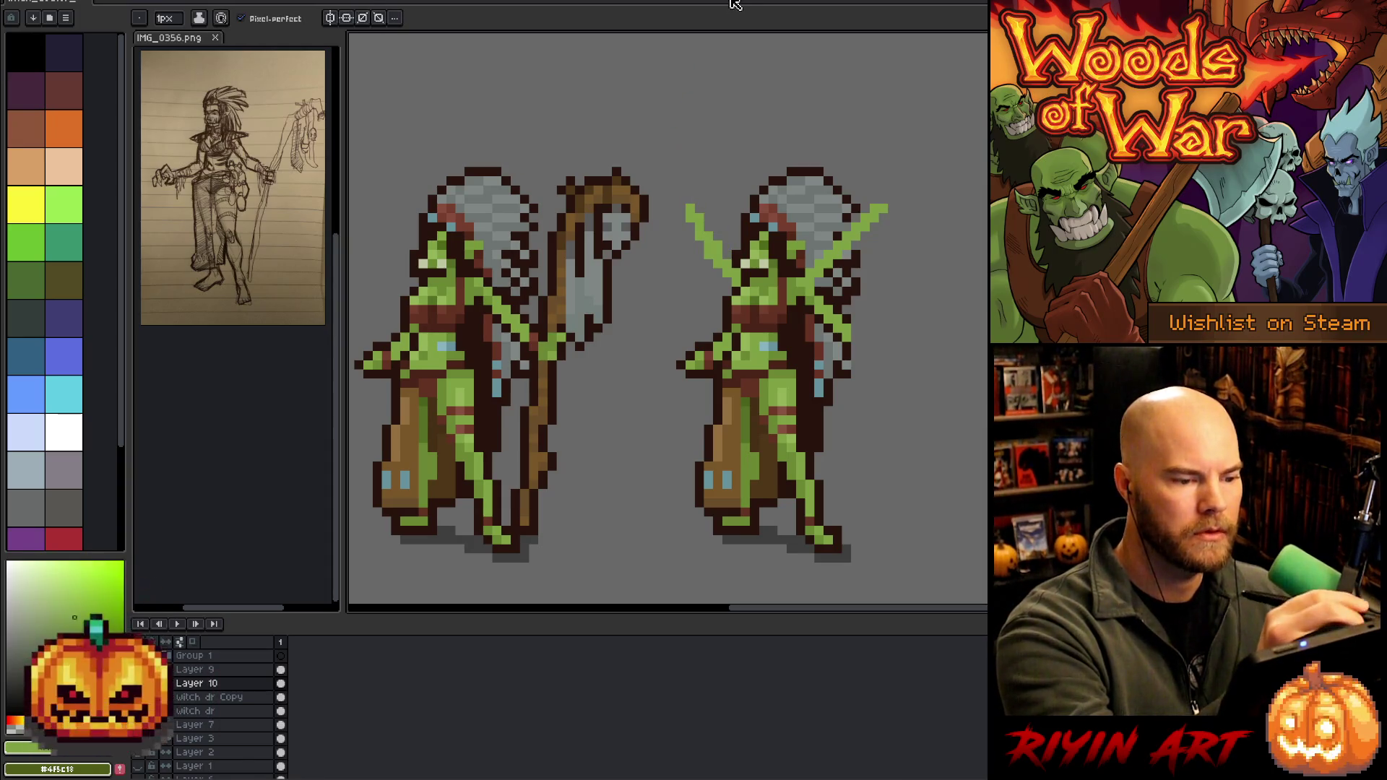
pyautogui.keyDown('alt'); pyautogui.click(770, 236); pyautogui.keyUp('alt')
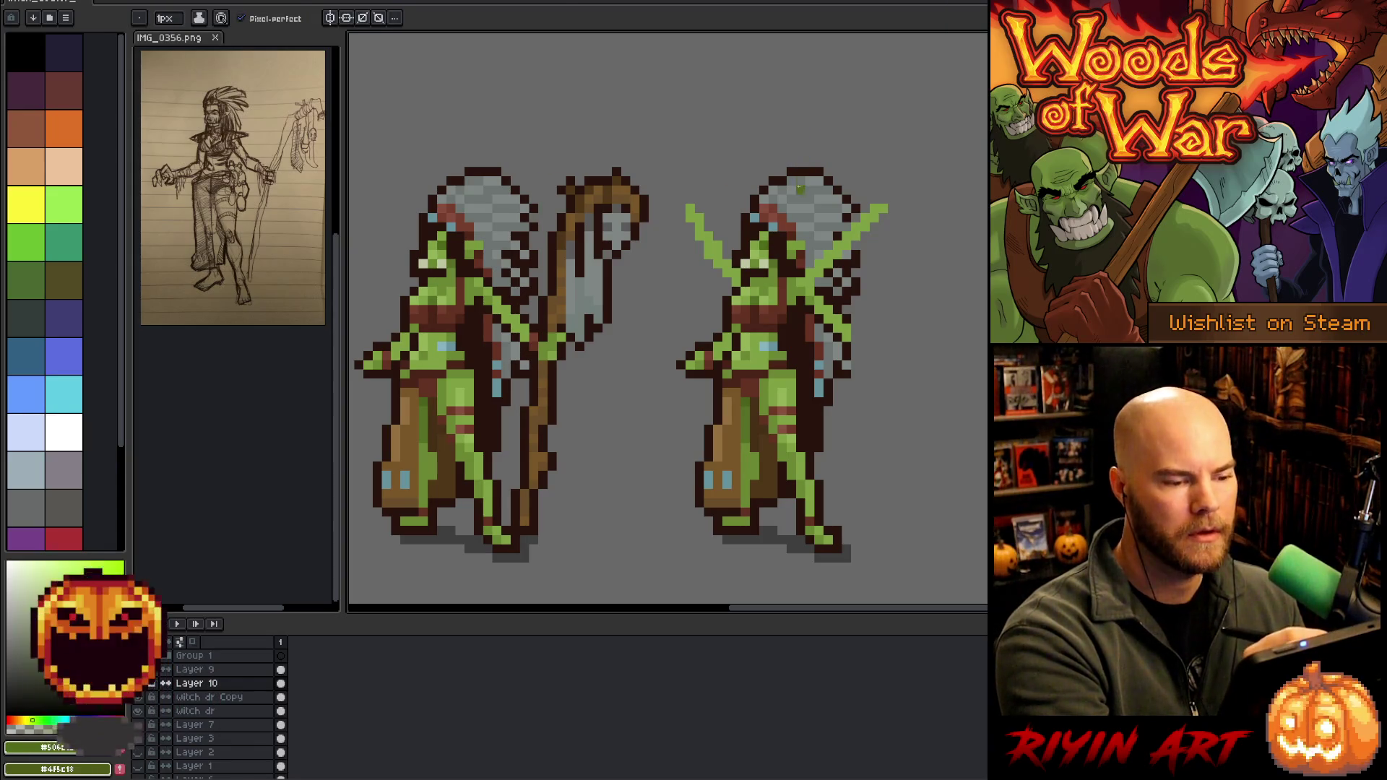
# Lasso the top of the right figure's headdress
pyautogui.press('m')
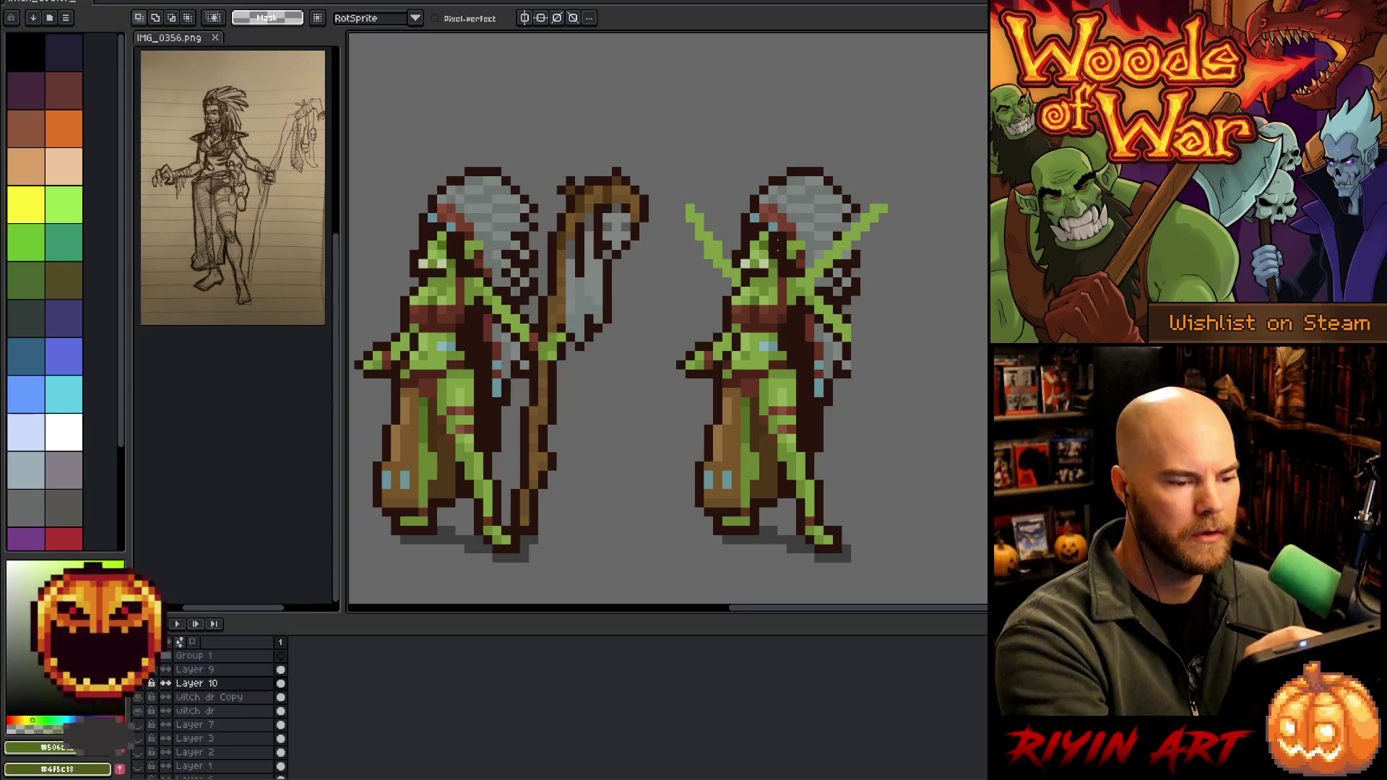
pyautogui.press('b')
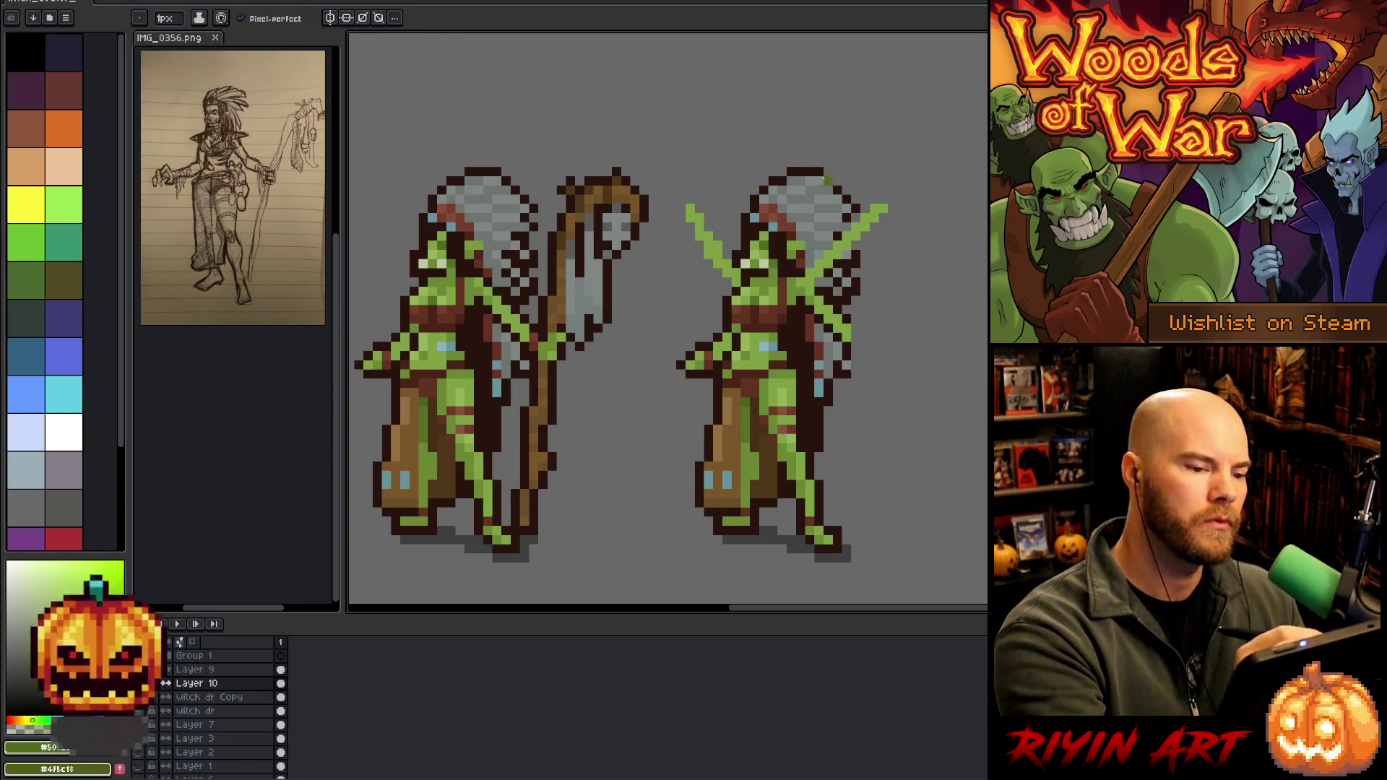
pyautogui.press('q')
pyautogui.moveTo(794, 130); pyautogui.dragTo(857, 213)
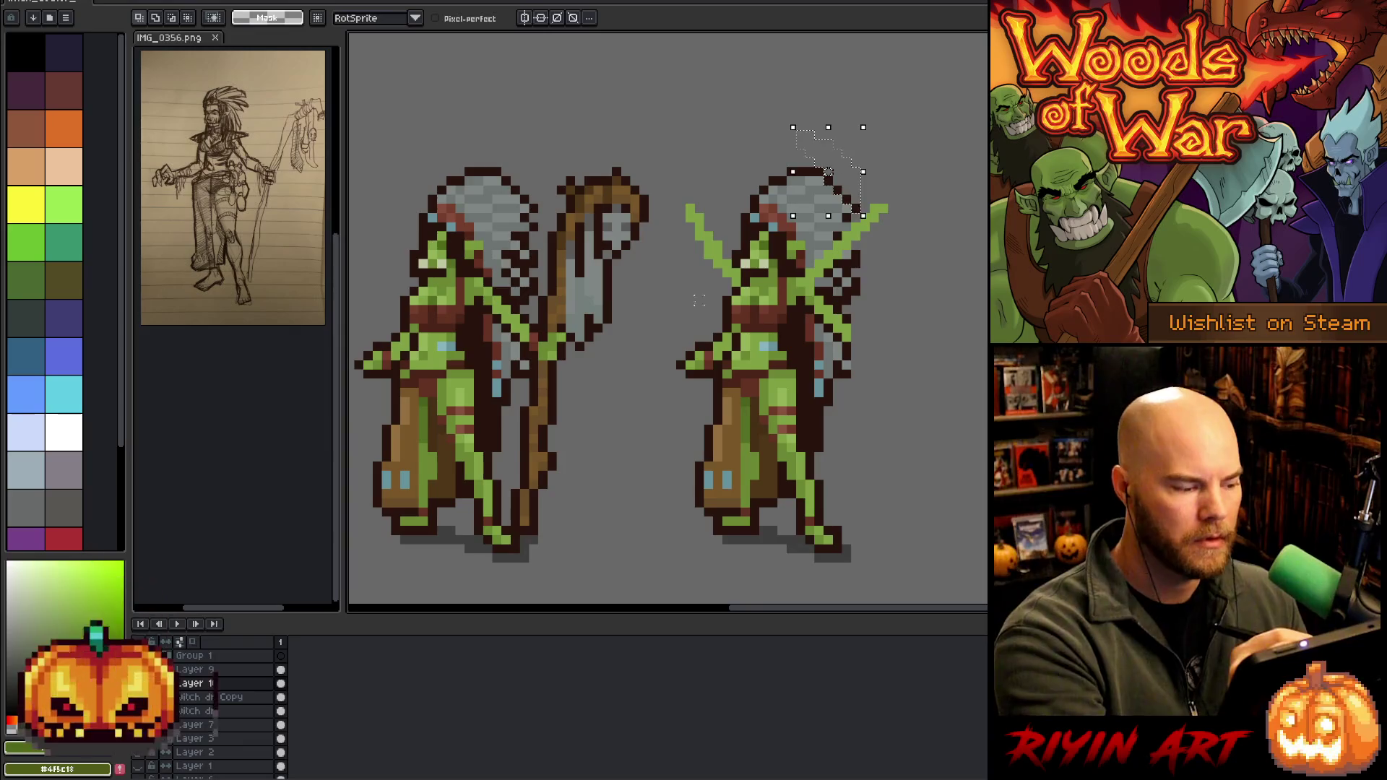
# On witch dr Copy, select the right figure's head and headdress and rotate it a quarter turn
pyautogui.click(210, 696)
pyautogui.moveTo(806, 141)
pyautogui.mouseDown()
pyautogui.moveTo(876, 202)
pyautogui.moveTo(787, 265)
pyautogui.moveTo(733, 270)
pyautogui.moveTo(733, 152)
pyautogui.mouseUp()
pyautogui.moveTo(803, 213)
pyautogui.mouseDown()
pyautogui.moveTo(875, 130)
pyautogui.moveTo(784, 144)
pyautogui.moveTo(818, 206)
pyautogui.mouseUp()
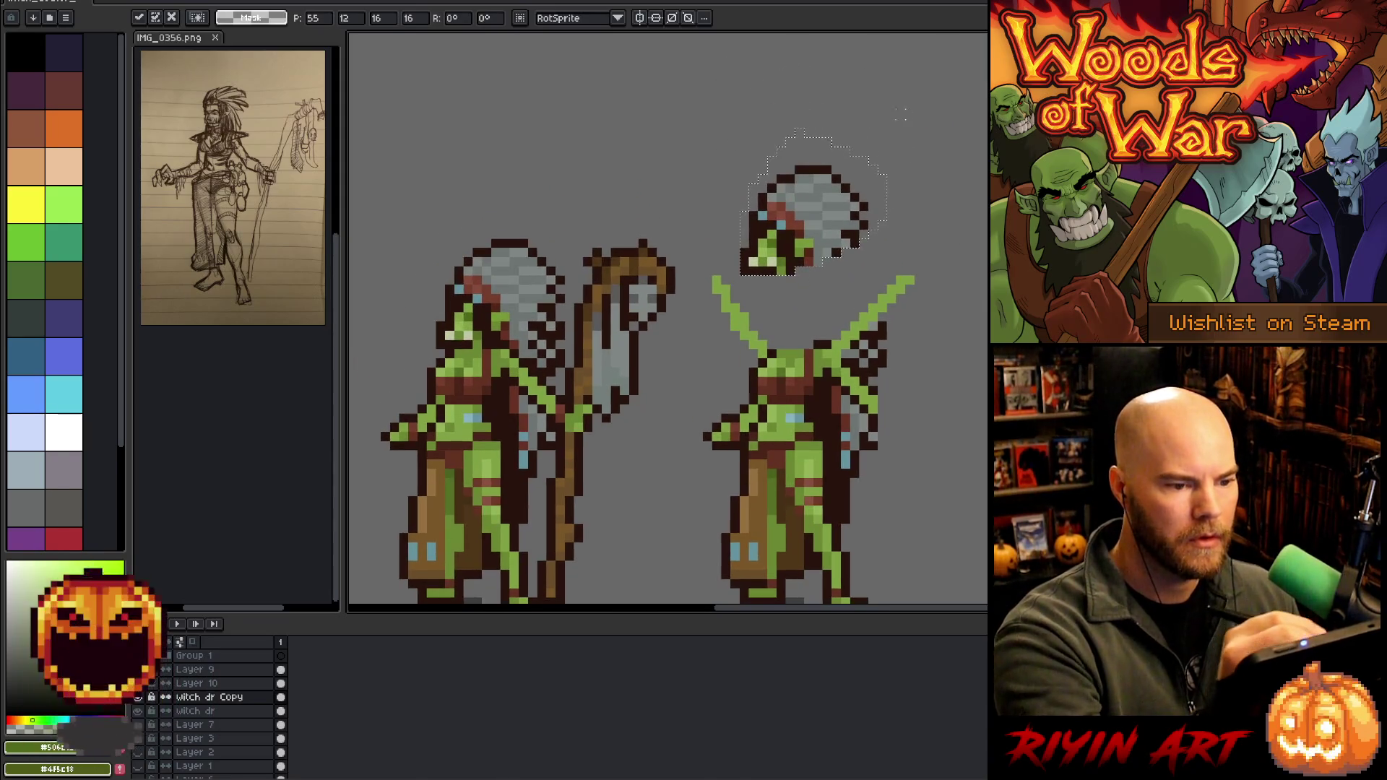
pyautogui.press('Return')
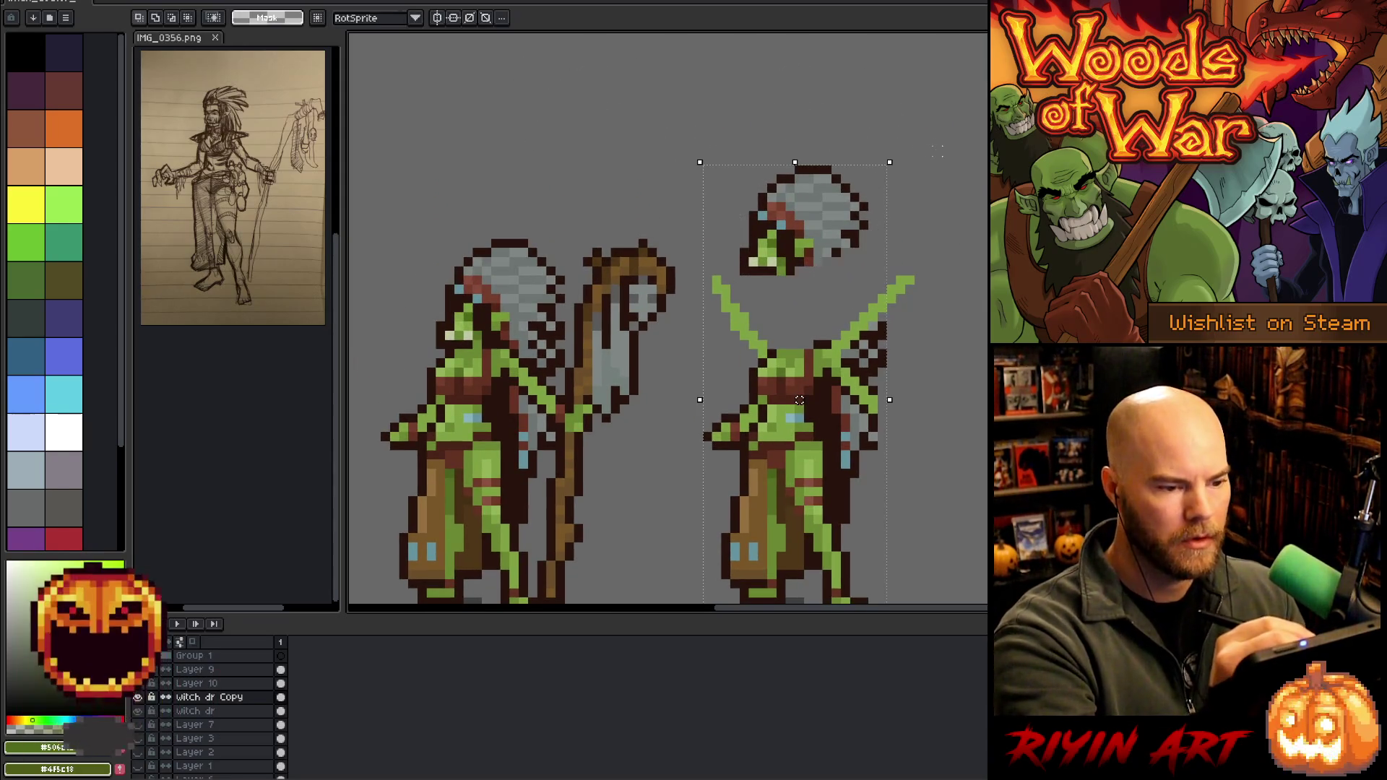
pyautogui.click(817, 207)
pyautogui.moveTo(897, 111)
pyautogui.mouseDown()
pyautogui.moveTo(932, 151)
pyautogui.moveTo(943, 282)
pyautogui.moveTo(954, 270)
pyautogui.moveTo(936, 288)
pyautogui.mouseUp()
pyautogui.moveTo(804, 209); pyautogui.dragTo(853, 211)
pyautogui.press('b')
pyautogui.keyDown('alt'); pyautogui.click(794, 188); pyautogui.keyUp('alt')
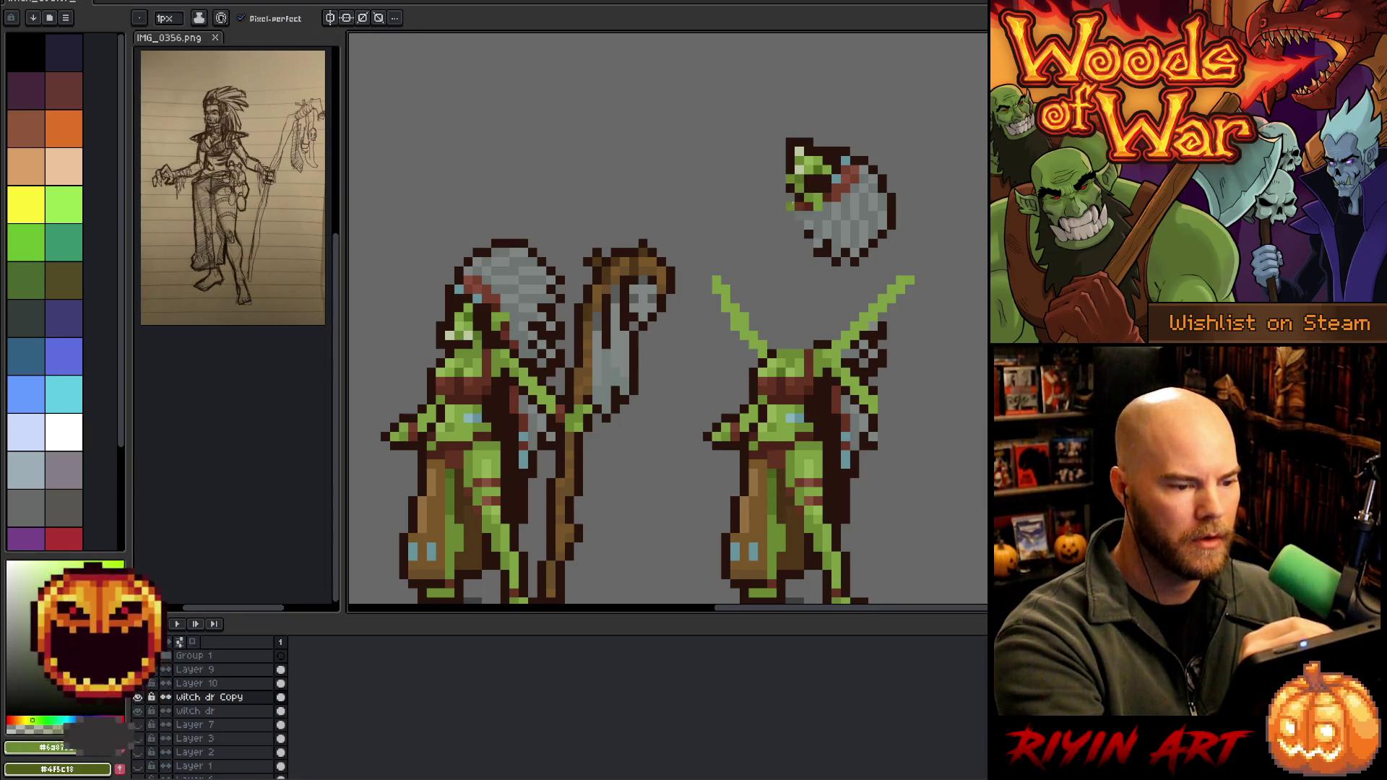
pyautogui.keyDown('alt'); pyautogui.click(796, 158); pyautogui.keyUp('alt')
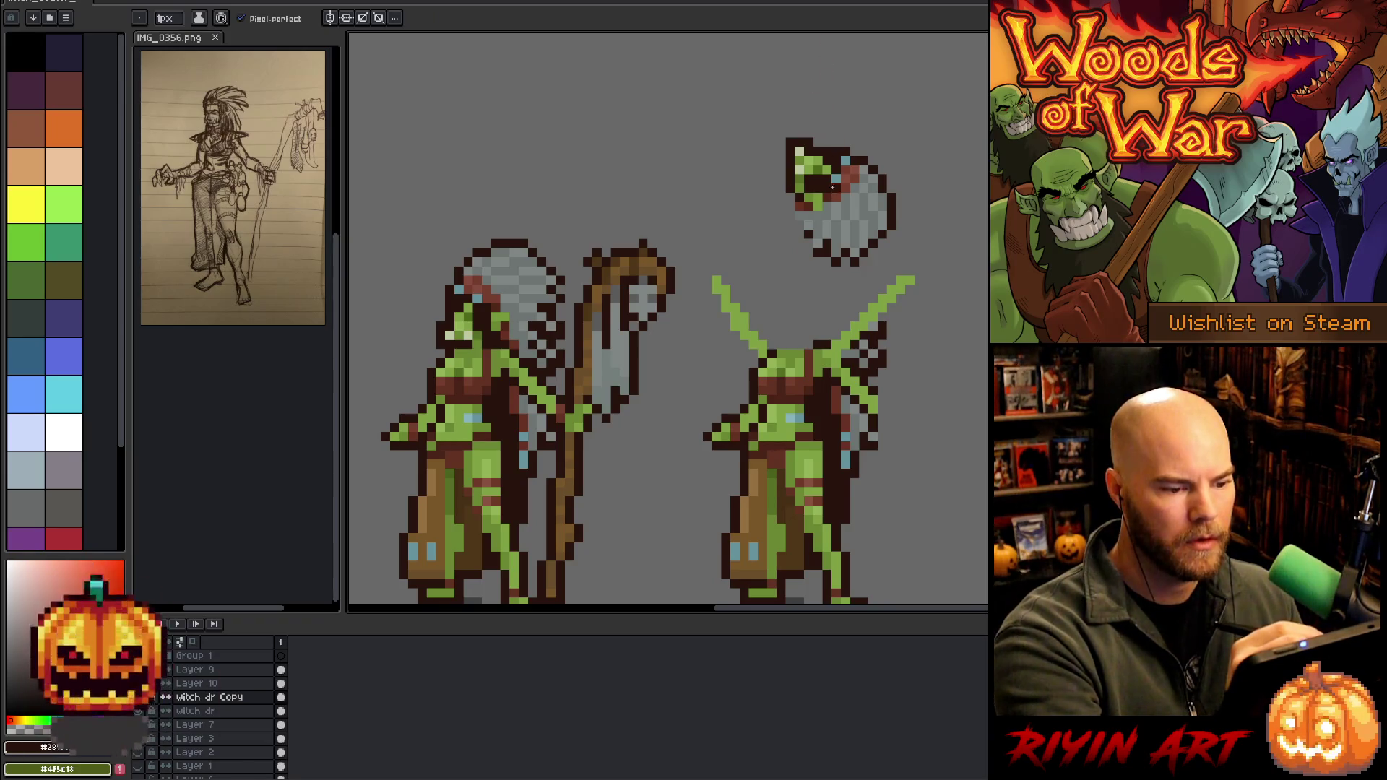
# Cut the rotated head, paste it onto new Layer 11, and set it onto the body
pyautogui.press('q')
pyautogui.moveTo(928, 177)
pyautogui.mouseDown()
pyautogui.moveTo(927, 198)
pyautogui.moveTo(801, 101)
pyautogui.moveTo(936, 186)
pyautogui.mouseUp()
pyautogui.press('Delete')
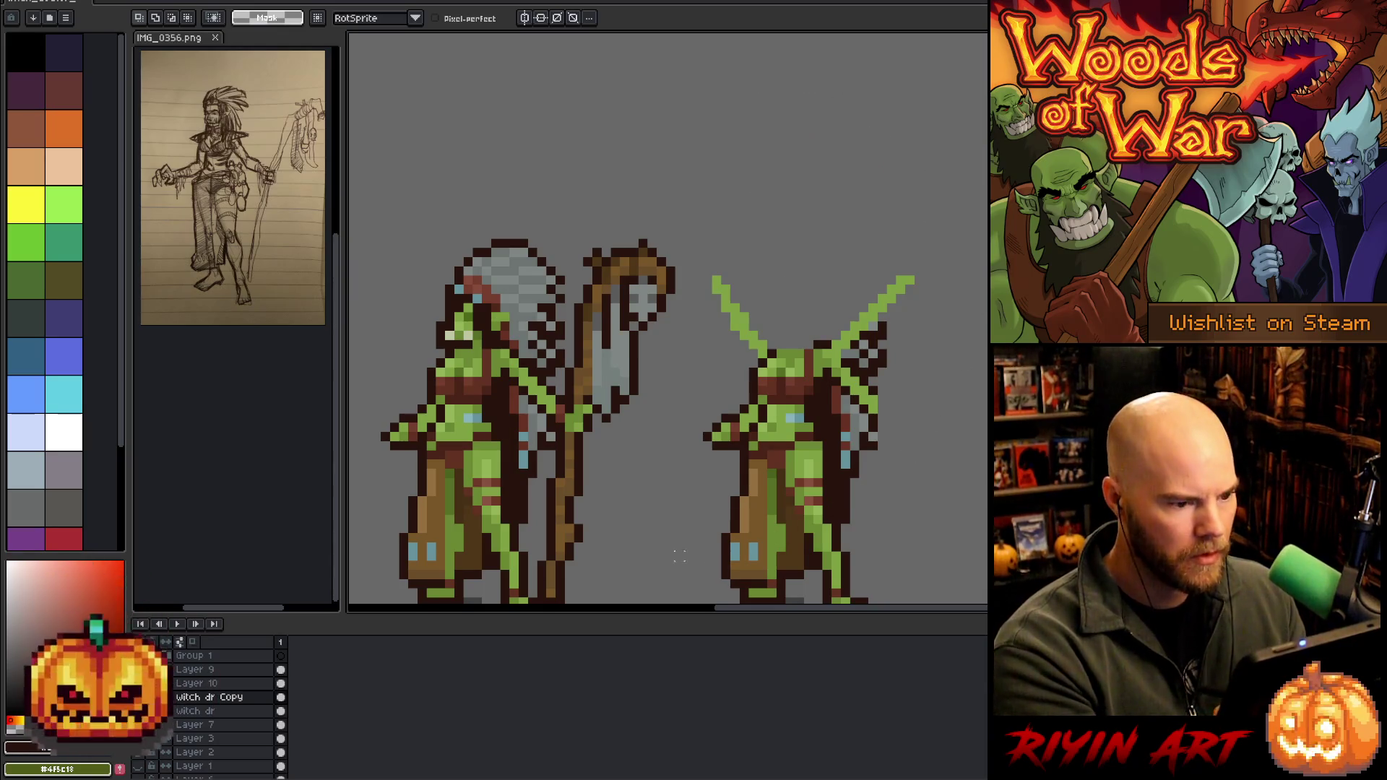
pyautogui.click(216, 711)
pyautogui.click(137, 710)
pyautogui.click(137, 711)
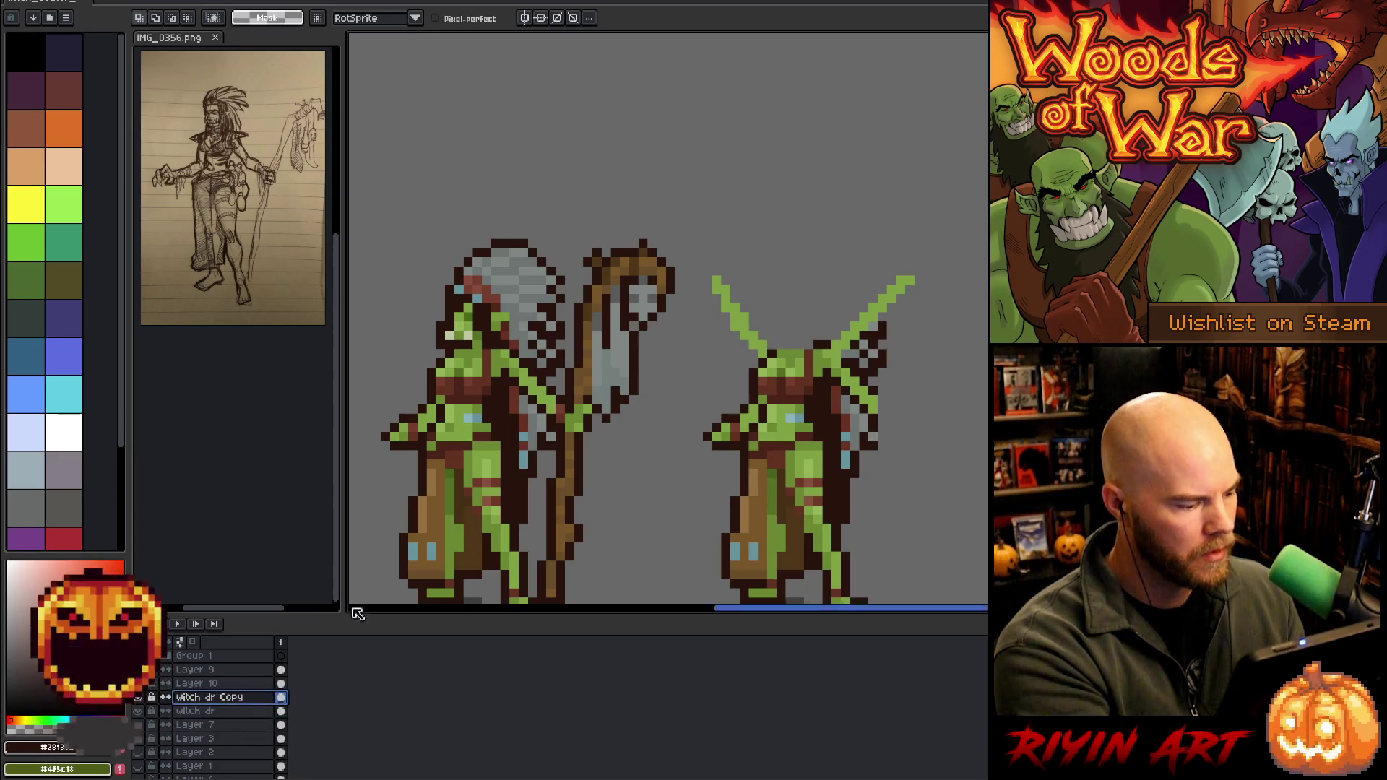
pyautogui.click(217, 697)
pyautogui.hotkey('shift', 'n')
pyautogui.hotkey('ctrl', 'v')
pyautogui.moveTo(847, 224)
pyautogui.mouseDown()
pyautogui.moveTo(846, 361)
pyautogui.moveTo(846, 343)
pyautogui.mouseUp()
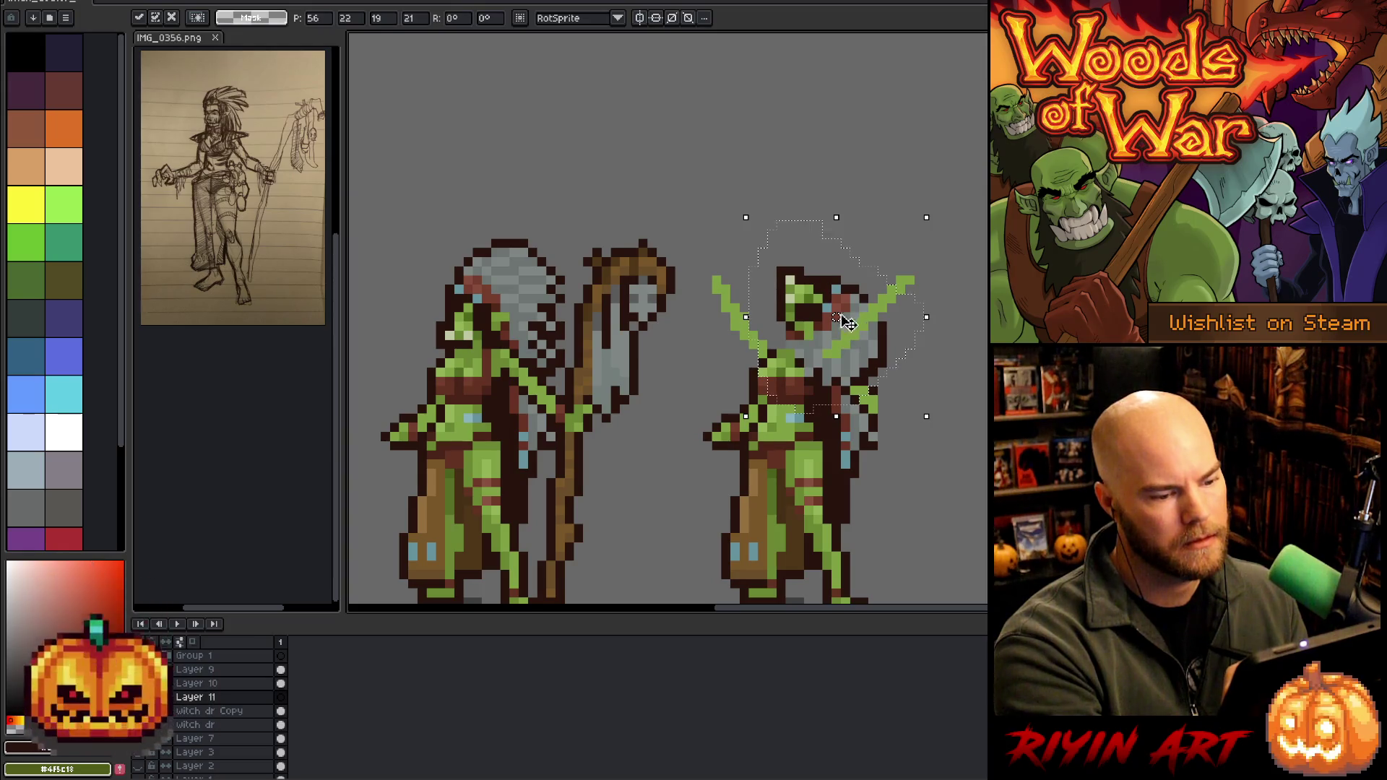
pyautogui.click(283, 715)
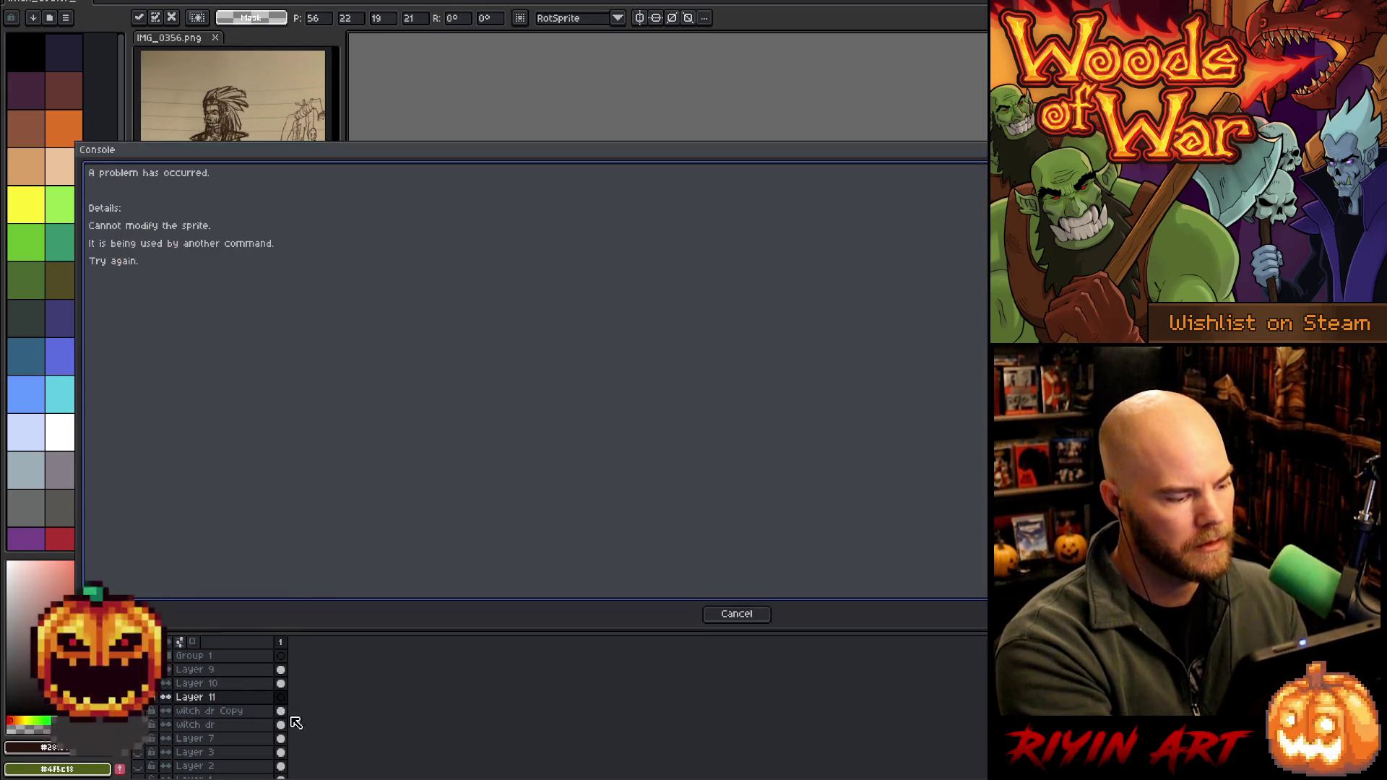
# Dismiss the console error and restore the body pixels accidentally deleted on witch dr Copy
pyautogui.click(737, 614)
pyautogui.click(282, 712)
pyautogui.click(209, 725)
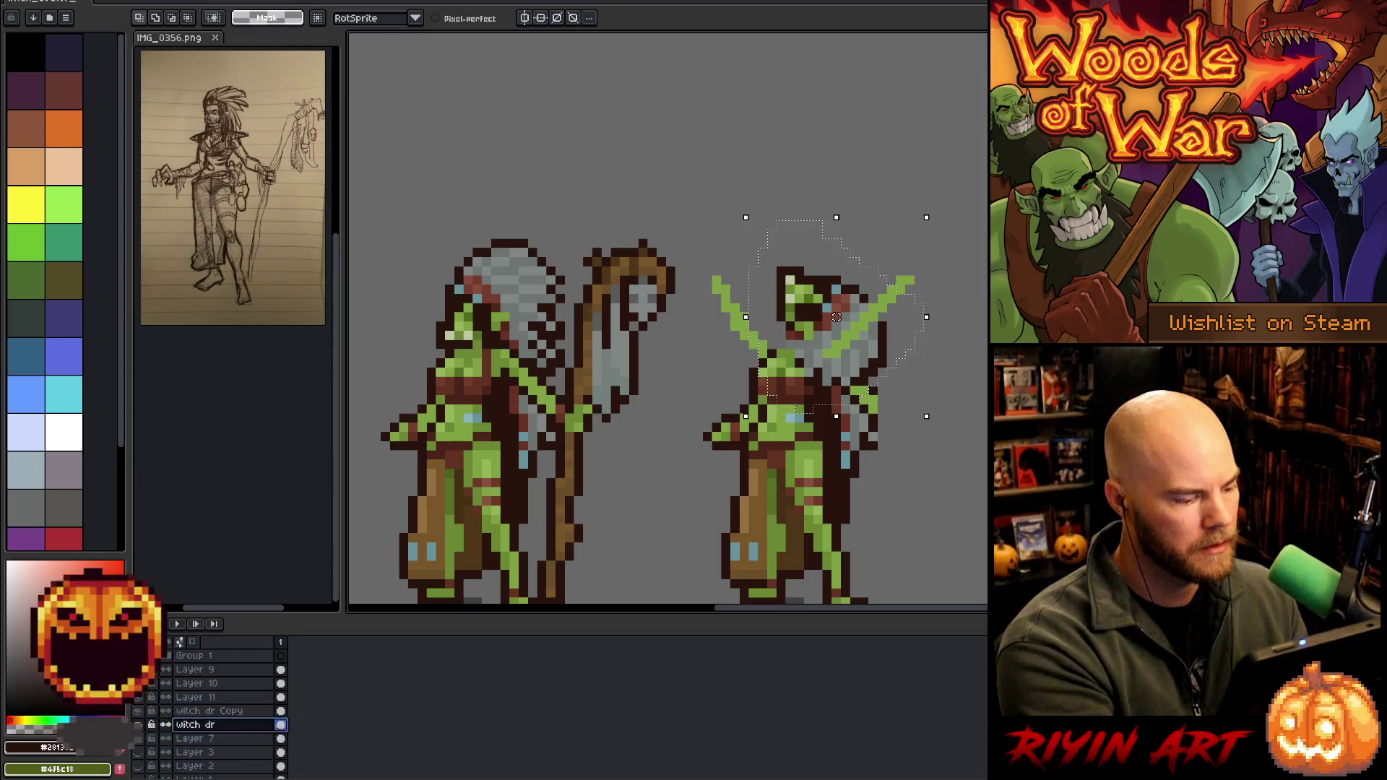
pyautogui.click(280, 711)
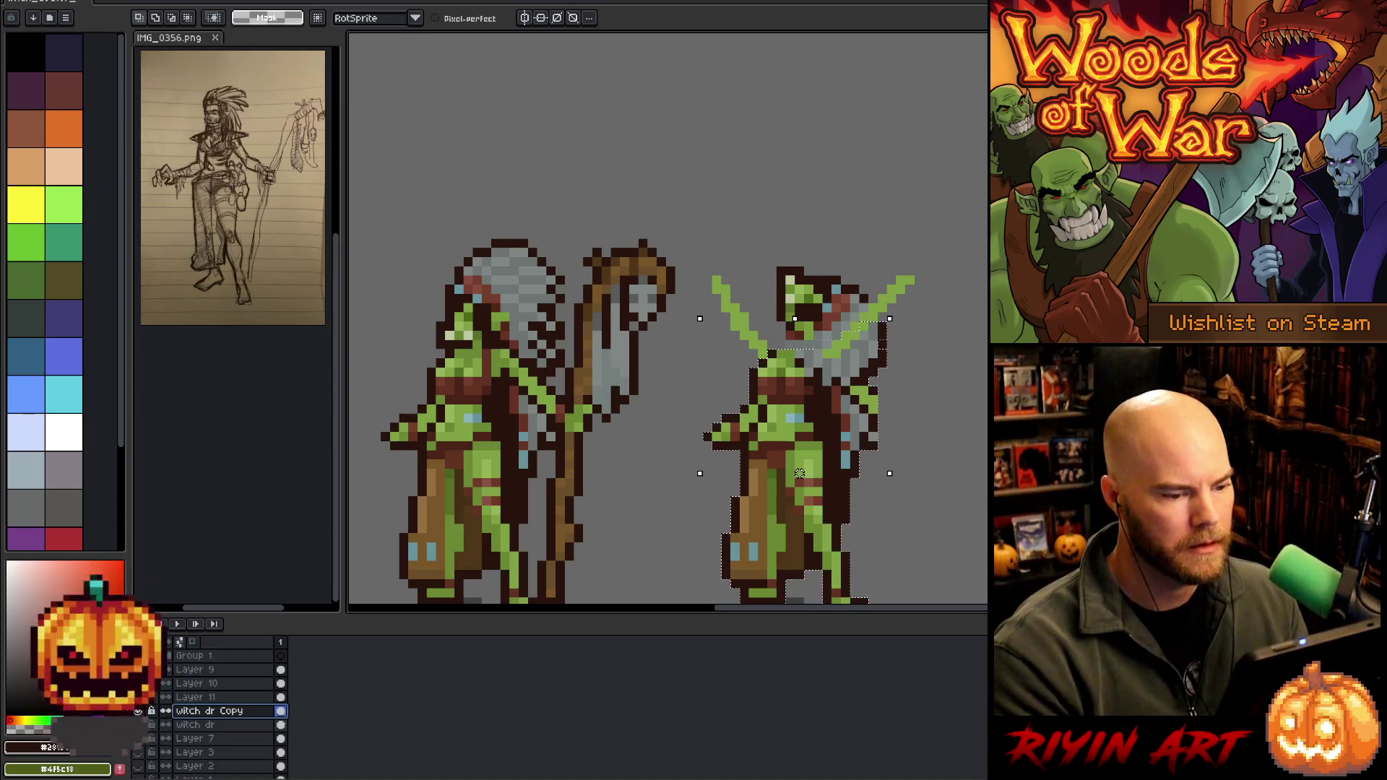
pyautogui.press('Delete')
pyautogui.hotkey('ctrl', 'z')
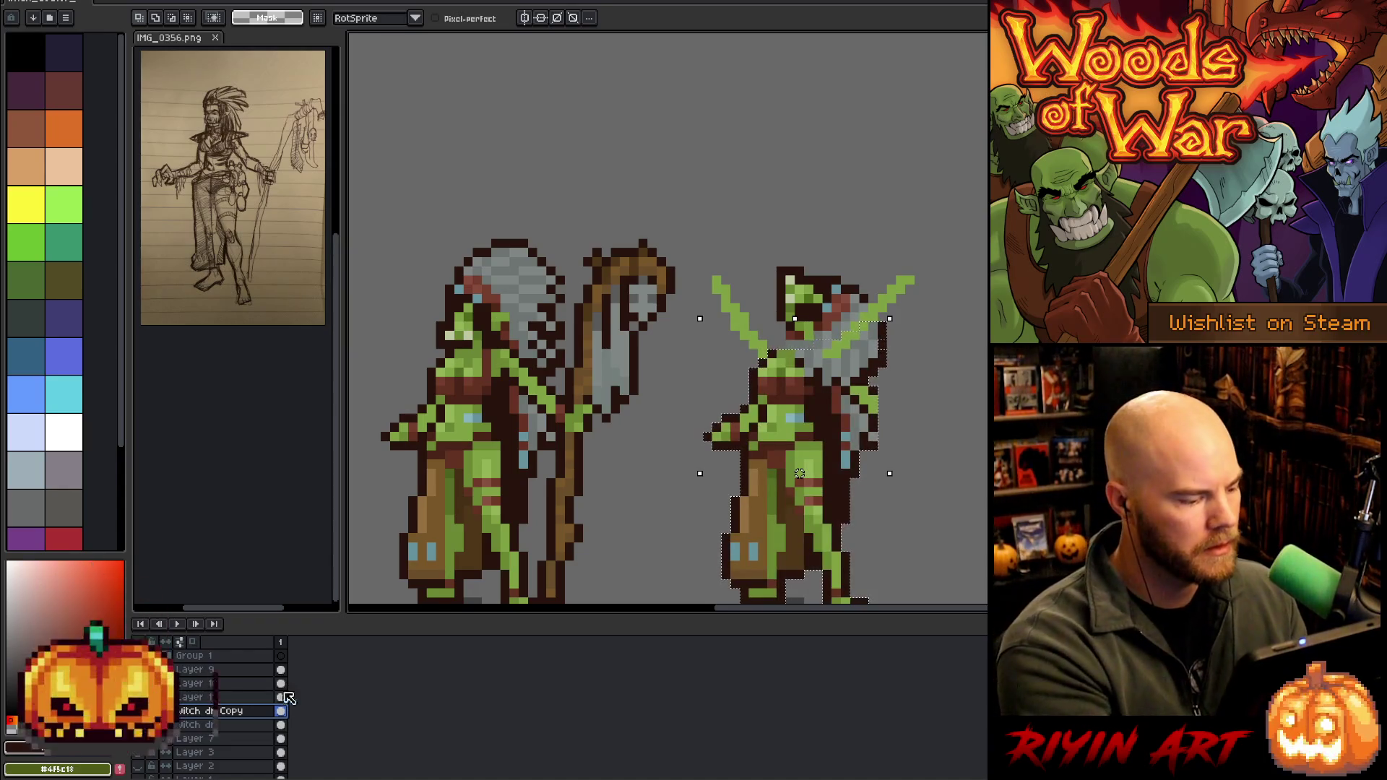
# Select Layer 11, clear the selection and ready the Eraser with both figures centred
pyautogui.click(209, 697)
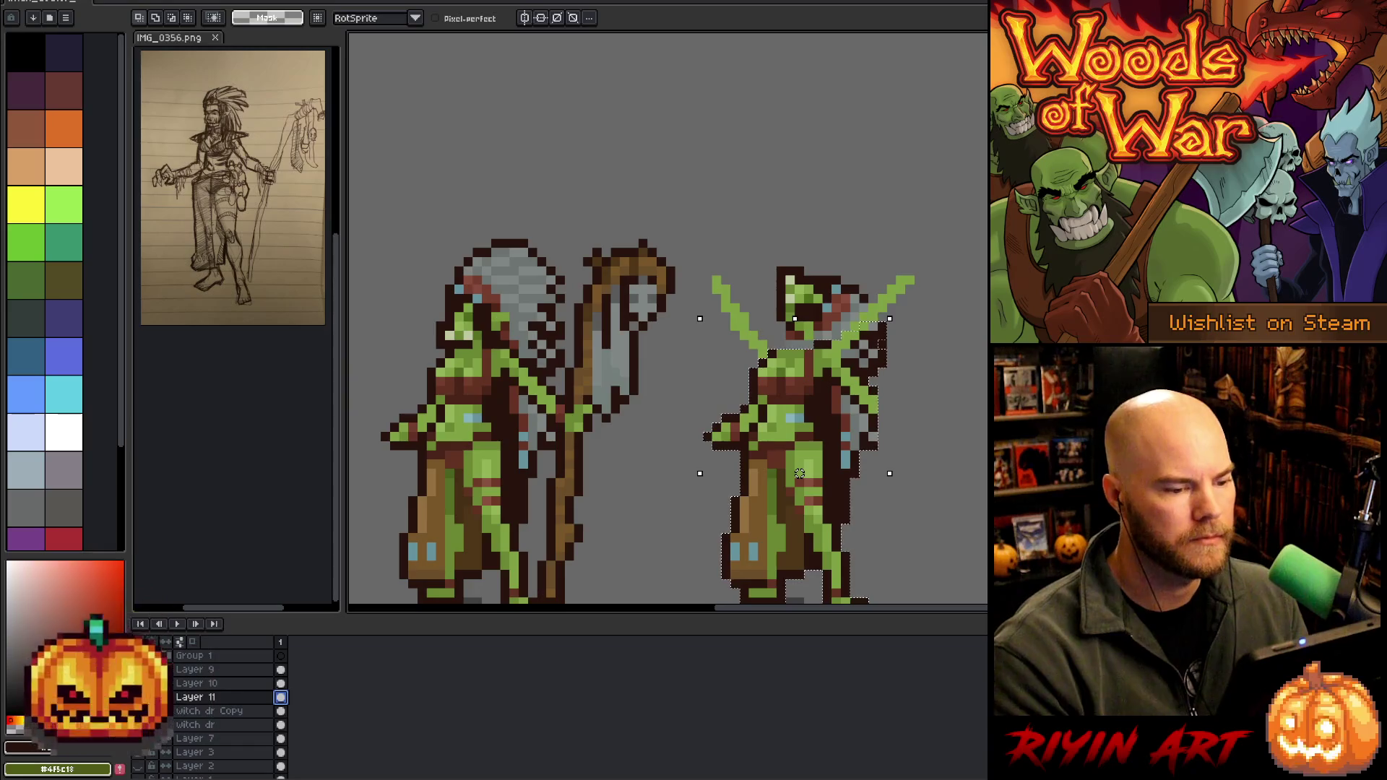
pyautogui.hotkey('ctrl', 'd')
pyautogui.keyDown('ctrl'); pyautogui.click(281, 697); pyautogui.keyUp('ctrl')
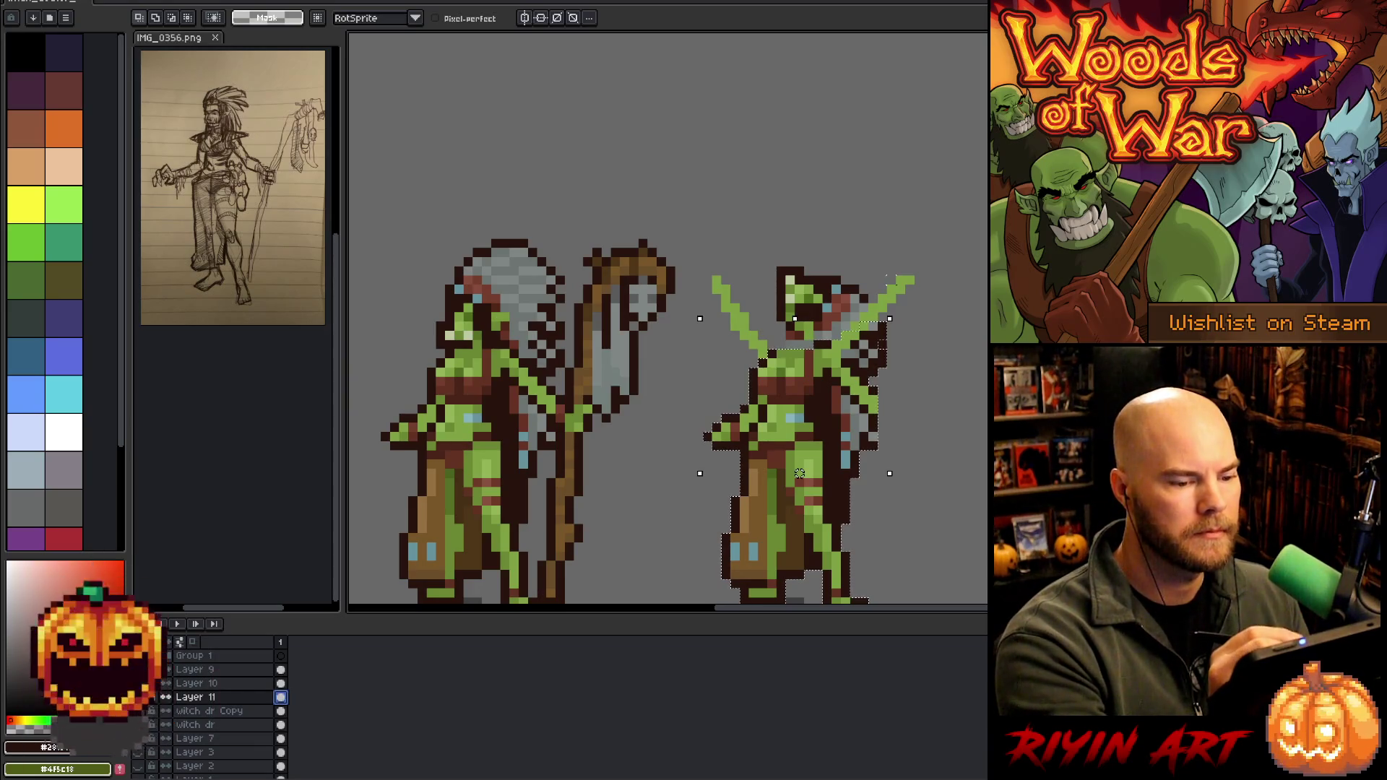
pyautogui.press('b')
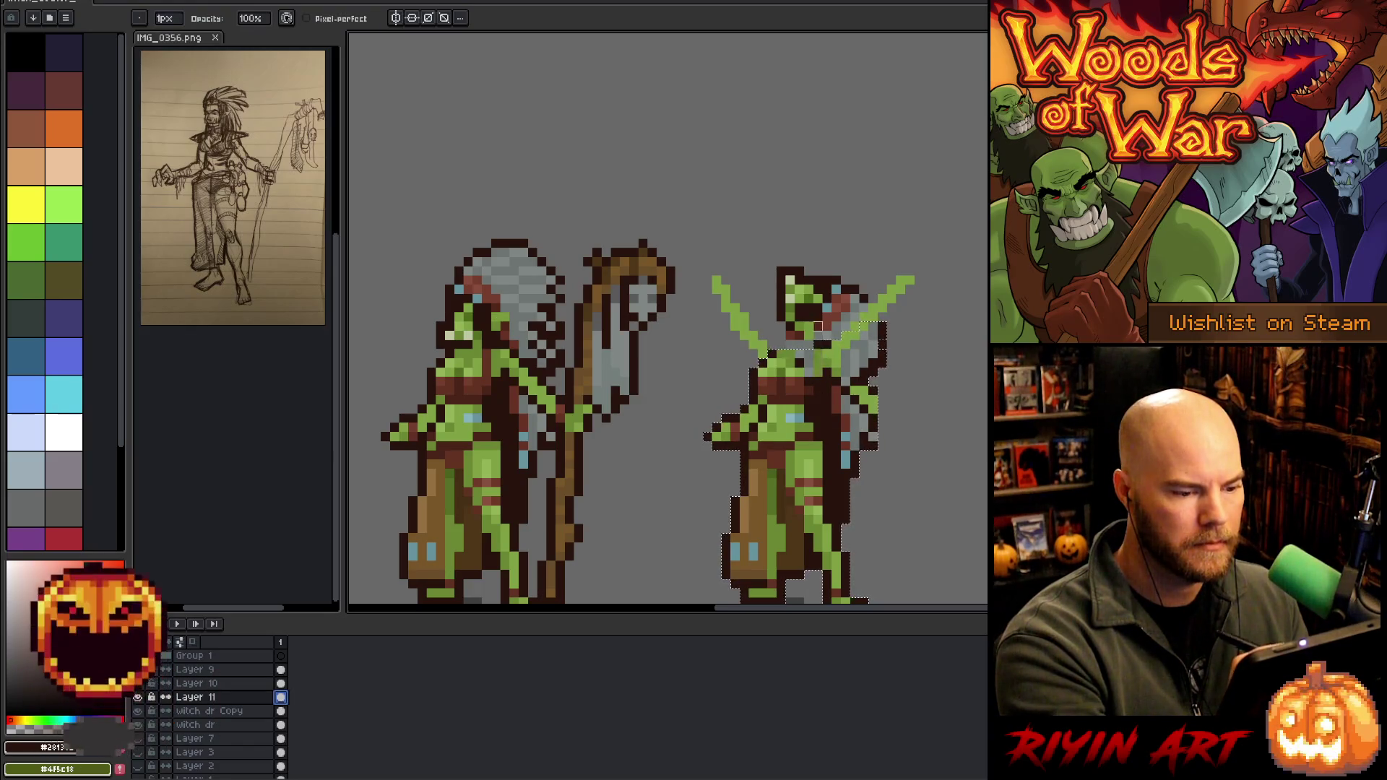
pyautogui.hotkey('ctrl', 'd')
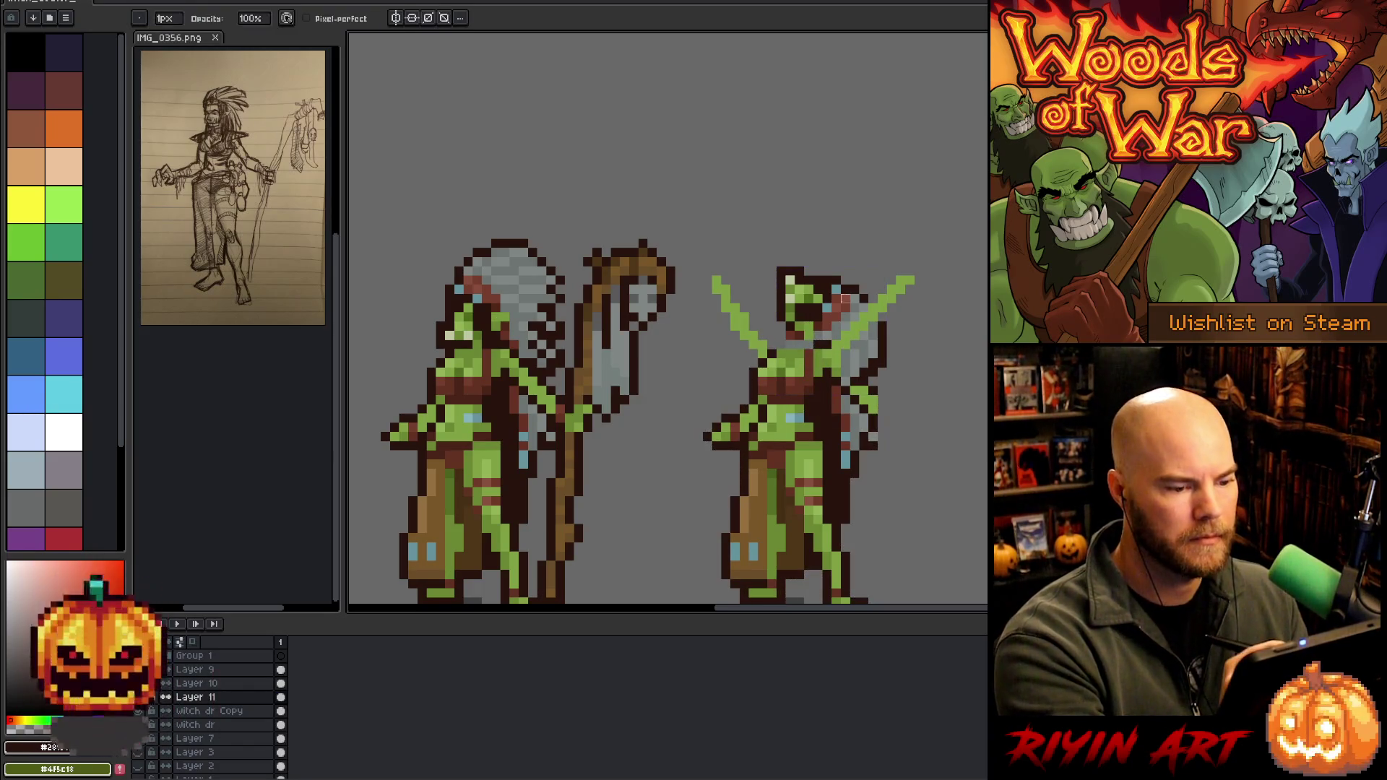
pyautogui.press('e')
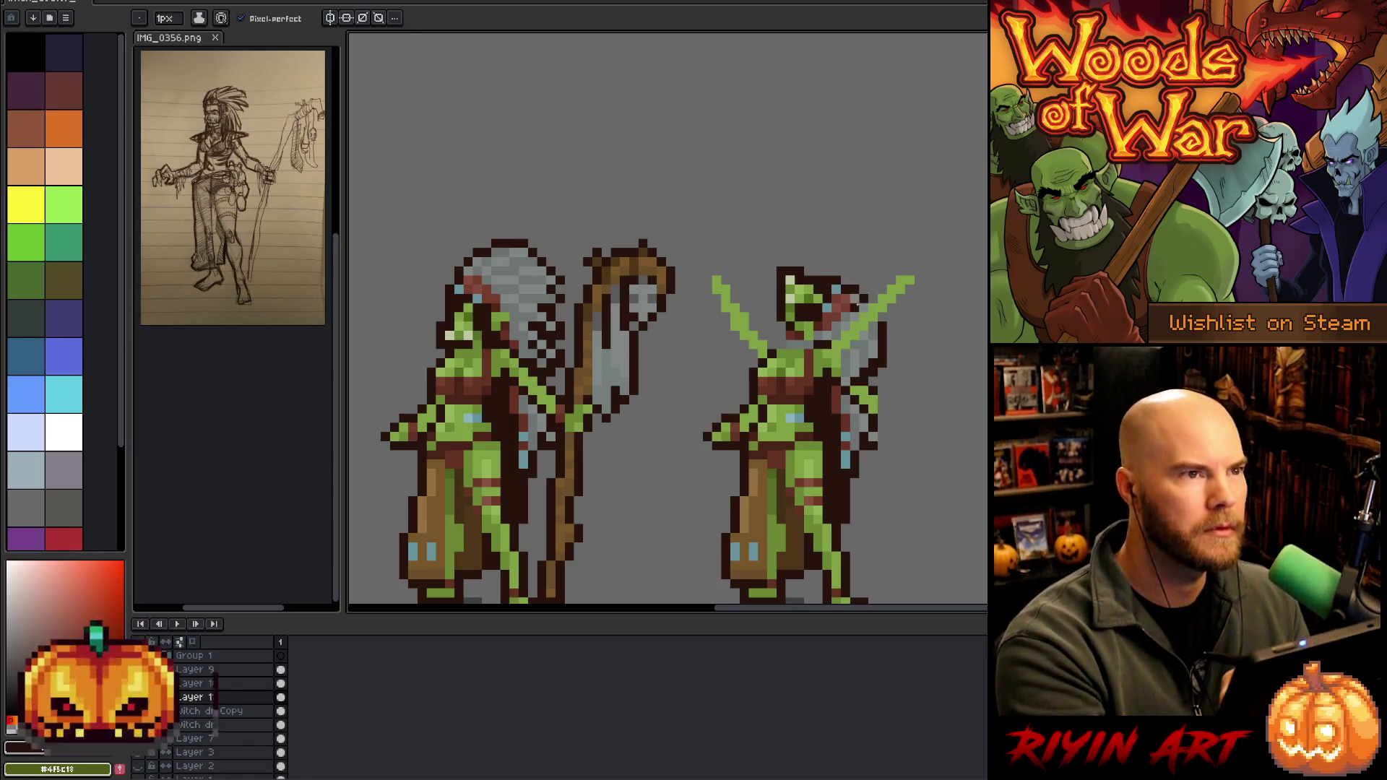
pyautogui.moveTo(847, 262); pyautogui.dragTo(816, 209)
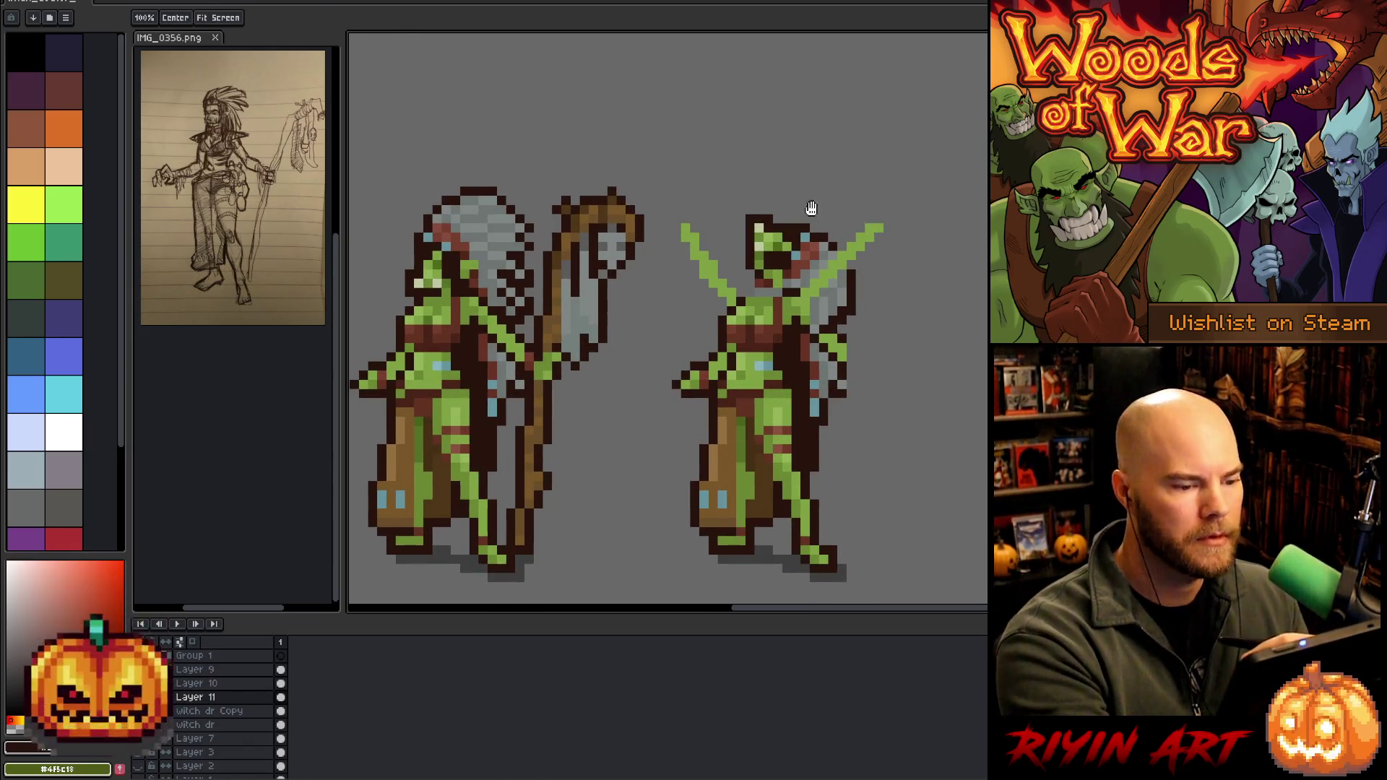
# Erase the leftover arm pixels beside the right figure's body on witch dr Copy
pyautogui.click(210, 710)
pyautogui.press('b')
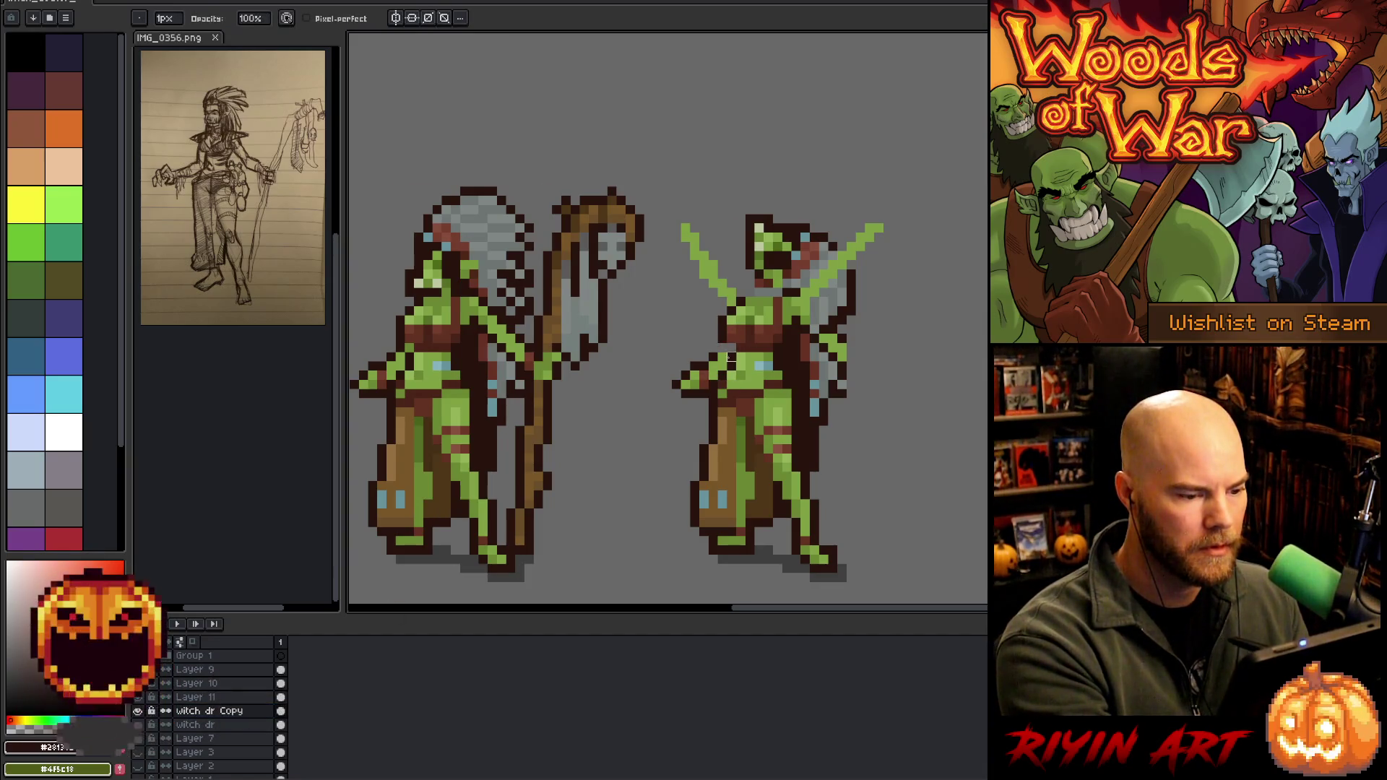
pyautogui.moveTo(712, 356); pyautogui.dragTo(695, 421)
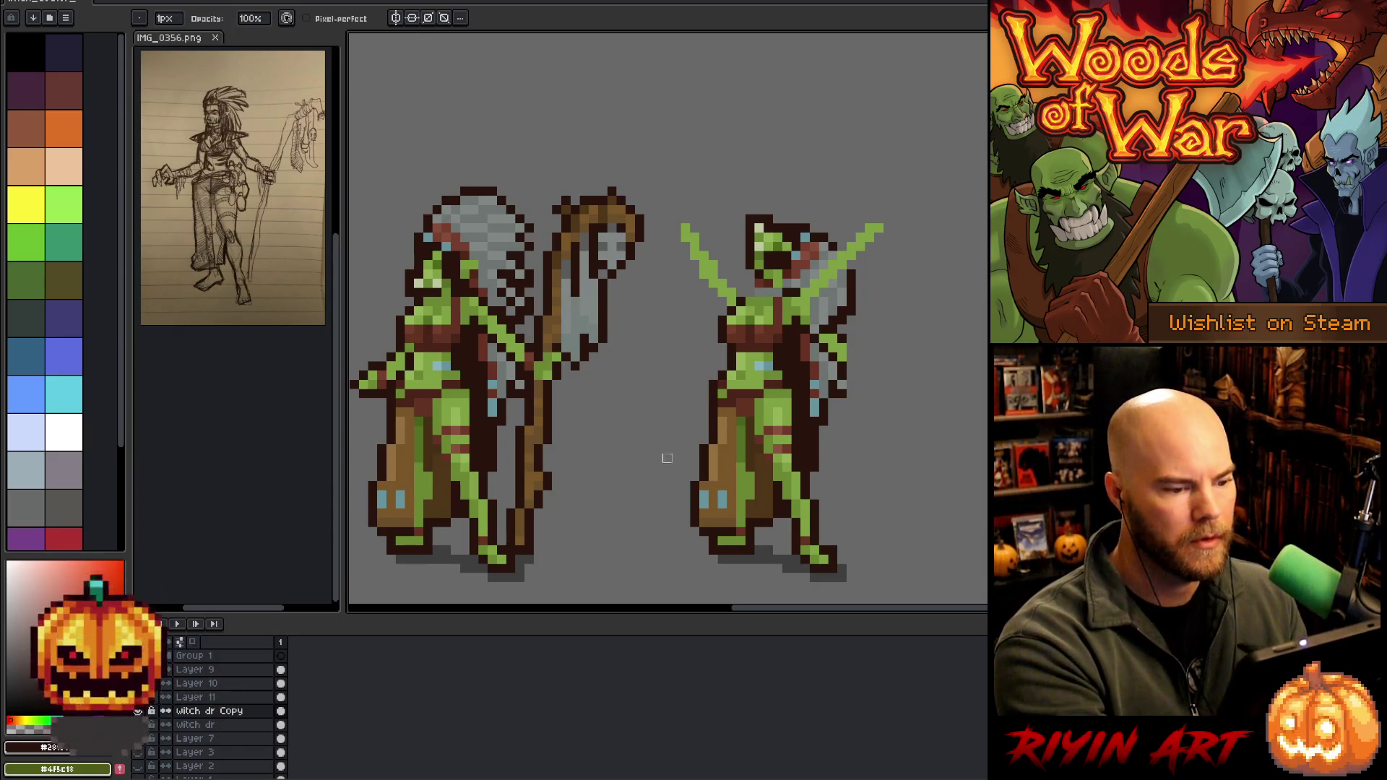
# Marquee-select the right figure's head on Layer 11 and nudge it down one pixel
pyautogui.press('m')
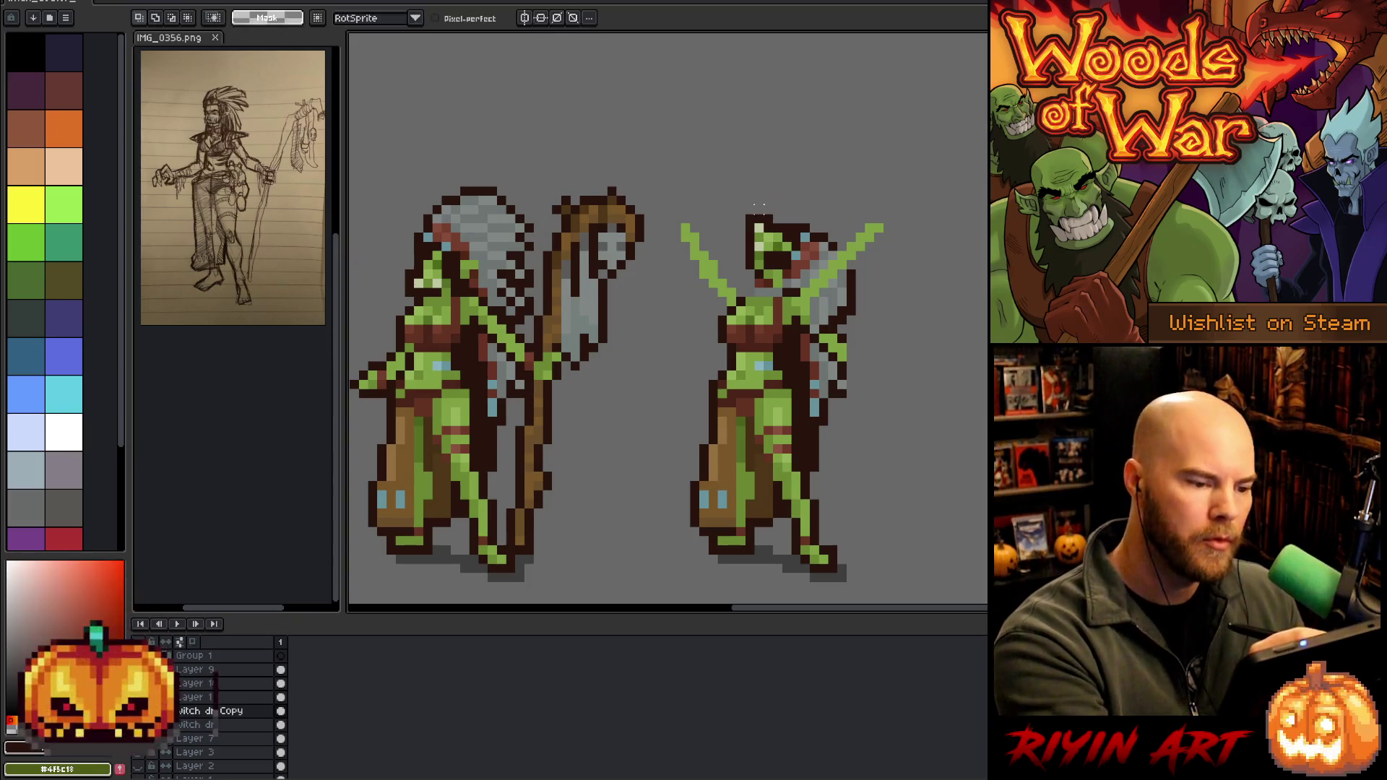
pyautogui.moveTo(742, 184); pyautogui.dragTo(775, 290)
pyautogui.press('Down')
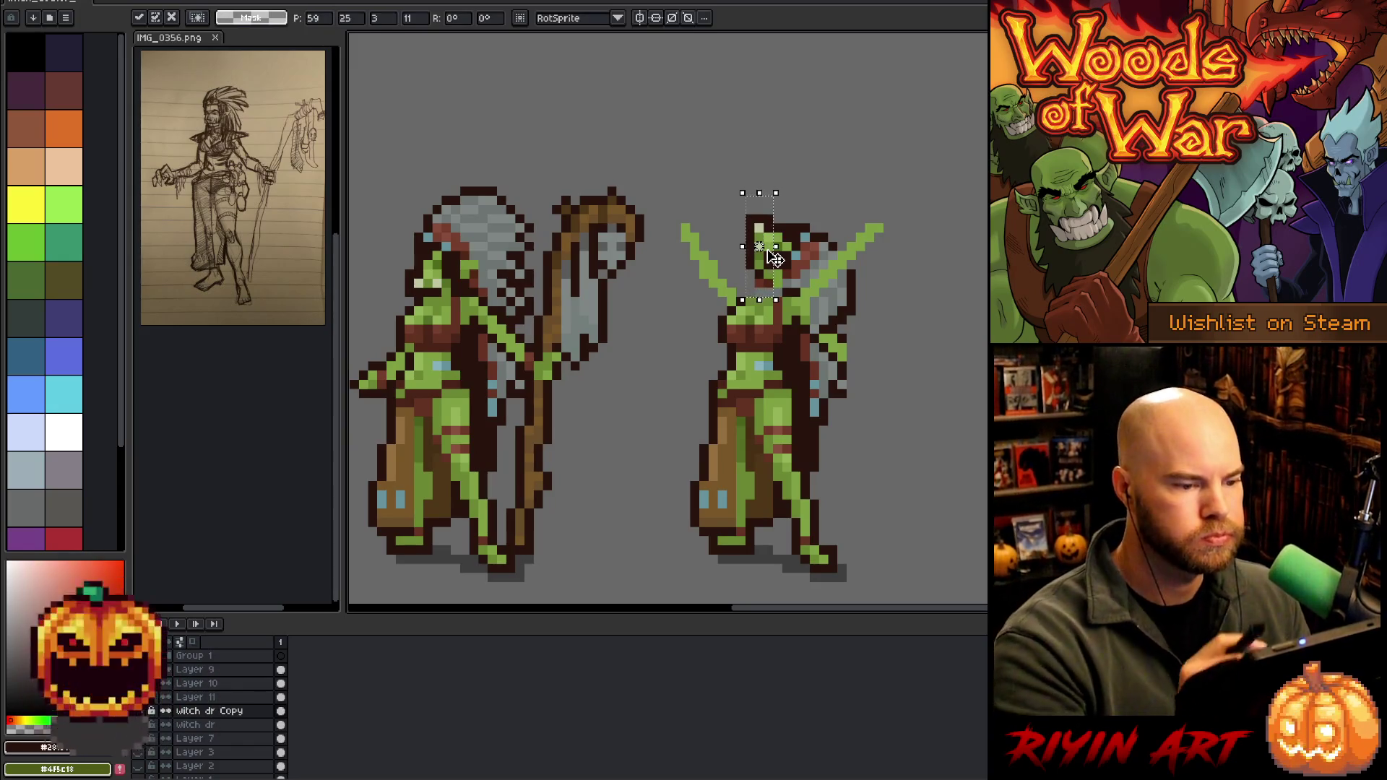
pyautogui.hotkey('ctrl', 'z')
pyautogui.click(216, 697)
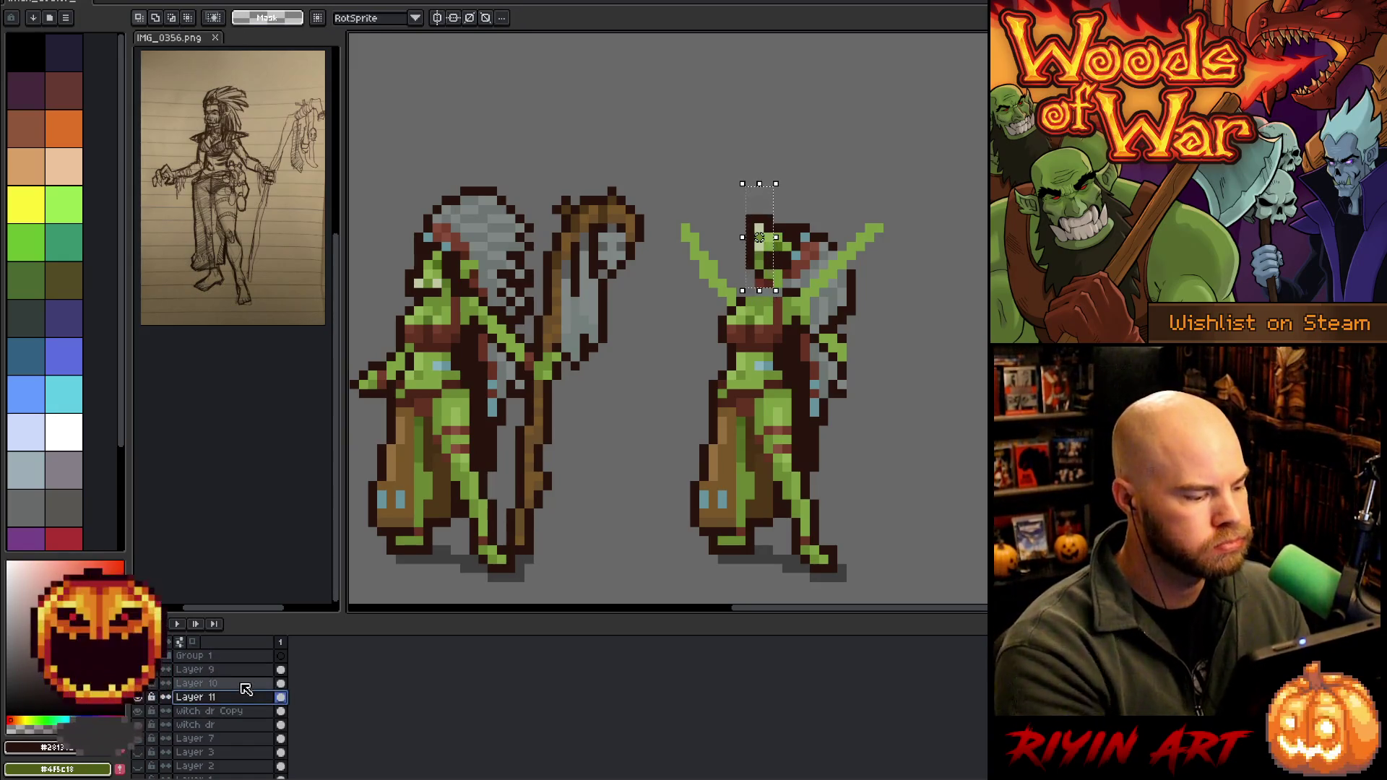
pyautogui.press('Down')
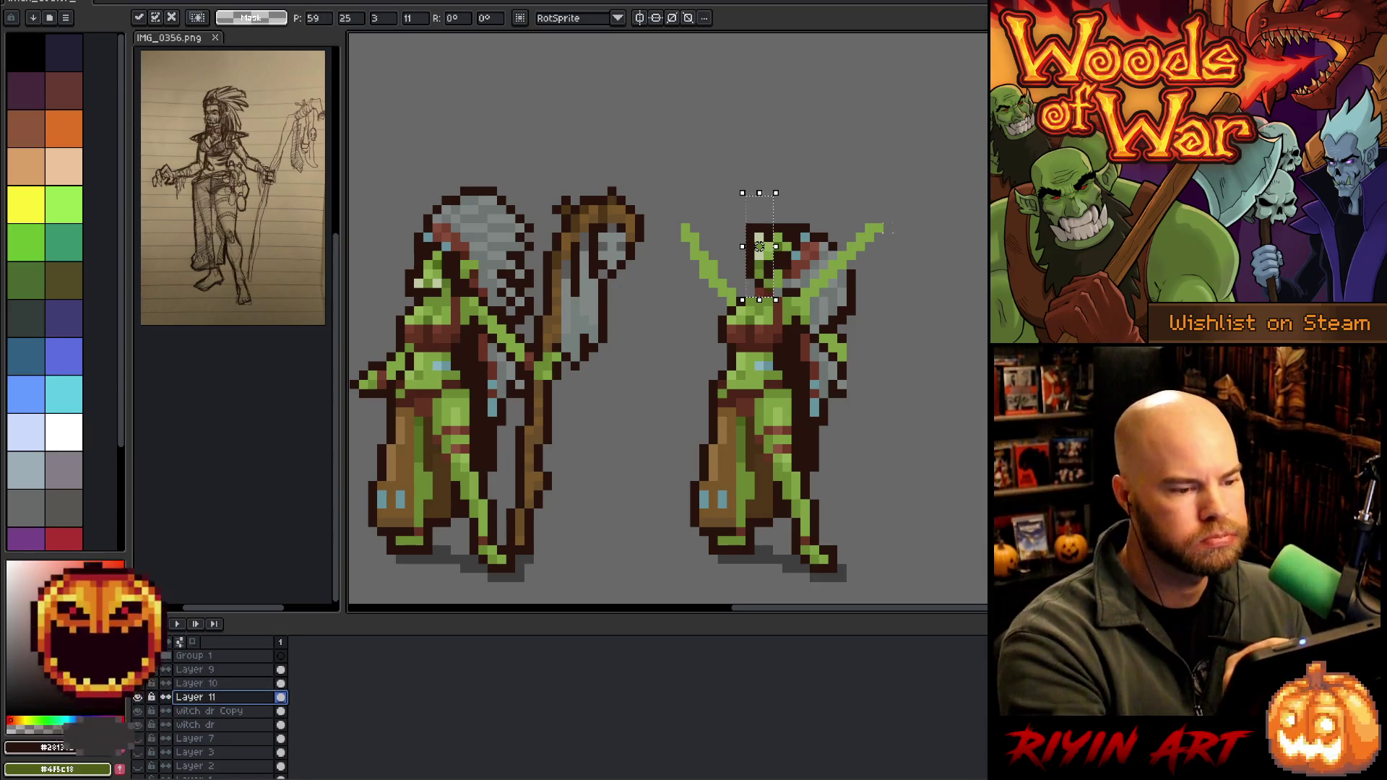
pyautogui.press('Return')
# Shift a narrow strip of the head down, commit it, and sample the figure's green
pyautogui.moveTo(744, 185); pyautogui.dragTo(766, 299)
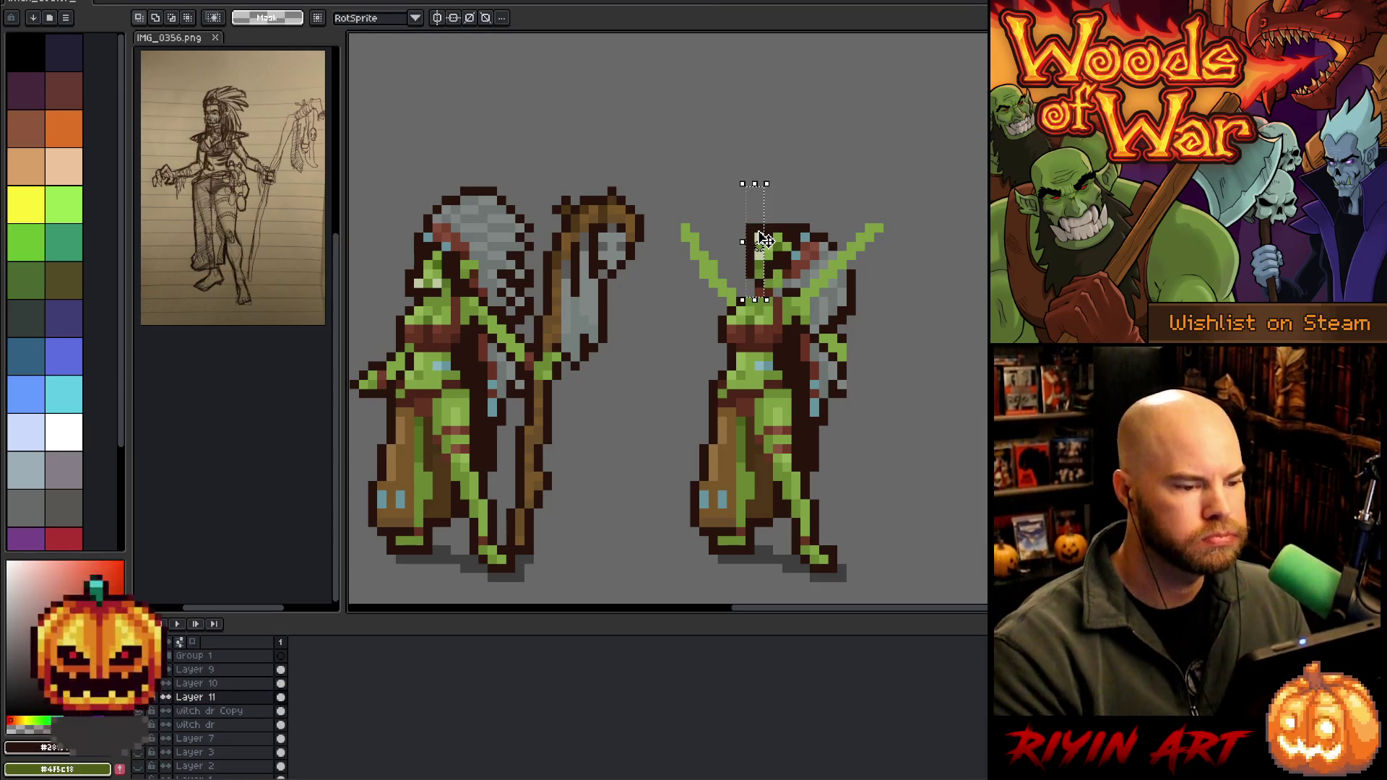
pyautogui.press('Down')
pyautogui.click(913, 257)
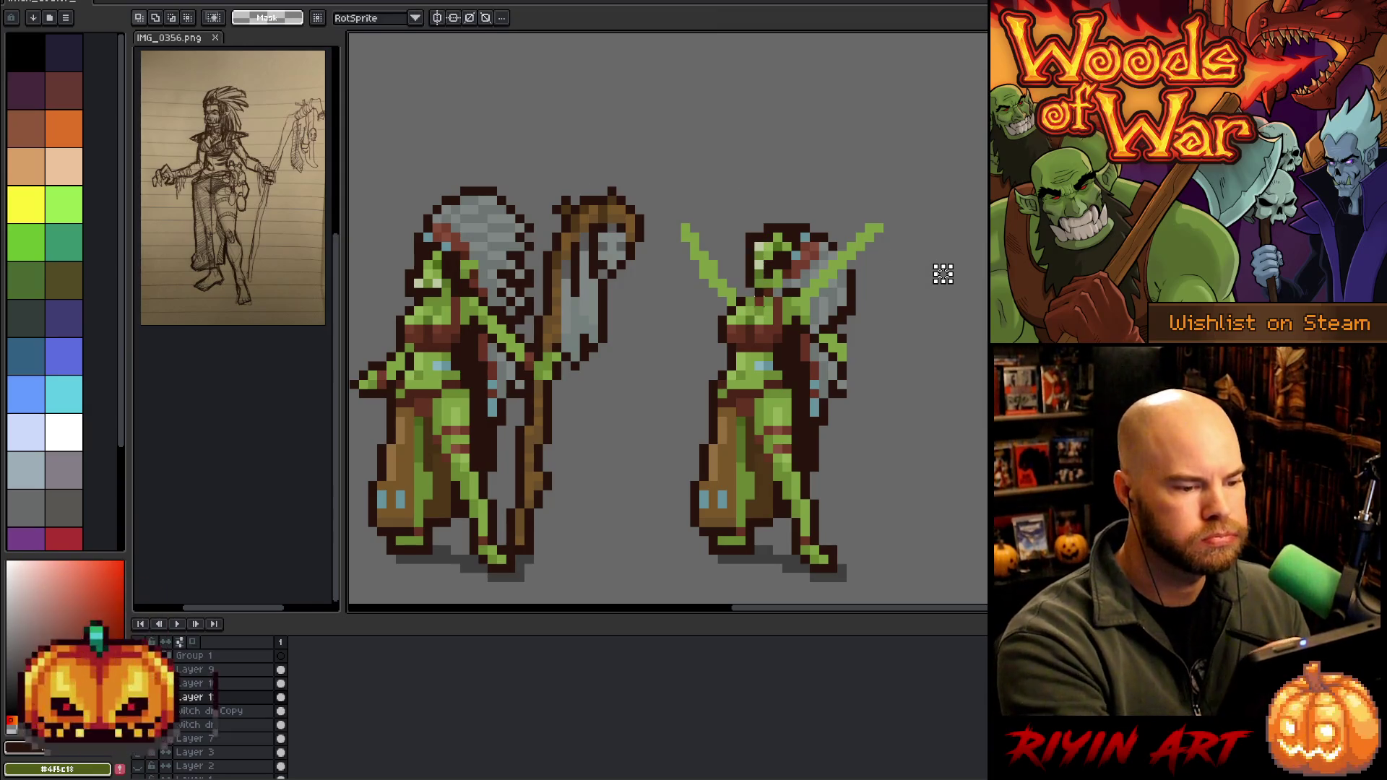
pyautogui.press('Return')
pyautogui.press('i')
pyautogui.click(780, 226)
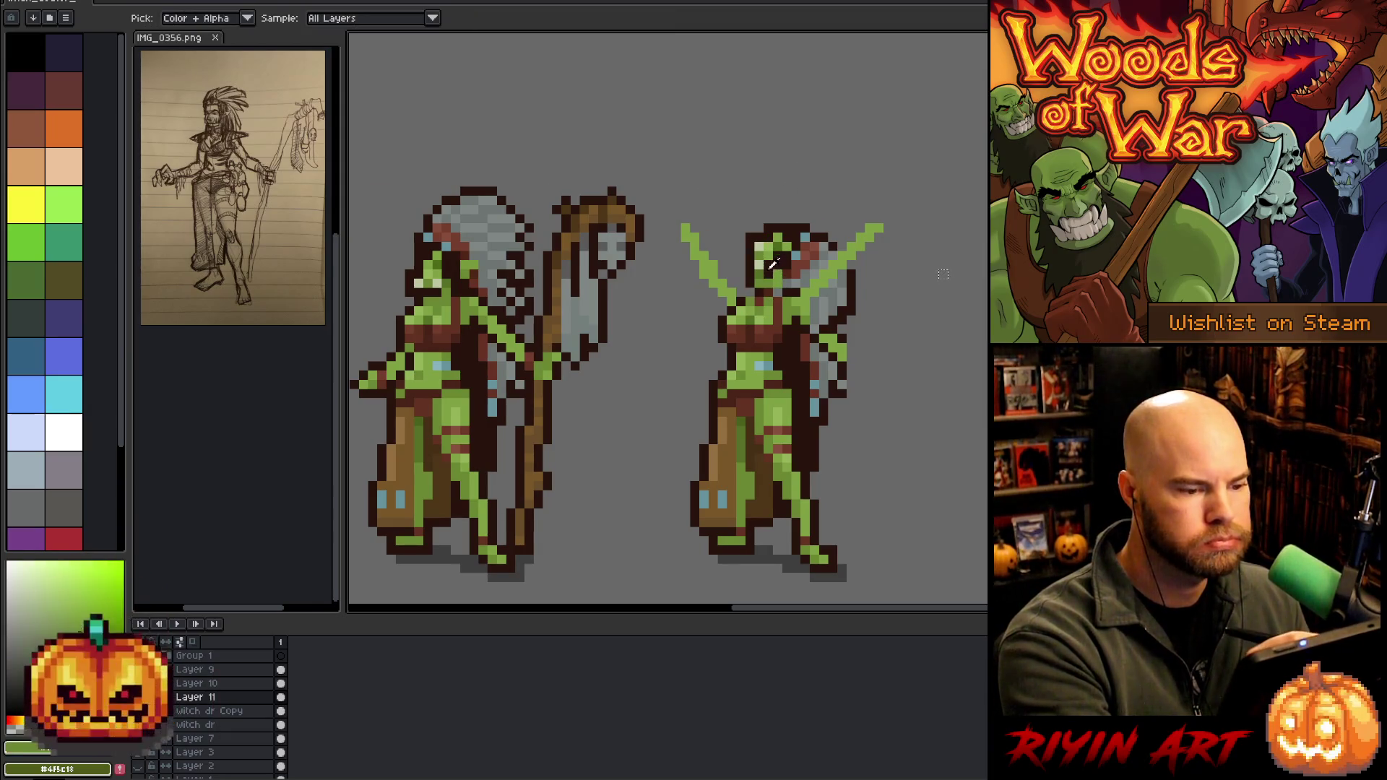
# Return to the pencil and choose a light green from the right figure's head
pyautogui.press('b')
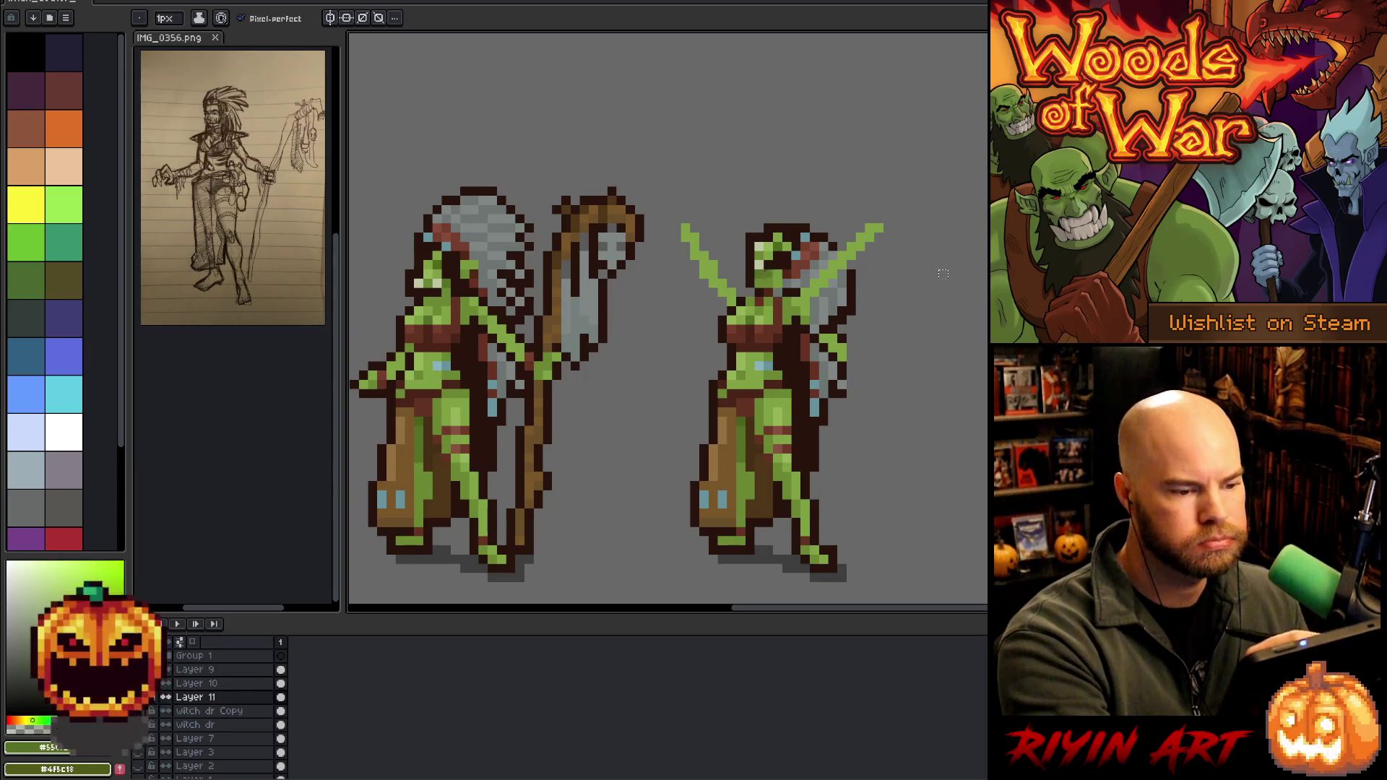
pyautogui.press('i')
pyautogui.press('b')
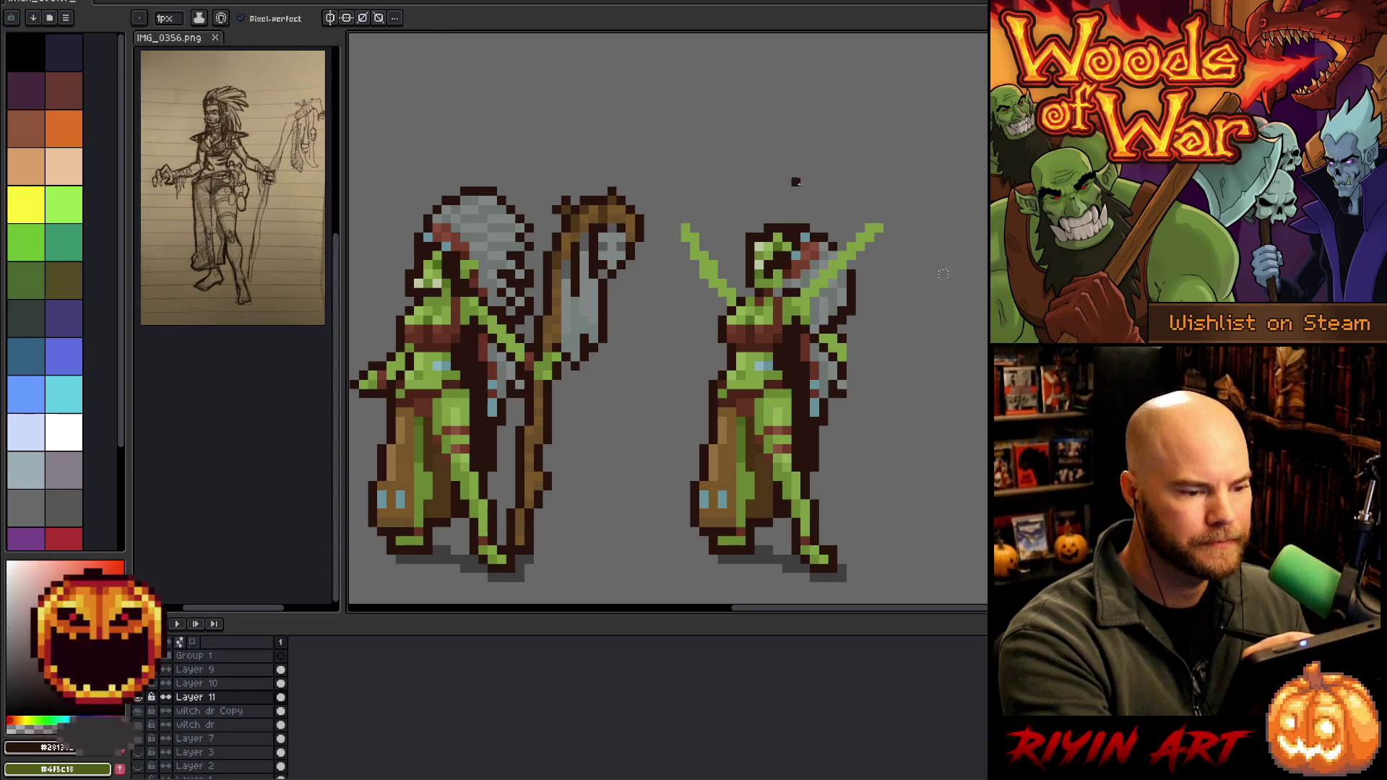
pyautogui.press('v')
pyautogui.press('b')
pyautogui.press('i')
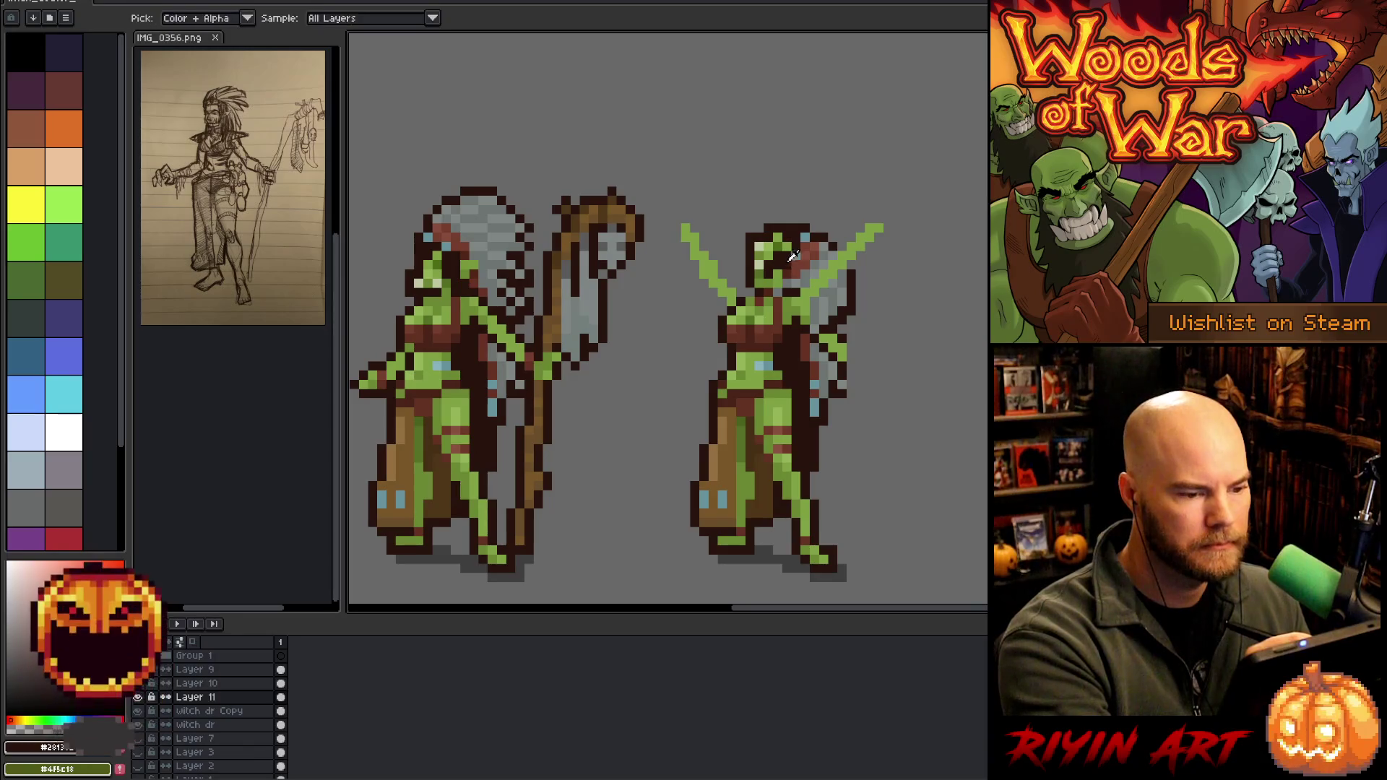
pyautogui.press('b')
pyautogui.keyDown('alt'); pyautogui.click(780, 267); pyautogui.keyUp('alt')
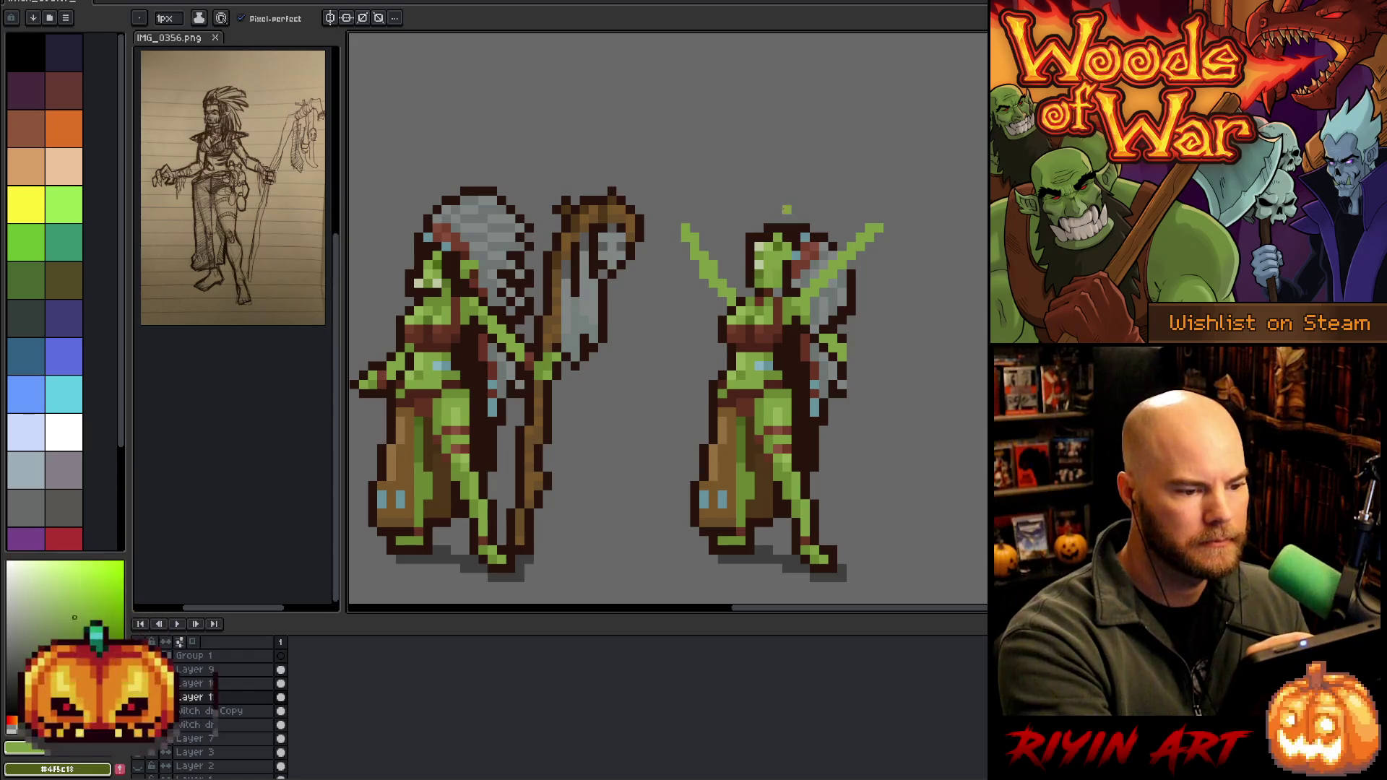
# Sample pale and skin greens from the right witch's face and body
pyautogui.keyDown('alt'); pyautogui.click(765, 264); pyautogui.keyUp('alt')
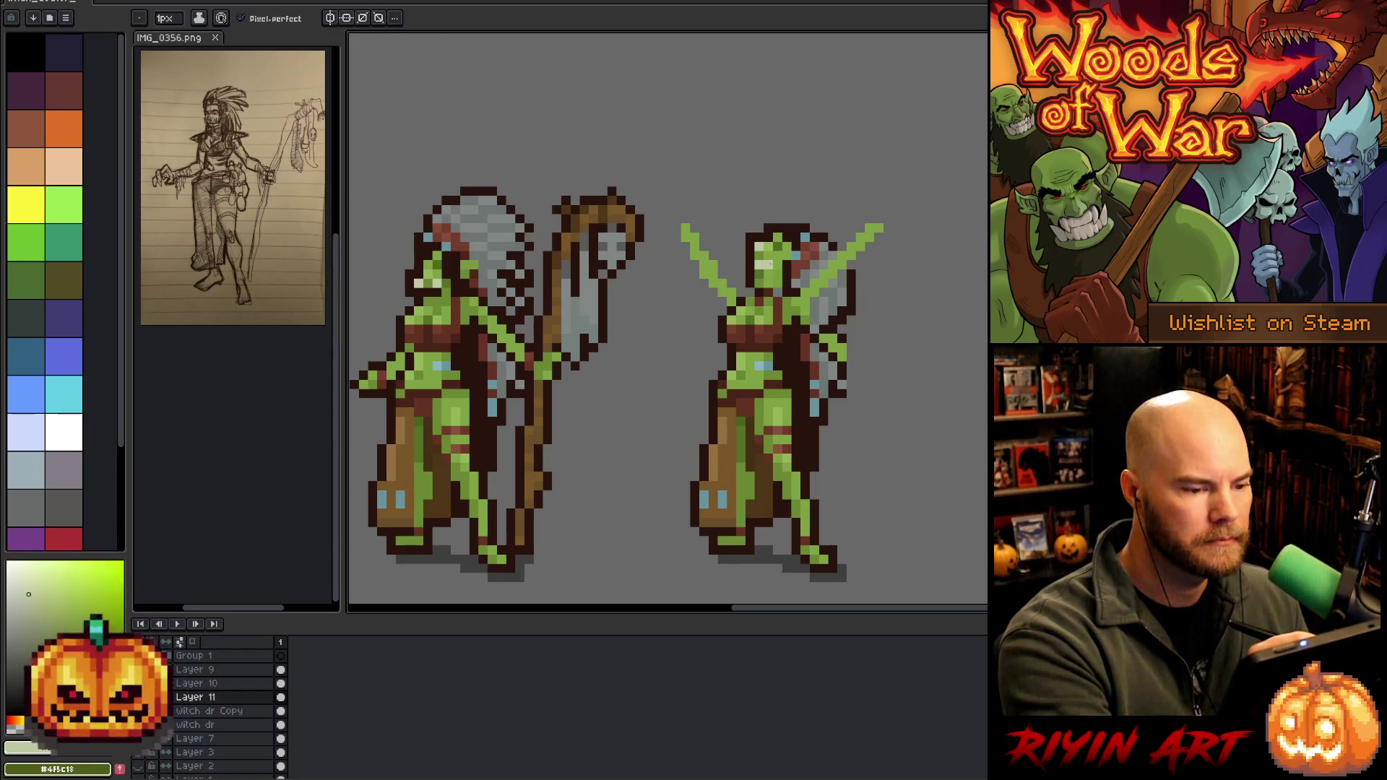
pyautogui.keyDown('alt'); pyautogui.click(760, 246); pyautogui.keyUp('alt')
pyautogui.keyDown('alt'); pyautogui.click(767, 311); pyautogui.keyUp('alt')
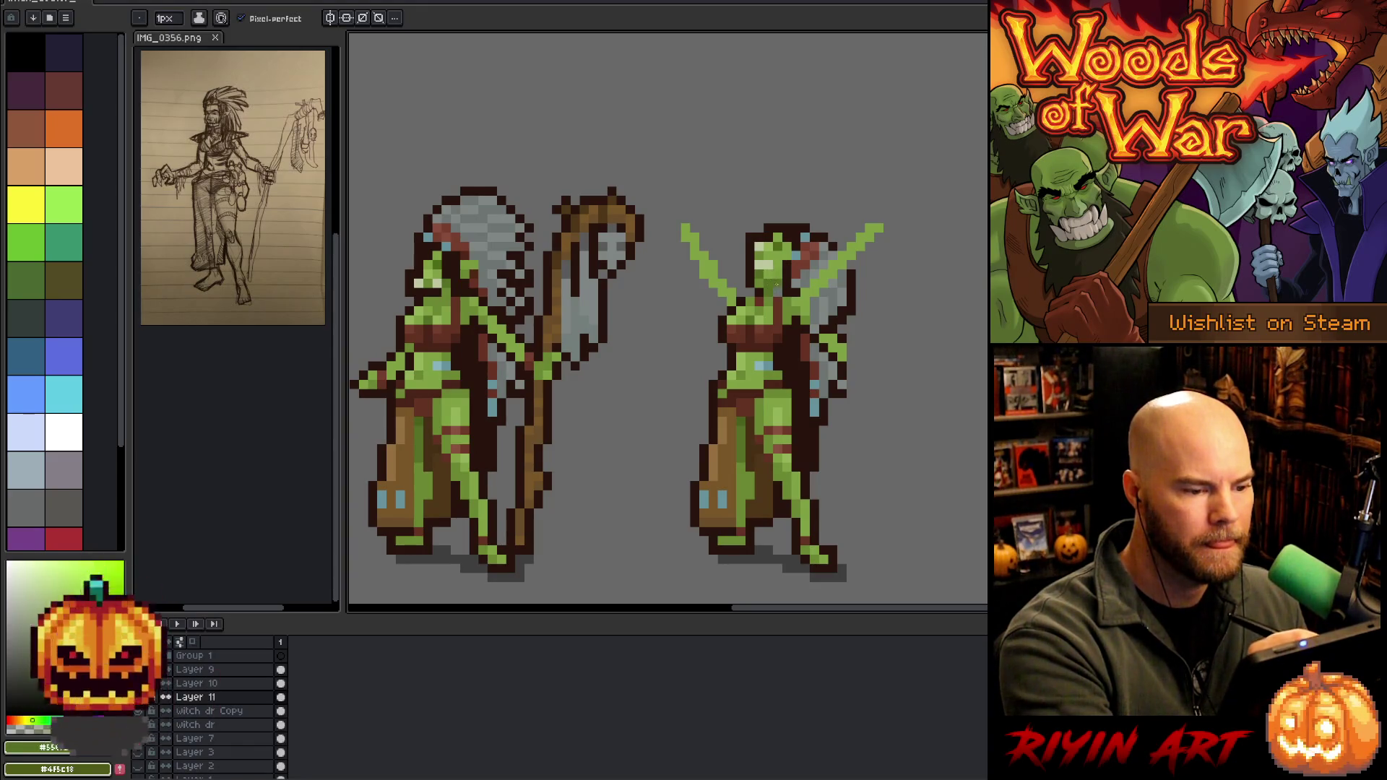
pyautogui.keyDown('alt'); pyautogui.click(776, 265); pyautogui.keyUp('alt')
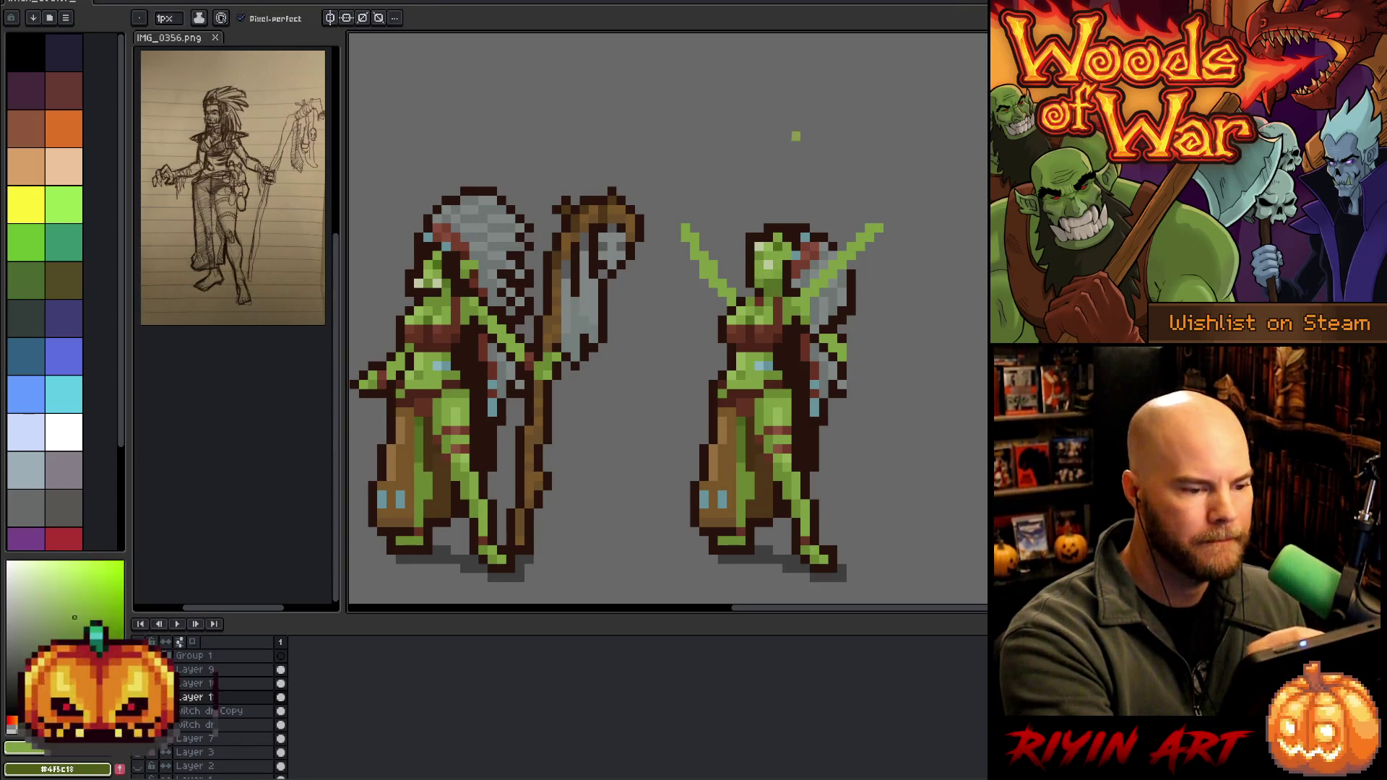
pyautogui.keyDown('alt'); pyautogui.click(782, 243); pyautogui.keyUp('alt')
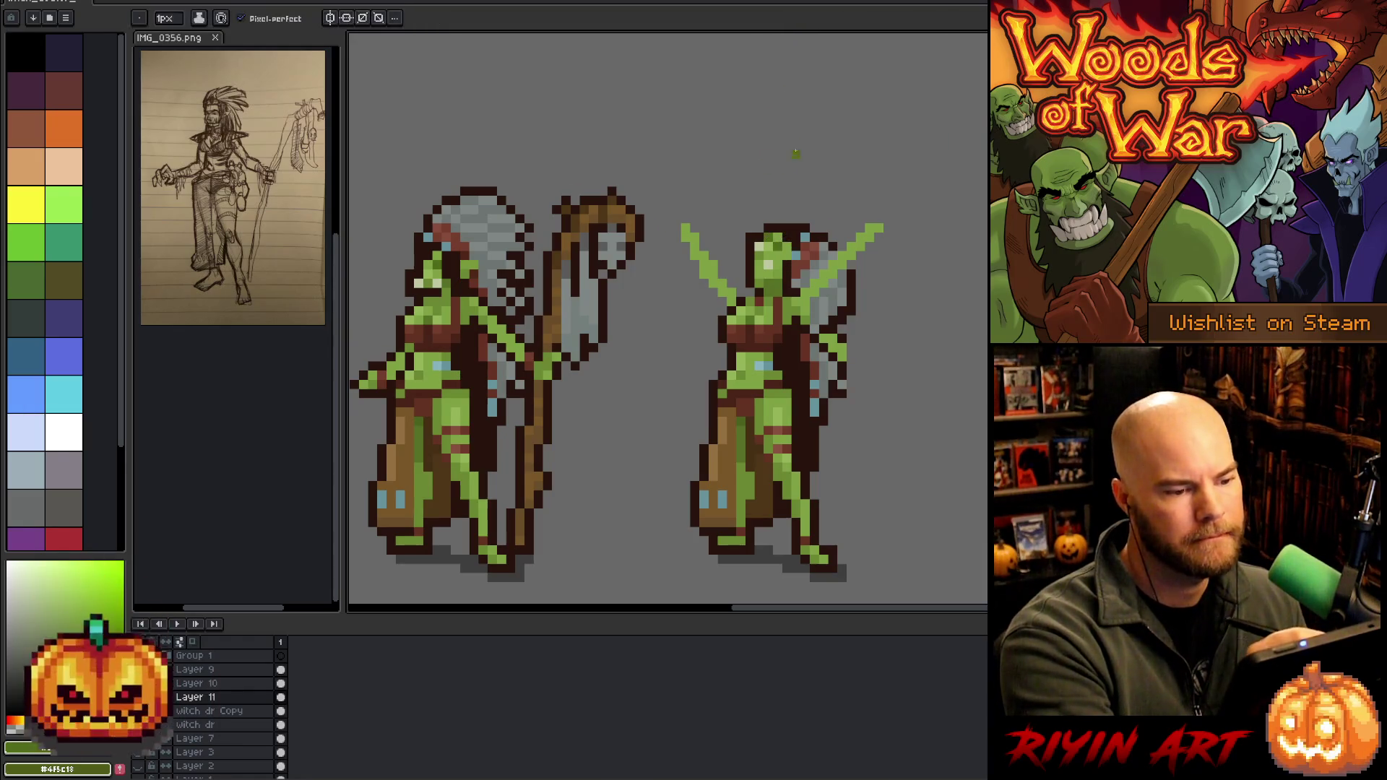
pyautogui.keyDown('alt'); pyautogui.click(758, 249); pyautogui.keyUp('alt')
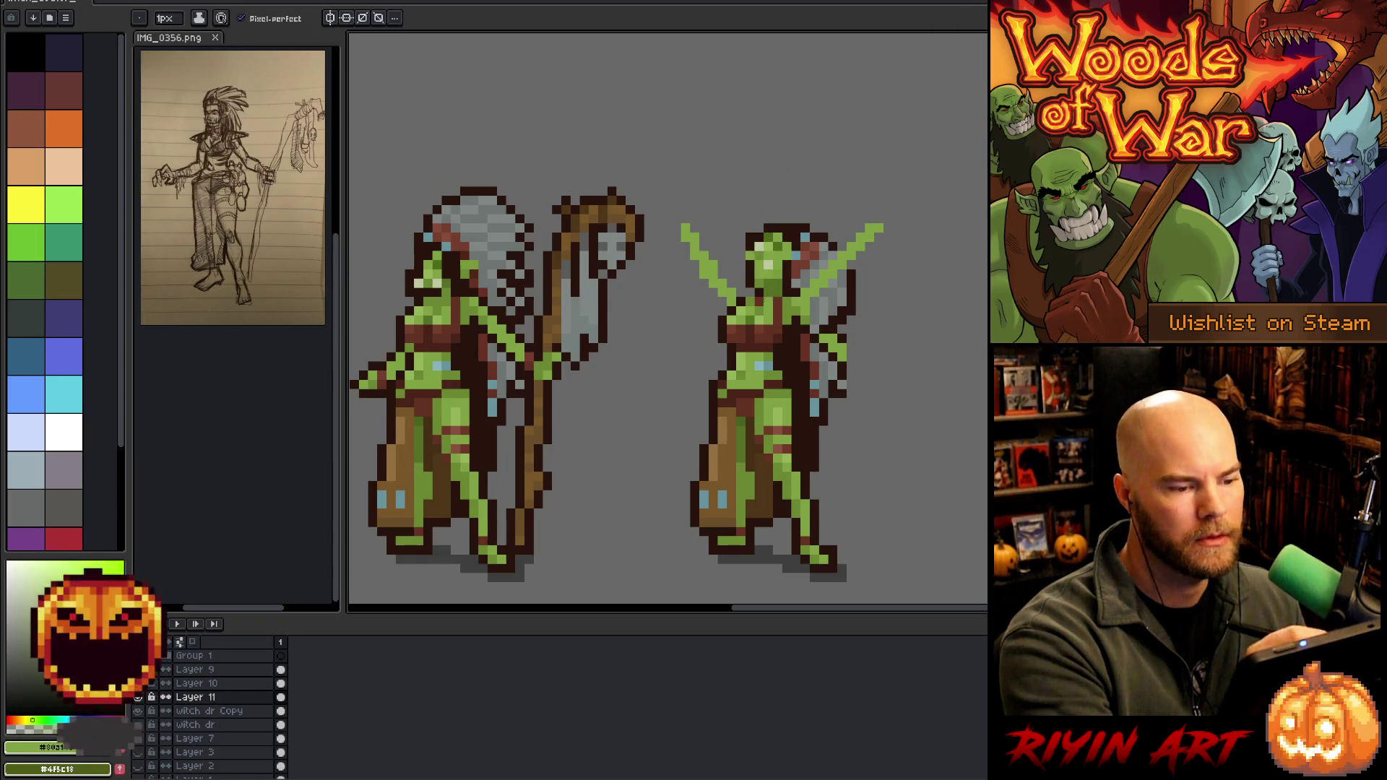
# Erase the dark hair pixels at the head's top-left and resample the face green
pyautogui.press('e')
pyautogui.moveTo(759, 228); pyautogui.dragTo(749, 238)
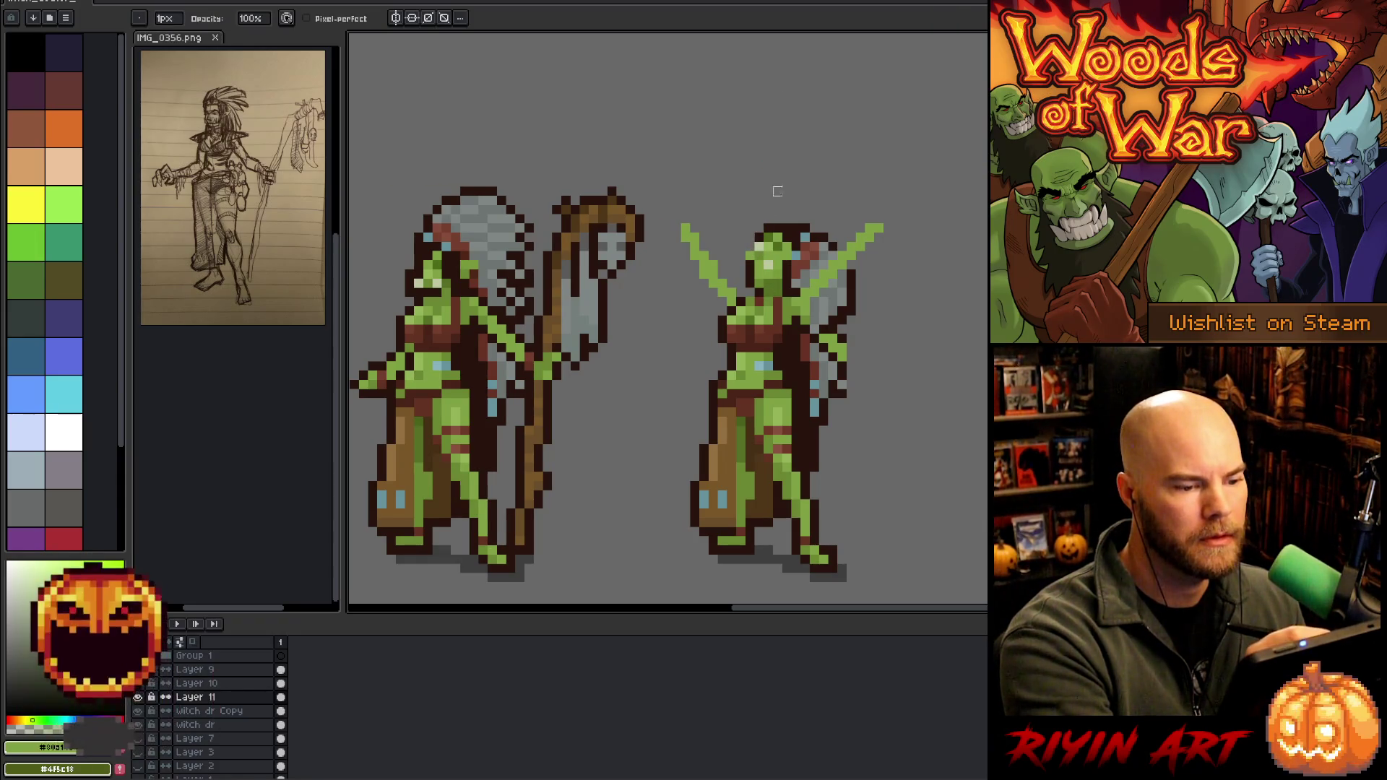
pyautogui.press('b')
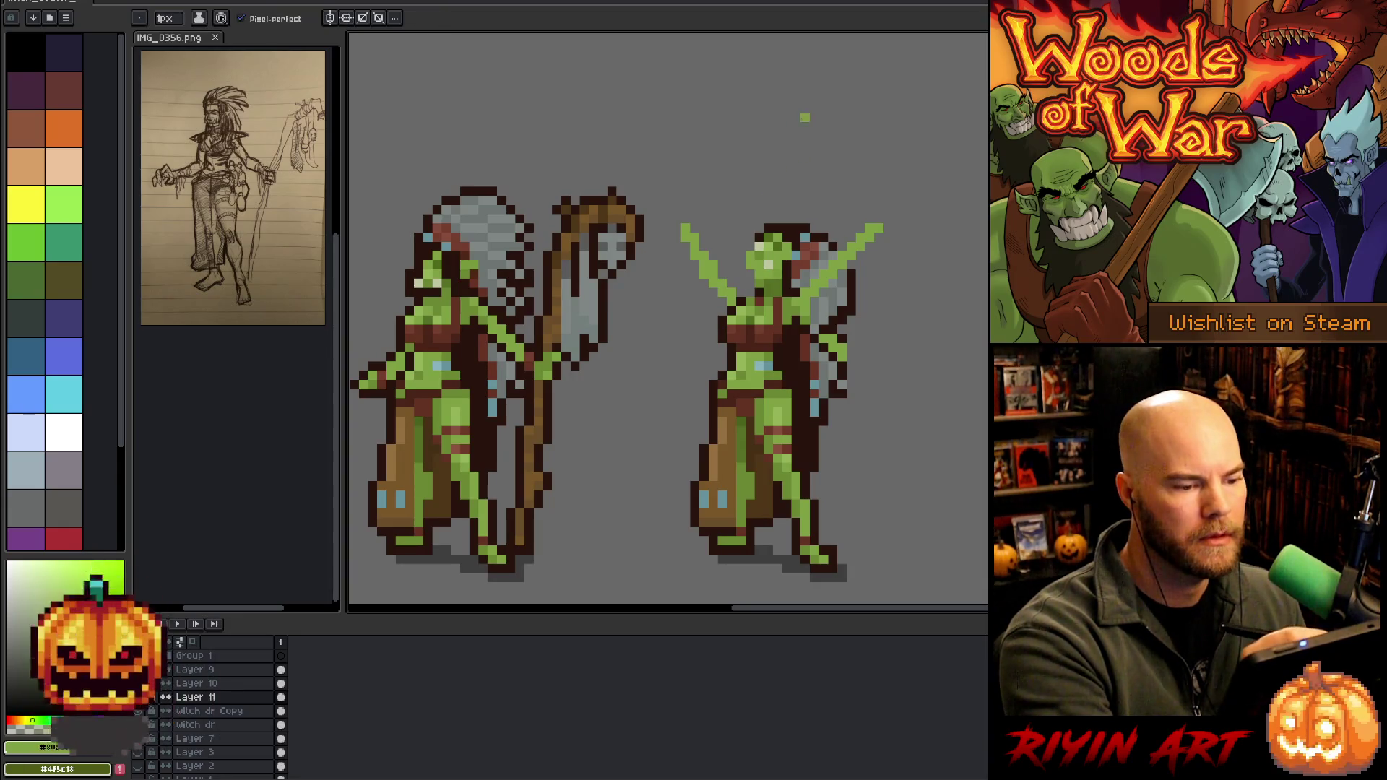
pyautogui.keyDown('alt'); pyautogui.click(768, 275); pyautogui.keyUp('alt')
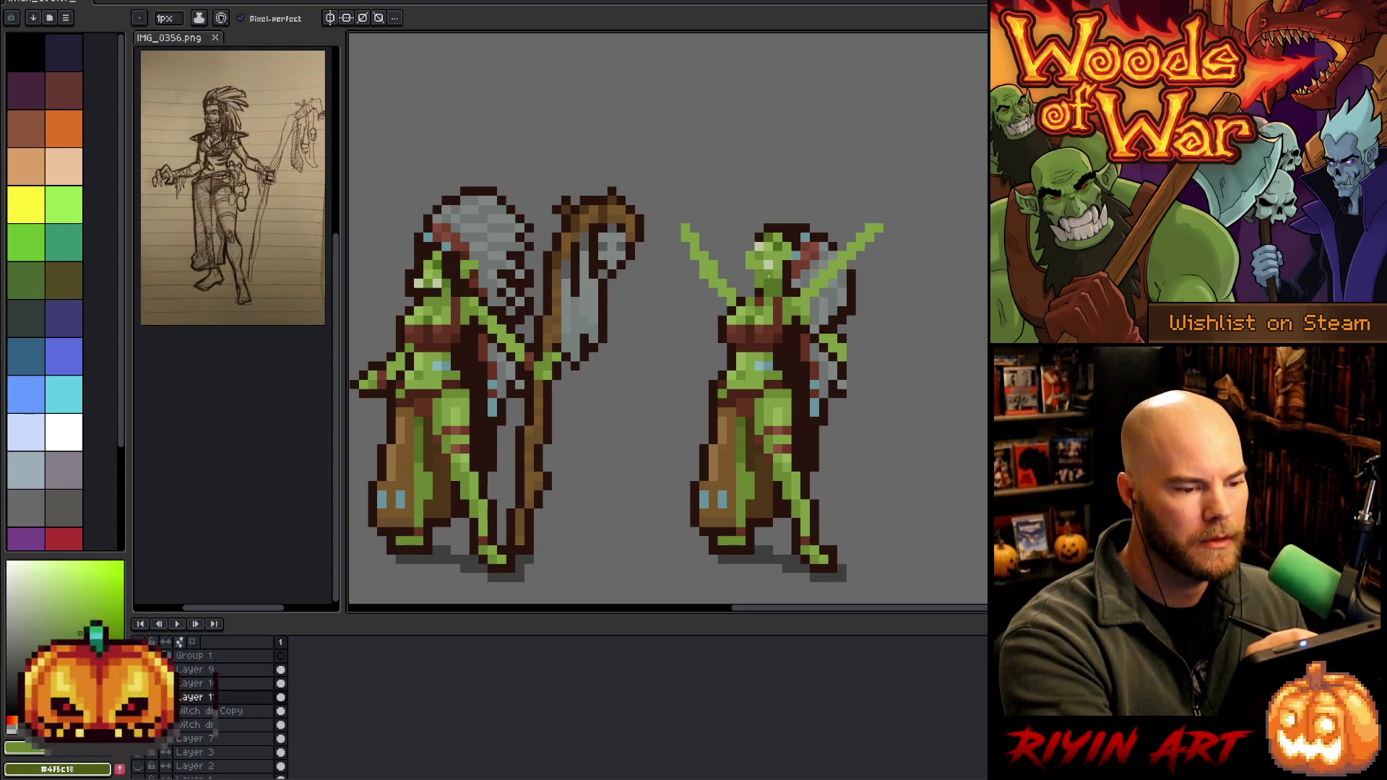
pyautogui.keyDown('alt'); pyautogui.click(773, 286); pyautogui.keyUp('alt')
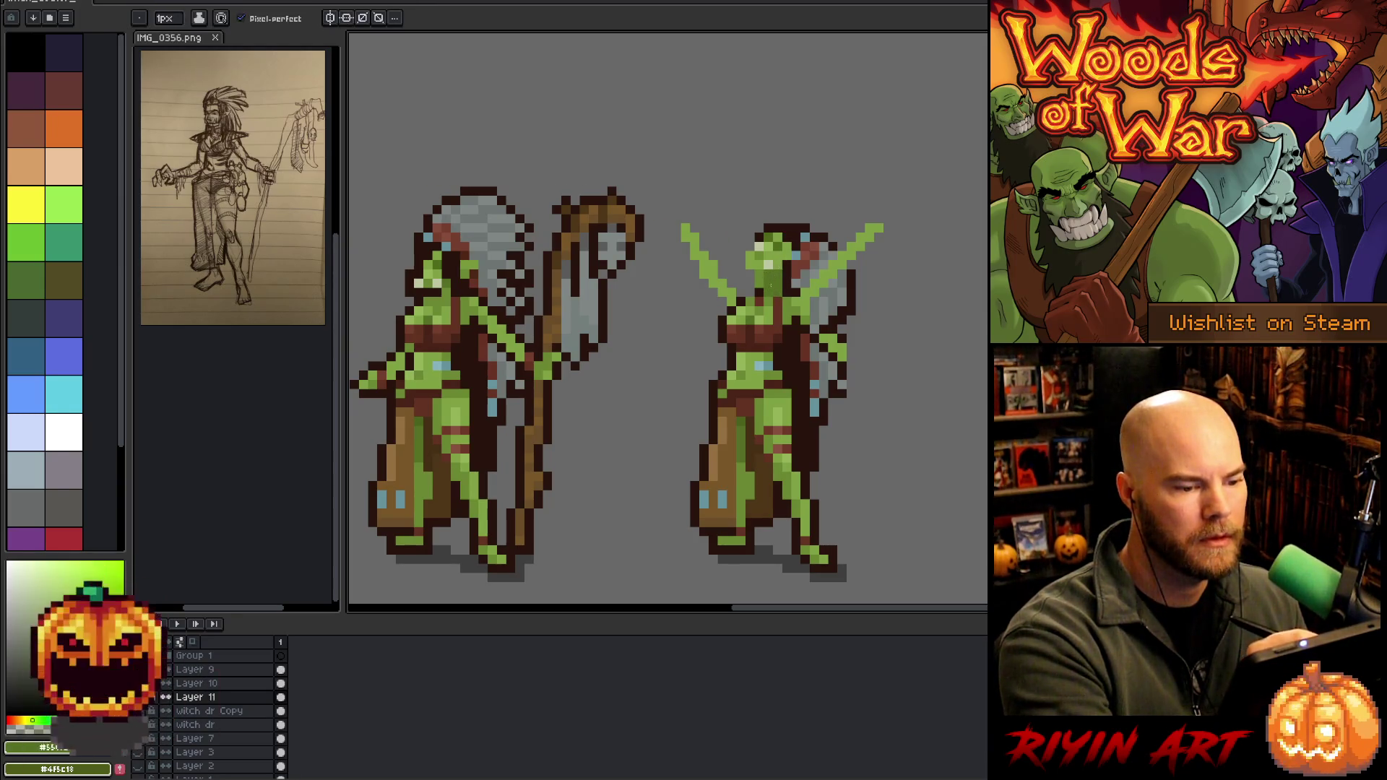
pyautogui.press('m')
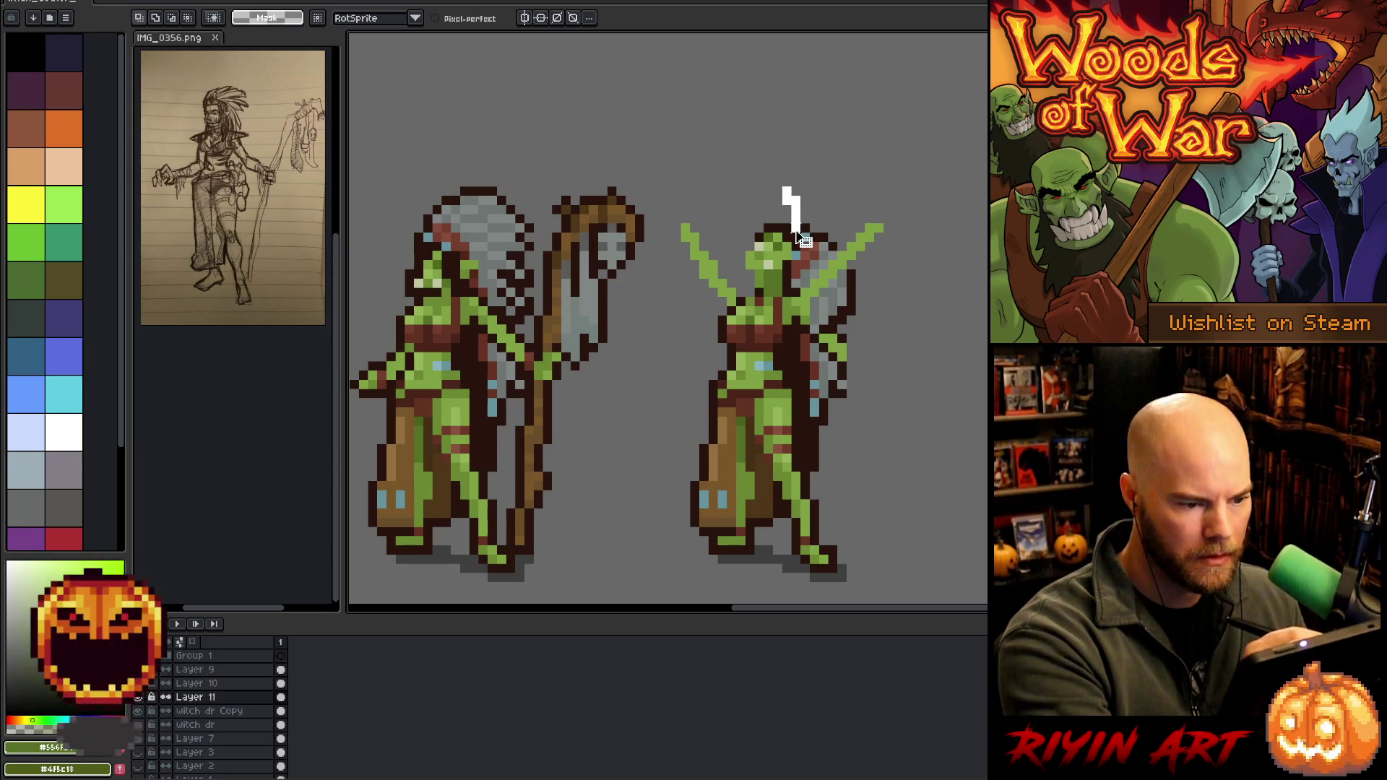
# Nudge away the white mark above the right figure's head, deselect, and move onto Layer 10
pyautogui.press('Down')
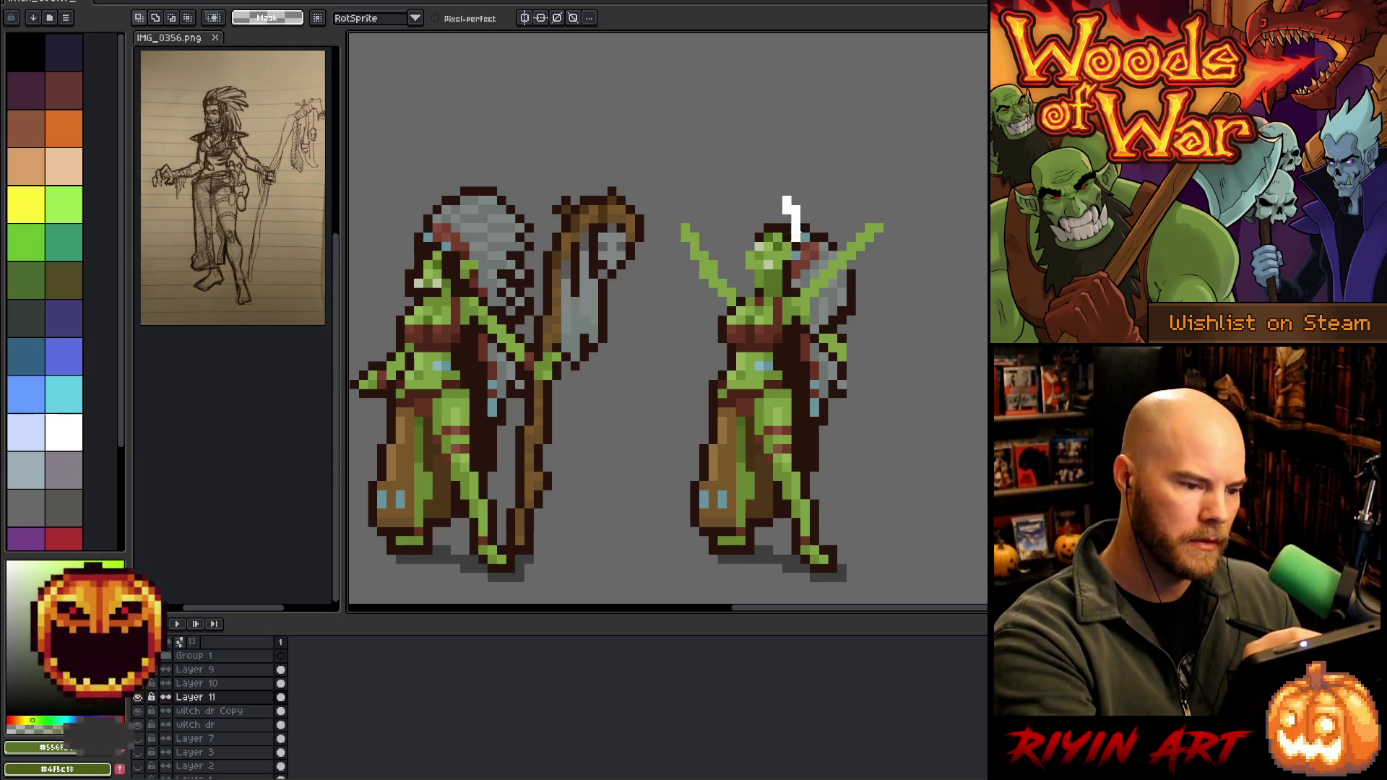
pyautogui.press('Up')
pyautogui.press('Up')
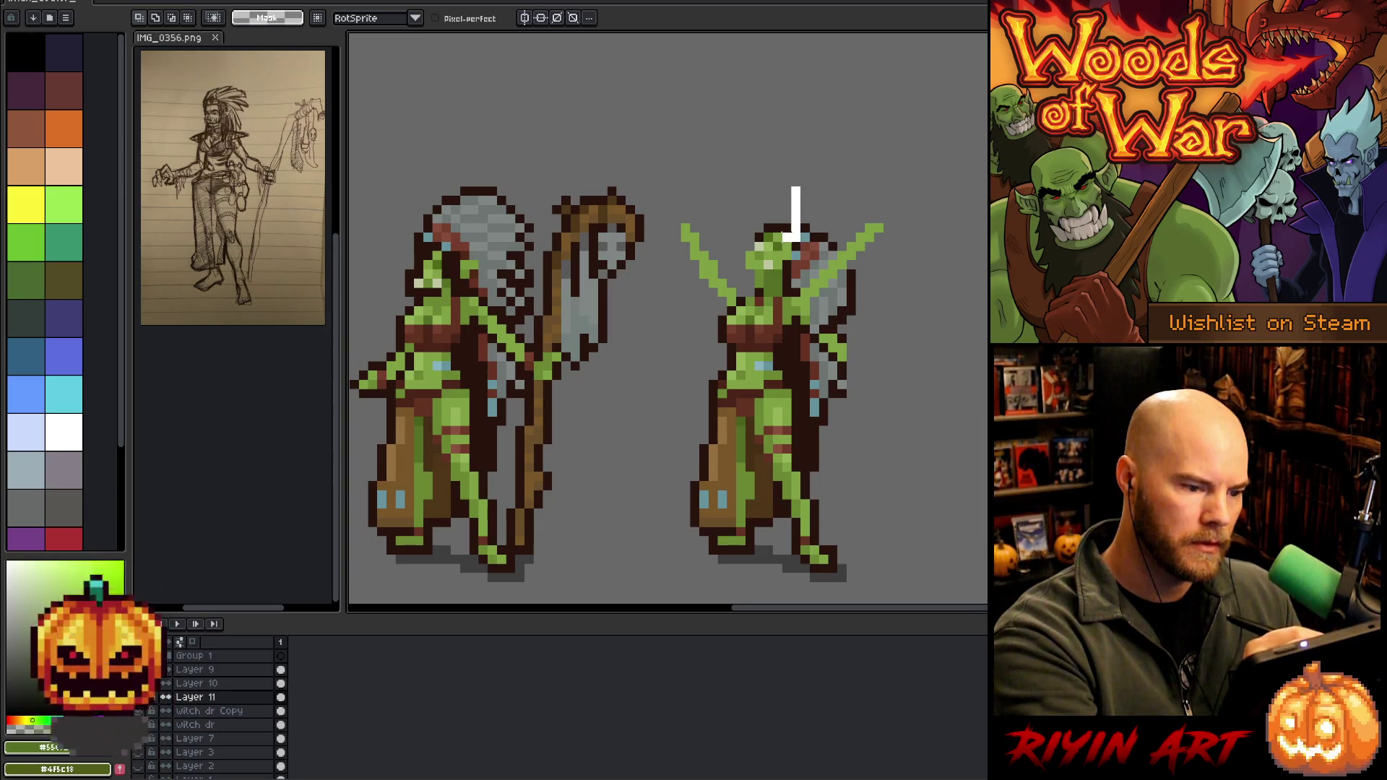
pyautogui.moveTo(744, 280); pyautogui.dragTo(804, 185)
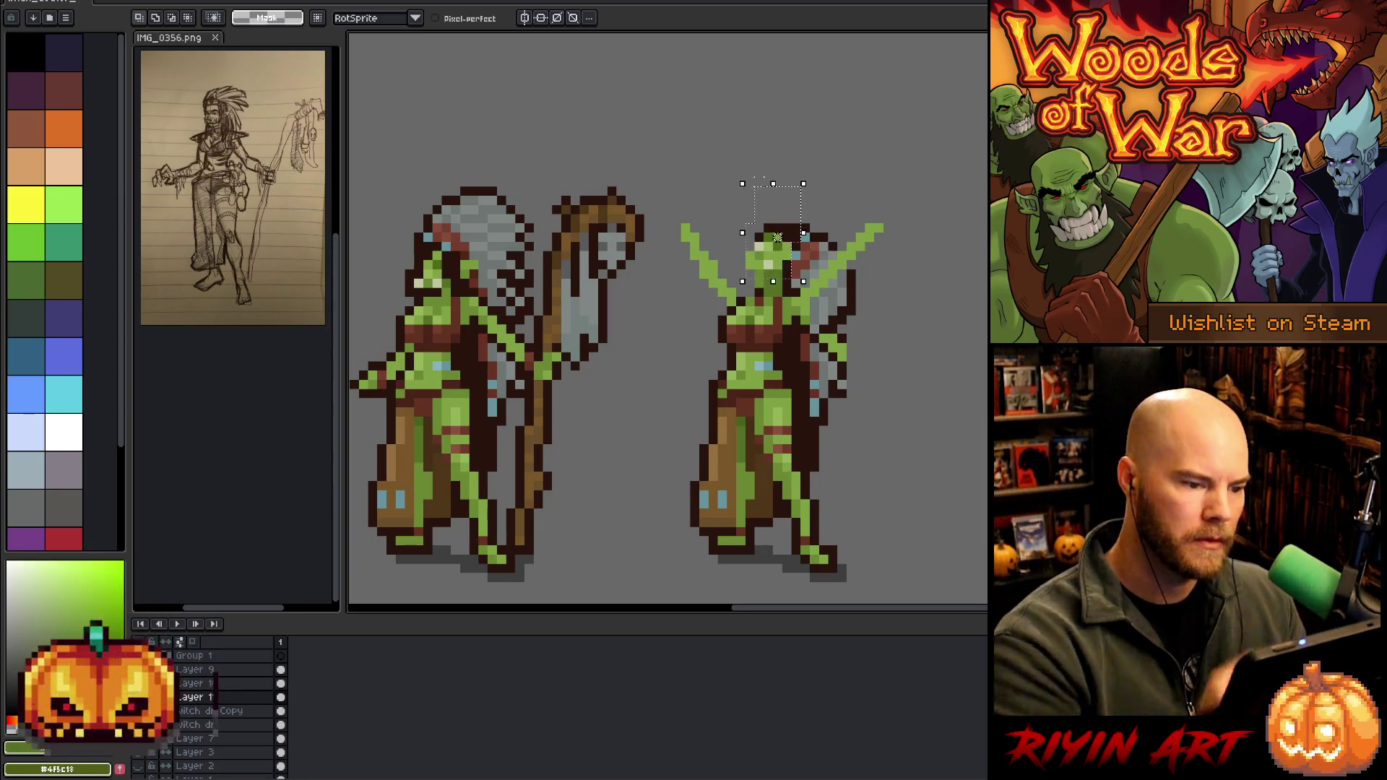
pyautogui.hotkey('ctrl', 'd')
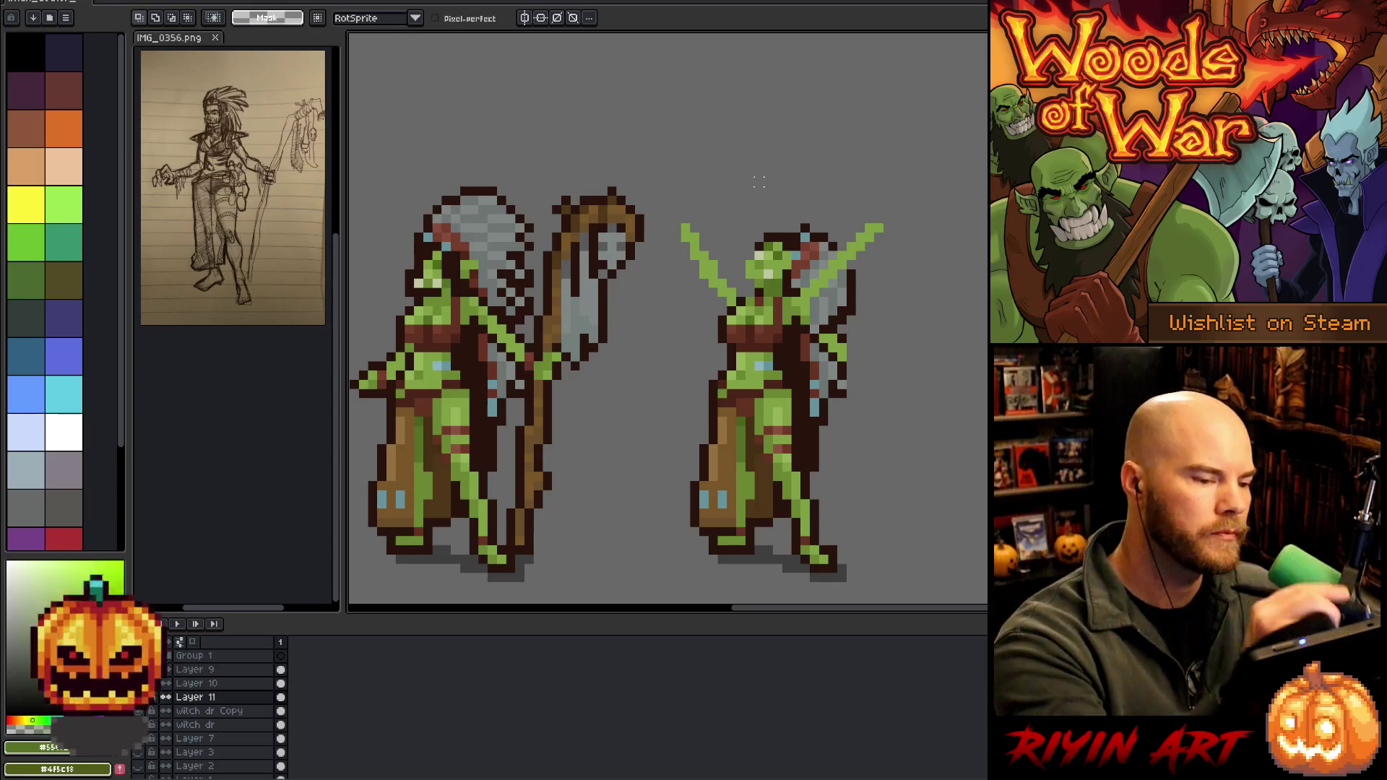
pyautogui.press('b')
pyautogui.hotkey('alt', 'Up')
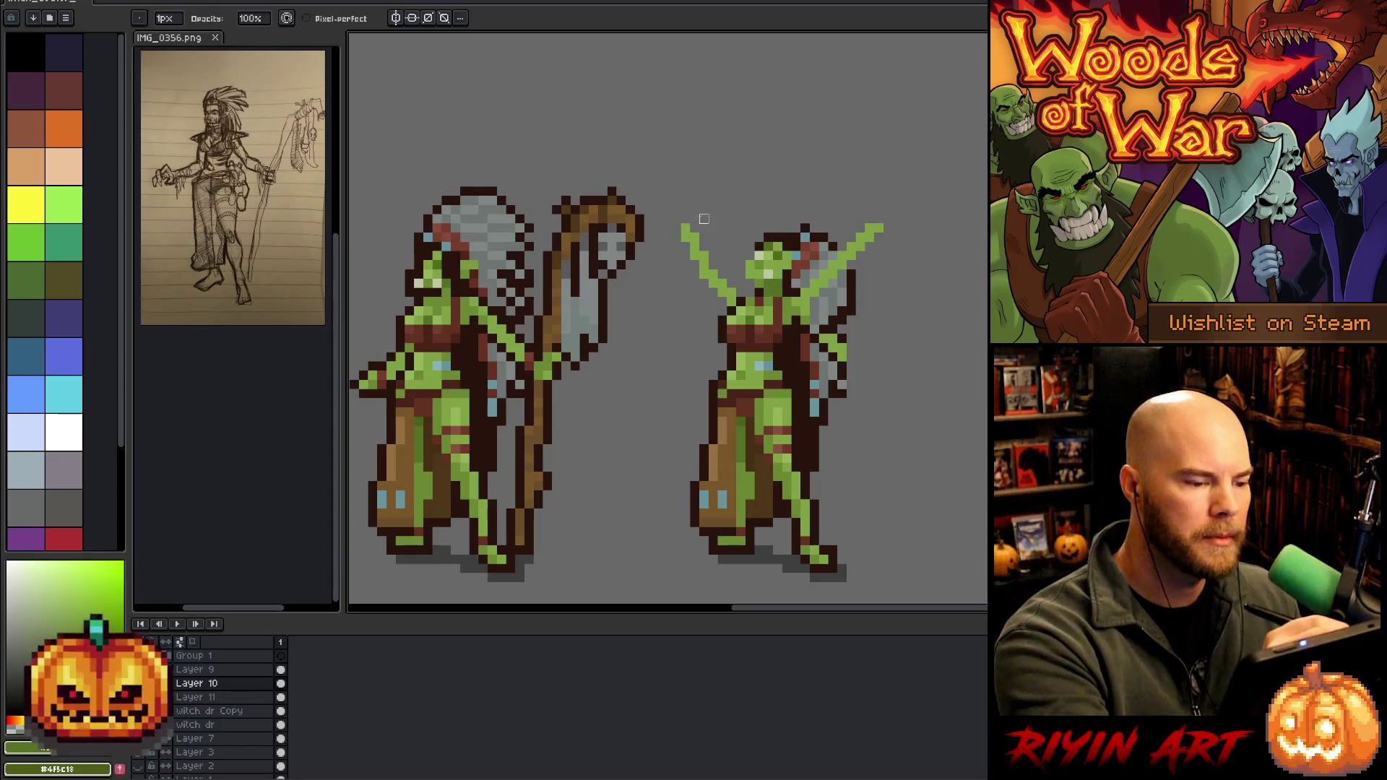
# Widen the blade behind the right figure with a darker grey pixel beside its blue-grey
pyautogui.hotkey('ctrl', 'shift', 'd')
pyautogui.hotkey('ctrl', 'd')
pyautogui.press('b')
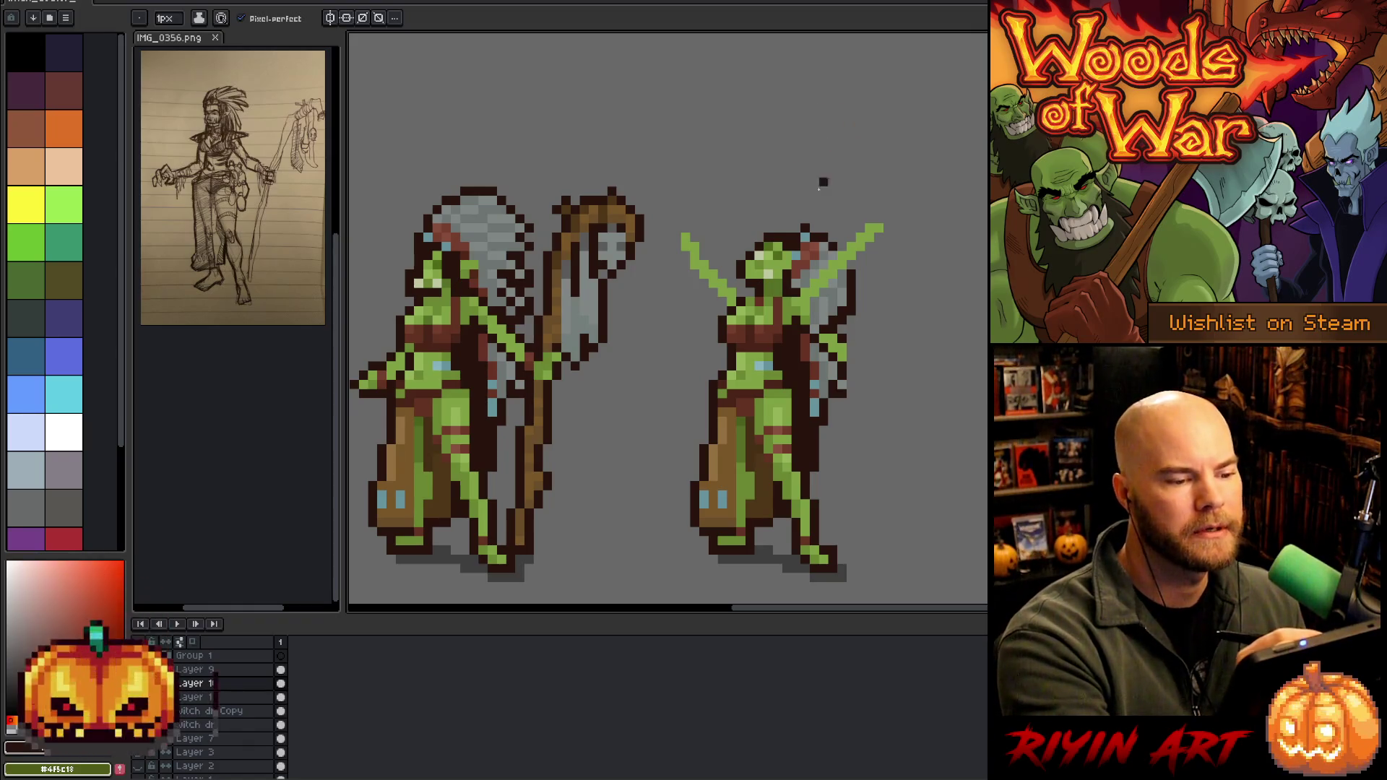
pyautogui.keyDown('alt'); pyautogui.click(792, 252); pyautogui.keyUp('alt')
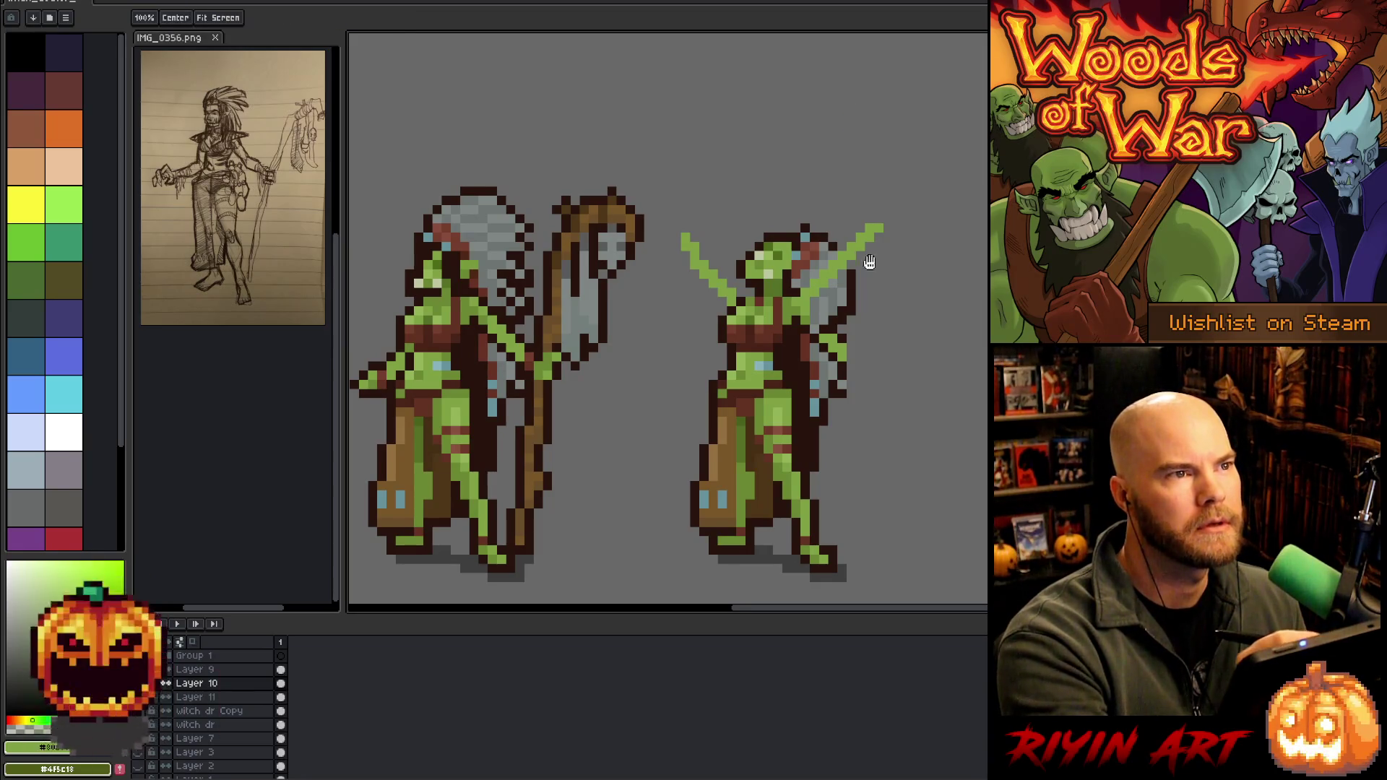
pyautogui.moveTo(882, 211); pyautogui.dragTo(834, 124)
pyautogui.keyDown('alt'); pyautogui.click(803, 211); pyautogui.keyUp('alt')
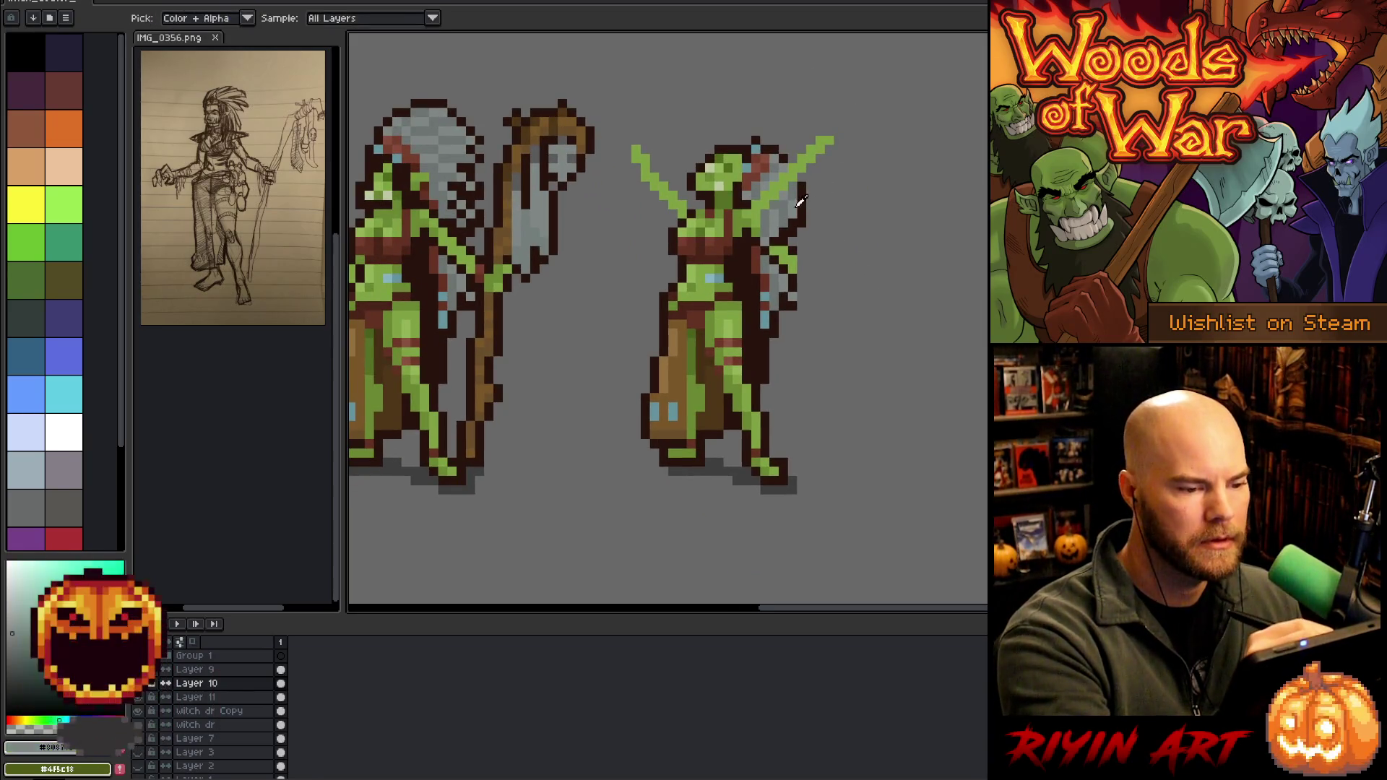
pyautogui.keyDown('alt'); pyautogui.click(797, 231); pyautogui.keyUp('alt')
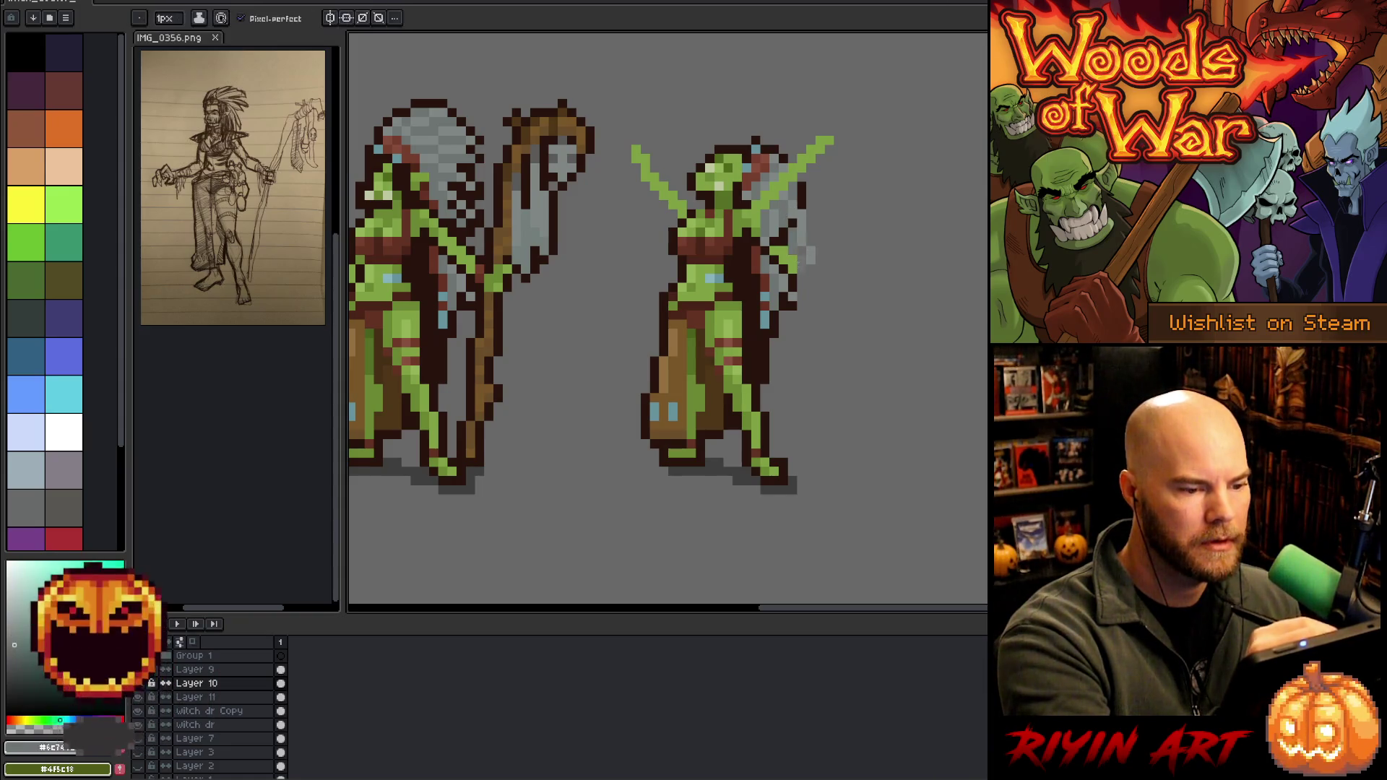
pyautogui.click(792, 178)
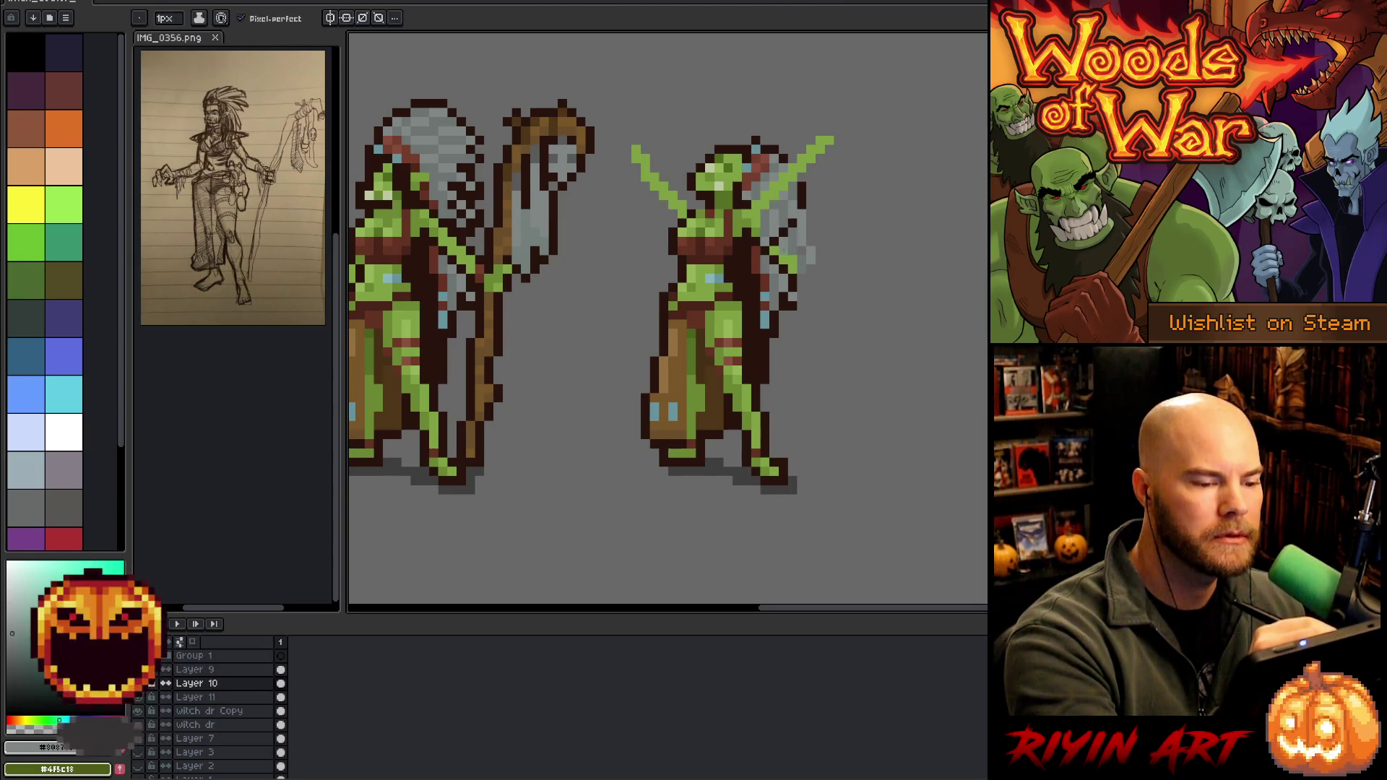
# Outline the blade's new edge and bottom in the dark outline colour, then select witch dr Copy
pyautogui.press('alt')
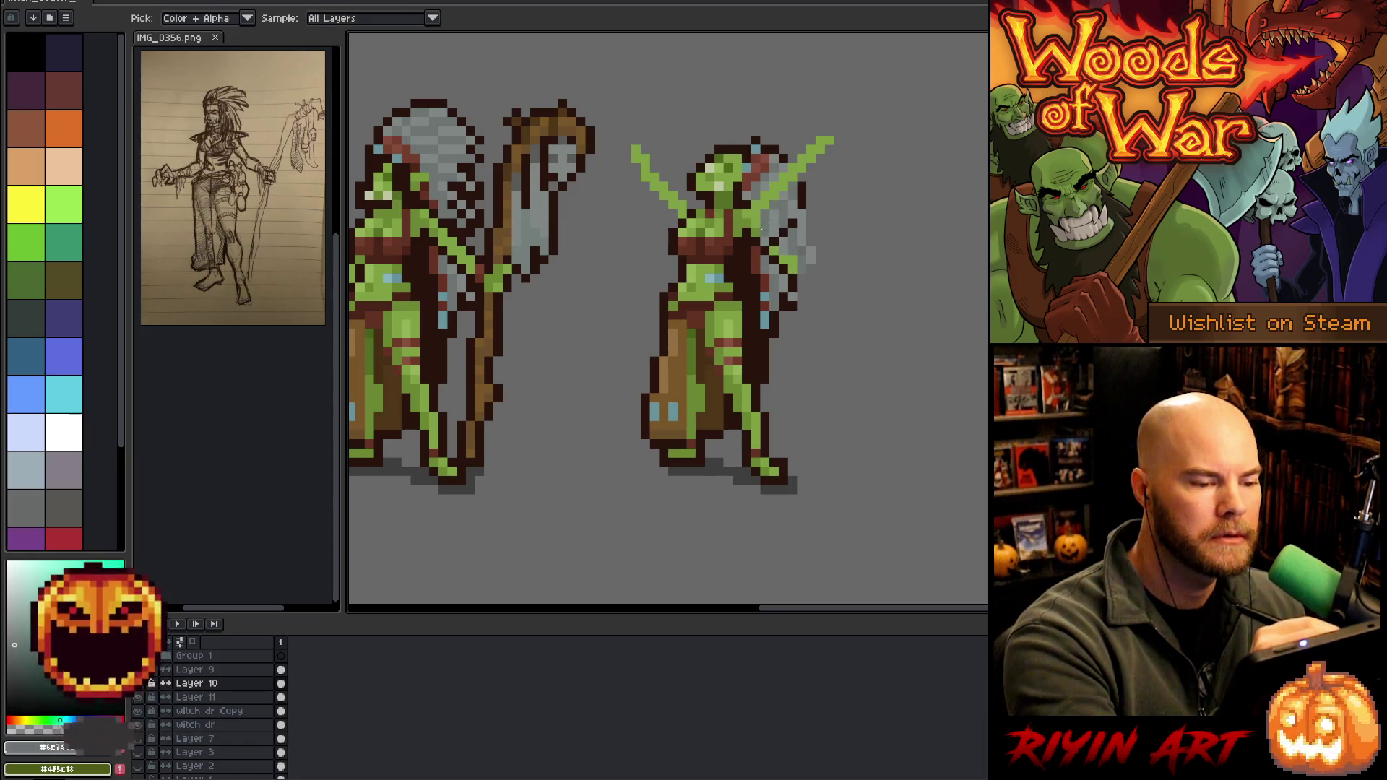
pyautogui.keyDown('alt'); pyautogui.click(769, 250); pyautogui.keyUp('alt')
pyautogui.press('alt')
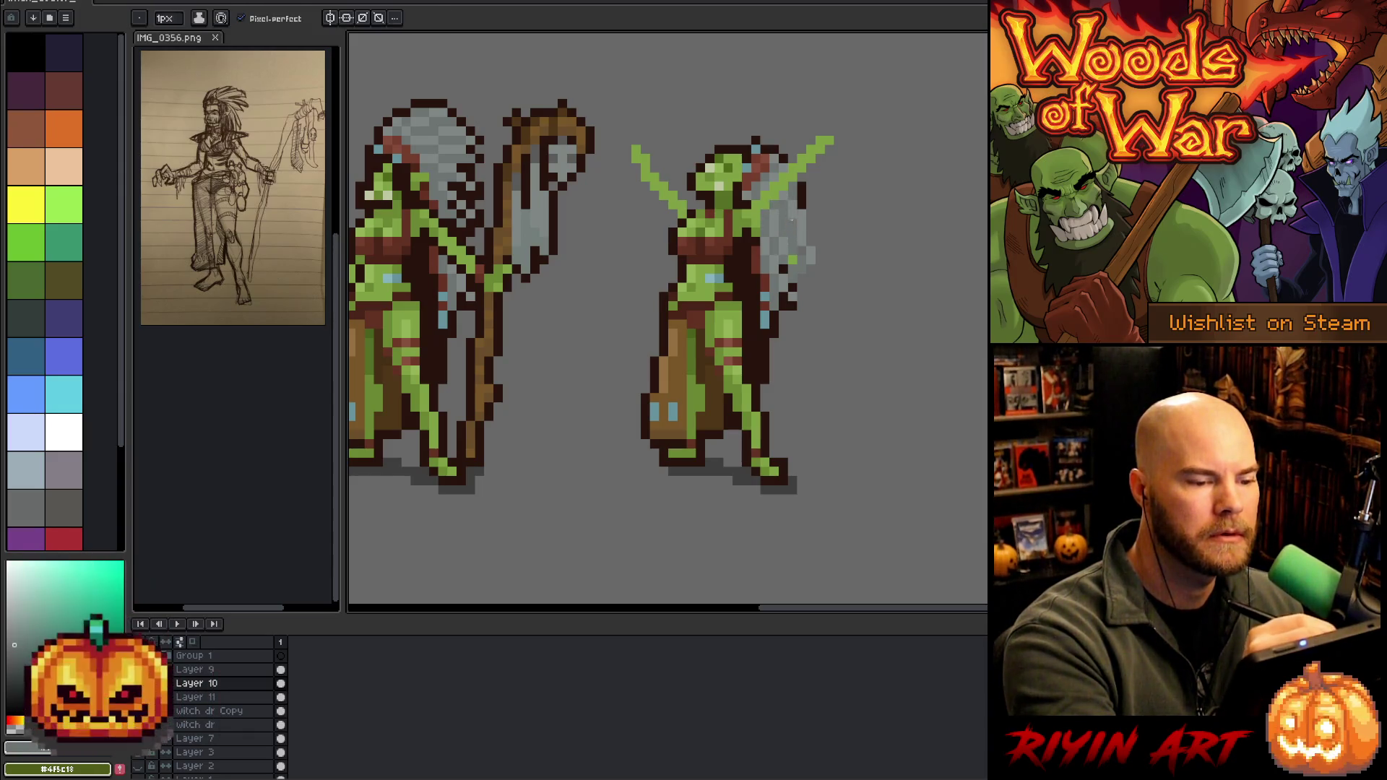
pyautogui.keyDown('alt'); pyautogui.click(809, 204); pyautogui.keyUp('alt')
pyautogui.moveTo(807, 202); pyautogui.dragTo(821, 244)
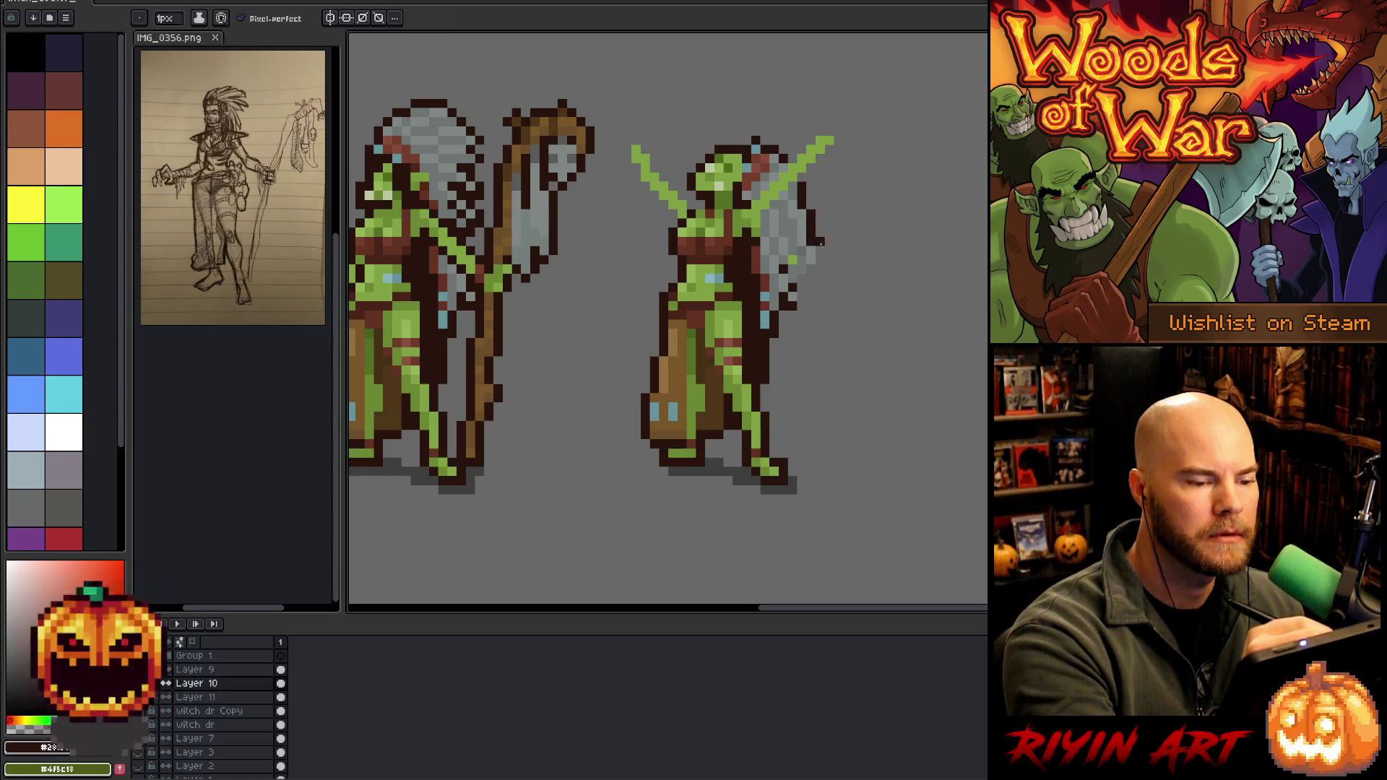
pyautogui.click(819, 269)
pyautogui.click(811, 268)
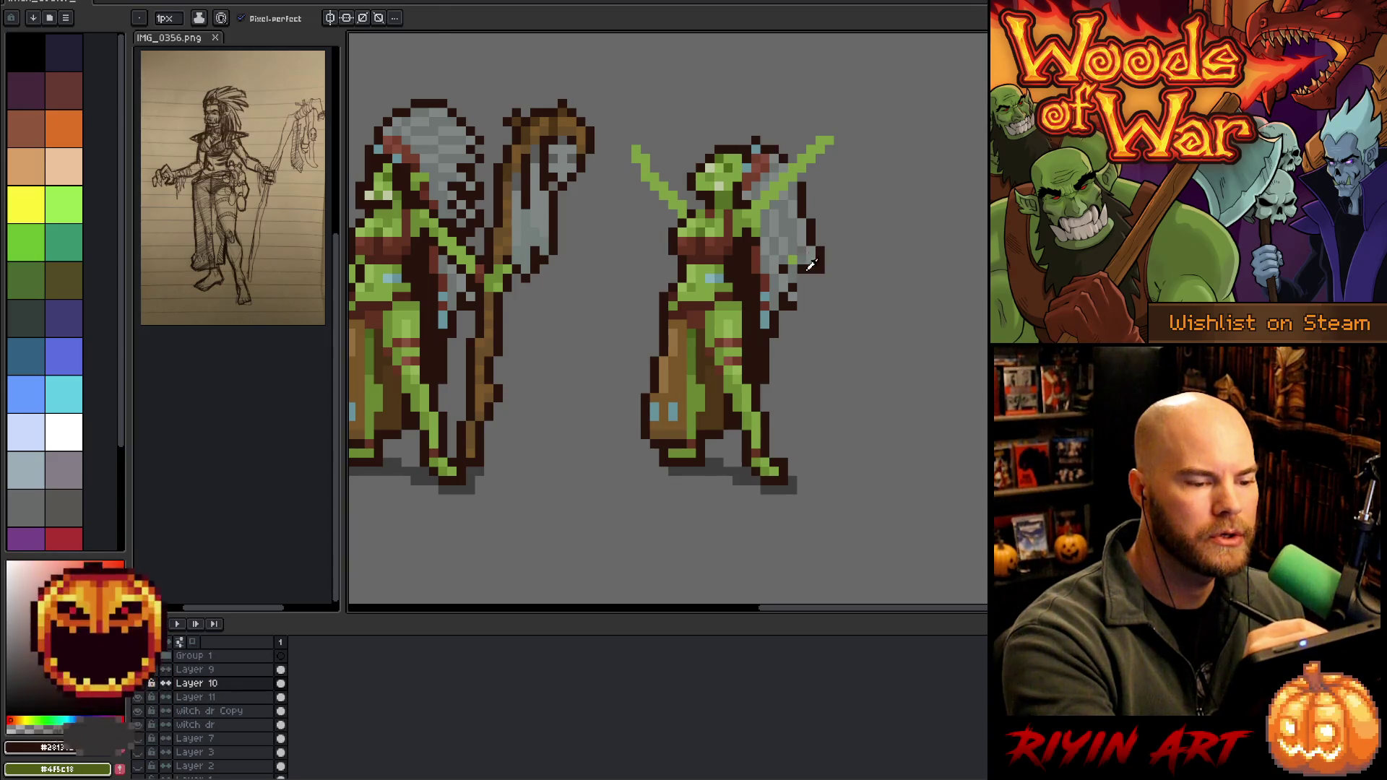
pyautogui.keyDown('alt'); pyautogui.click(794, 242); pyautogui.keyUp('alt')
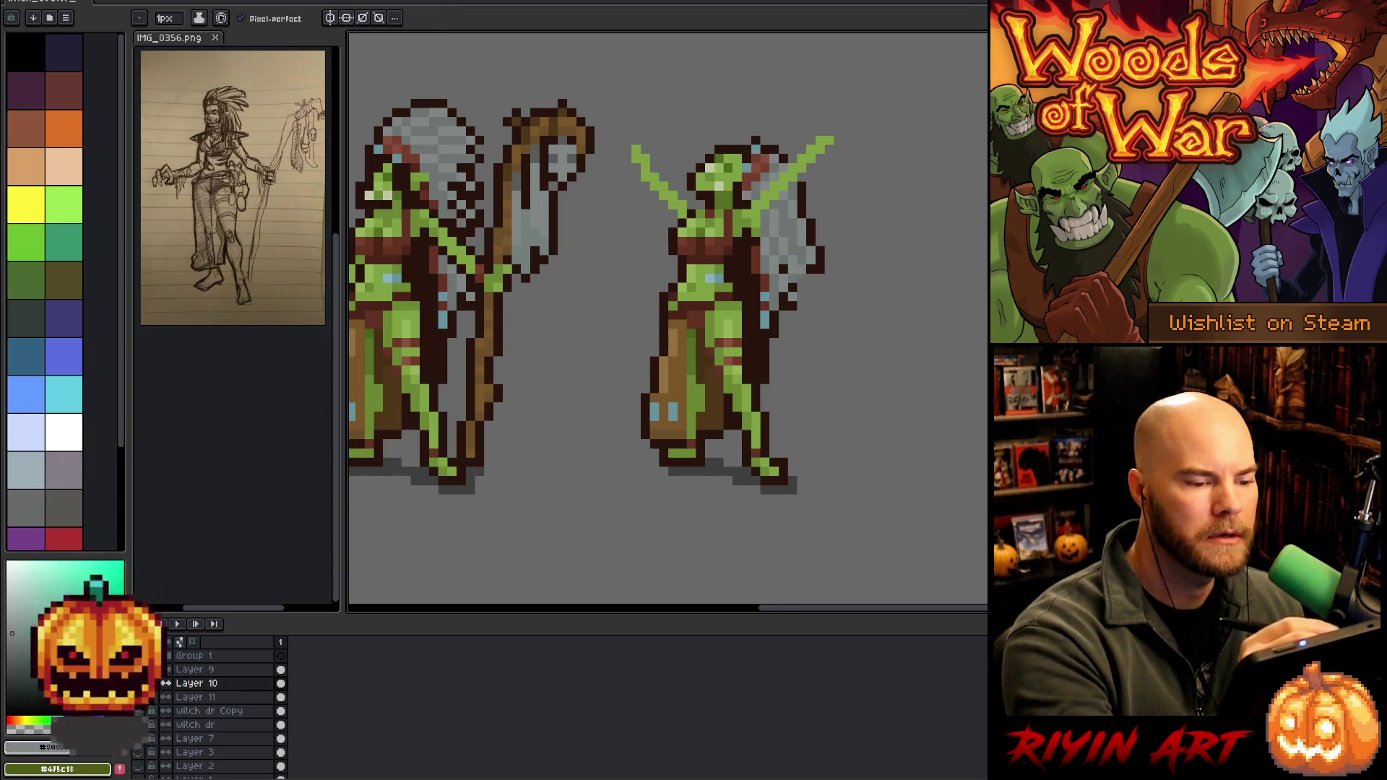
pyautogui.keyDown('alt'); pyautogui.click(809, 270); pyautogui.keyUp('alt')
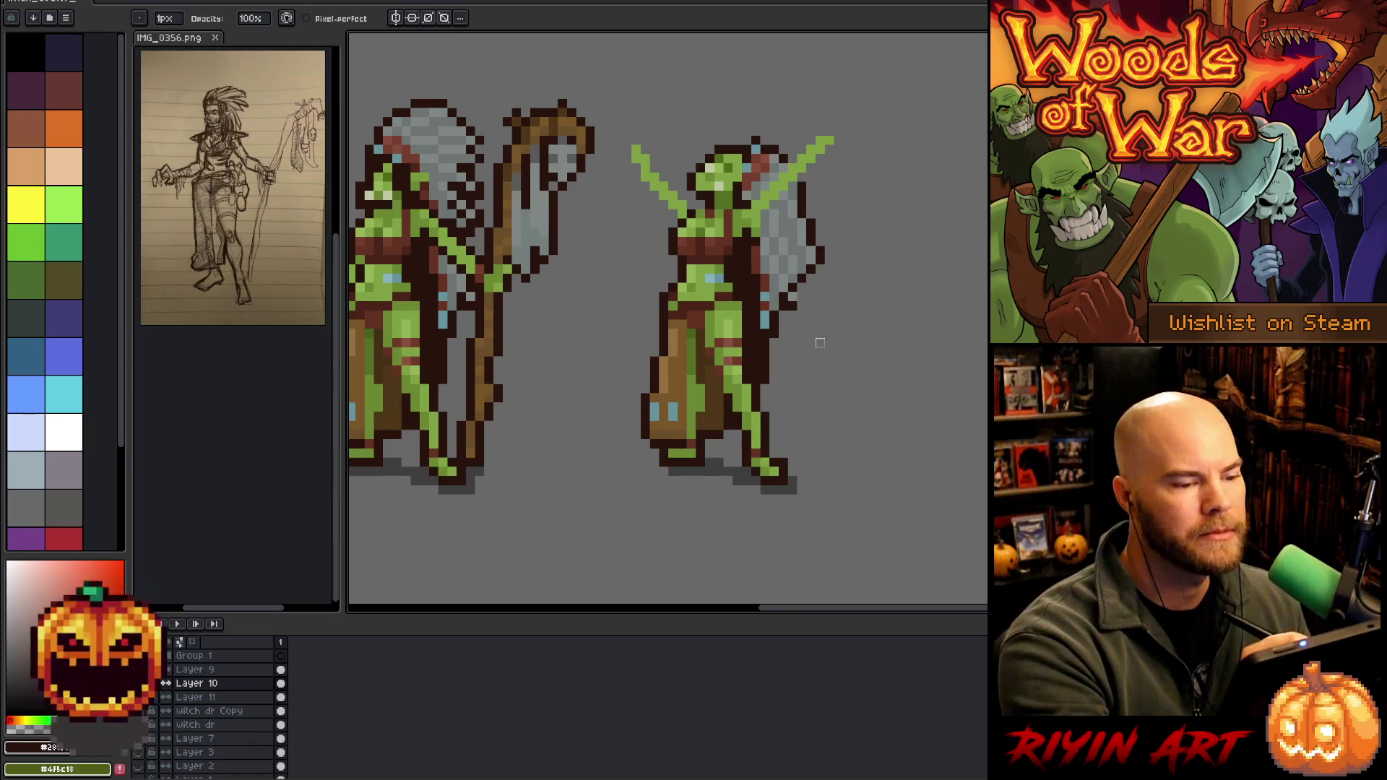
pyautogui.keyDown('ctrl'); pyautogui.keyDown('alt'); pyautogui.click(791, 307); pyautogui.keyUp('alt'); pyautogui.keyUp('ctrl')
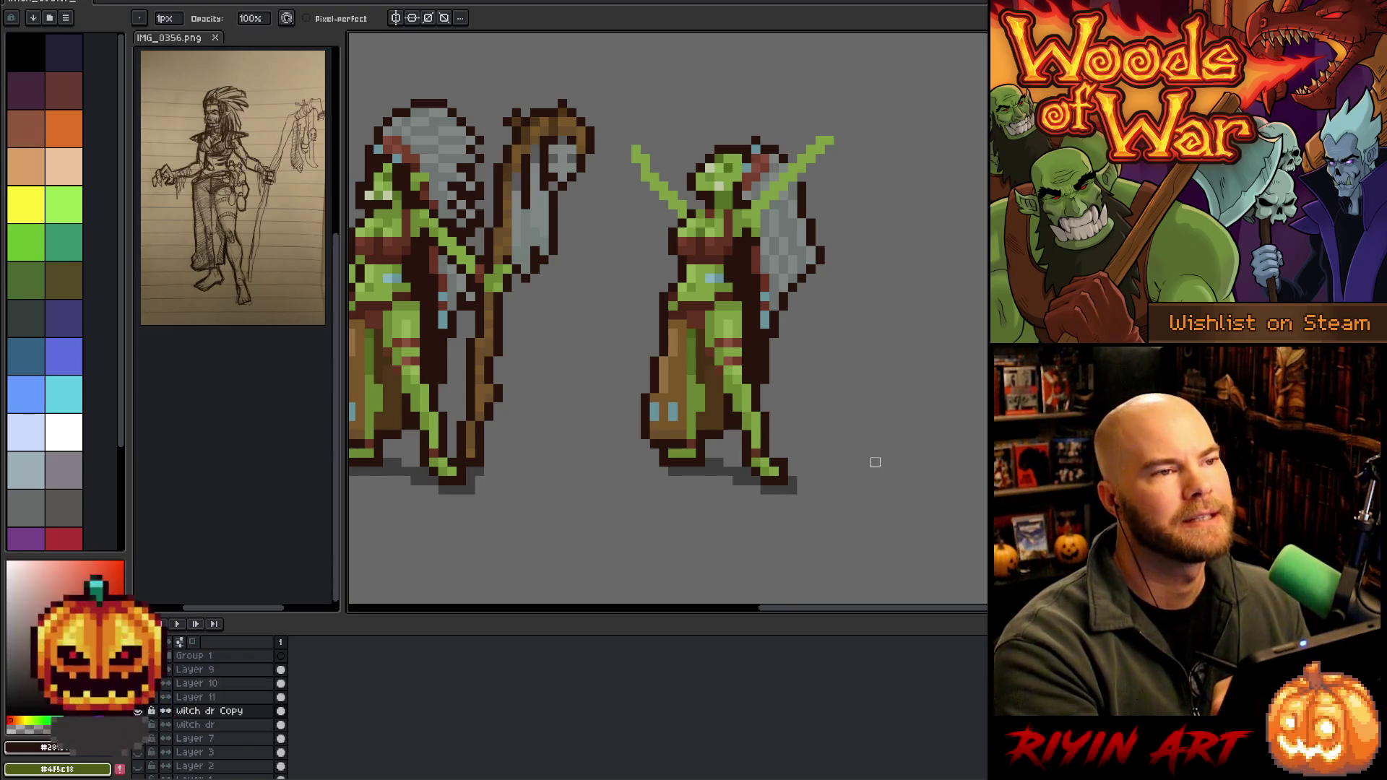
pyautogui.moveTo(830, 356)
pyautogui.mouseDown()
pyautogui.moveTo(913, 356)
pyautogui.moveTo(963, 334)
pyautogui.mouseUp()
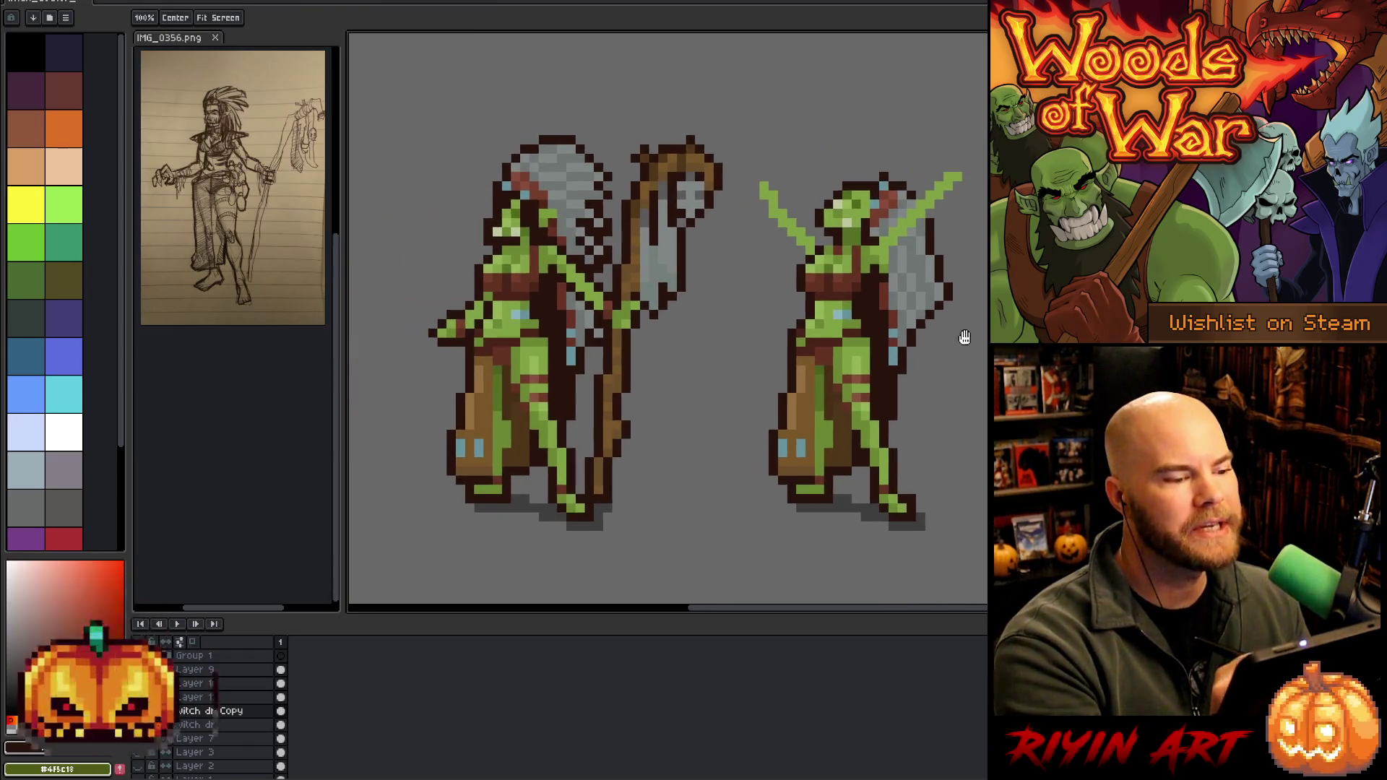
# Add light grey along the shape's right edge and outline it in dark red-brown
pyautogui.press('alt')
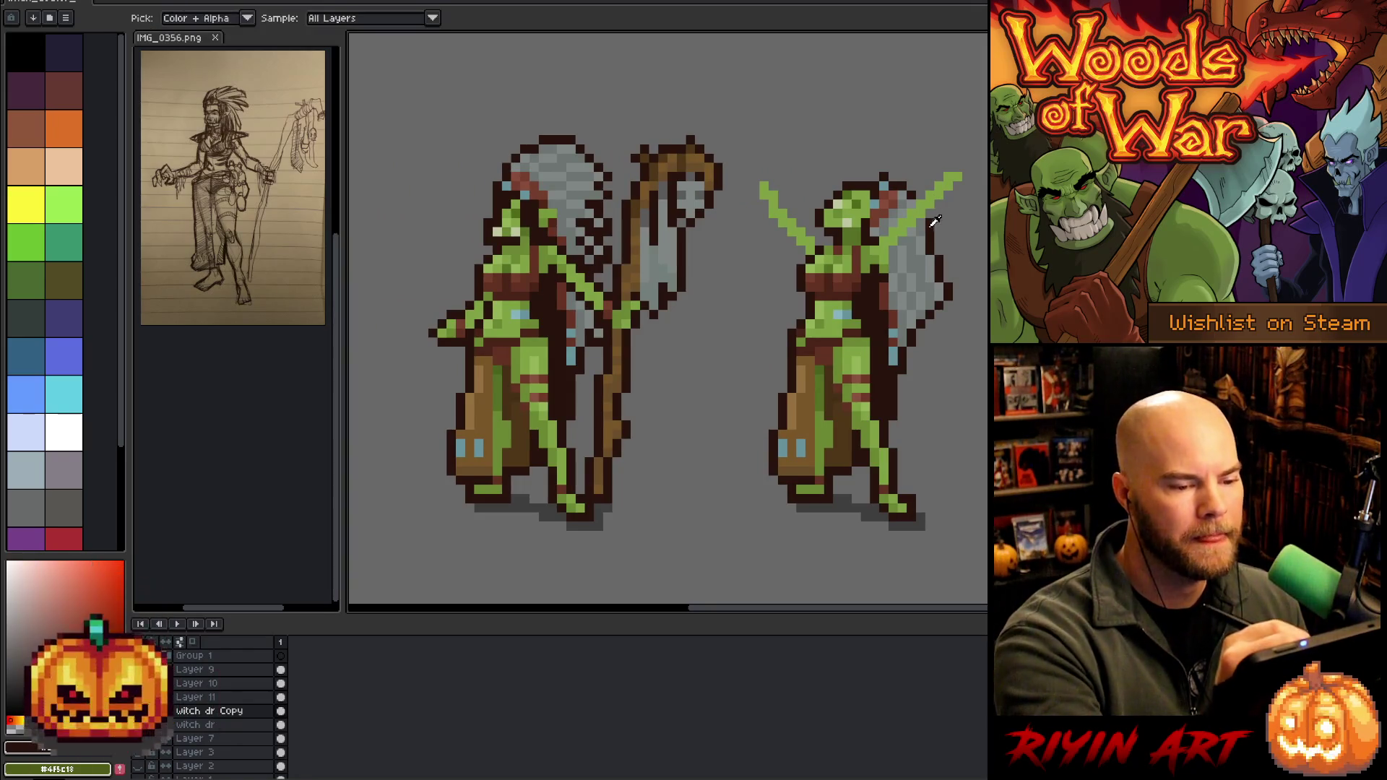
pyautogui.moveTo(930, 224); pyautogui.dragTo(946, 259)
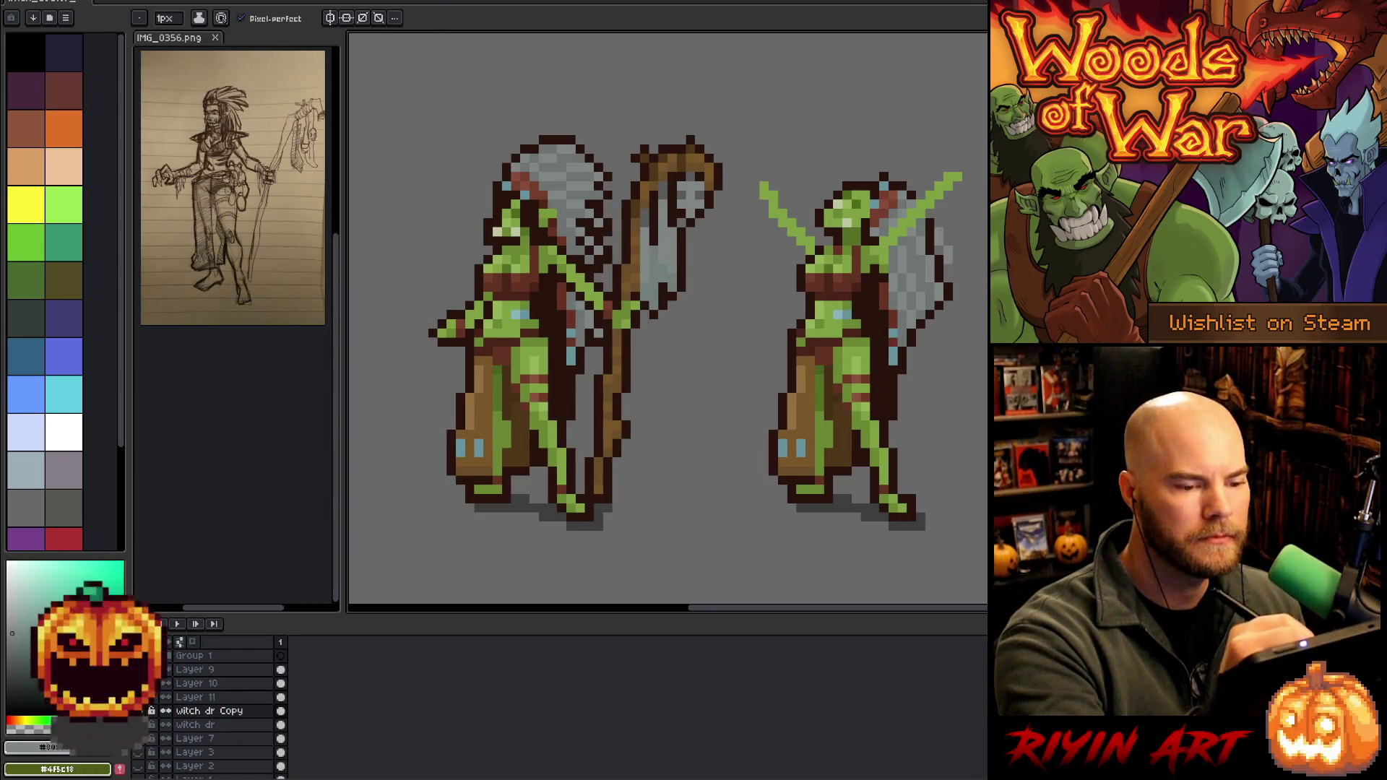
pyautogui.click(939, 242)
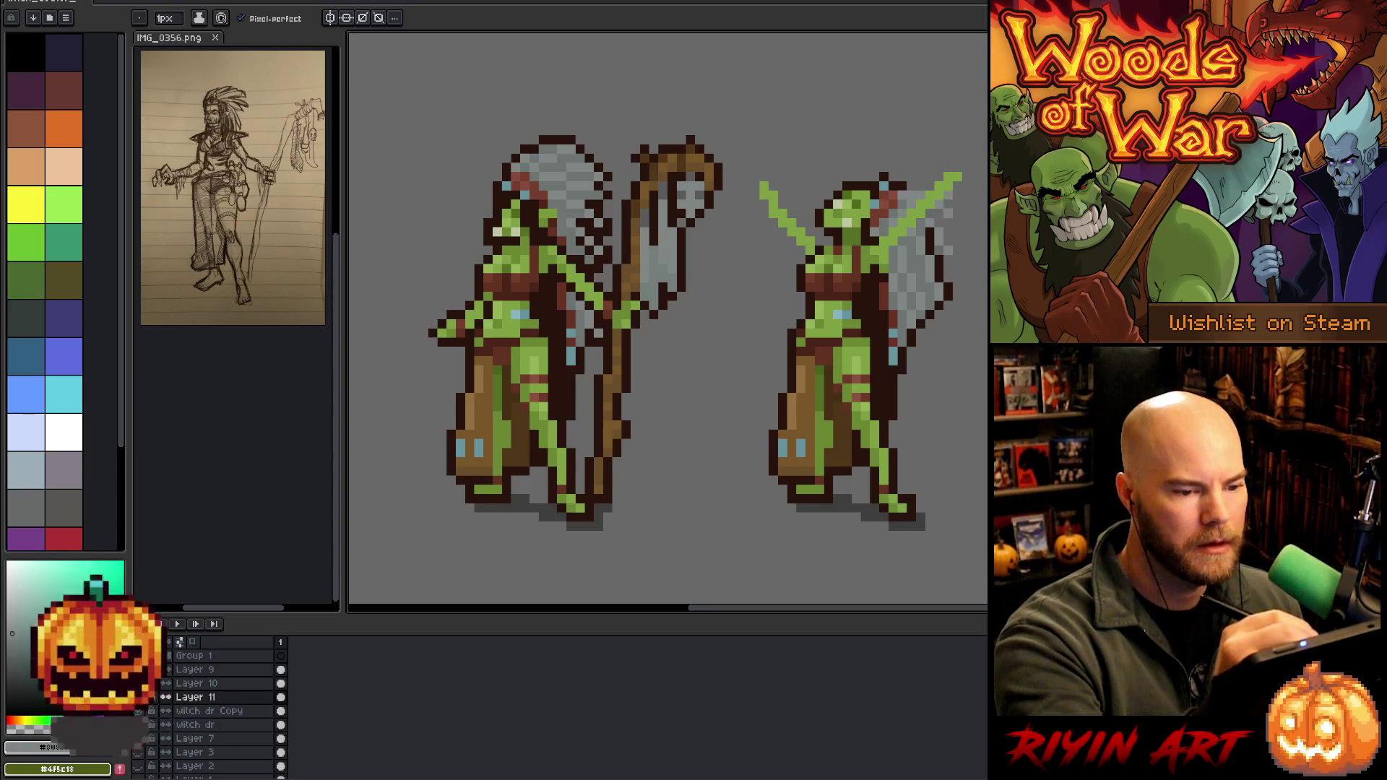
pyautogui.keyDown('alt'); pyautogui.click(933, 231); pyautogui.keyUp('alt')
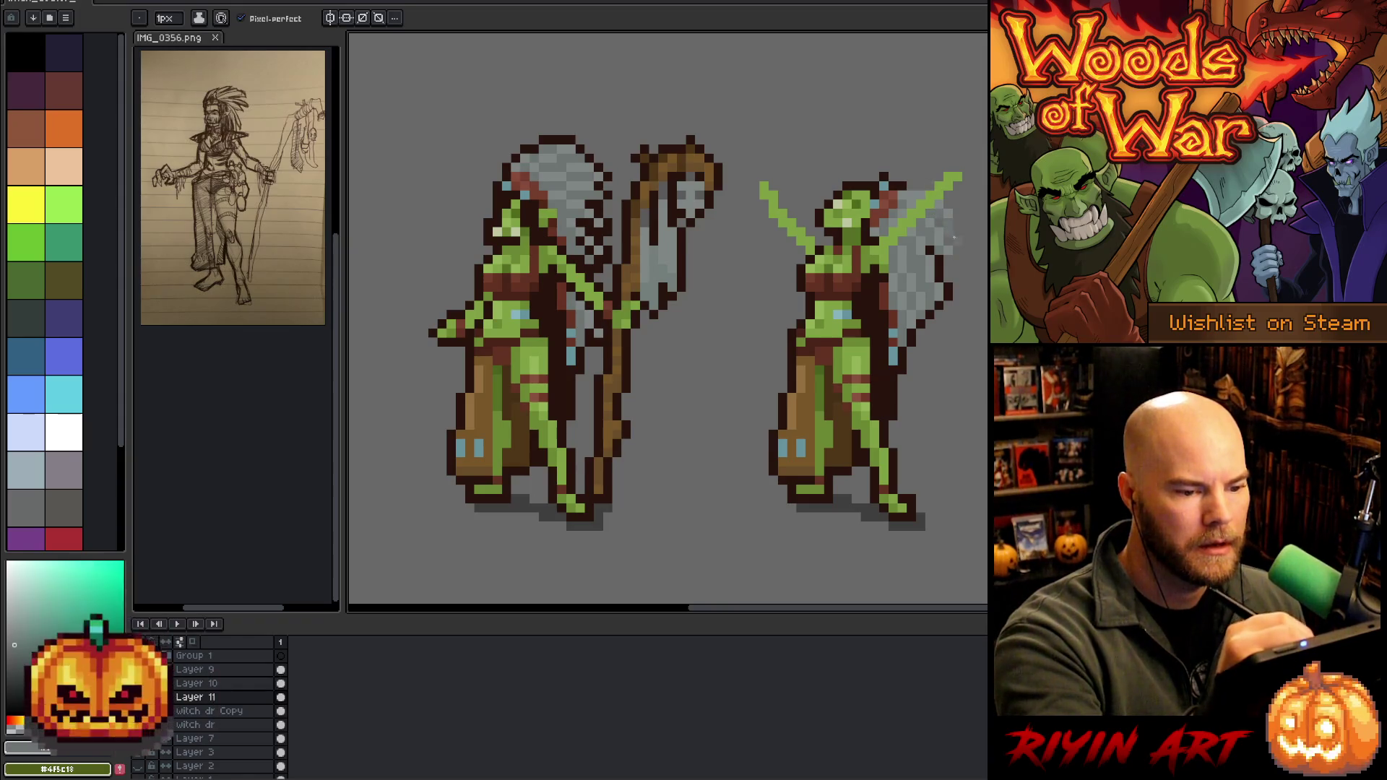
pyautogui.keyDown('alt'); pyautogui.click(945, 258); pyautogui.keyUp('alt')
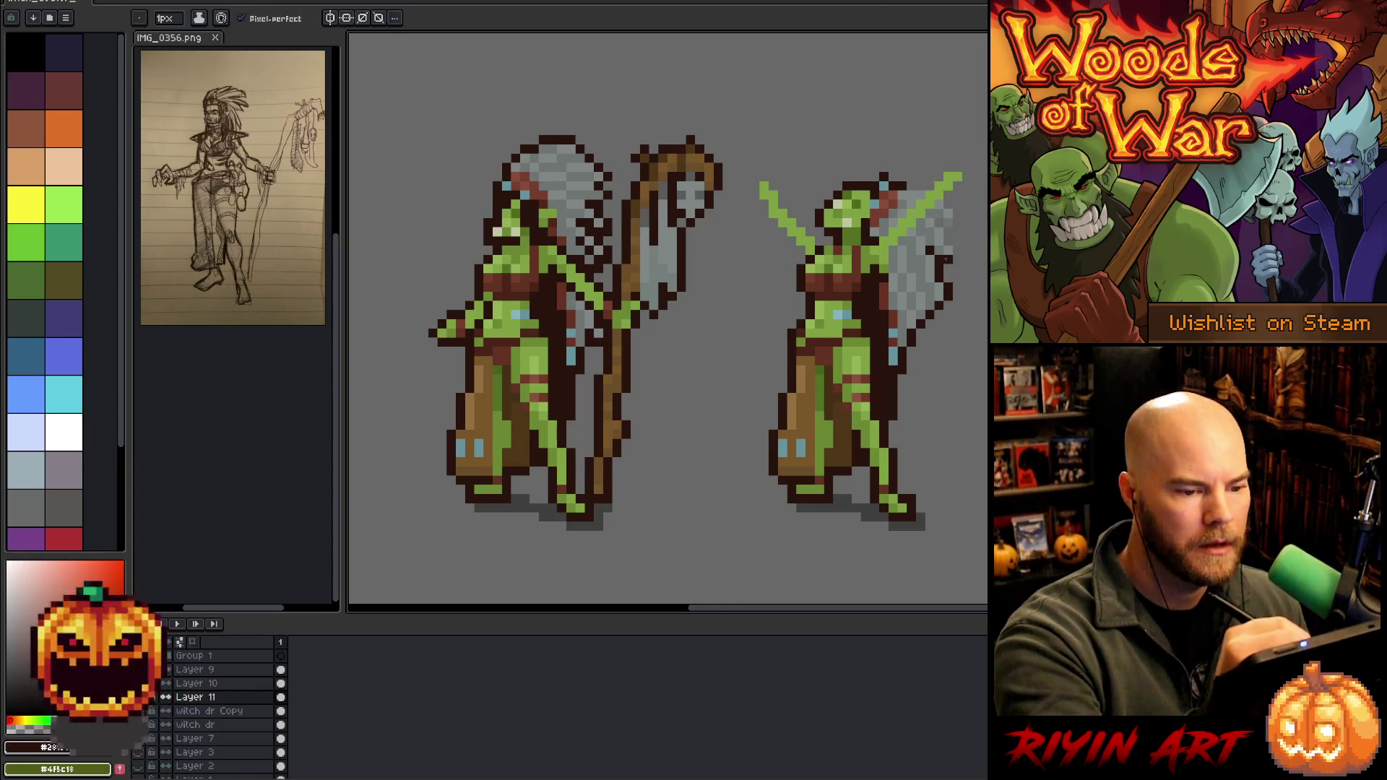
pyautogui.moveTo(956, 222); pyautogui.dragTo(956, 204)
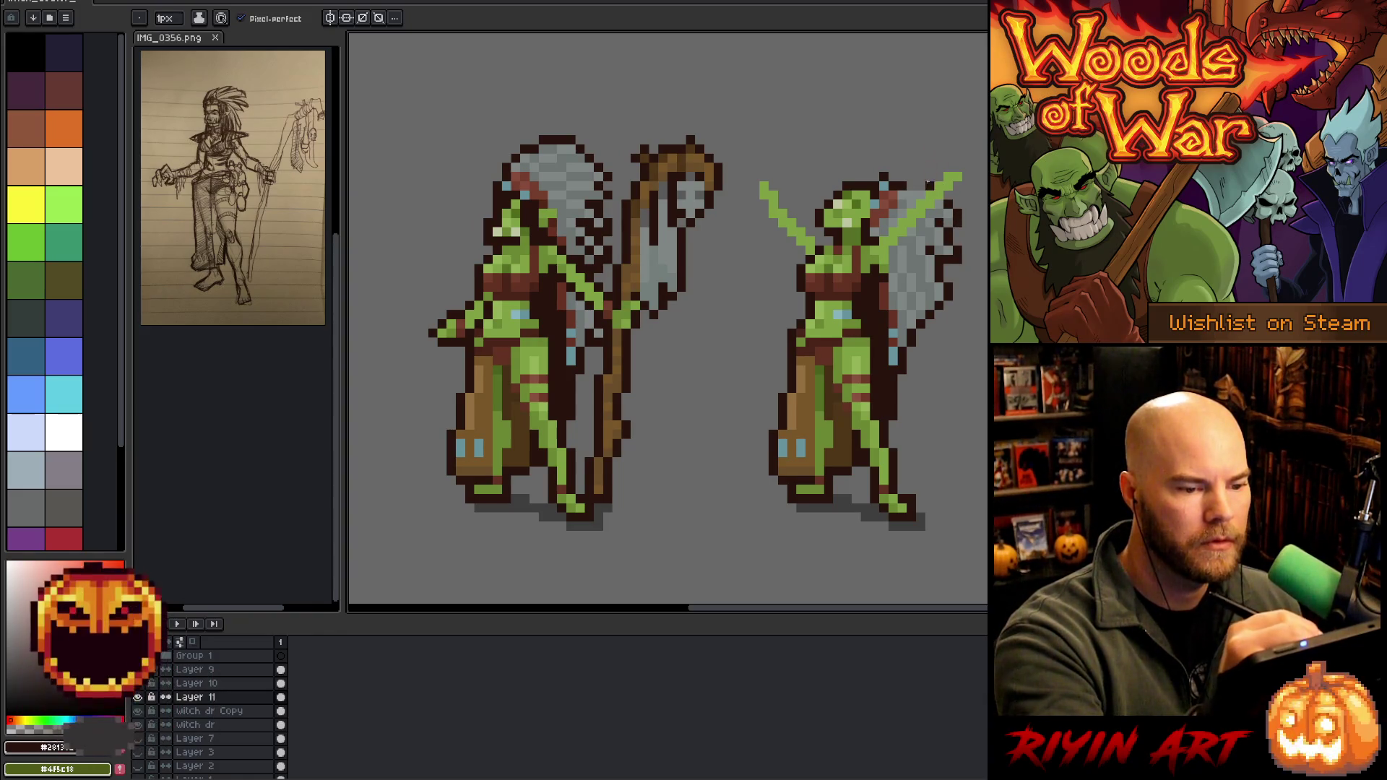
# Pick the dark brown from the head's top and draw a long hair strand to the right
pyautogui.keyDown('alt'); pyautogui.click(882, 185); pyautogui.keyUp('alt')
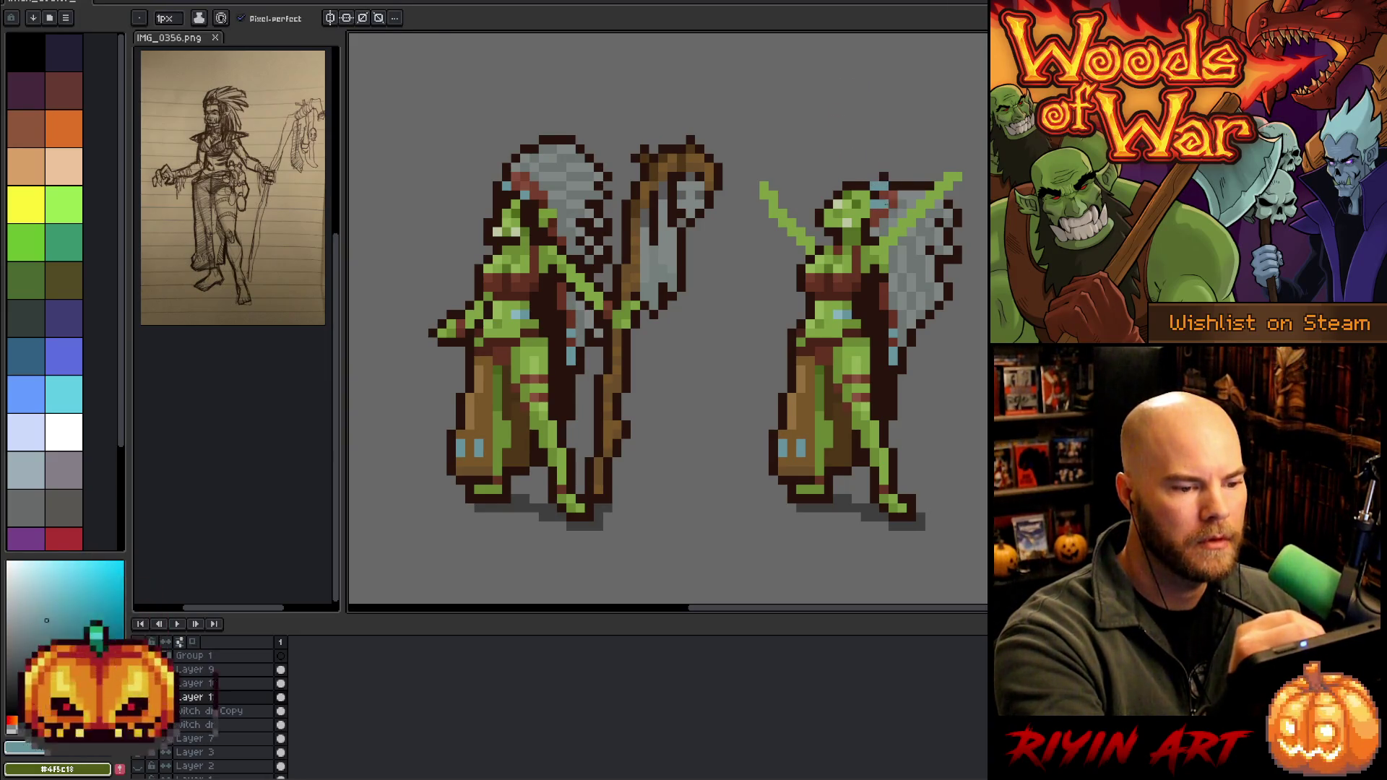
pyautogui.keyDown('alt'); pyautogui.click(864, 185); pyautogui.keyUp('alt')
pyautogui.keyDown('alt'); pyautogui.click(873, 175); pyautogui.keyUp('alt')
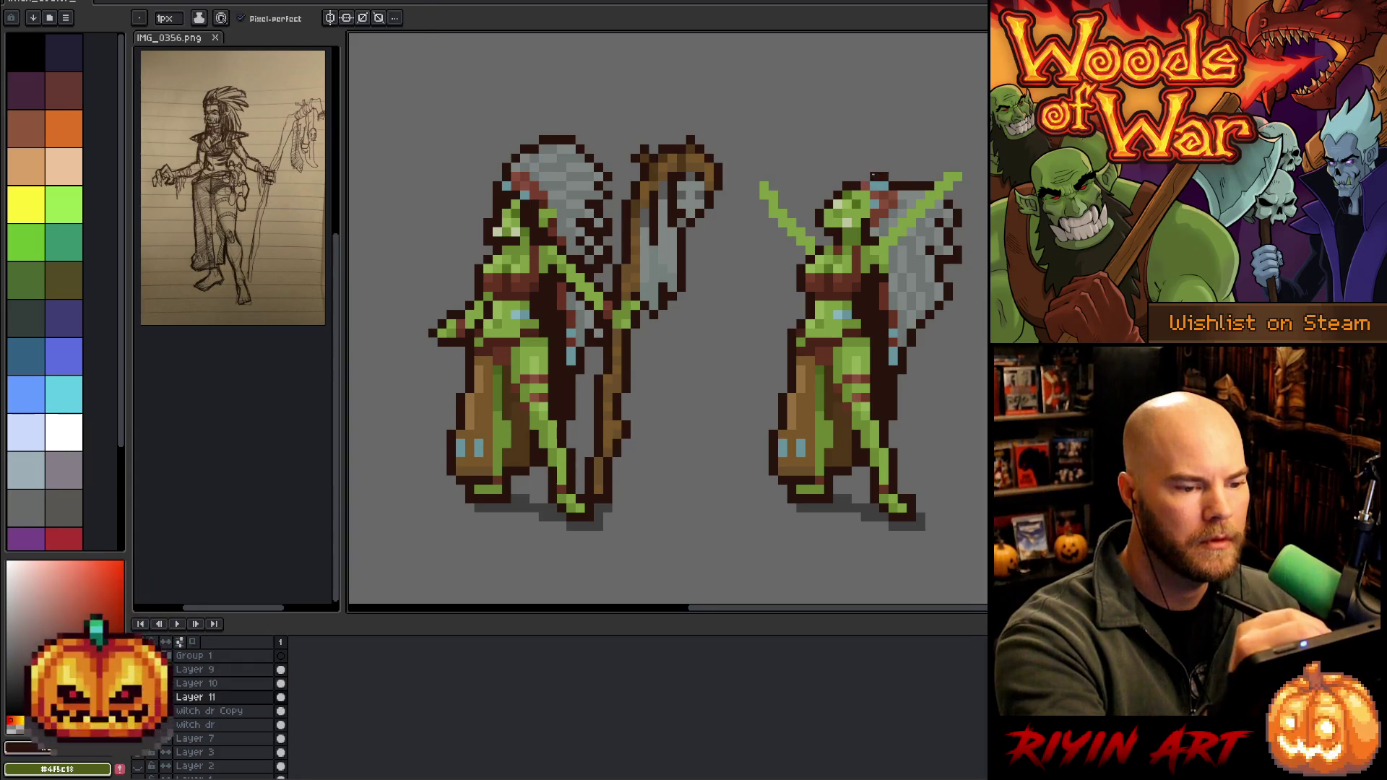
pyautogui.keyDown('alt'); pyautogui.click(888, 190); pyautogui.keyUp('alt')
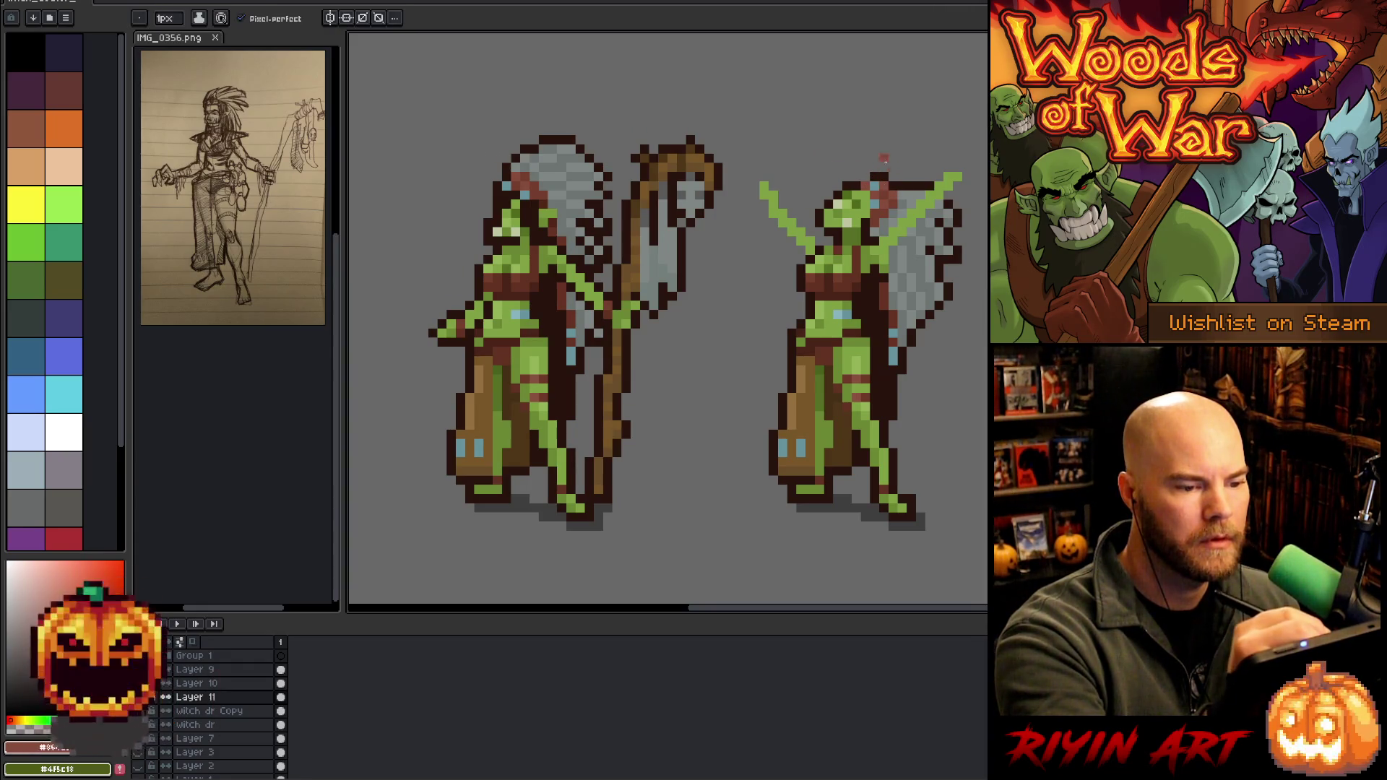
pyautogui.keyDown('alt'); pyautogui.click(872, 176); pyautogui.keyUp('alt')
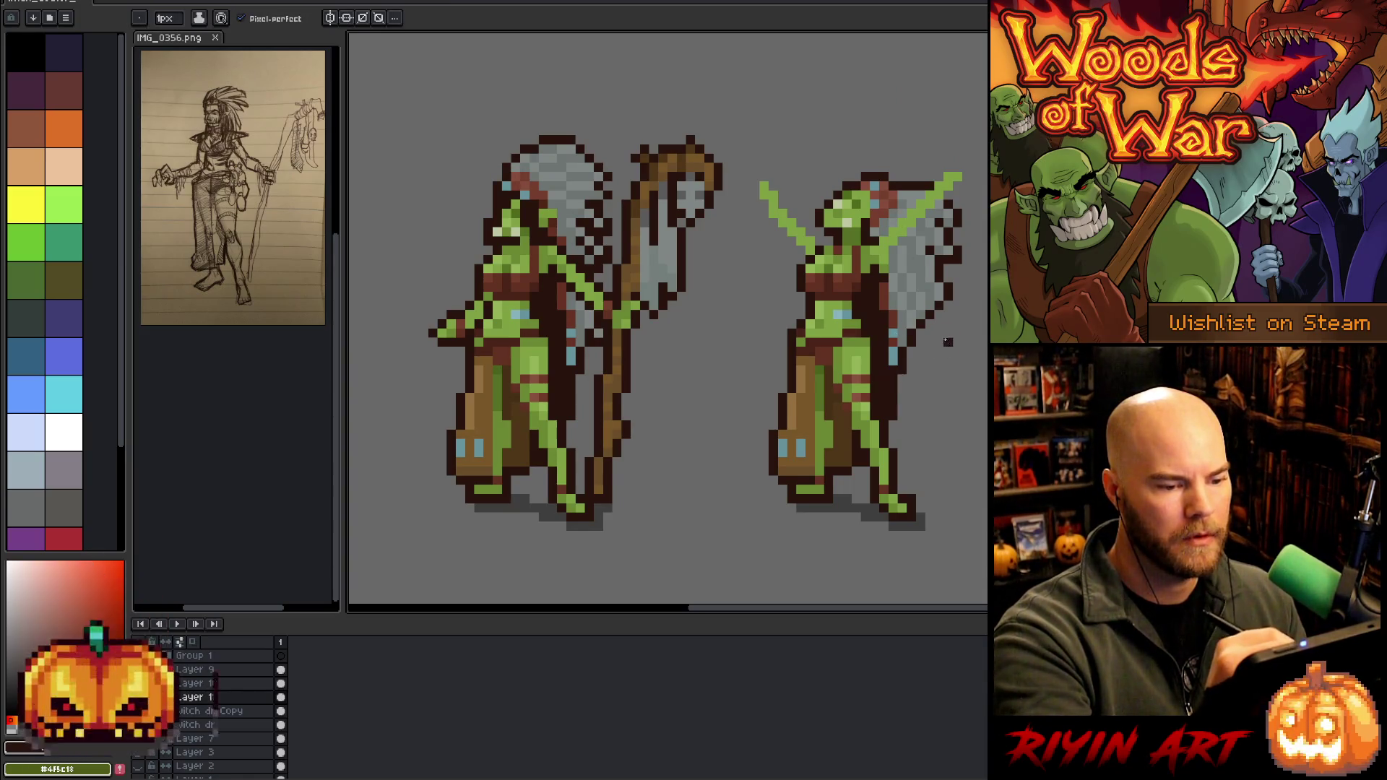
pyautogui.moveTo(940, 328)
pyautogui.mouseDown()
pyautogui.moveTo(986, 365)
pyautogui.moveTo(972, 364)
pyautogui.moveTo(986, 328)
pyautogui.moveTo(944, 319)
pyautogui.moveTo(931, 362)
pyautogui.moveTo(968, 423)
pyautogui.mouseUp()
# Draw two more dark brown strands down from the hip, comparing them with undo and redo
pyautogui.moveTo(927, 358); pyautogui.dragTo(953, 394)
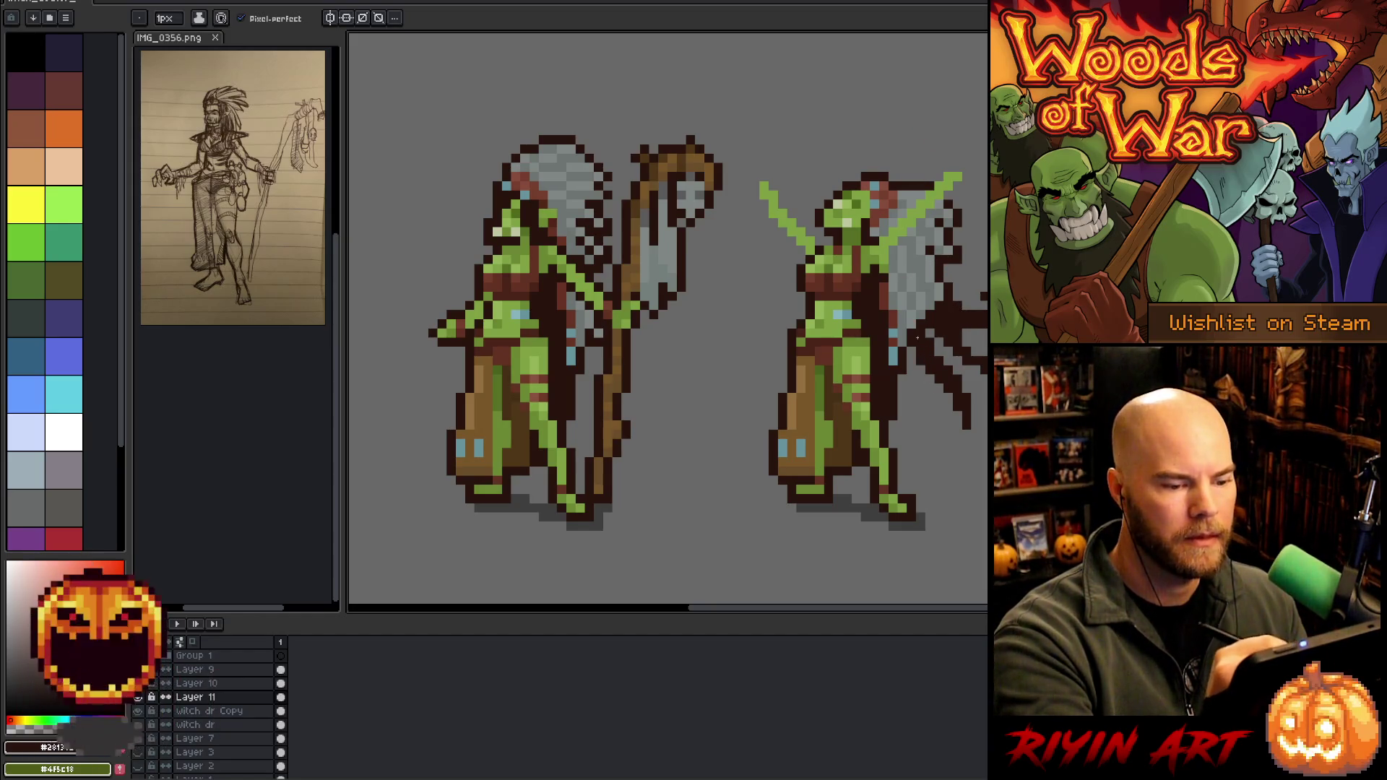
pyautogui.moveTo(909, 375); pyautogui.dragTo(940, 437)
pyautogui.hotkey('ctrl', 'z')
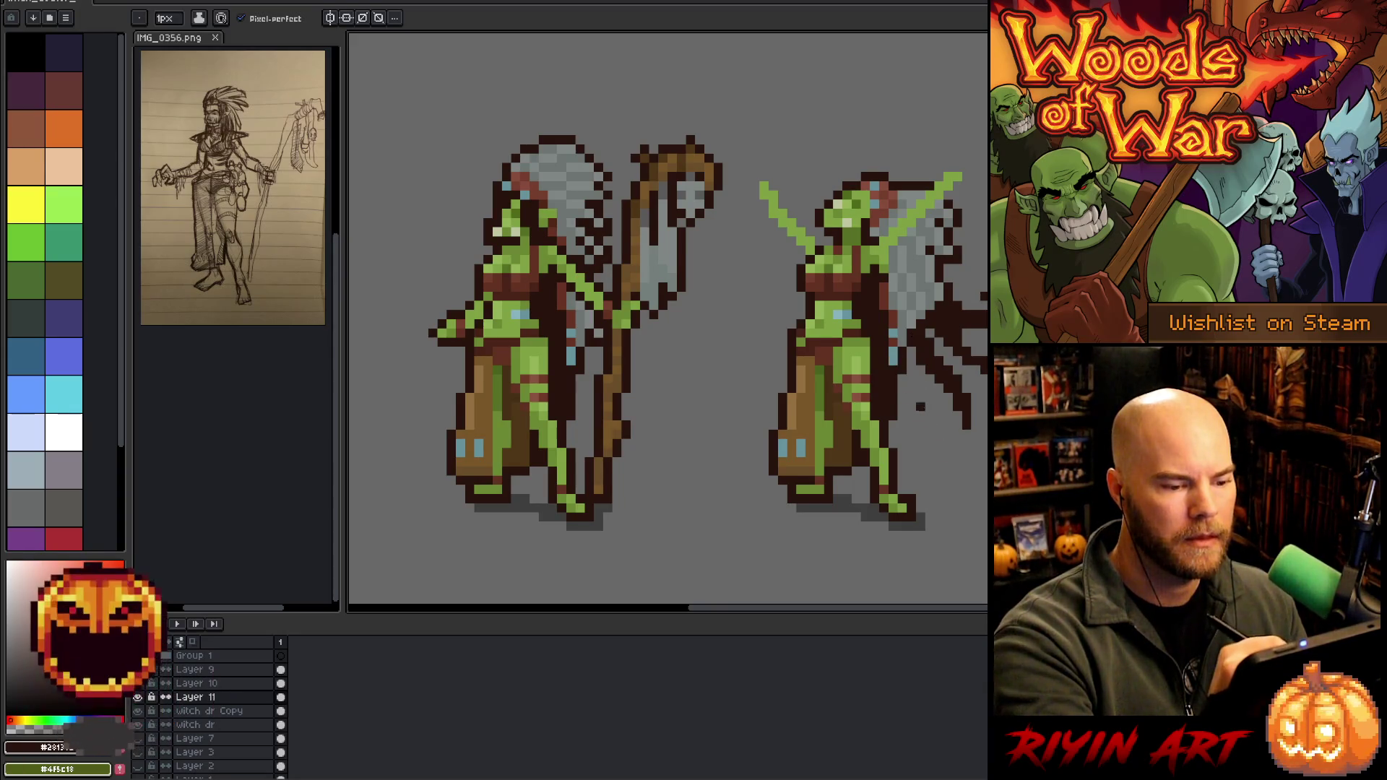
pyautogui.hotkey('ctrl', 'y')
pyautogui.hotkey('ctrl', 'z')
pyautogui.hotkey('ctrl', 'y')
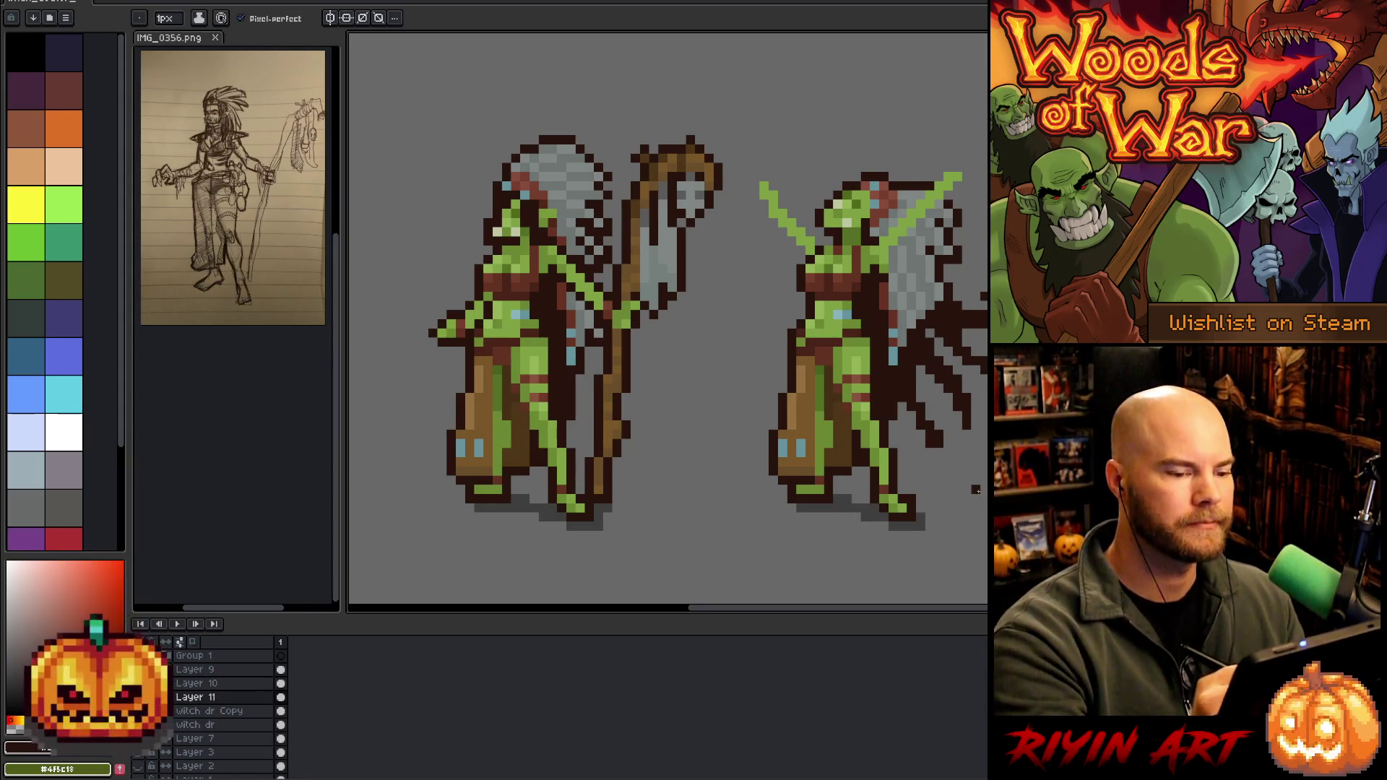
pyautogui.hscroll(3, 975, 489)
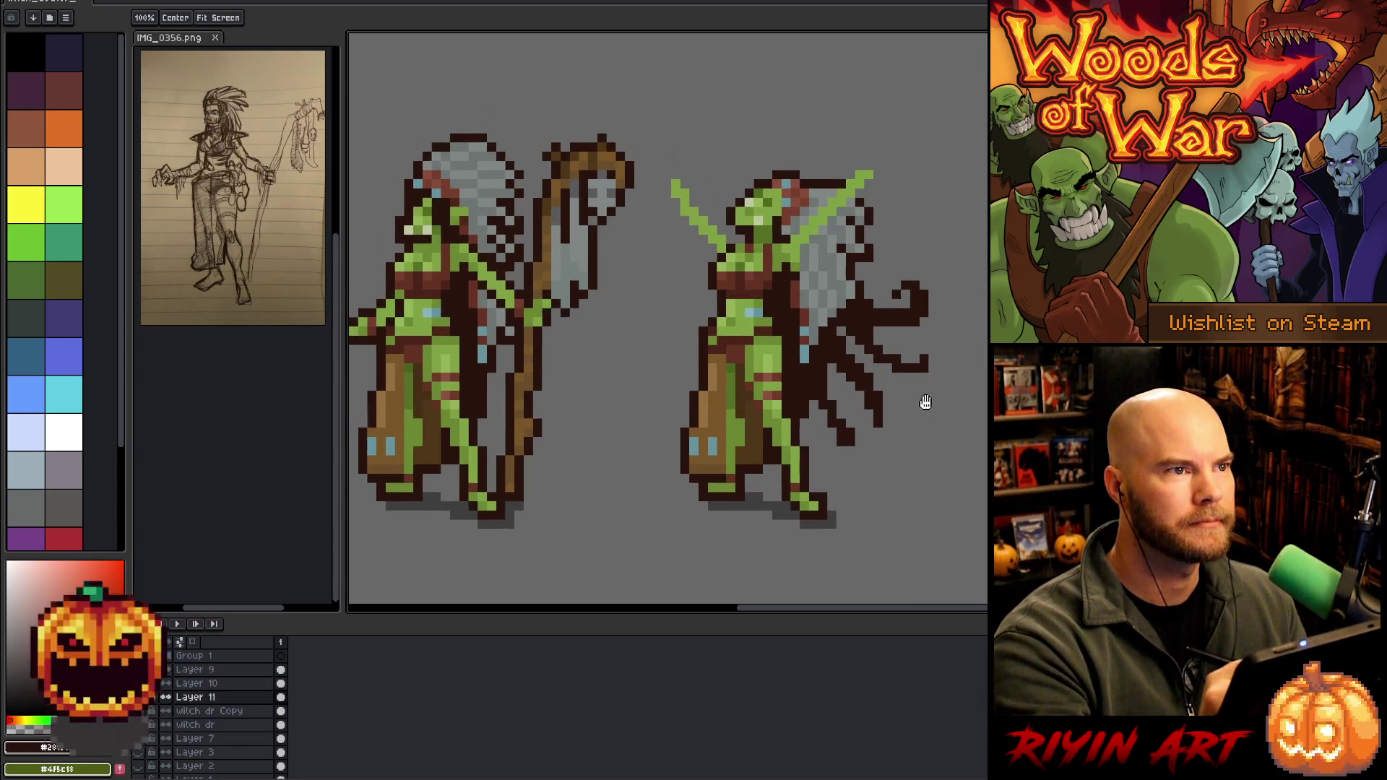
# Extend the lowest hair strand further down and pick up the head's light green
pyautogui.moveTo(855, 436); pyautogui.dragTo(881, 452)
pyautogui.press('e')
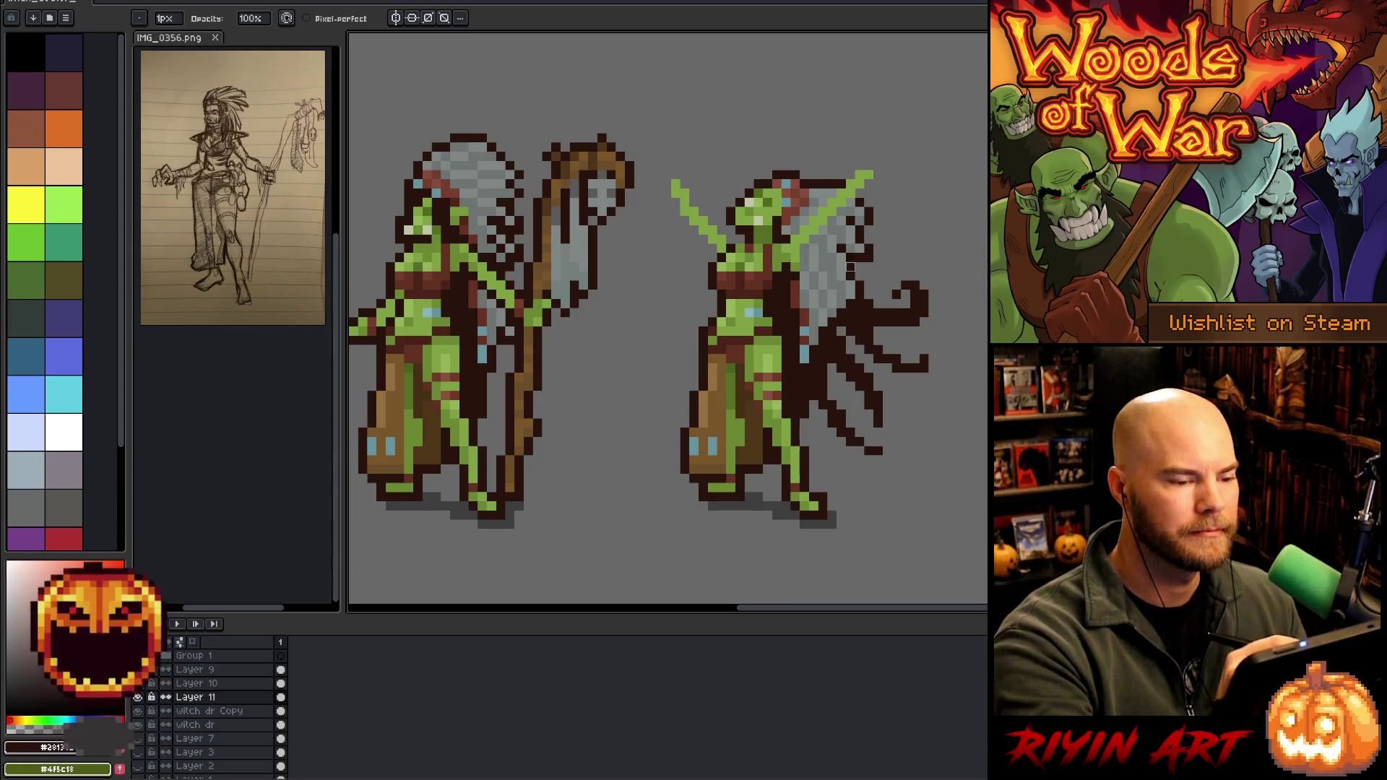
pyautogui.press('b')
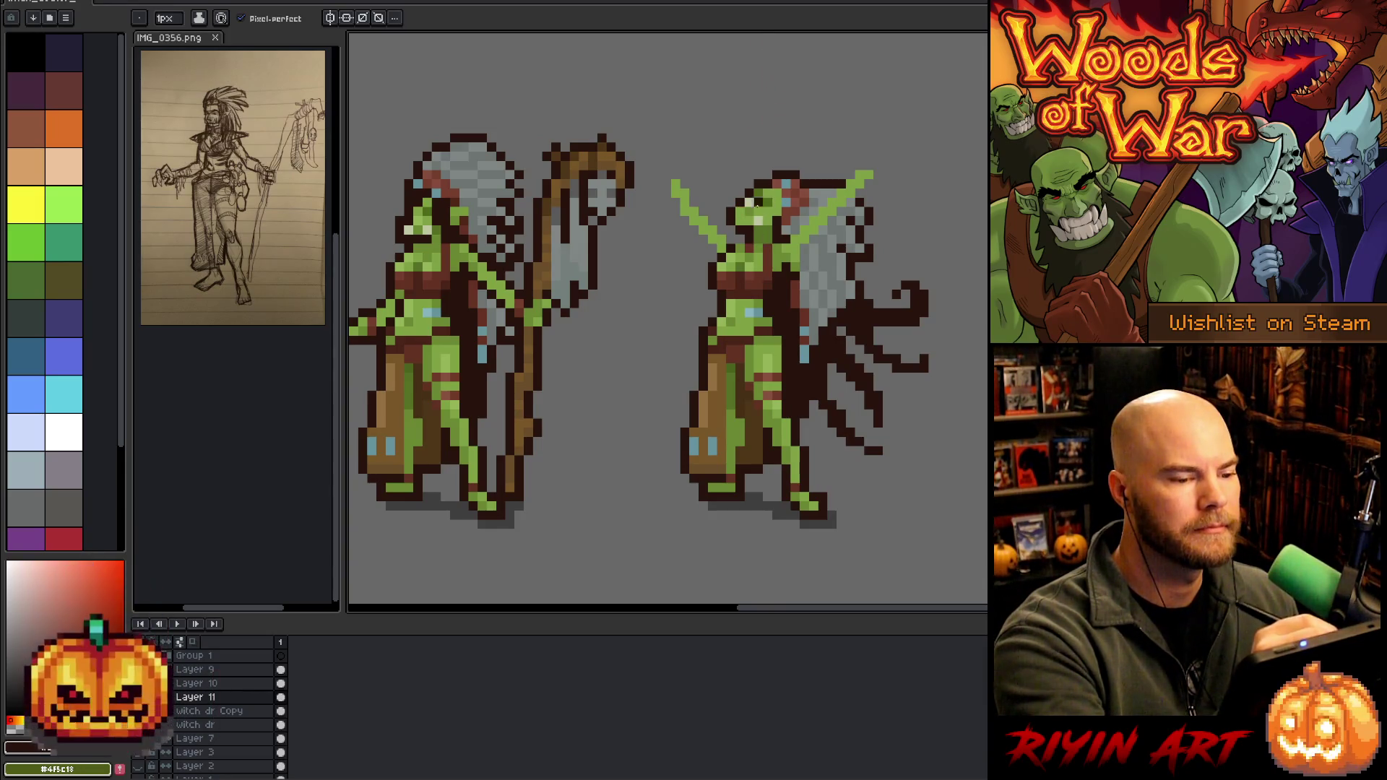
pyautogui.keyDown('alt'); pyautogui.click(771, 244); pyautogui.keyUp('alt')
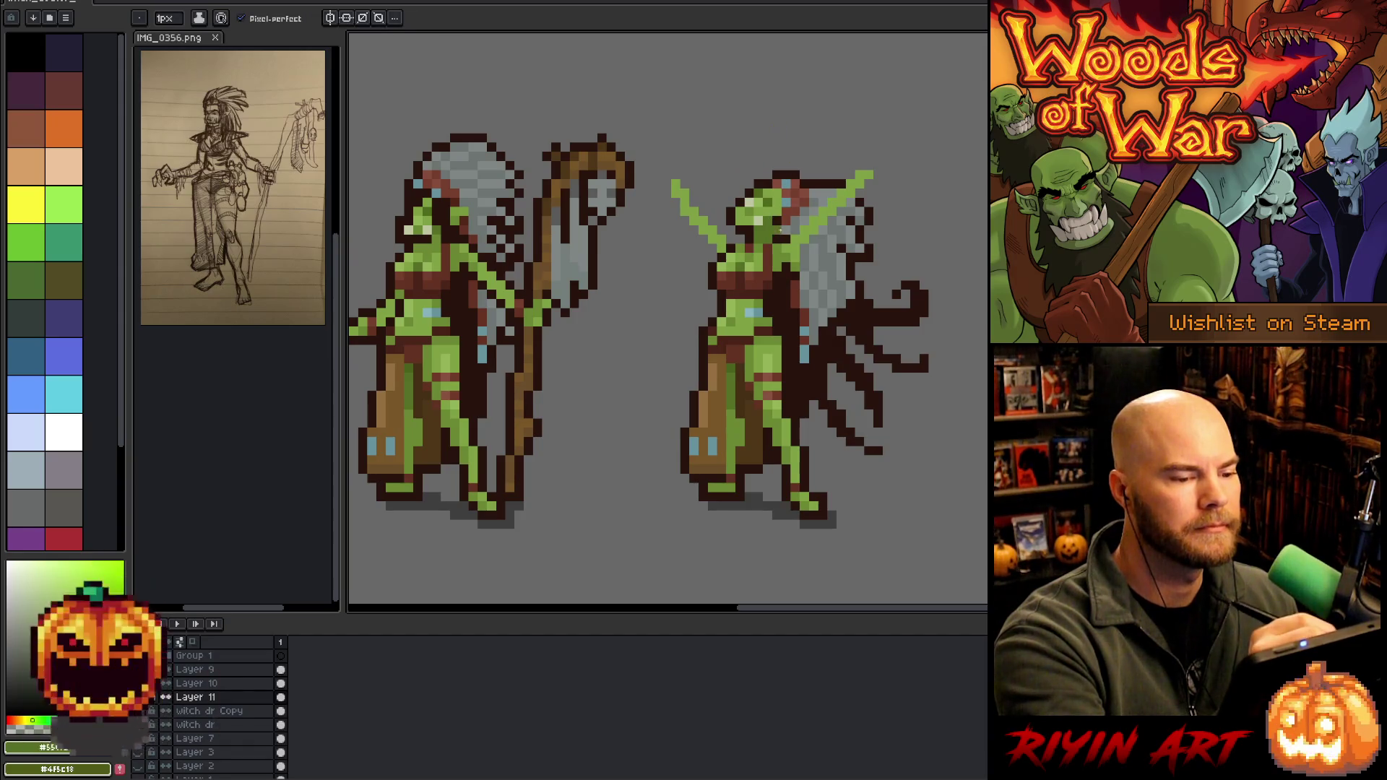
pyautogui.keyDown('alt'); pyautogui.click(783, 227); pyautogui.keyUp('alt')
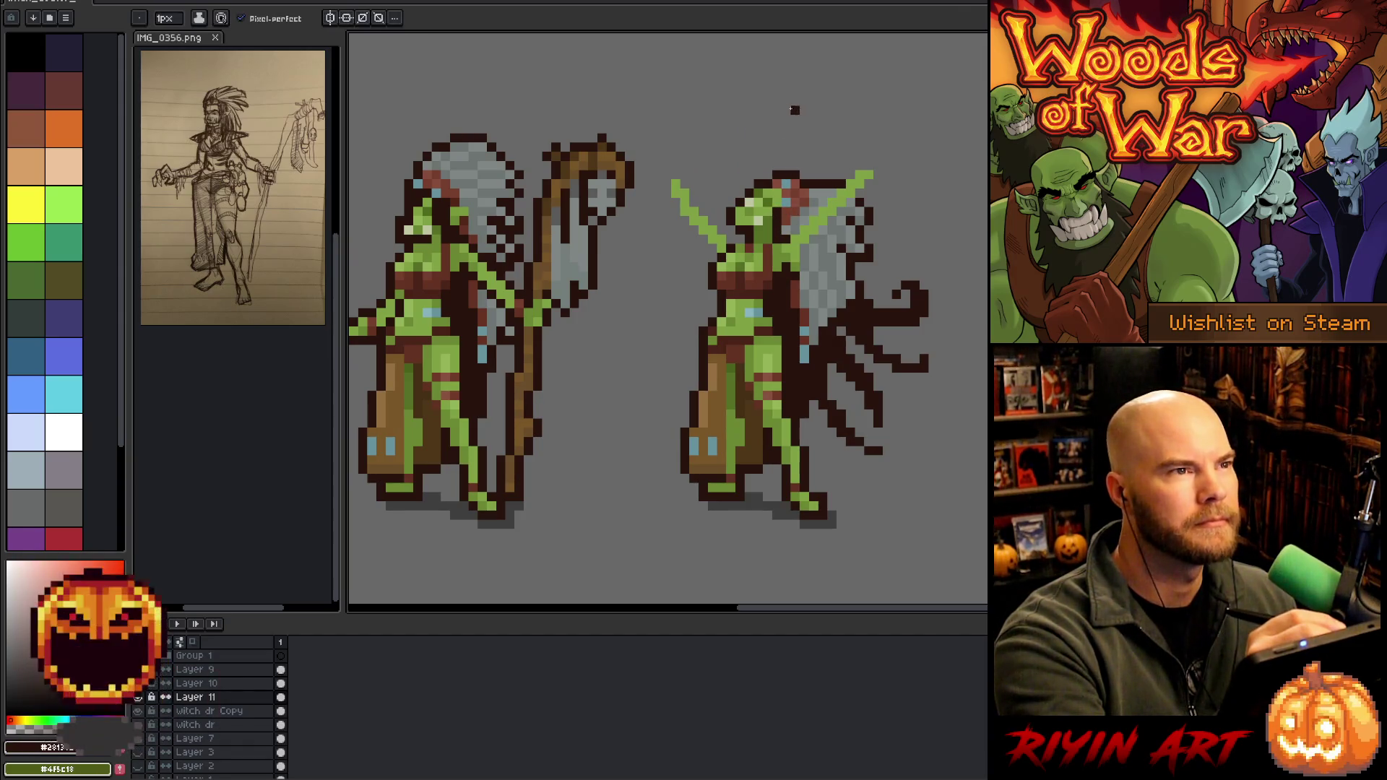
pyautogui.keyDown('alt'); pyautogui.click(752, 191); pyautogui.keyUp('alt')
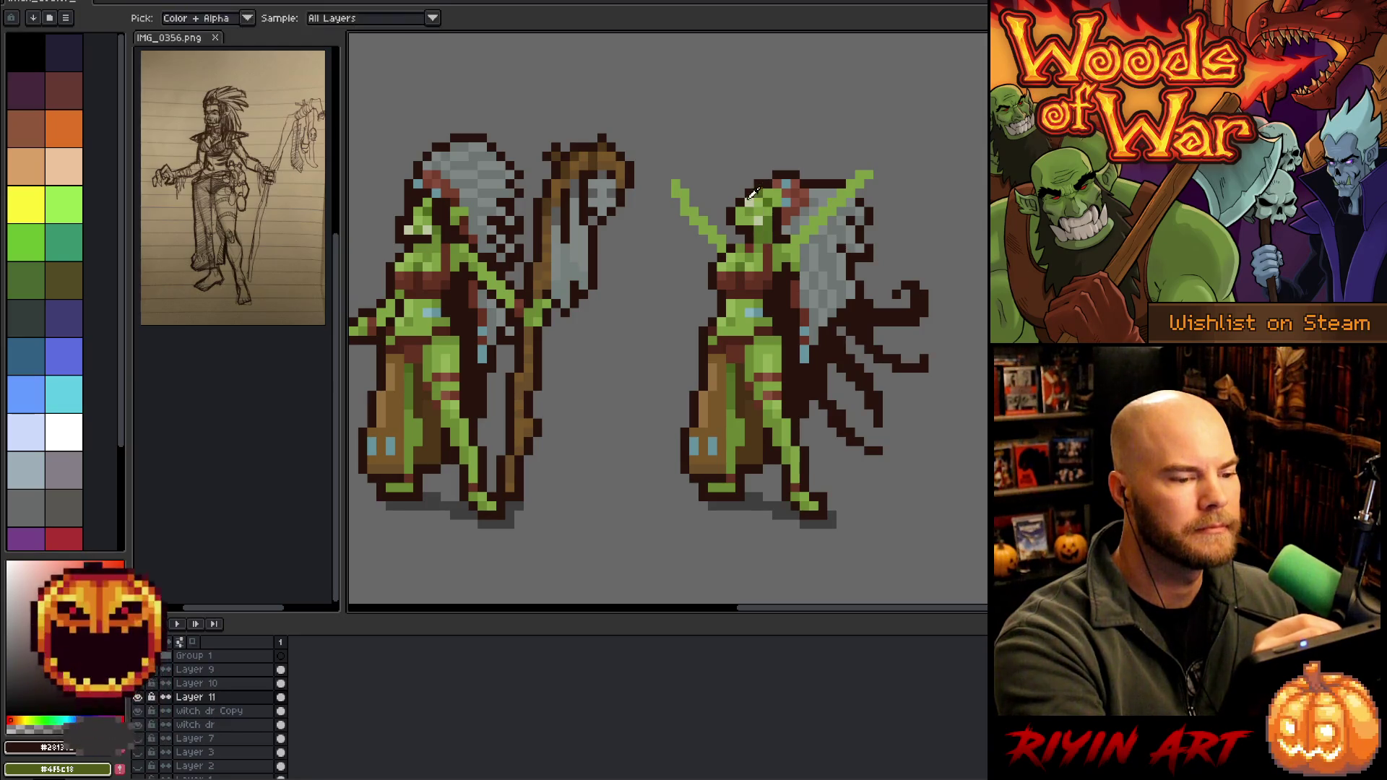
pyautogui.keyDown('alt'); pyautogui.click(741, 202); pyautogui.keyUp('alt')
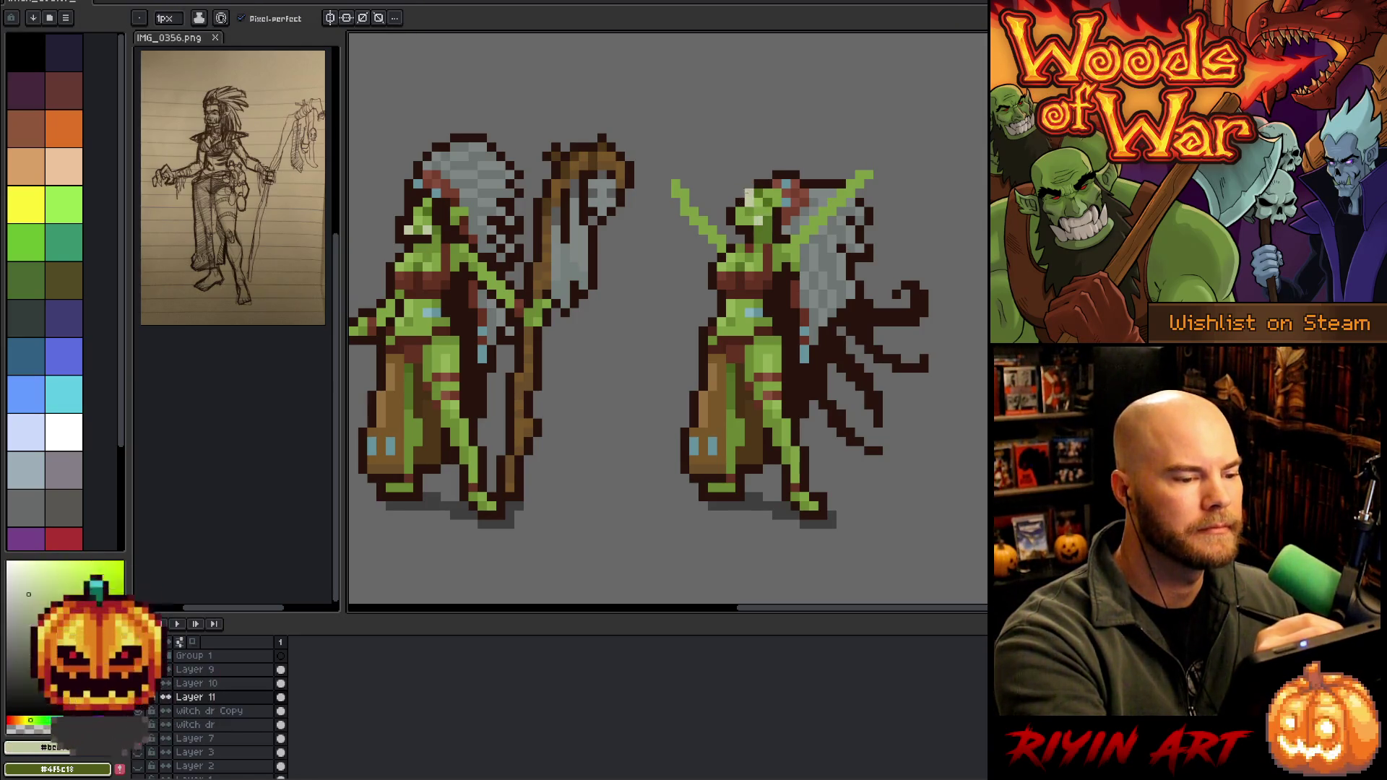
# On Layer 10, pick pale and mid greens for face highlights, then the dark reddish-brown
pyautogui.doubleClick(210, 684)
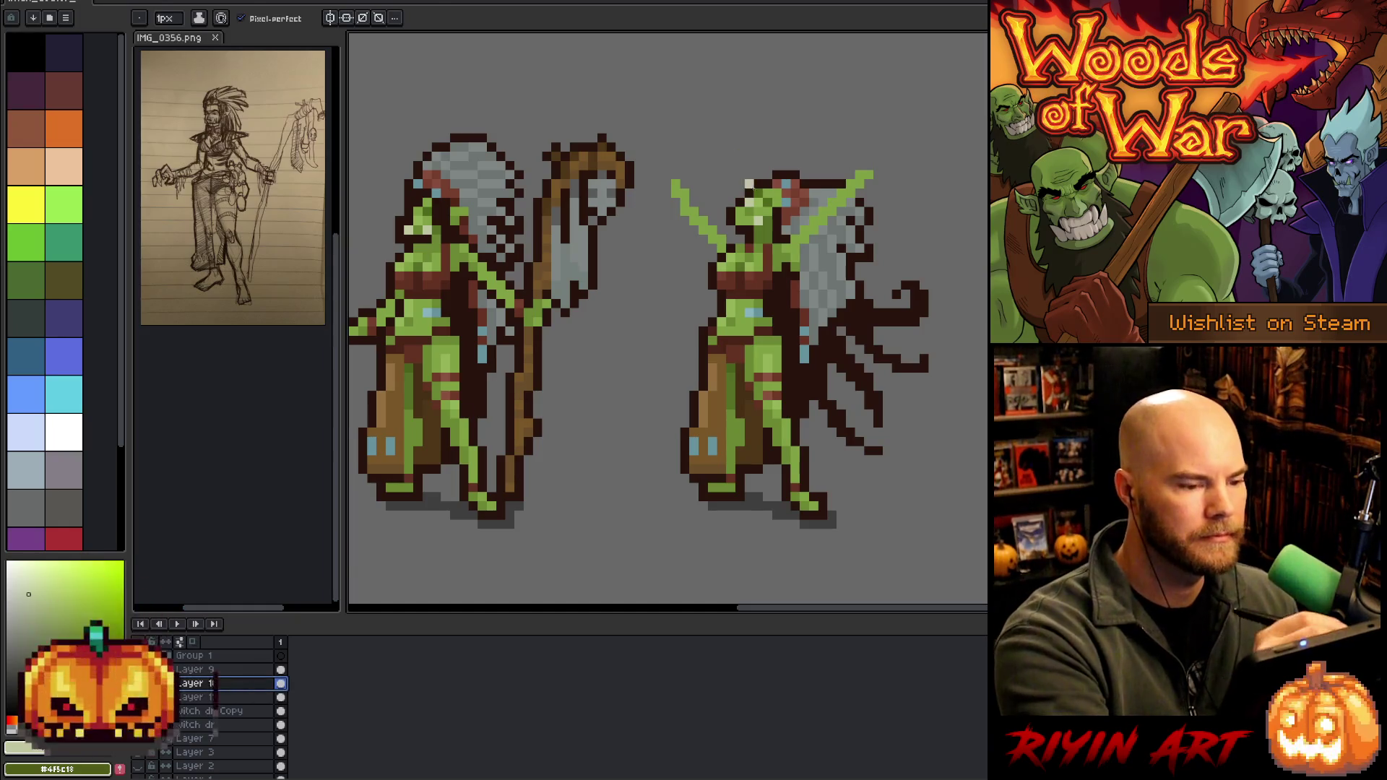
pyautogui.keyDown('alt'); pyautogui.click(748, 194); pyautogui.keyUp('alt')
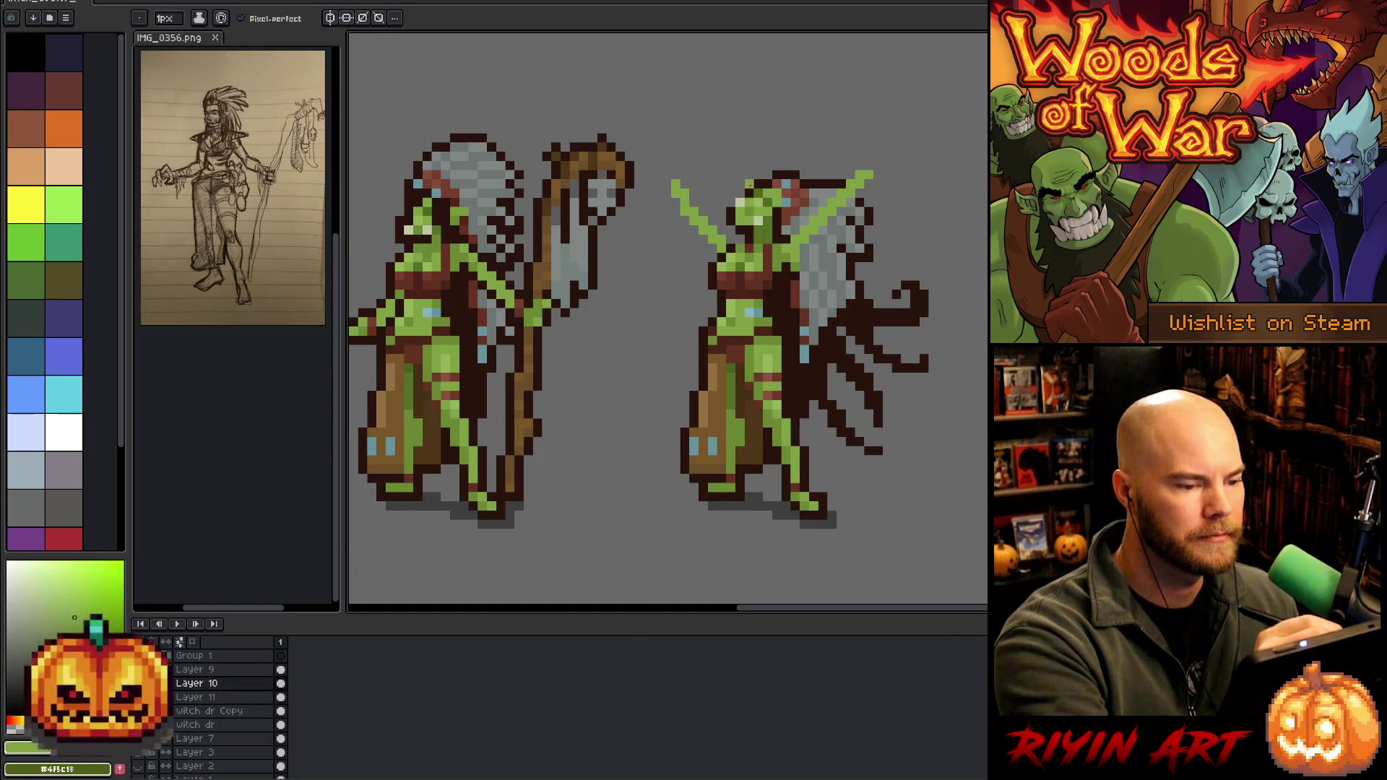
pyautogui.keyDown('alt'); pyautogui.click(756, 209); pyautogui.keyUp('alt')
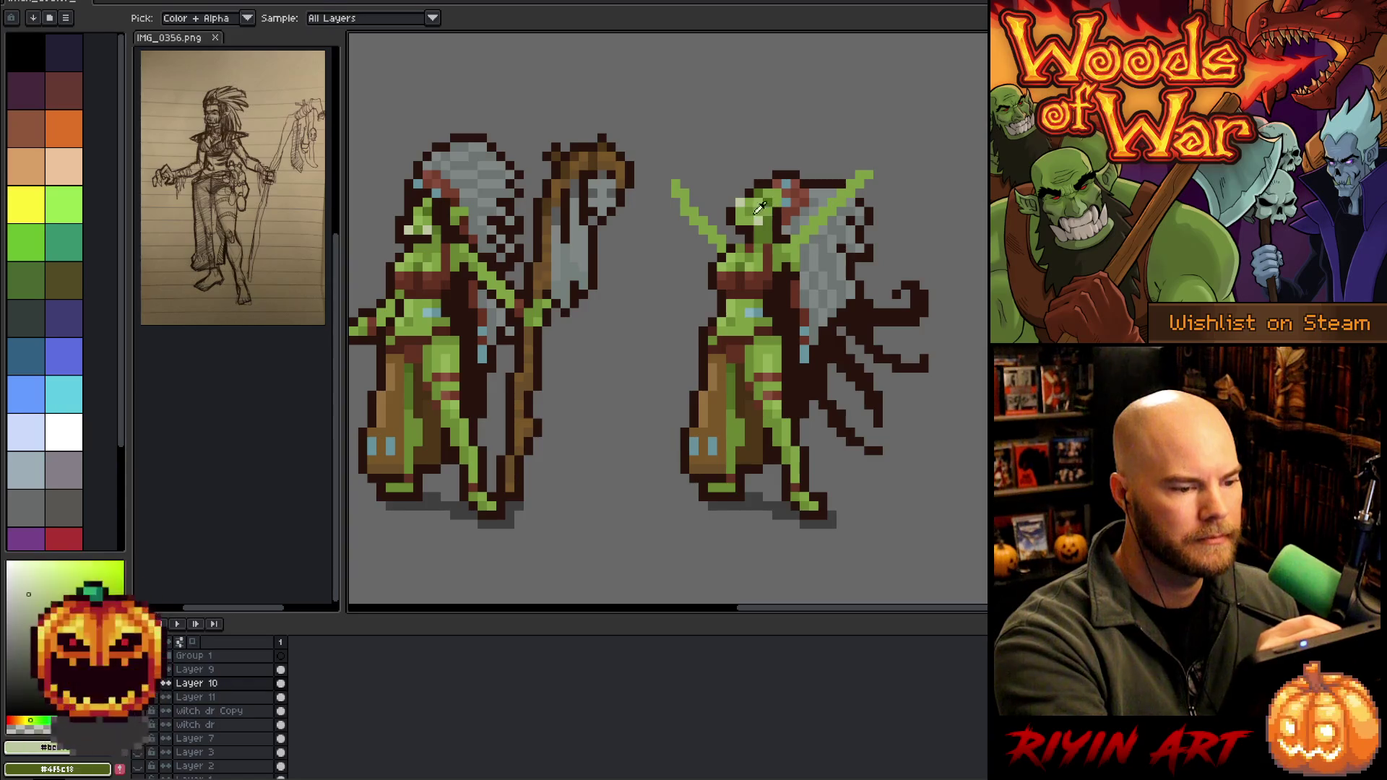
pyautogui.keyDown('alt'); pyautogui.click(766, 202); pyautogui.keyUp('alt')
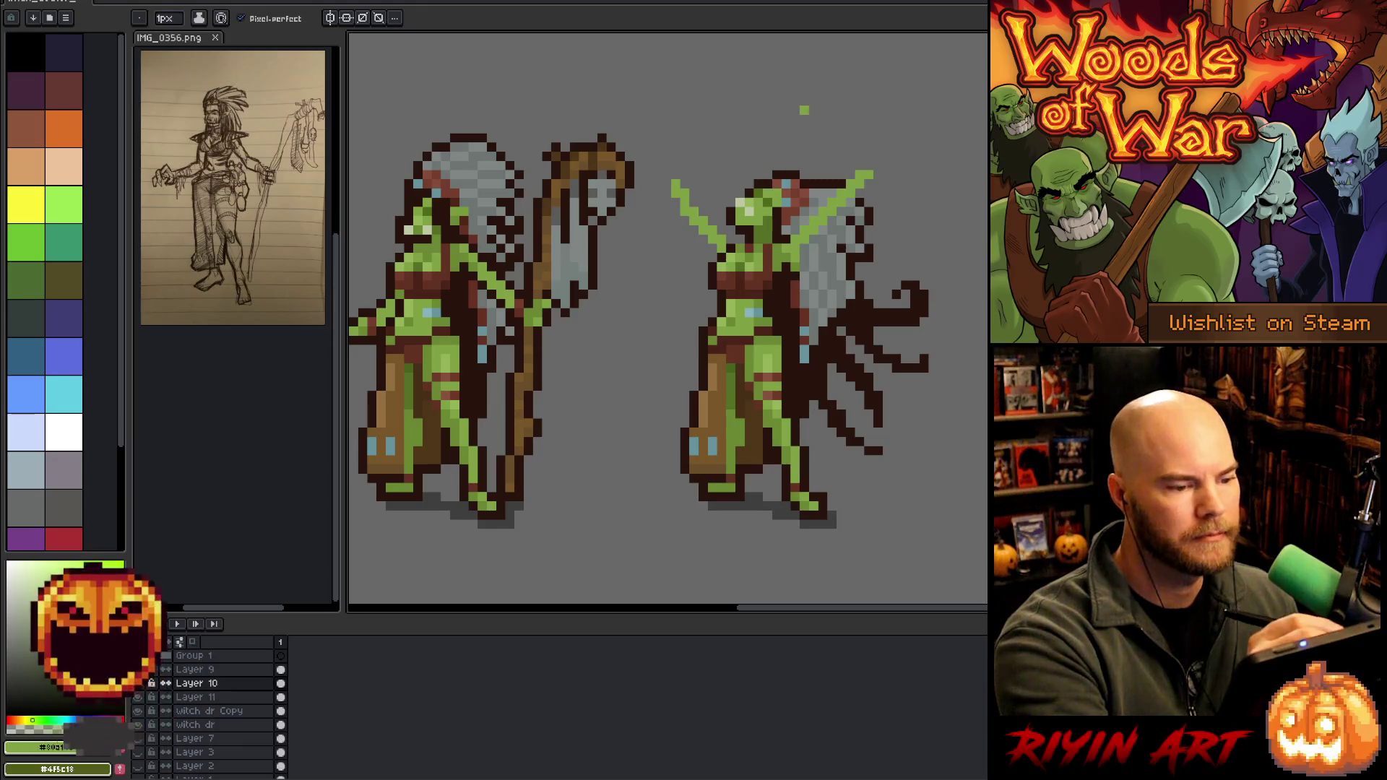
pyautogui.keyDown('alt'); pyautogui.click(760, 217); pyautogui.keyUp('alt')
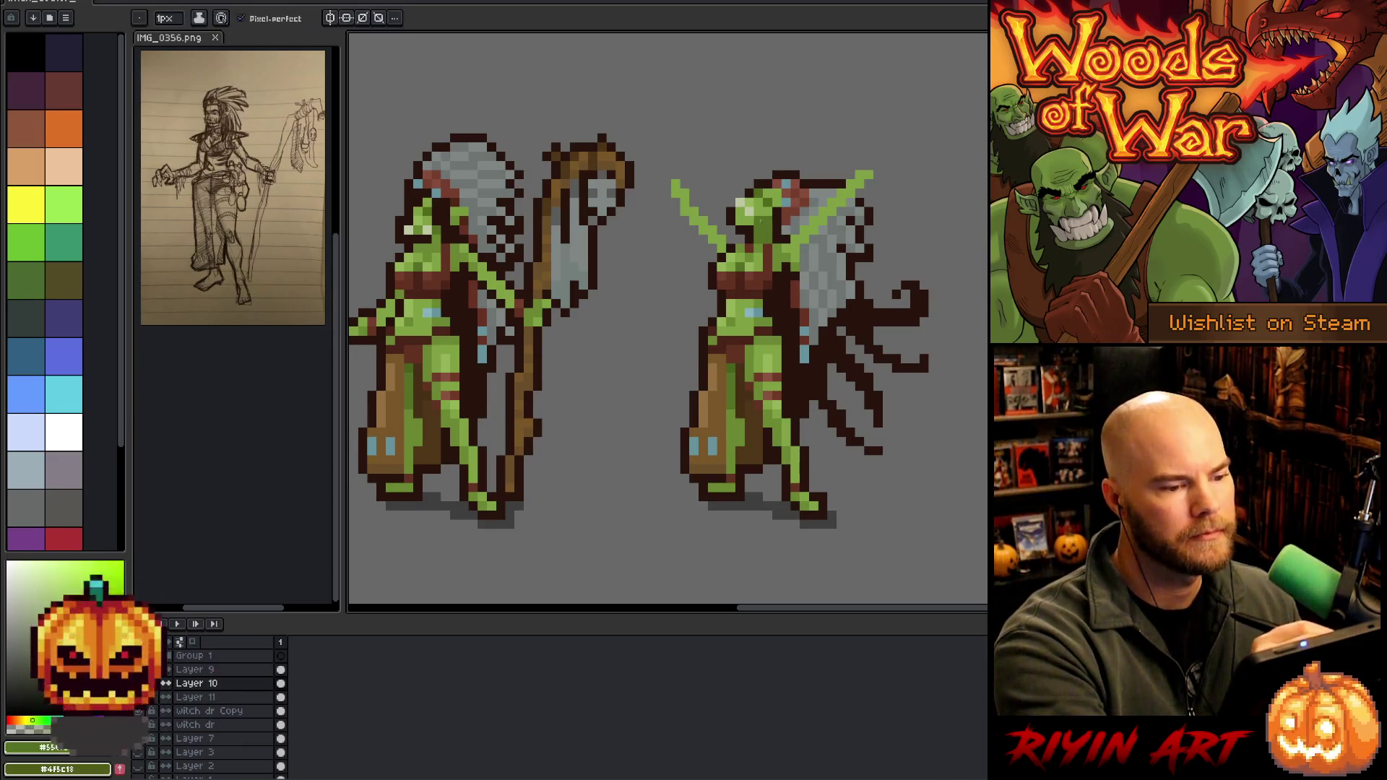
pyautogui.keyDown('alt'); pyautogui.click(768, 206); pyautogui.keyUp('alt')
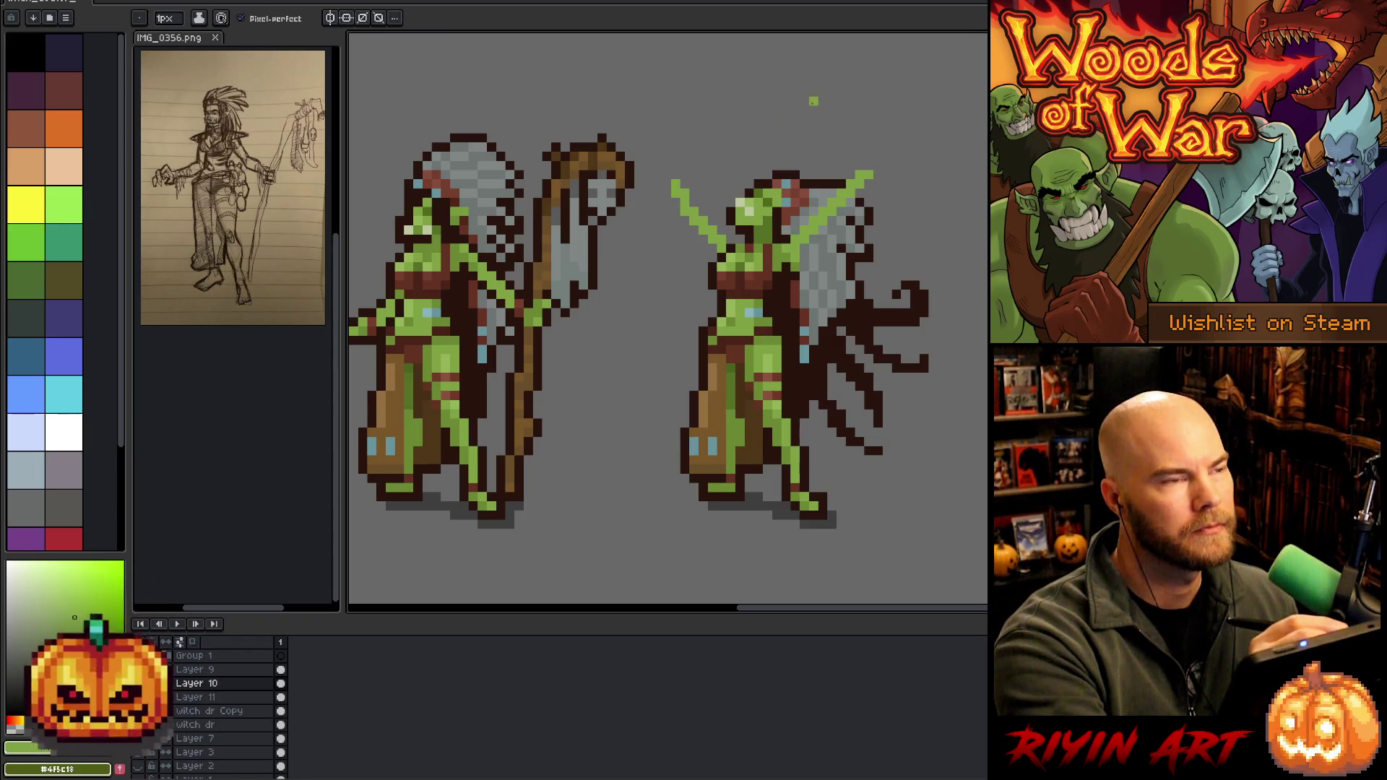
pyautogui.moveTo(813, 285); pyautogui.dragTo(783, 270)
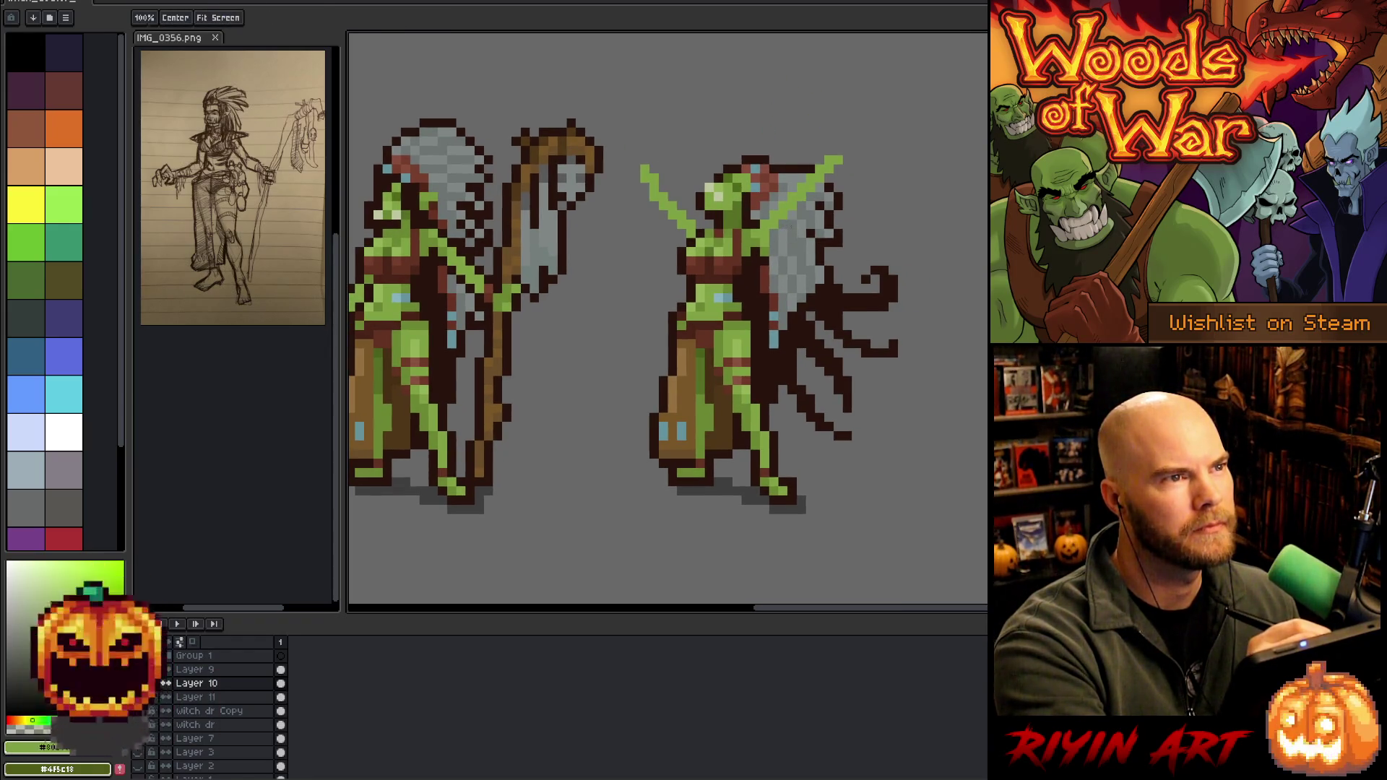
pyautogui.keyDown('alt'); pyautogui.click(719, 172); pyautogui.keyUp('alt')
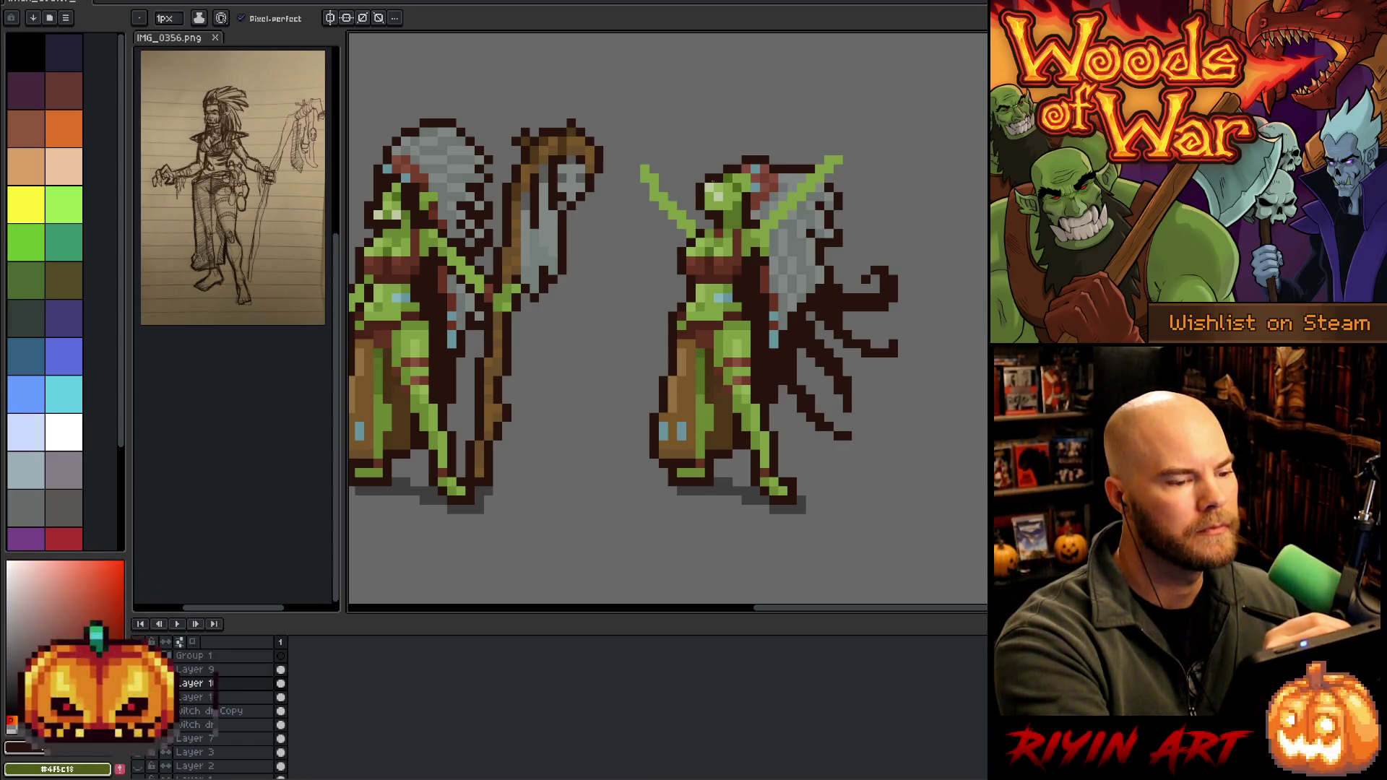
pyautogui.press('e')
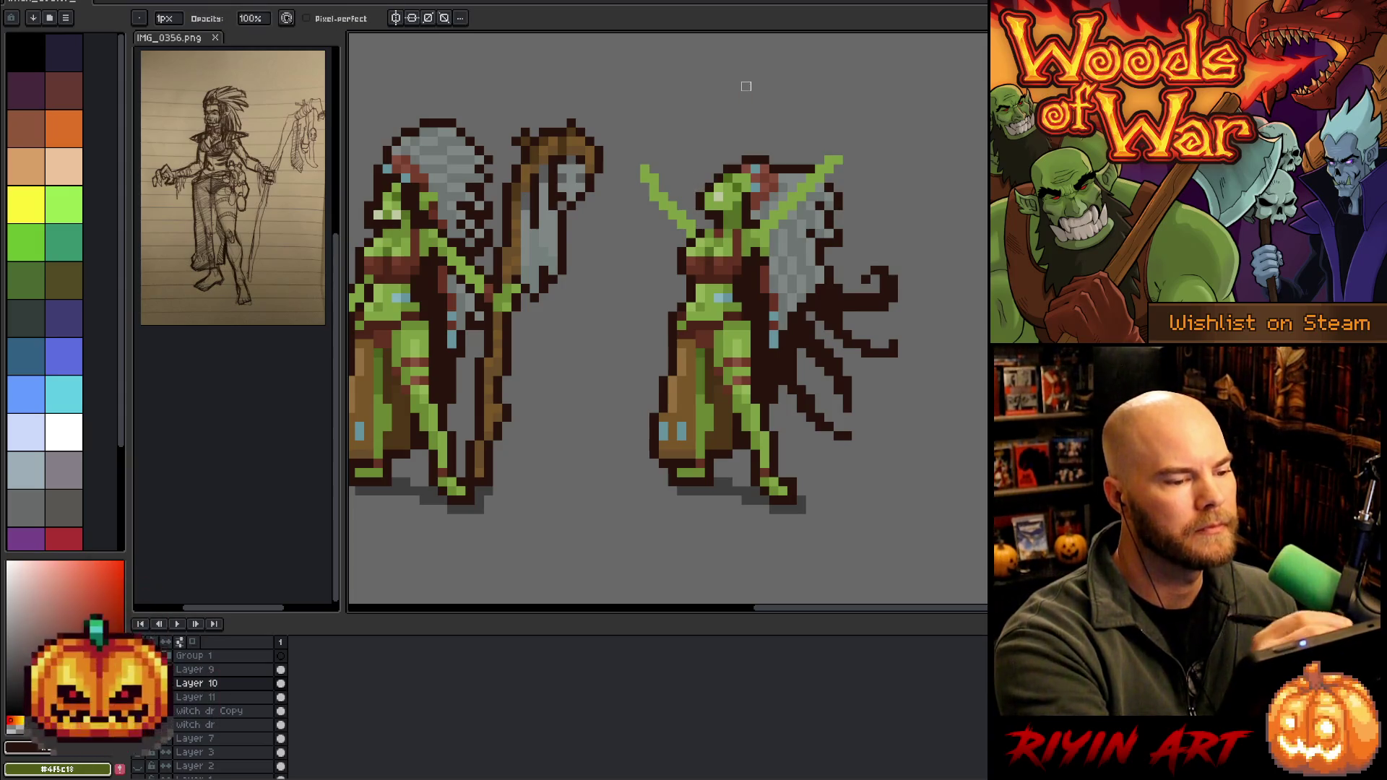
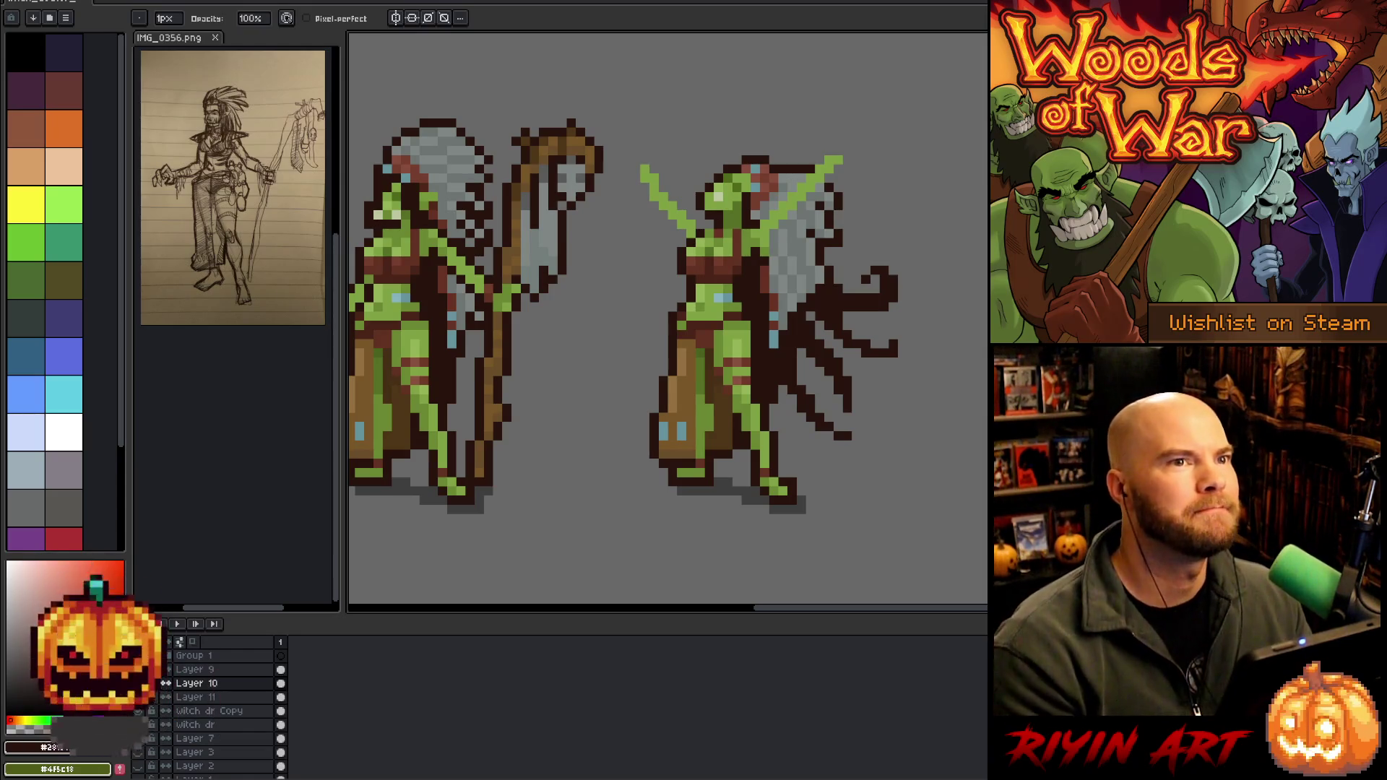
# Sample the dark brown from the artwork as the drawing colour
pyautogui.scroll(-1, 607, 248)
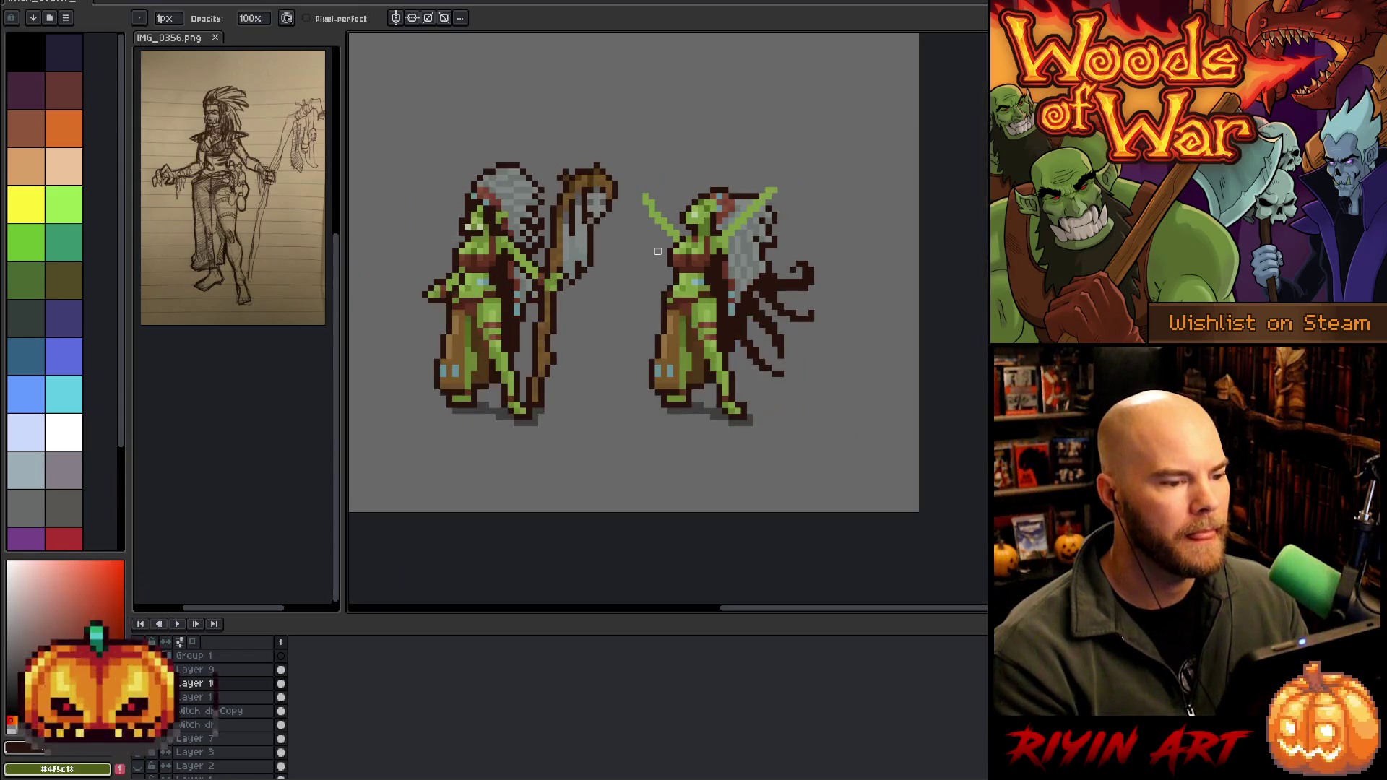
pyautogui.scroll(1, 566, 246)
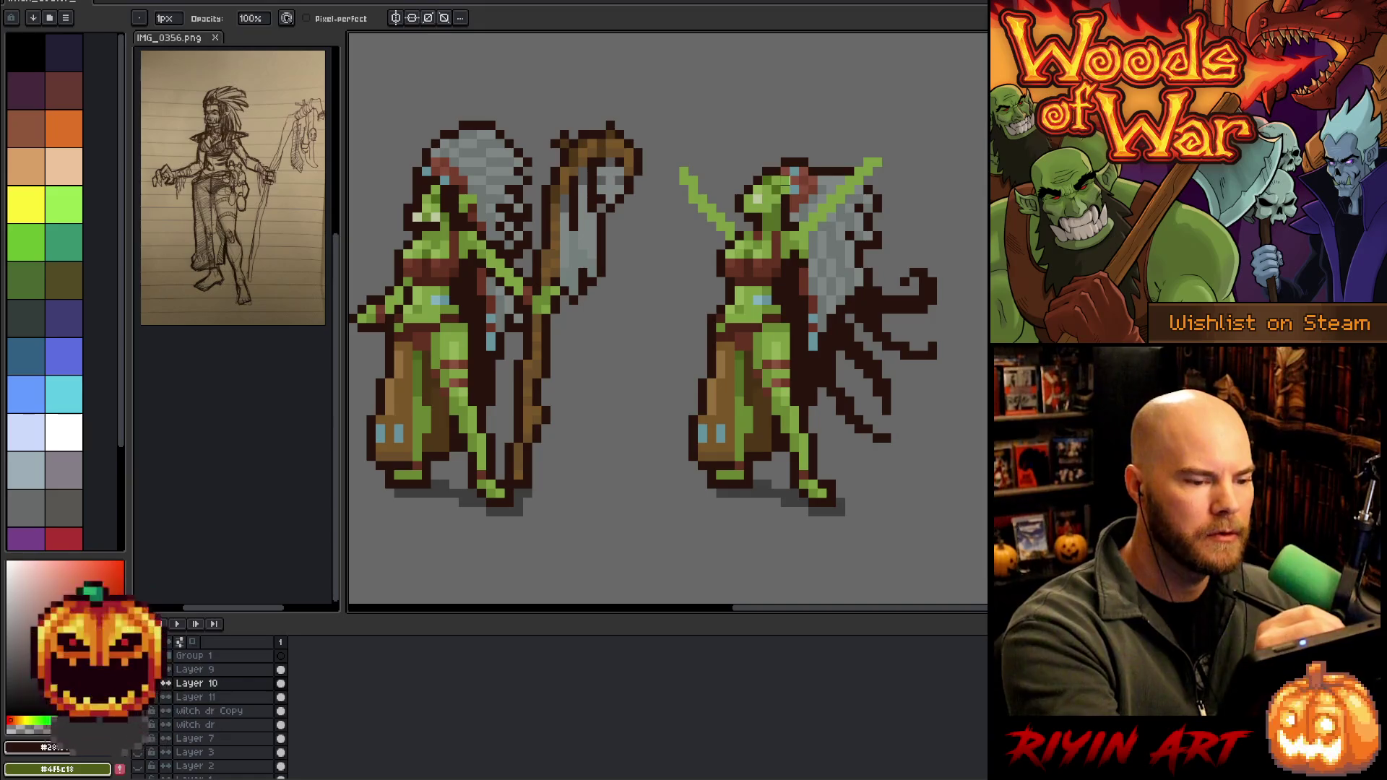
pyautogui.press('alt')
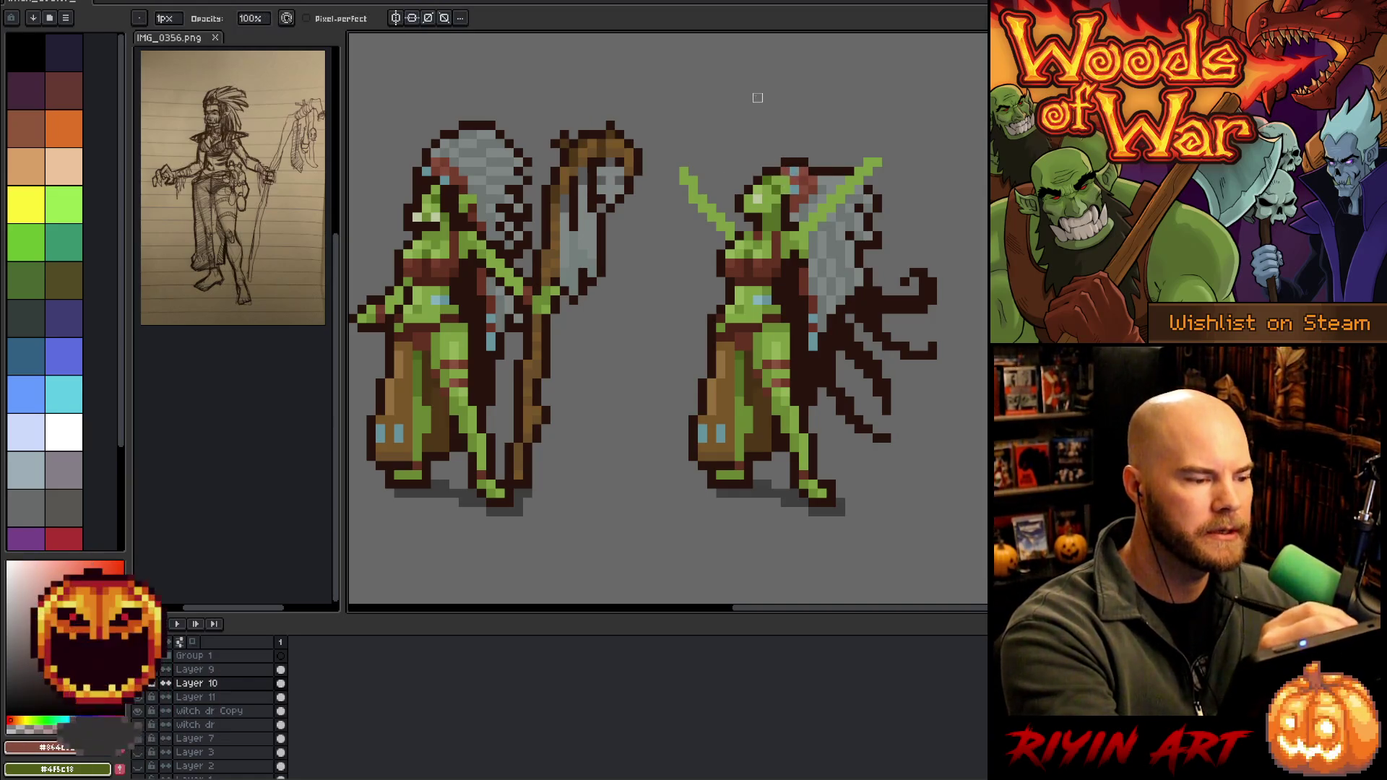
pyautogui.keyDown('alt'); pyautogui.click(789, 192); pyautogui.keyUp('alt')
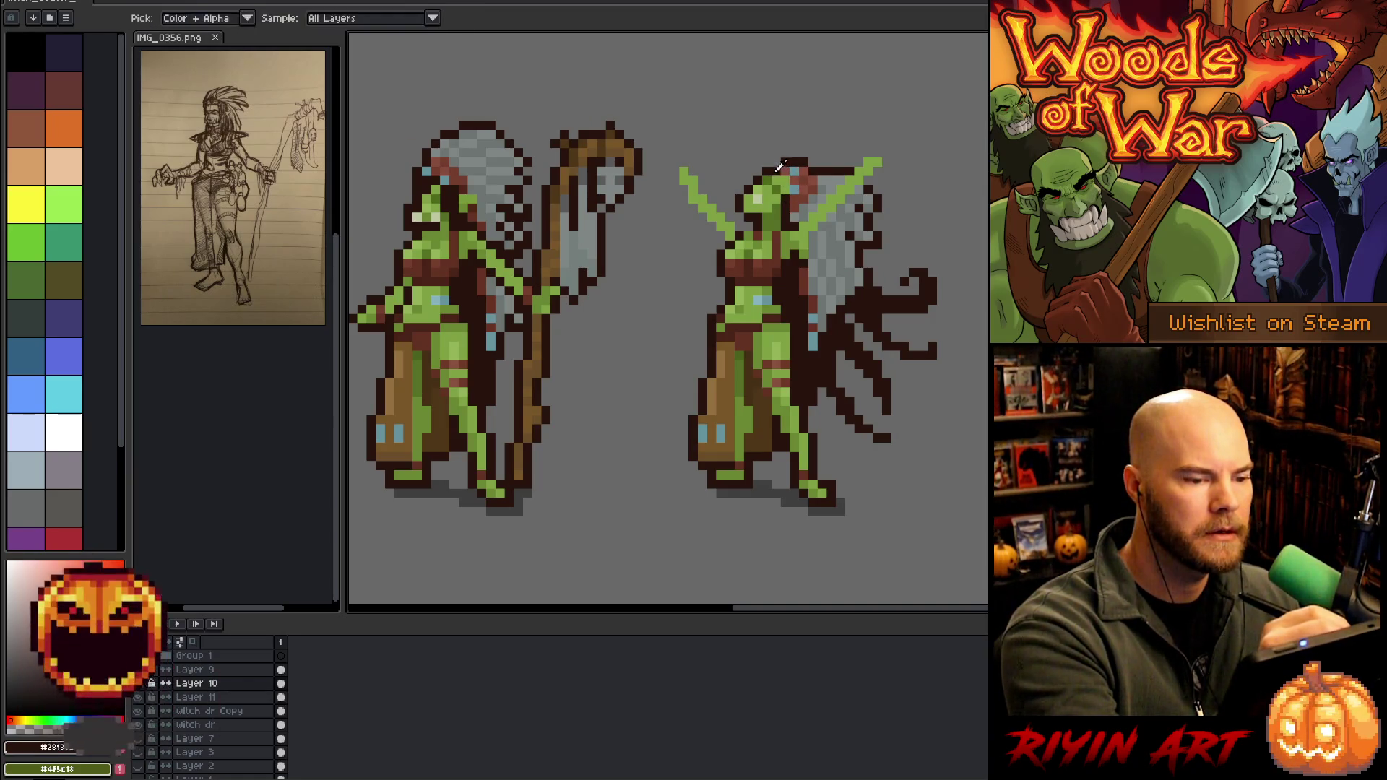
pyautogui.press('e')
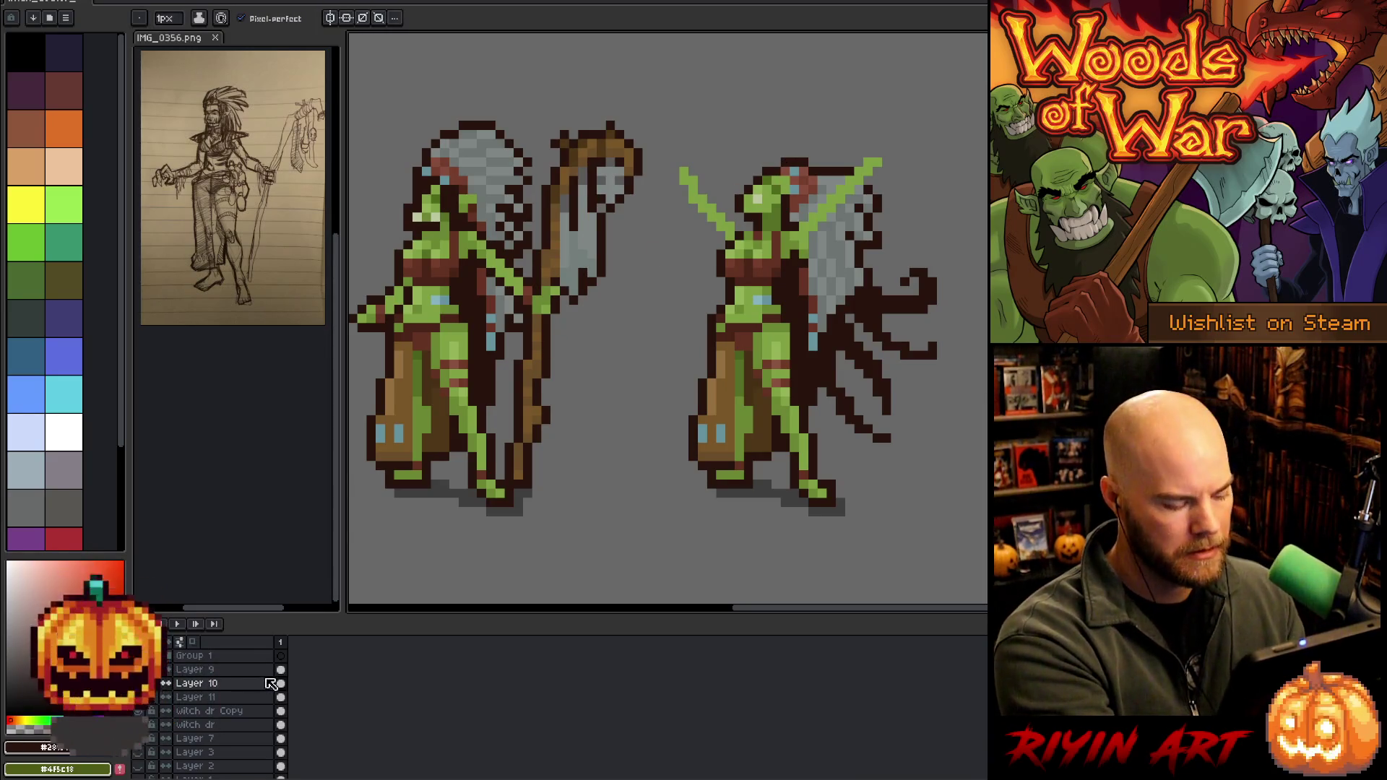
# Merge Layer 10 and Layer 11 down and show the Witch dr Copy layer
pyautogui.hotkey('ctrl', 'e')
pyautogui.press('Delete')
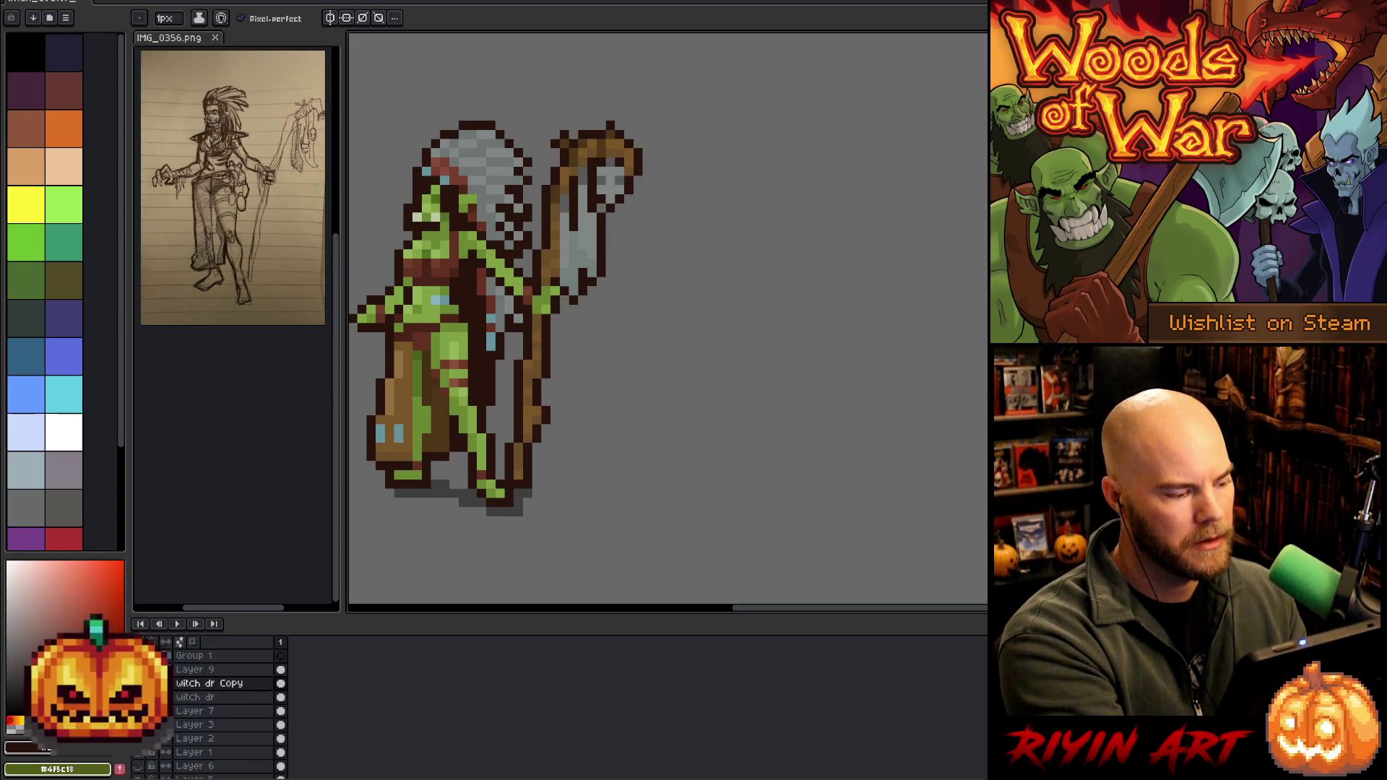
pyautogui.moveTo(926, 268); pyautogui.dragTo(926, 283)
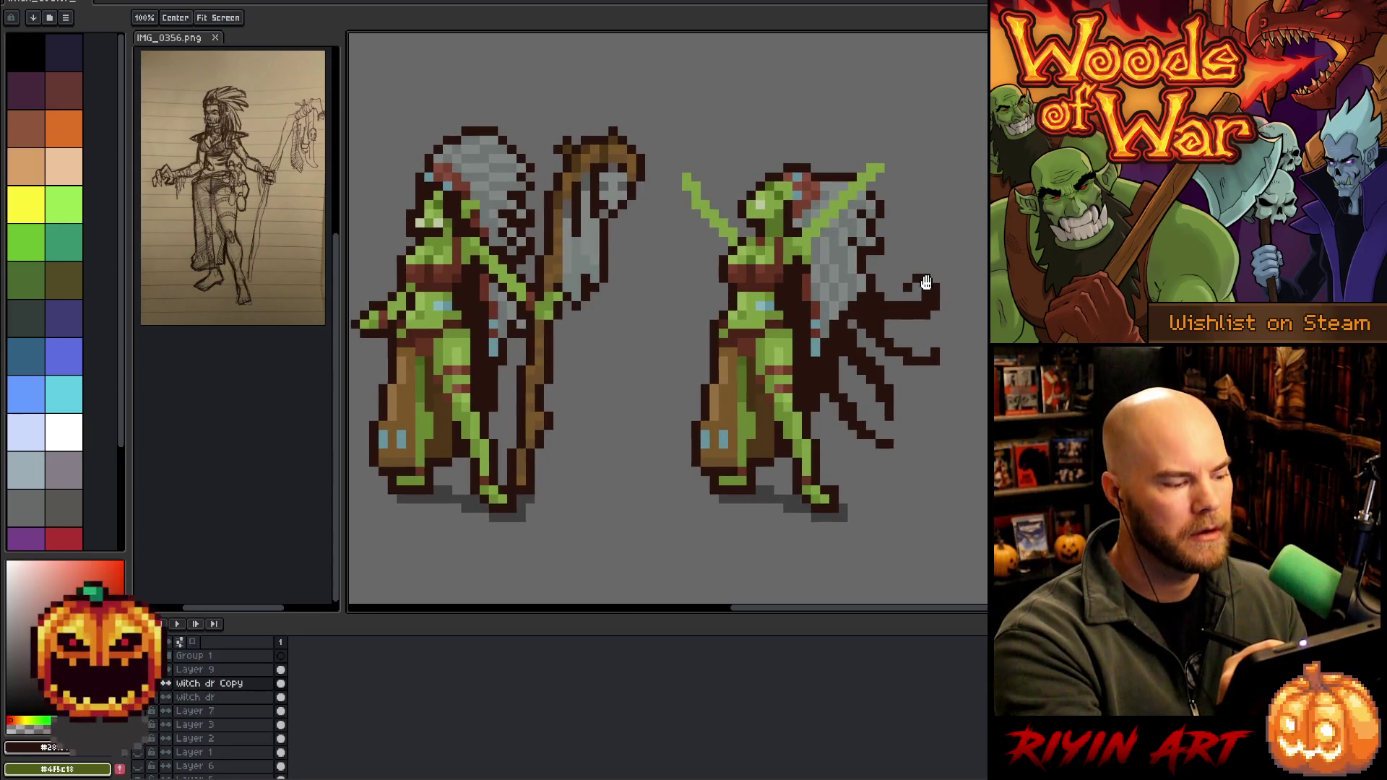
pyautogui.click(151, 683)
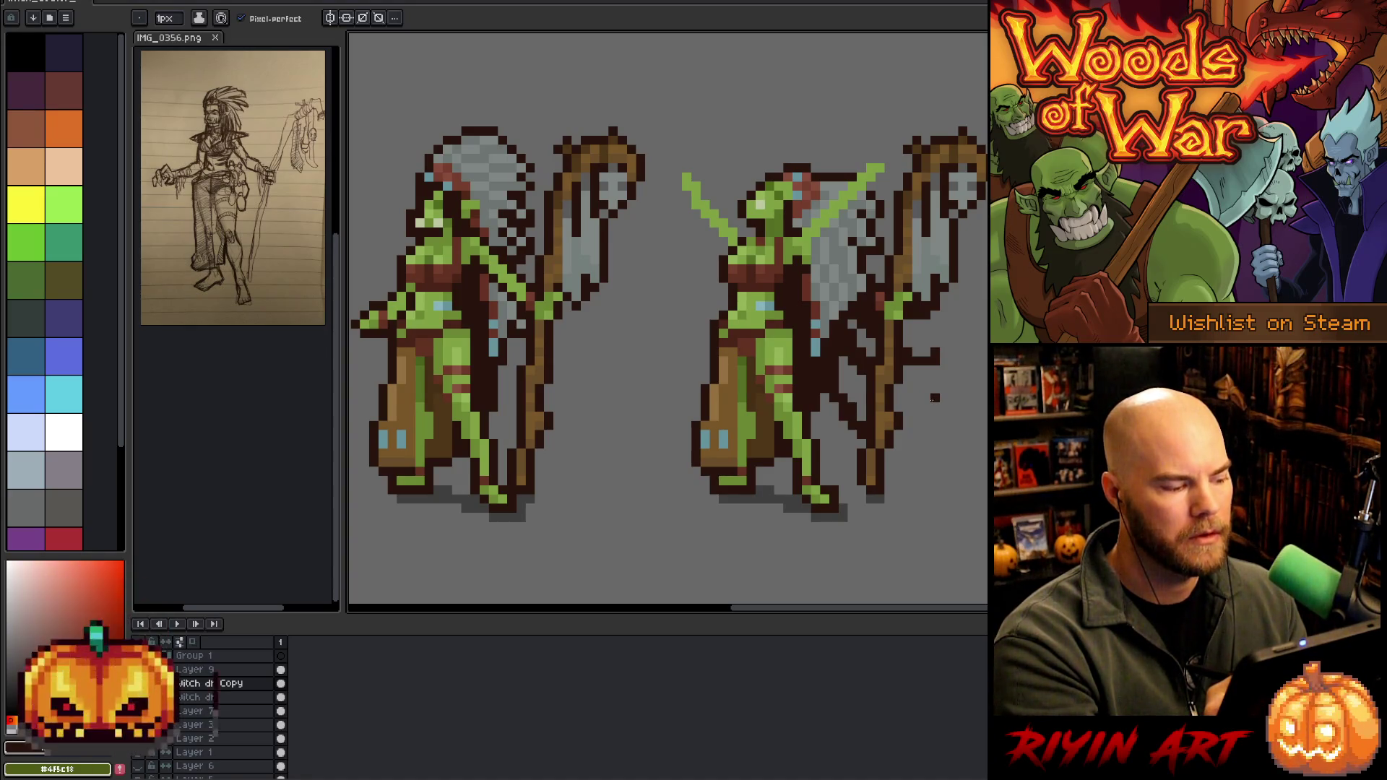
# Select the staff on Layer 9 and move it up above the praying goblin
pyautogui.hotkey('alt', 'Up')
pyautogui.press('ctrl')
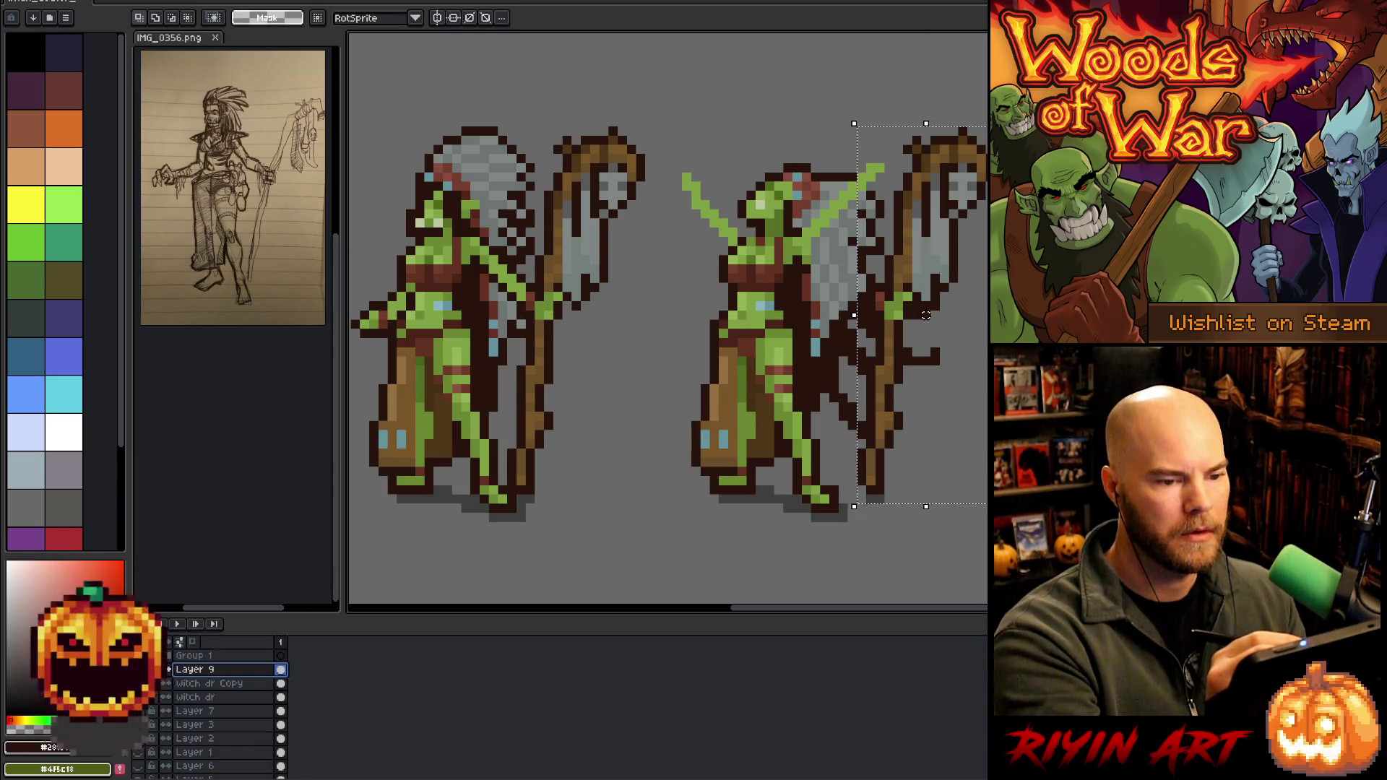
pyautogui.moveTo(926, 315)
pyautogui.mouseDown()
pyautogui.moveTo(829, 136)
pyautogui.moveTo(944, 402)
pyautogui.moveTo(931, 173)
pyautogui.moveTo(931, 231)
pyautogui.moveTo(972, 352)
pyautogui.moveTo(941, 299)
pyautogui.mouseUp()
pyautogui.press('Escape')
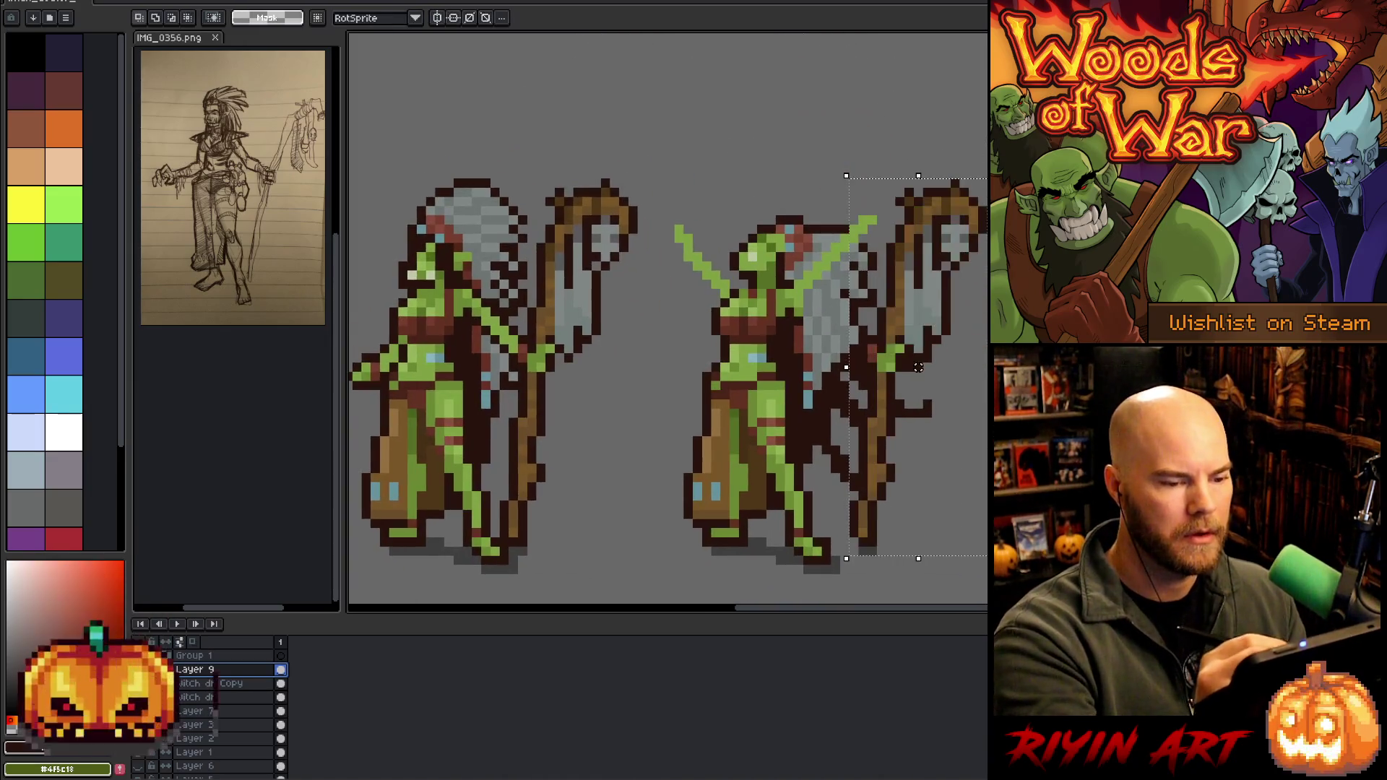
pyautogui.moveTo(918, 366)
pyautogui.mouseDown()
pyautogui.moveTo(908, 222)
pyautogui.moveTo(970, 353)
pyautogui.mouseUp()
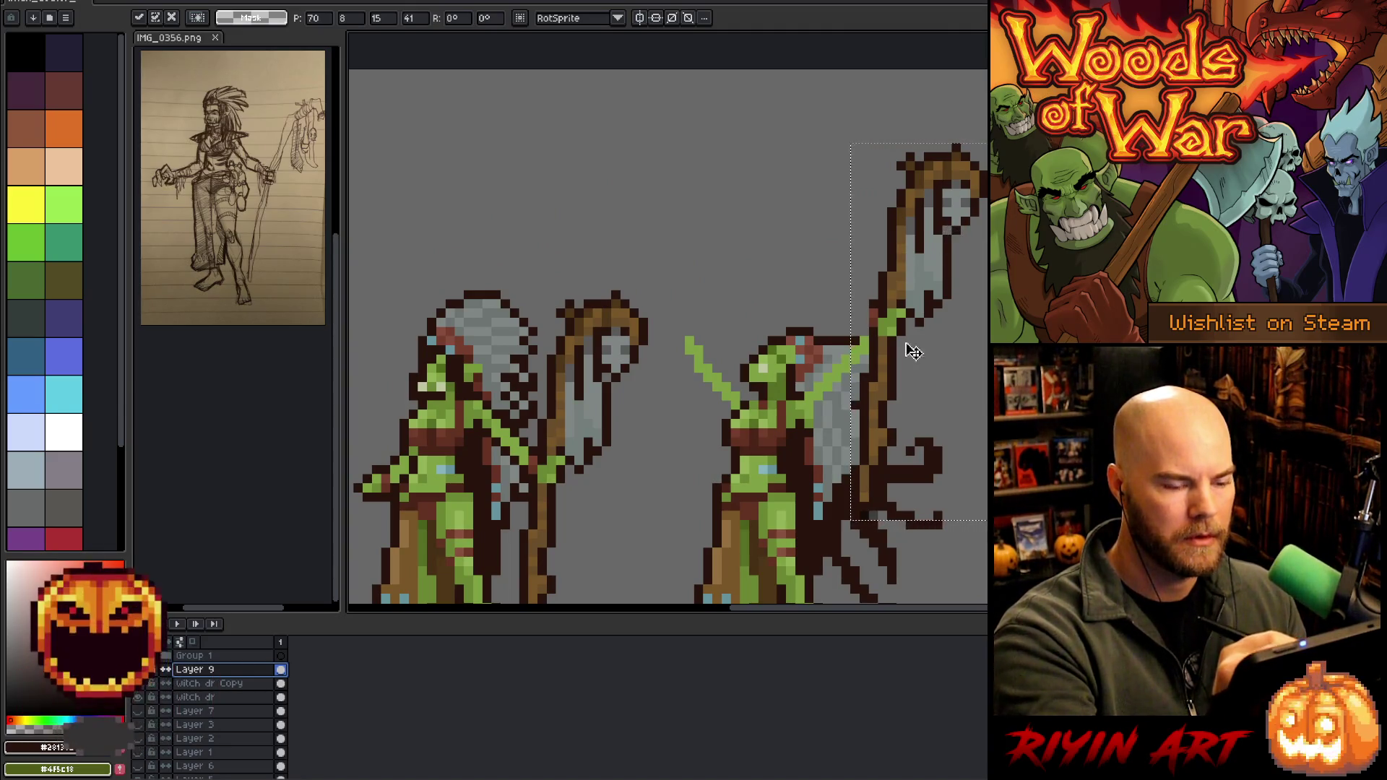
pyautogui.moveTo(929, 289); pyautogui.dragTo(911, 288)
# Tilt the staff about 54° counter-clockwise and commit its new position
pyautogui.moveTo(985, 137)
pyautogui.mouseDown()
pyautogui.moveTo(796, 143)
pyautogui.moveTo(746, 176)
pyautogui.mouseUp()
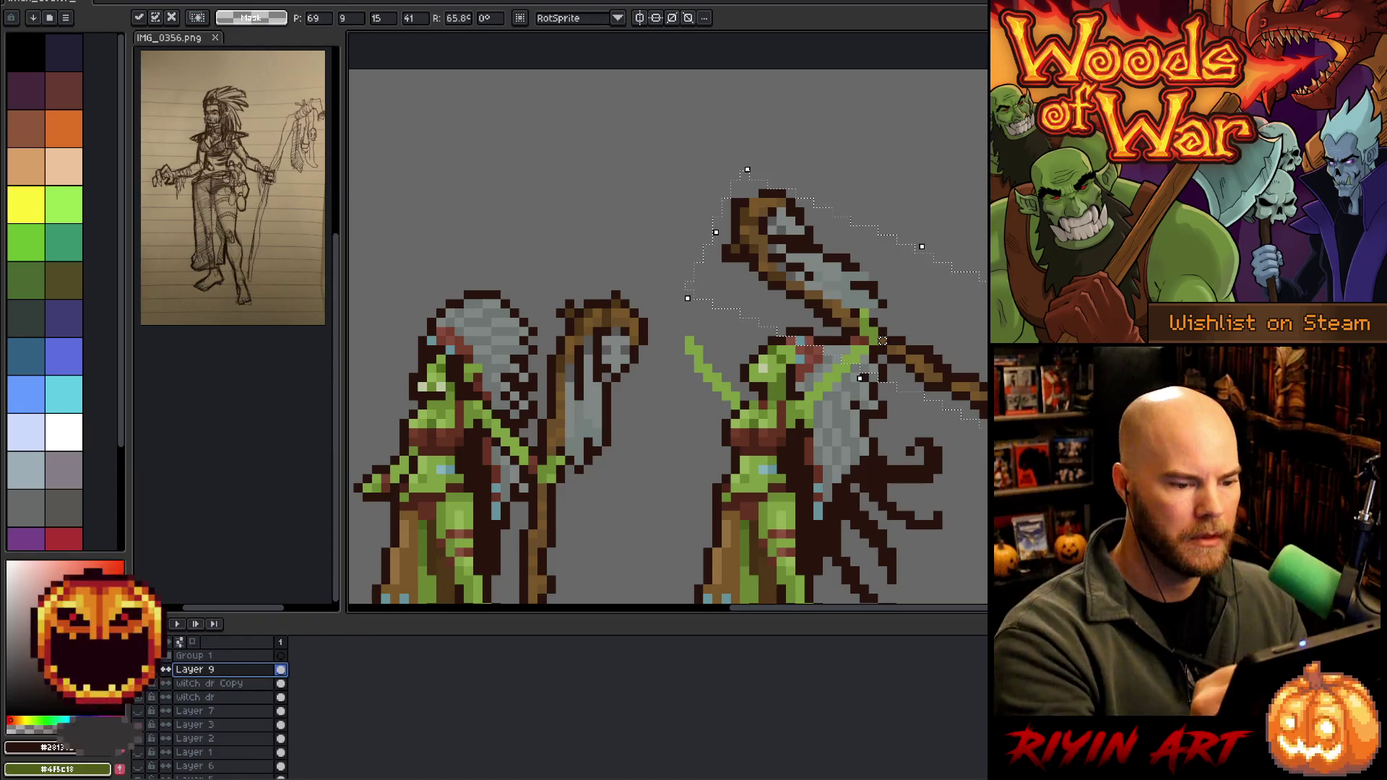
pyautogui.press('Return')
pyautogui.moveTo(870, 275)
pyautogui.mouseDown()
pyautogui.moveTo(910, 22)
pyautogui.moveTo(924, 134)
pyautogui.mouseUp()
pyautogui.press('b')
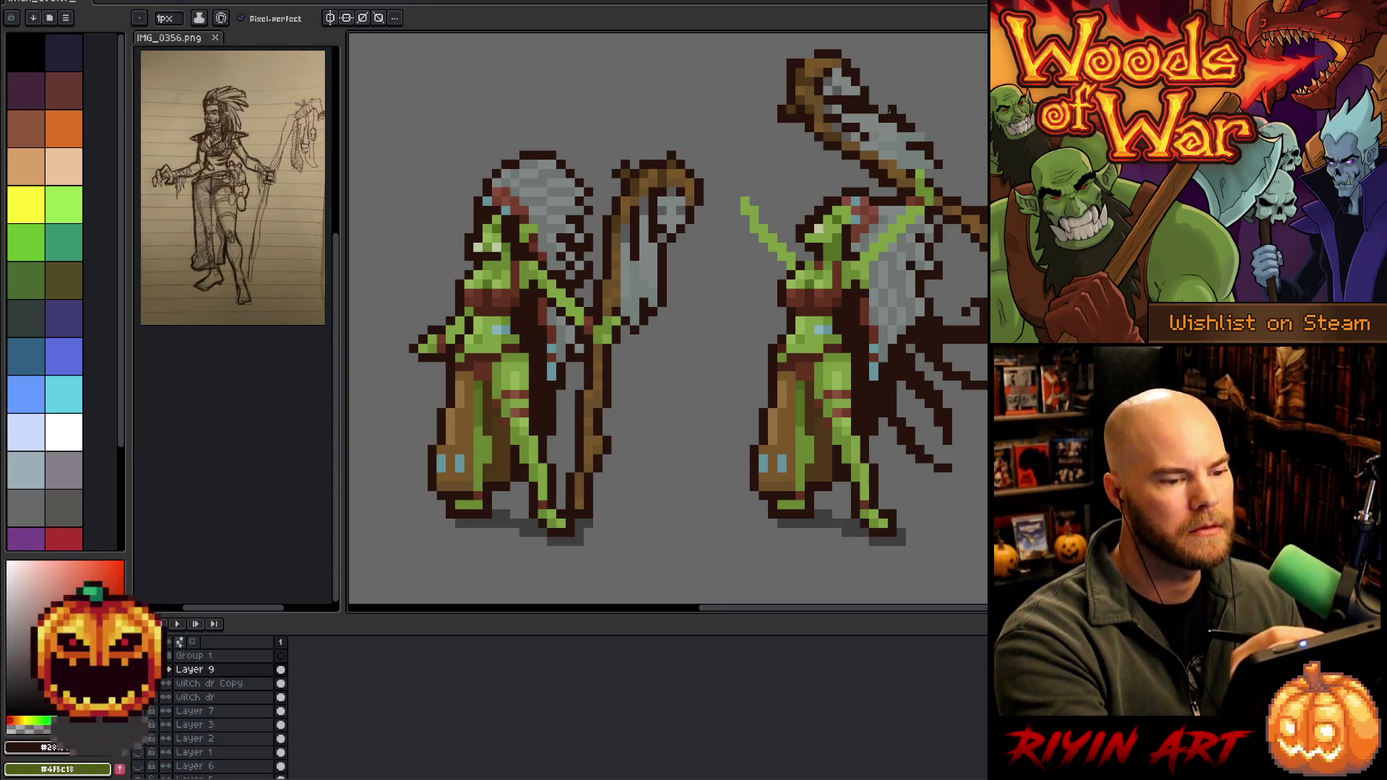
pyautogui.press('e')
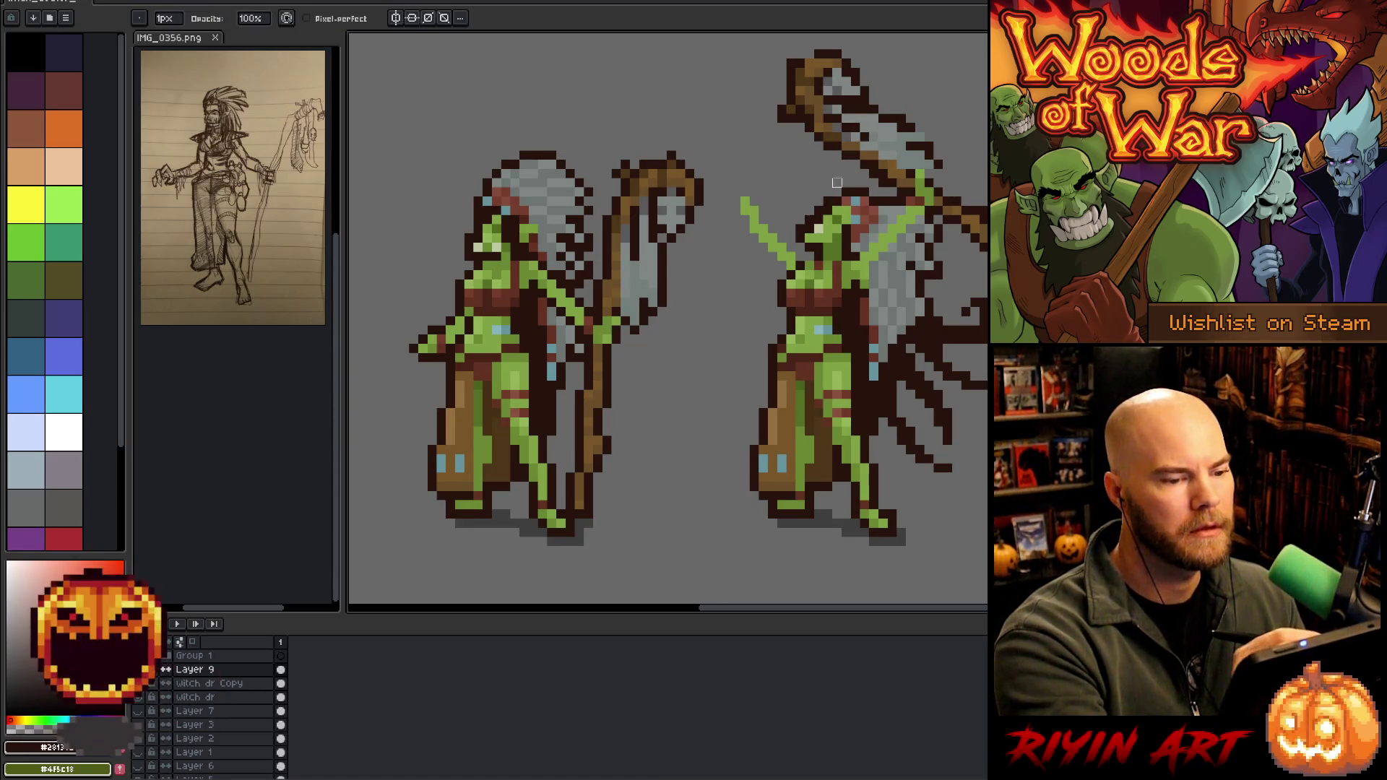
# Merge Layer 9 down into the Witch dr Copy layer
pyautogui.hotkey('ctrl', 'e')
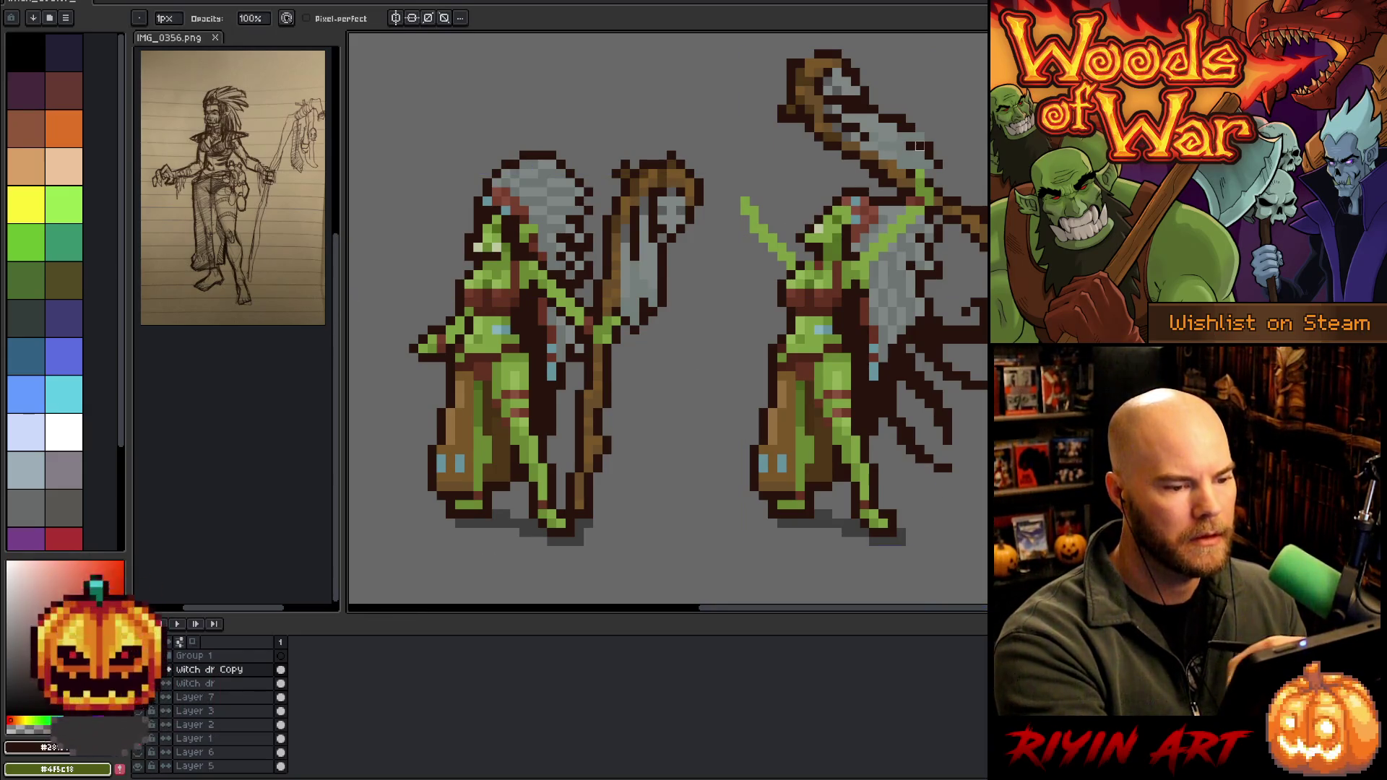
pyautogui.press('b')
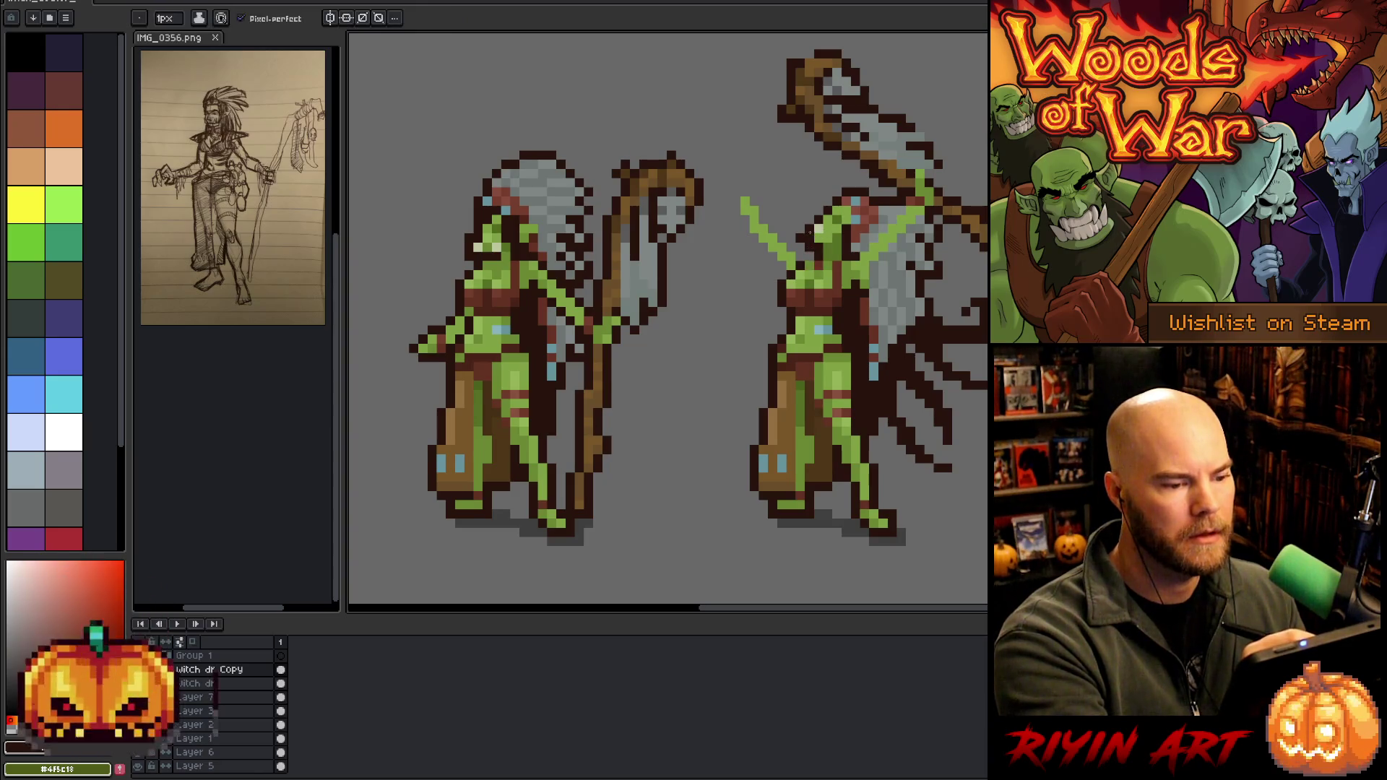
pyautogui.press('e')
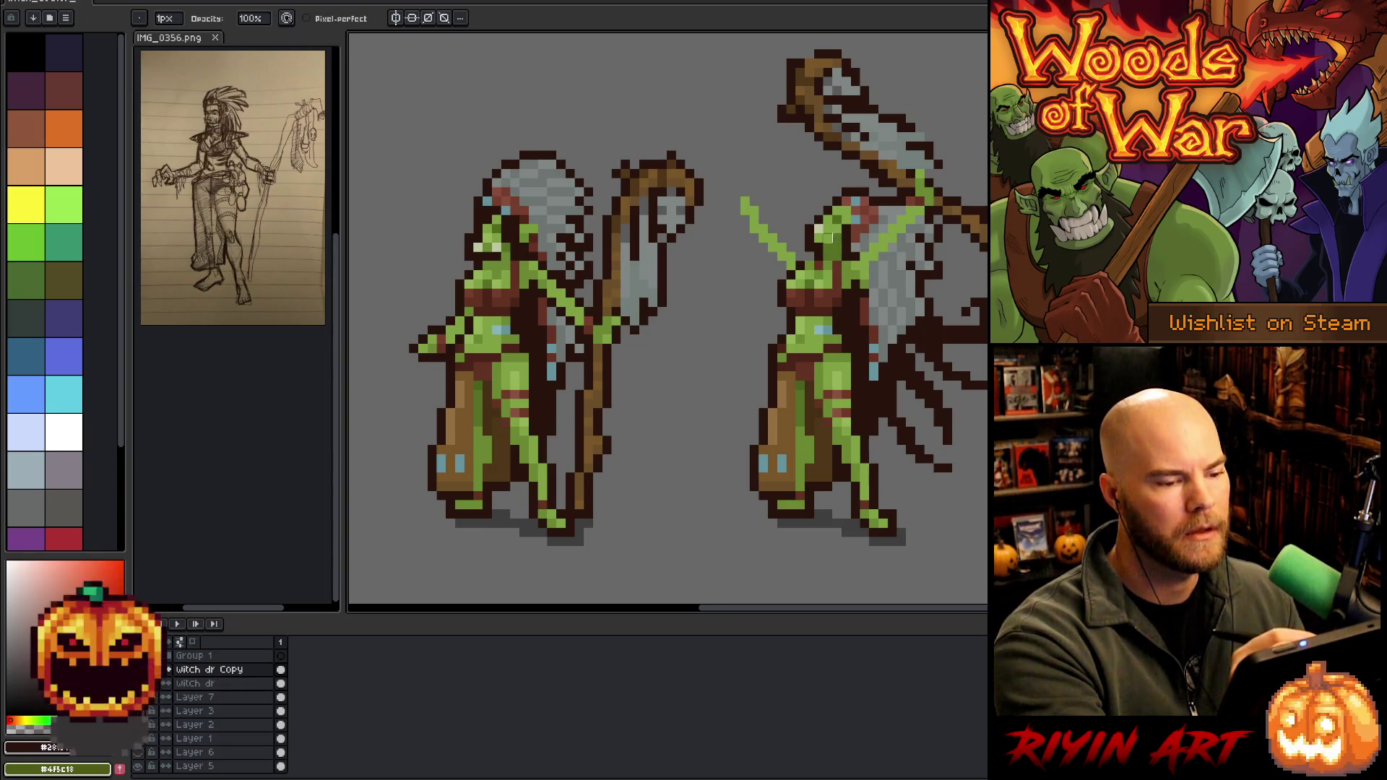
# Sample the greens and dark brown outline from the sprite, framing both figures
pyautogui.keyDown('alt'); pyautogui.click(844, 228); pyautogui.keyUp('alt')
pyautogui.keyDown('alt'); pyautogui.click(826, 235); pyautogui.keyUp('alt')
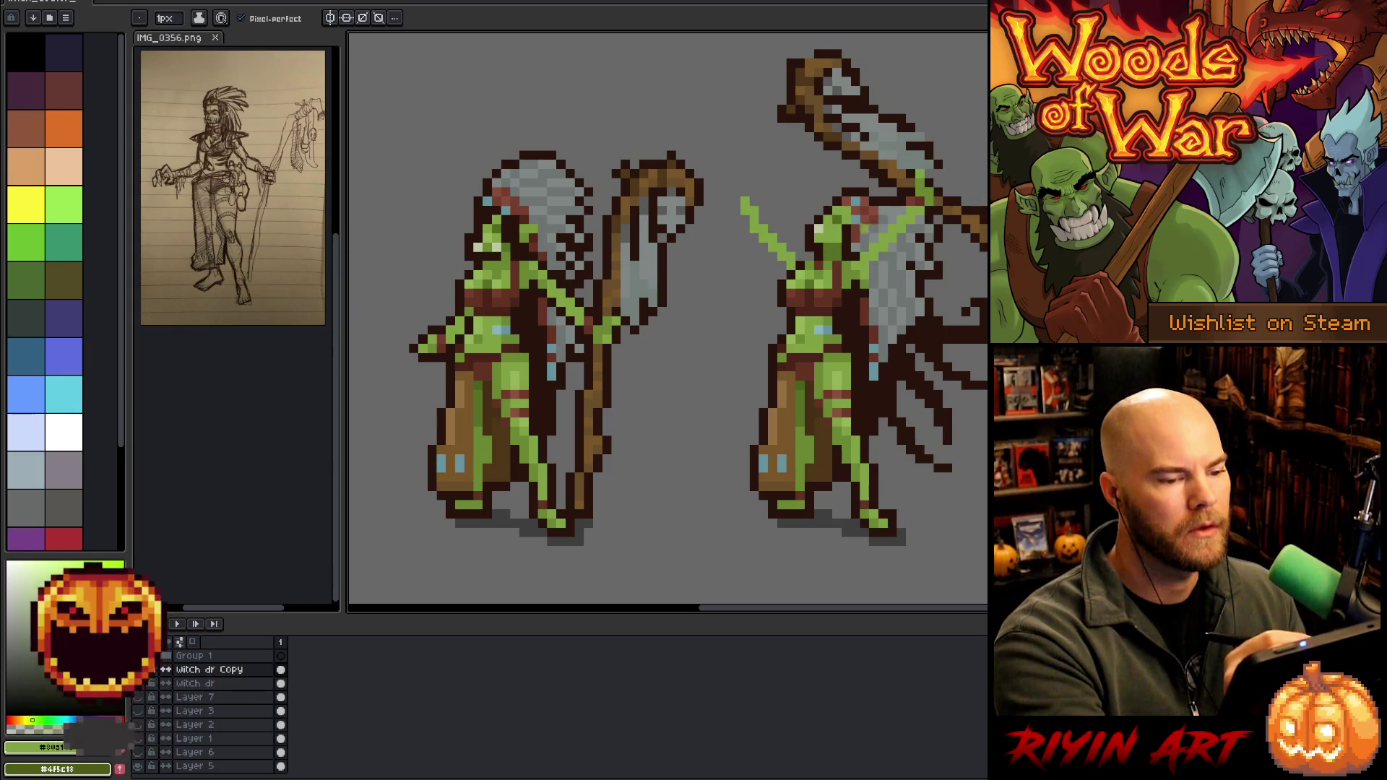
pyautogui.keyDown('alt'); pyautogui.click(839, 248); pyautogui.keyUp('alt')
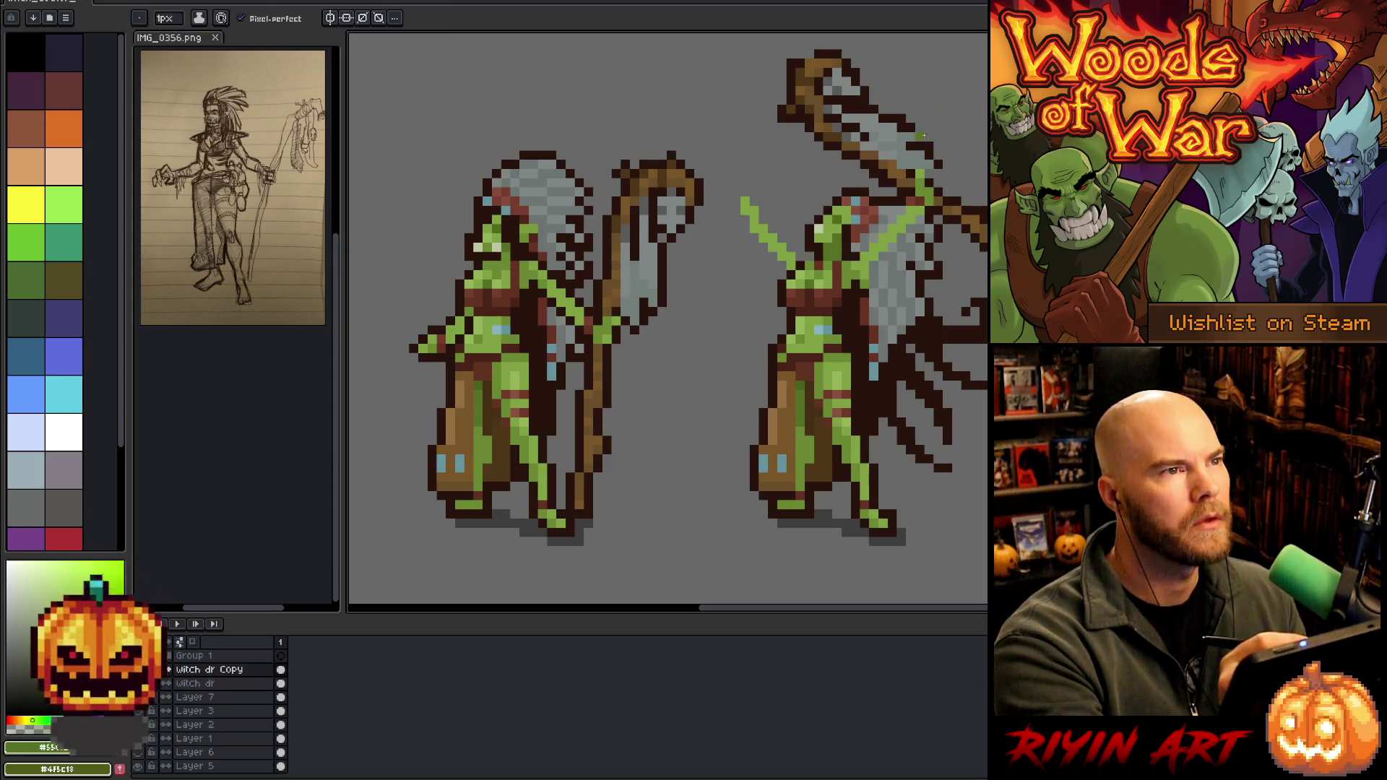
pyautogui.moveTo(900, 229); pyautogui.dragTo(807, 211)
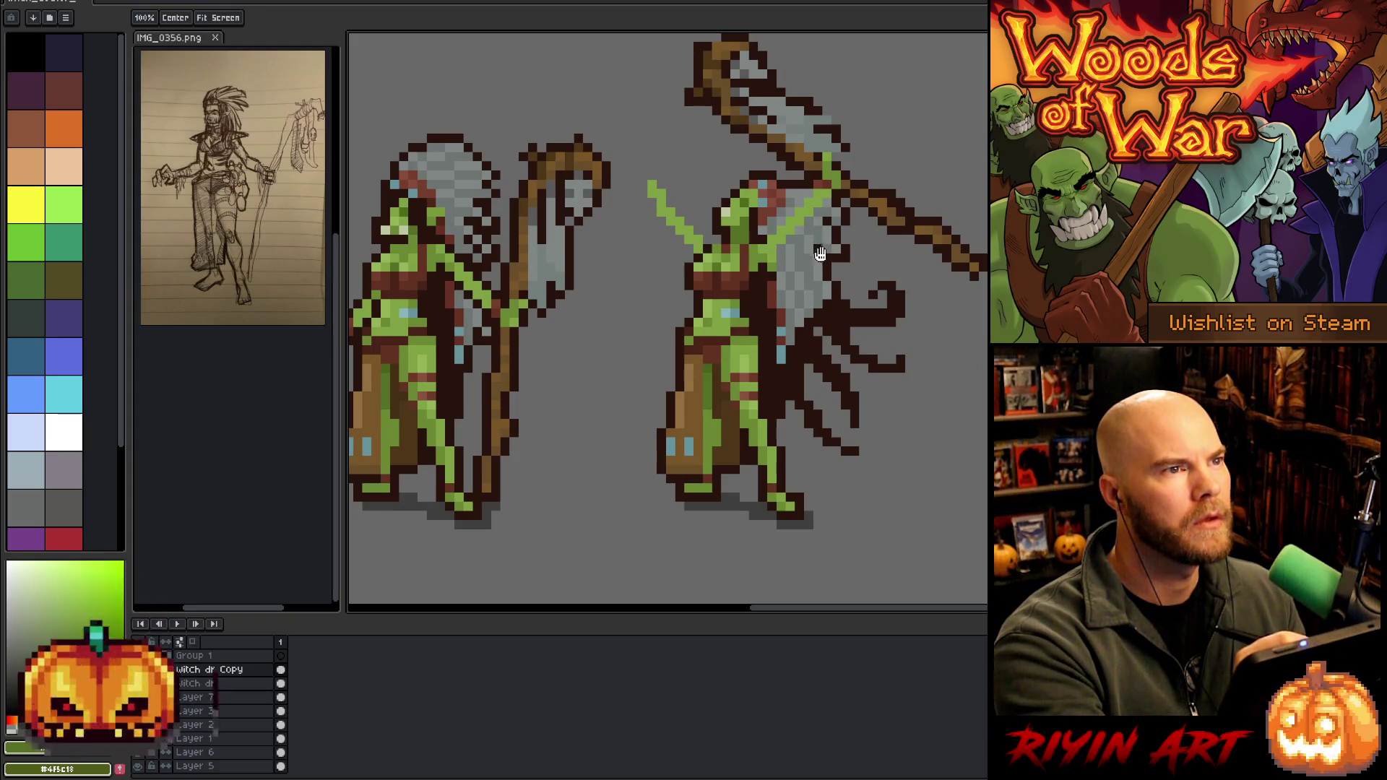
pyautogui.keyDown('alt'); pyautogui.click(724, 218); pyautogui.keyUp('alt')
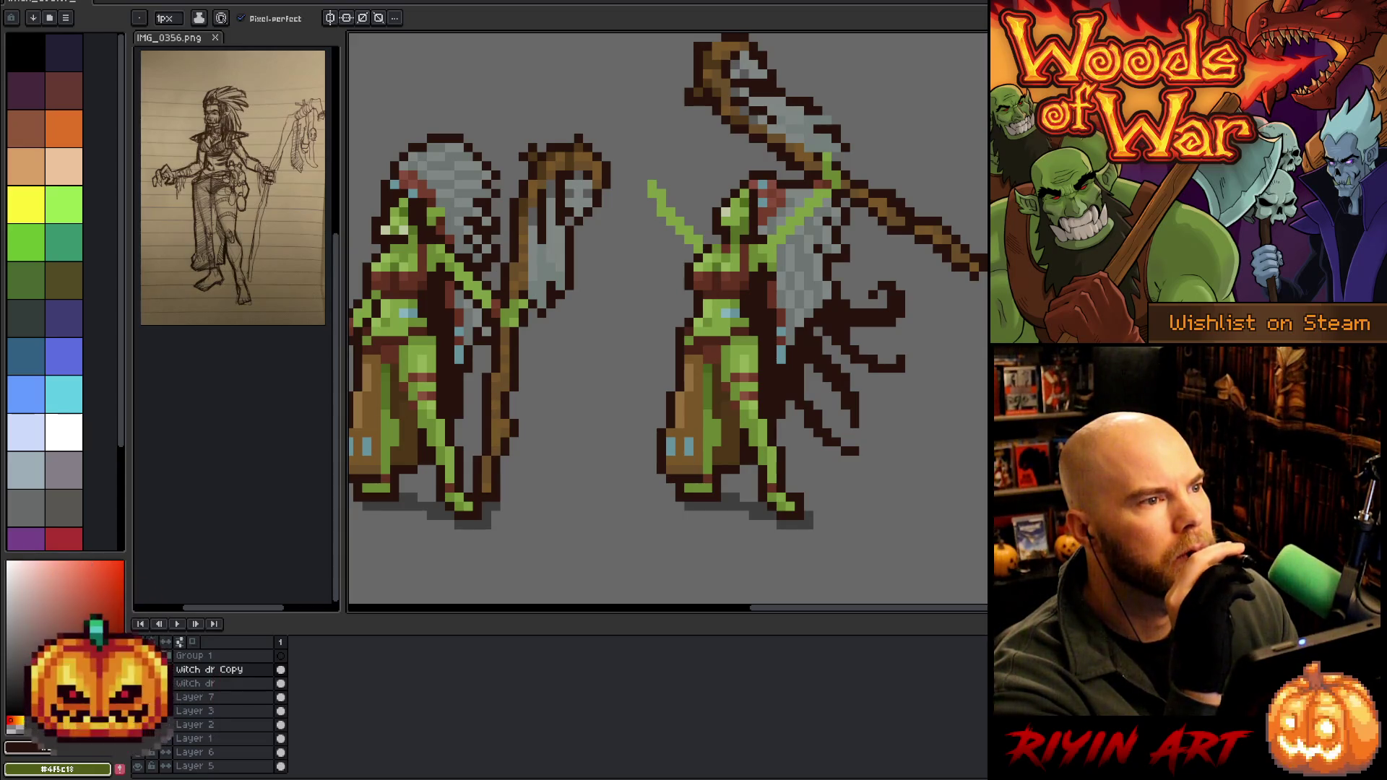
pyautogui.moveTo(696, 375); pyautogui.dragTo(934, 410)
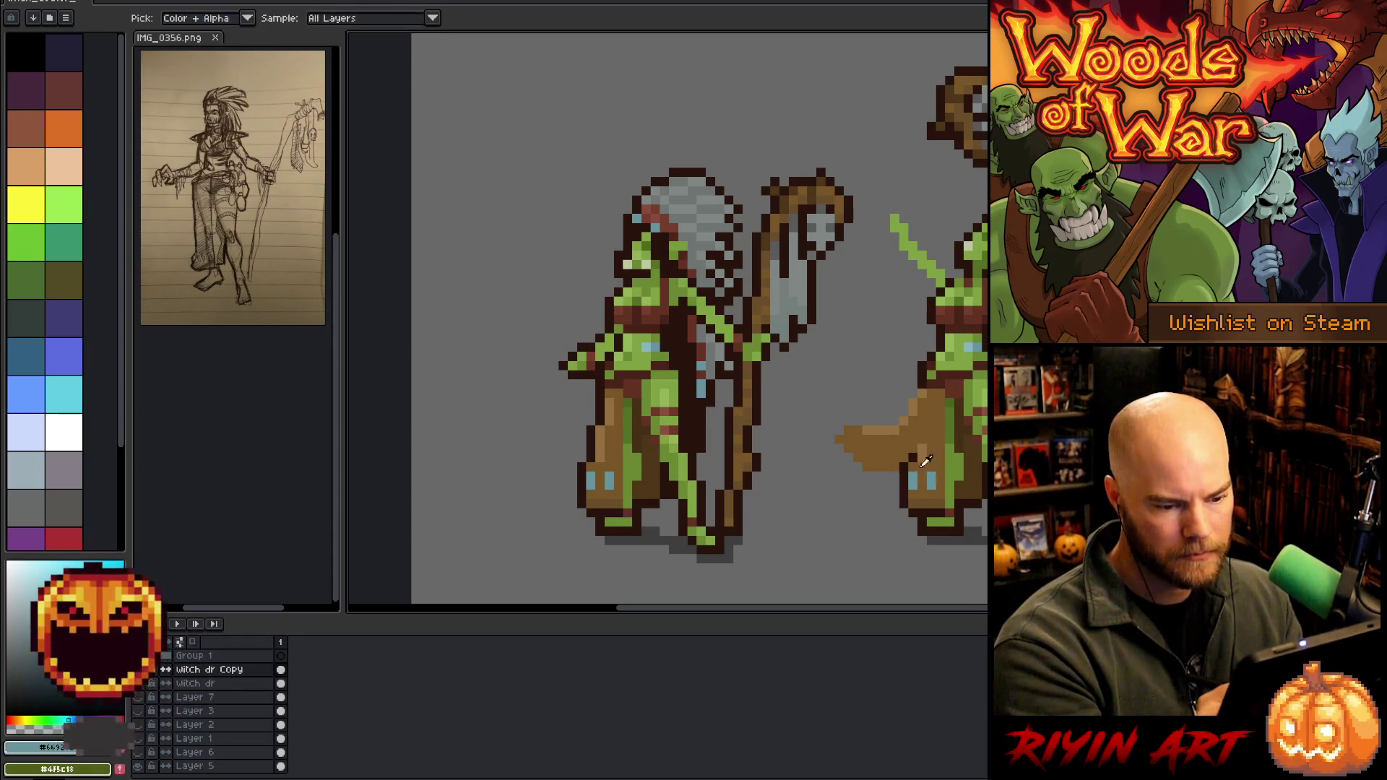
# Trim a thin column from the right figure's leg and shift the leg one pixel left
pyautogui.keyDown('alt'); pyautogui.click(853, 430); pyautogui.keyUp('alt')
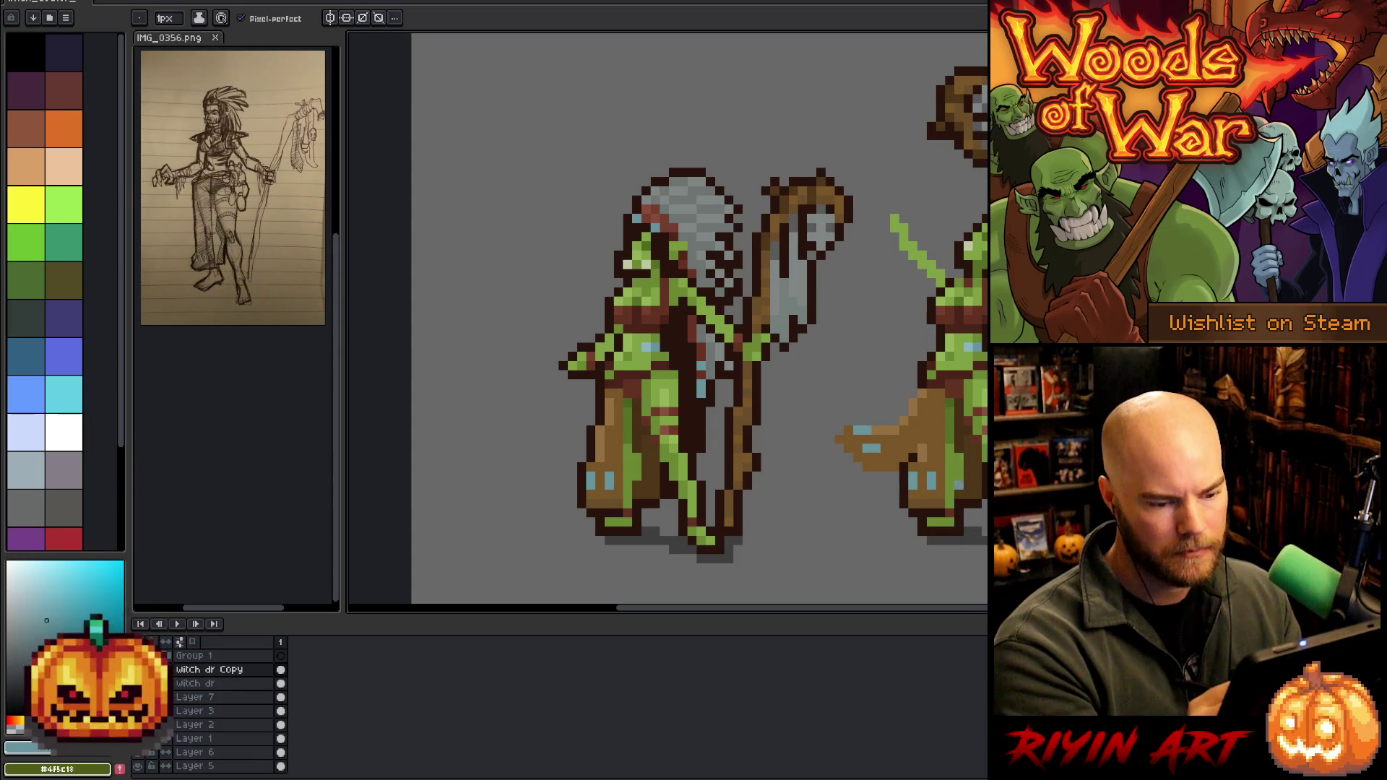
pyautogui.press('e')
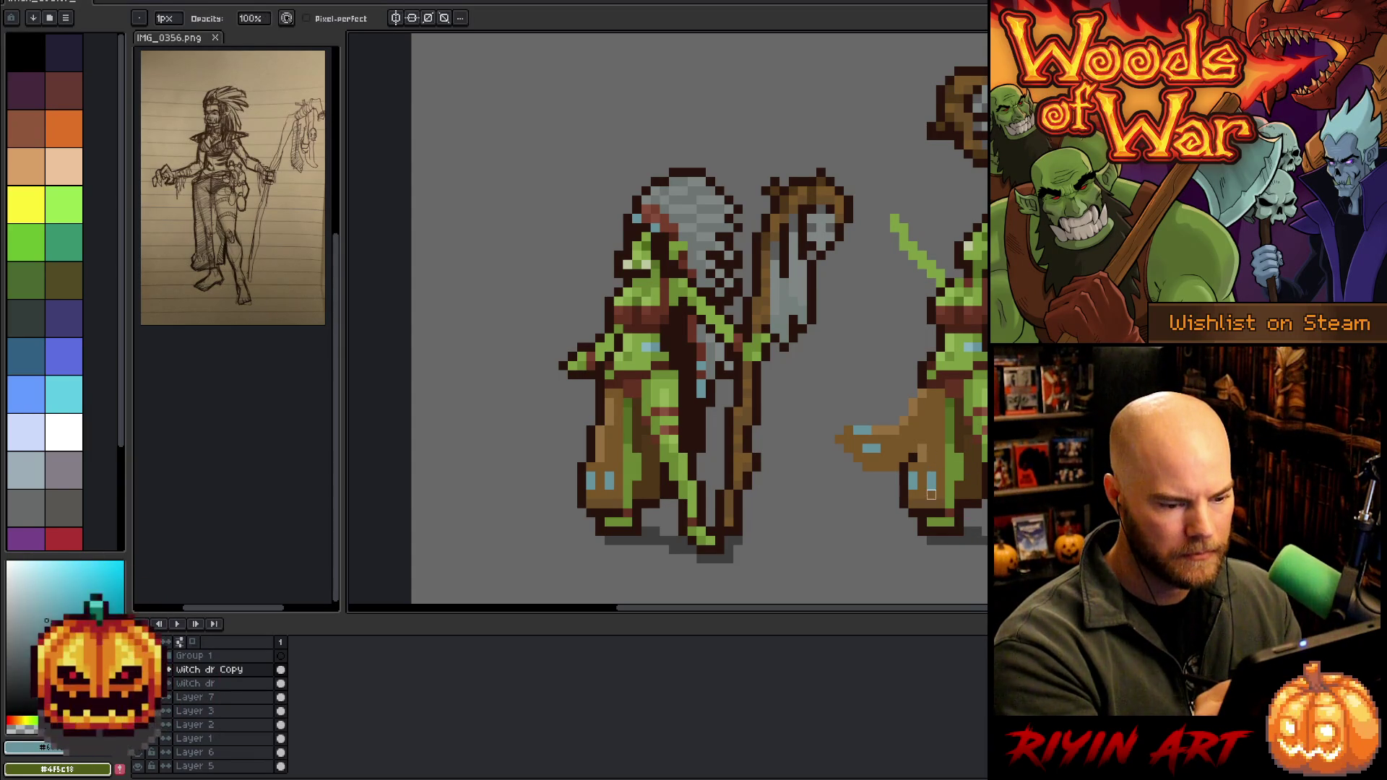
pyautogui.moveTo(931, 503)
pyautogui.mouseDown()
pyautogui.moveTo(931, 468)
pyautogui.moveTo(912, 485)
pyautogui.moveTo(922, 466)
pyautogui.moveTo(922, 495)
pyautogui.mouseUp()
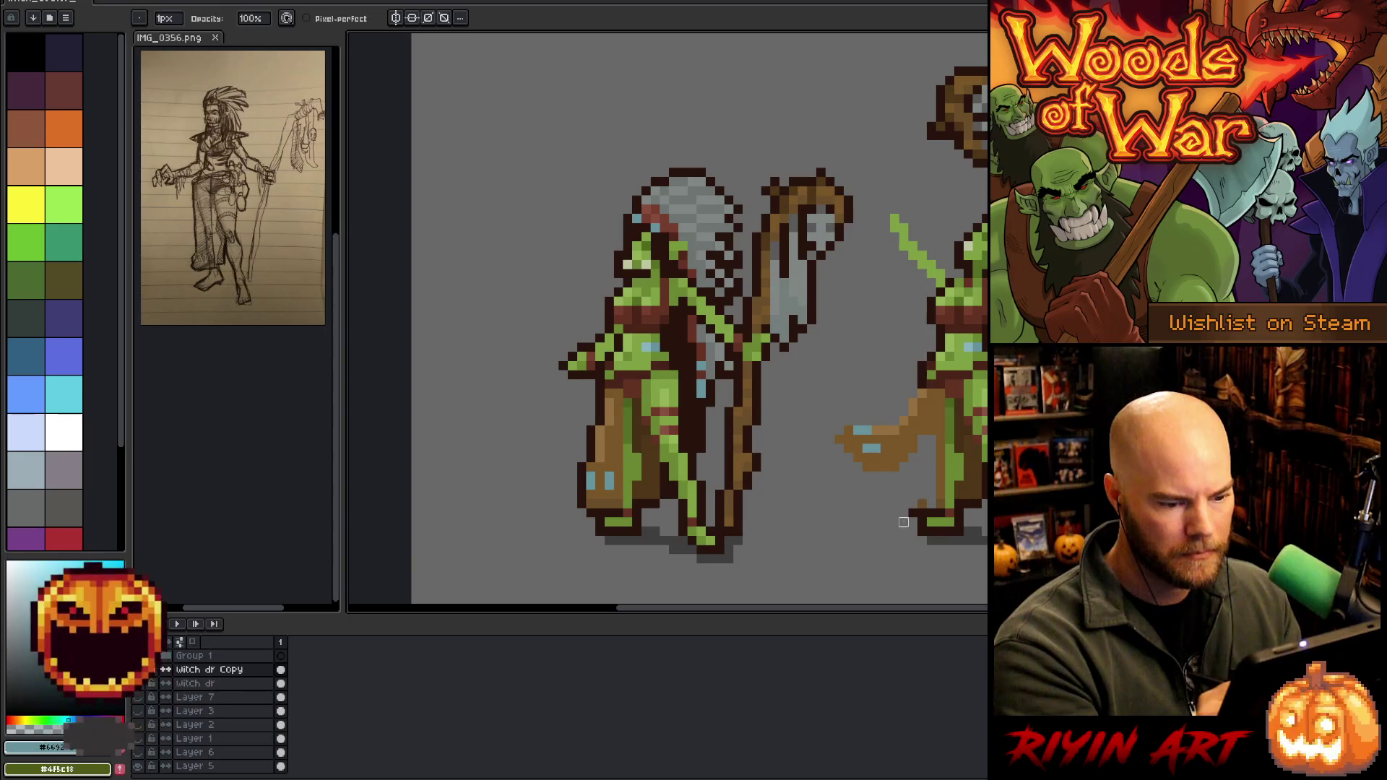
pyautogui.press('q')
pyautogui.moveTo(959, 554)
pyautogui.mouseDown()
pyautogui.moveTo(959, 457)
pyautogui.moveTo(913, 543)
pyautogui.mouseUp()
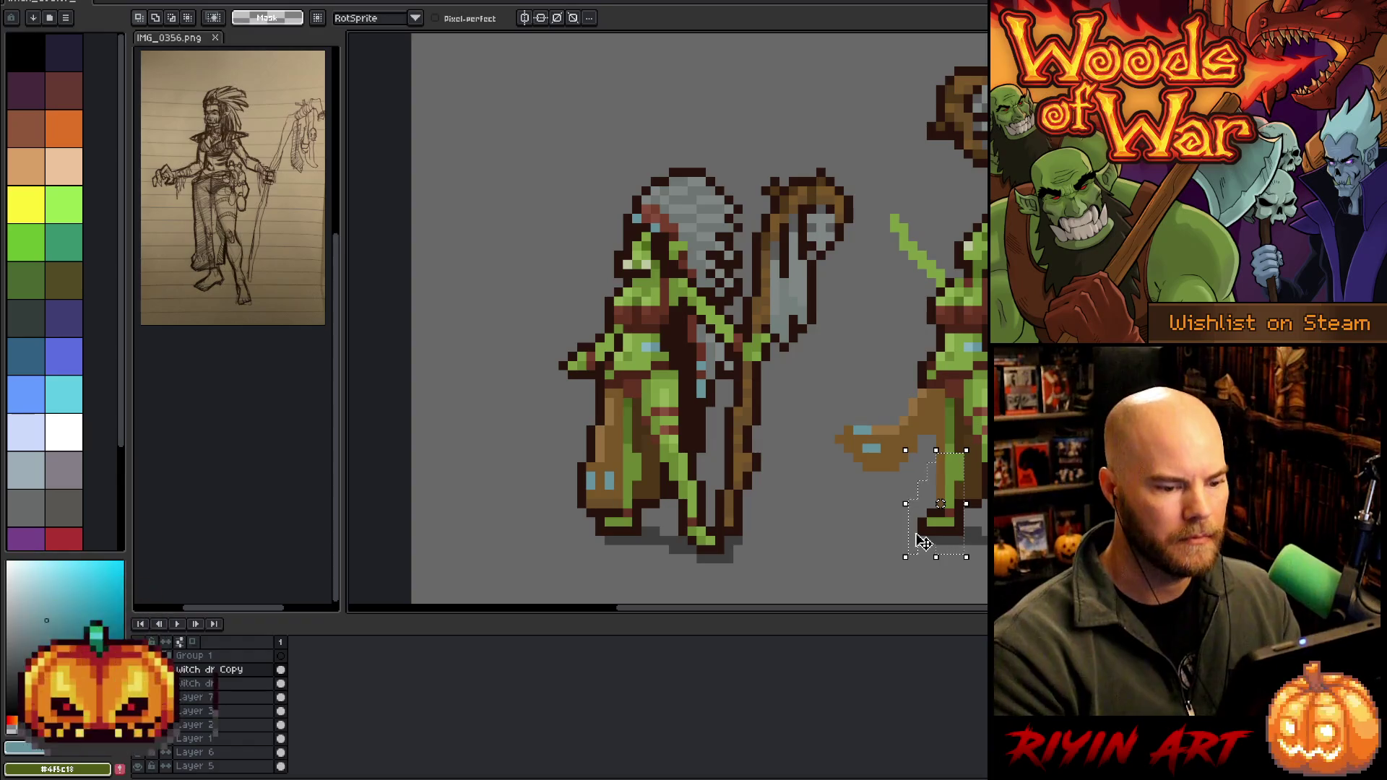
pyautogui.press('Left')
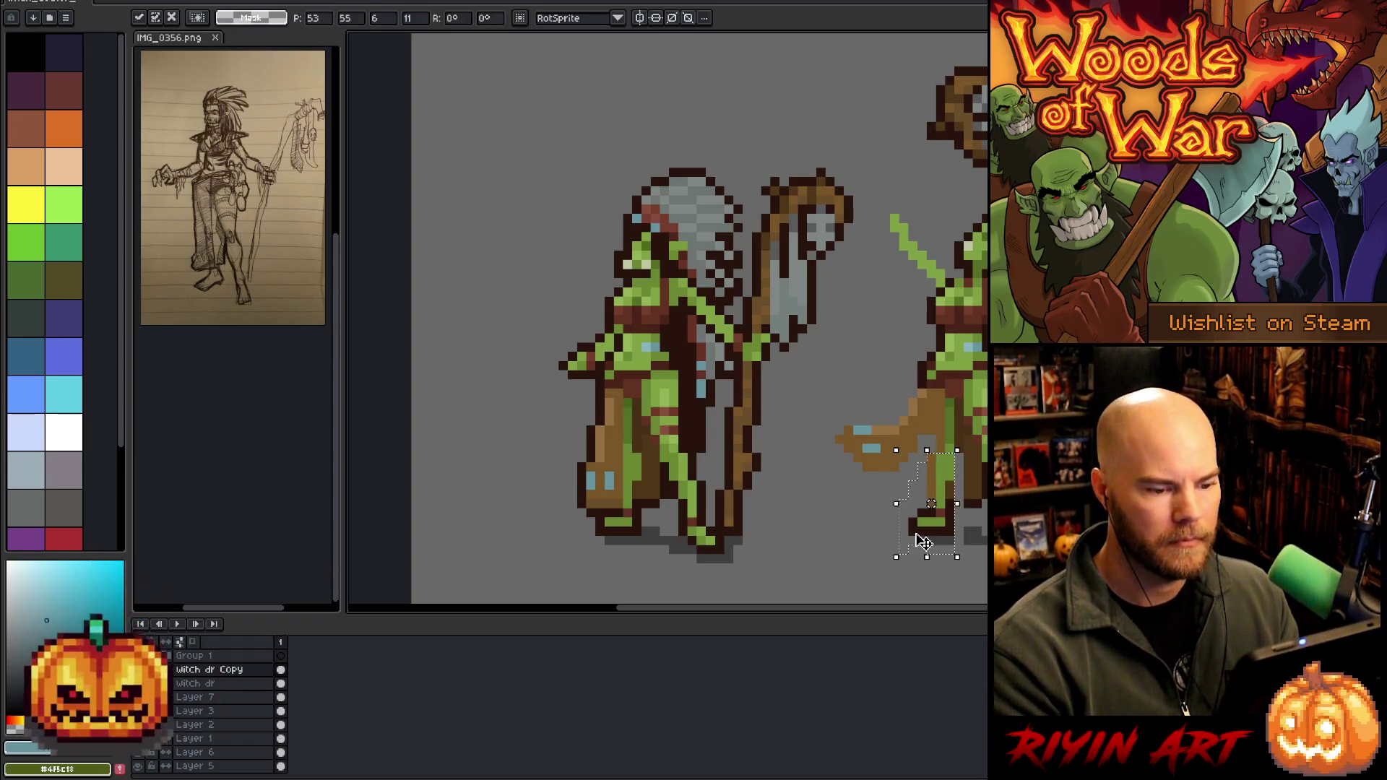
pyautogui.hotkey('ctrl', 'd')
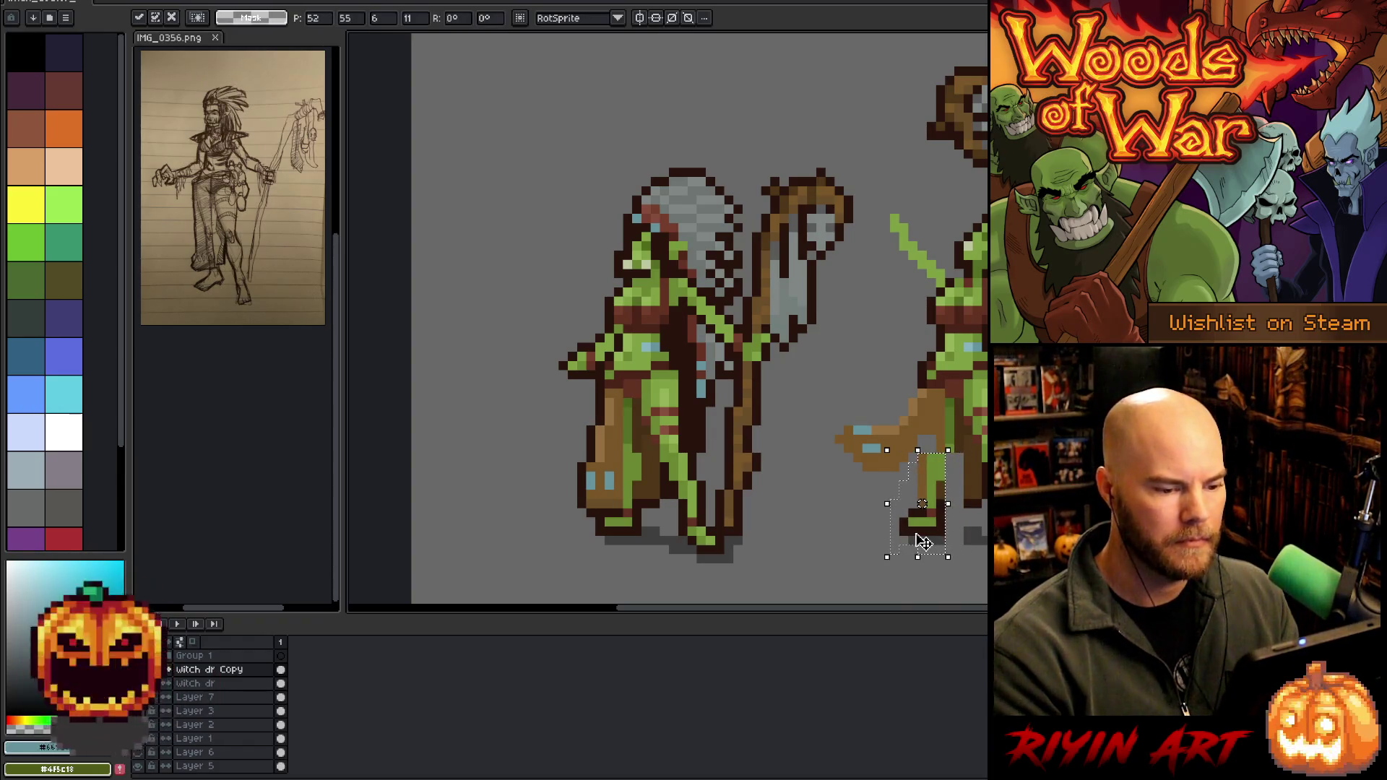
# Repaint a short column of the right leg in green skin colour
pyautogui.press('b')
pyautogui.keyDown('alt'); pyautogui.click(939, 434); pyautogui.keyUp('alt')
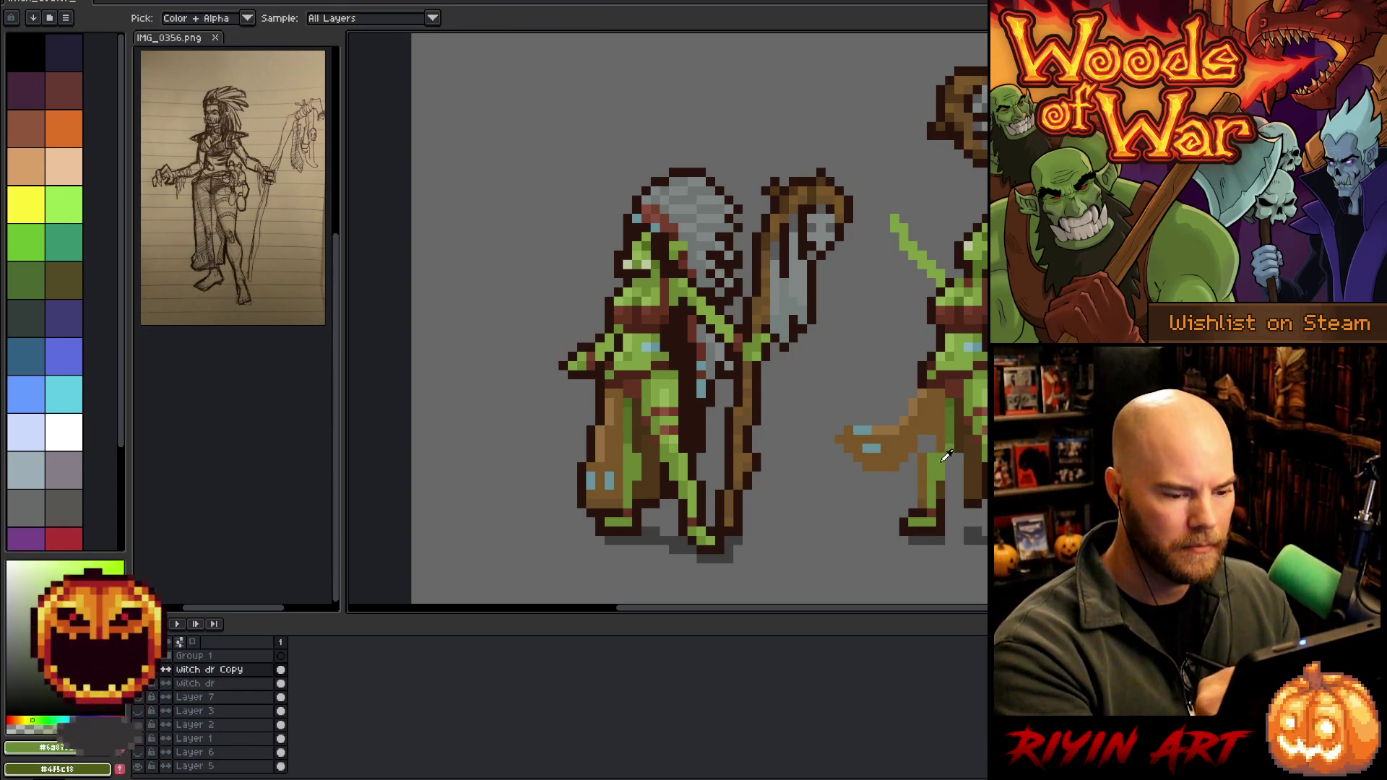
pyautogui.moveTo(940, 420); pyautogui.dragTo(941, 442)
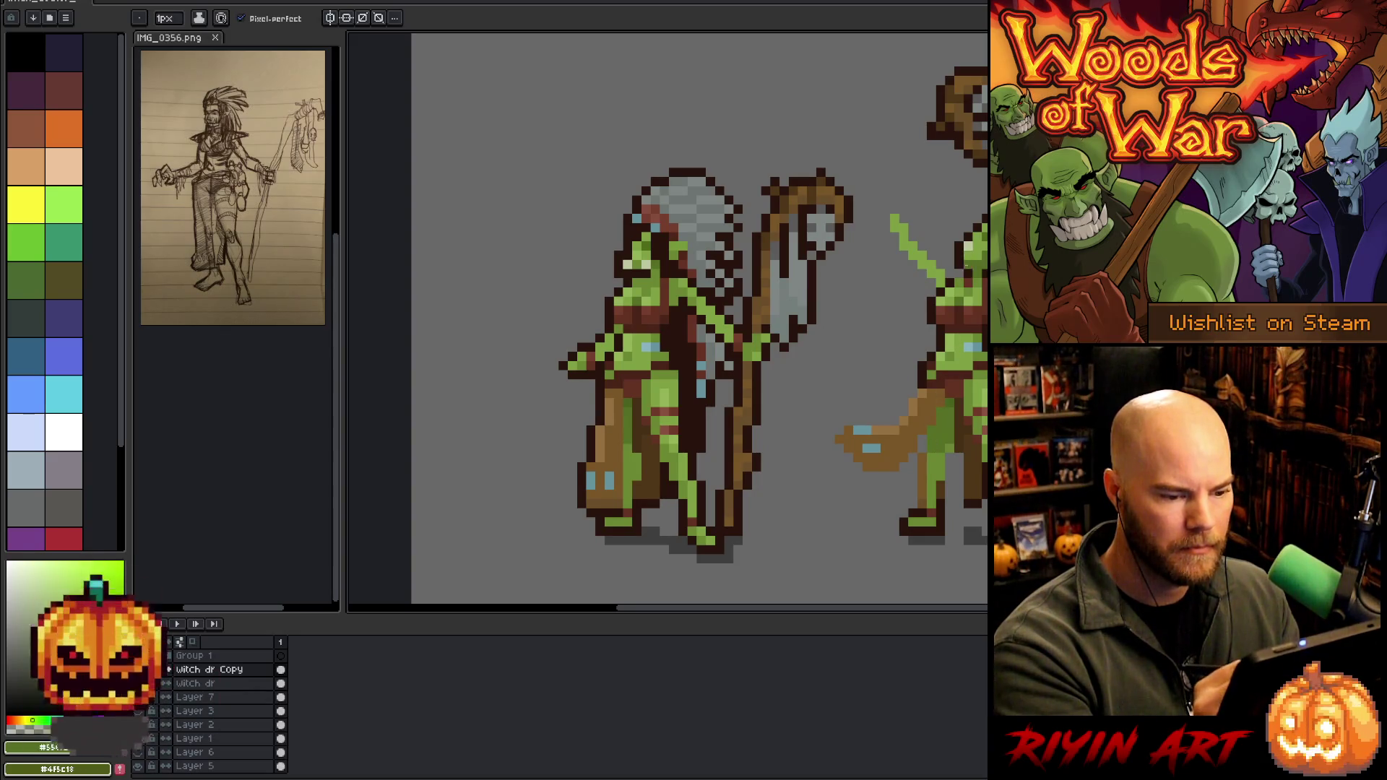
pyautogui.moveTo(932, 399); pyautogui.dragTo(932, 424)
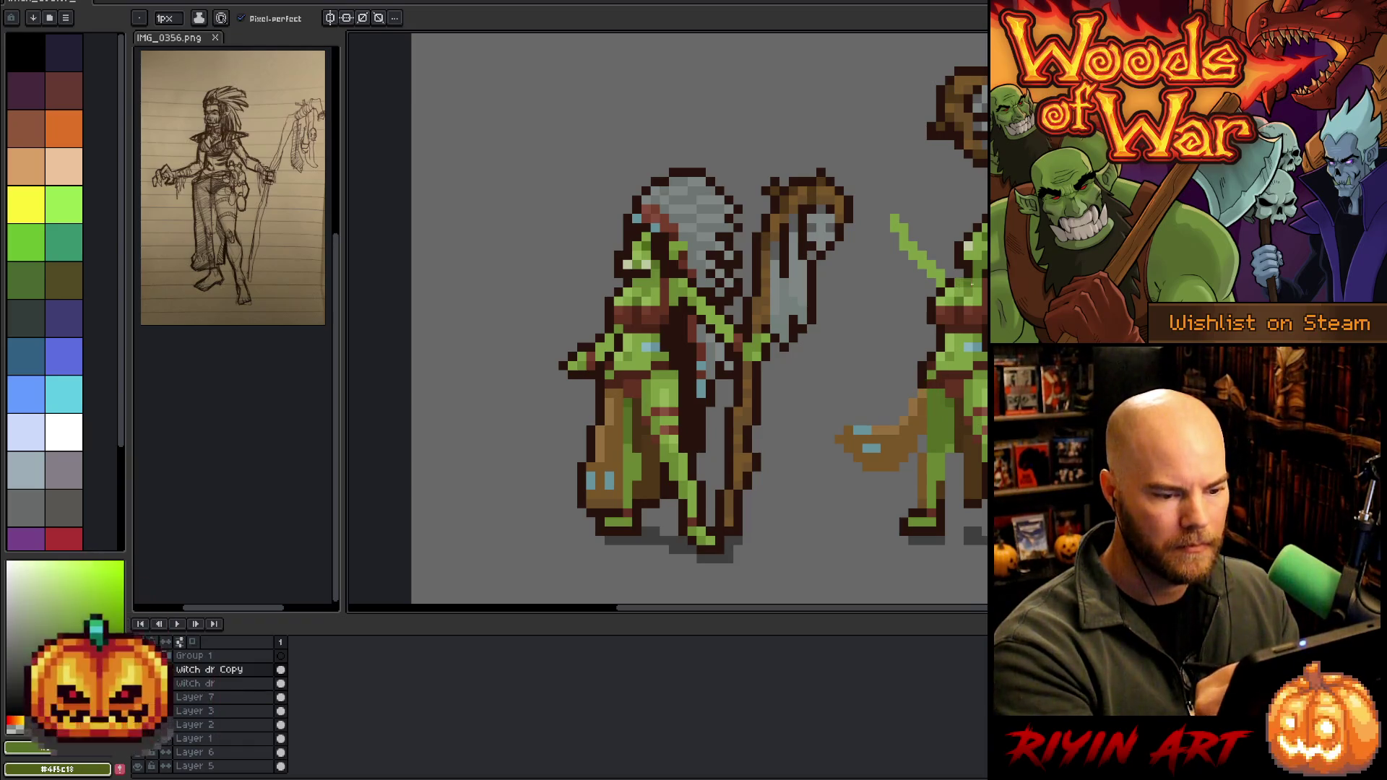
pyautogui.keyDown('alt'); pyautogui.click(930, 399); pyautogui.keyUp('alt')
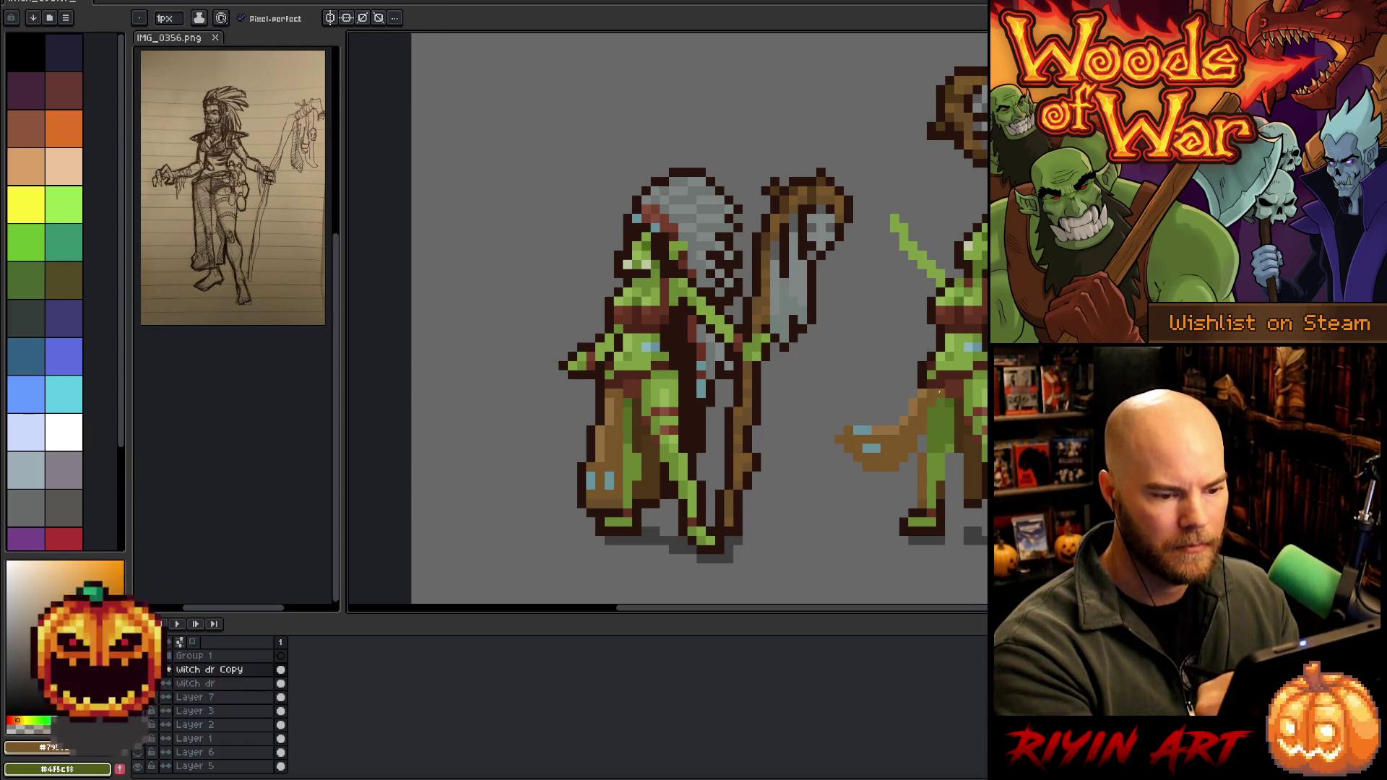
pyautogui.keyDown('alt'); pyautogui.click(934, 383); pyautogui.keyUp('alt')
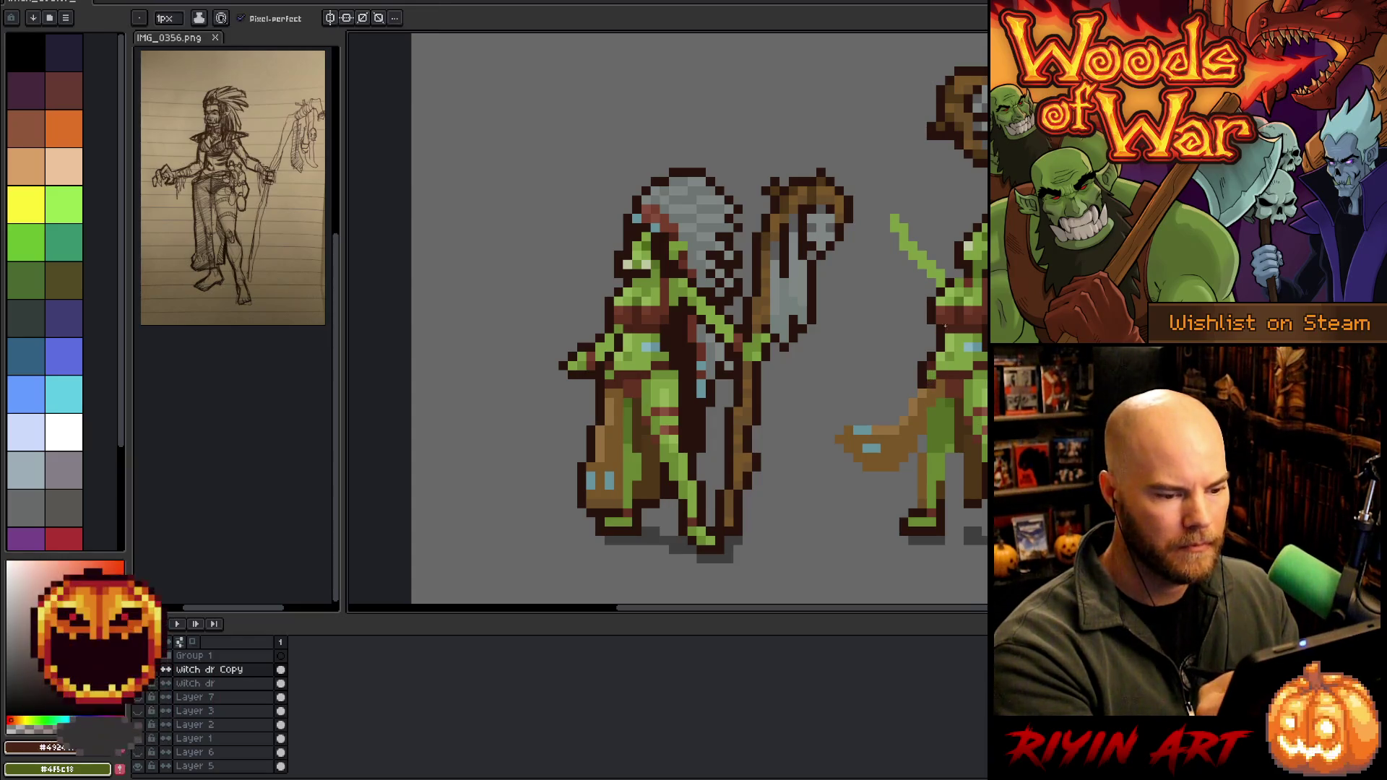
# Add dark outline pixels along the right goblin's leg
pyautogui.press('alt')
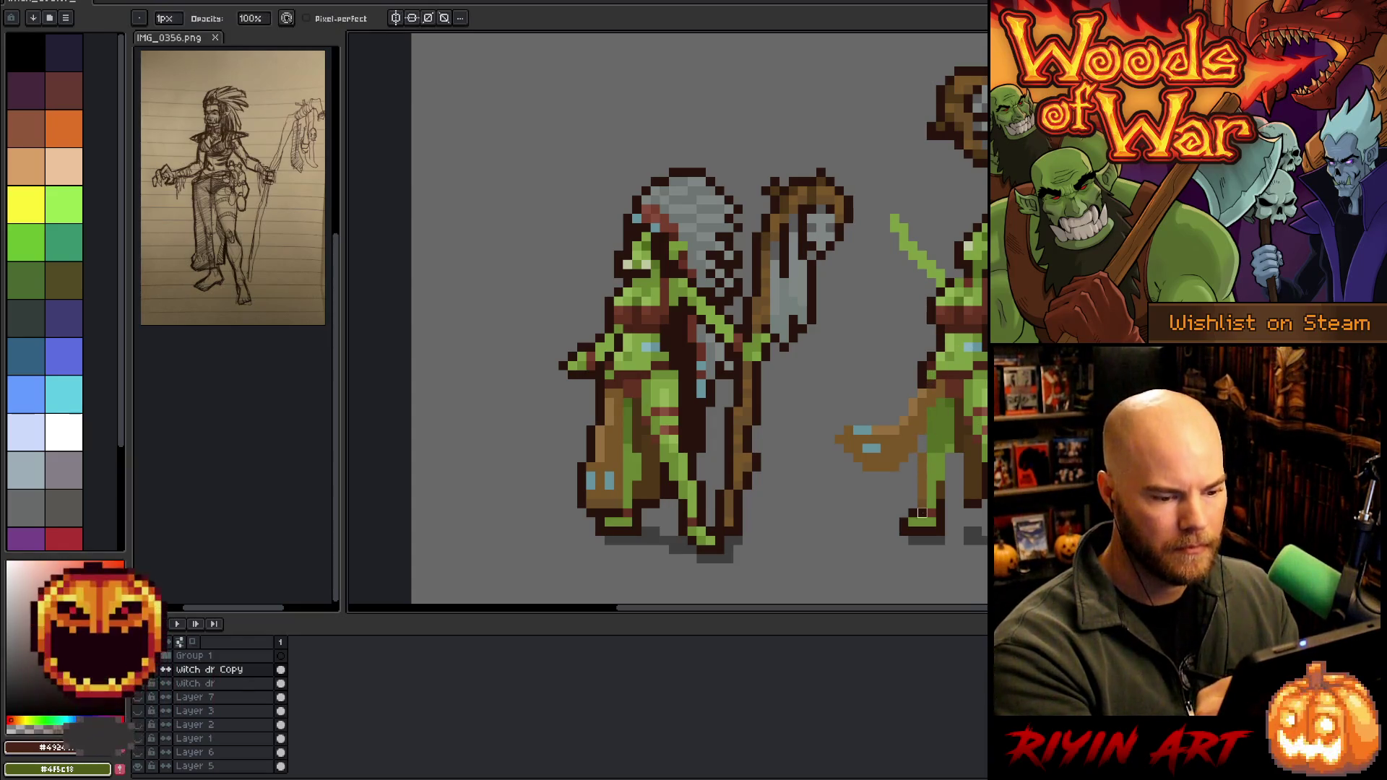
pyautogui.keyDown('alt'); pyautogui.click(929, 466); pyautogui.keyUp('alt')
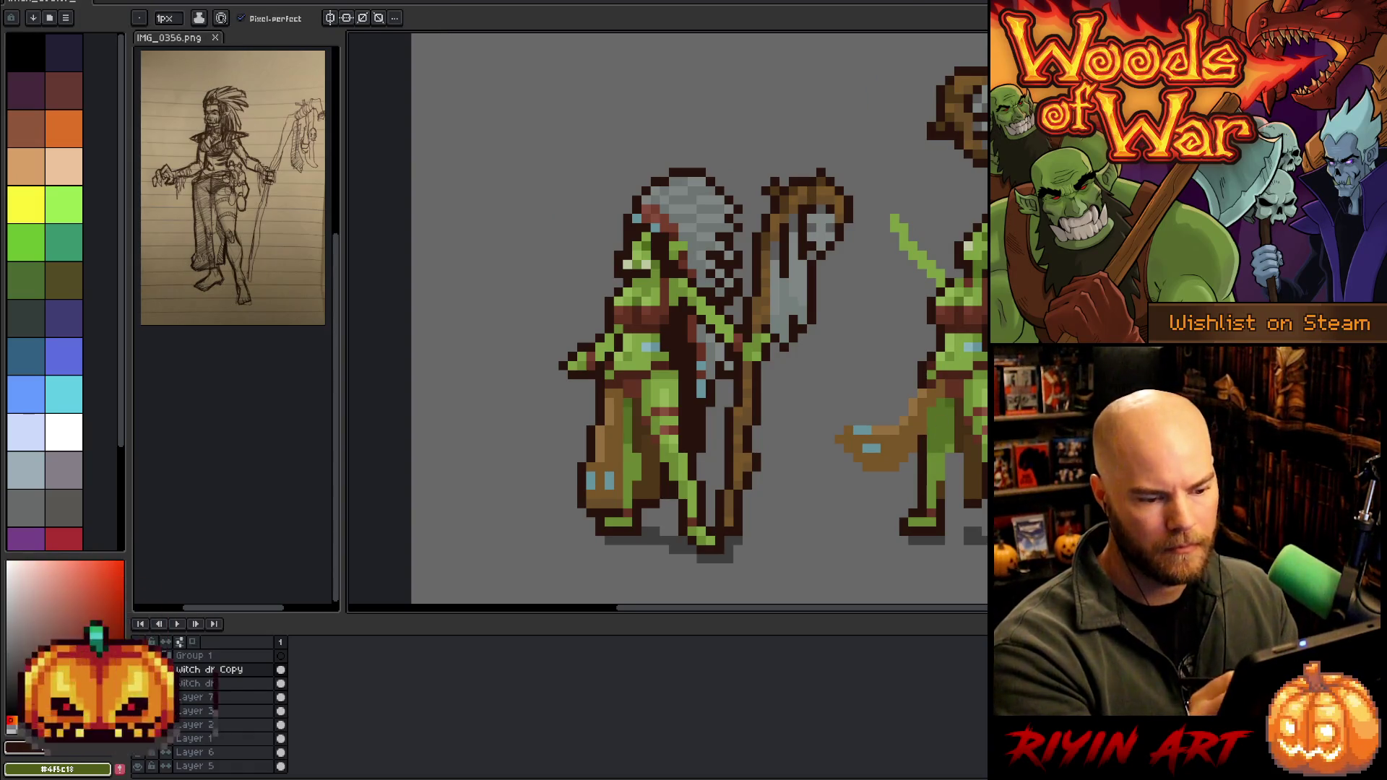
pyautogui.moveTo(941, 495); pyautogui.dragTo(946, 504)
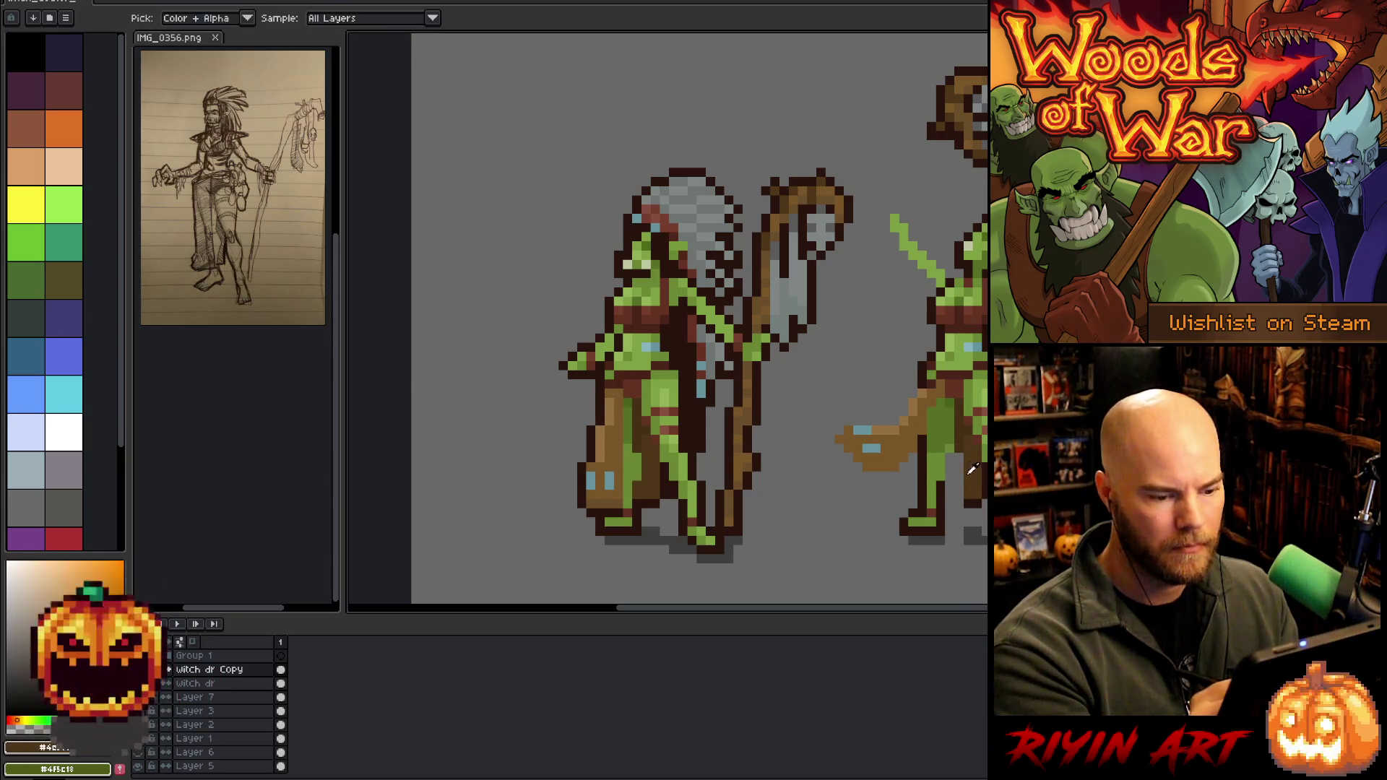
pyautogui.keyDown('alt'); pyautogui.click(903, 466); pyautogui.keyUp('alt')
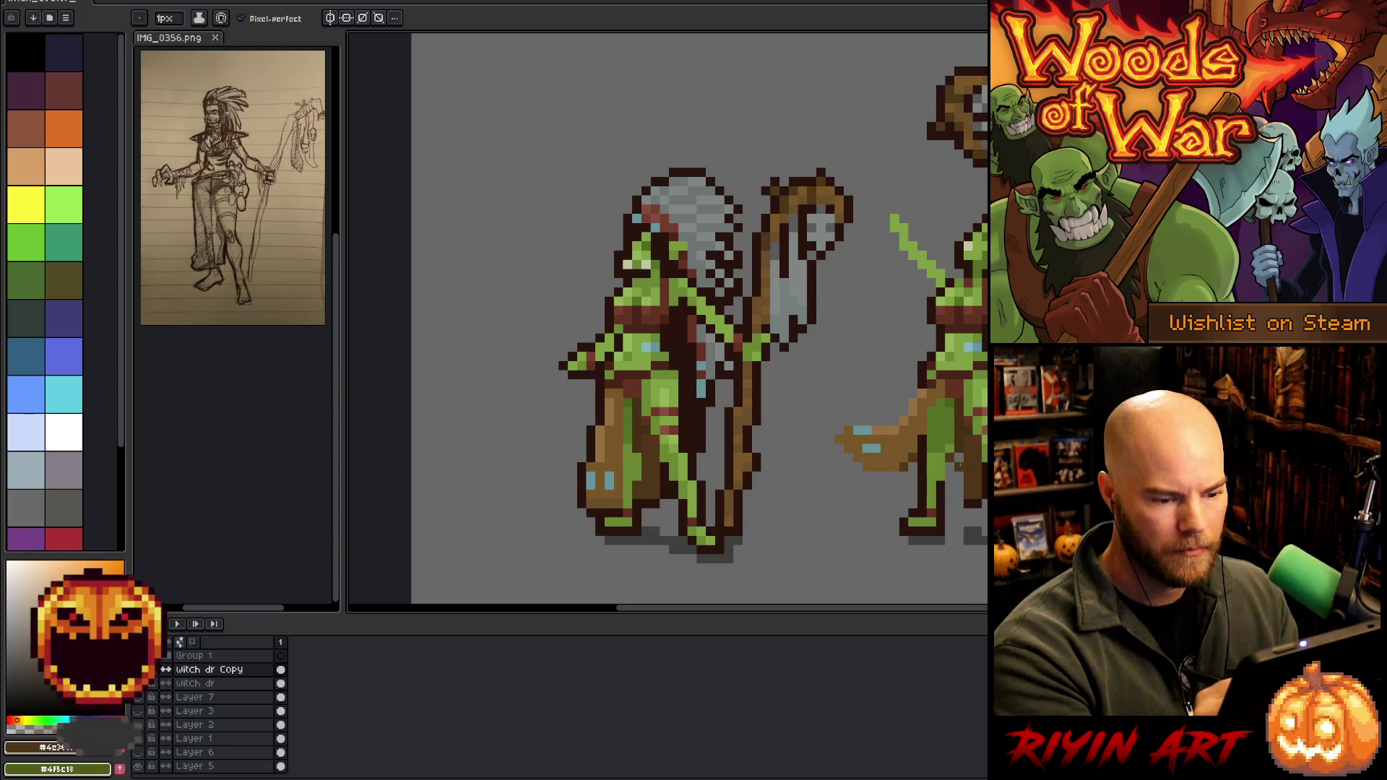
pyautogui.press('e')
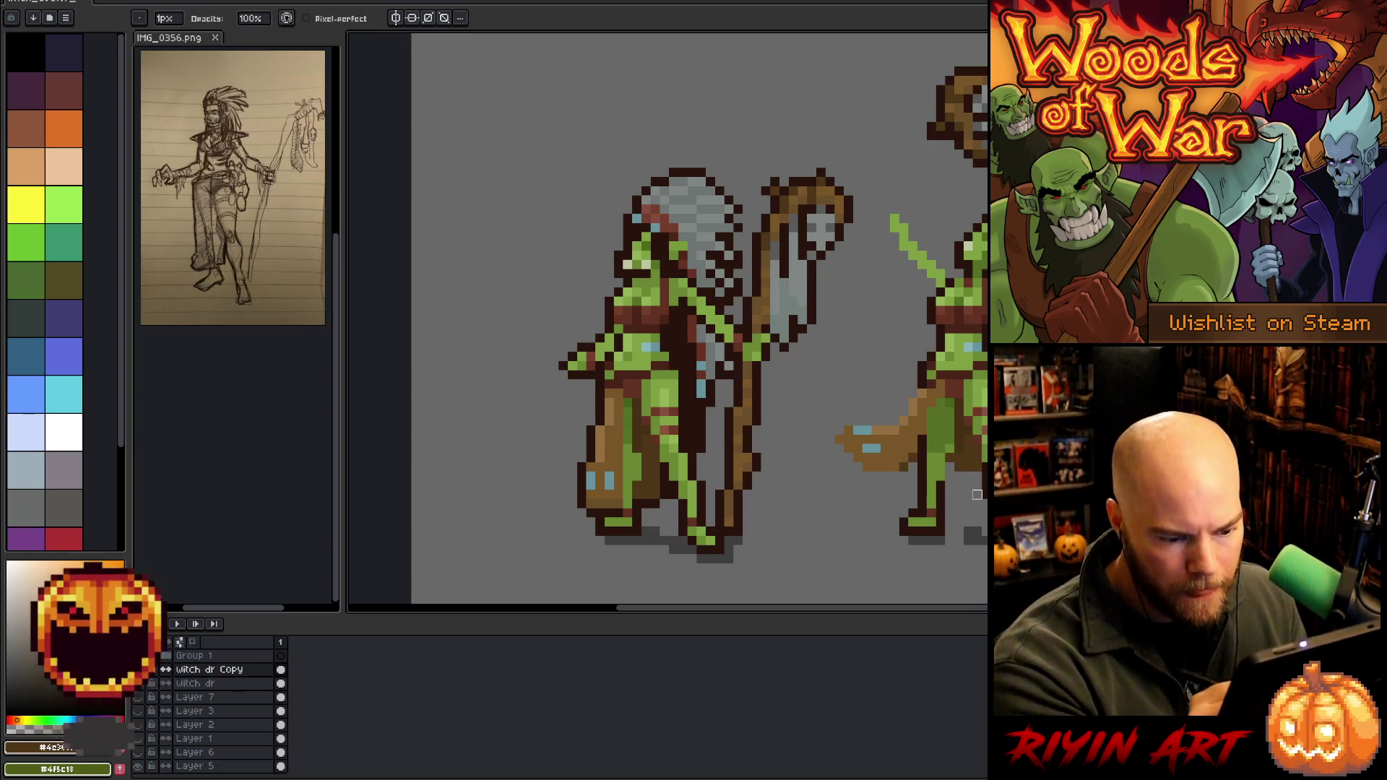
pyautogui.press('b')
# Resample outline, tail brown and leg greens, then close the IMG_0356.png reference sketch
pyautogui.keyDown('alt'); pyautogui.click(984, 466); pyautogui.keyUp('alt')
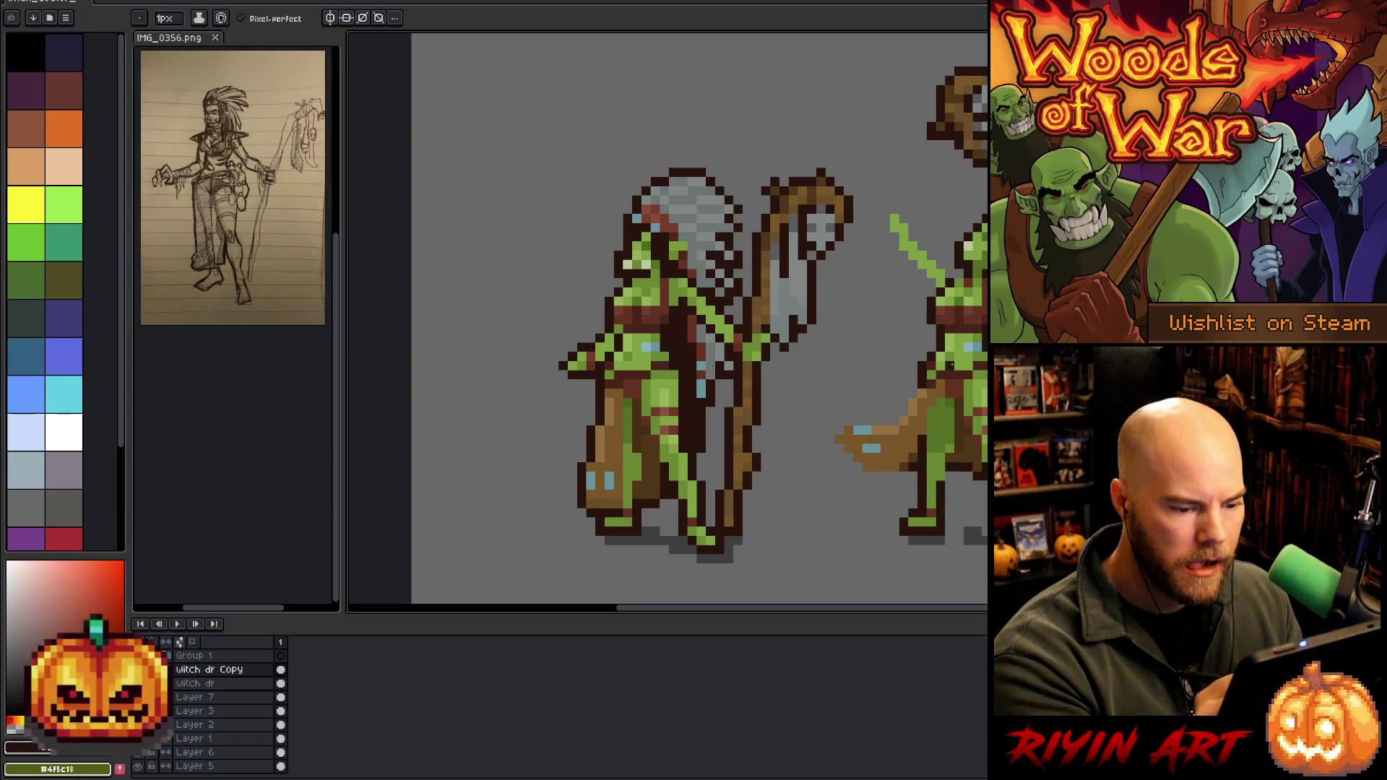
pyautogui.keyDown('alt'); pyautogui.click(921, 448); pyautogui.keyUp('alt')
pyautogui.keyDown('alt'); pyautogui.click(932, 444); pyautogui.keyUp('alt')
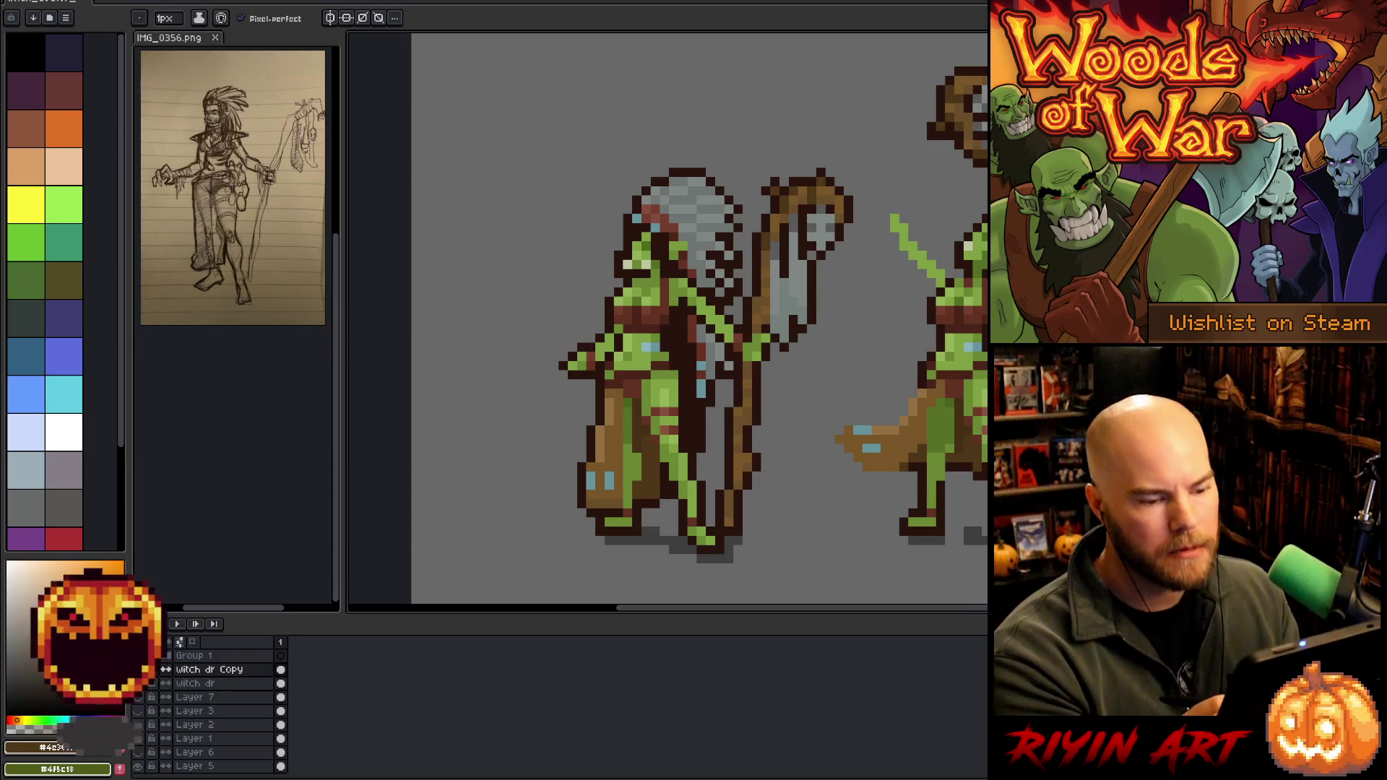
pyautogui.keyDown('alt'); pyautogui.click(937, 378); pyautogui.keyUp('alt')
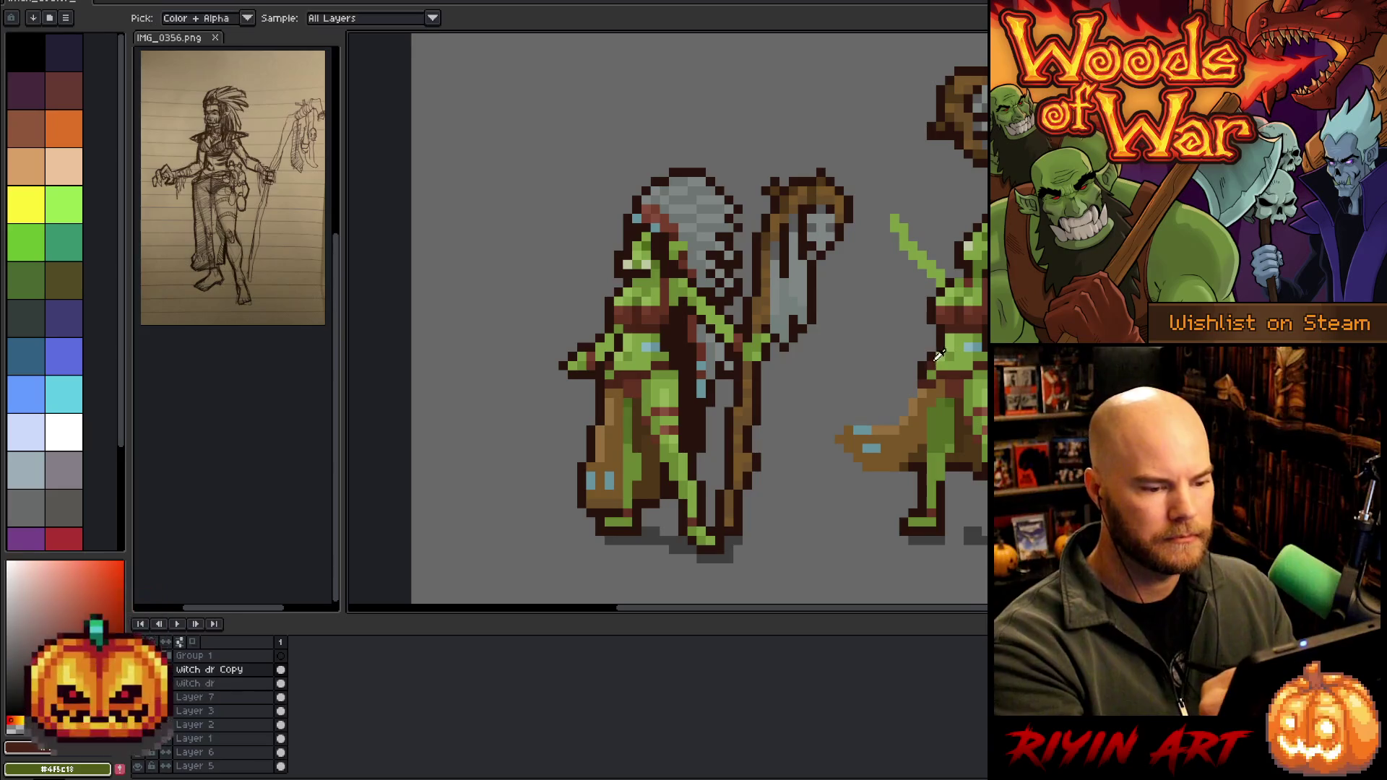
pyautogui.keyDown('alt'); pyautogui.click(951, 324); pyautogui.keyUp('alt')
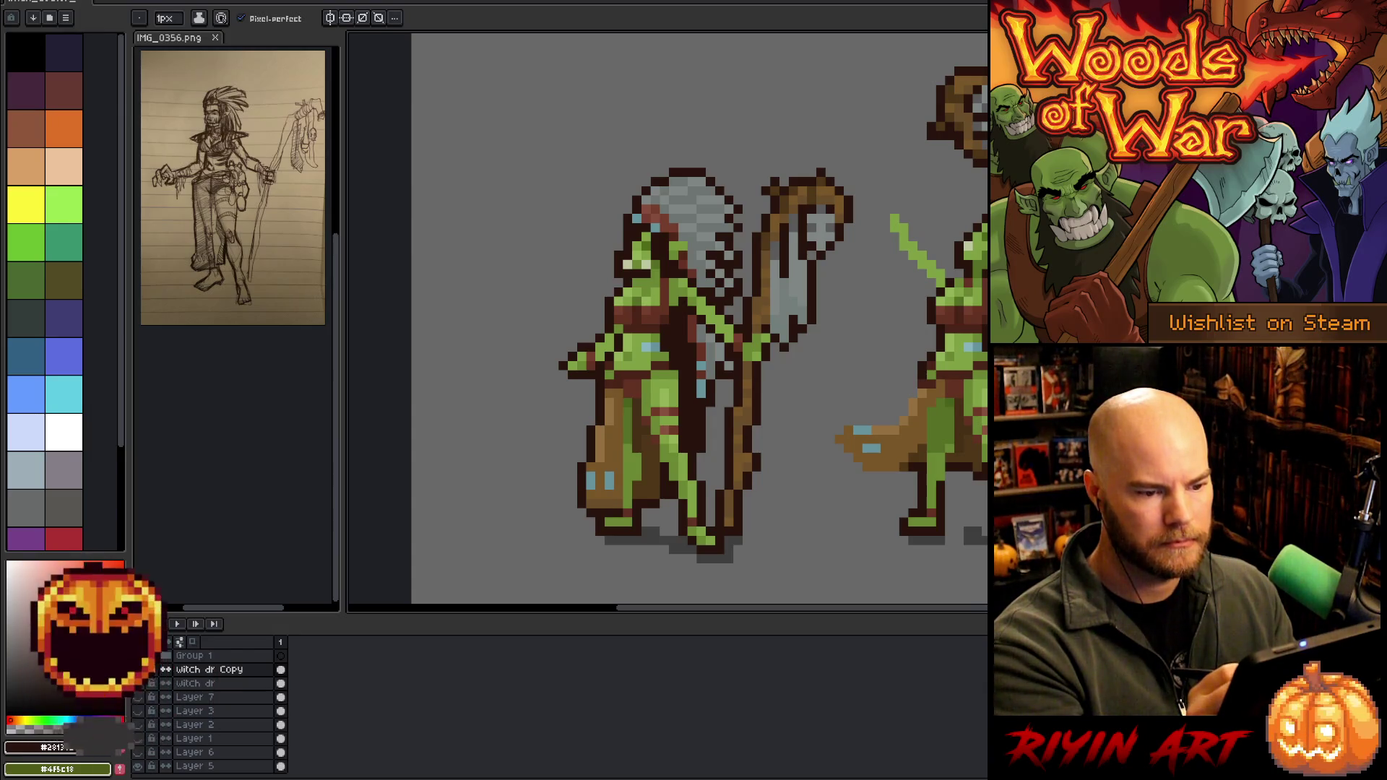
pyautogui.keyDown('alt'); pyautogui.click(982, 272); pyautogui.keyUp('alt')
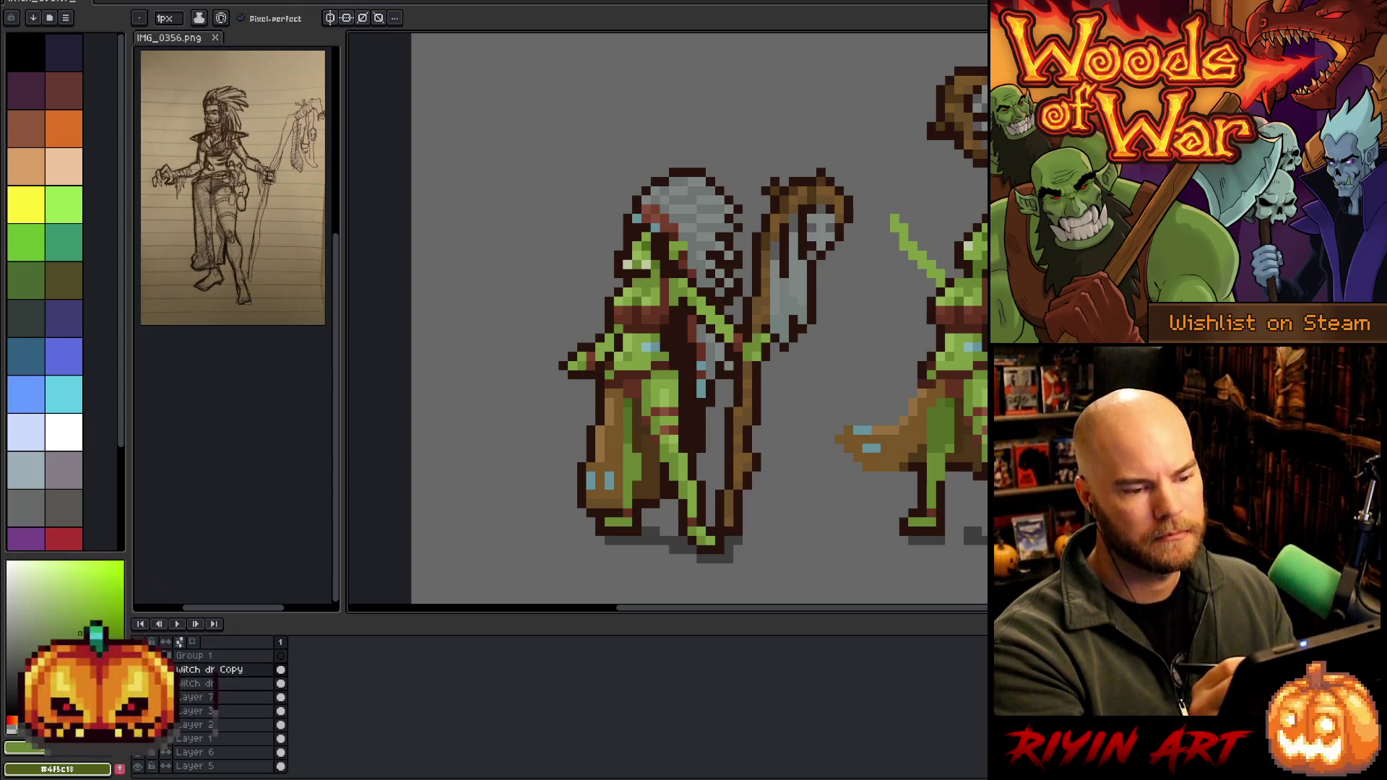
pyautogui.moveTo(1101, 329); pyautogui.dragTo(870, 311)
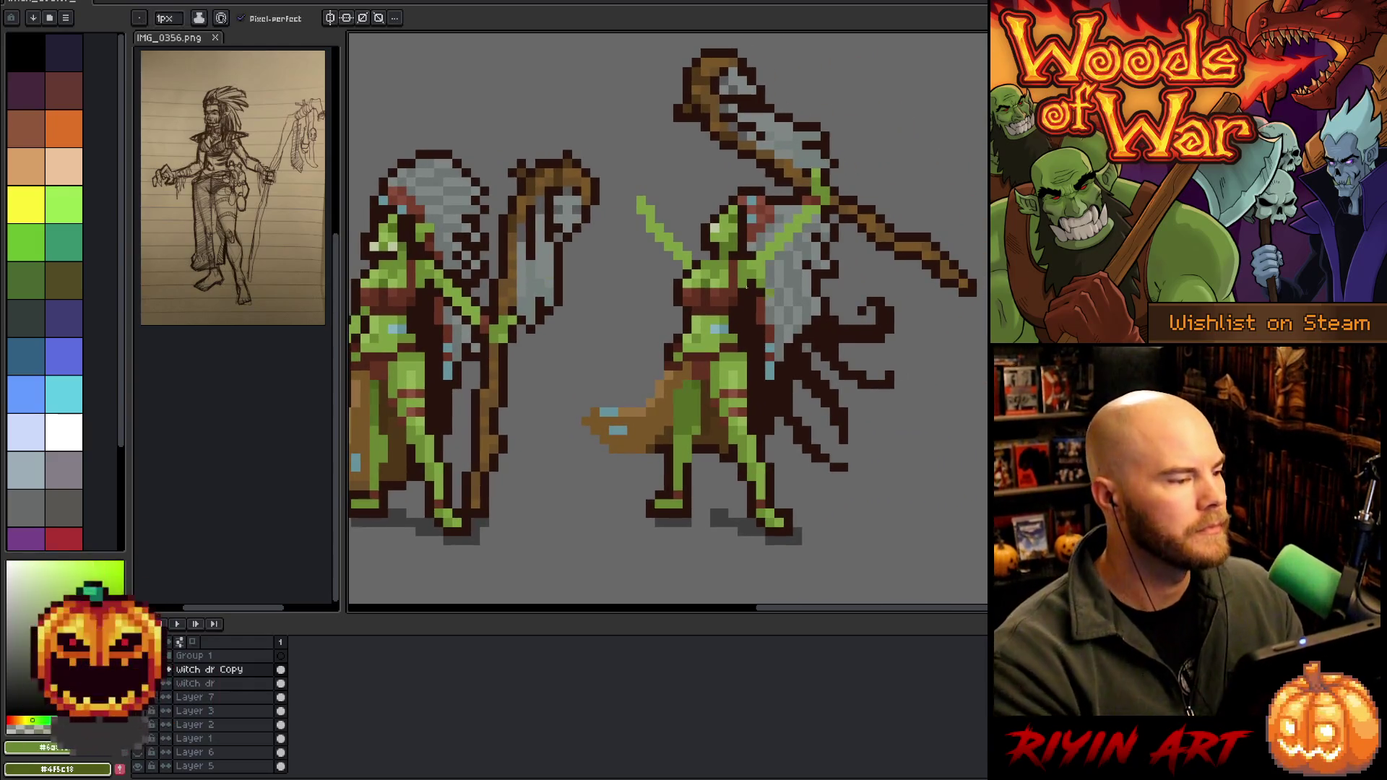
pyautogui.click(184, 42)
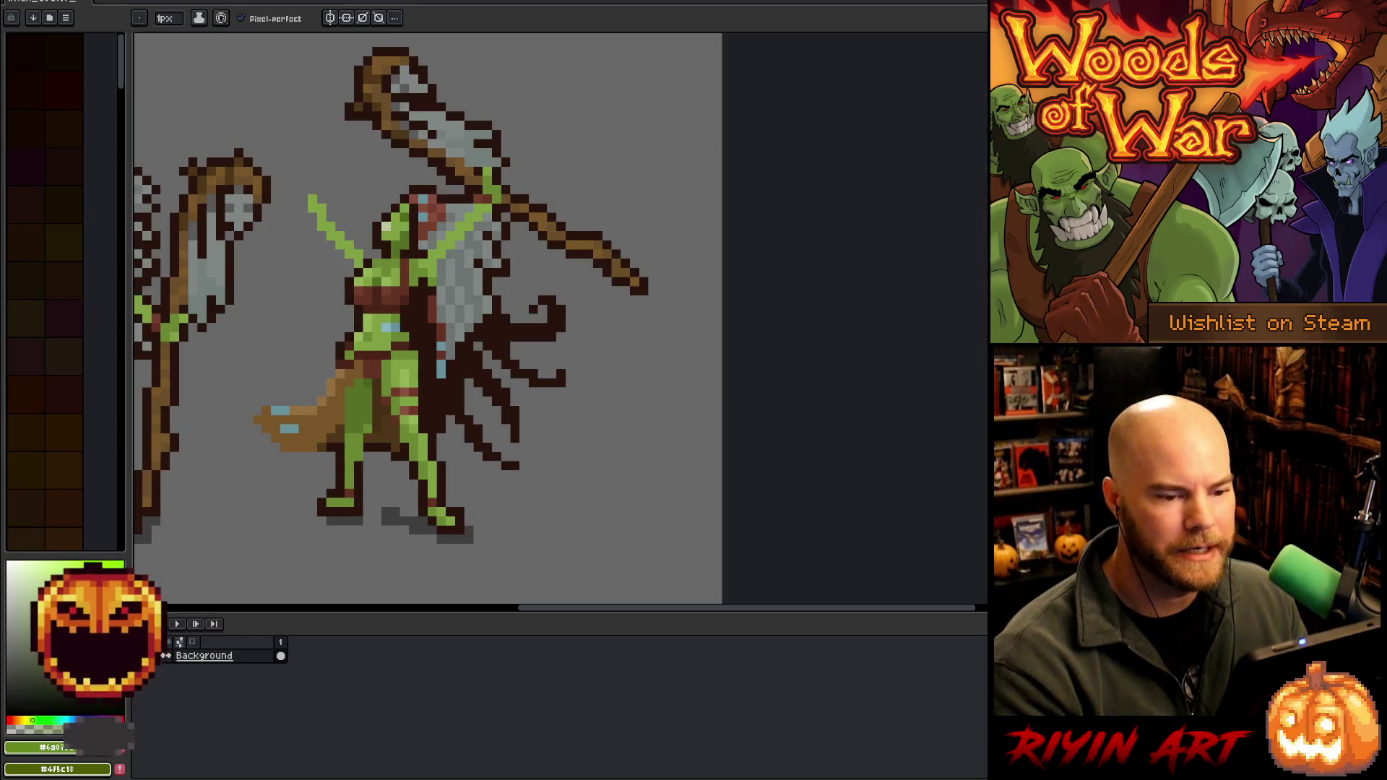
# Restore the panel layout and frame both goblin poses in view
pyautogui.moveTo(969, 252)
pyautogui.mouseDown()
pyautogui.moveTo(912, 252)
pyautogui.moveTo(986, 252)
pyautogui.mouseUp()
pyautogui.moveTo(717, 373); pyautogui.dragTo(762, 371)
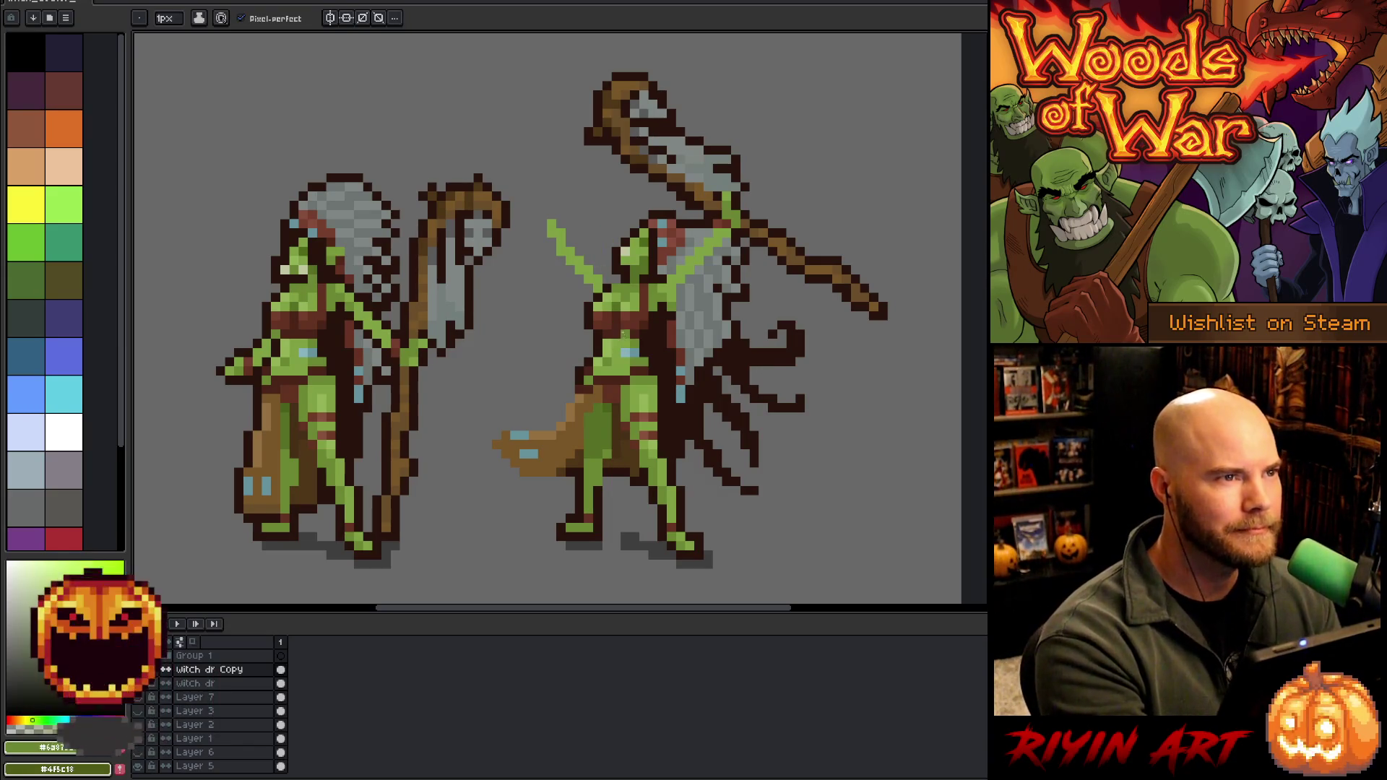
pyautogui.moveTo(709, 413)
pyautogui.mouseDown()
pyautogui.moveTo(702, 395)
pyautogui.moveTo(723, 387)
pyautogui.mouseUp()
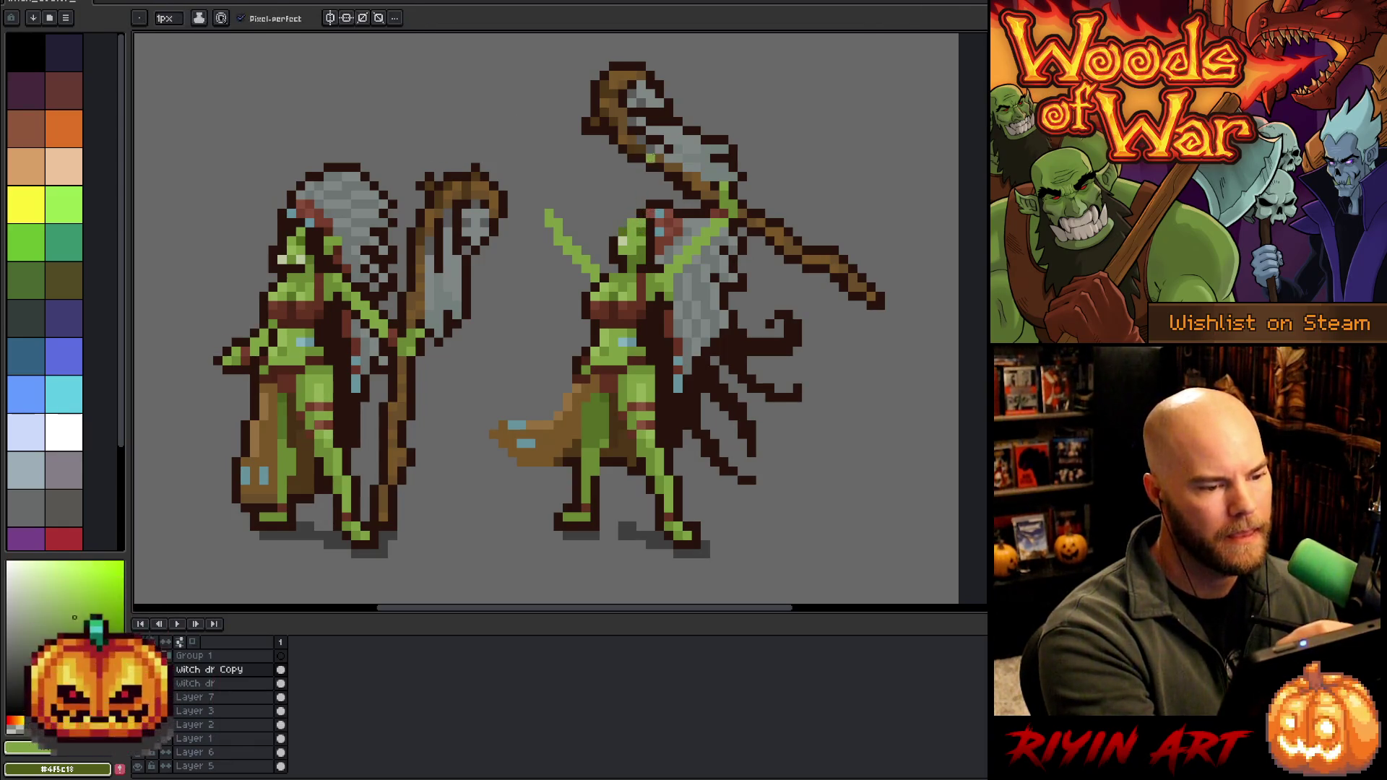
# Place dark outline pixels around the right goblin's head
pyautogui.keyDown('alt'); pyautogui.click(634, 225); pyautogui.keyUp('alt')
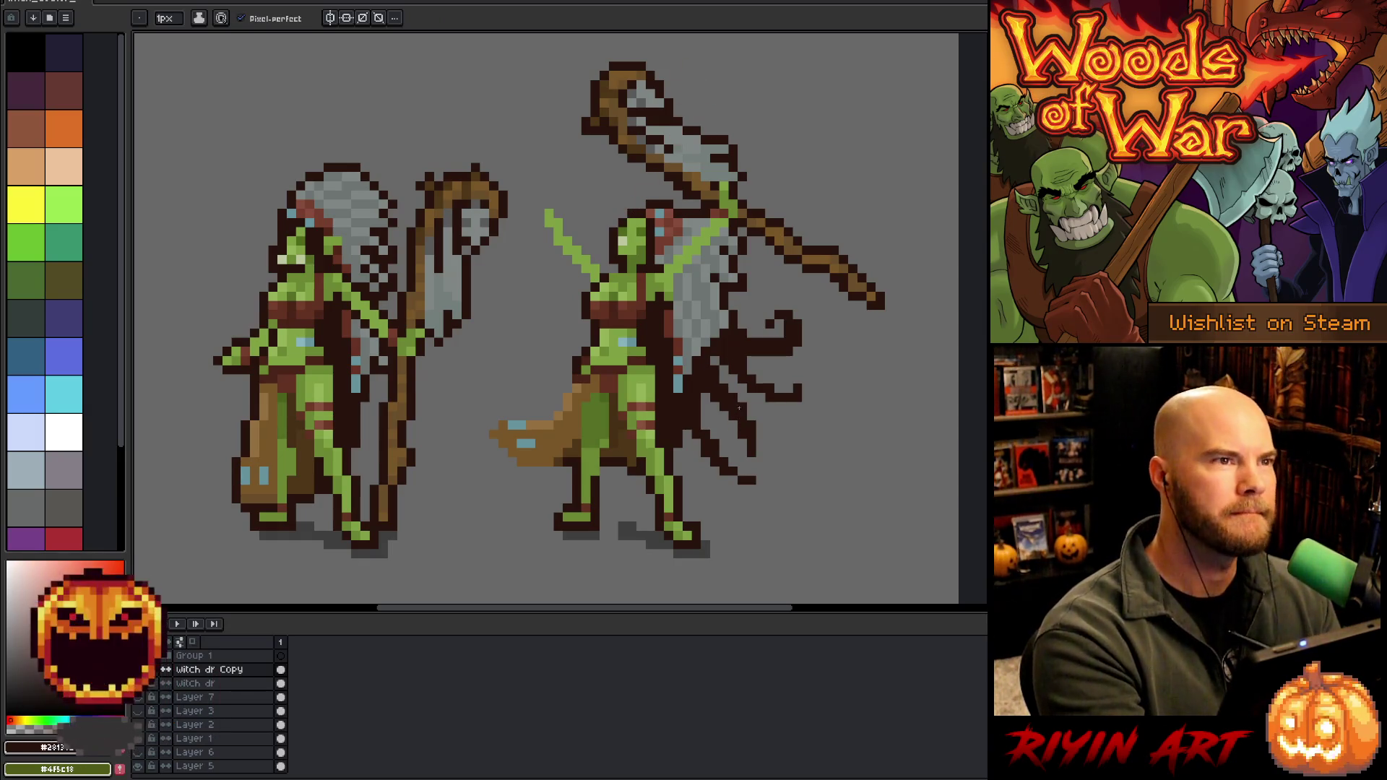
pyautogui.click(650, 203)
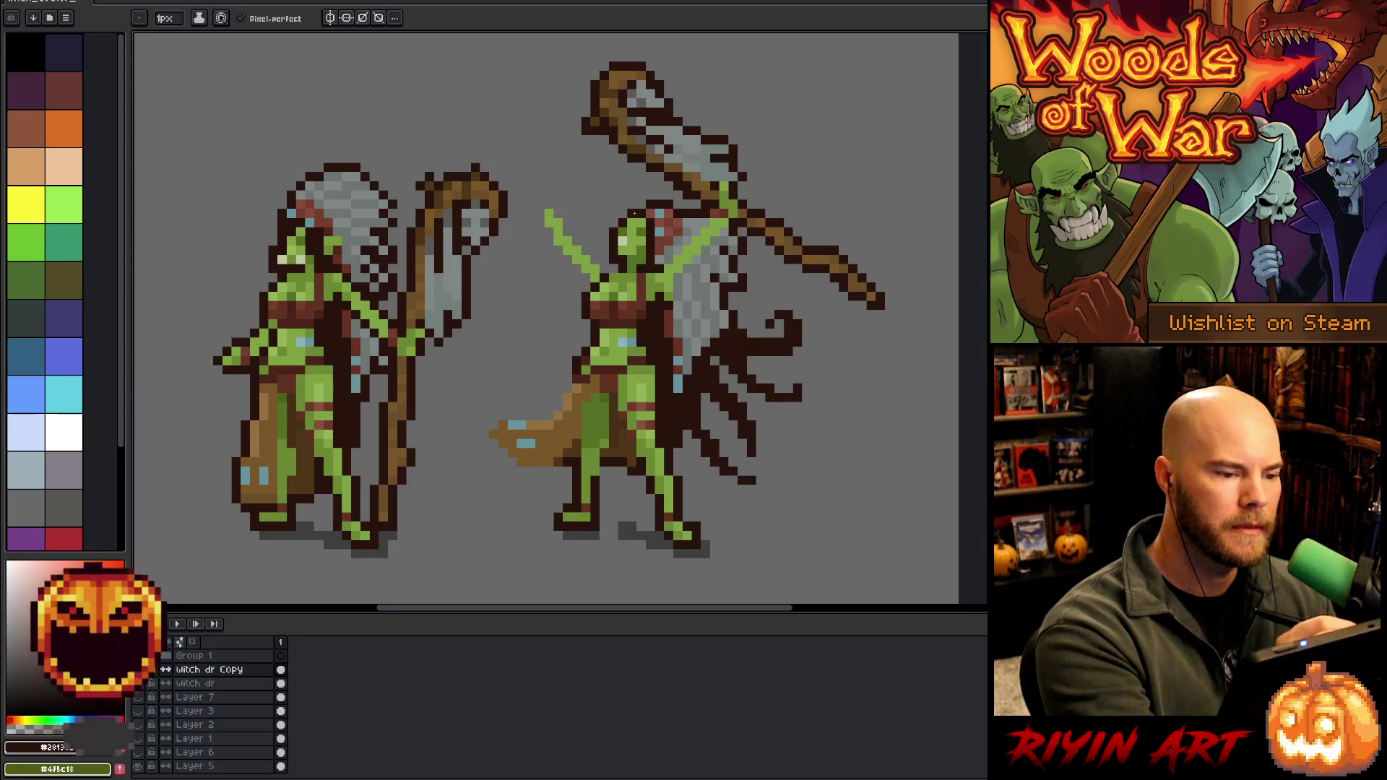
pyautogui.keyDown('alt'); pyautogui.click(651, 211); pyautogui.keyUp('alt')
pyautogui.keyDown('alt'); pyautogui.click(656, 199); pyautogui.keyUp('alt')
pyautogui.click(663, 206)
# Retouch the head with brownish-pink, reddish-brown, headdress grey and dark outline colours
pyautogui.keyDown('alt'); pyautogui.click(663, 206); pyautogui.keyUp('alt')
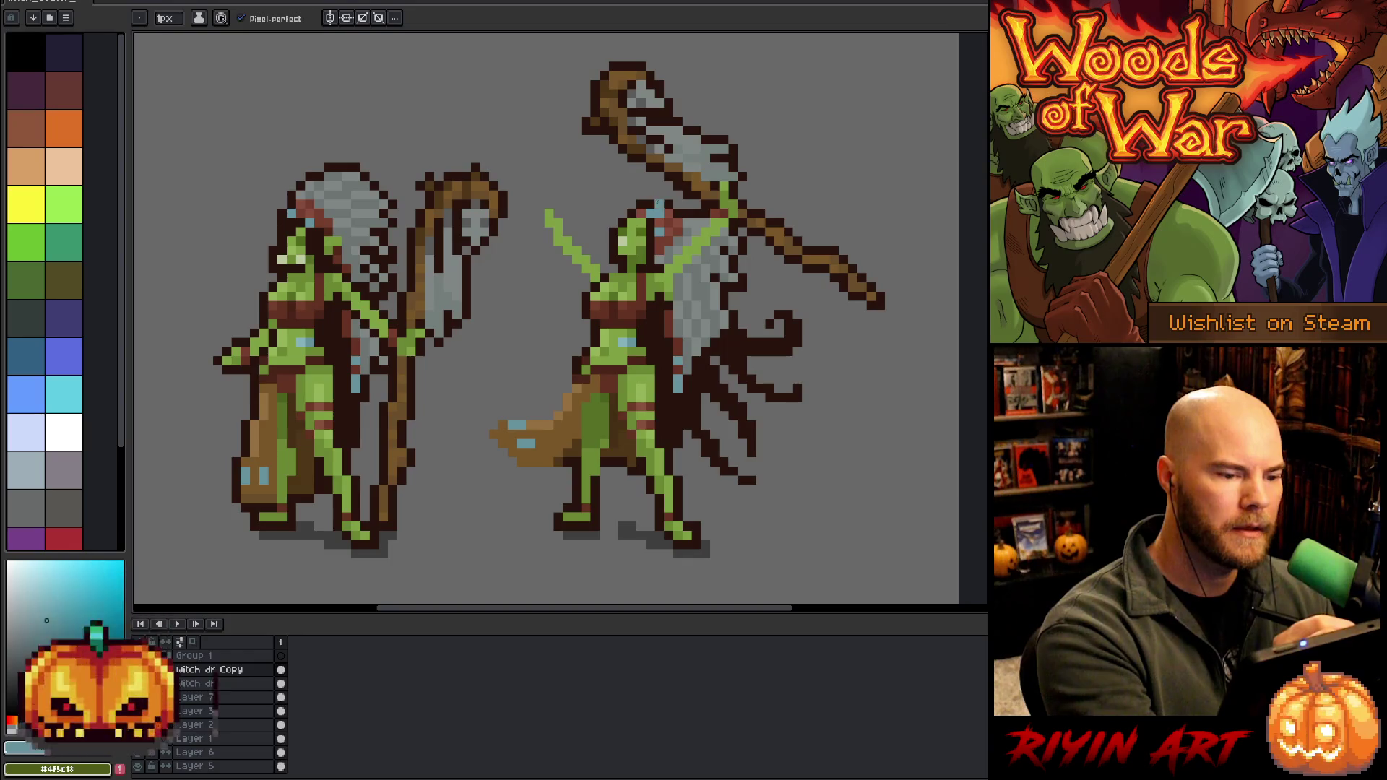
pyautogui.keyDown('alt'); pyautogui.click(660, 200); pyautogui.keyUp('alt')
pyautogui.keyDown('alt'); pyautogui.click(663, 208); pyautogui.keyUp('alt')
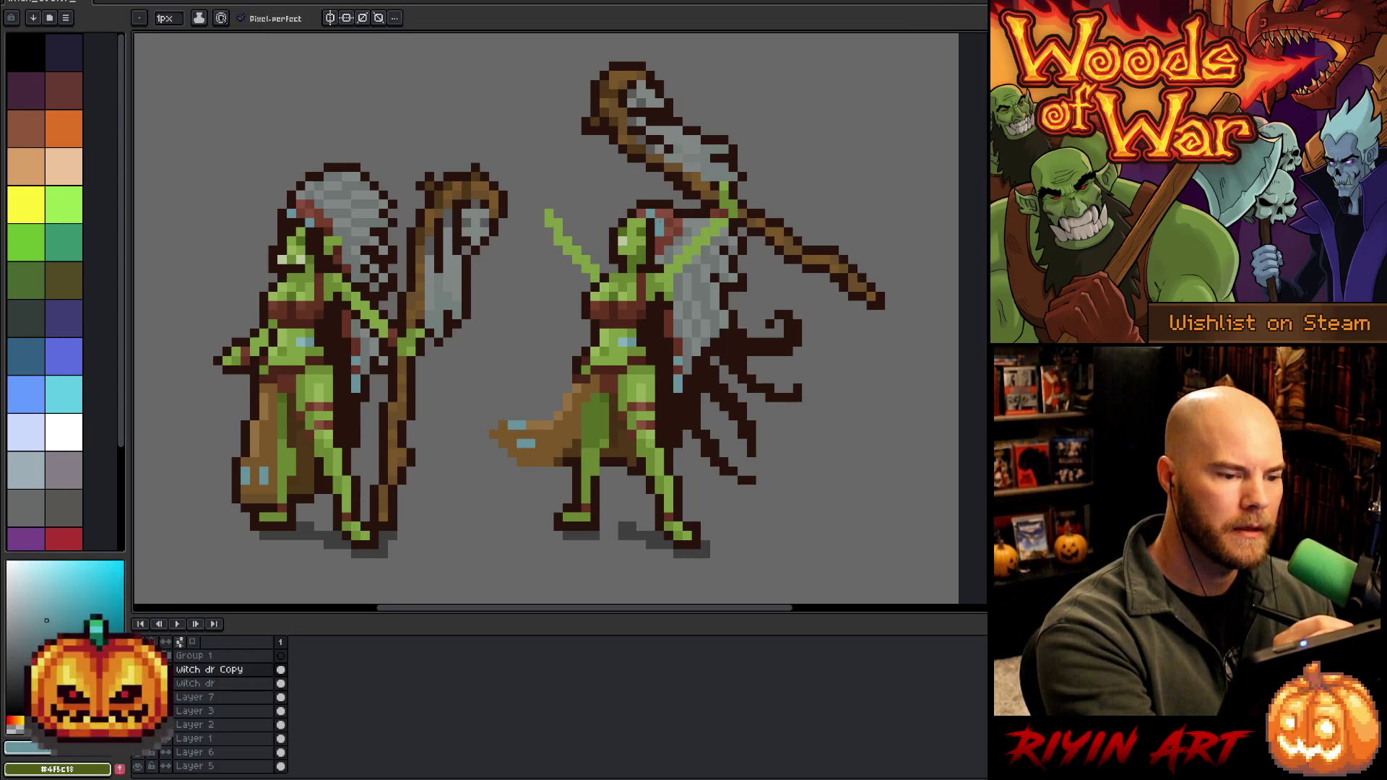
pyautogui.keyDown('alt'); pyautogui.click(669, 210); pyautogui.keyUp('alt')
pyautogui.keyDown('alt'); pyautogui.click(664, 206); pyautogui.keyUp('alt')
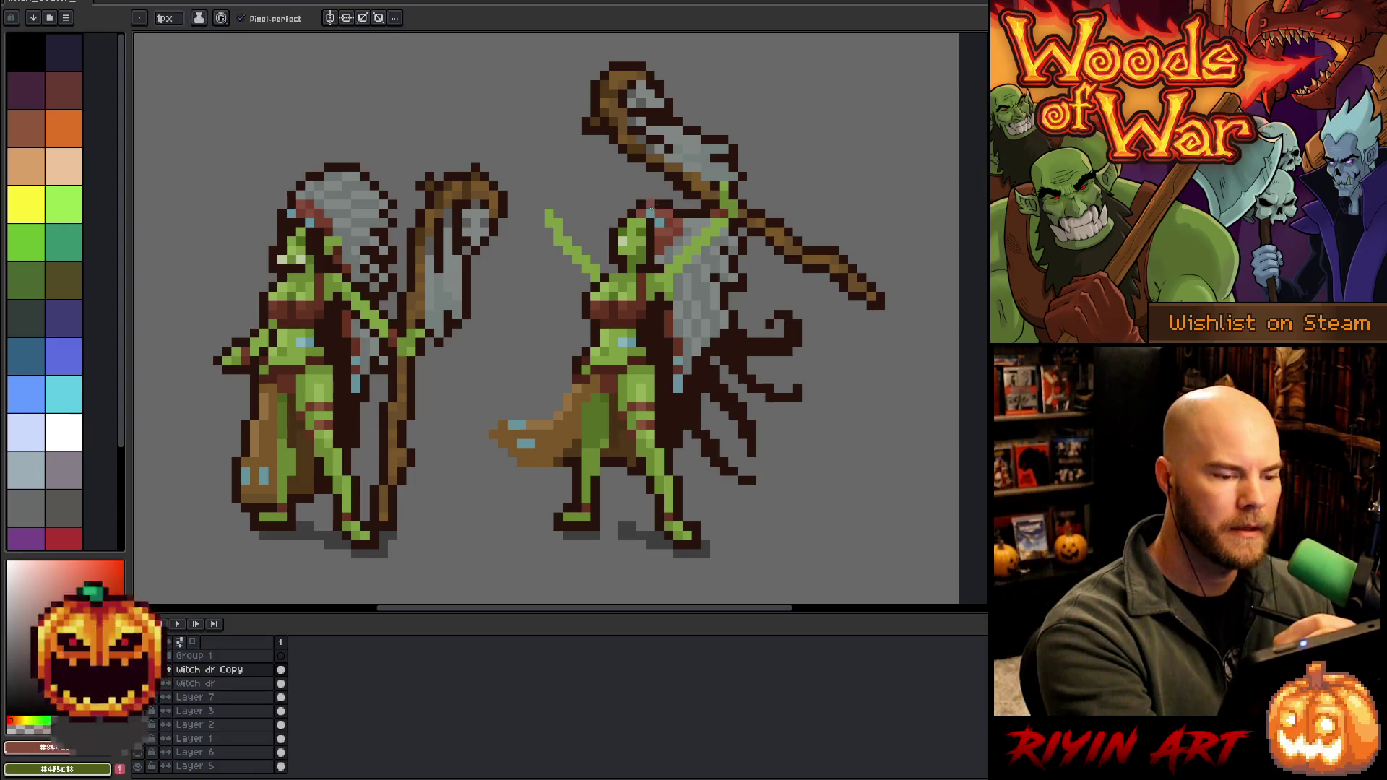
pyautogui.keyDown('alt'); pyautogui.click(654, 208); pyautogui.keyUp('alt')
pyautogui.keyDown('alt'); pyautogui.click(661, 208); pyautogui.keyUp('alt')
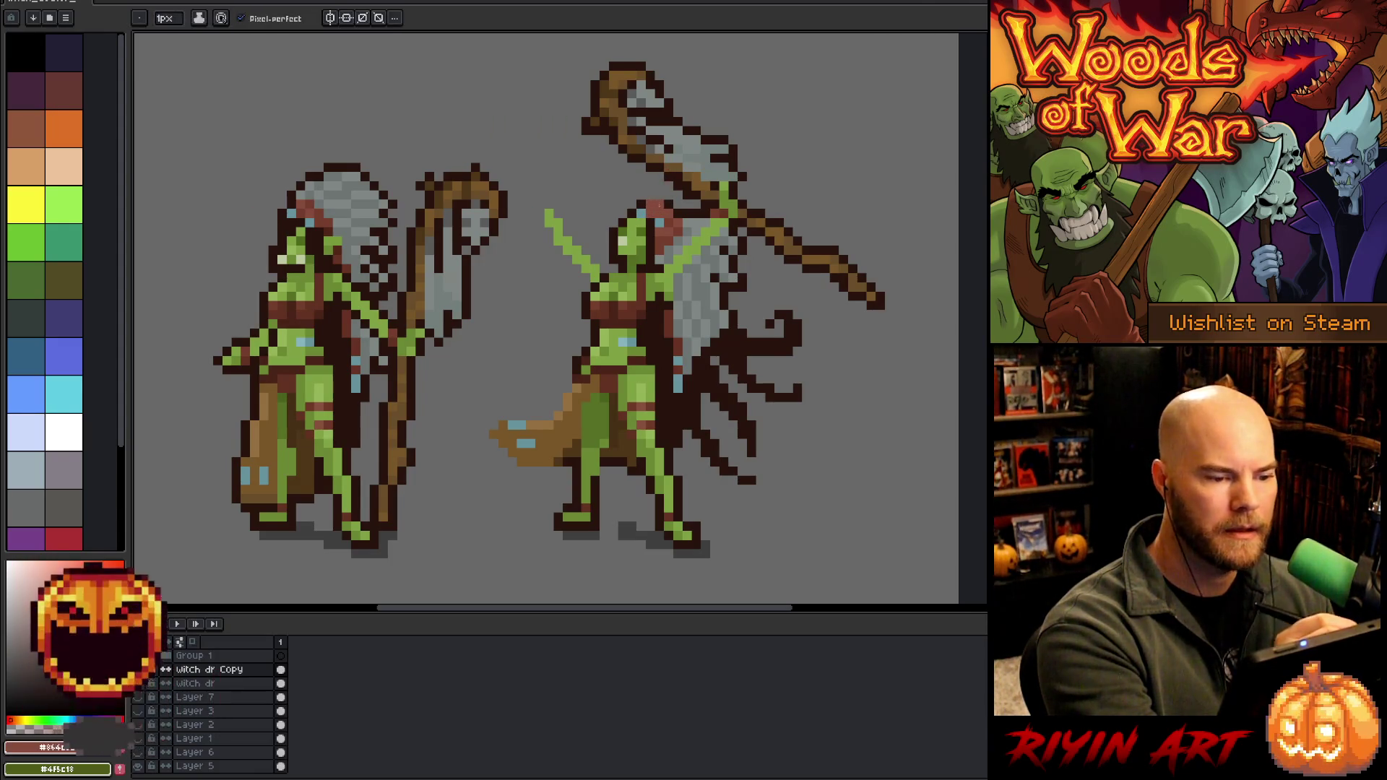
pyautogui.keyDown('alt'); pyautogui.click(699, 219); pyautogui.keyUp('alt')
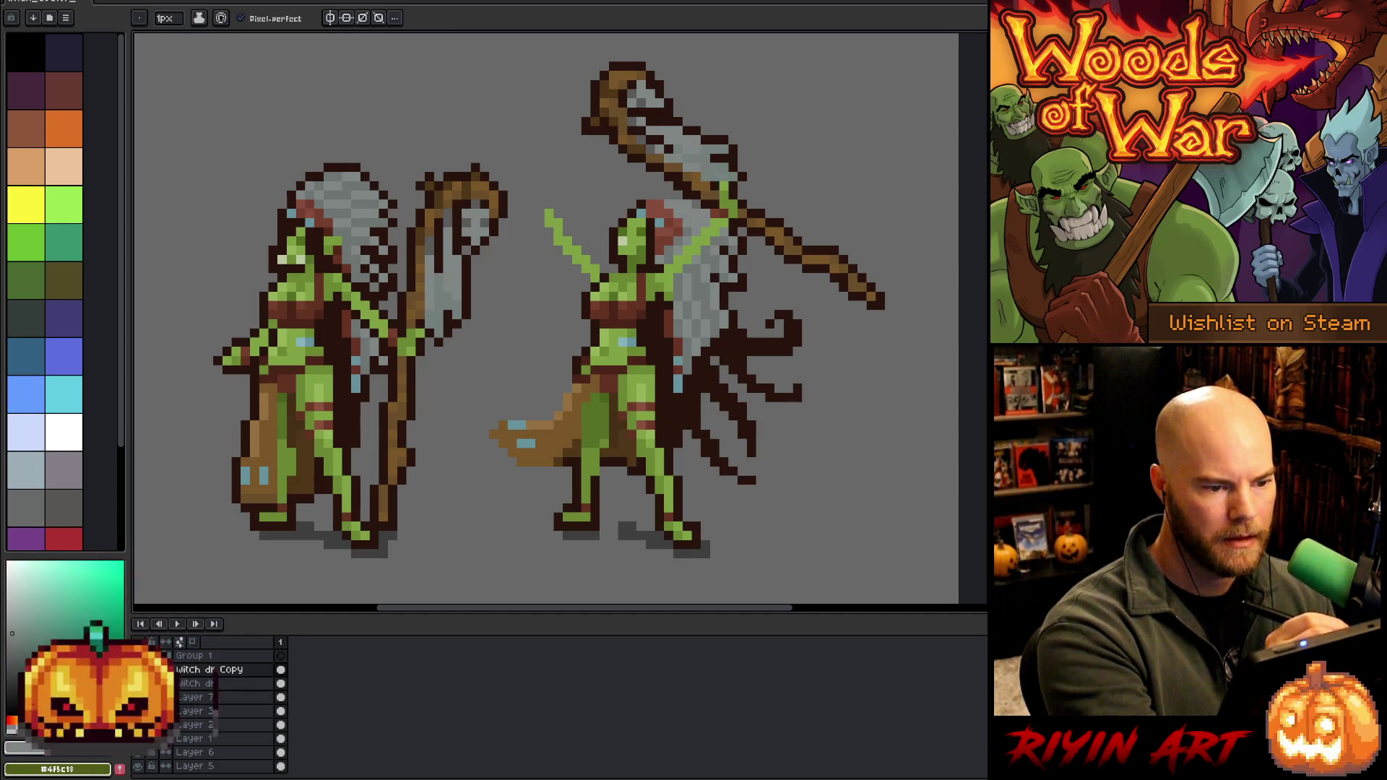
pyautogui.keyDown('alt'); pyautogui.click(715, 207); pyautogui.keyUp('alt')
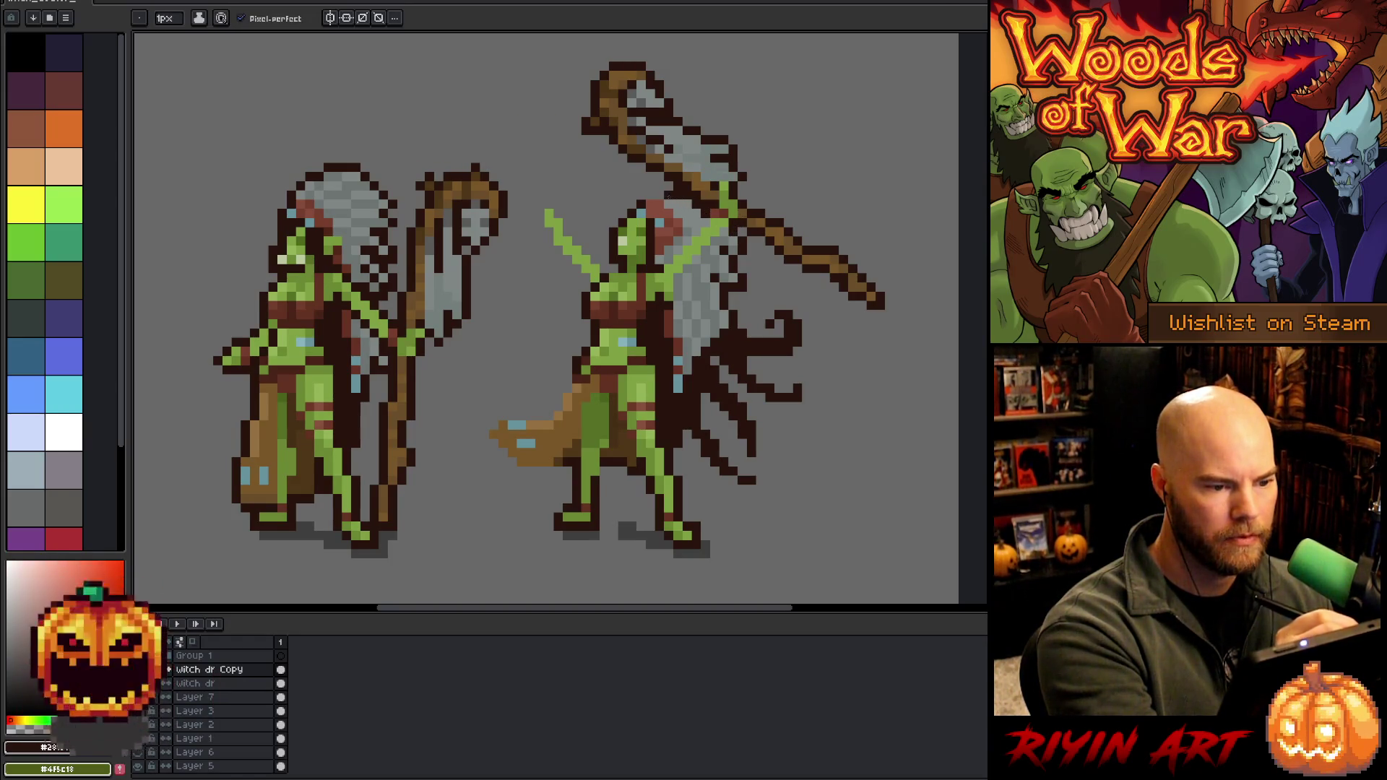
# Erase stray pixels near the right goblin's head, alternating Eraser and Pencil
pyautogui.press('e')
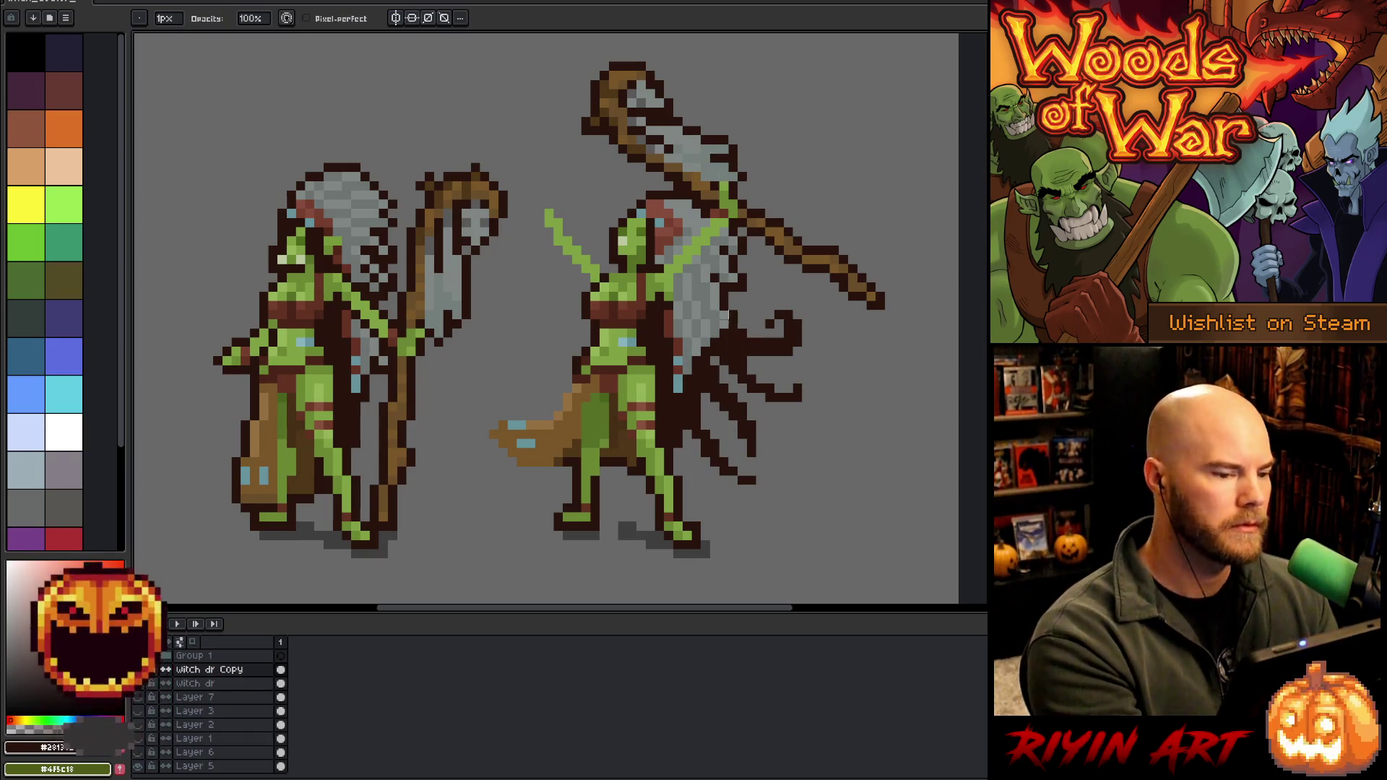
pyautogui.press('b')
pyautogui.press('e')
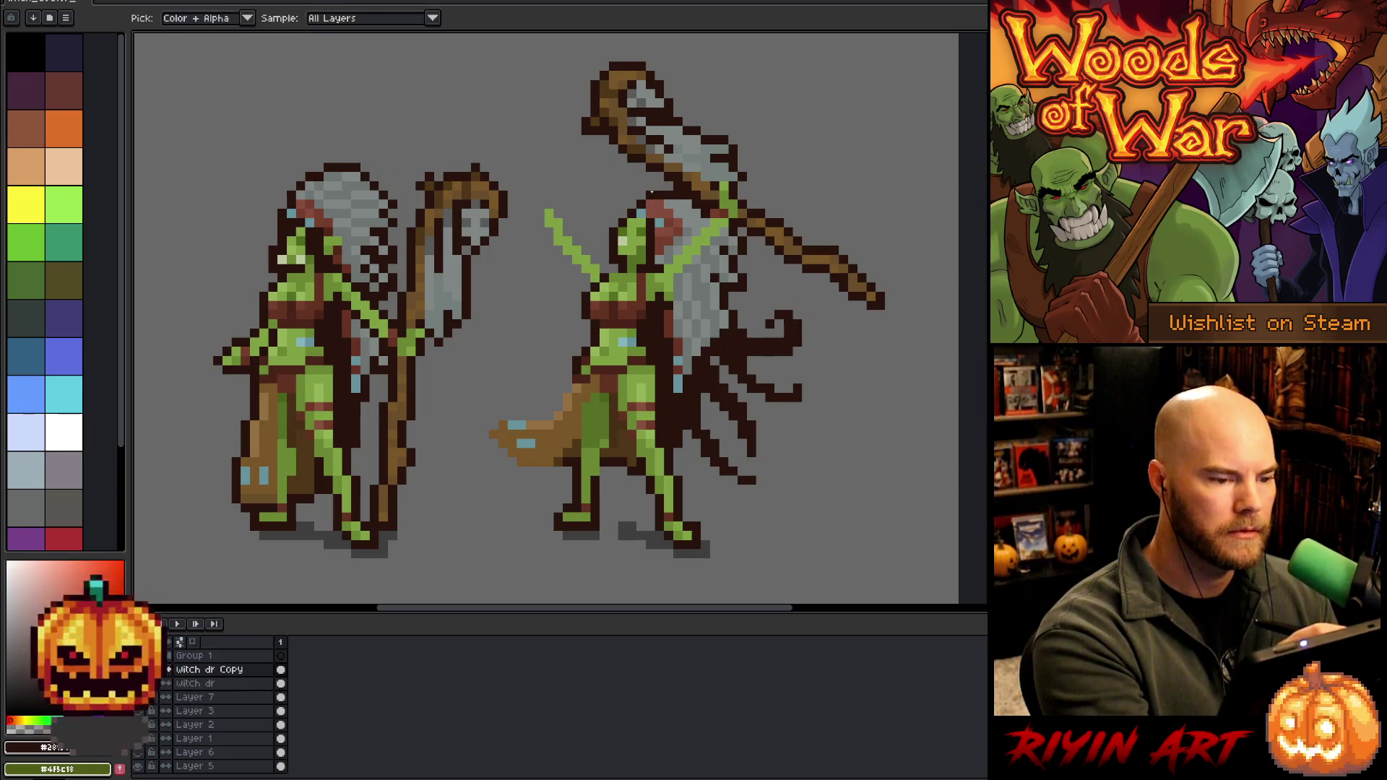
pyautogui.press('b')
pyautogui.press('e')
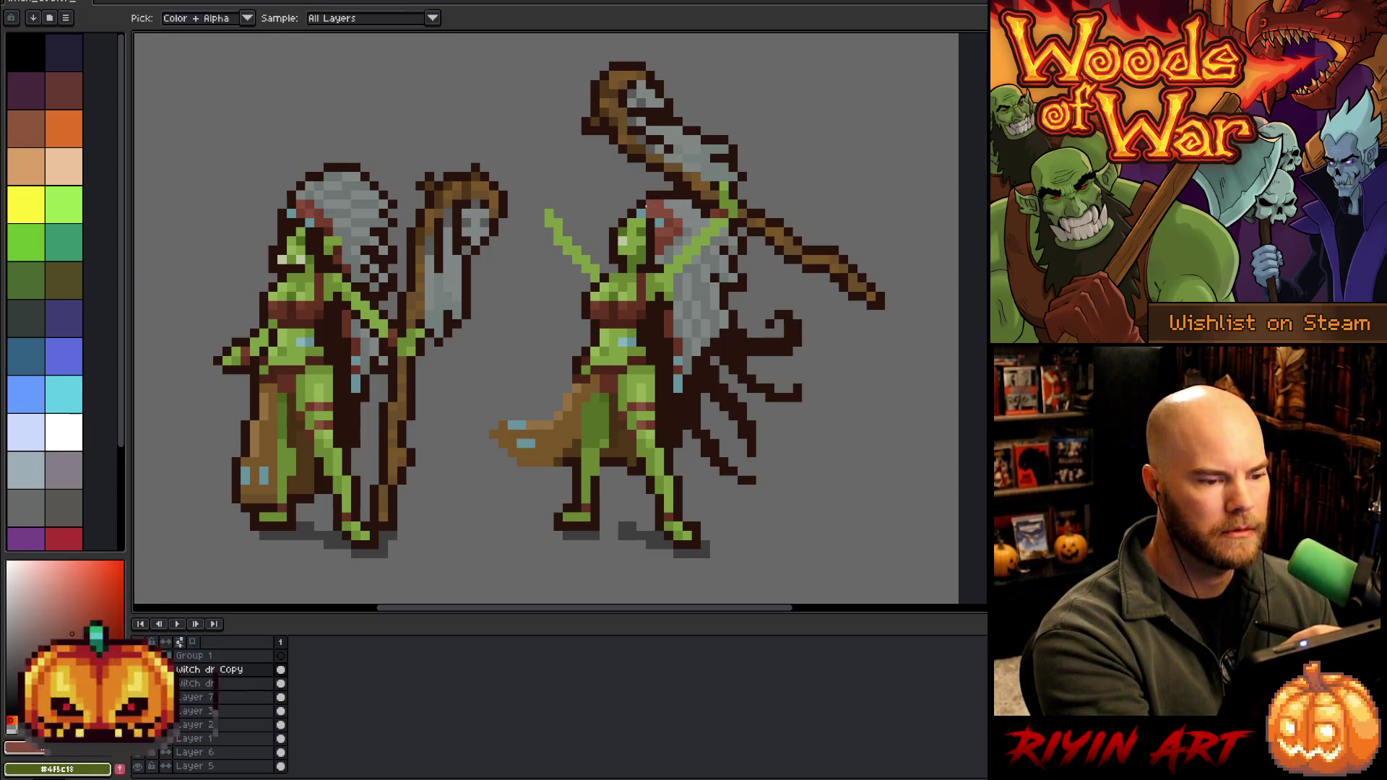
pyautogui.press('b')
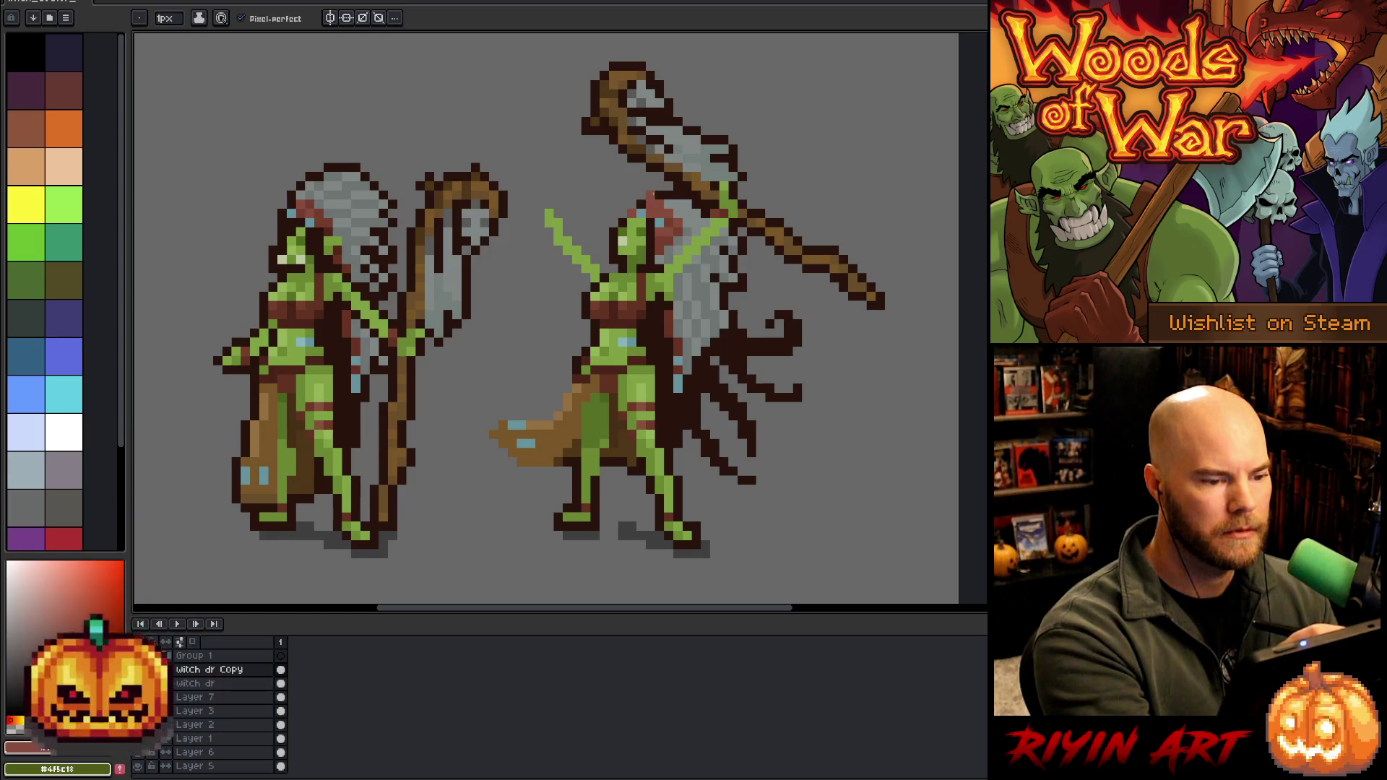
pyautogui.press('e')
pyautogui.press('b')
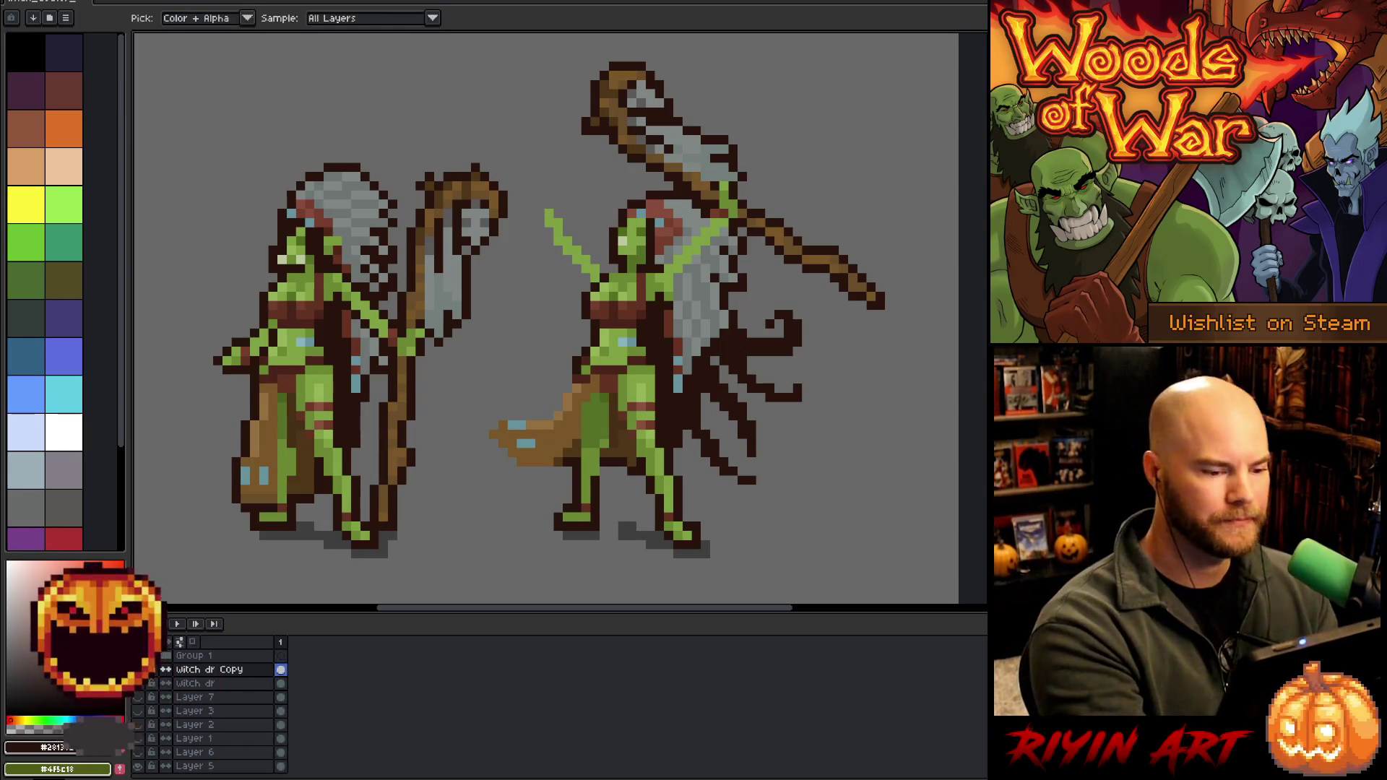
pyautogui.press('e')
pyautogui.press('b')
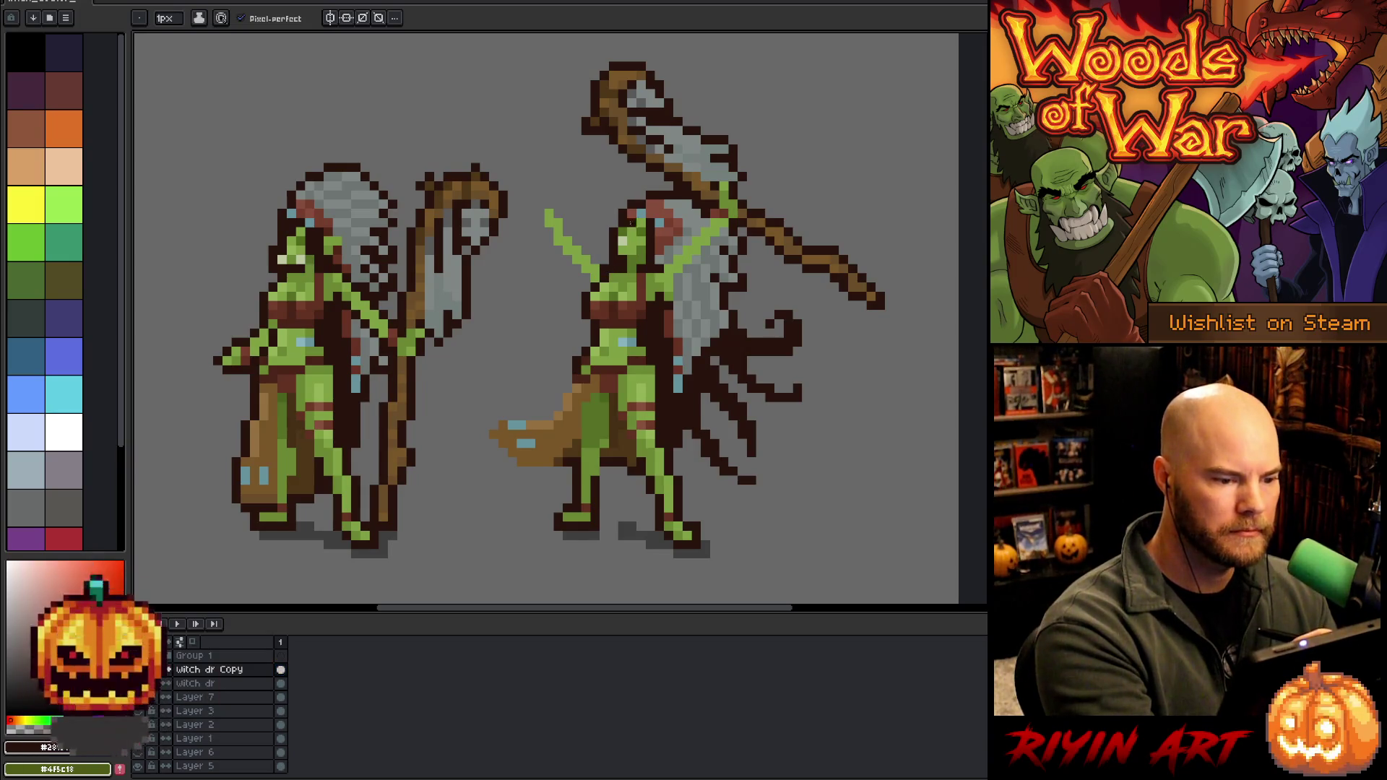
# Draw jagged dark cape strands left of the goblin and fill the gaps dark
pyautogui.moveTo(585, 287)
pyautogui.mouseDown()
pyautogui.moveTo(517, 345)
pyautogui.moveTo(510, 382)
pyautogui.mouseUp()
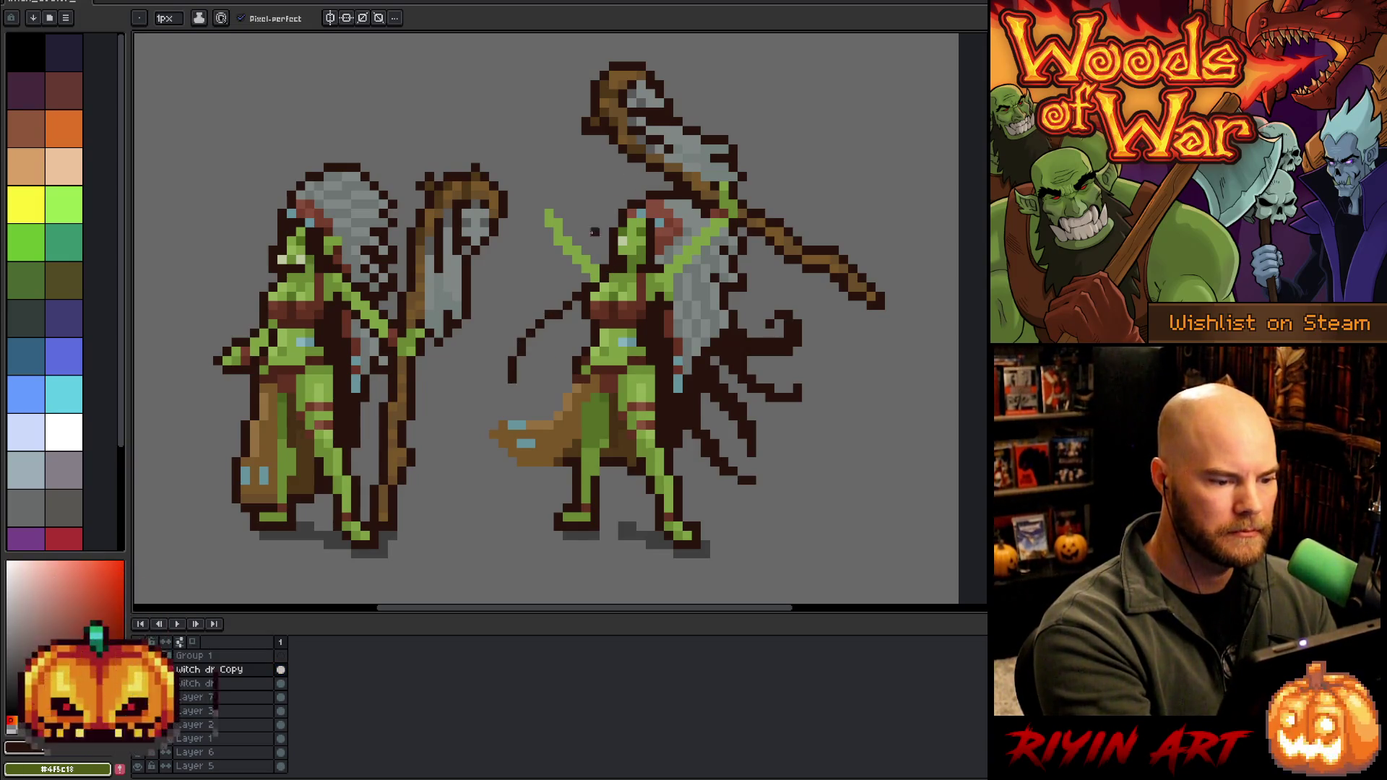
pyautogui.moveTo(529, 326)
pyautogui.mouseDown()
pyautogui.moveTo(544, 312)
pyautogui.moveTo(521, 279)
pyautogui.mouseUp()
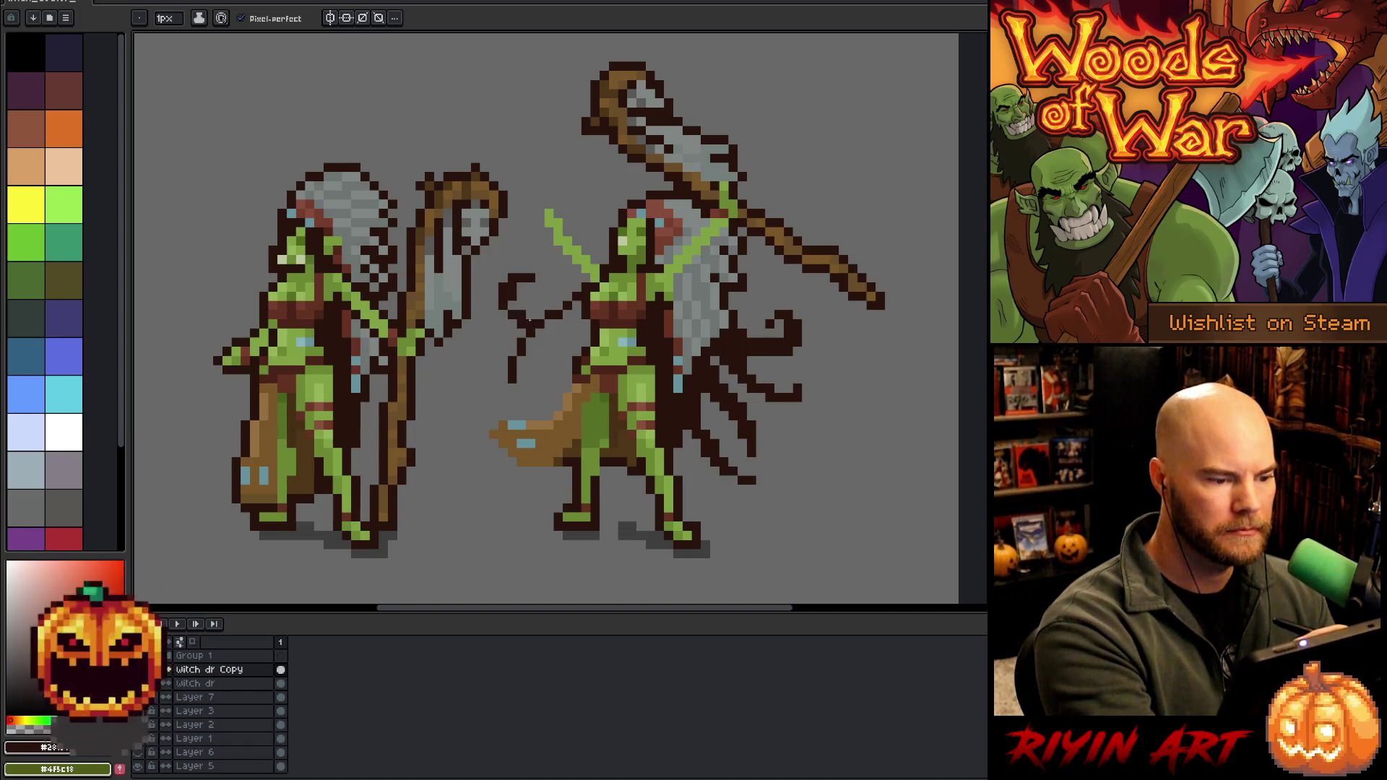
pyautogui.moveTo(519, 309); pyautogui.dragTo(512, 304)
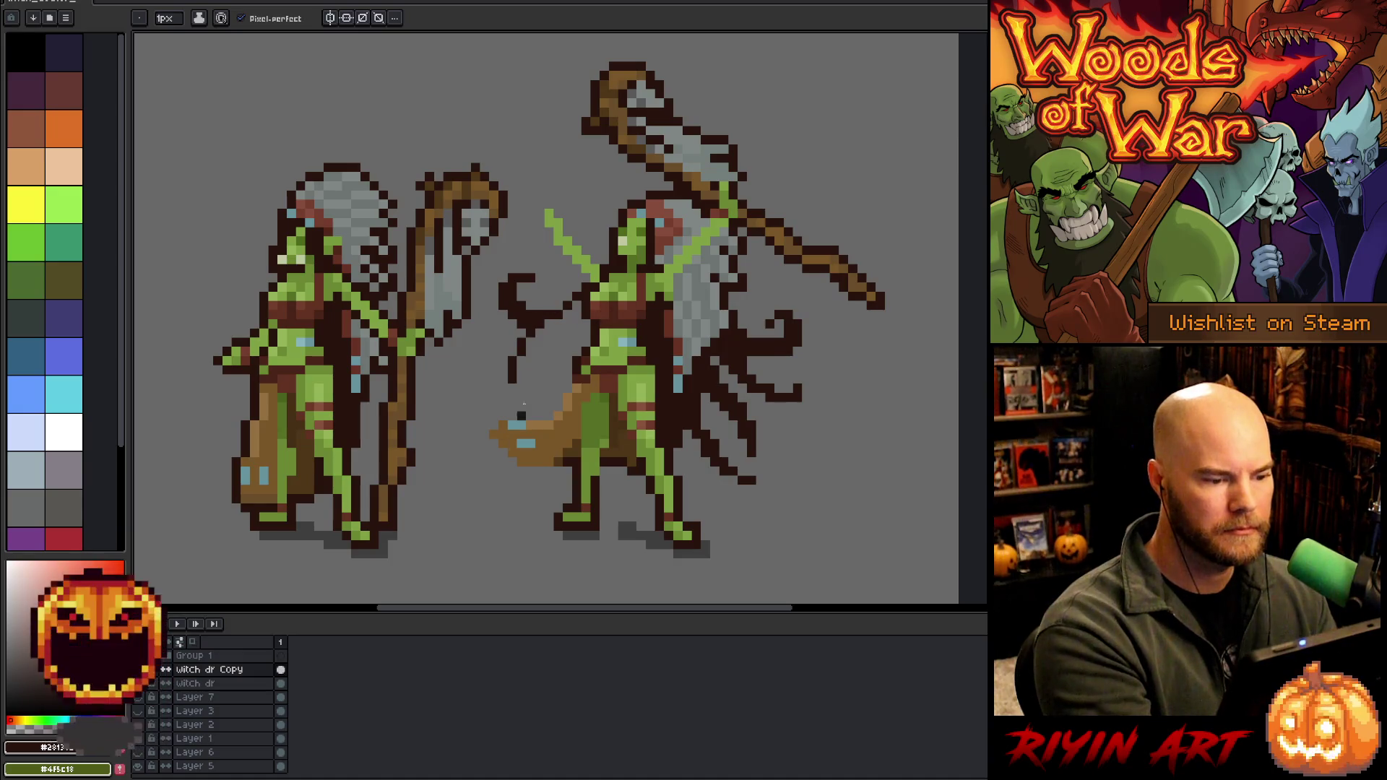
pyautogui.moveTo(509, 393)
pyautogui.mouseDown()
pyautogui.moveTo(479, 394)
pyautogui.moveTo(527, 382)
pyautogui.moveTo(581, 340)
pyautogui.moveTo(560, 378)
pyautogui.mouseUp()
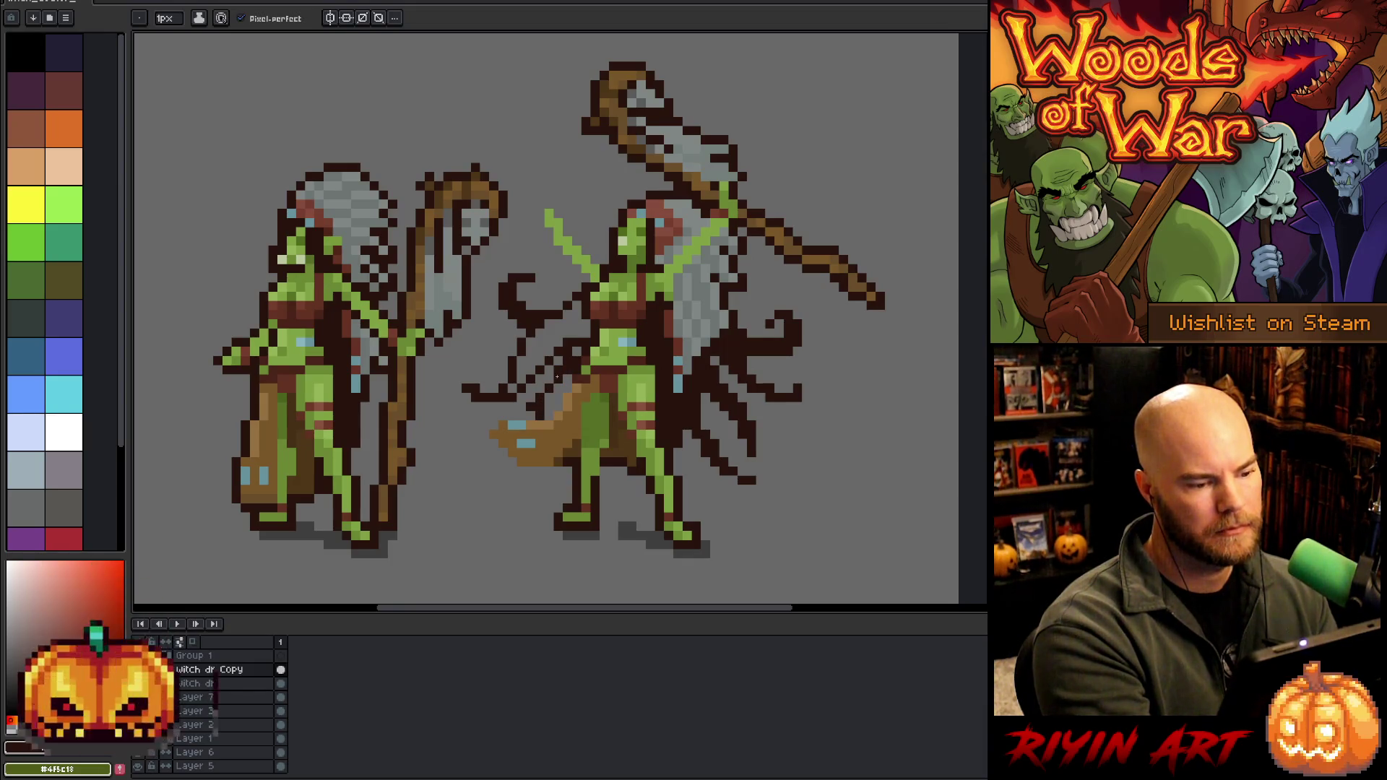
pyautogui.moveTo(544, 402); pyautogui.dragTo(572, 374)
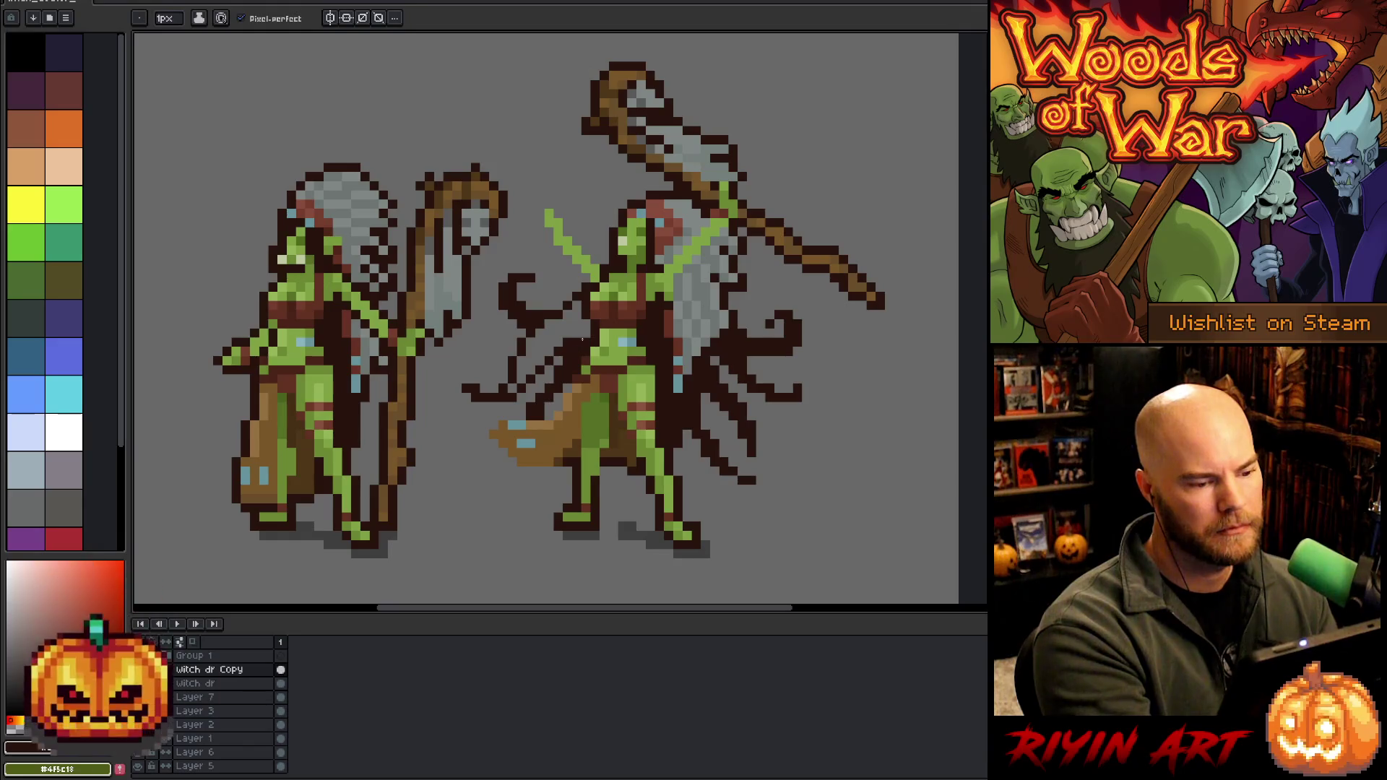
pyautogui.press('g')
pyautogui.click(571, 339)
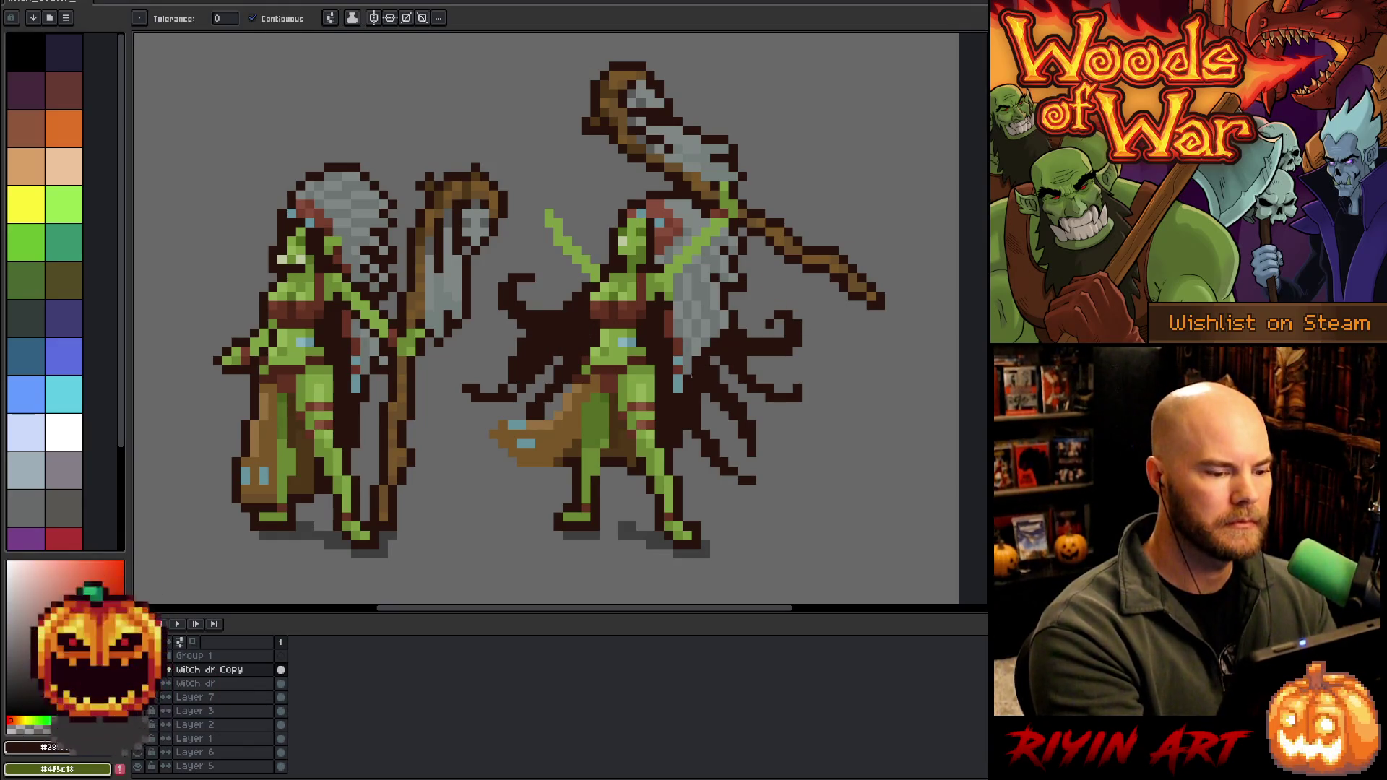
pyautogui.click(567, 397)
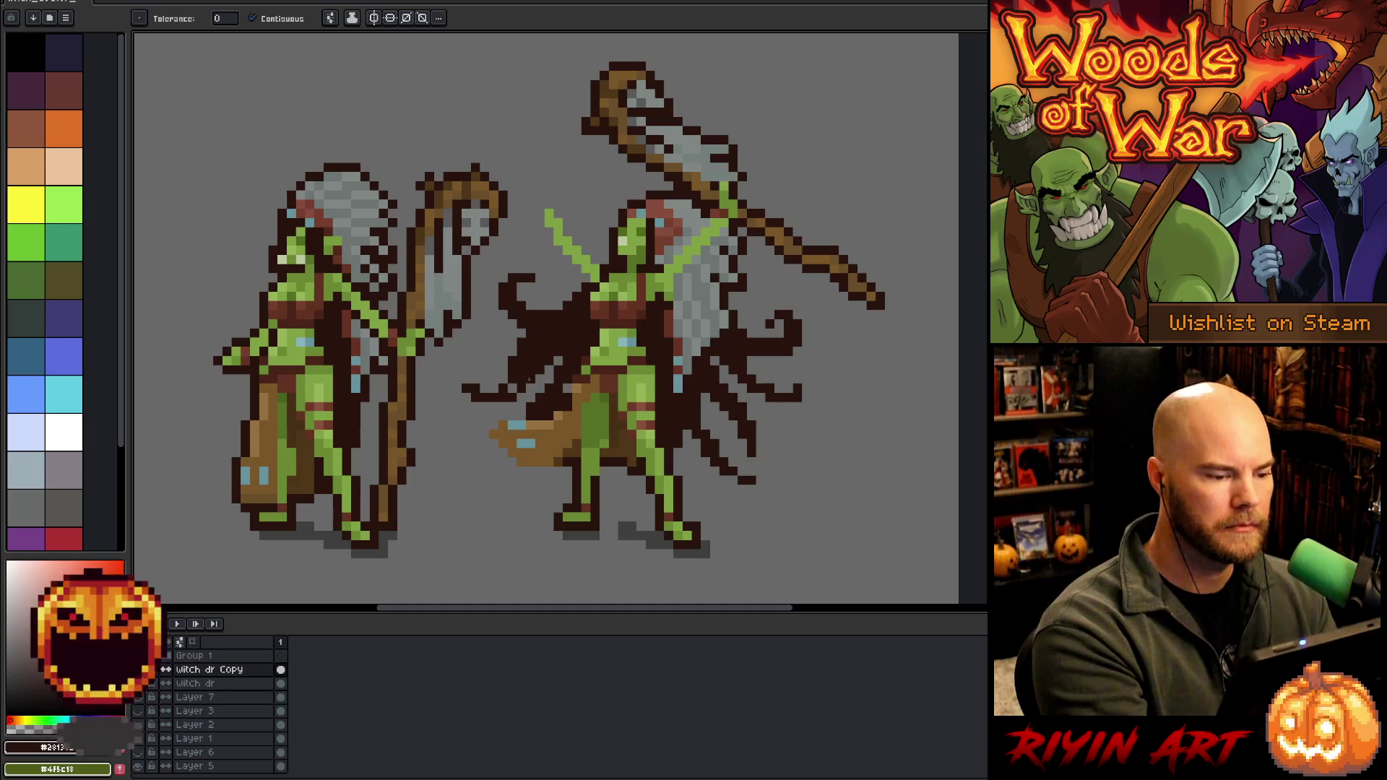
# Try brown and lighter brown cape fills, undoing both
pyautogui.keyDown('alt'); pyautogui.click(567, 421); pyautogui.keyUp('alt')
pyautogui.click(566, 415)
pyautogui.hotkey('ctrl', 'z')
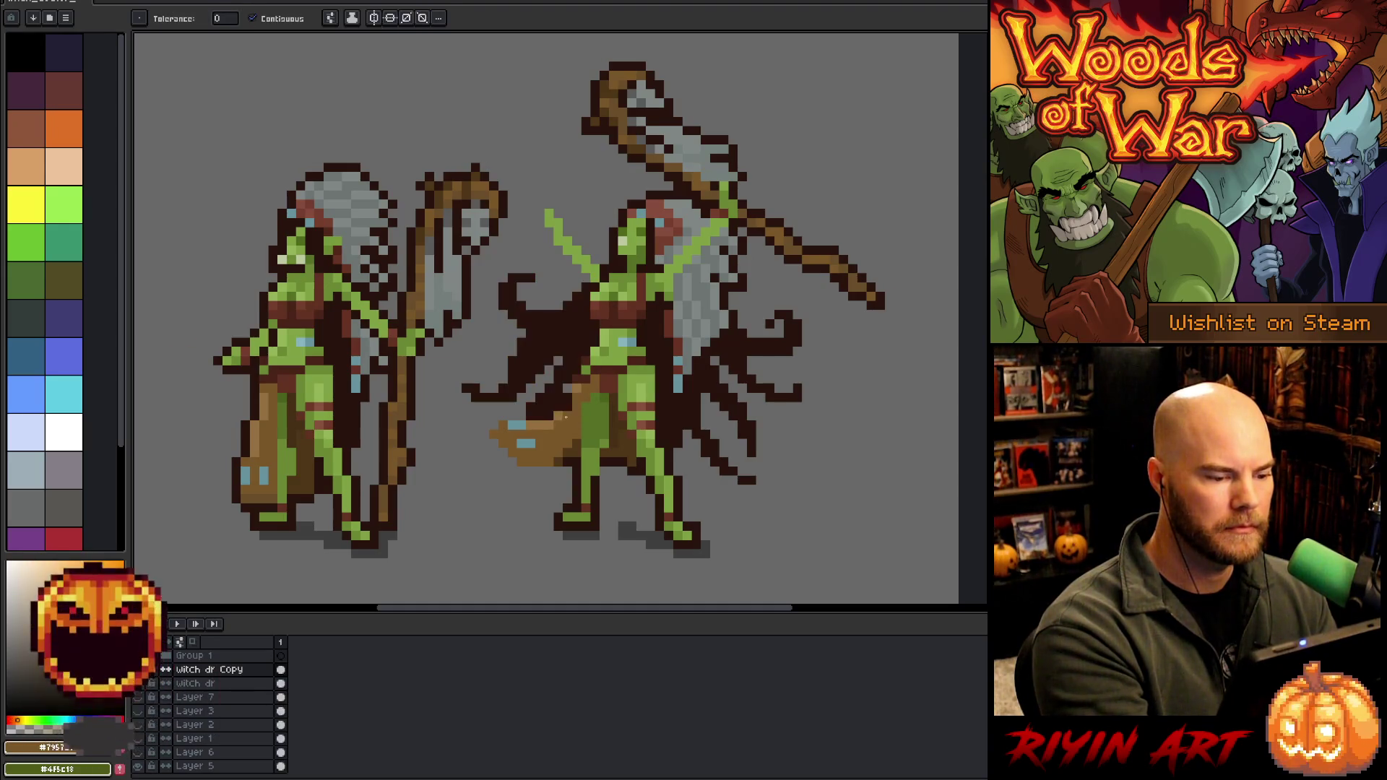
pyautogui.keyDown('alt'); pyautogui.click(566, 416); pyautogui.keyUp('alt')
pyautogui.click(565, 416)
pyautogui.hotkey('ctrl', 'z')
# Pick the dark cape colour back from the artwork
pyautogui.press('b')
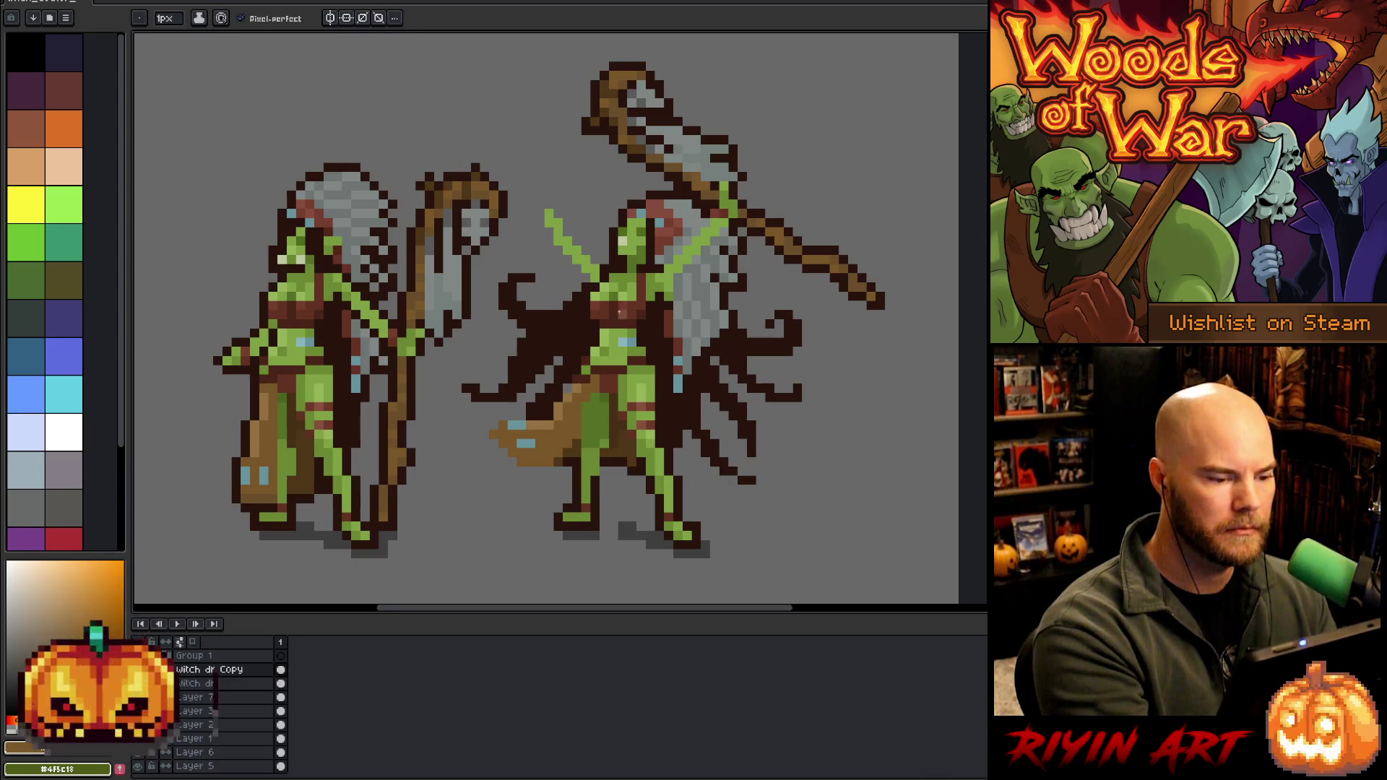
pyautogui.press('alt')
pyautogui.press('alt')
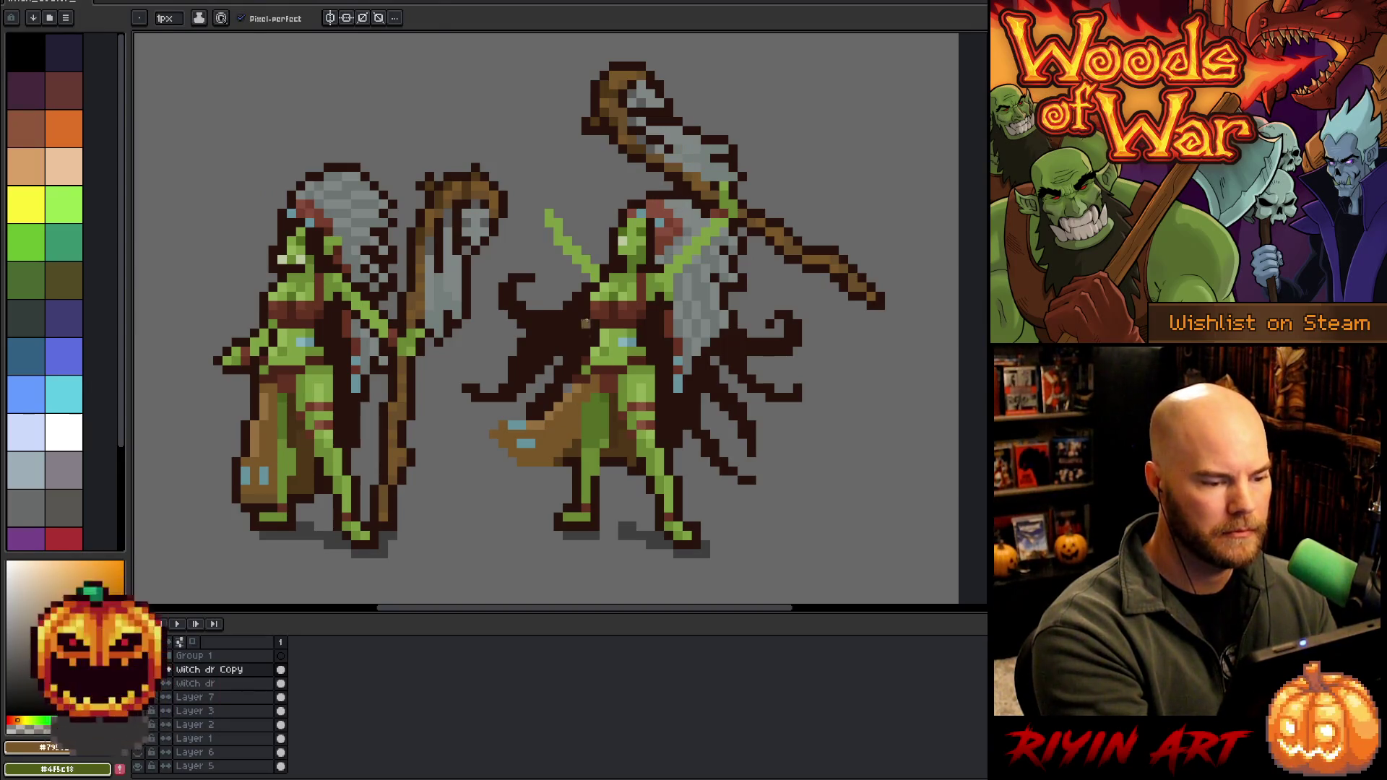
pyautogui.keyDown('alt'); pyautogui.click(586, 323); pyautogui.keyUp('alt')
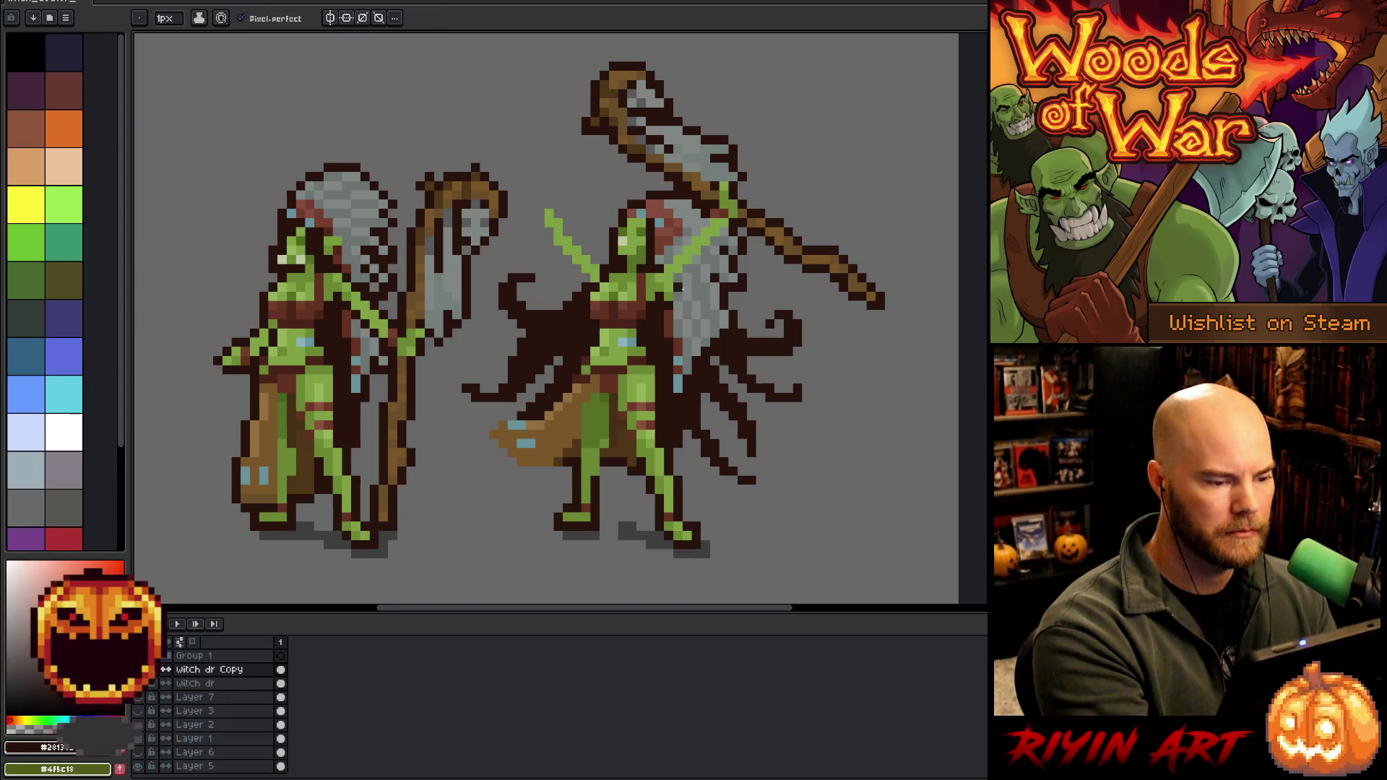
pyautogui.press('e')
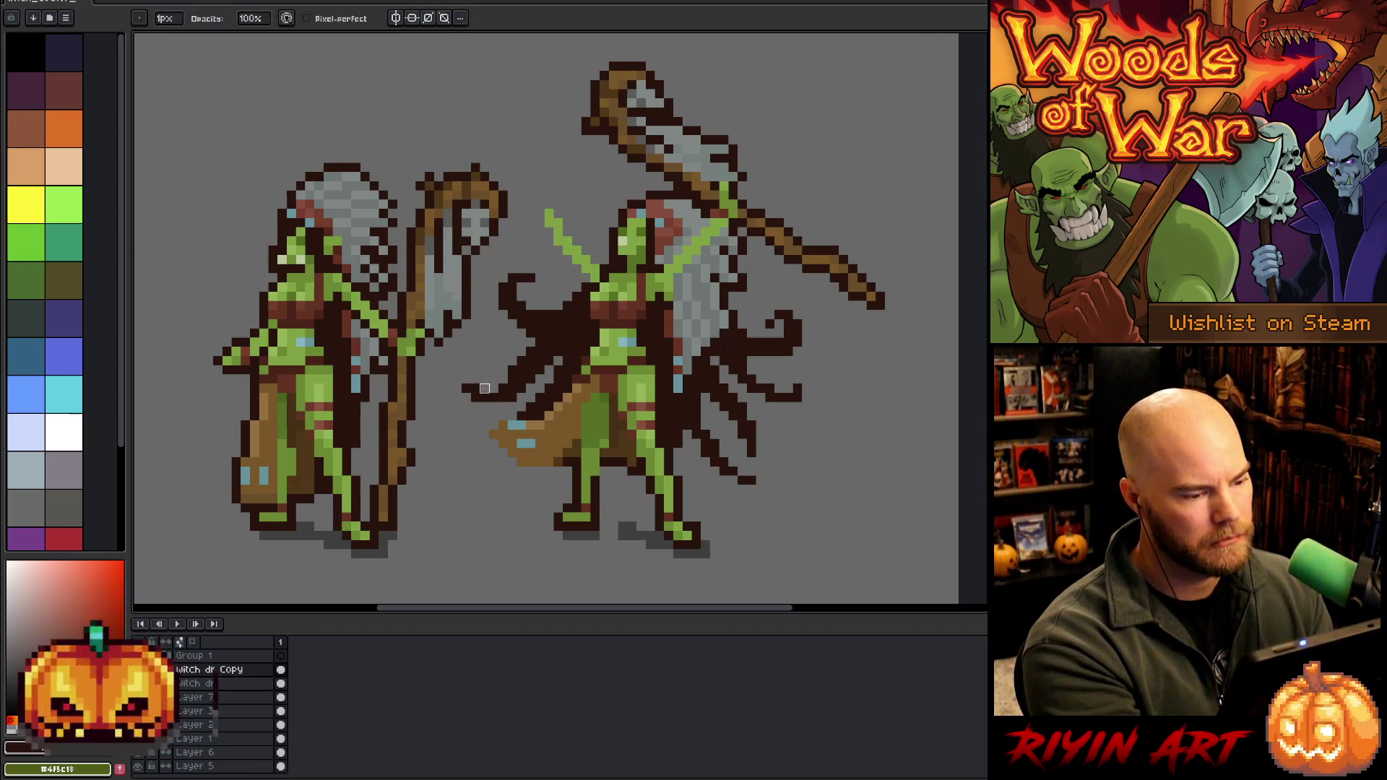
# Redraw the raised arms in green skin with reddish-brown outline, then lasso the staff's end
pyautogui.press('b')
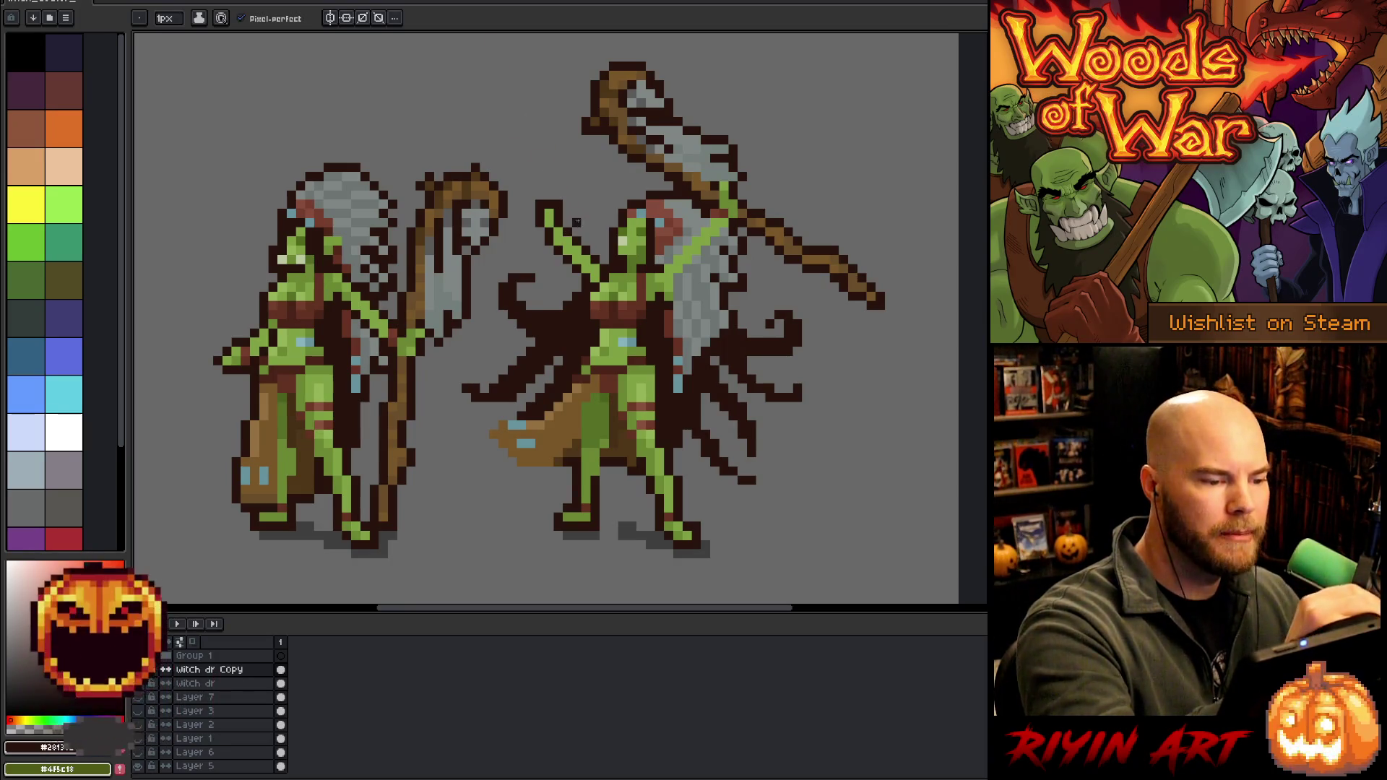
pyautogui.keyDown('alt'); pyautogui.click(604, 269); pyautogui.keyUp('alt')
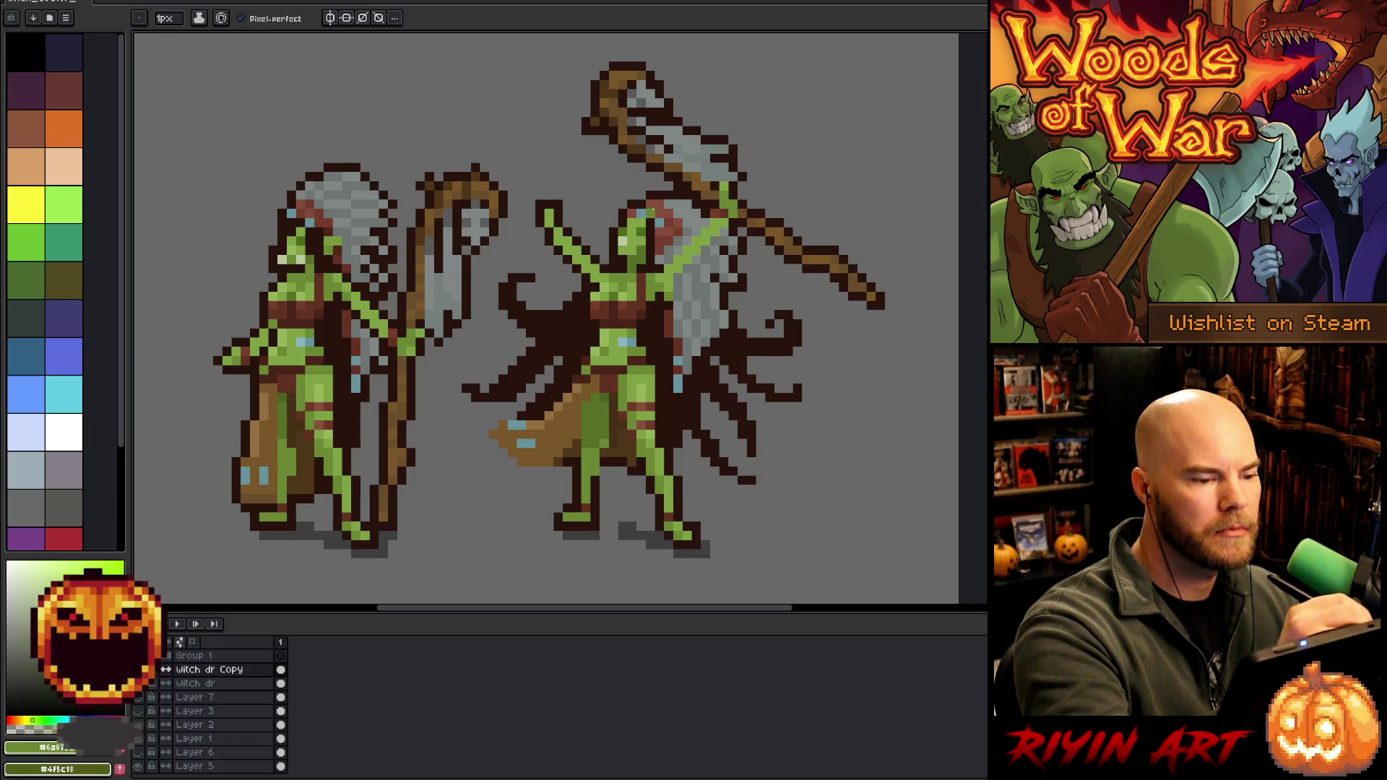
pyautogui.keyDown('alt'); pyautogui.click(650, 221); pyautogui.keyUp('alt')
pyautogui.press('alt')
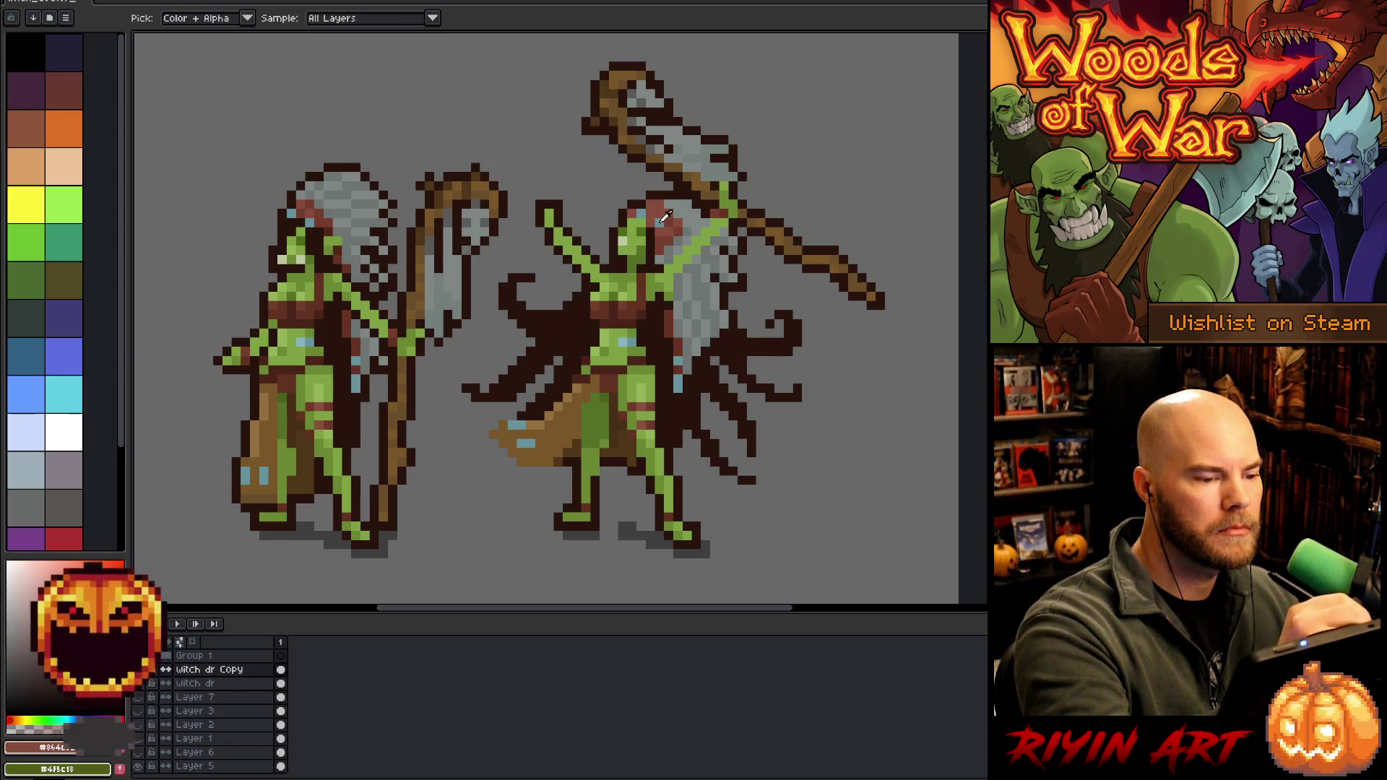
pyautogui.keyDown('alt'); pyautogui.click(658, 221); pyautogui.keyUp('alt')
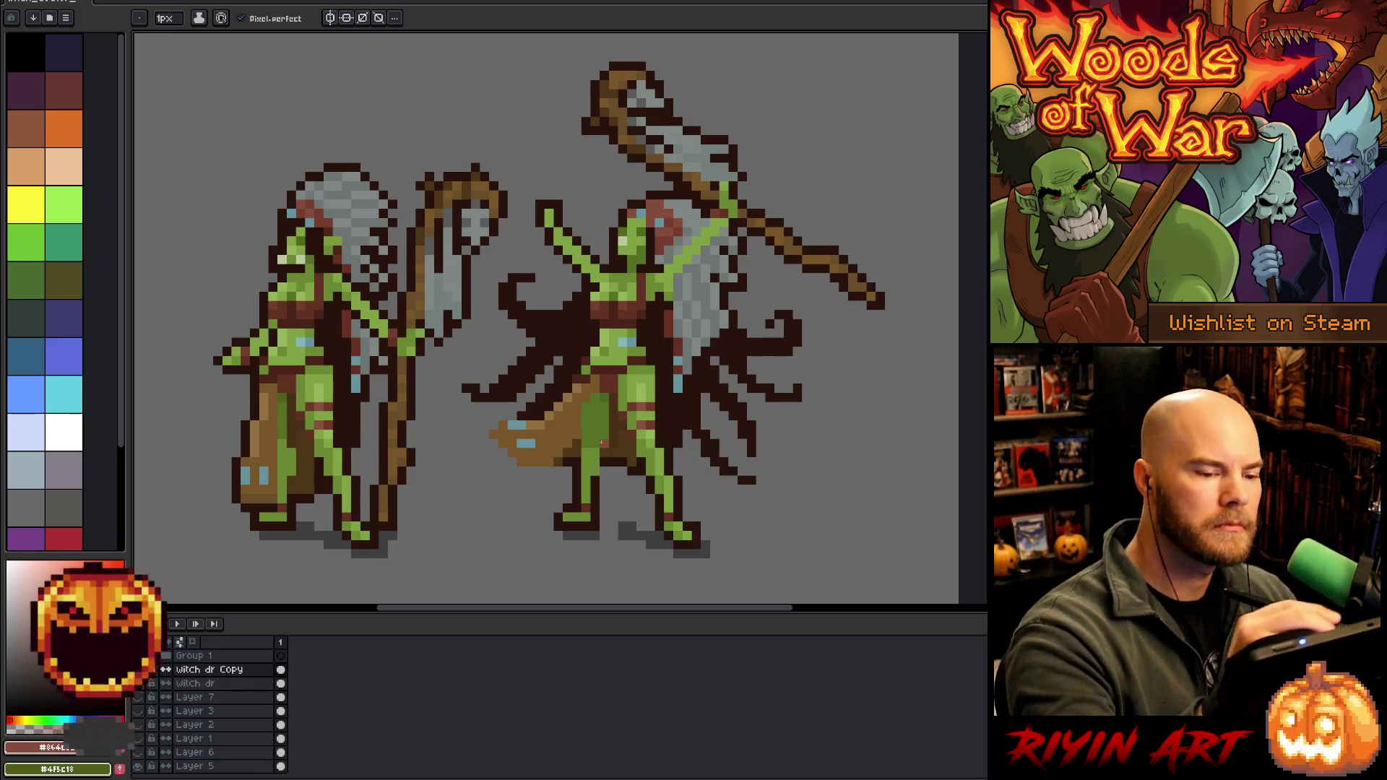
pyautogui.press('q')
pyautogui.moveTo(860, 238)
pyautogui.mouseDown()
pyautogui.moveTo(878, 347)
pyautogui.moveTo(824, 227)
pyautogui.mouseUp()
# Move the staff tip about 12 px left and resample greens and the dark brown outline
pyautogui.moveTo(862, 296); pyautogui.dragTo(853, 296)
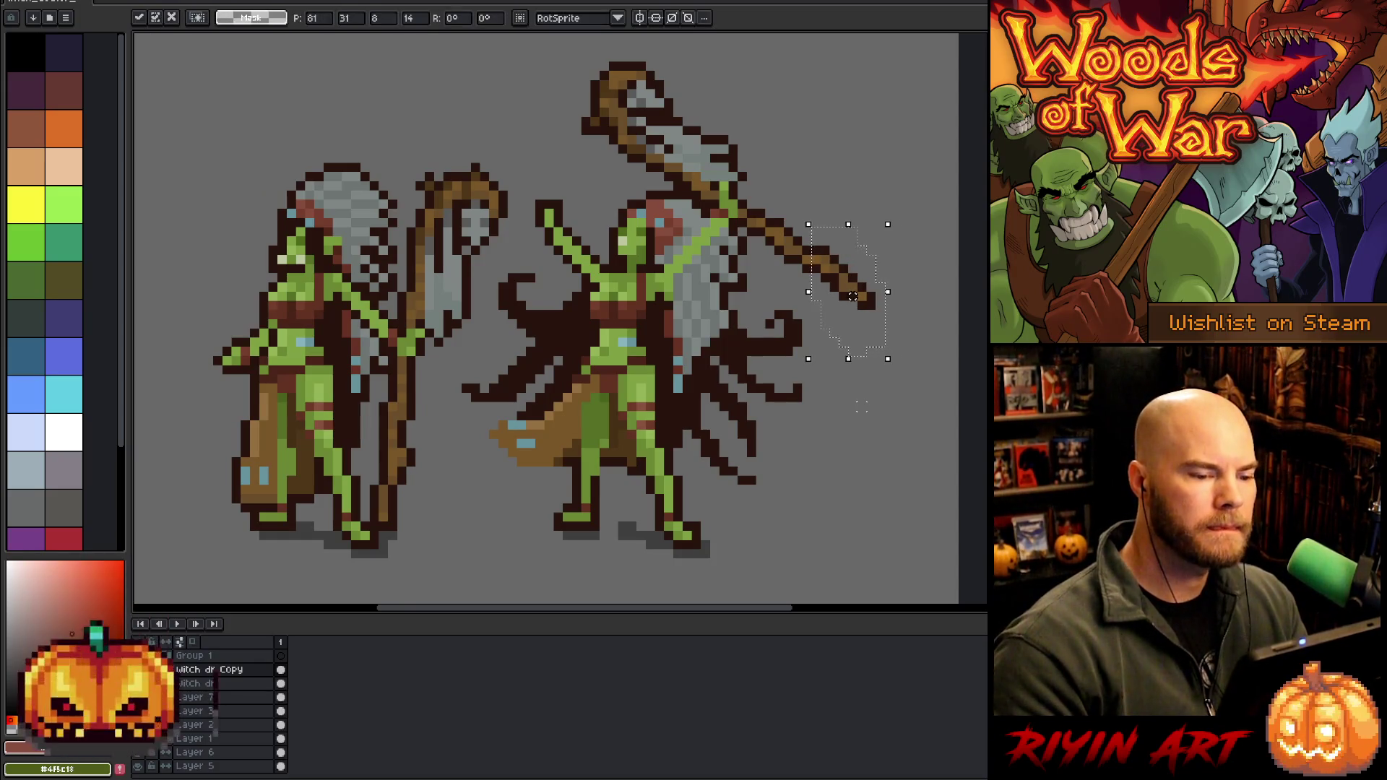
pyautogui.hotkey('ctrl', 'd')
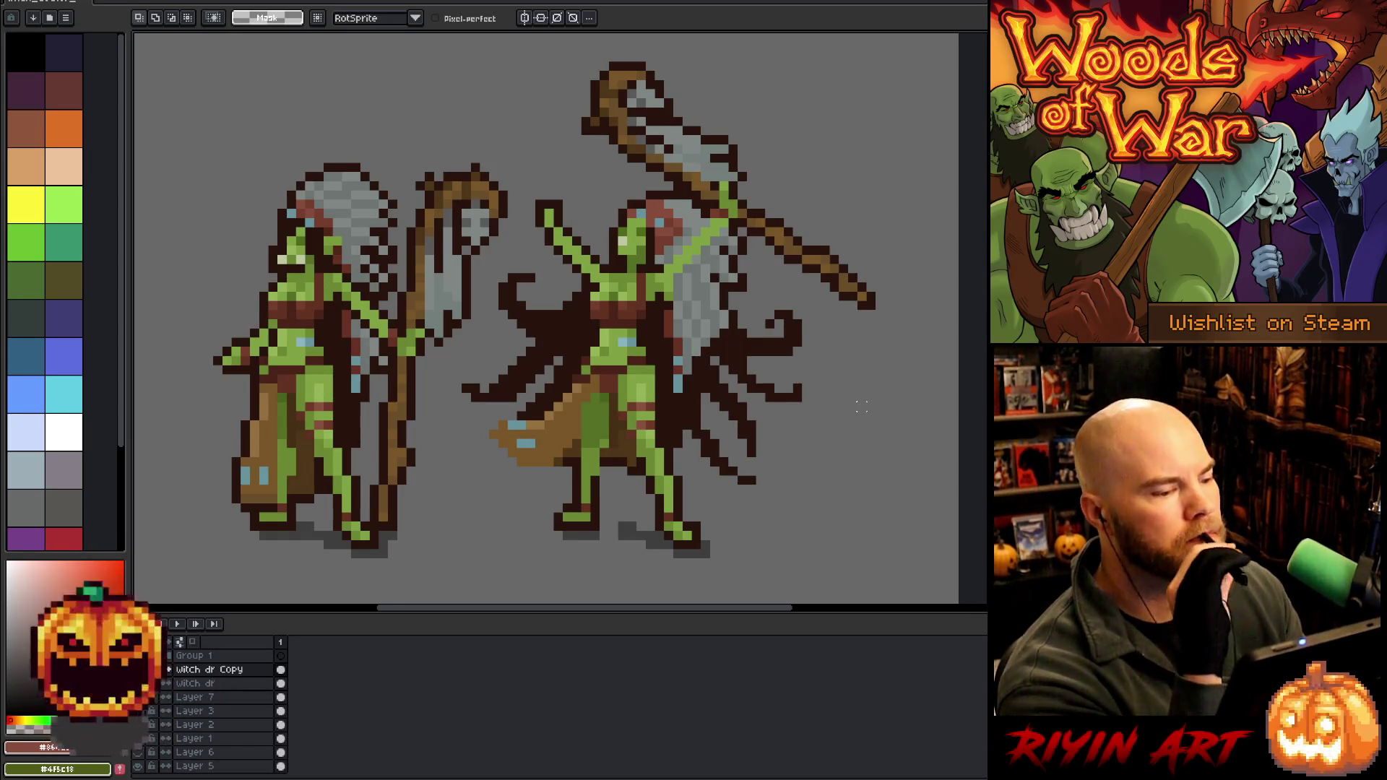
pyautogui.press('b')
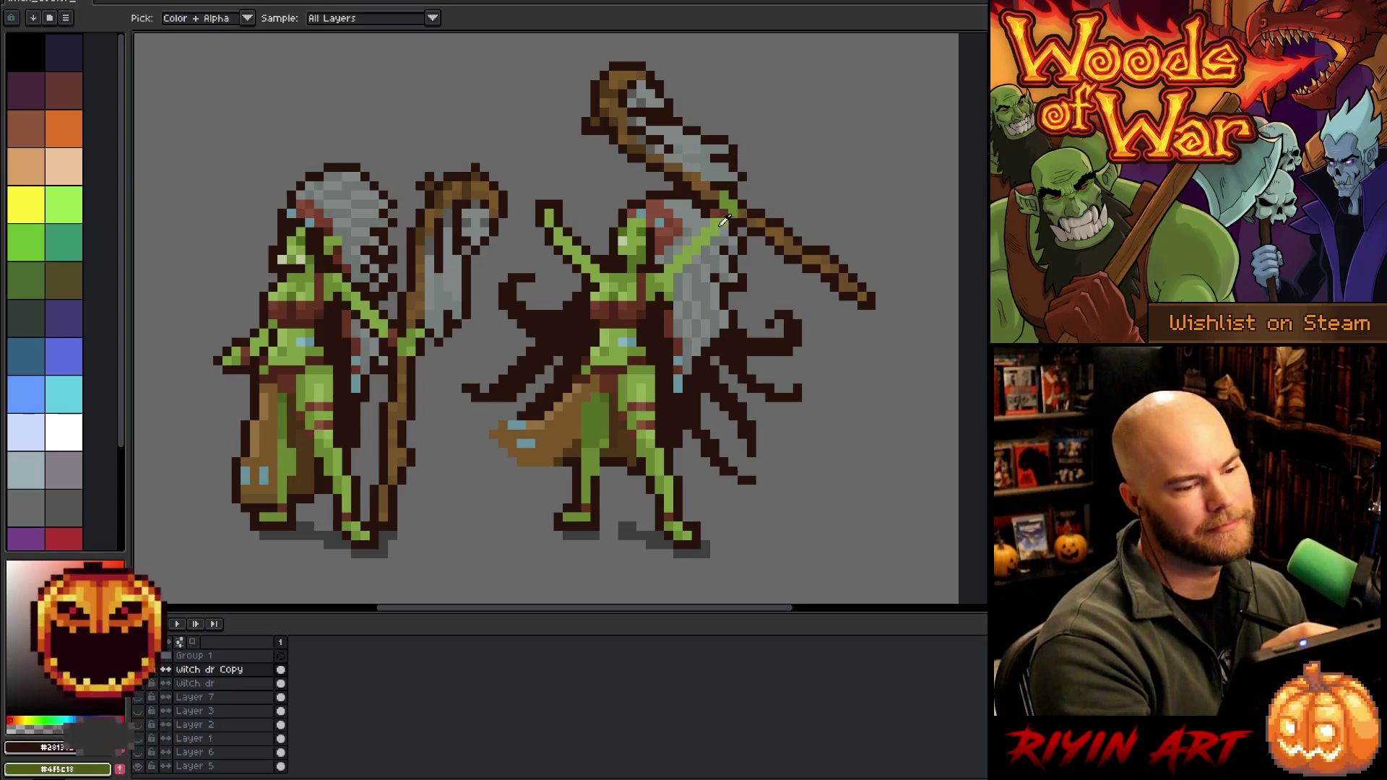
pyautogui.keyDown('alt'); pyautogui.click(726, 214); pyautogui.keyUp('alt')
pyautogui.keyDown('alt'); pyautogui.click(725, 200); pyautogui.keyUp('alt')
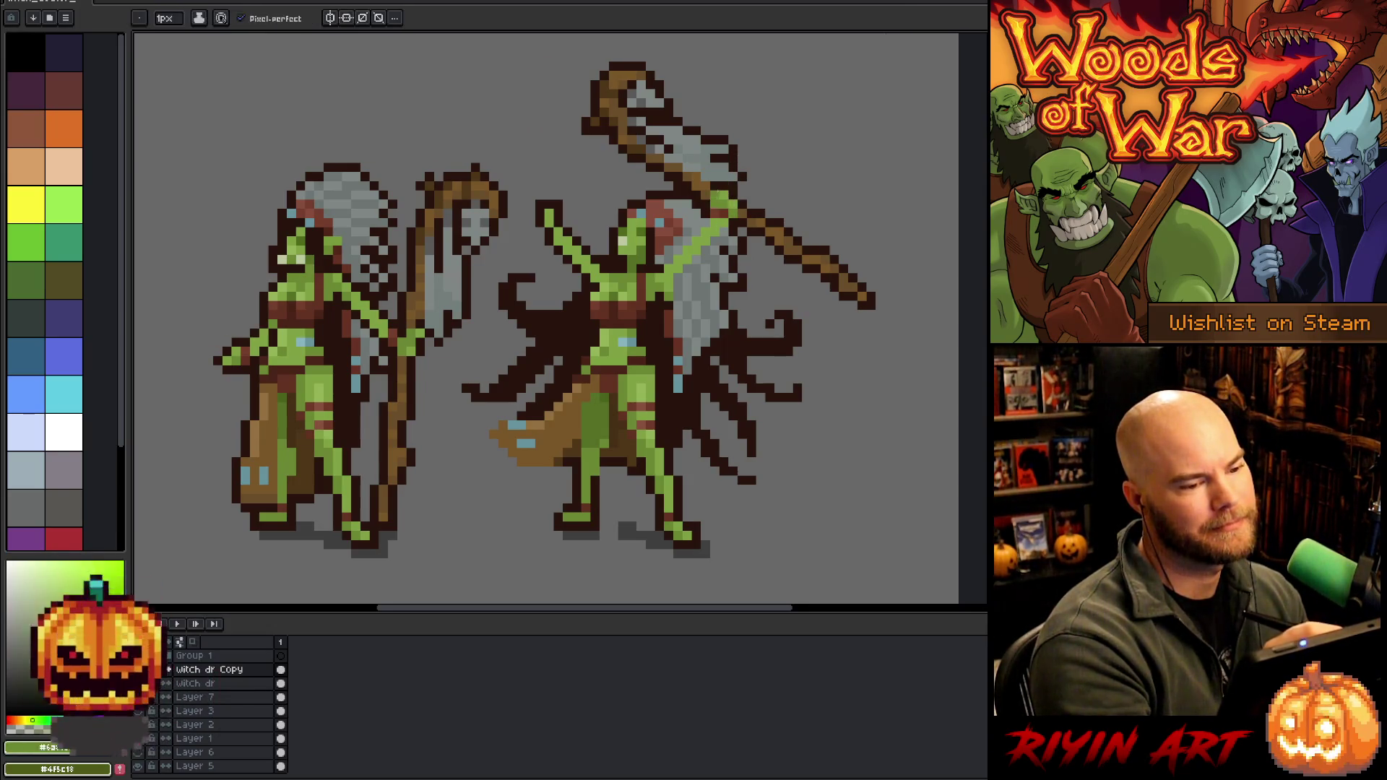
pyautogui.keyDown('alt'); pyautogui.click(726, 179); pyautogui.keyUp('alt')
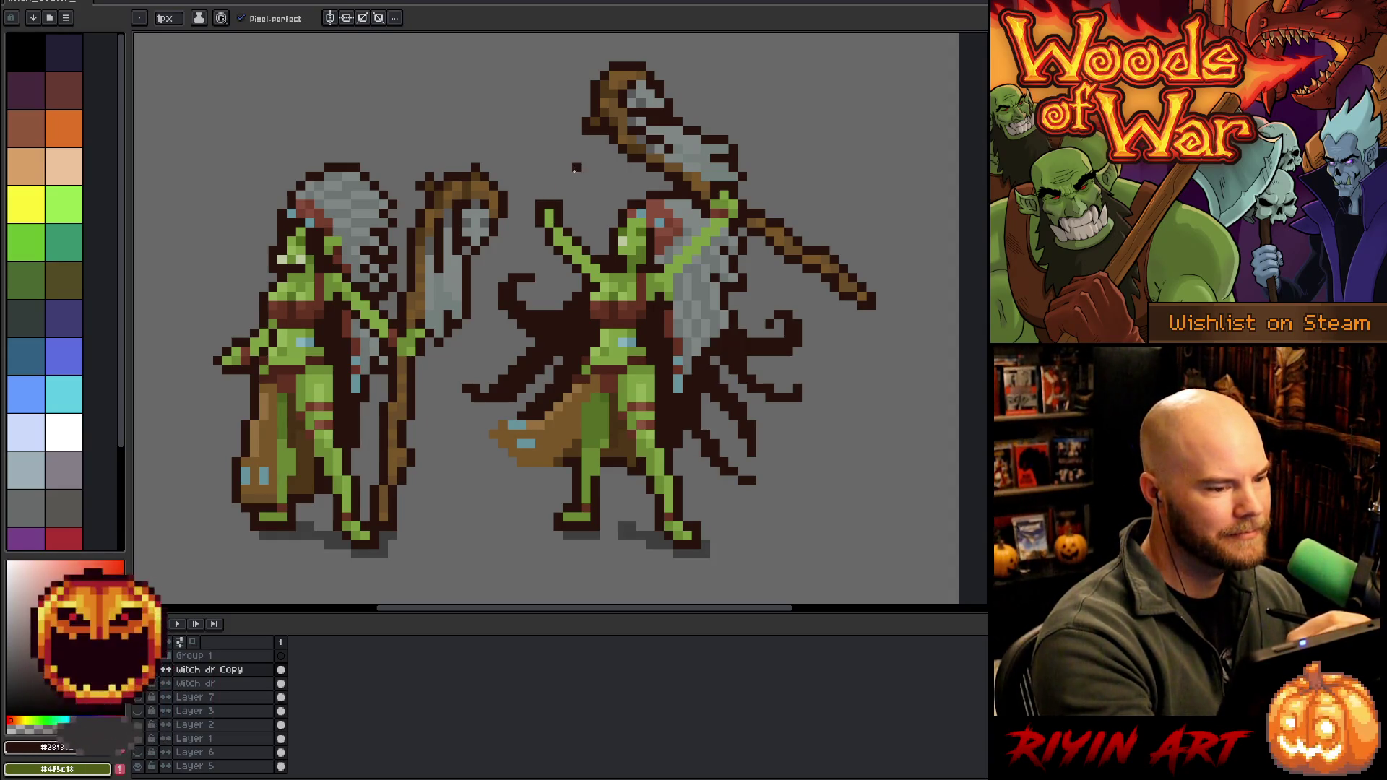
# Pick lime green, outline and arm green, then lasso-select and release the raised hand
pyautogui.keyDown('alt'); pyautogui.click(548, 214); pyautogui.keyUp('alt')
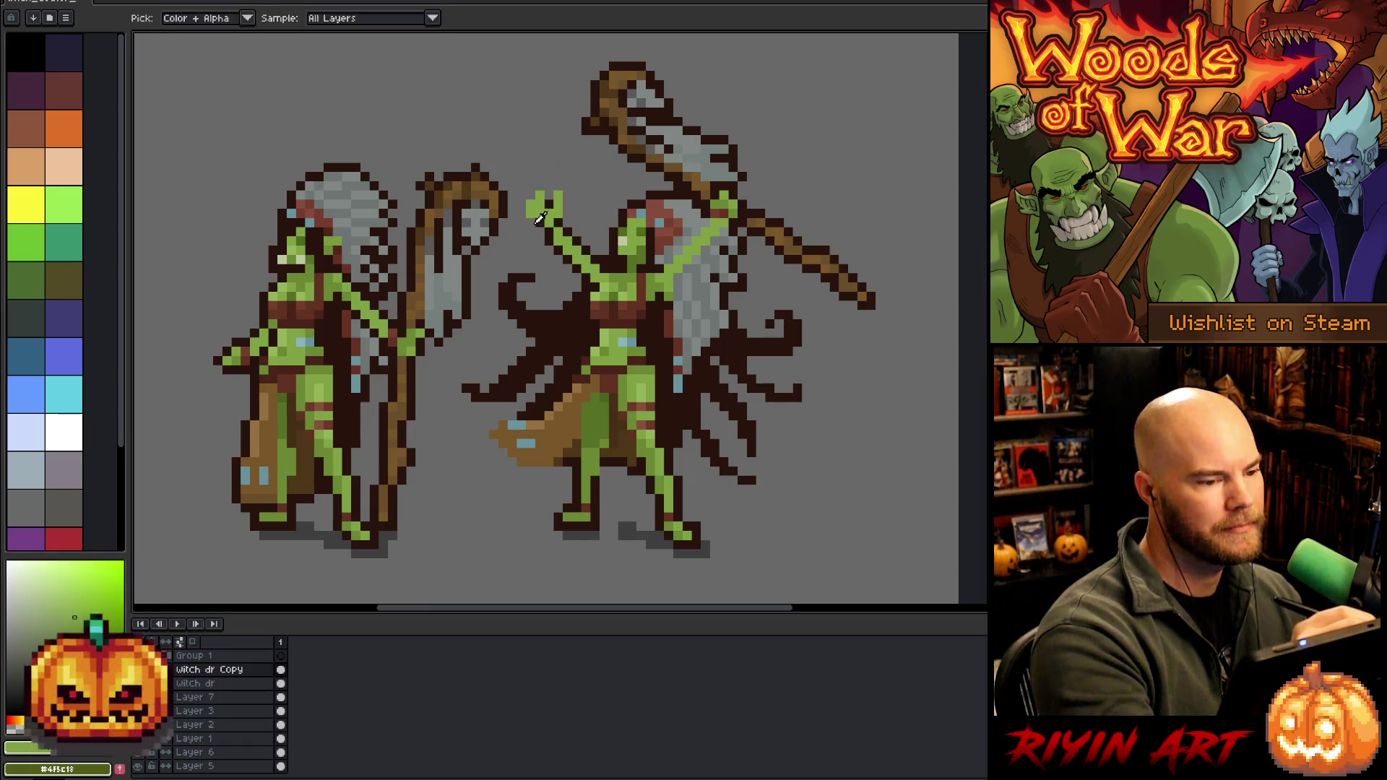
pyautogui.keyDown('alt'); pyautogui.click(529, 200); pyautogui.keyUp('alt')
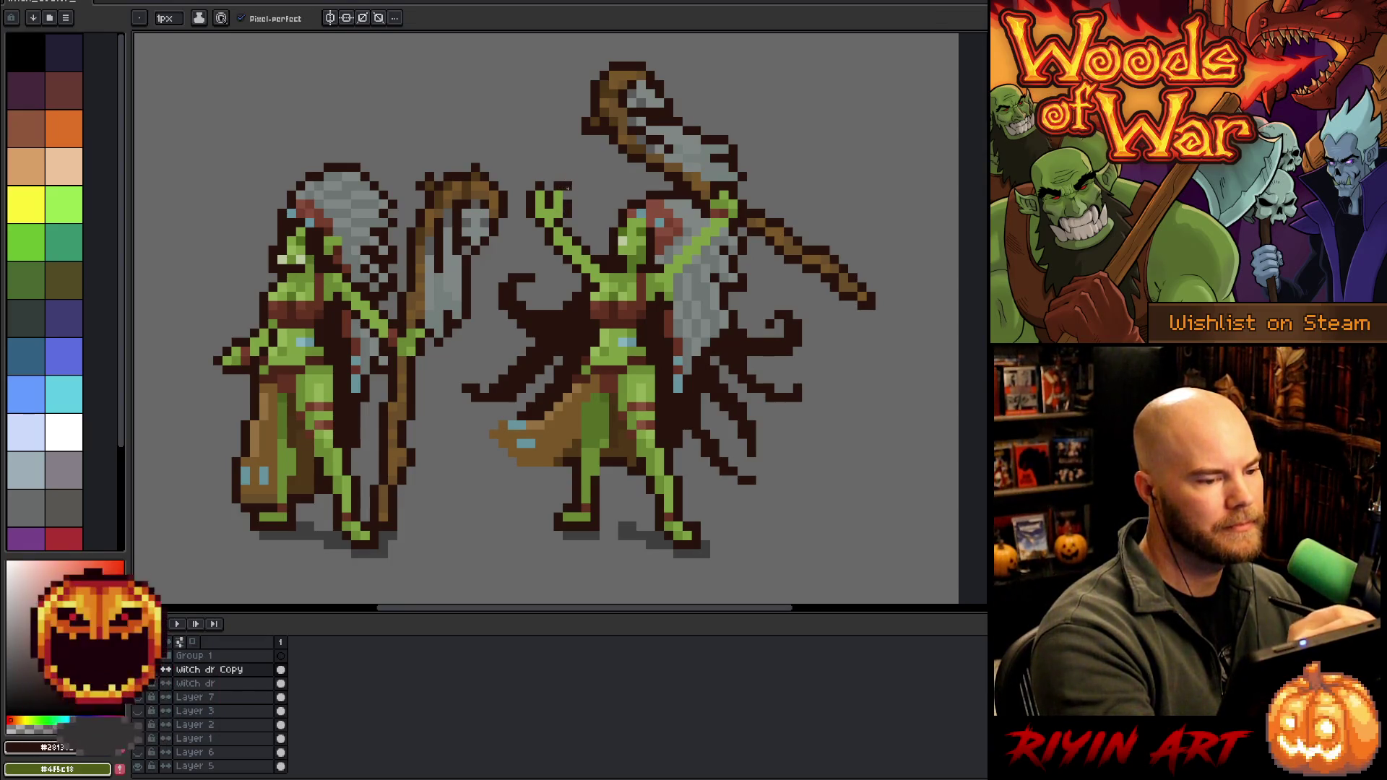
pyautogui.keyDown('alt'); pyautogui.click(558, 230); pyautogui.keyUp('alt')
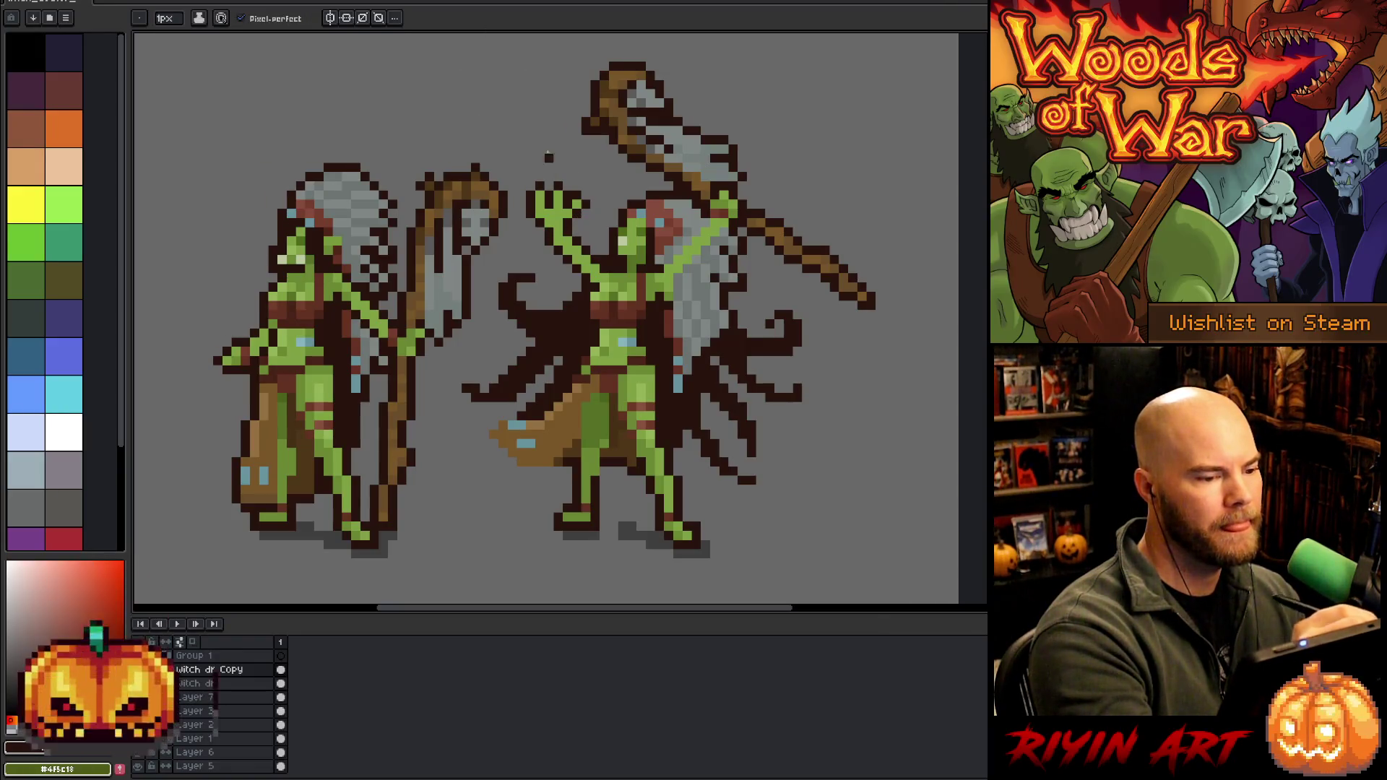
pyautogui.press('q')
pyautogui.moveTo(586, 167)
pyautogui.mouseDown()
pyautogui.moveTo(585, 217)
pyautogui.moveTo(522, 148)
pyautogui.moveTo(582, 152)
pyautogui.mouseUp()
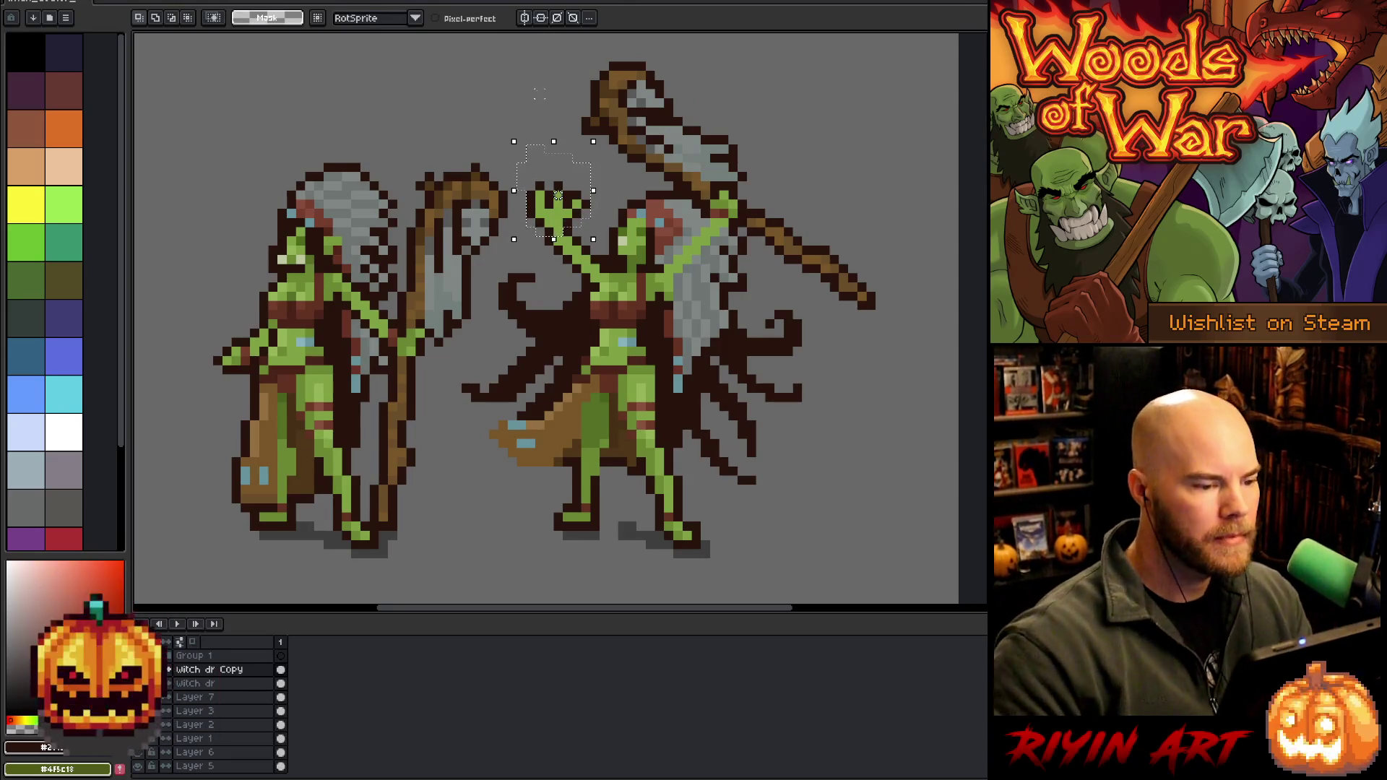
pyautogui.hotkey('ctrl', 'd')
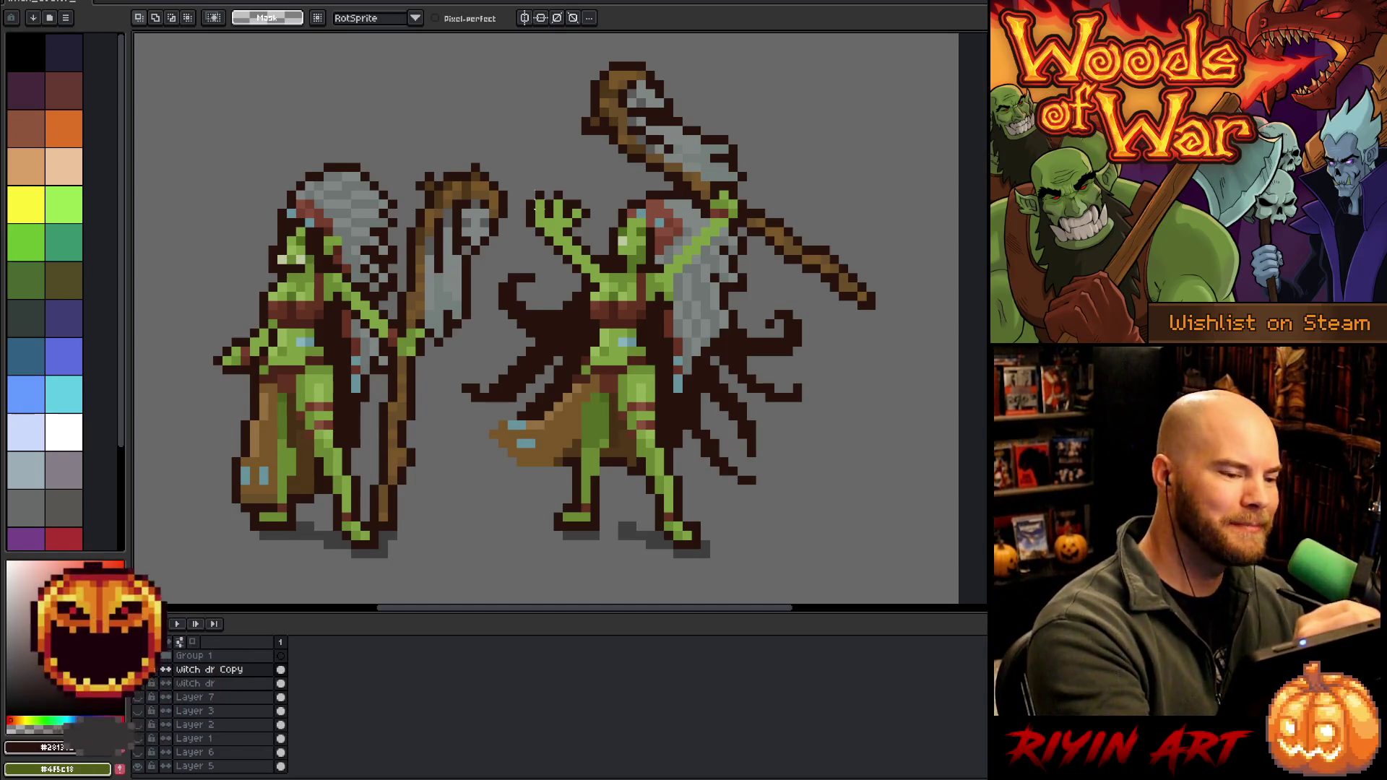
pyautogui.press('b')
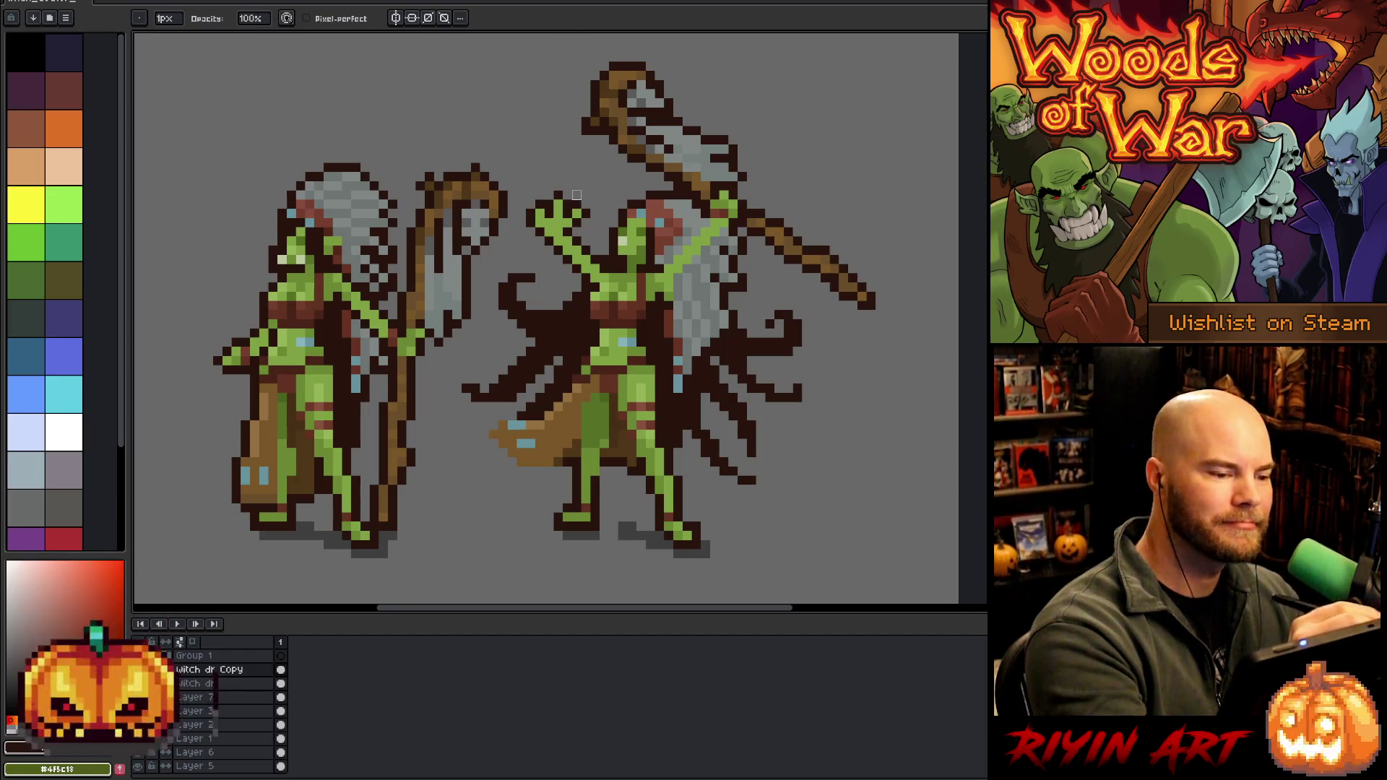
# Select and deselect the raised green hand again
pyautogui.press('e')
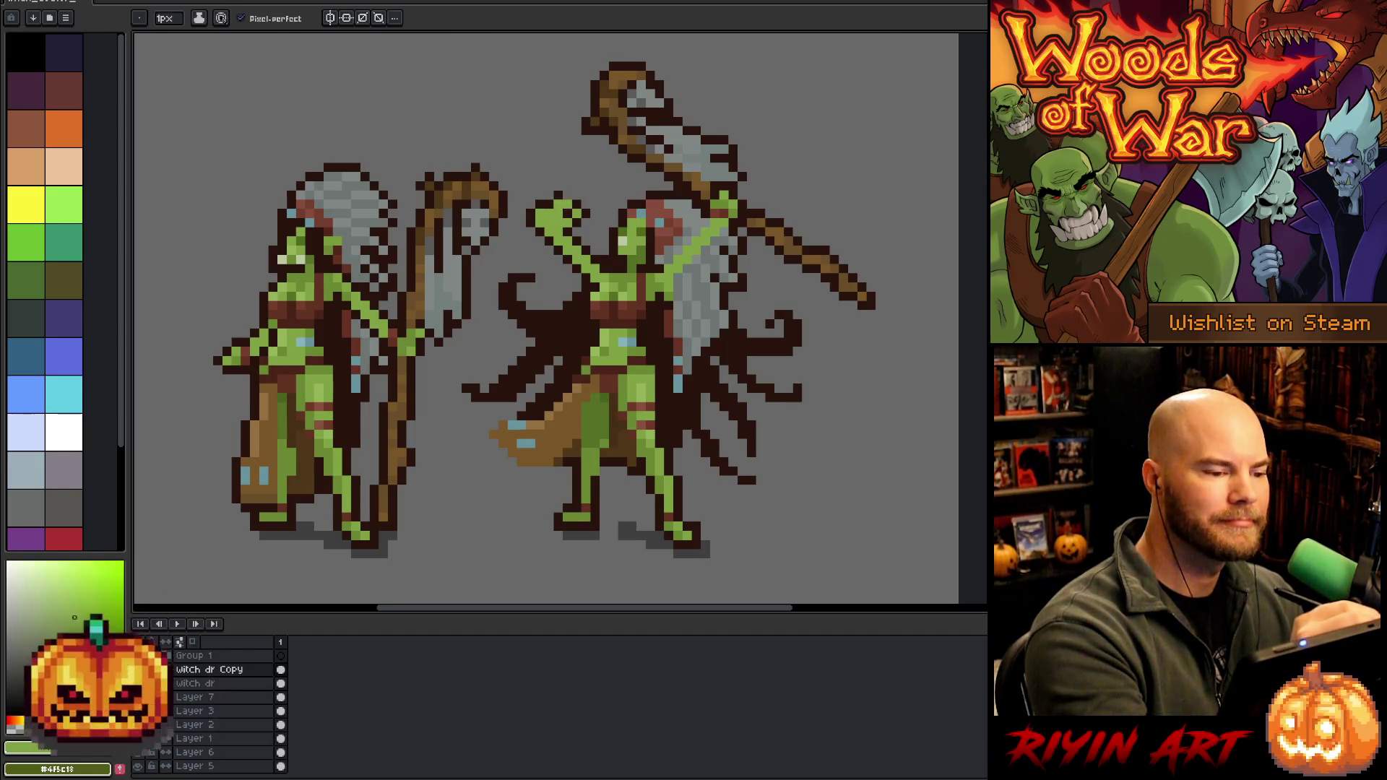
pyautogui.press('b')
pyautogui.press('q')
pyautogui.moveTo(583, 181)
pyautogui.mouseDown()
pyautogui.moveTo(590, 216)
pyautogui.moveTo(554, 225)
pyautogui.moveTo(572, 171)
pyautogui.mouseUp()
pyautogui.hotkey('ctrl', 'd')
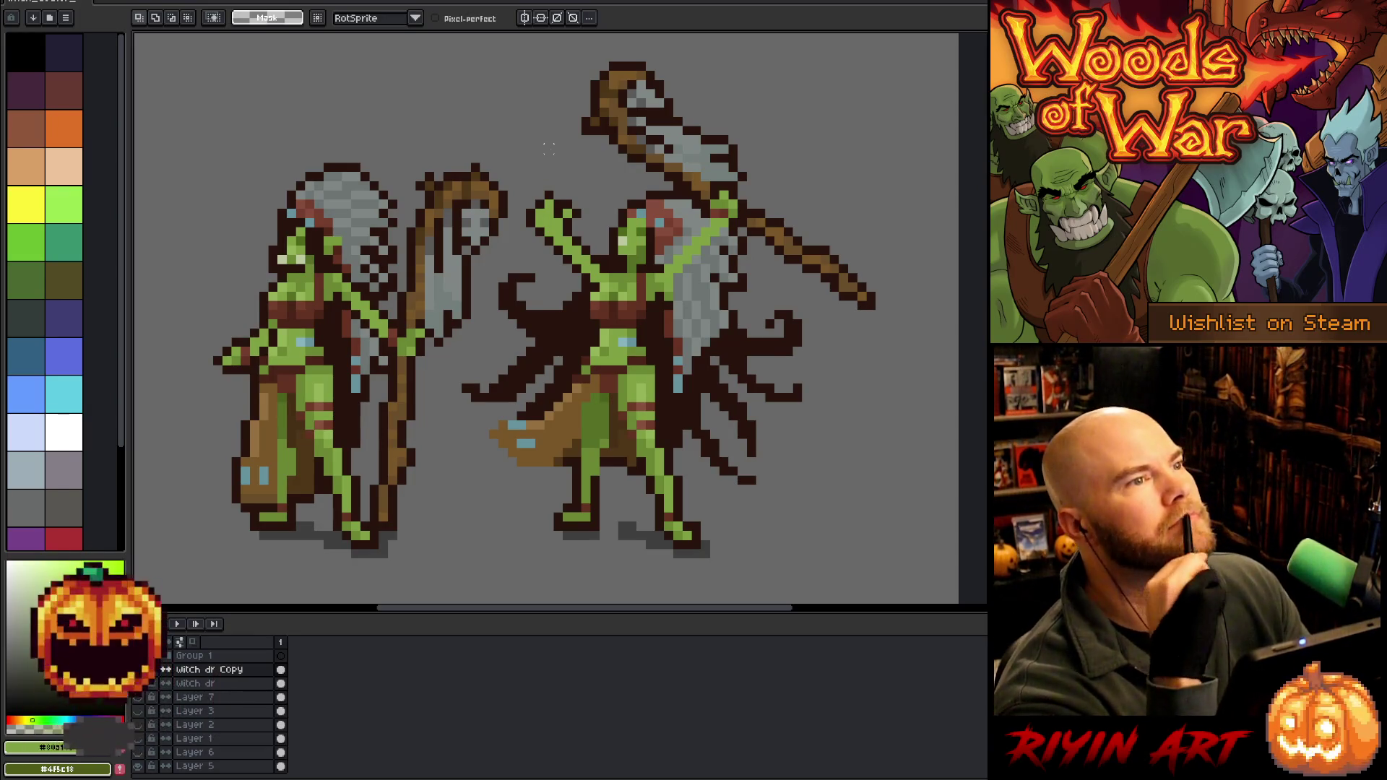
pyautogui.press('b')
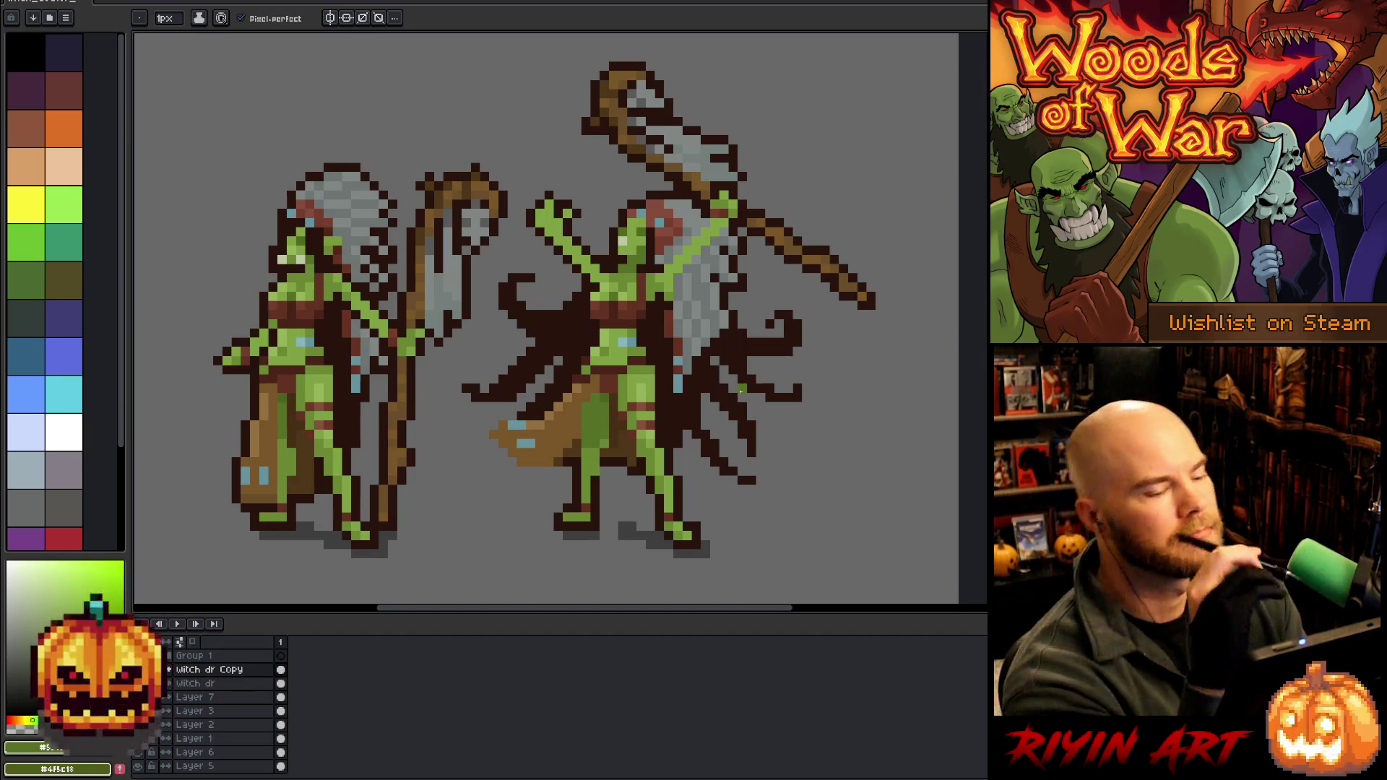
# Eyedrop the goblin's green skin, then the dark brown, as the Pencil colour
pyautogui.press('i')
pyautogui.press('b')
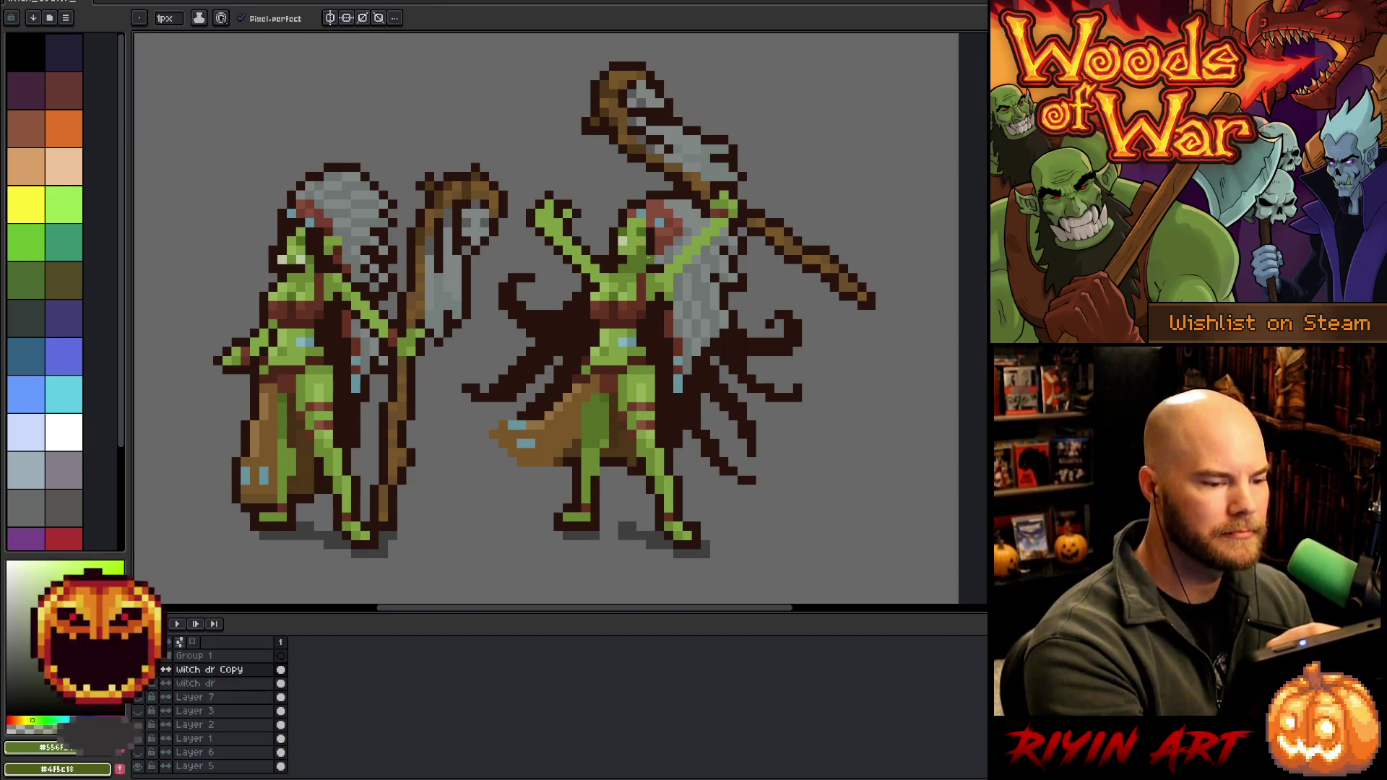
pyautogui.press('i')
pyautogui.press('b')
pyautogui.press('i')
pyautogui.press('b')
pyautogui.press('i')
pyautogui.press('b')
pyautogui.press('i')
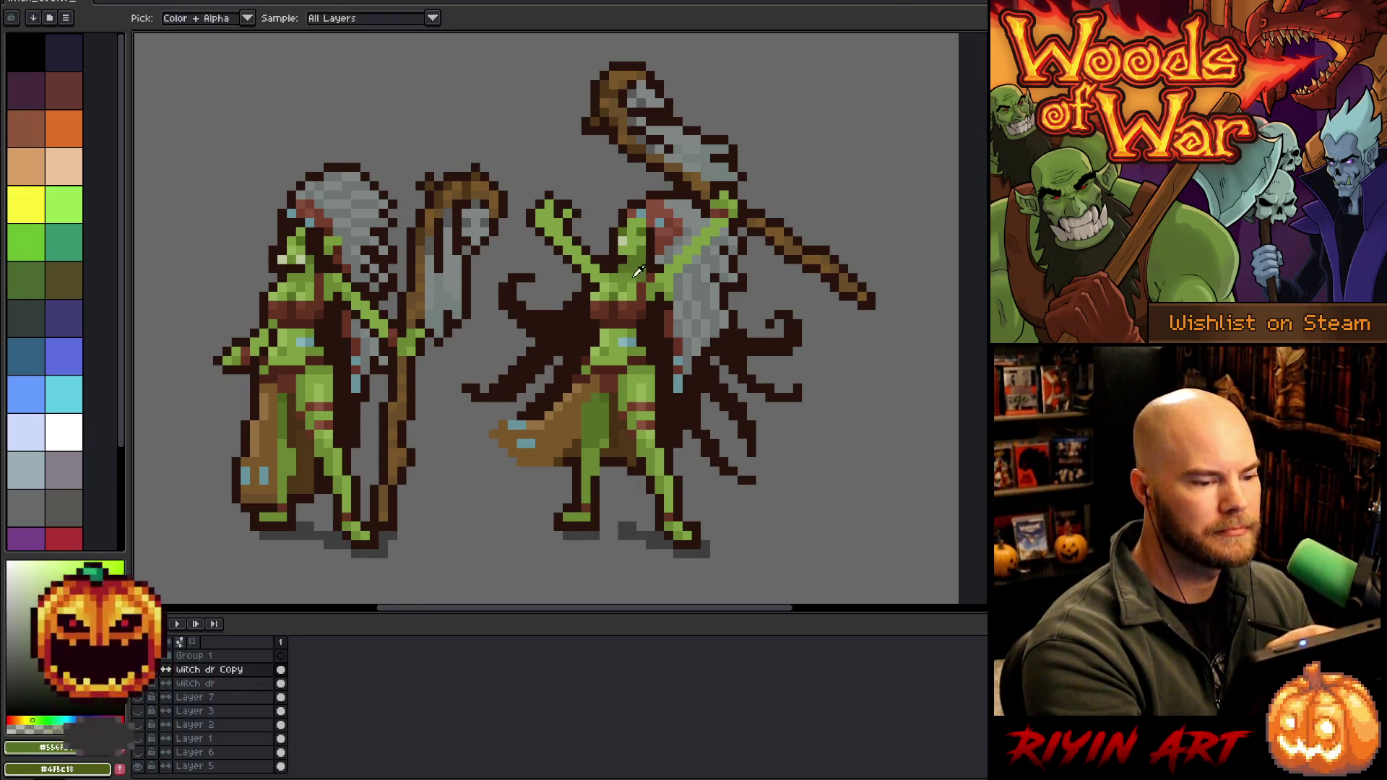
pyautogui.click(637, 272)
pyautogui.press('b')
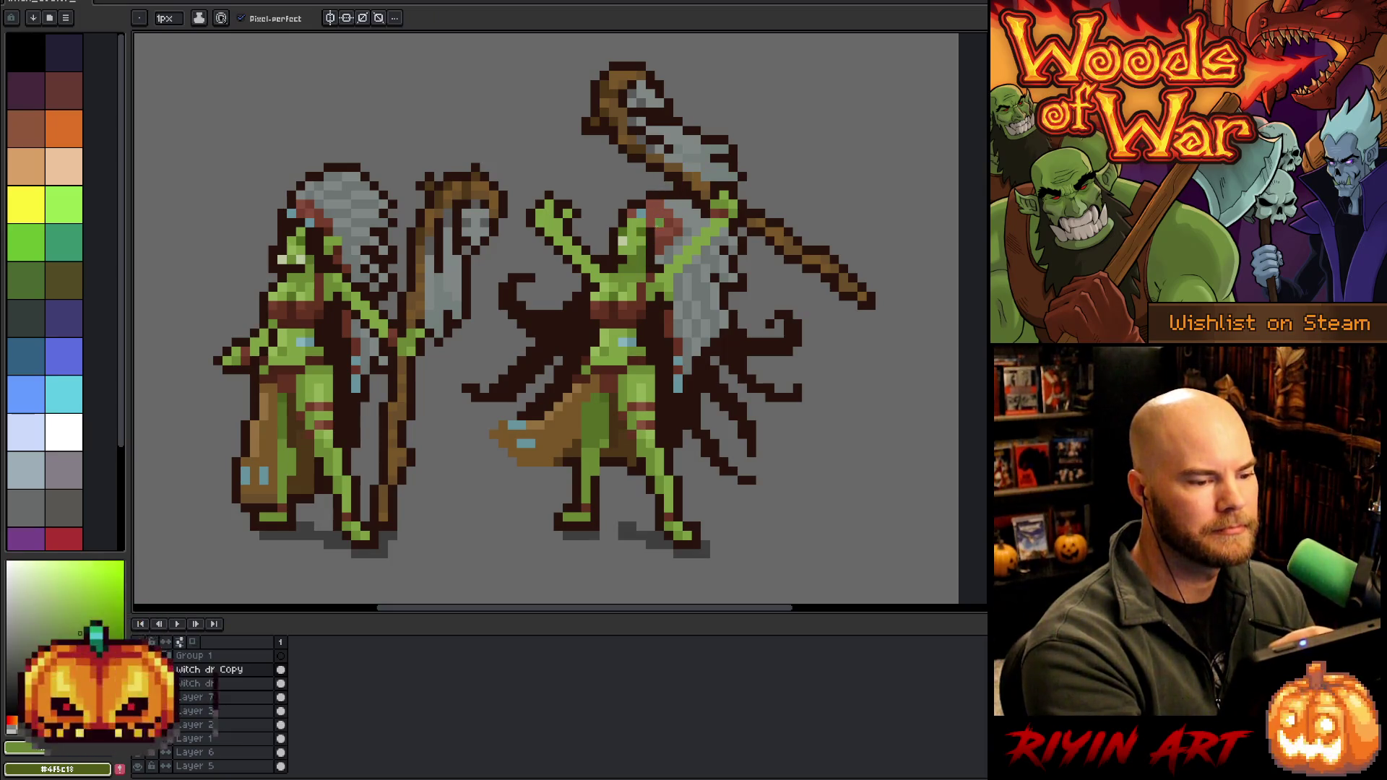
pyautogui.press('i')
pyautogui.click(657, 252)
pyautogui.press('b')
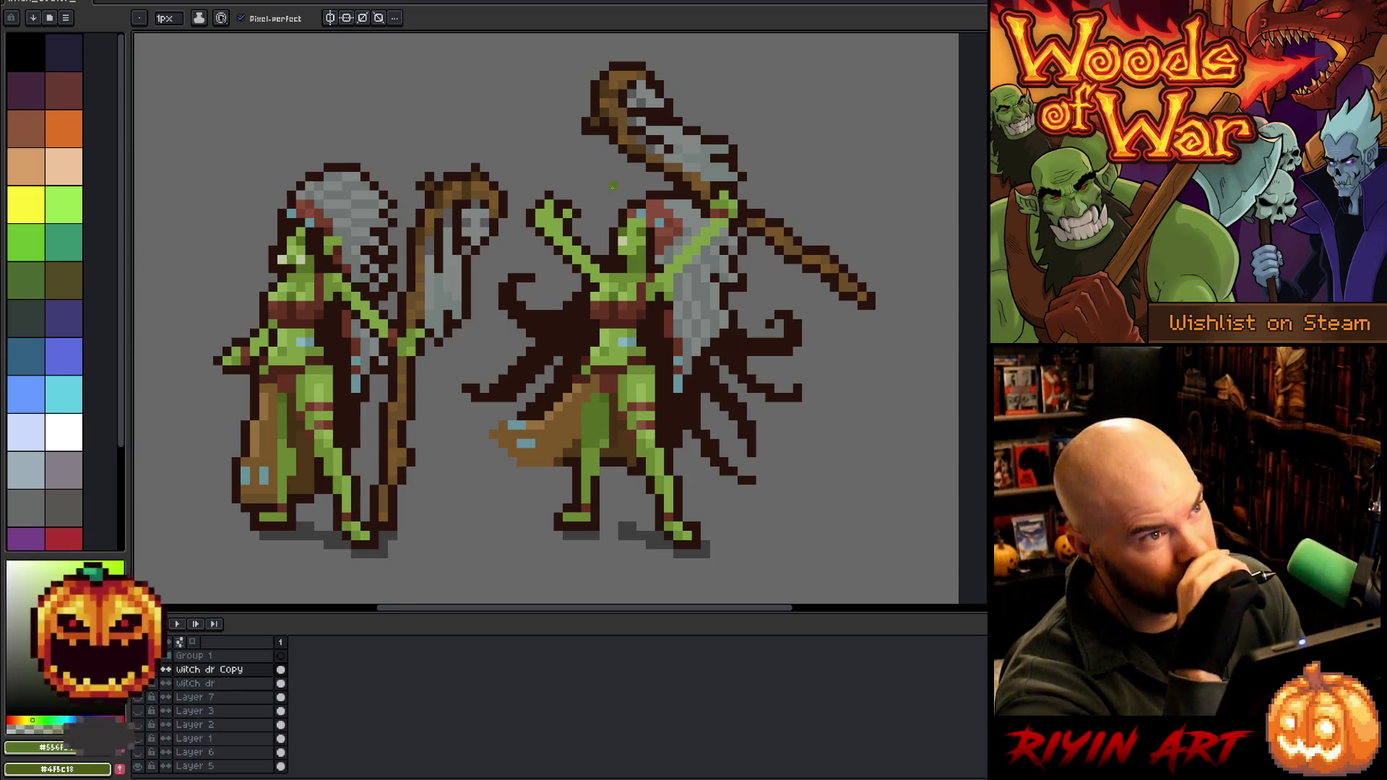
pyautogui.press('i')
pyautogui.press('b')
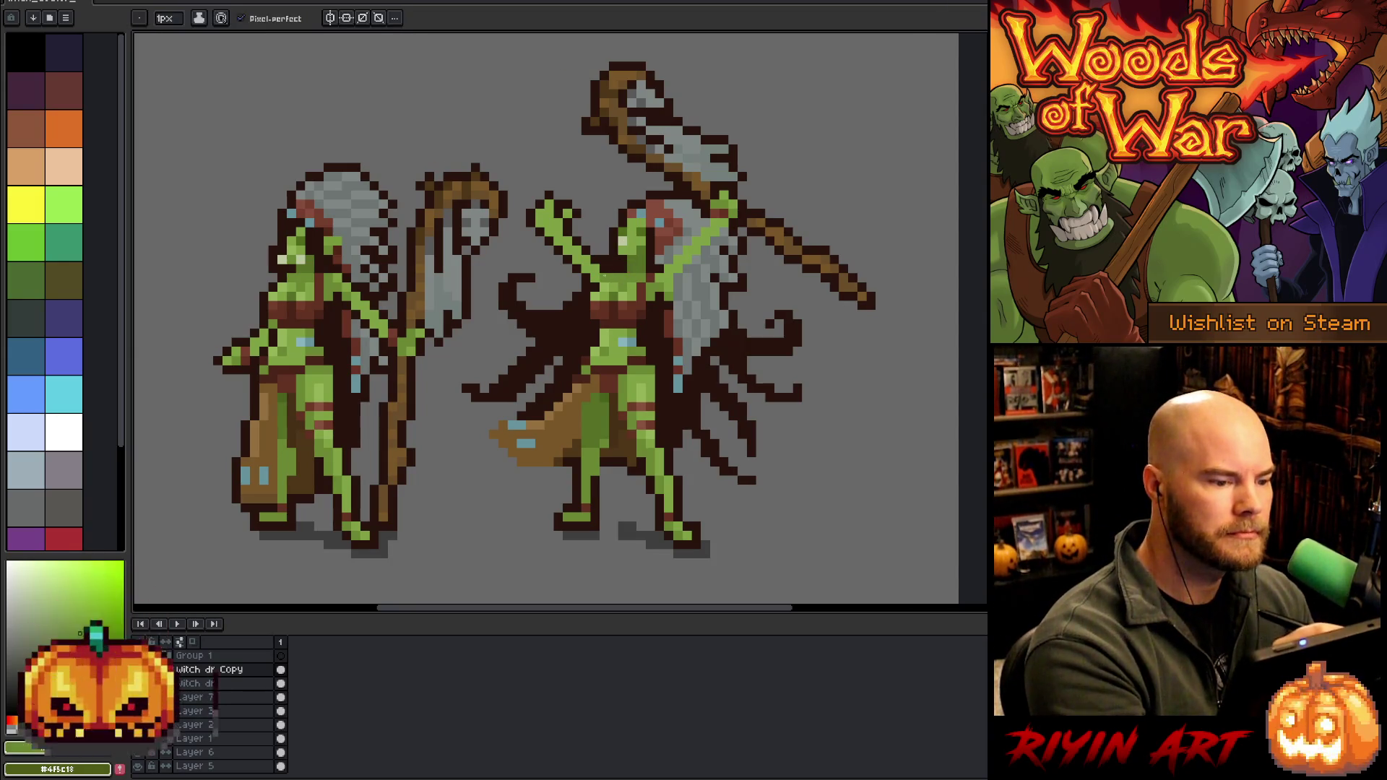
pyautogui.press('i')
pyautogui.press('b')
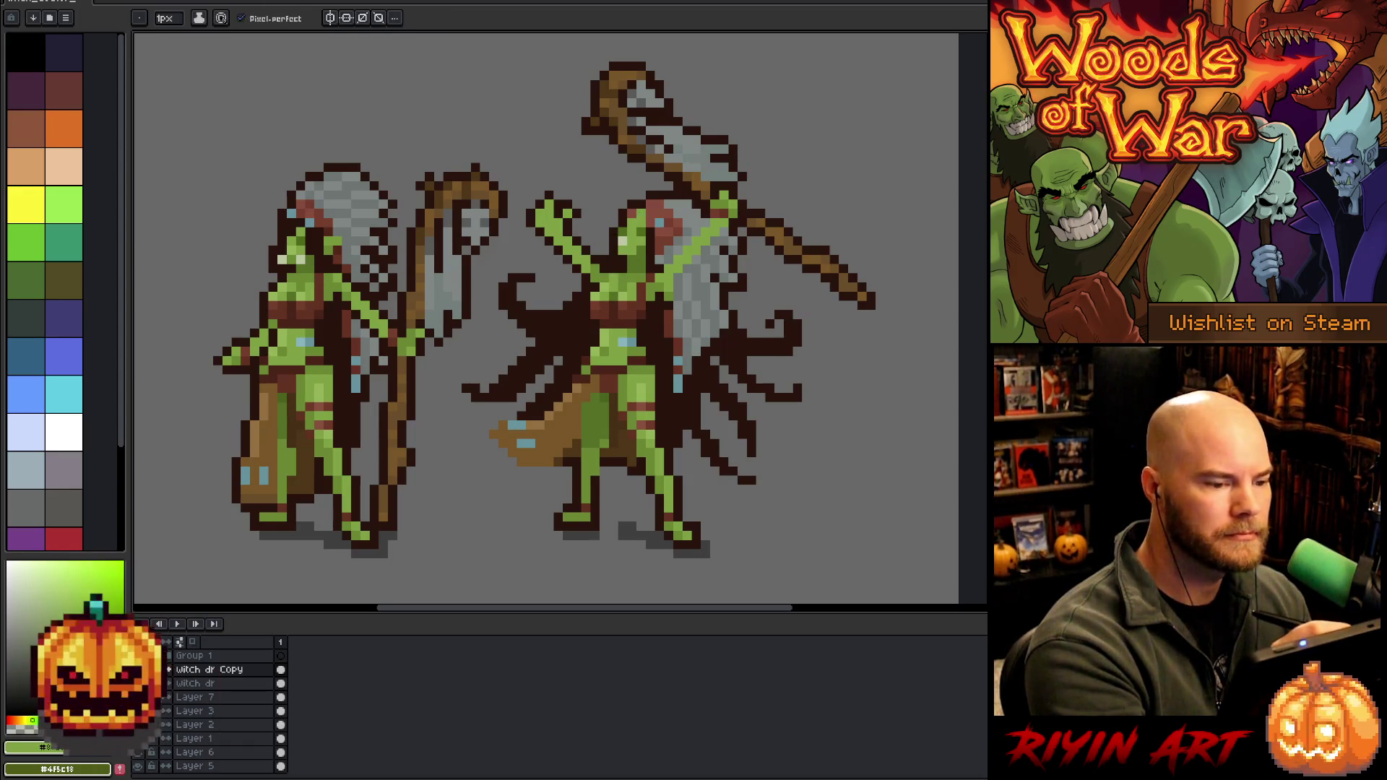
pyautogui.keyDown('alt'); pyautogui.click(646, 281); pyautogui.keyUp('alt')
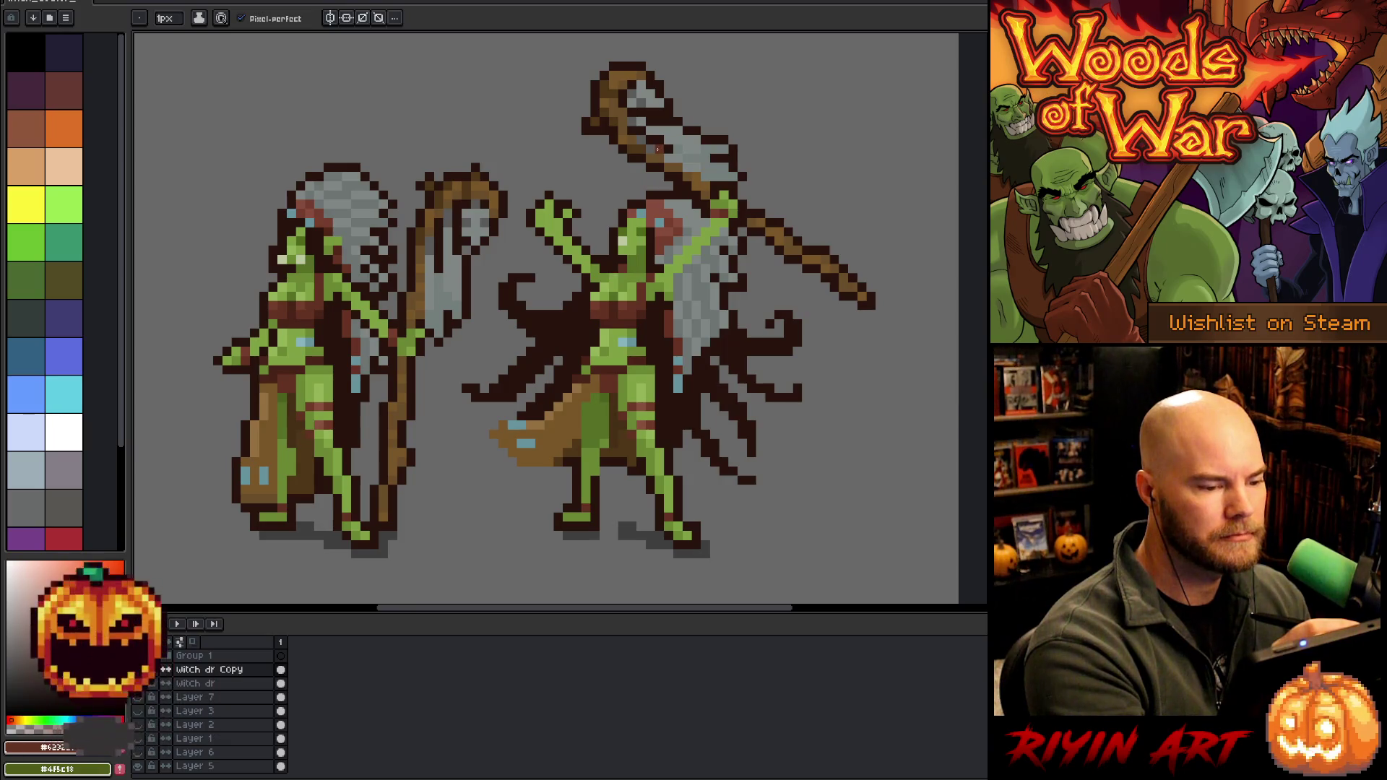
pyautogui.keyDown('alt'); pyautogui.click(614, 267); pyautogui.keyUp('alt')
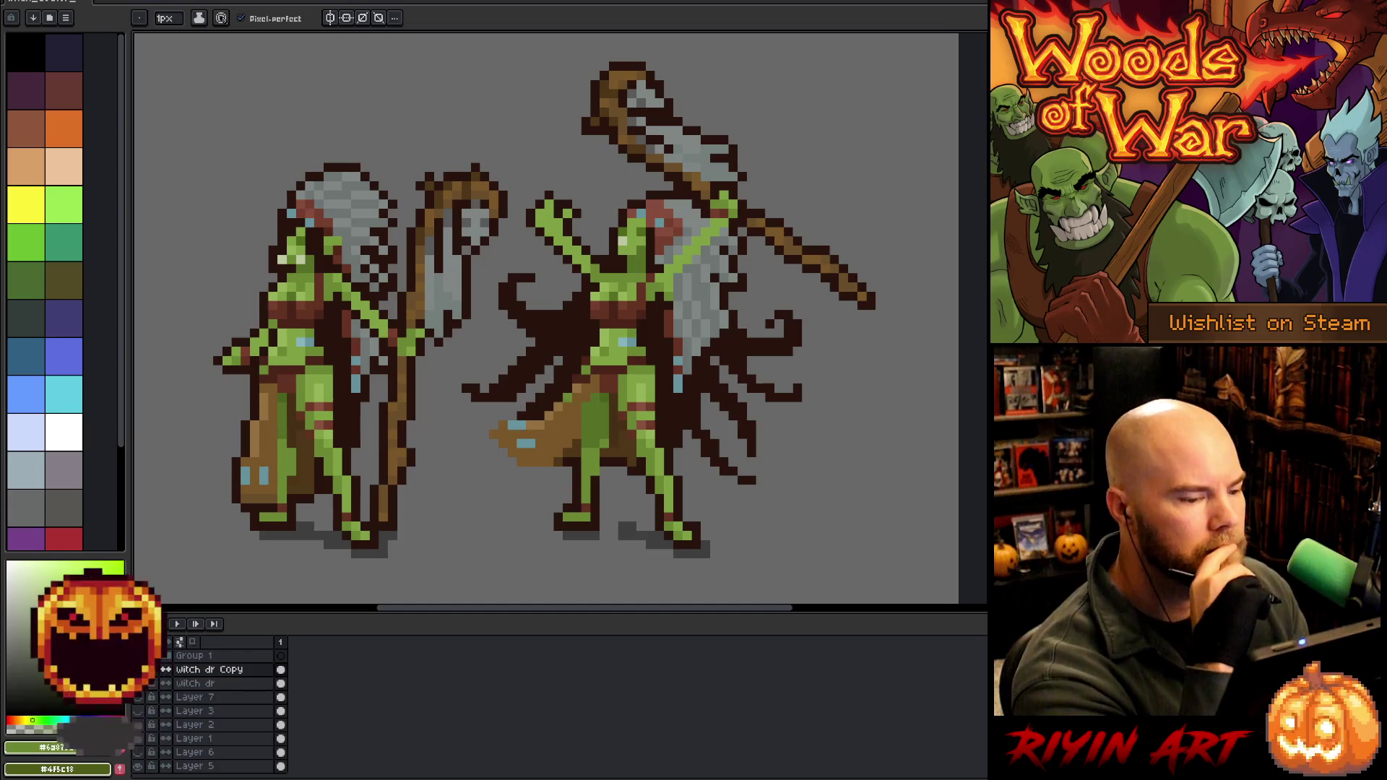
pyautogui.scroll(-1, 564, 498)
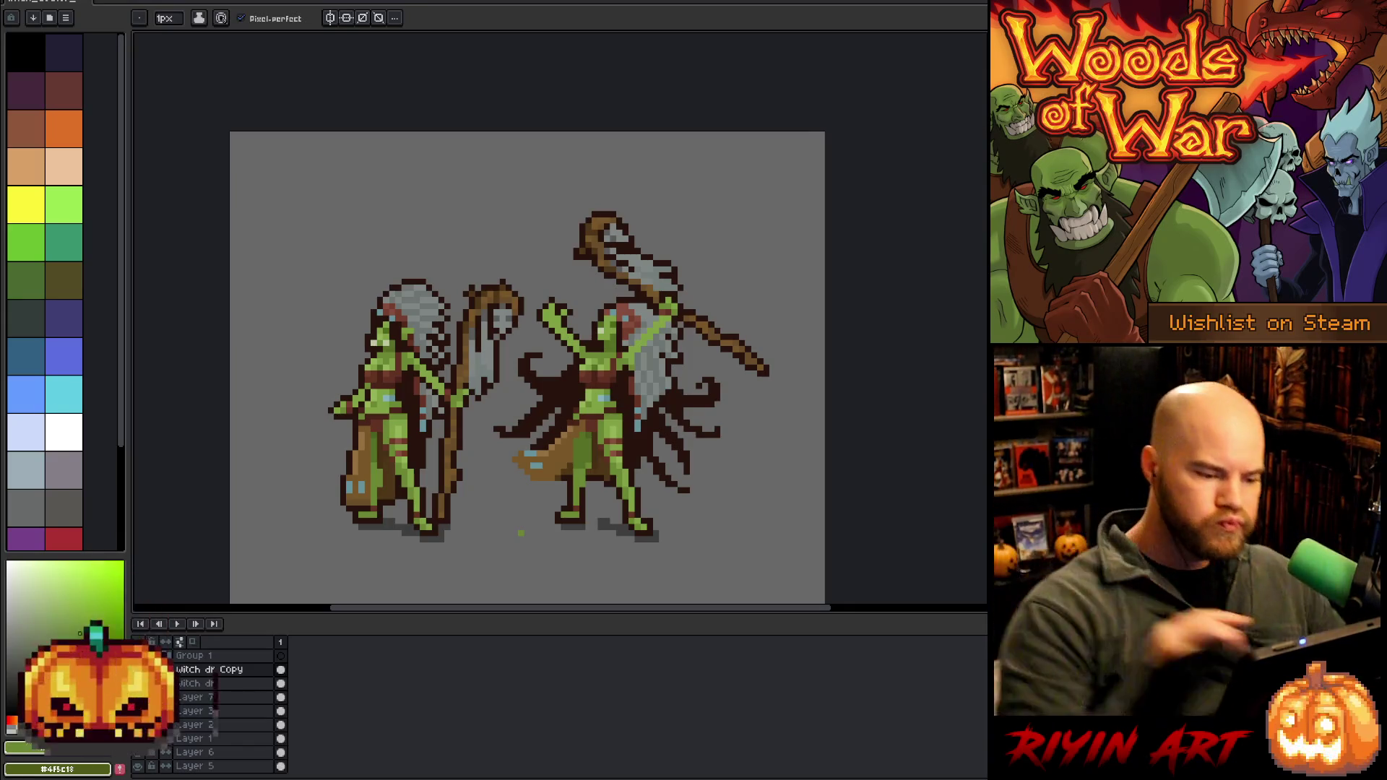
# Check the praying pose by hiding and showing it, then make the Witch dr layer active
pyautogui.keyDown('alt'); pyautogui.click(585, 498); pyautogui.keyUp('alt')
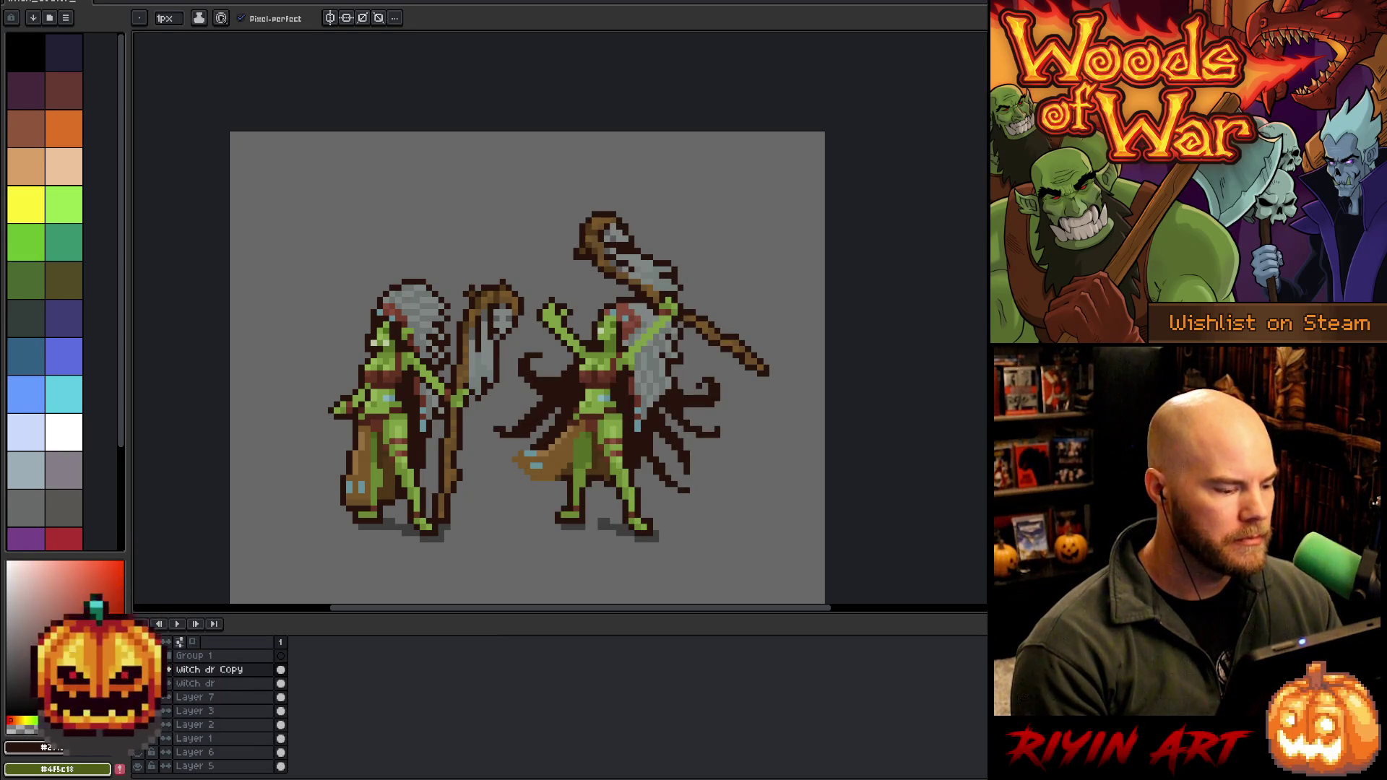
pyautogui.hotkey('ctrl', 'z')
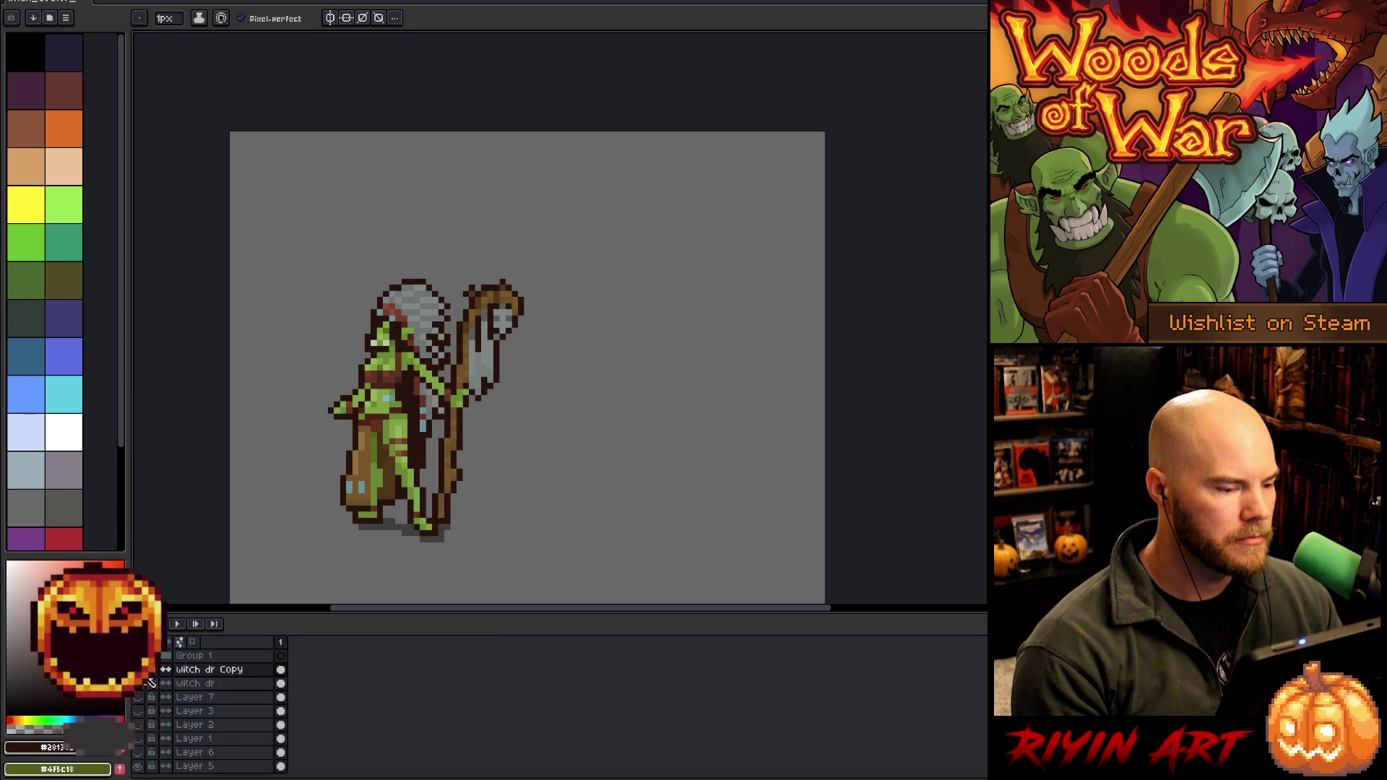
pyautogui.hotkey('ctrl', 'y')
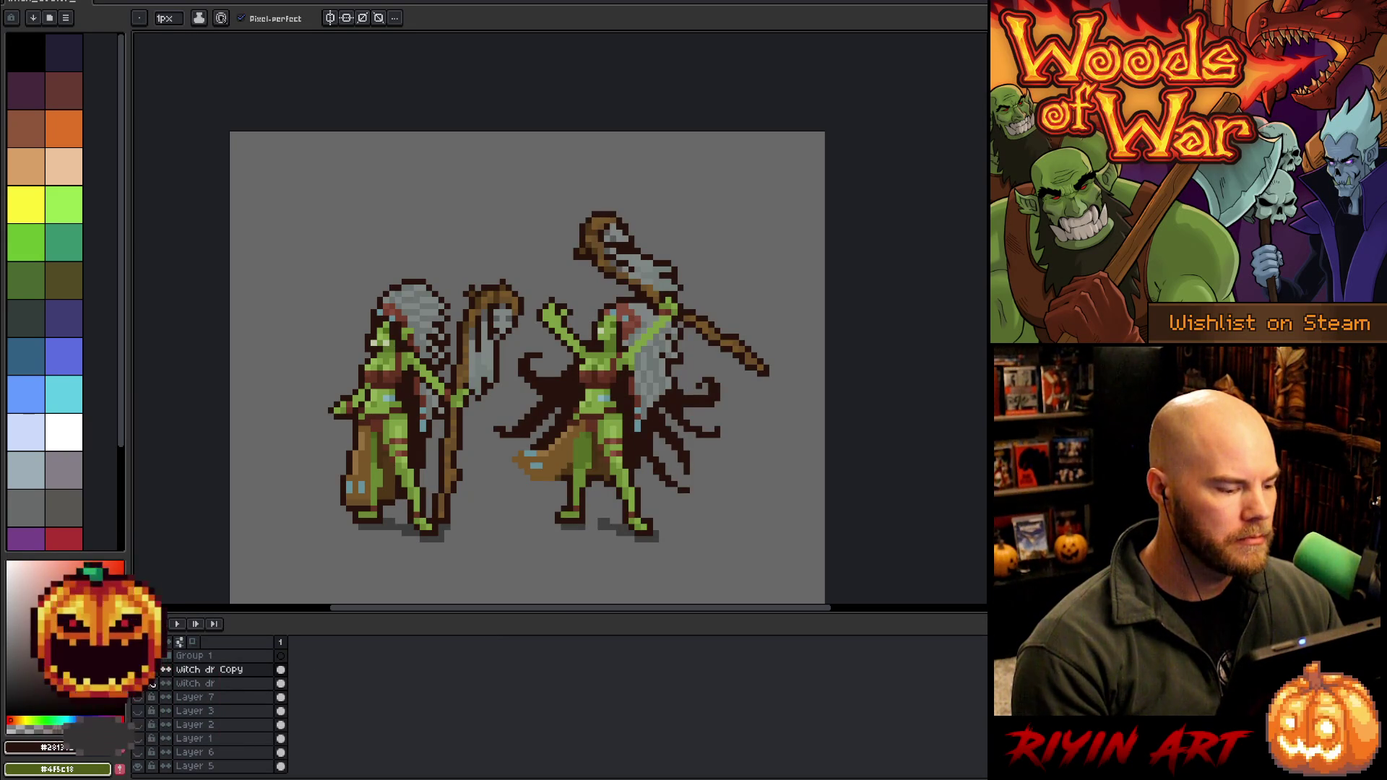
pyautogui.press('e')
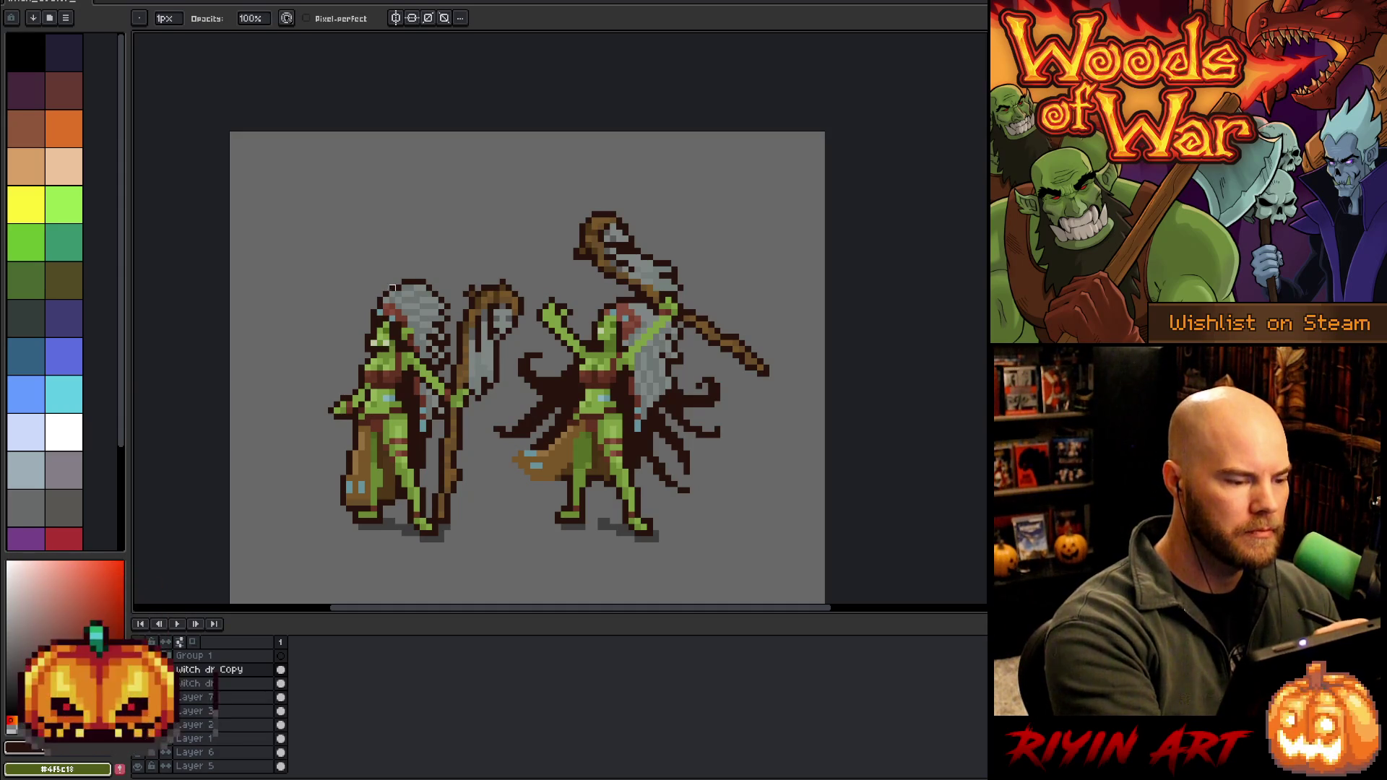
pyautogui.click(217, 683)
# Sample the green skin, reddish-brown and dark outline colours from the witch's face on the Witch dr layer
pyautogui.press('i')
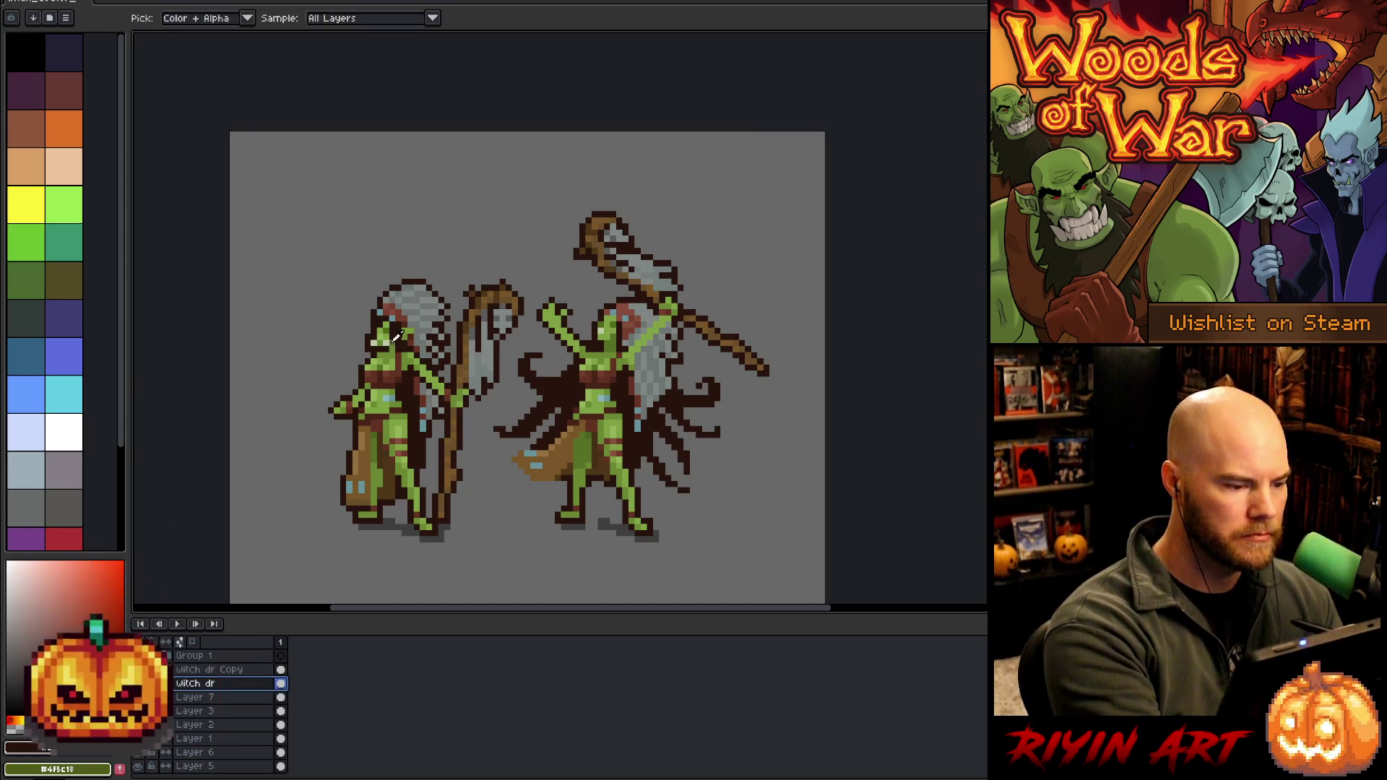
pyautogui.click(396, 337)
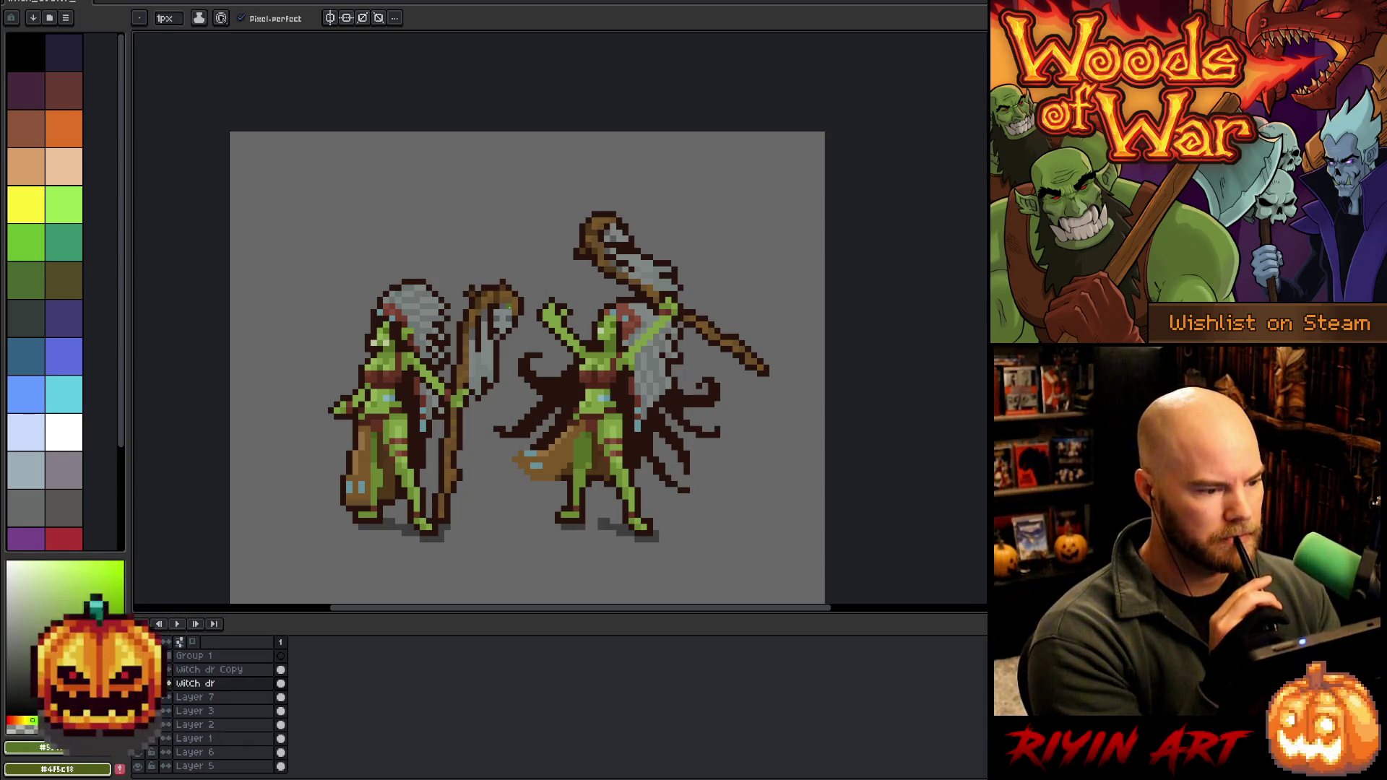
pyautogui.click(195, 683)
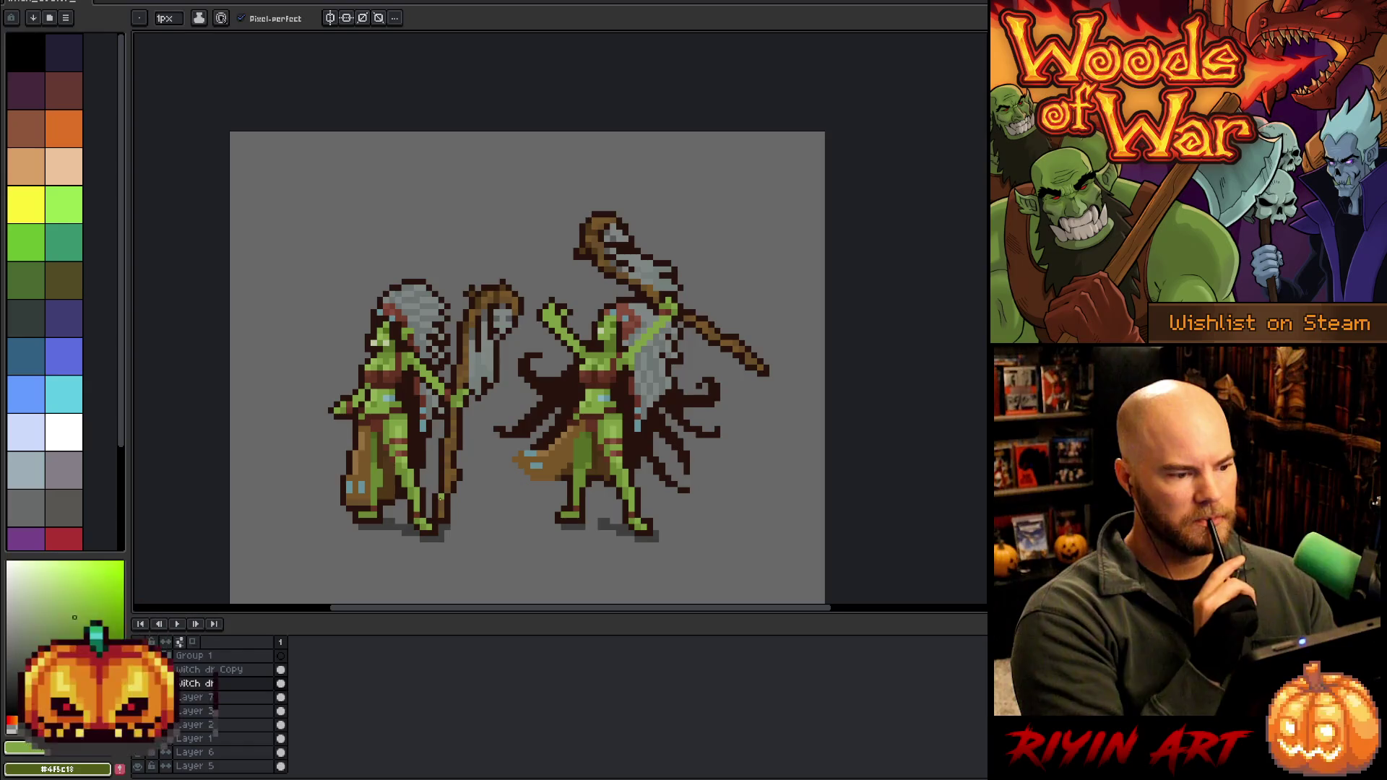
pyautogui.keyDown('alt'); pyautogui.click(392, 348); pyautogui.keyUp('alt')
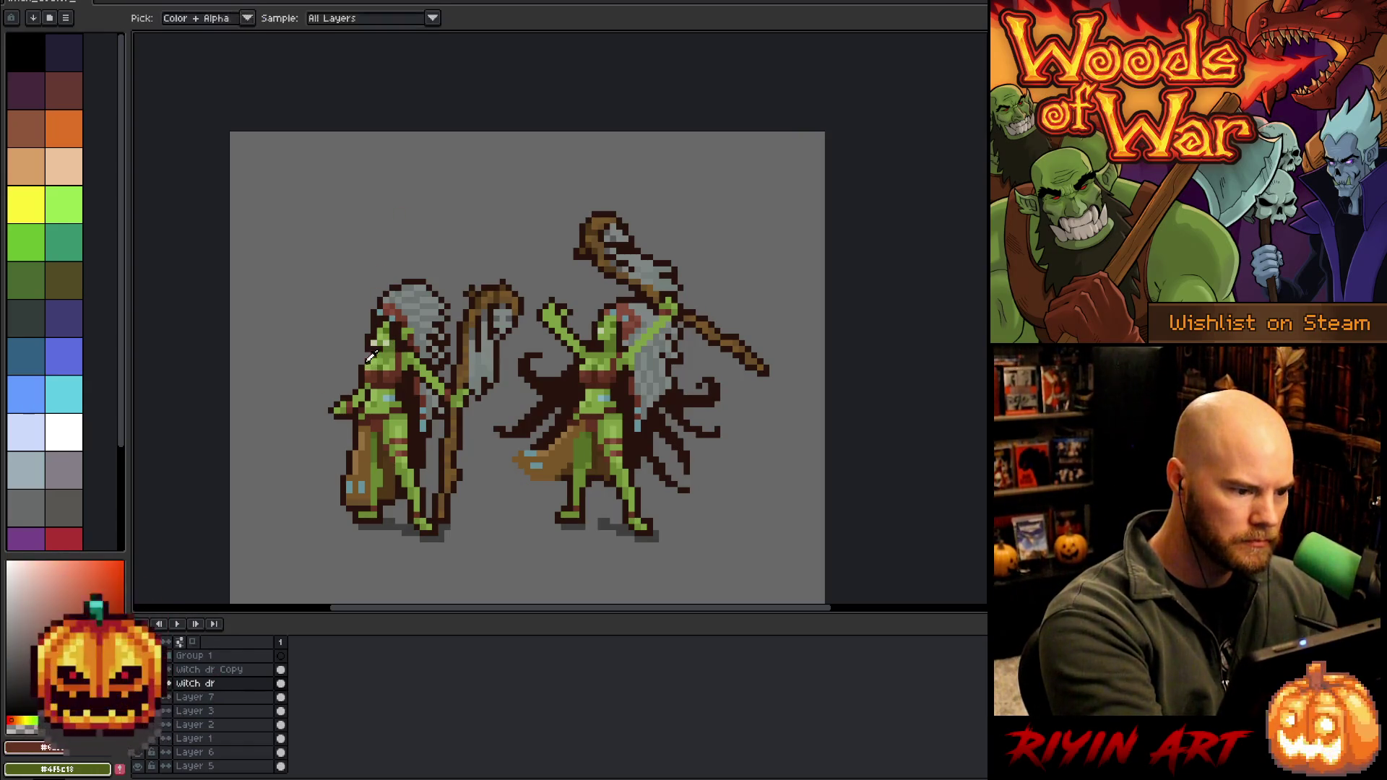
pyautogui.keyDown('alt'); pyautogui.click(366, 356); pyautogui.keyUp('alt')
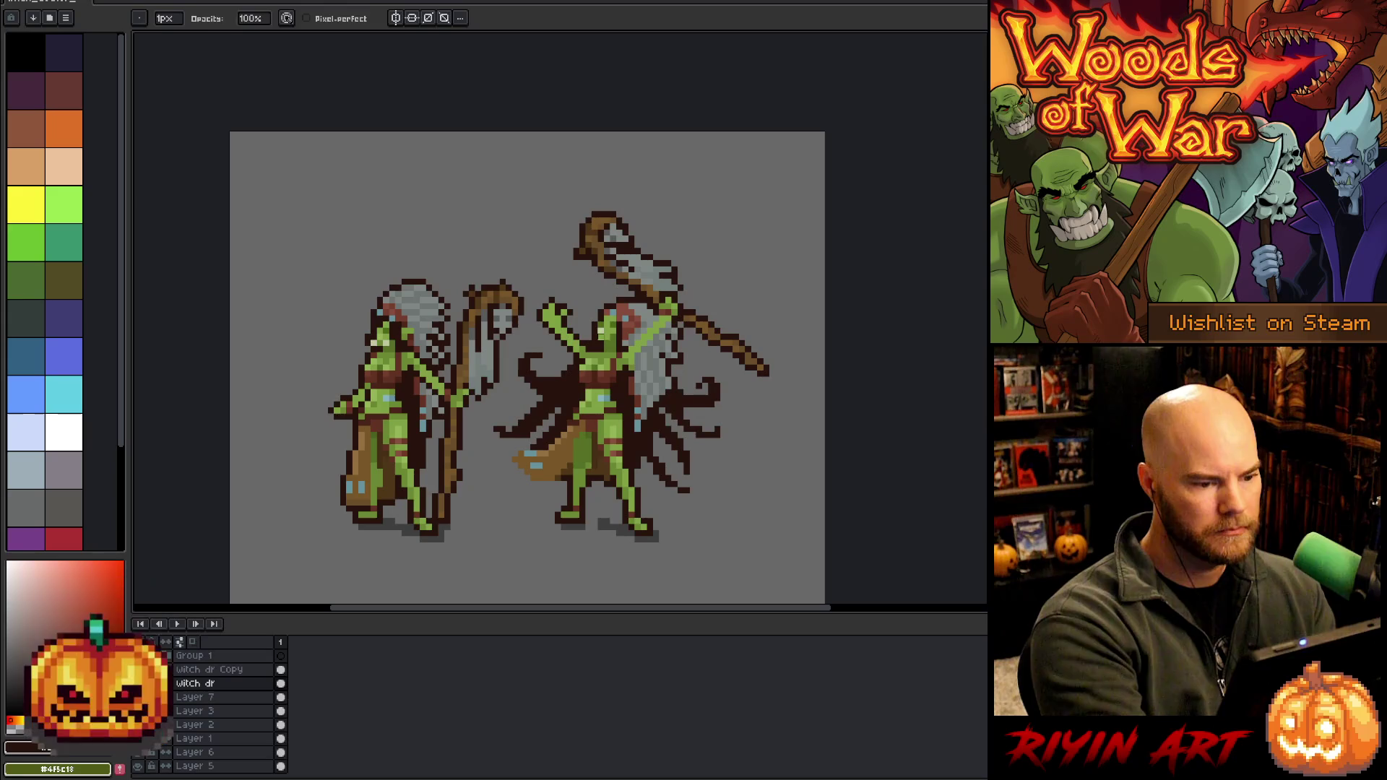
# Sample a dark red tone and make the Witch dr Copy layer active
pyautogui.press('i')
pyautogui.press('b')
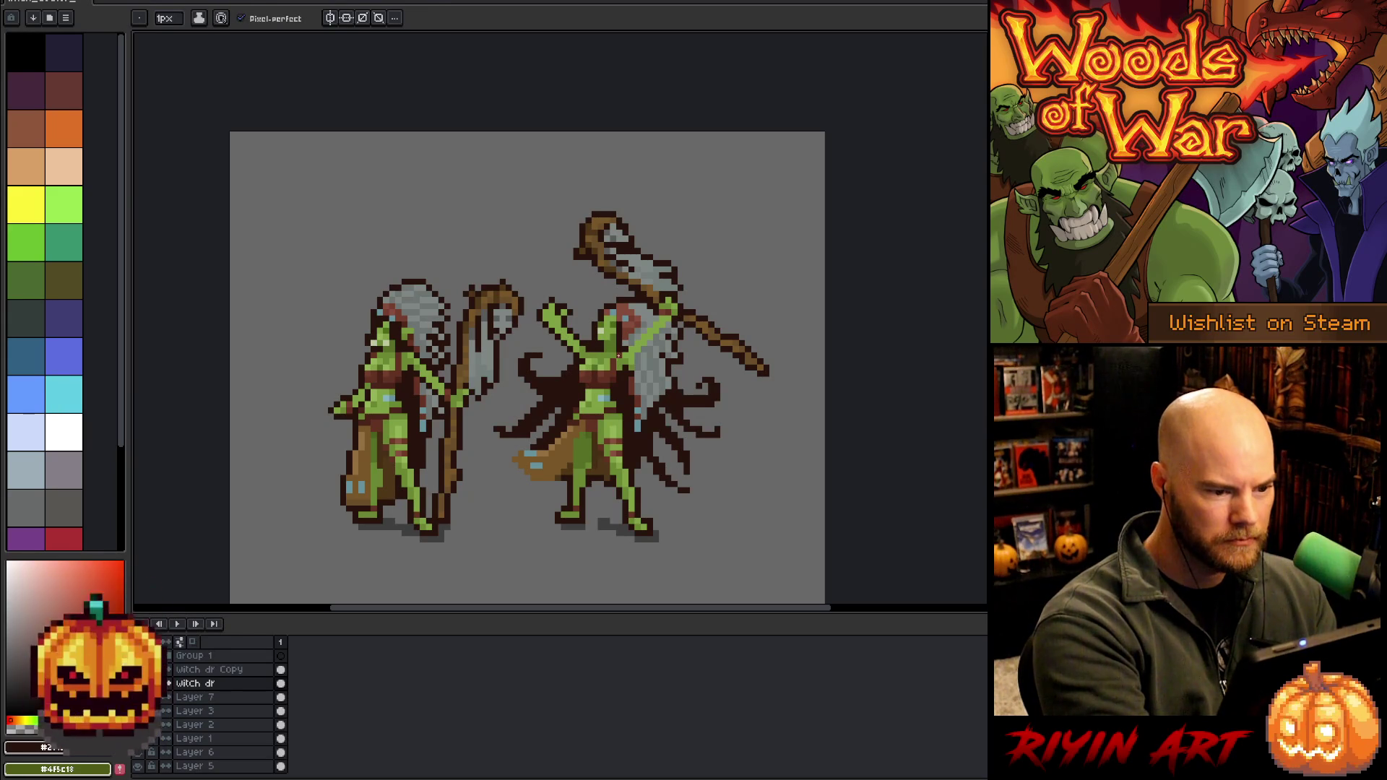
pyautogui.keyDown('alt'); pyautogui.click(622, 350); pyautogui.keyUp('alt')
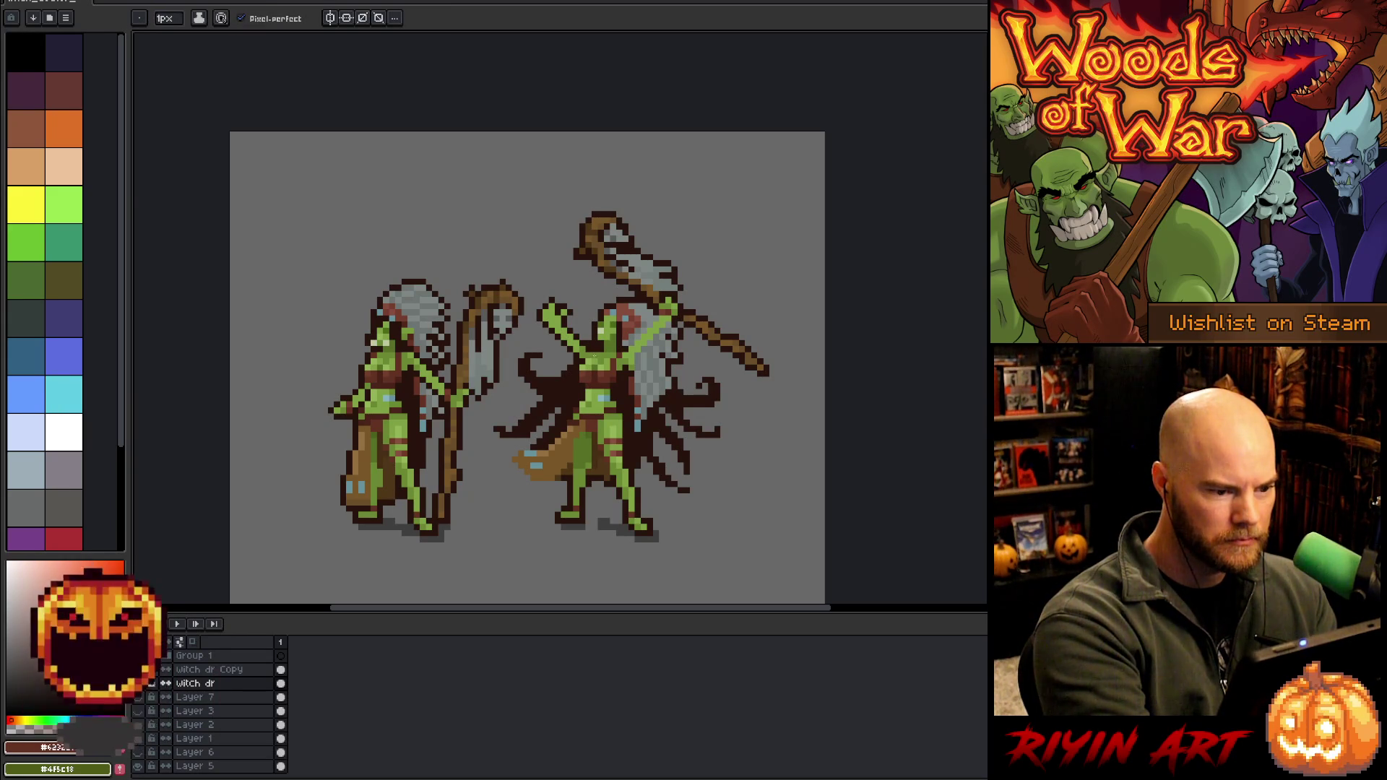
pyautogui.click(217, 669)
pyautogui.press('i')
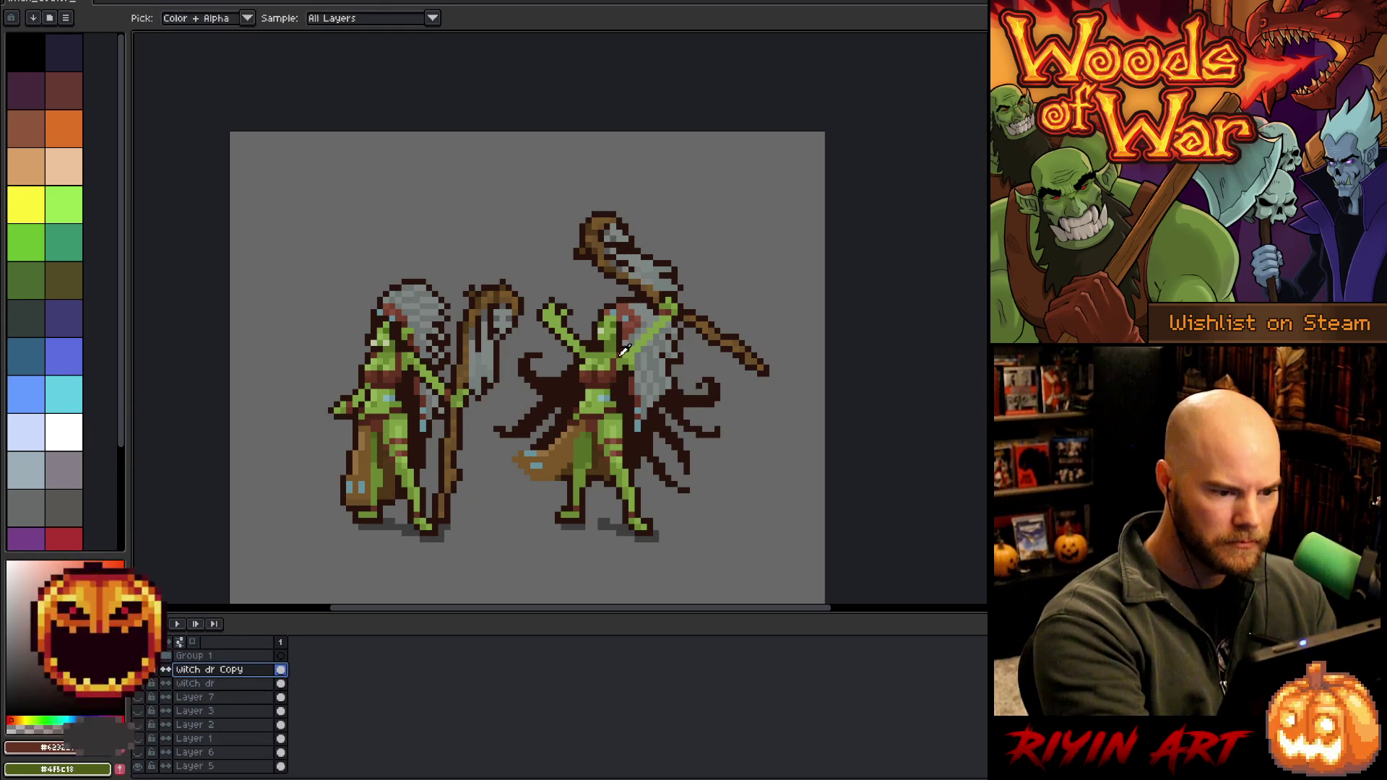
pyautogui.keyDown('alt'); pyautogui.click(621, 352); pyautogui.keyUp('alt')
pyautogui.press('alt')
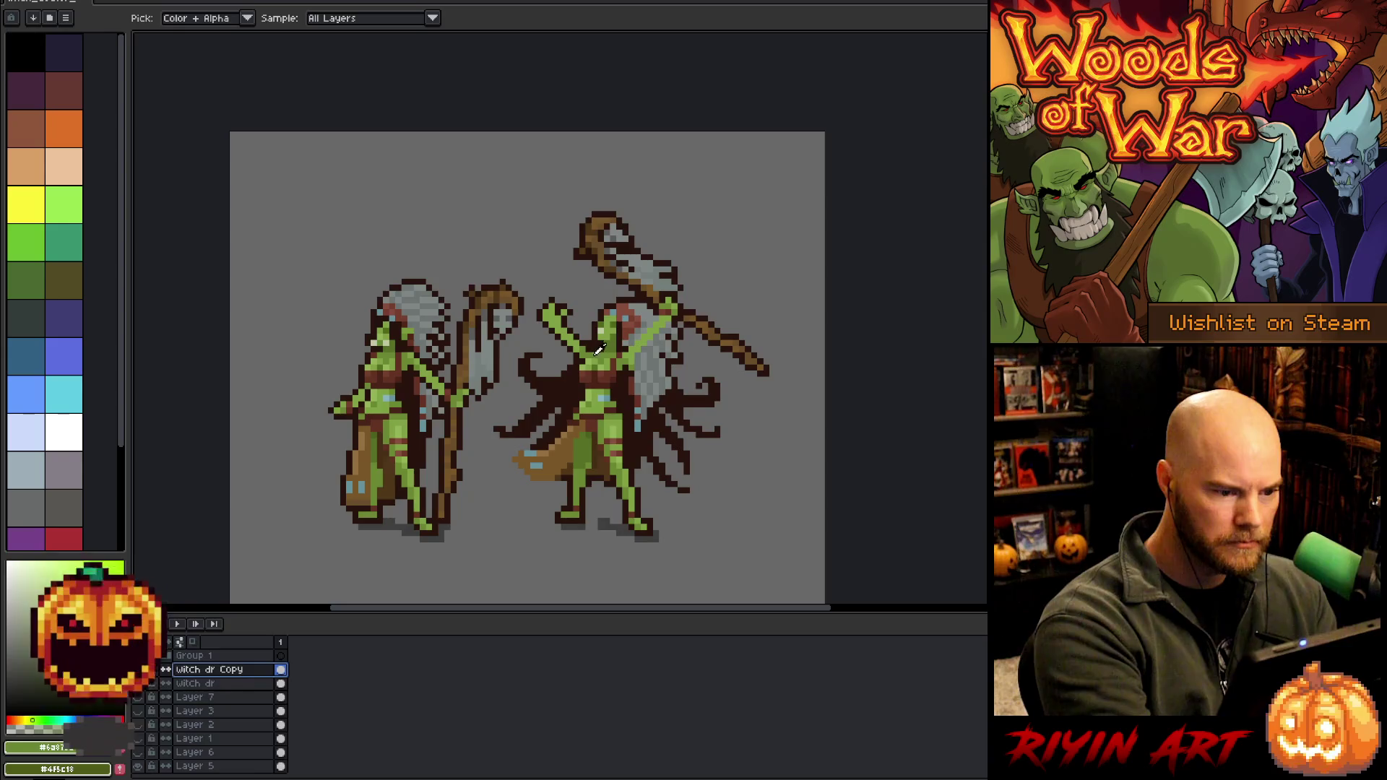
pyautogui.keyDown('alt'); pyautogui.click(623, 351); pyautogui.keyUp('alt')
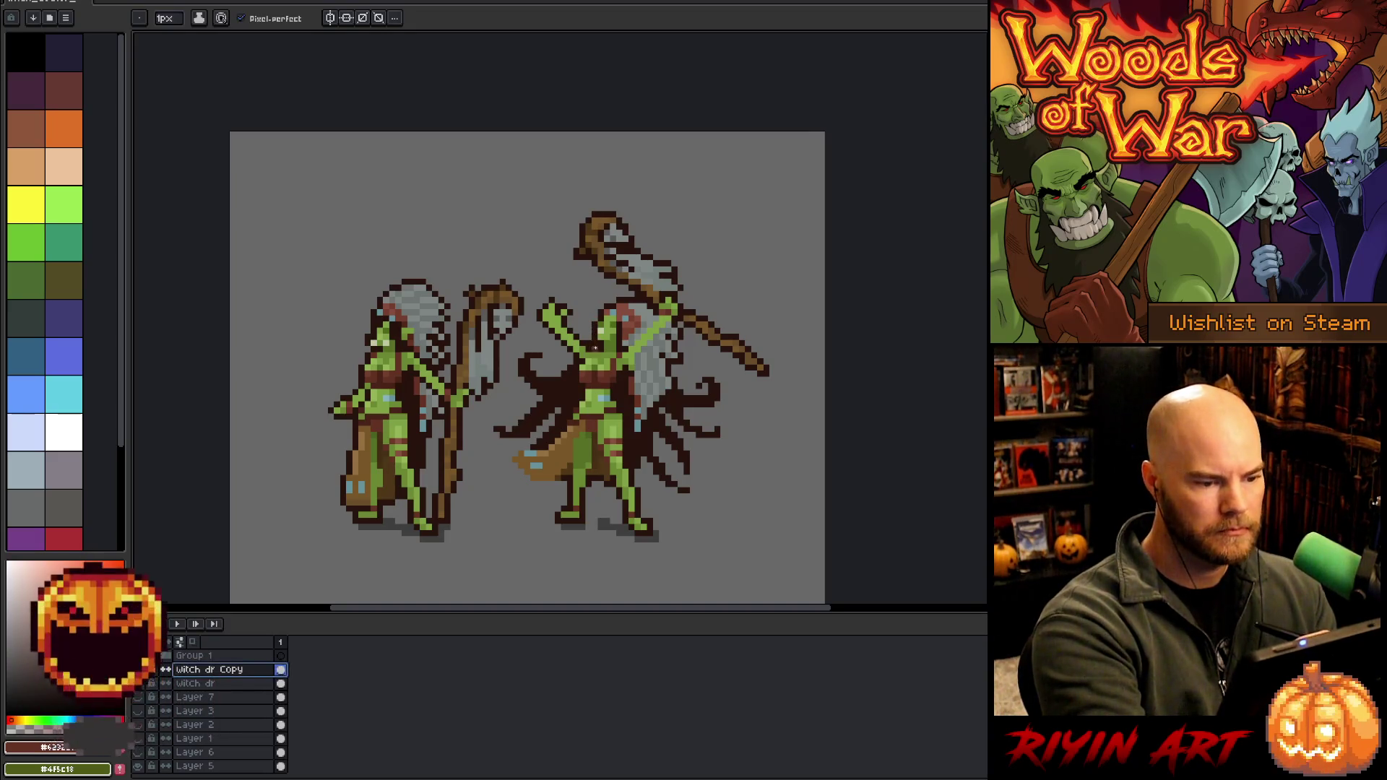
pyautogui.keyDown('alt'); pyautogui.click(588, 345); pyautogui.keyUp('alt')
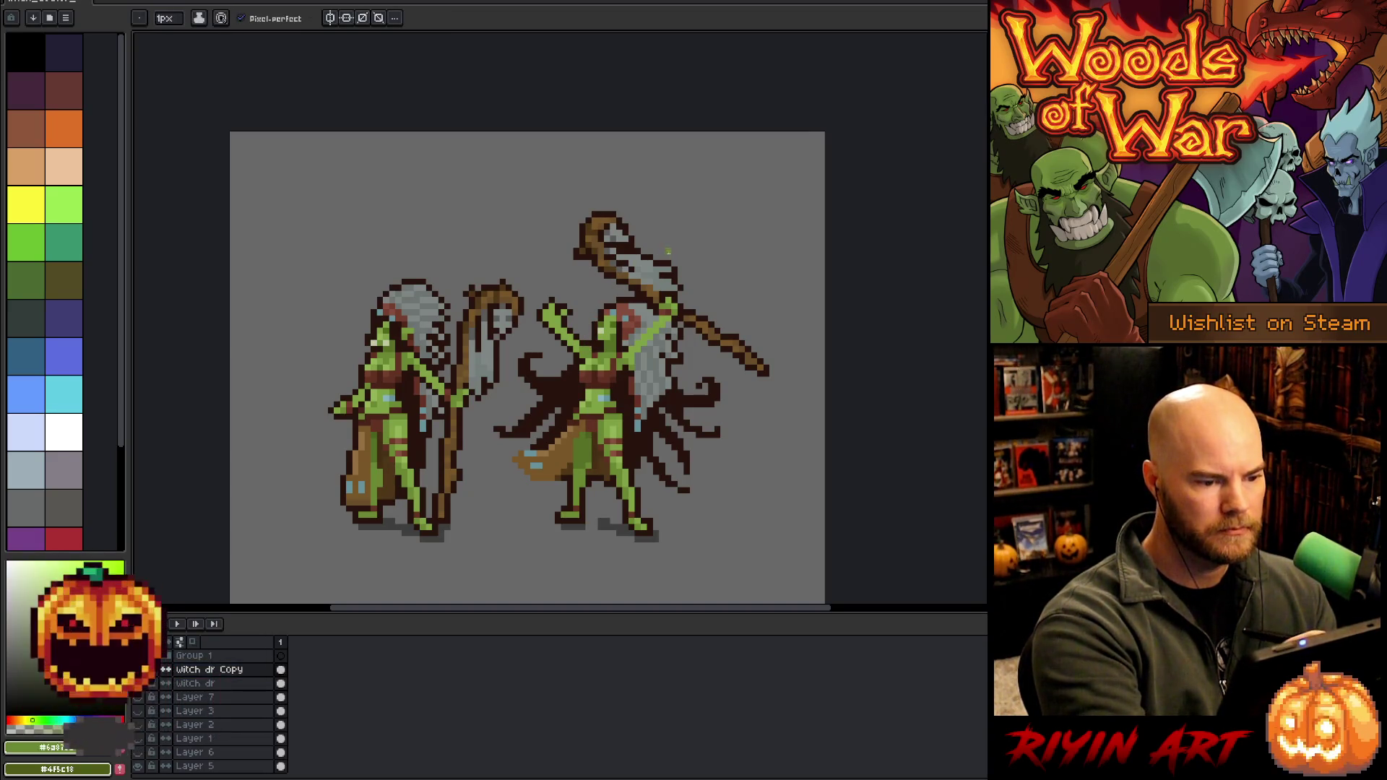
pyautogui.keyDown('alt'); pyautogui.click(636, 340); pyautogui.keyUp('alt')
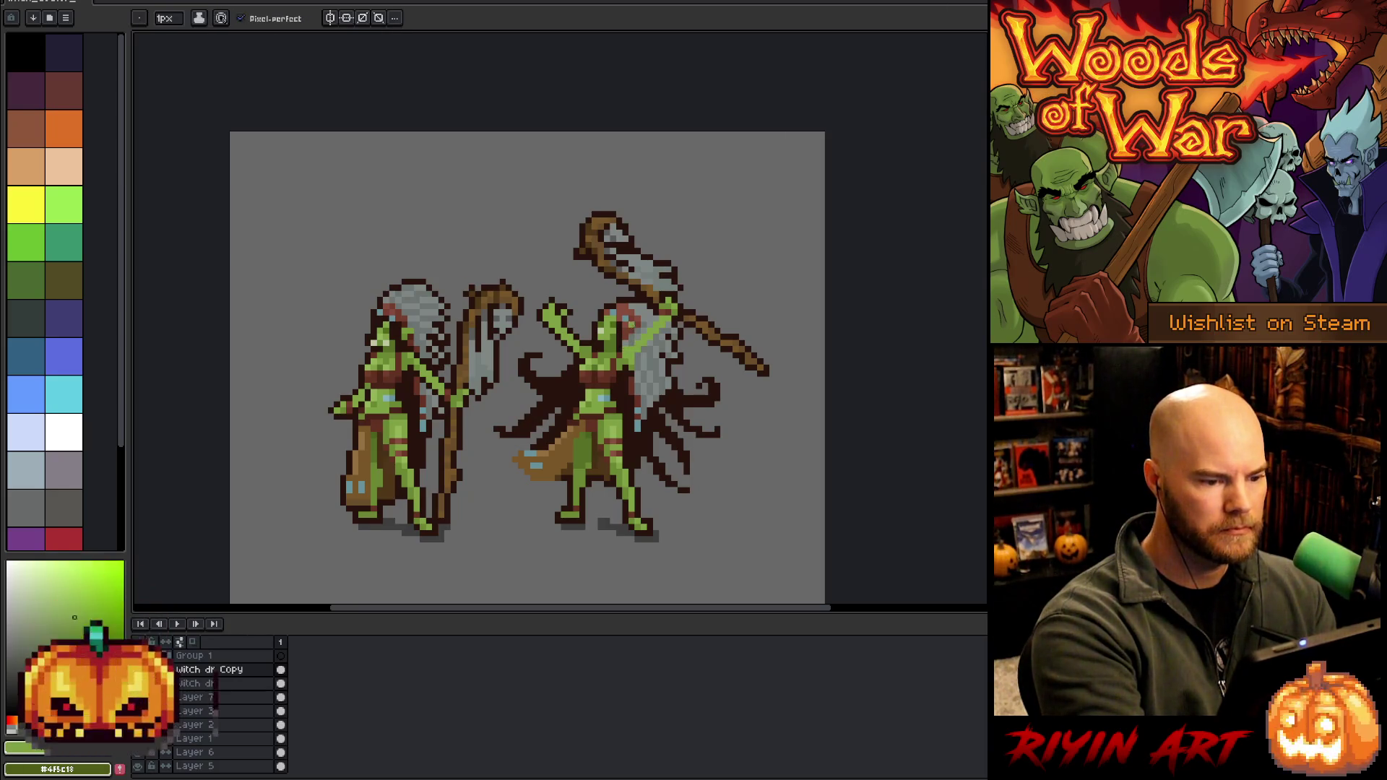
pyautogui.keyDown('alt'); pyautogui.click(638, 355); pyautogui.keyUp('alt')
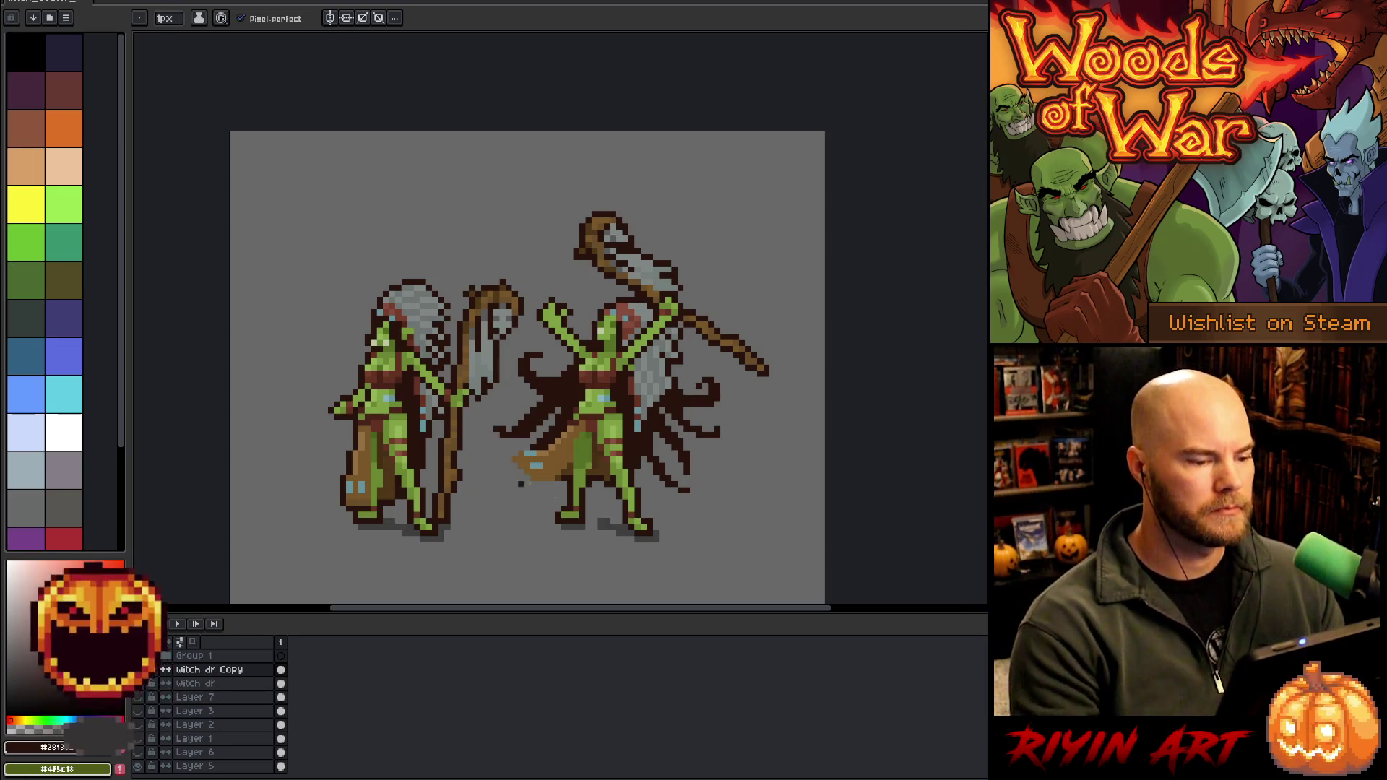
pyautogui.scroll(1, 519, 483)
pyautogui.scroll(-1, 527, 455)
# Enlarge the canvas to 200×160 px through Canvas Size
pyautogui.moveTo(526, 455)
pyautogui.mouseDown()
pyautogui.moveTo(520, 397)
pyautogui.moveTo(507, 448)
pyautogui.mouseUp()
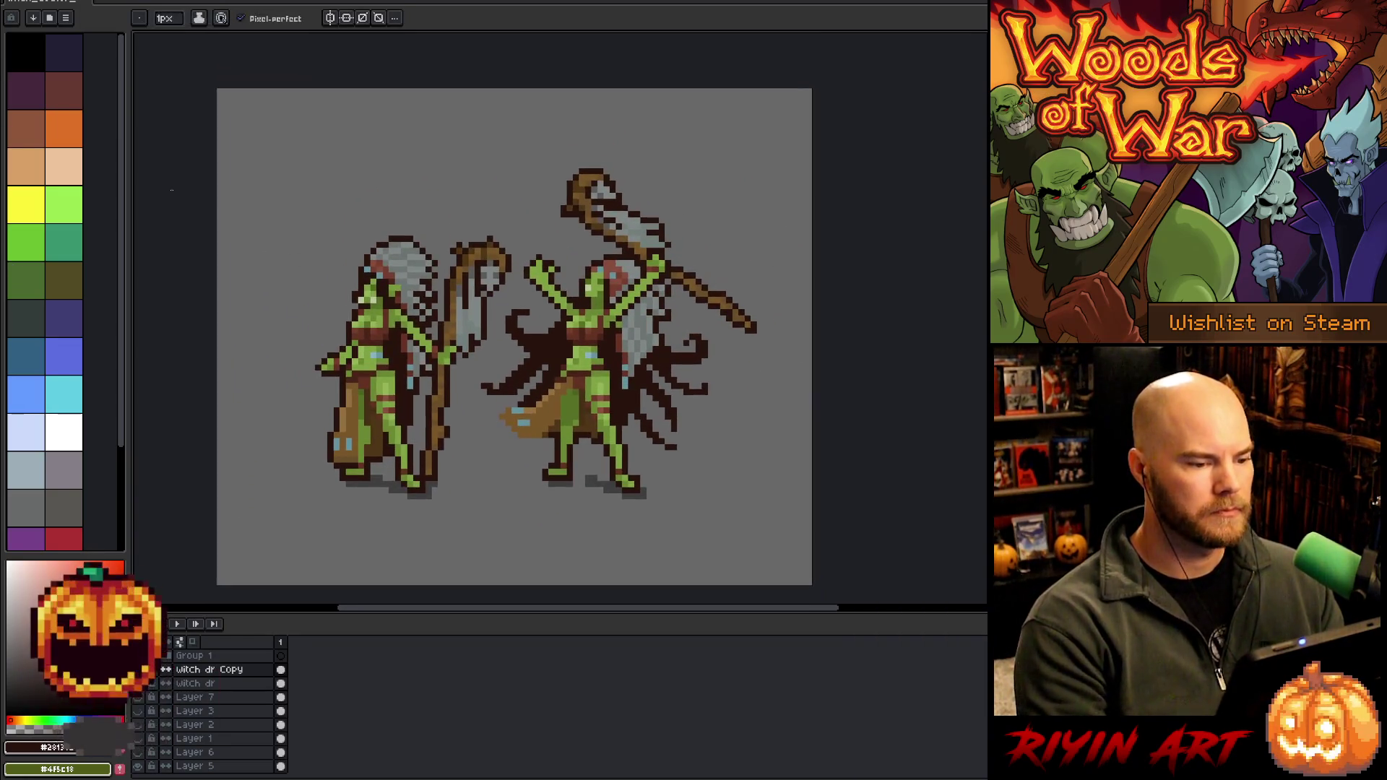
pyautogui.click(73, 1)
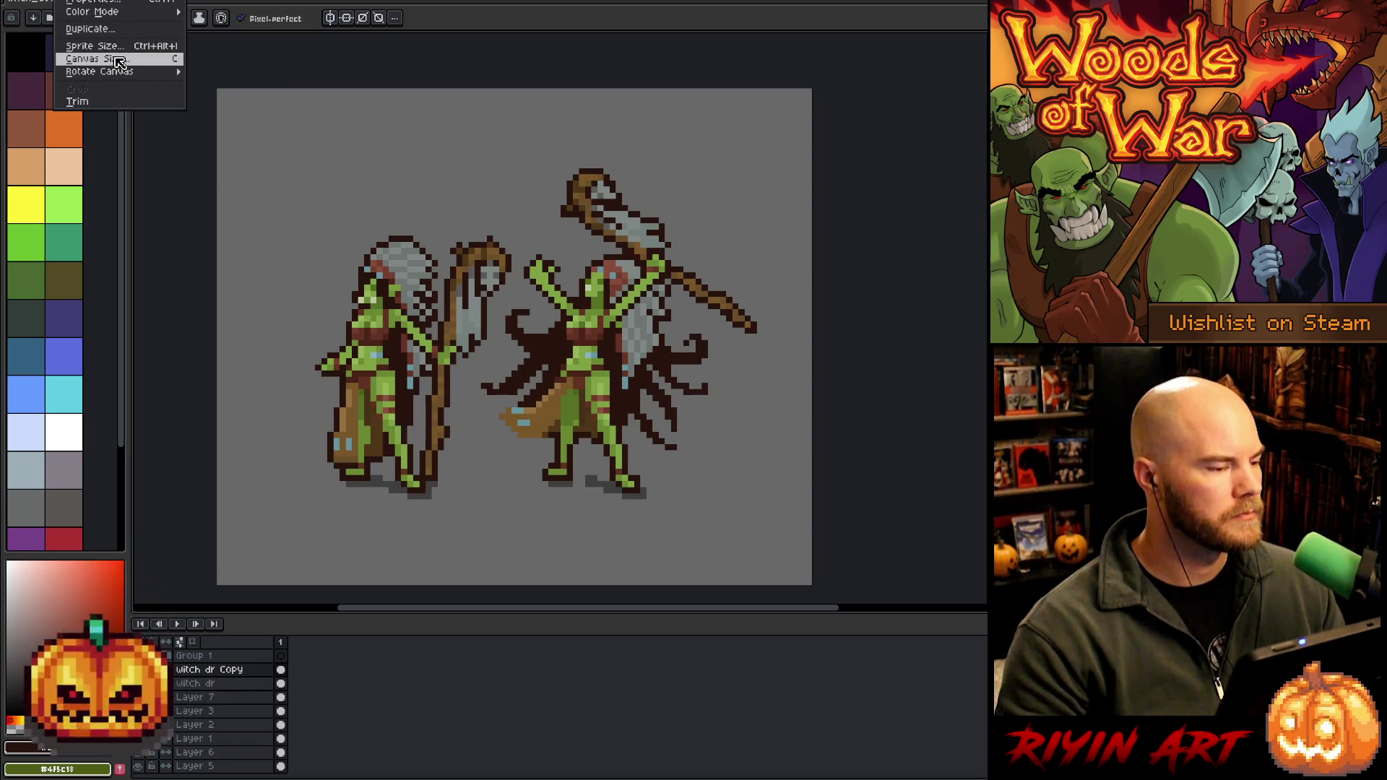
pyautogui.click(90, 60)
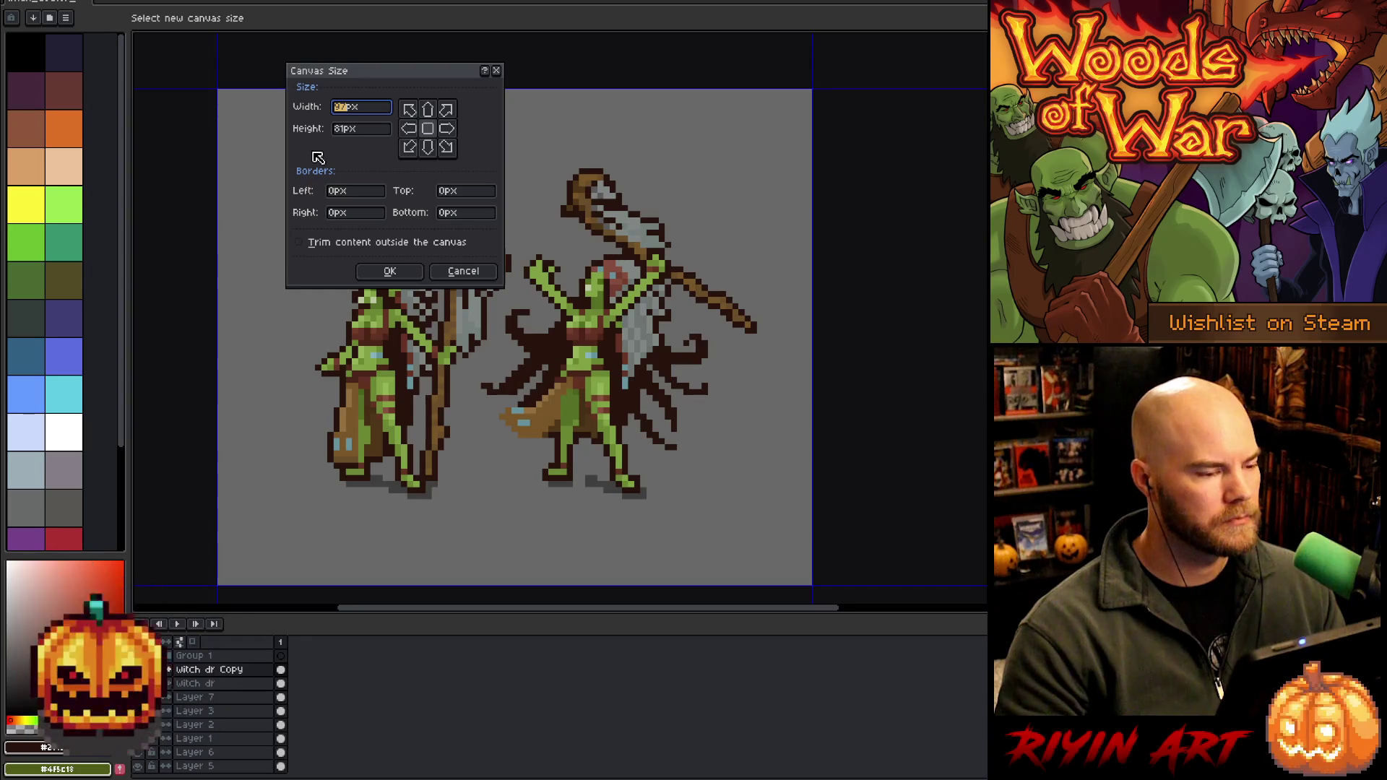
pyautogui.write('200')
pyautogui.doubleClick(346, 128)
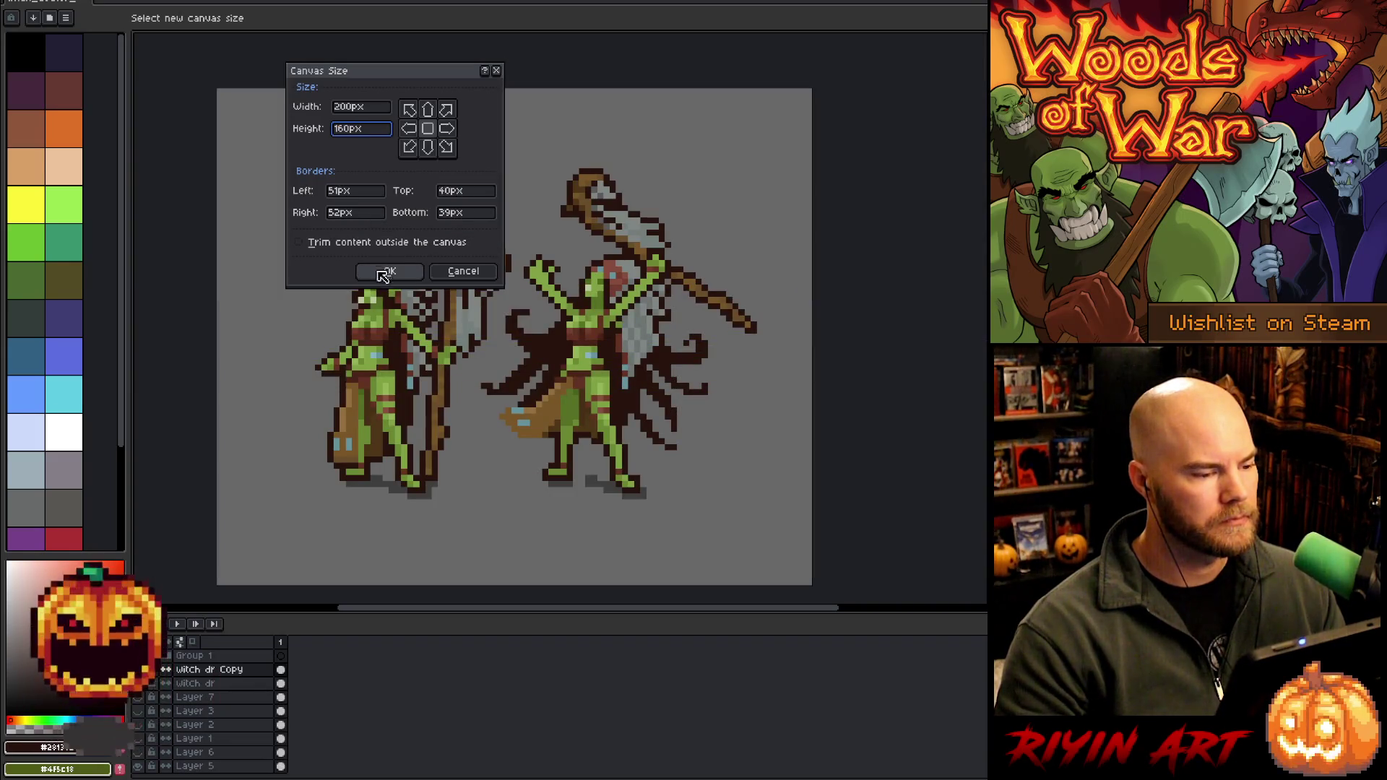
pyautogui.click(383, 273)
# Recenter the two figures and open the copied witch doctor layer's properties
pyautogui.hotkey('alt', 'Down')
pyautogui.hotkey('alt', 'Down')
pyautogui.hotkey('alt', 'Down')
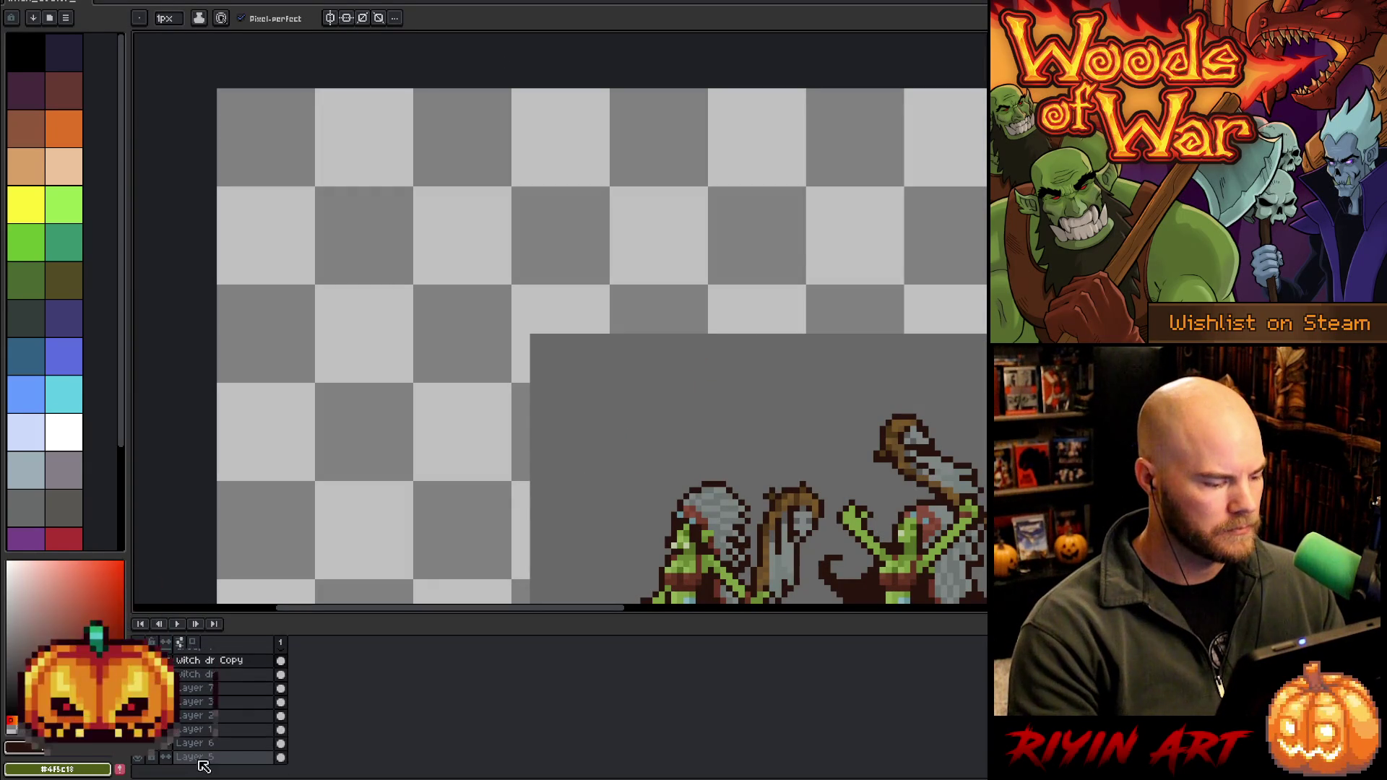
pyautogui.press('l')
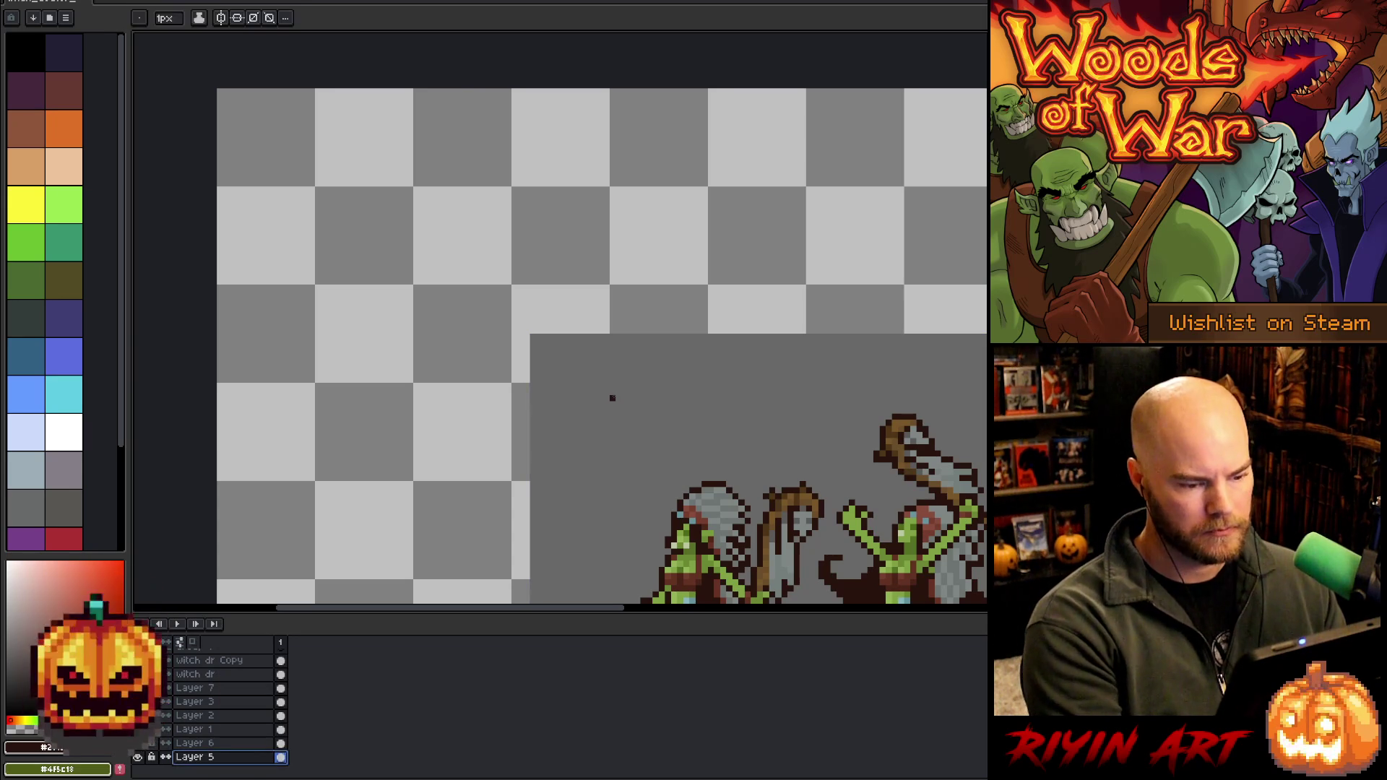
pyautogui.press('i')
pyautogui.scroll(-4, 560, 284)
pyautogui.press('w')
pyautogui.moveTo(475, 436); pyautogui.dragTo(415, 393)
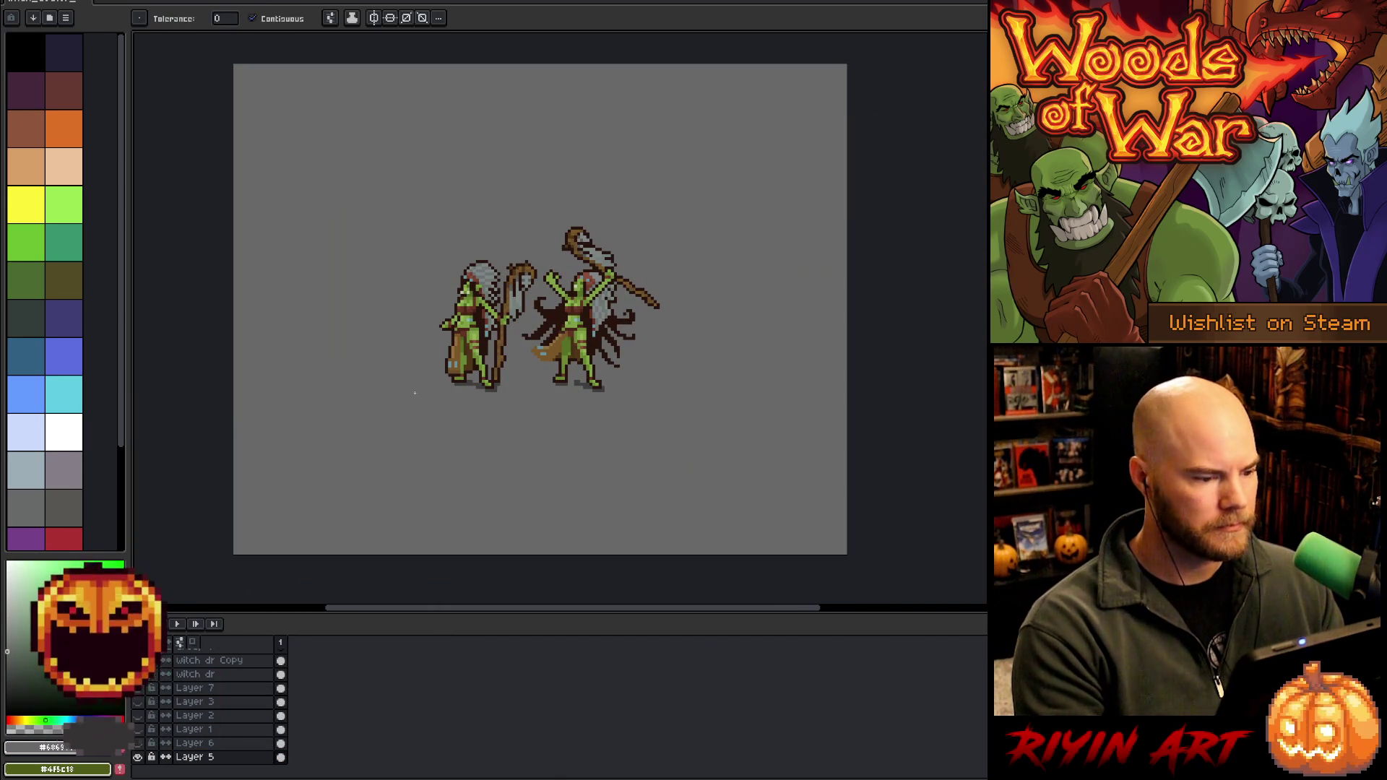
pyautogui.scroll(1, 228, 648)
pyautogui.doubleClick(224, 669)
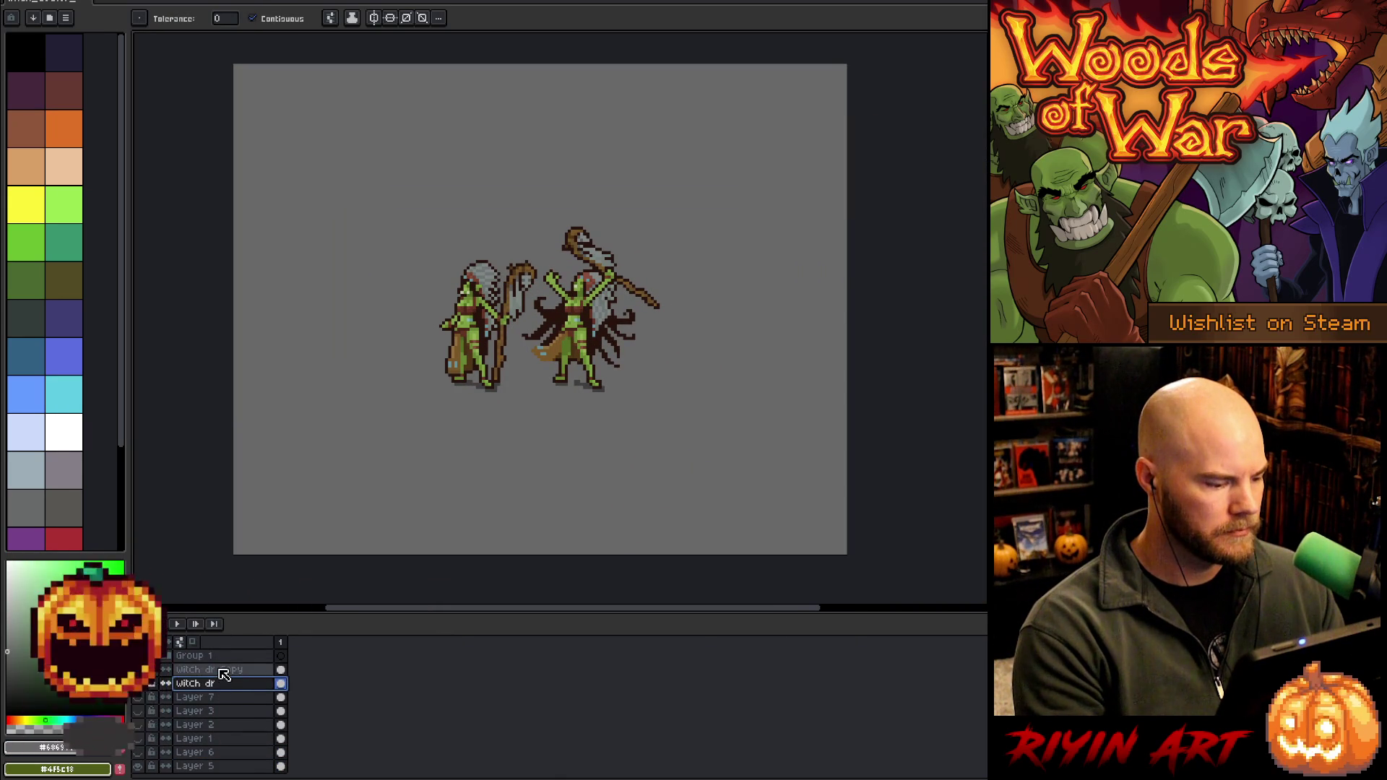
# Rename the copied layer to 'witch dr Chaos cast'
pyautogui.press('End')
pyautogui.press('BackSpace')
pyautogui.press('BackSpace')
pyautogui.press('BackSpace')
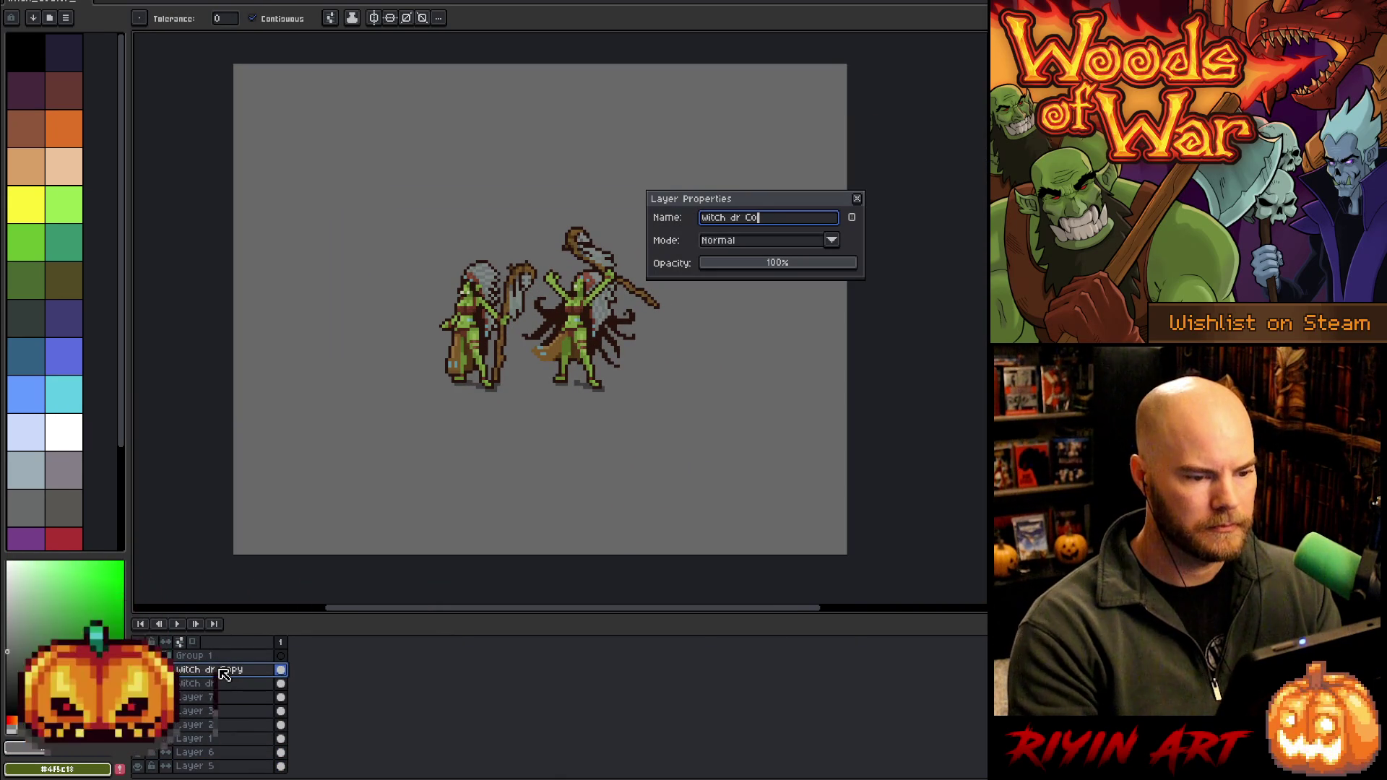
pyautogui.write('chaos cast')
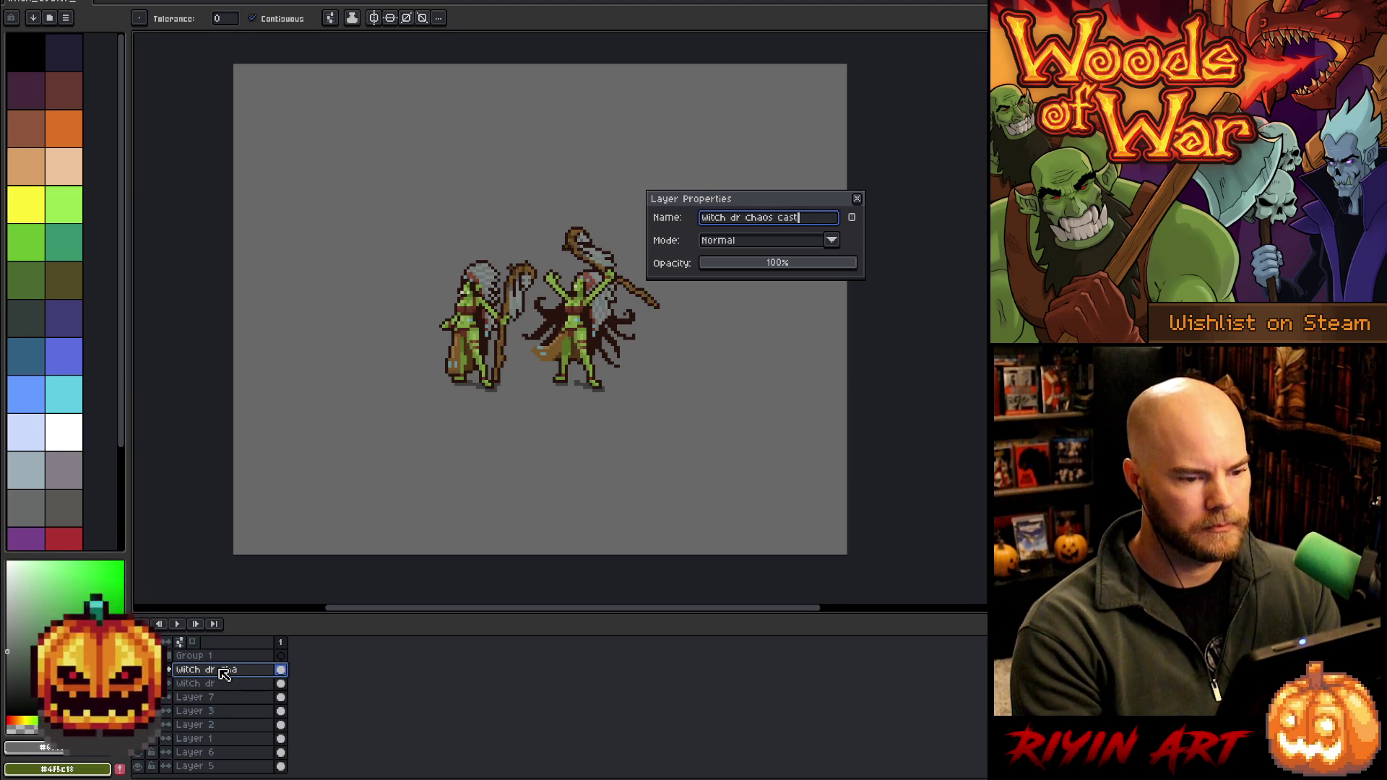
pyautogui.press('Return')
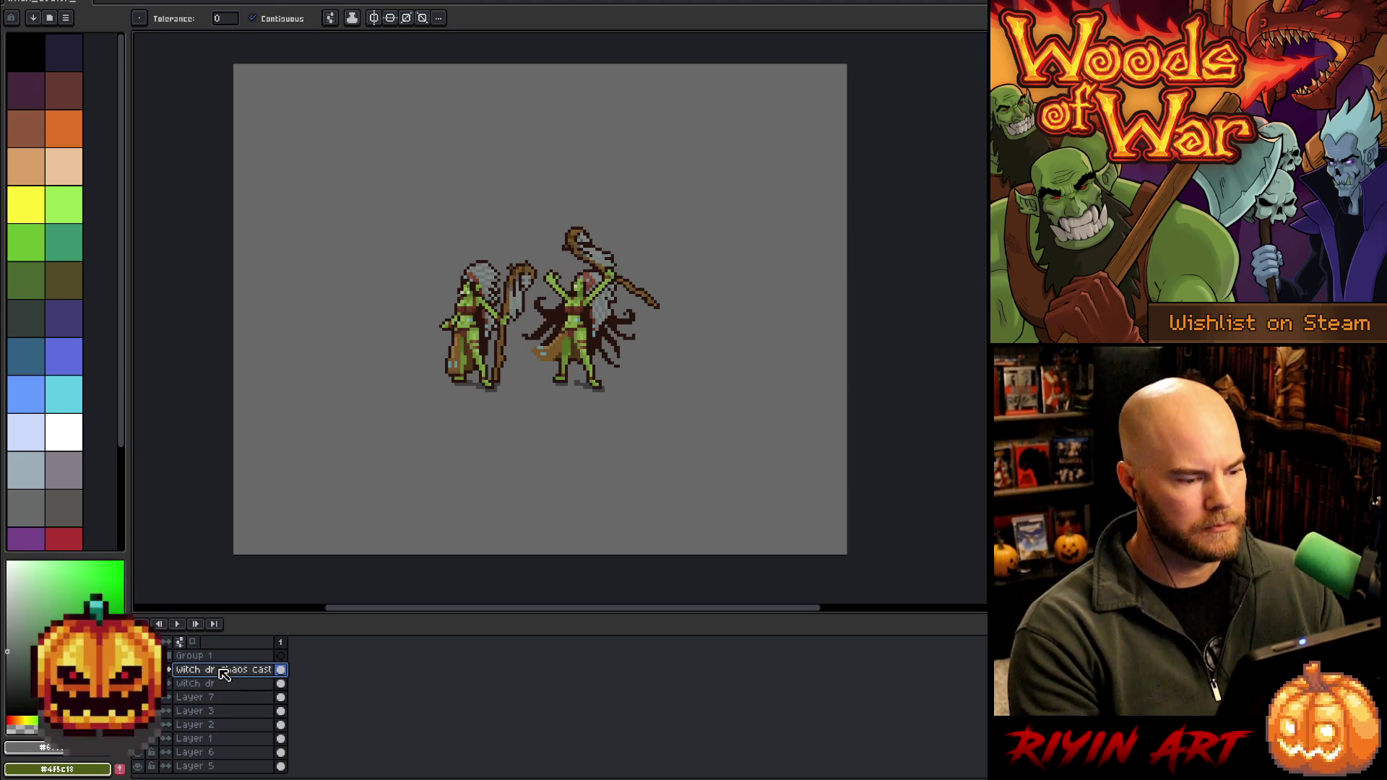
# Move the caped figure up and to the right with the Move tool
pyautogui.press('v')
pyautogui.moveTo(575, 329)
pyautogui.mouseDown()
pyautogui.moveTo(611, 317)
pyautogui.moveTo(672, 208)
pyautogui.moveTo(691, 209)
pyautogui.mouseUp()
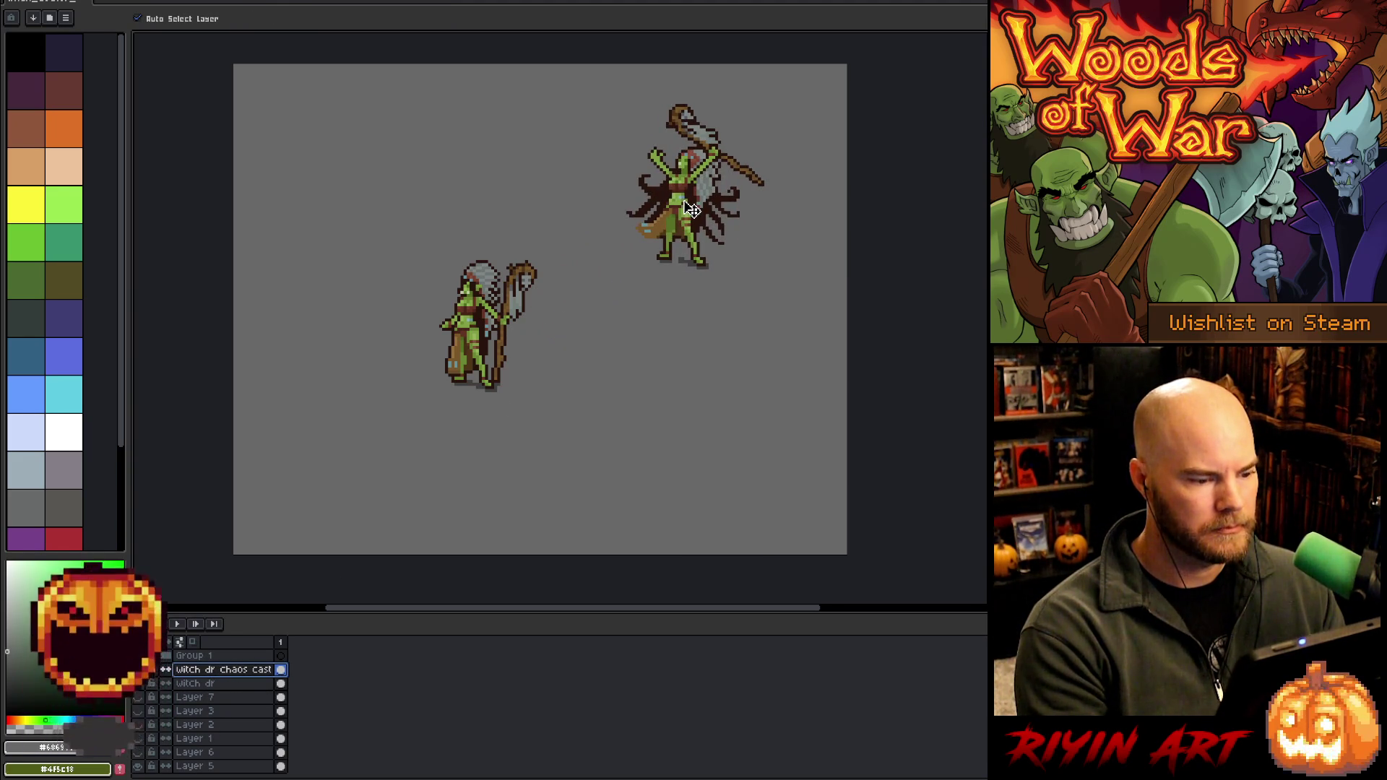
pyautogui.scroll(2, 691, 209)
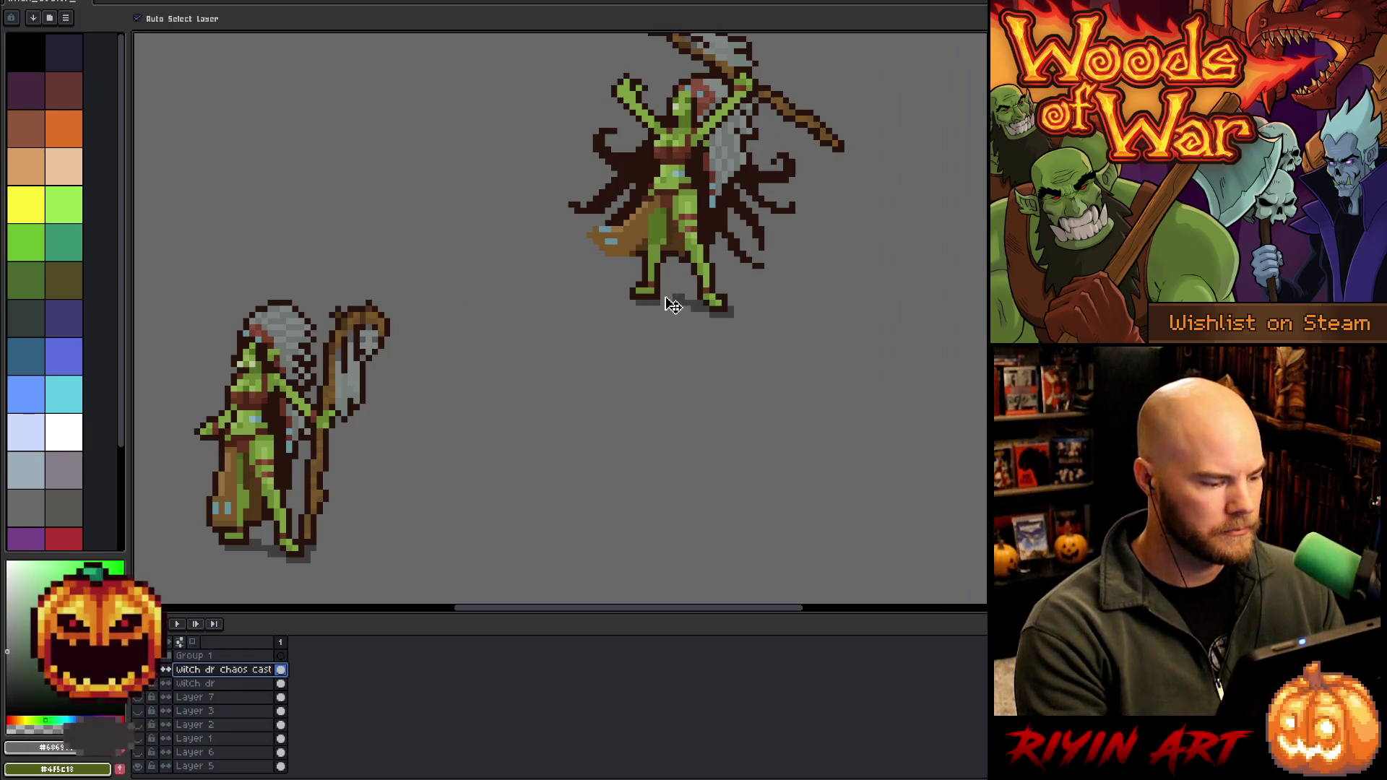
pyautogui.press('m')
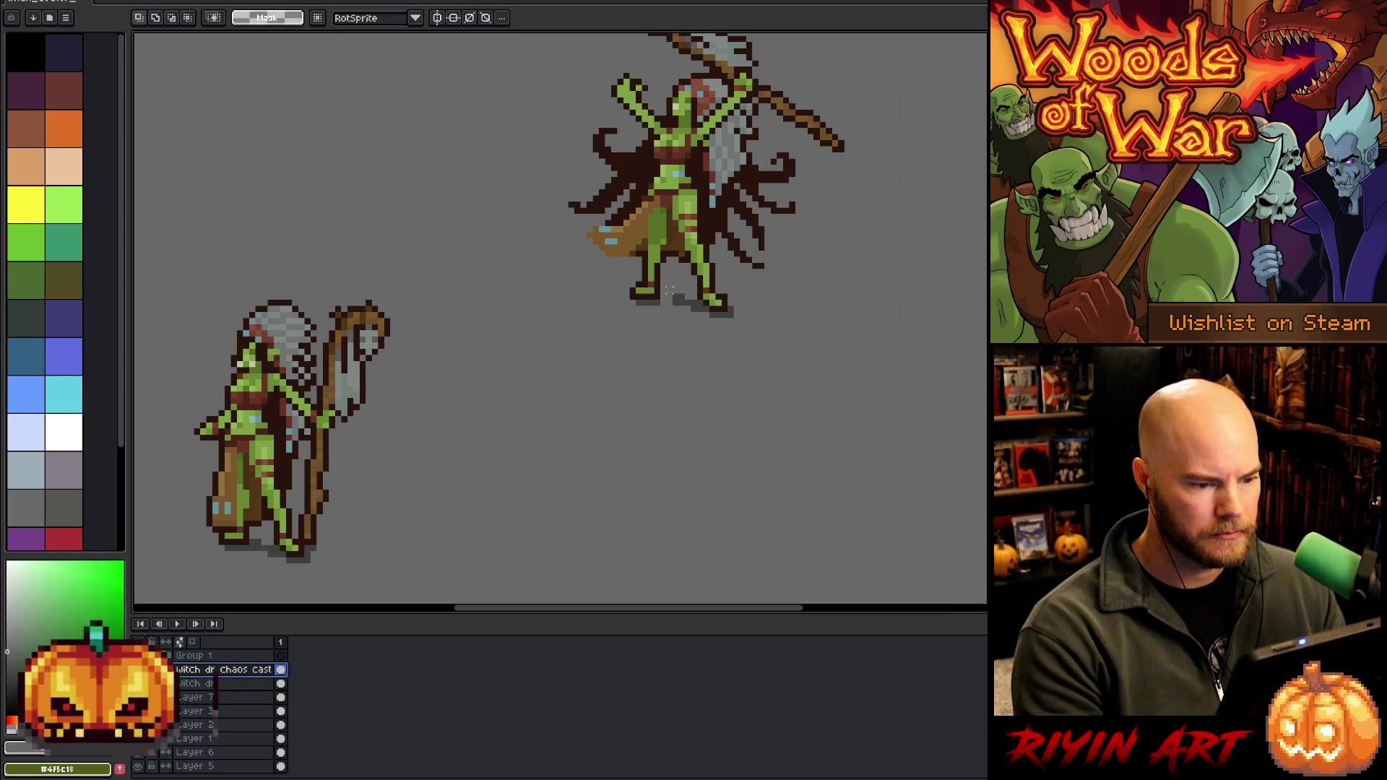
pyautogui.click(673, 304)
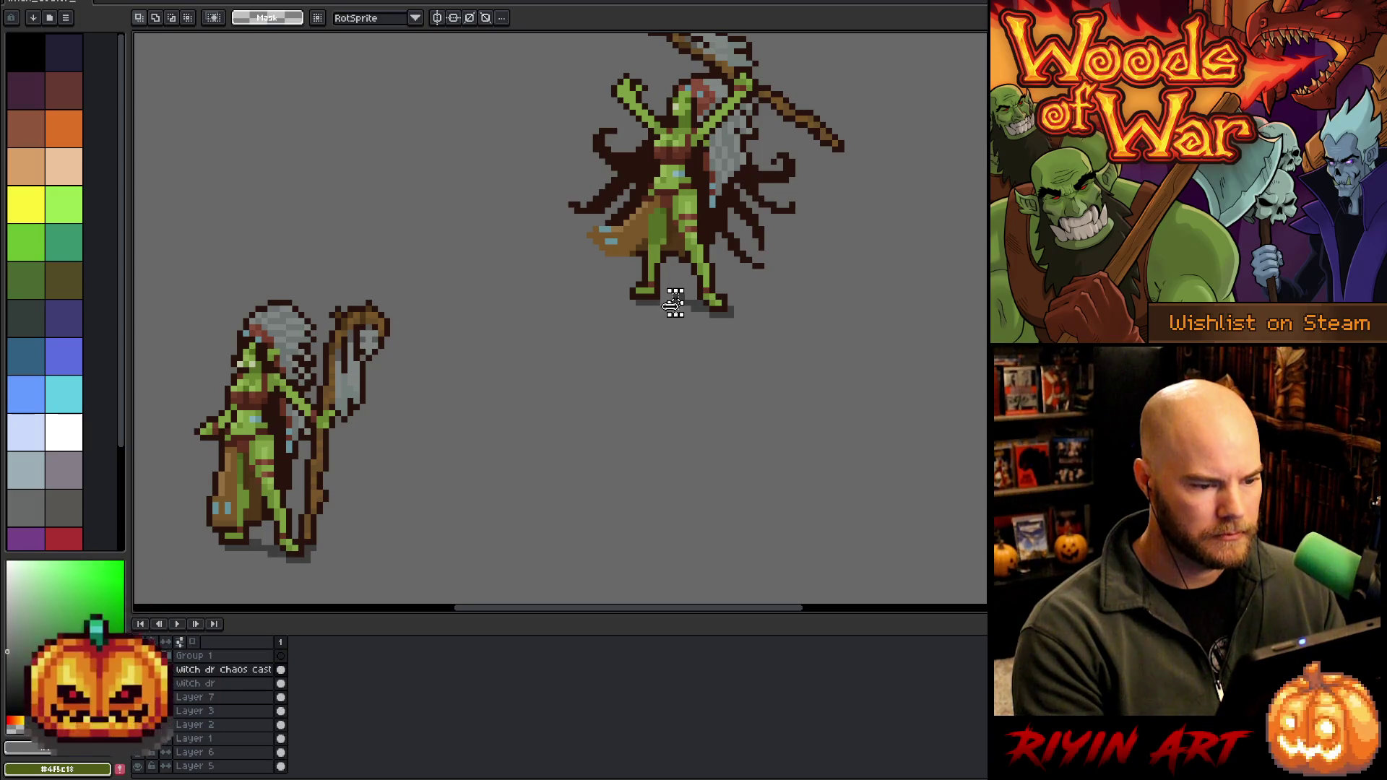
pyautogui.click(673, 303)
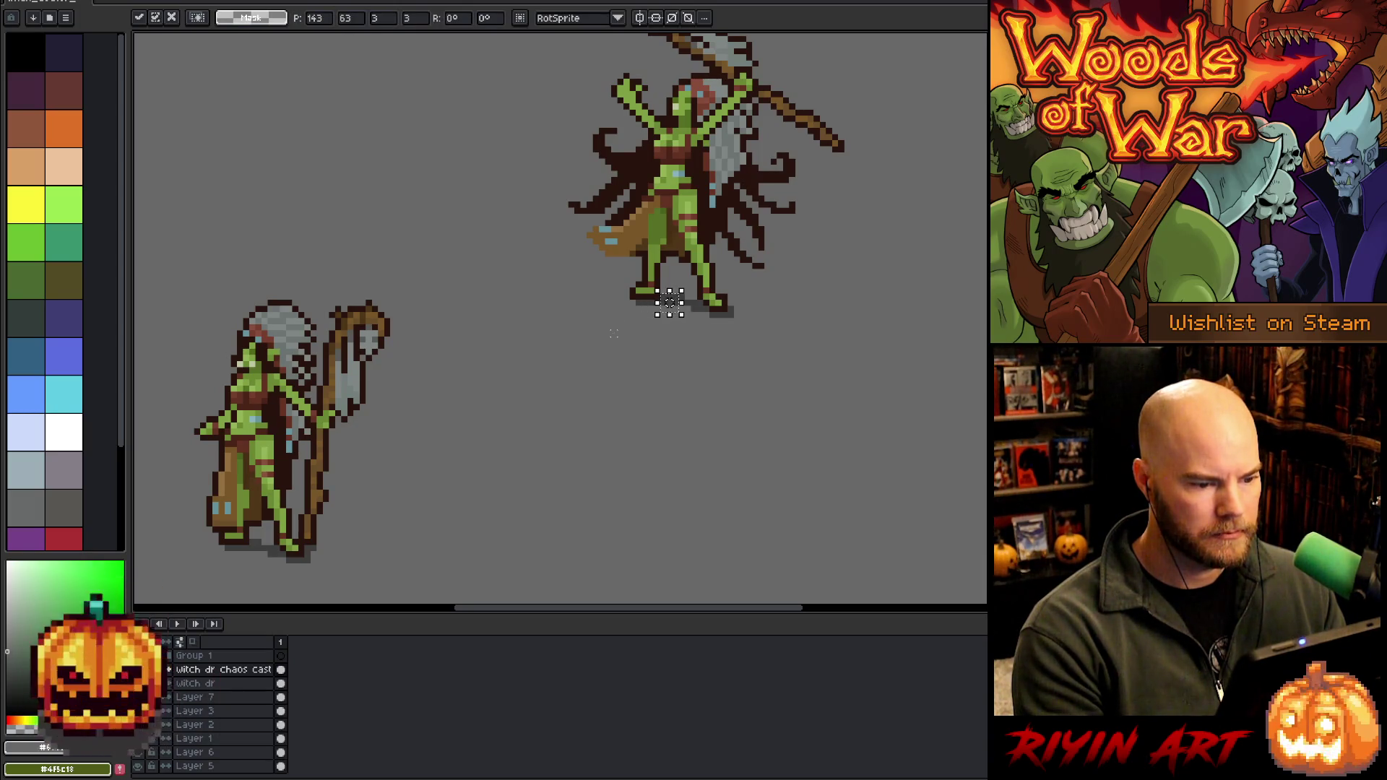
pyautogui.scroll(-2, 613, 333)
pyautogui.moveTo(473, 354); pyautogui.dragTo(521, 367)
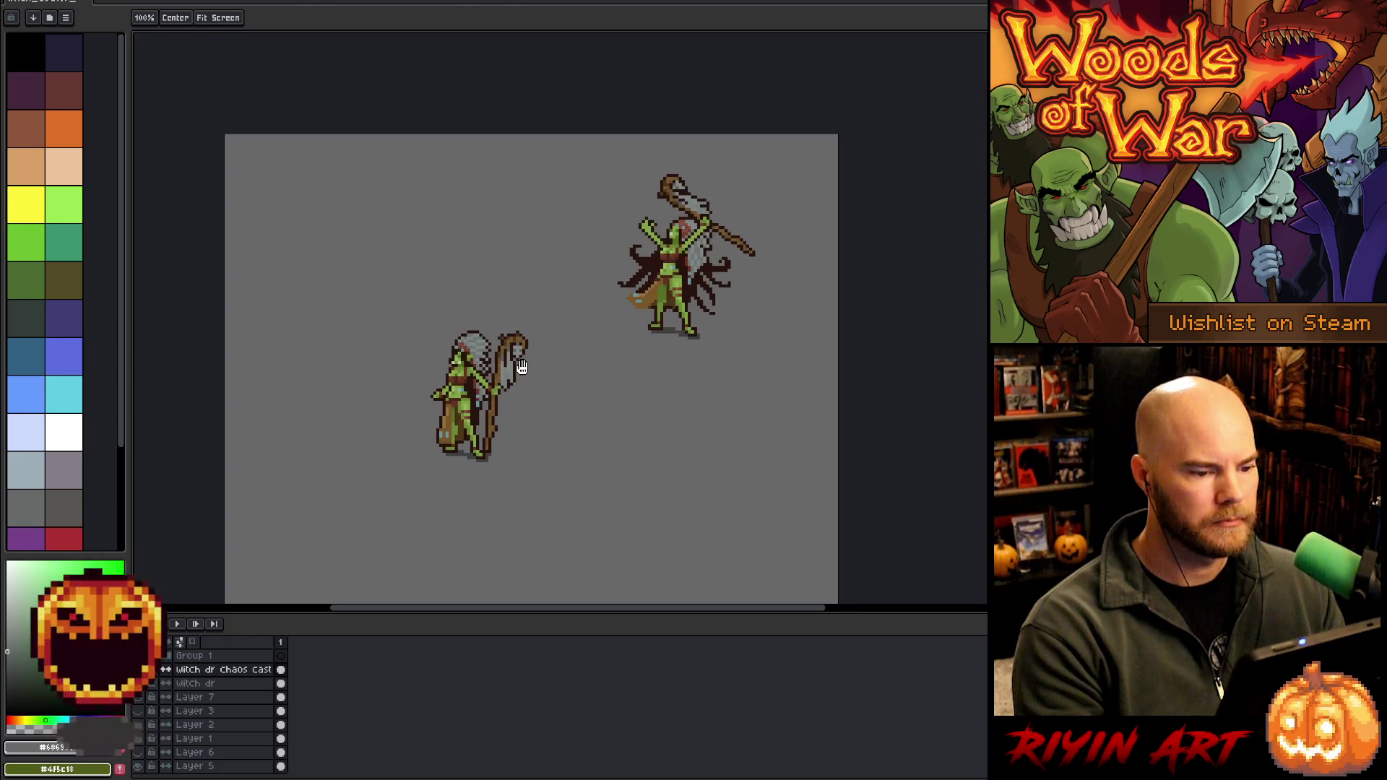
pyautogui.press('m')
pyautogui.scroll(3, 648, 320)
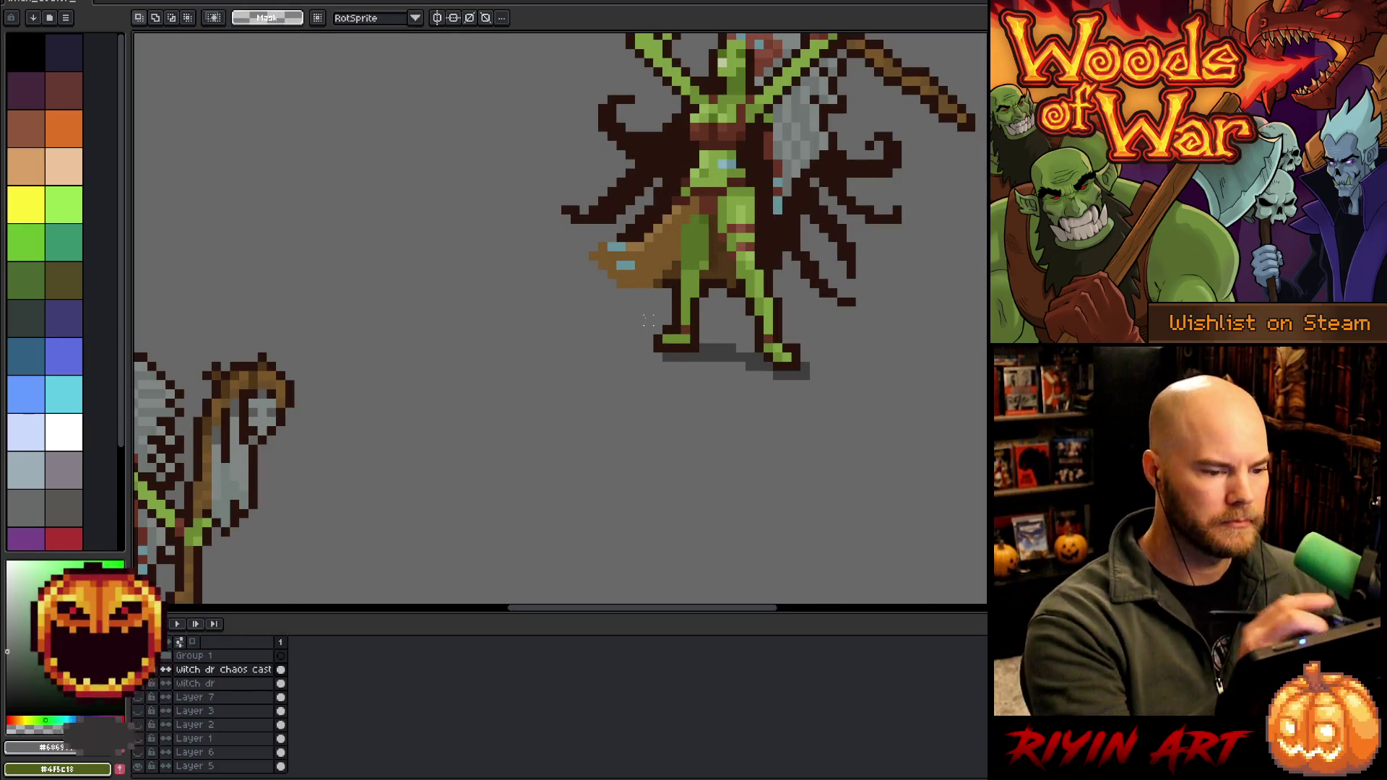
# Outline the left and bottom of the tan cape in sampled dark brown
pyautogui.press('i')
pyautogui.click(679, 280)
pyautogui.press('b')
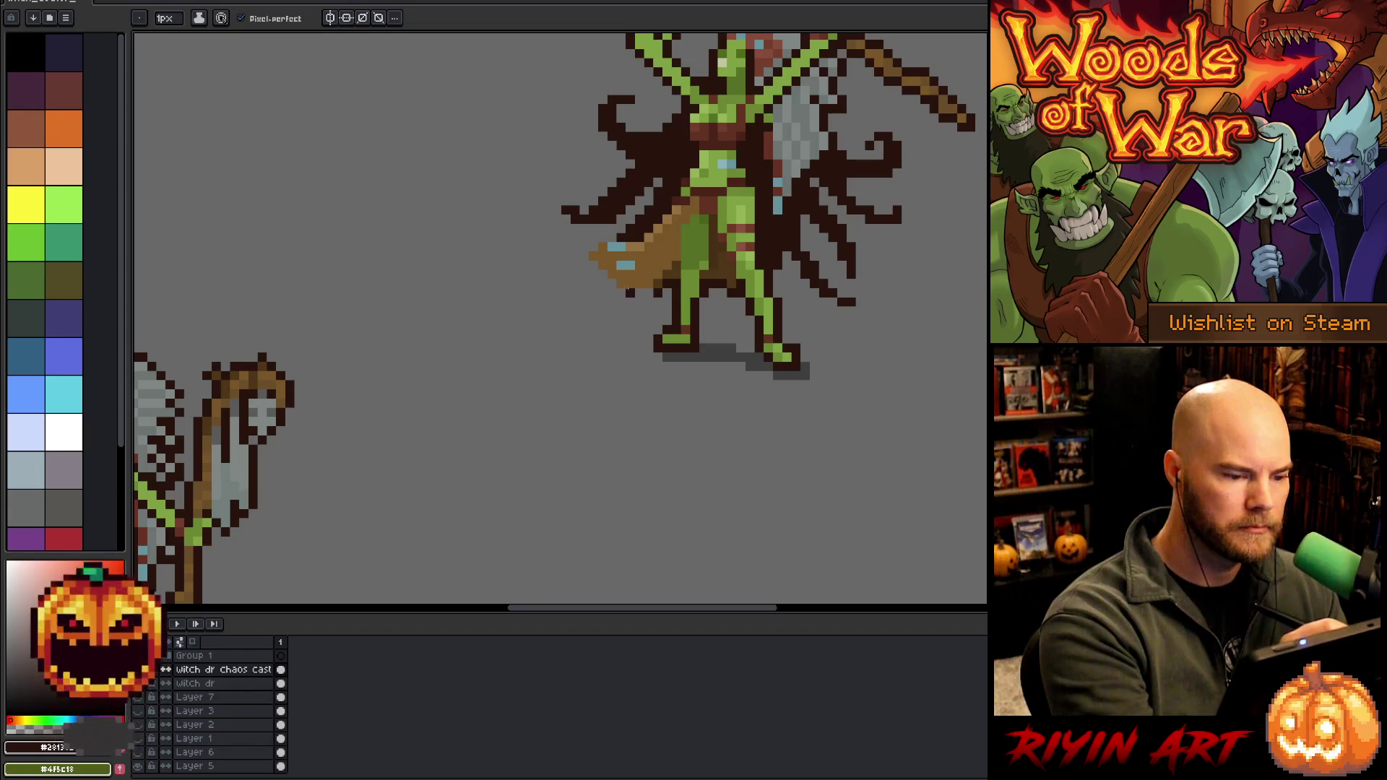
pyautogui.moveTo(628, 290); pyautogui.dragTo(594, 237)
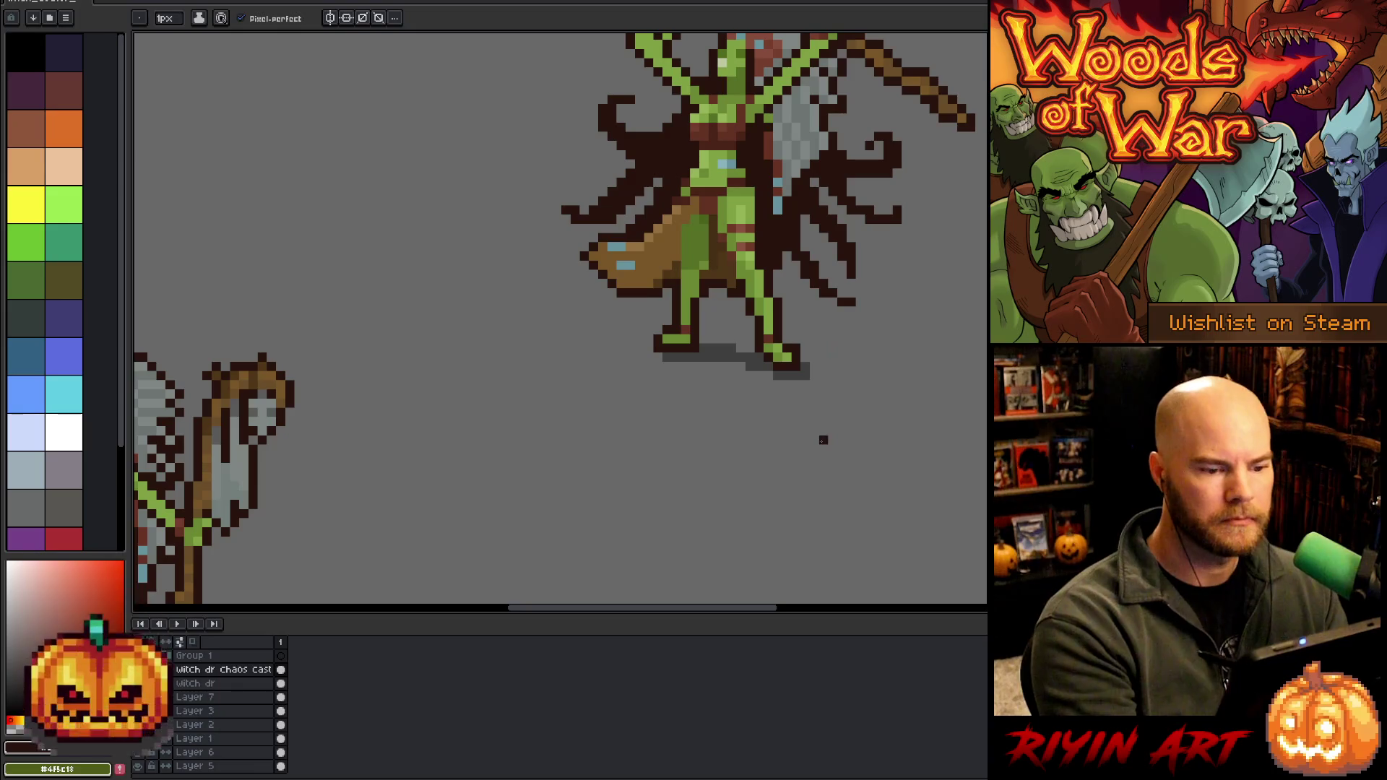
pyautogui.scroll(-3, 823, 440)
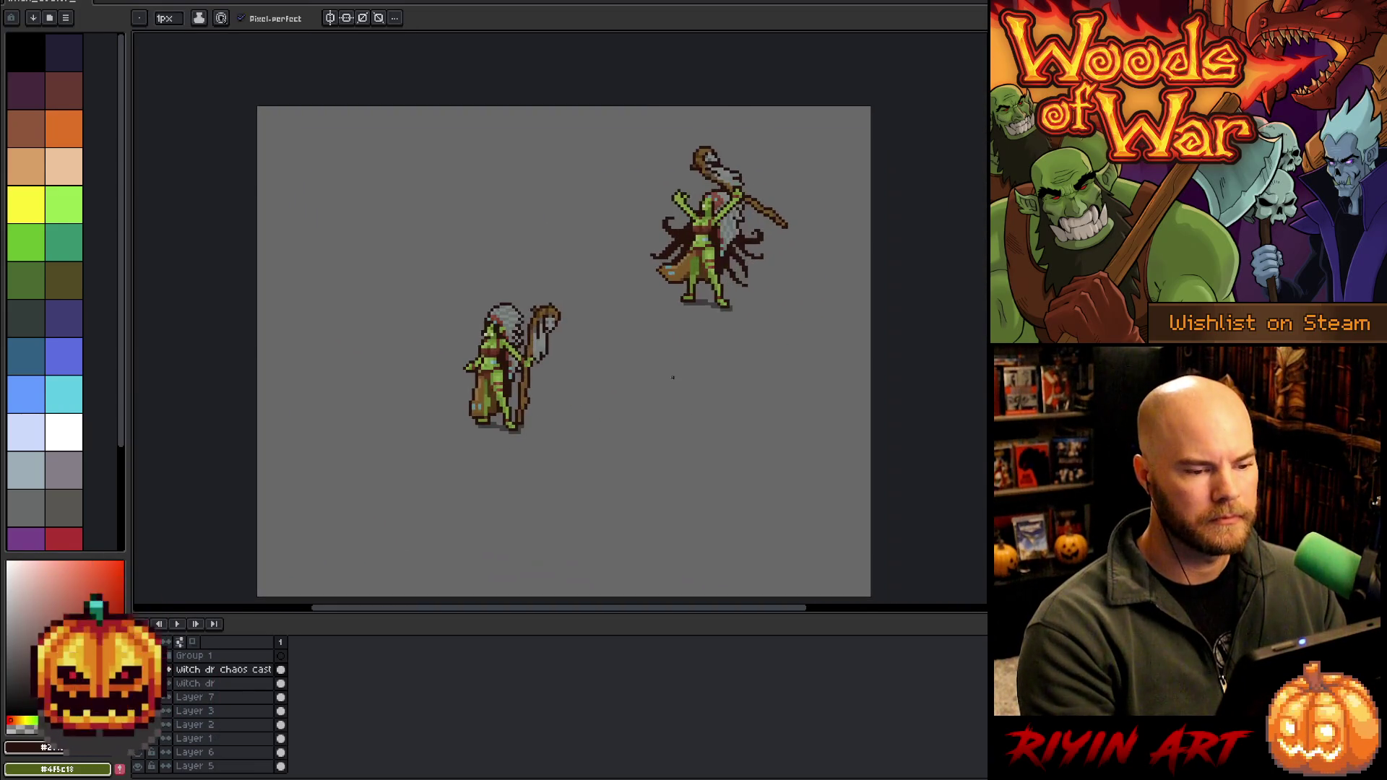
pyautogui.scroll(1, 672, 377)
pyautogui.scroll(-1, 668, 367)
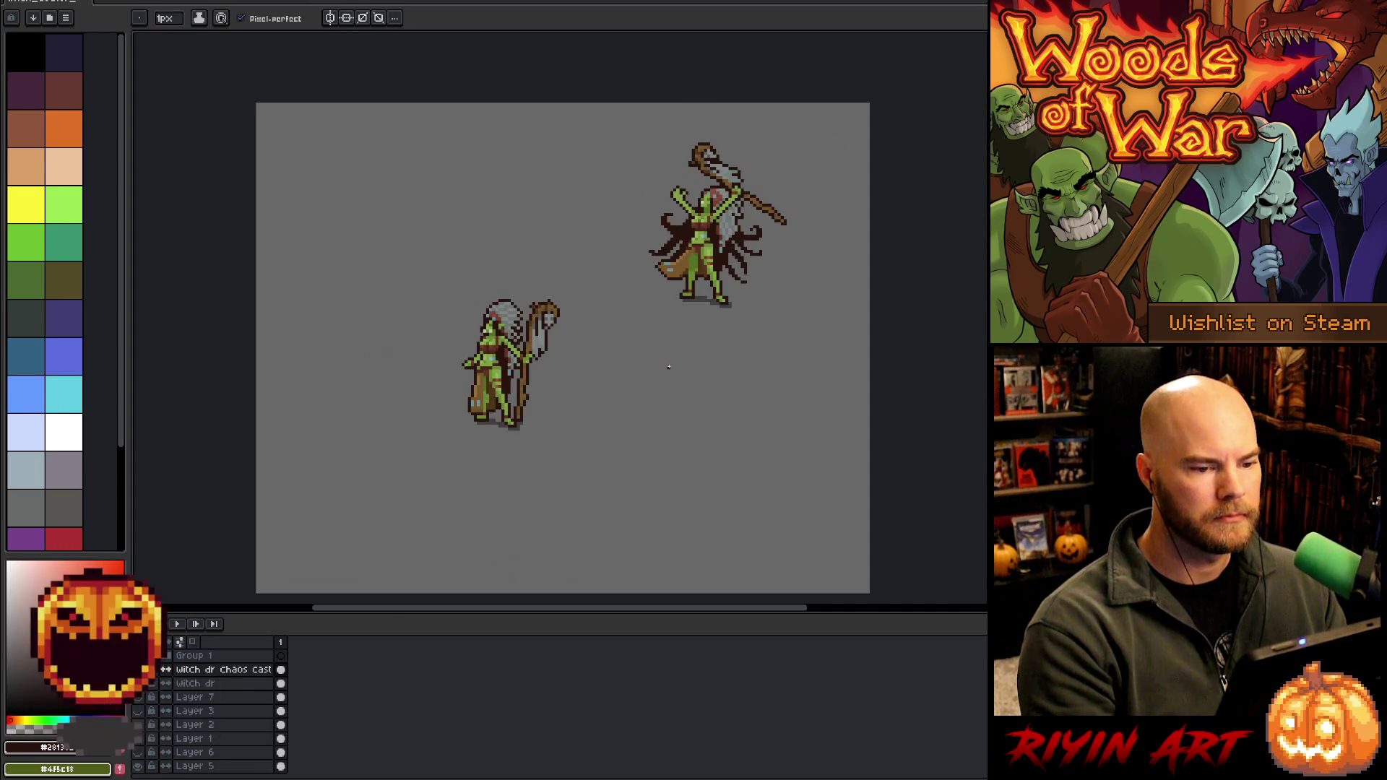
pyautogui.scroll(1, 594, 340)
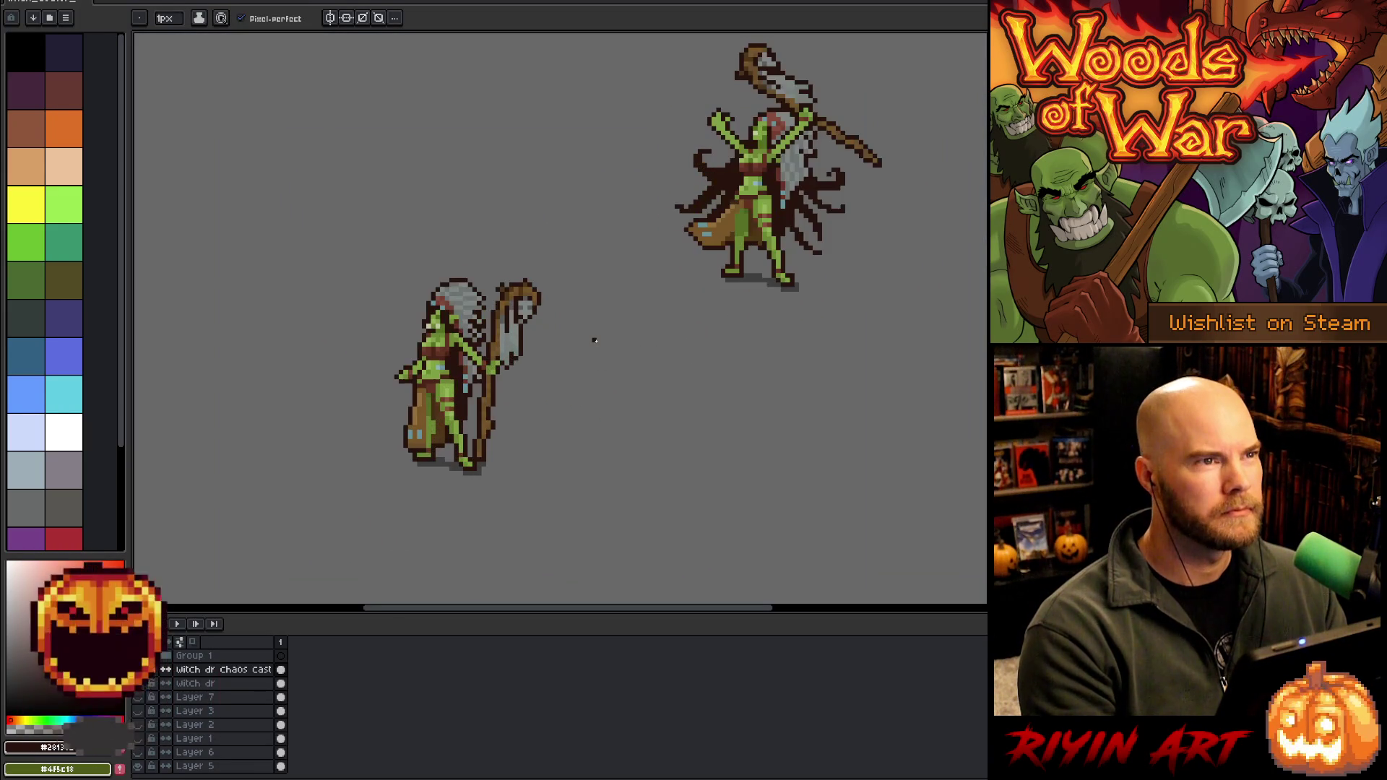
pyautogui.moveTo(603, 344); pyautogui.dragTo(529, 408)
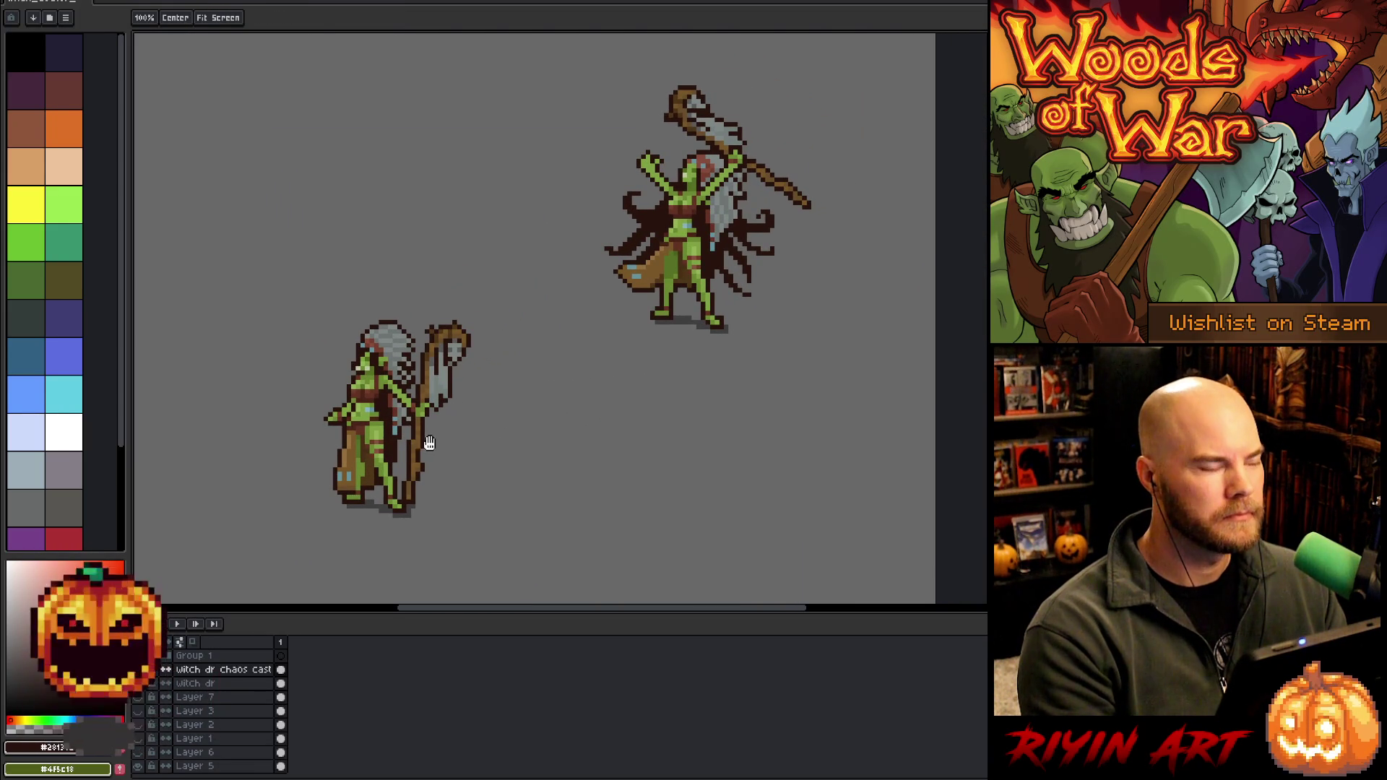
# Paste the witch doctor copy, activate Group 1, and drag the figure to the upper left
pyautogui.hotkey('ctrl', 'v')
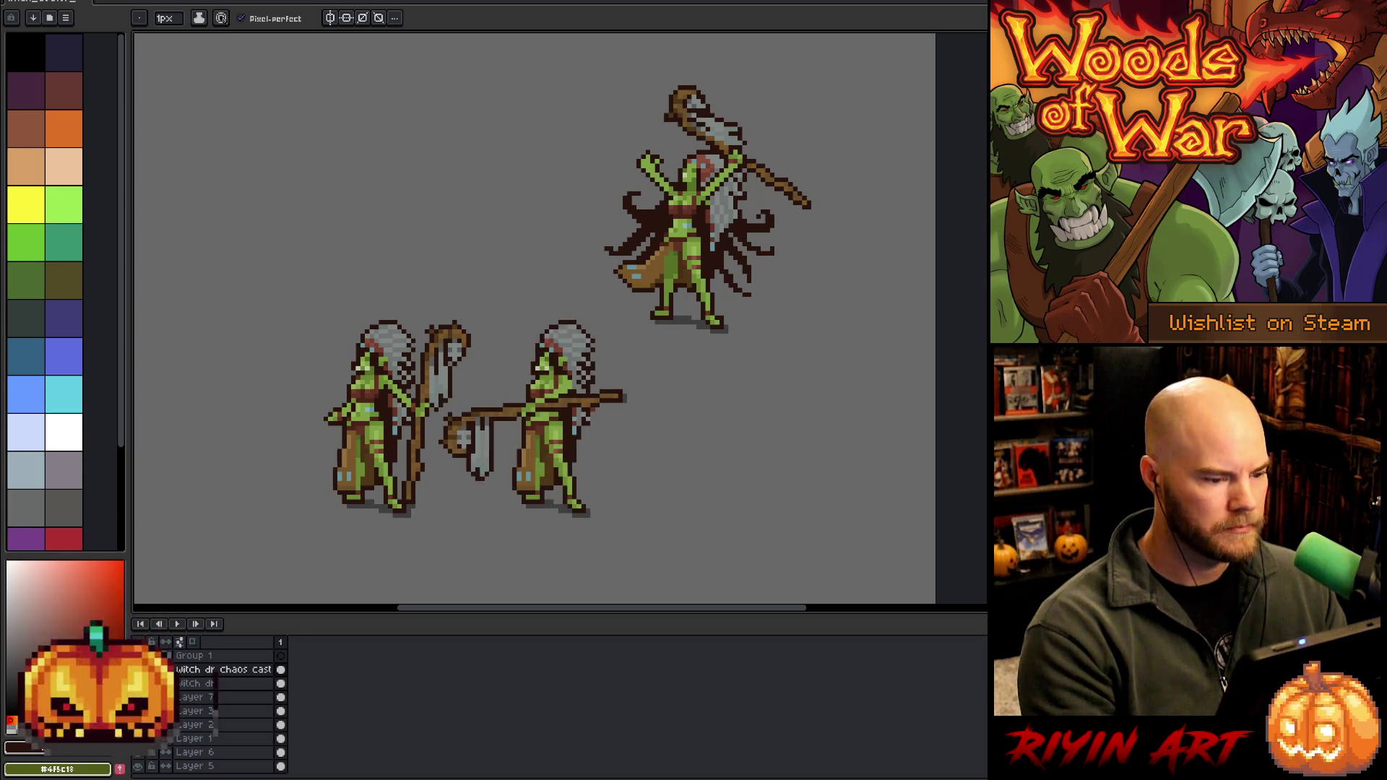
pyautogui.click(195, 655)
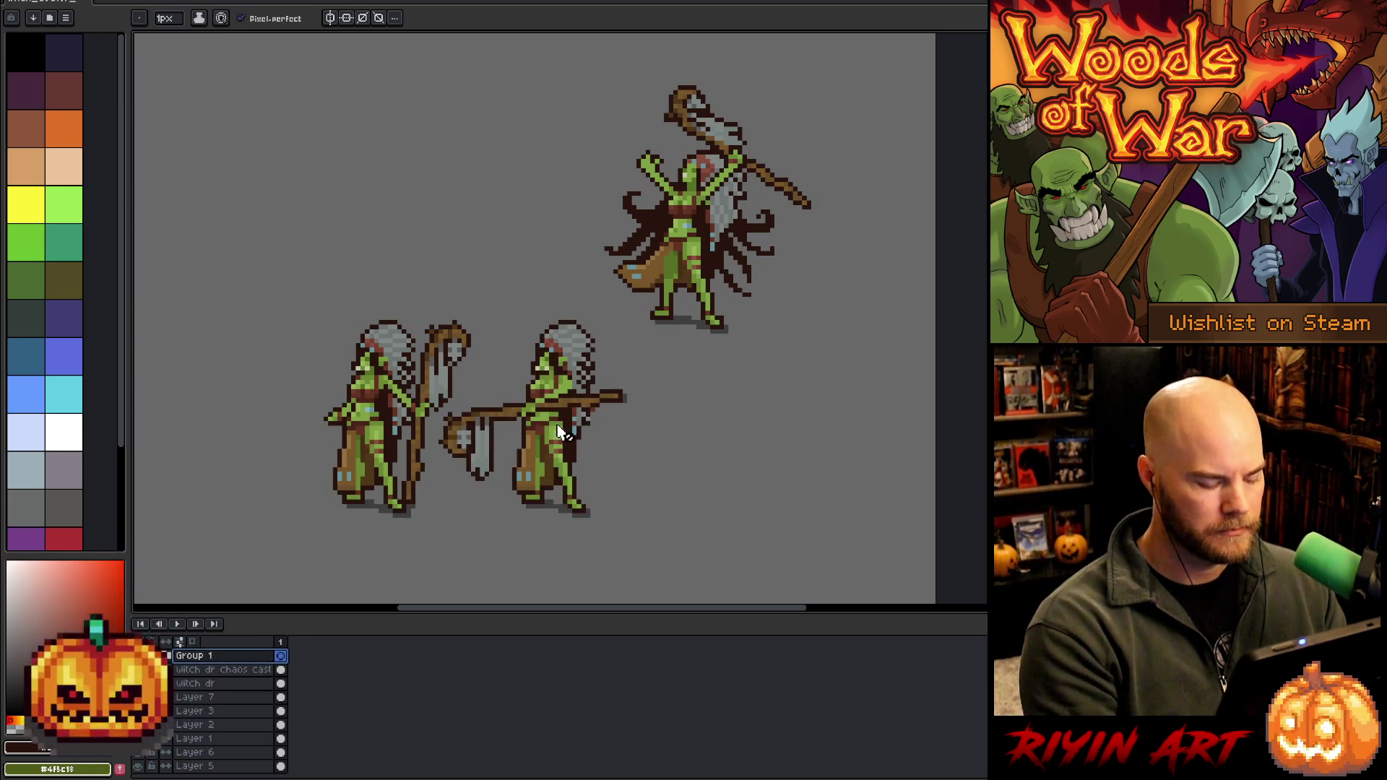
pyautogui.press('v')
pyautogui.moveTo(563, 432); pyautogui.dragTo(715, 436)
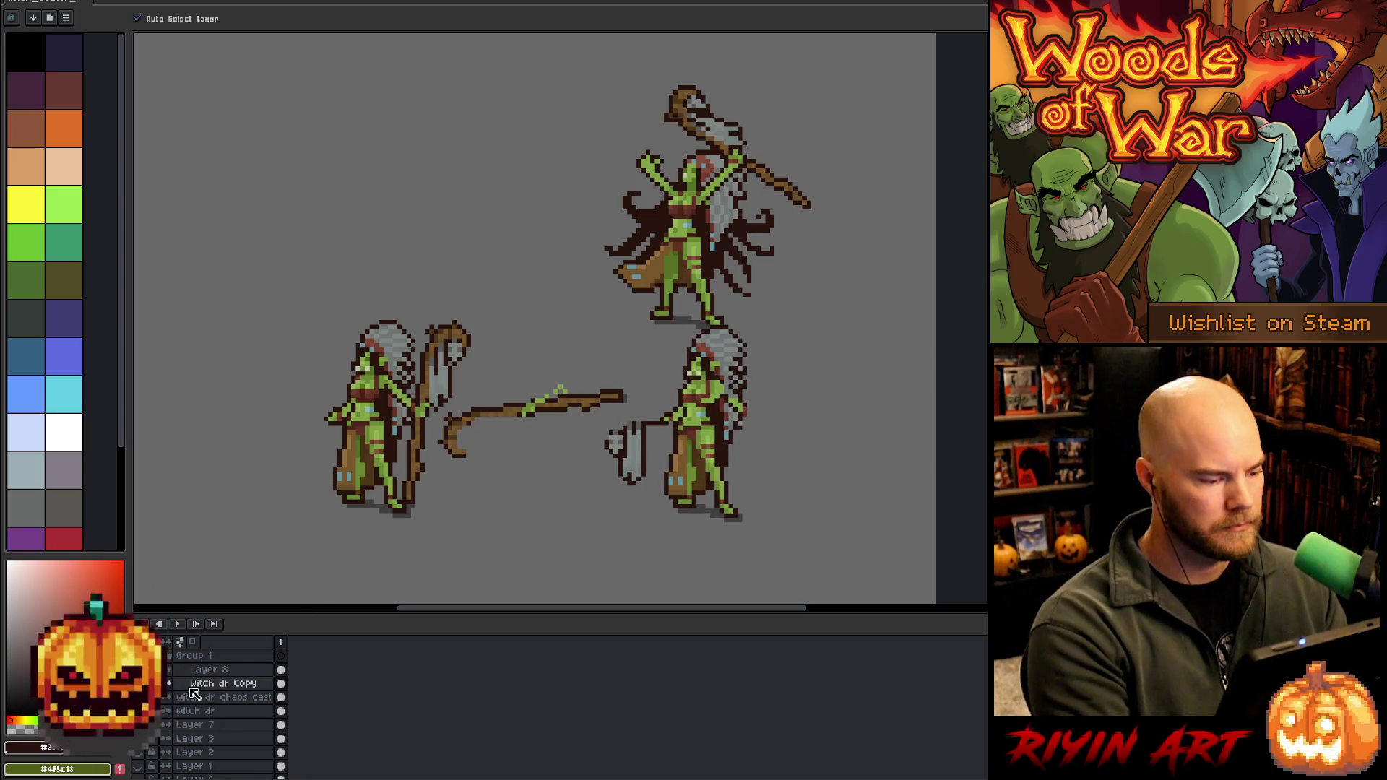
pyautogui.hotkey('ctrl', 'z')
pyautogui.click(195, 655)
pyautogui.click(137, 18)
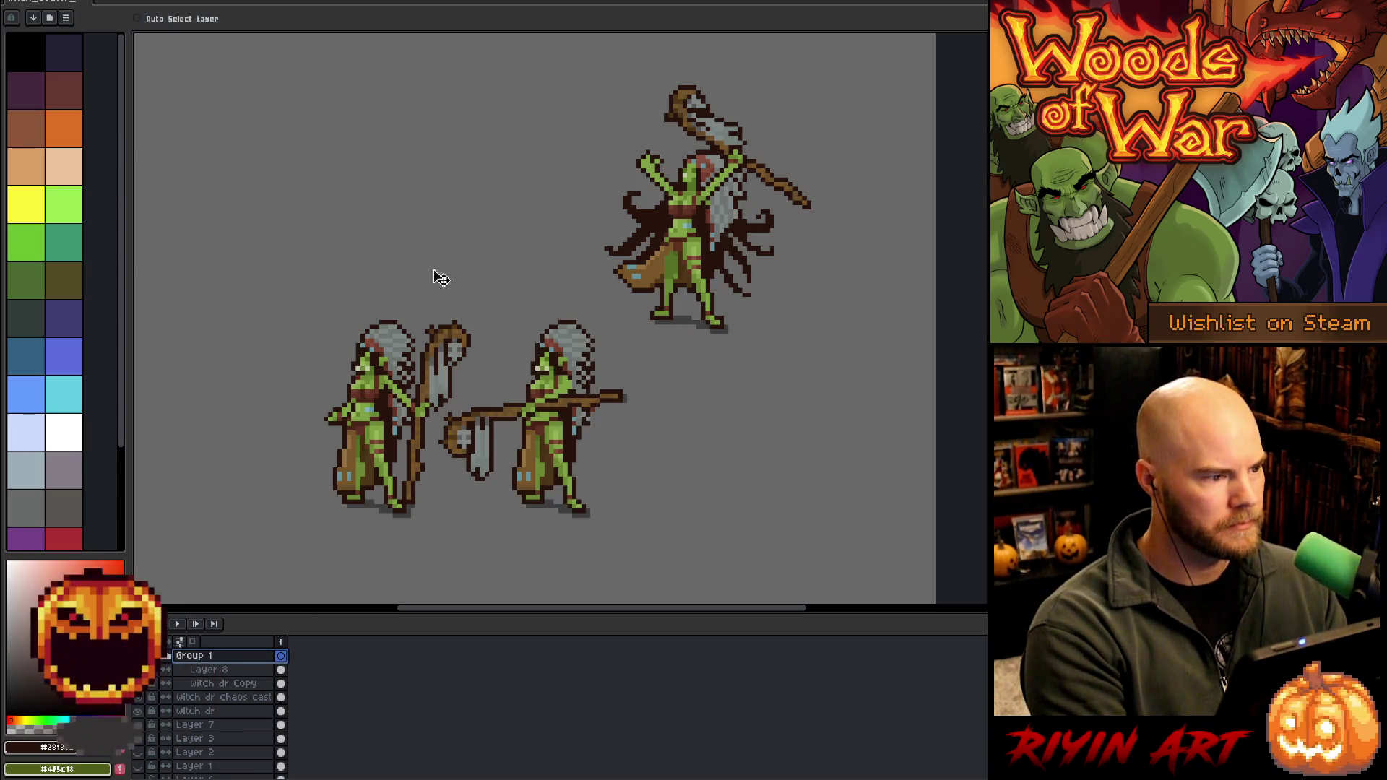
pyautogui.moveTo(571, 426)
pyautogui.mouseDown()
pyautogui.moveTo(502, 172)
pyautogui.moveTo(520, 169)
pyautogui.mouseUp()
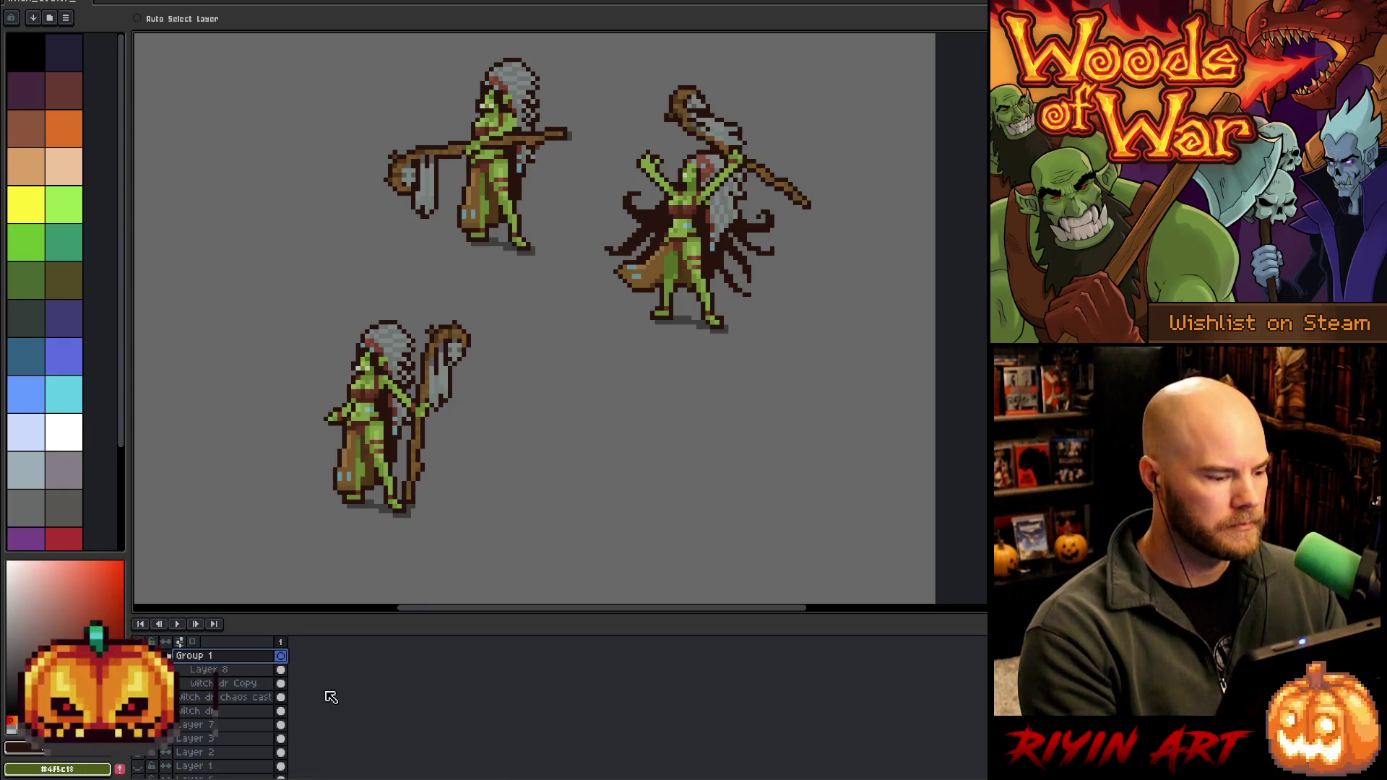
# Collapse Group 1 and rename it 'simple'
pyautogui.click(170, 658)
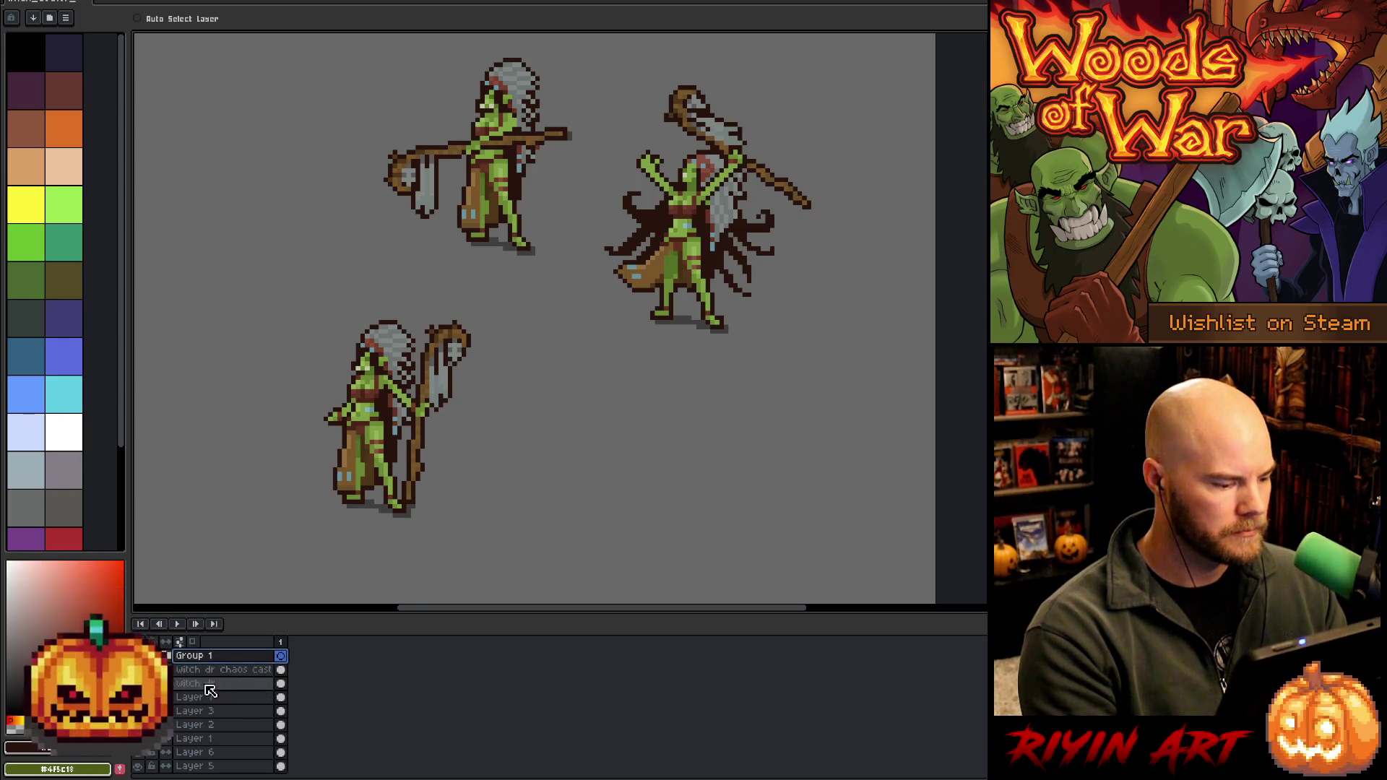
pyautogui.doubleClick(206, 657)
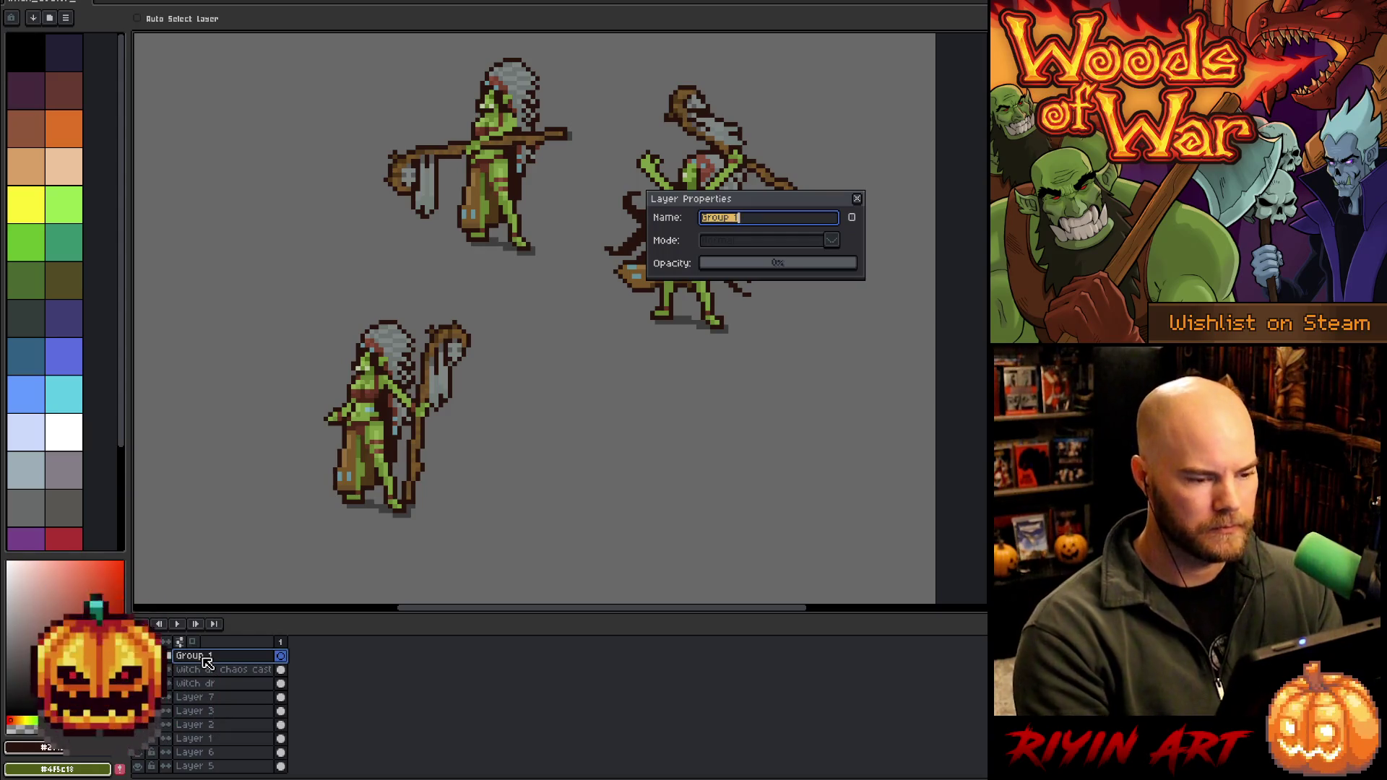
pyautogui.write('simple')
pyautogui.press('Return')
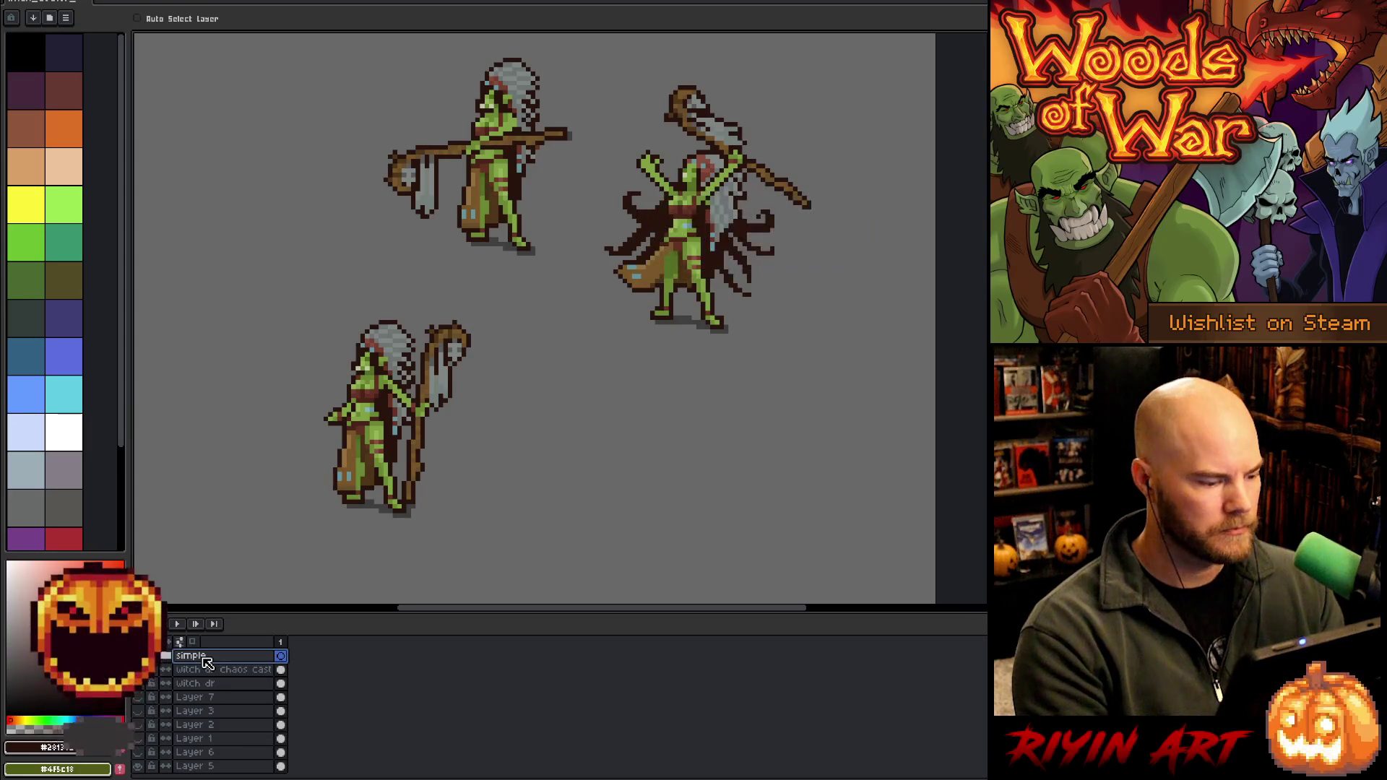
# Duplicate the witch dr layer and move the copy to the lower right
pyautogui.rightClick(216, 684)
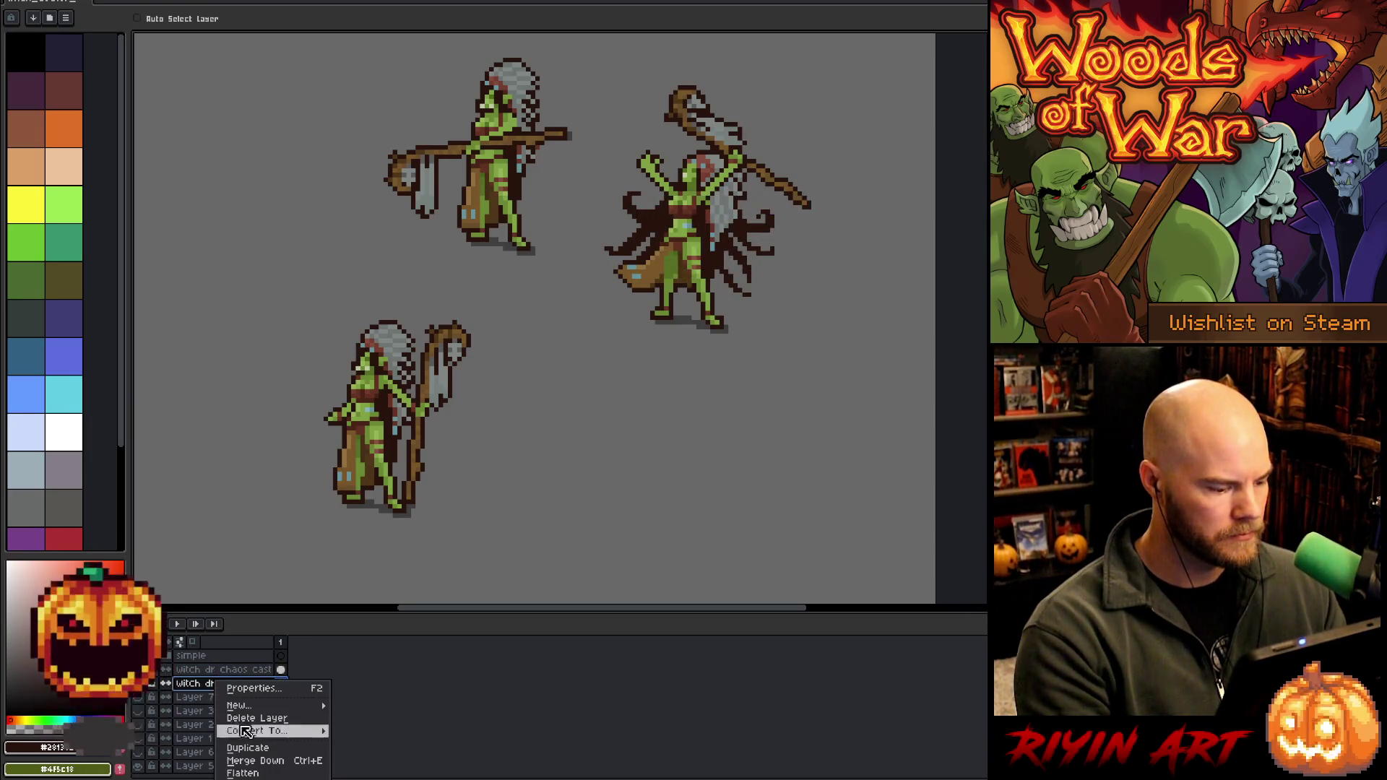
pyautogui.click(266, 751)
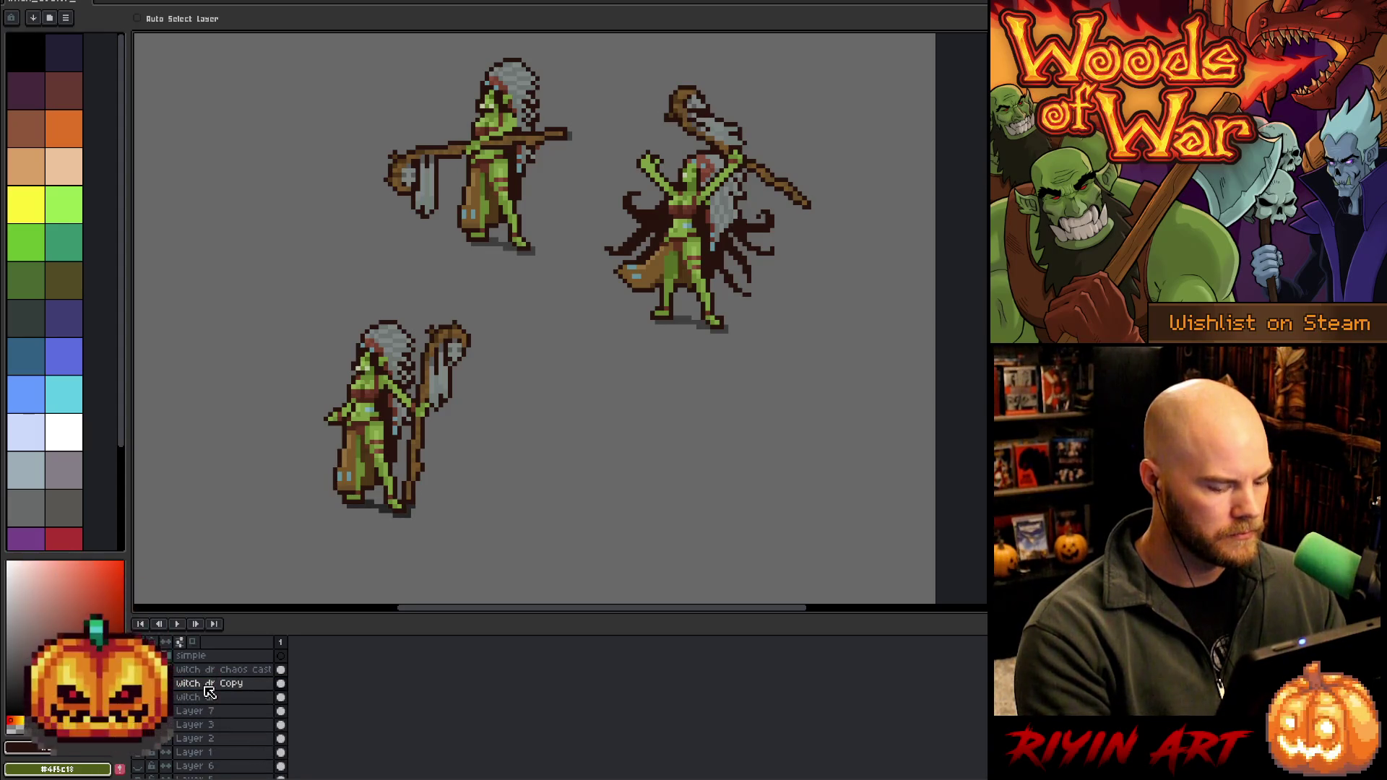
pyautogui.moveTo(375, 419)
pyautogui.mouseDown()
pyautogui.moveTo(591, 446)
pyautogui.moveTo(571, 447)
pyautogui.mouseUp()
pyautogui.scroll(-3, 549, 419)
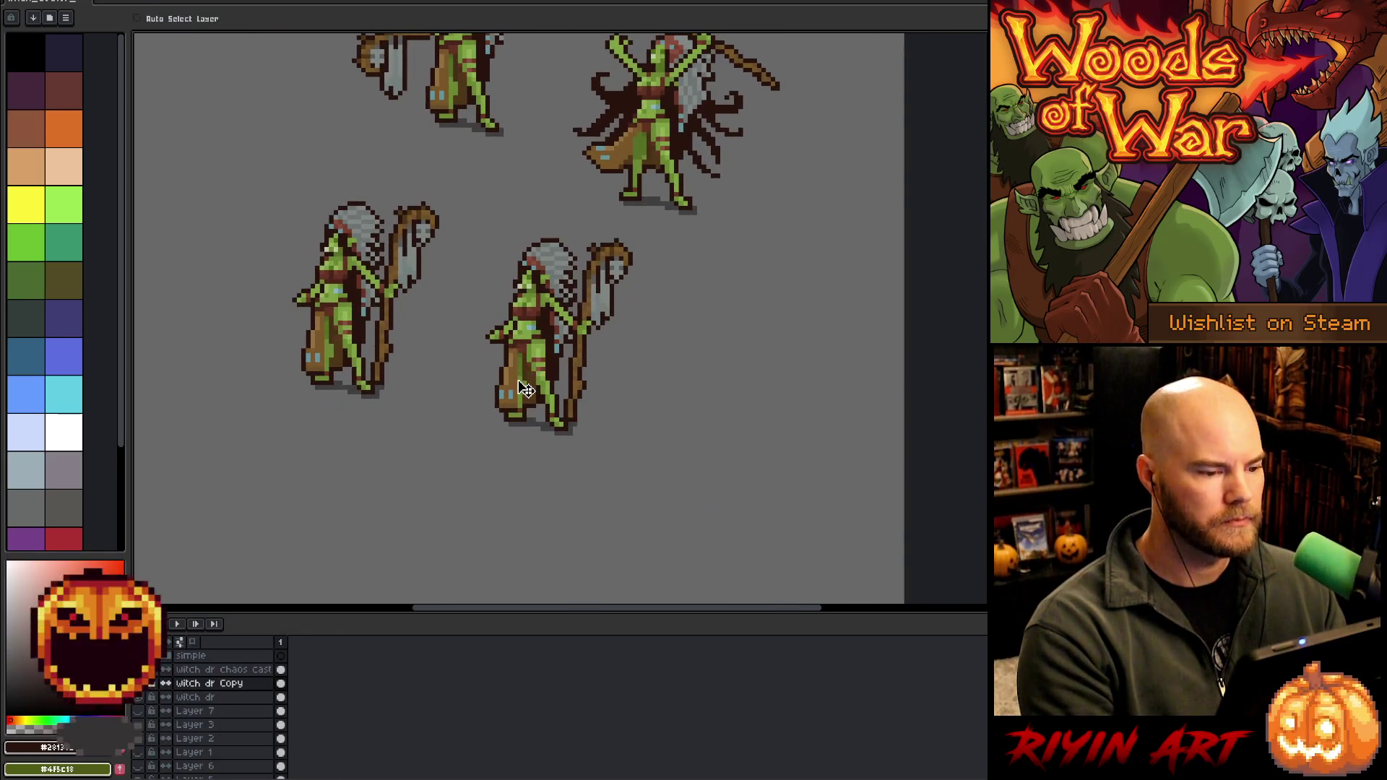
# Rename the duplicated layer to 'witch dr pray' and pan the staff-holding goblins into view
pyautogui.doubleClick(224, 689)
pyautogui.press('End')
pyautogui.press('BackSpace')
pyautogui.press('BackSpace')
pyautogui.press('BackSpace')
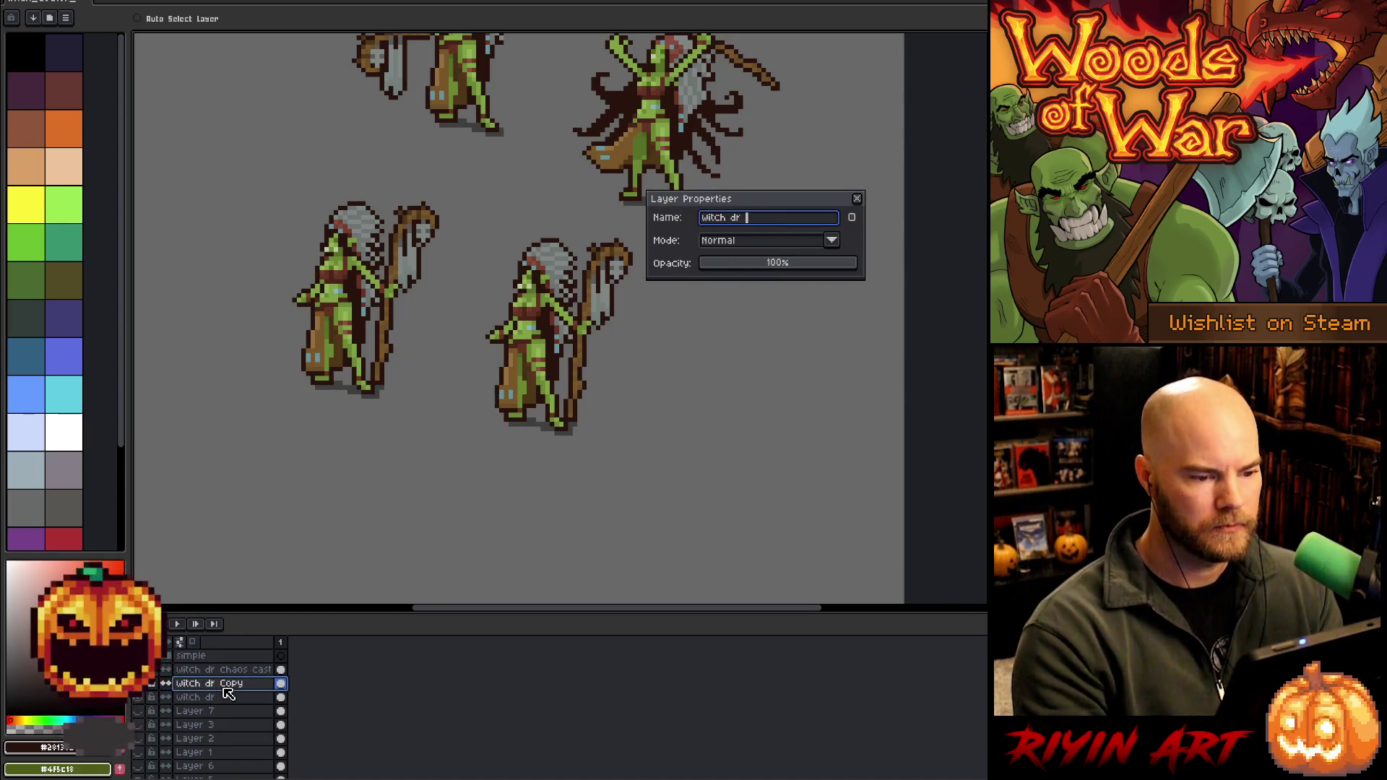
pyautogui.write('pray')
pyautogui.press('Return')
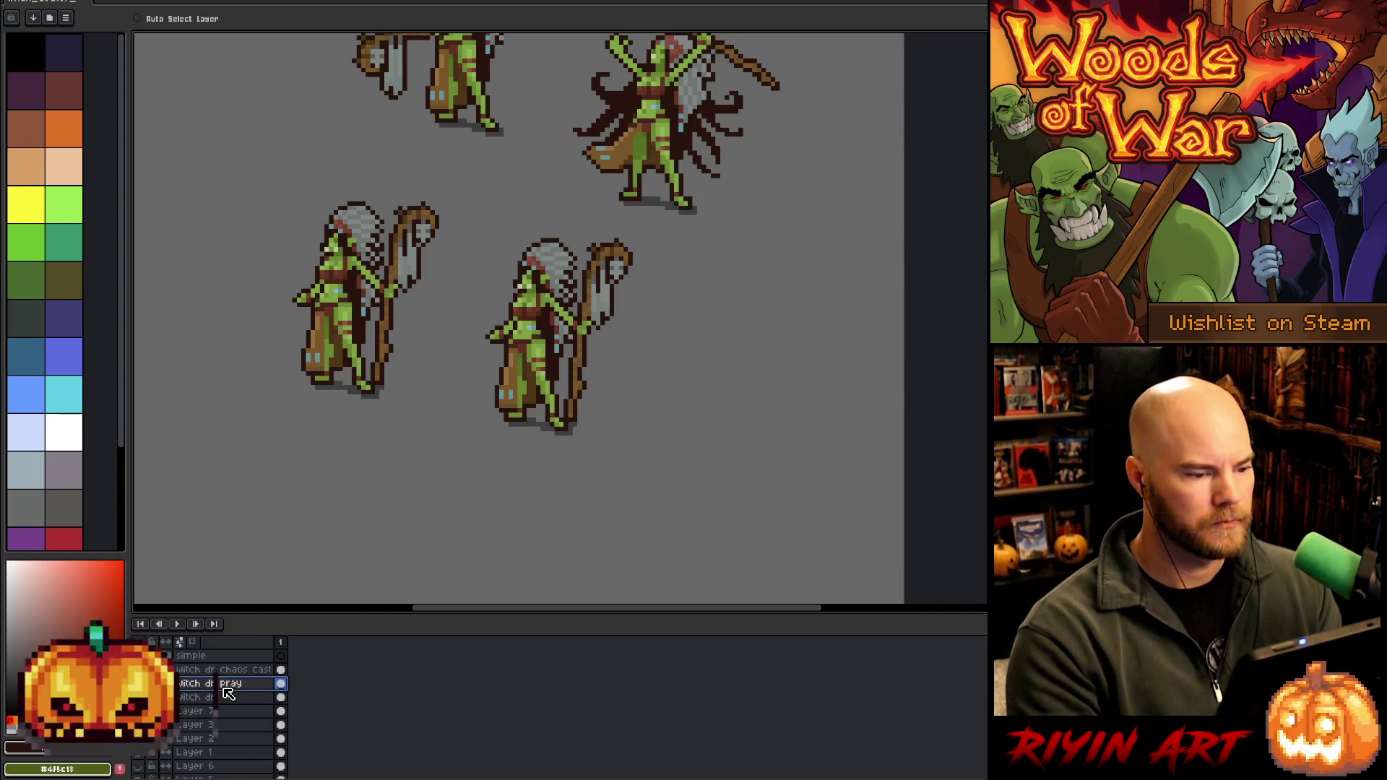
pyautogui.scroll(1, 477, 459)
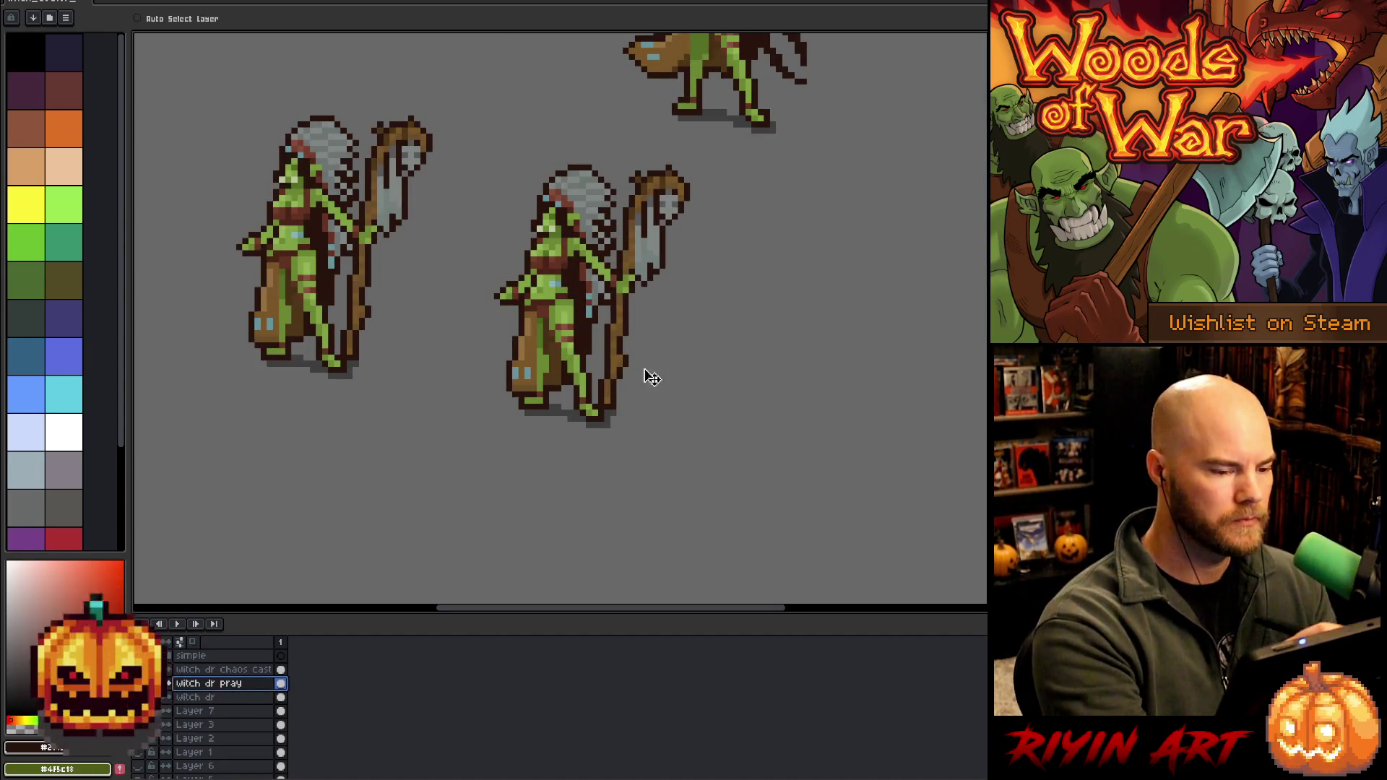
pyautogui.moveTo(666, 400); pyautogui.dragTo(669, 445)
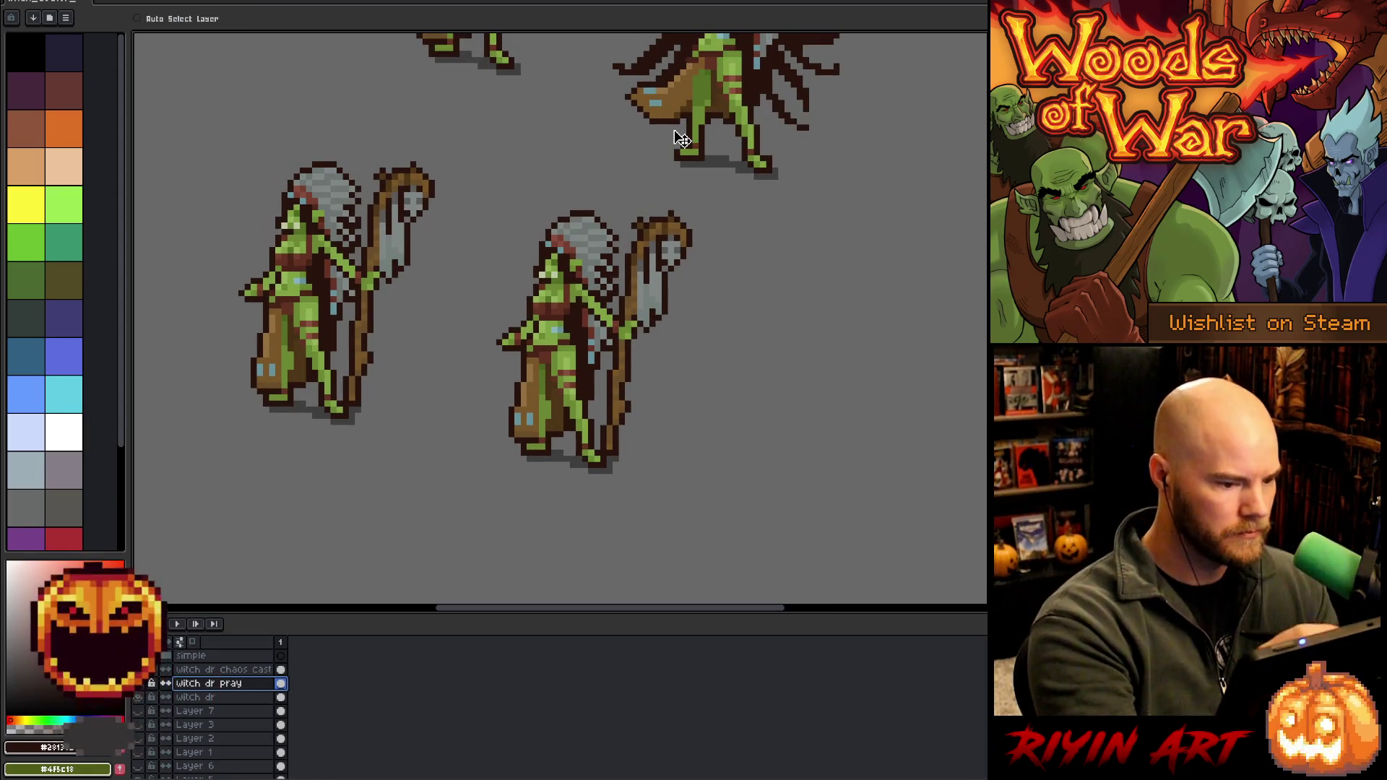
# Lasso the right goblin's staff, flip it horizontally and drop it on the goblin's left side
pyautogui.press('m')
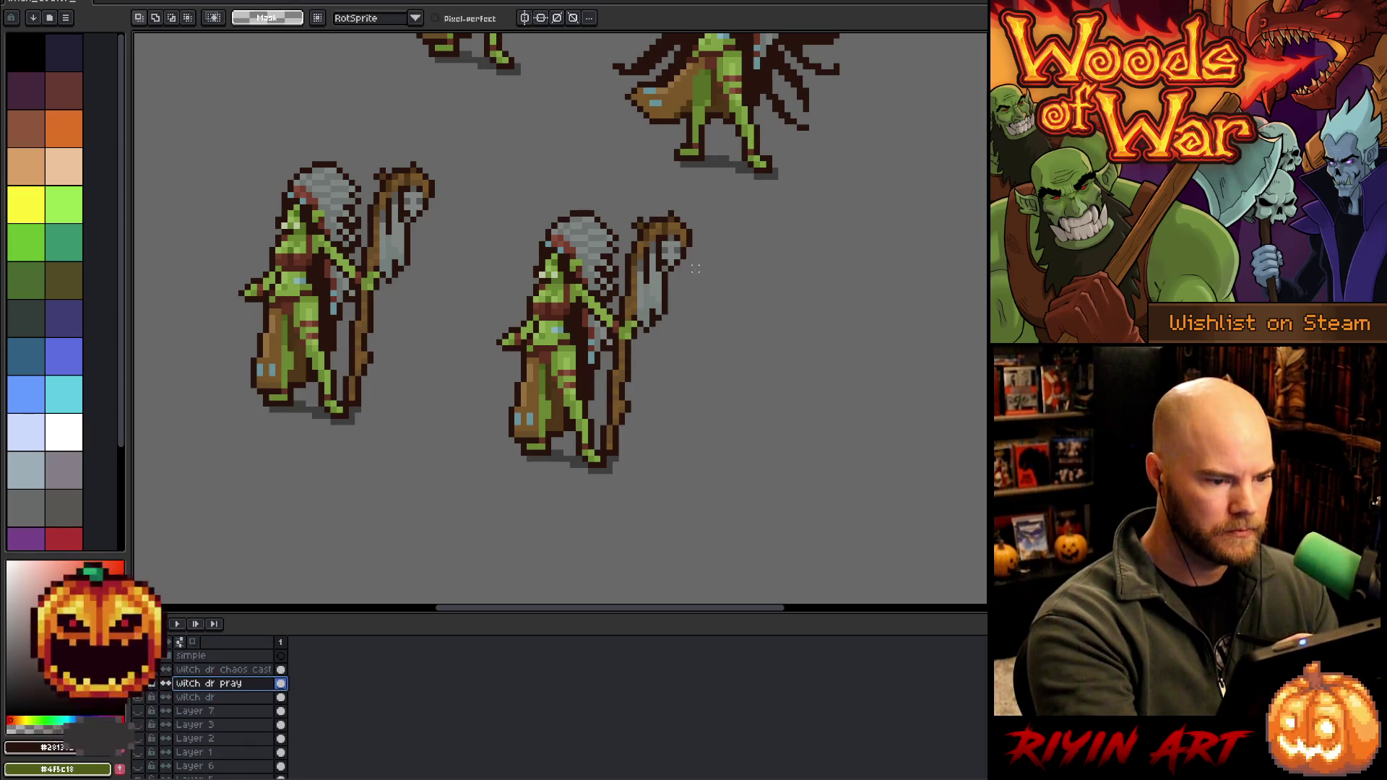
pyautogui.moveTo(708, 277)
pyautogui.mouseDown()
pyautogui.moveTo(665, 200)
pyautogui.moveTo(620, 247)
pyautogui.moveTo(608, 374)
pyautogui.mouseUp()
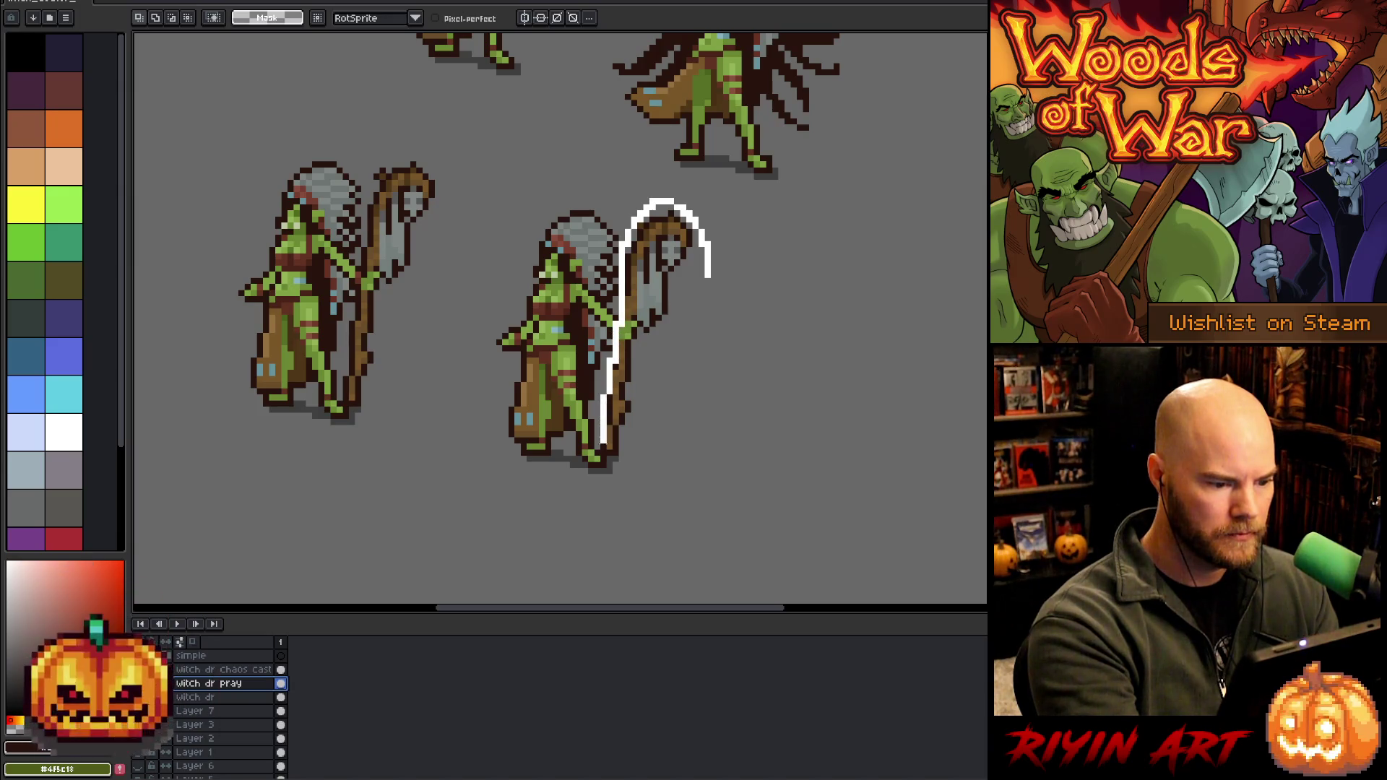
pyautogui.moveTo(603, 442); pyautogui.dragTo(660, 496)
pyautogui.moveTo(658, 344); pyautogui.dragTo(763, 373)
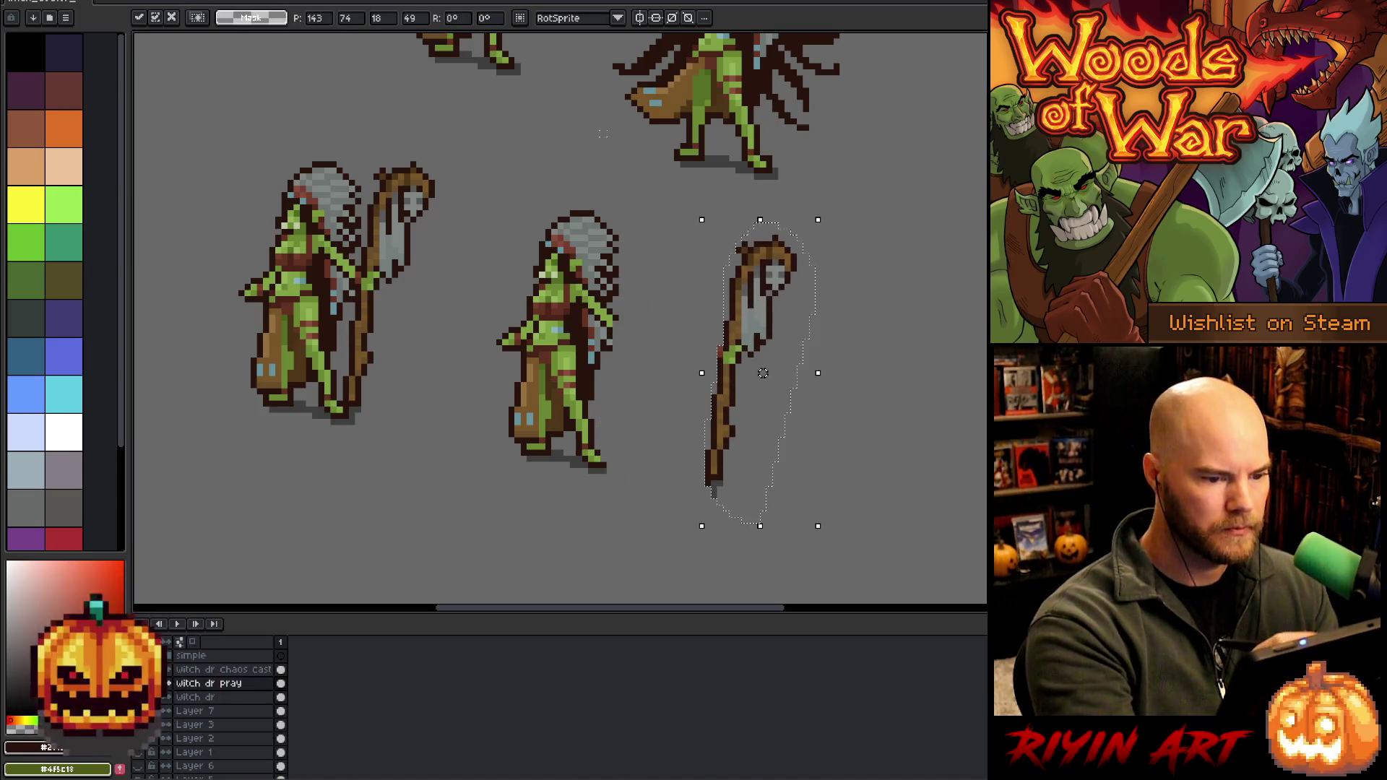
pyautogui.rightClick(29, 11)
pyautogui.click(113, 177)
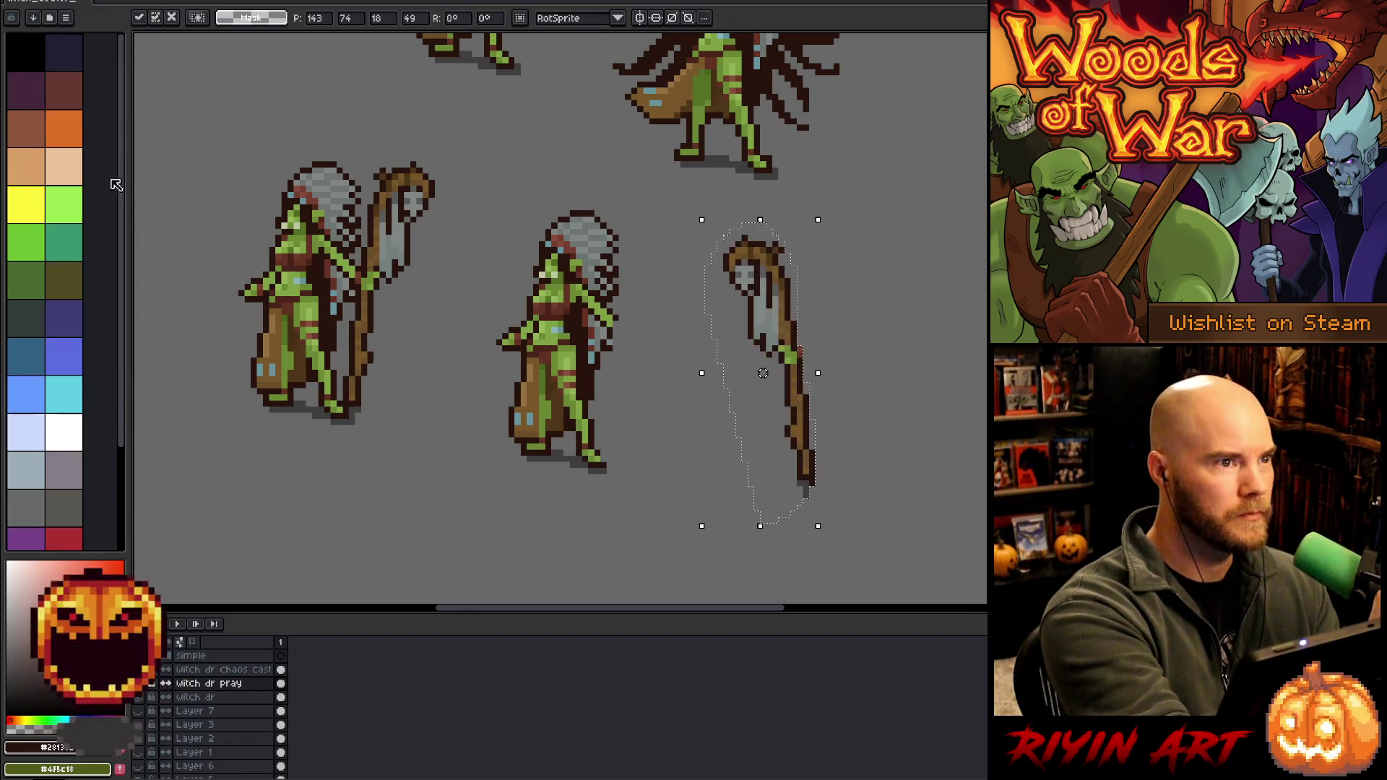
pyautogui.moveTo(803, 406)
pyautogui.mouseDown()
pyautogui.moveTo(488, 383)
pyautogui.moveTo(536, 389)
pyautogui.mouseUp()
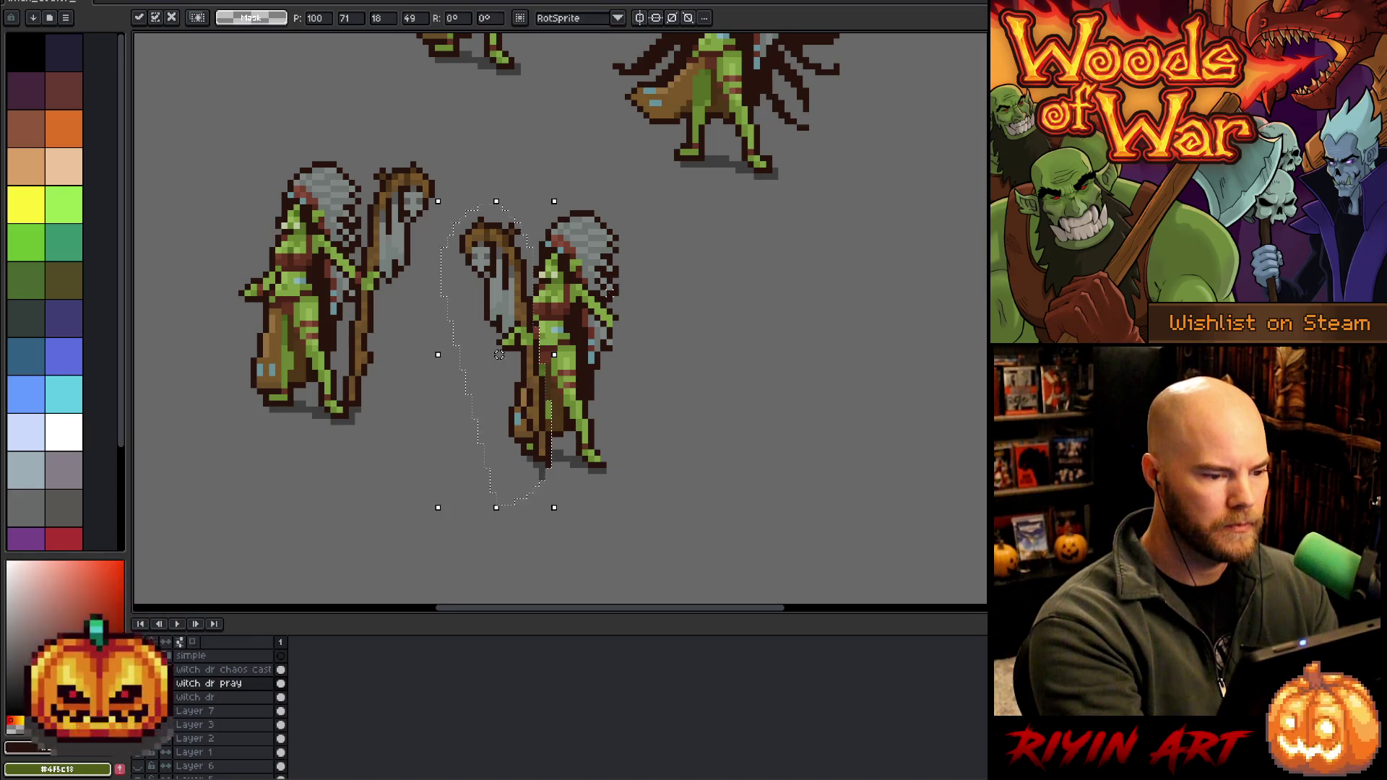
pyautogui.hotkey('ctrl', 'd')
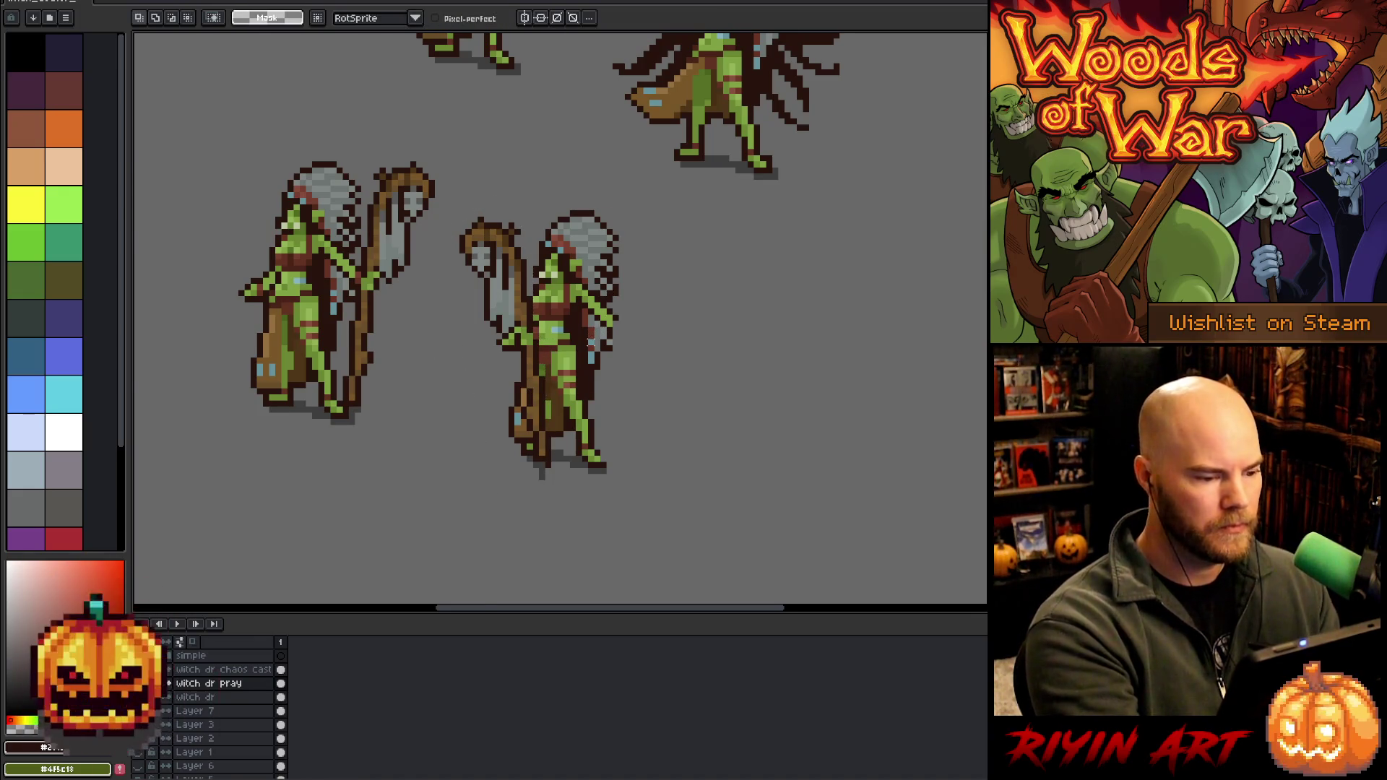
pyautogui.scroll(2, 585, 339)
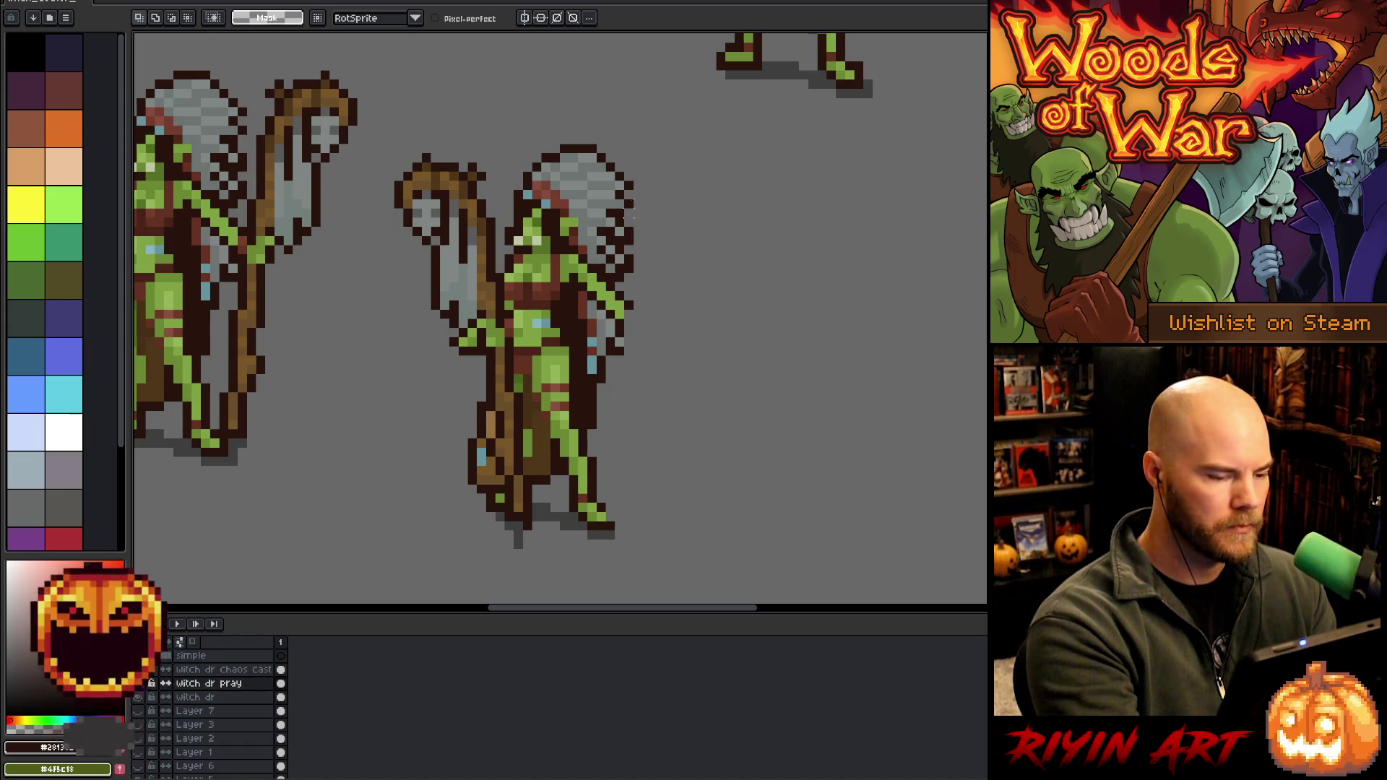
pyautogui.press('i')
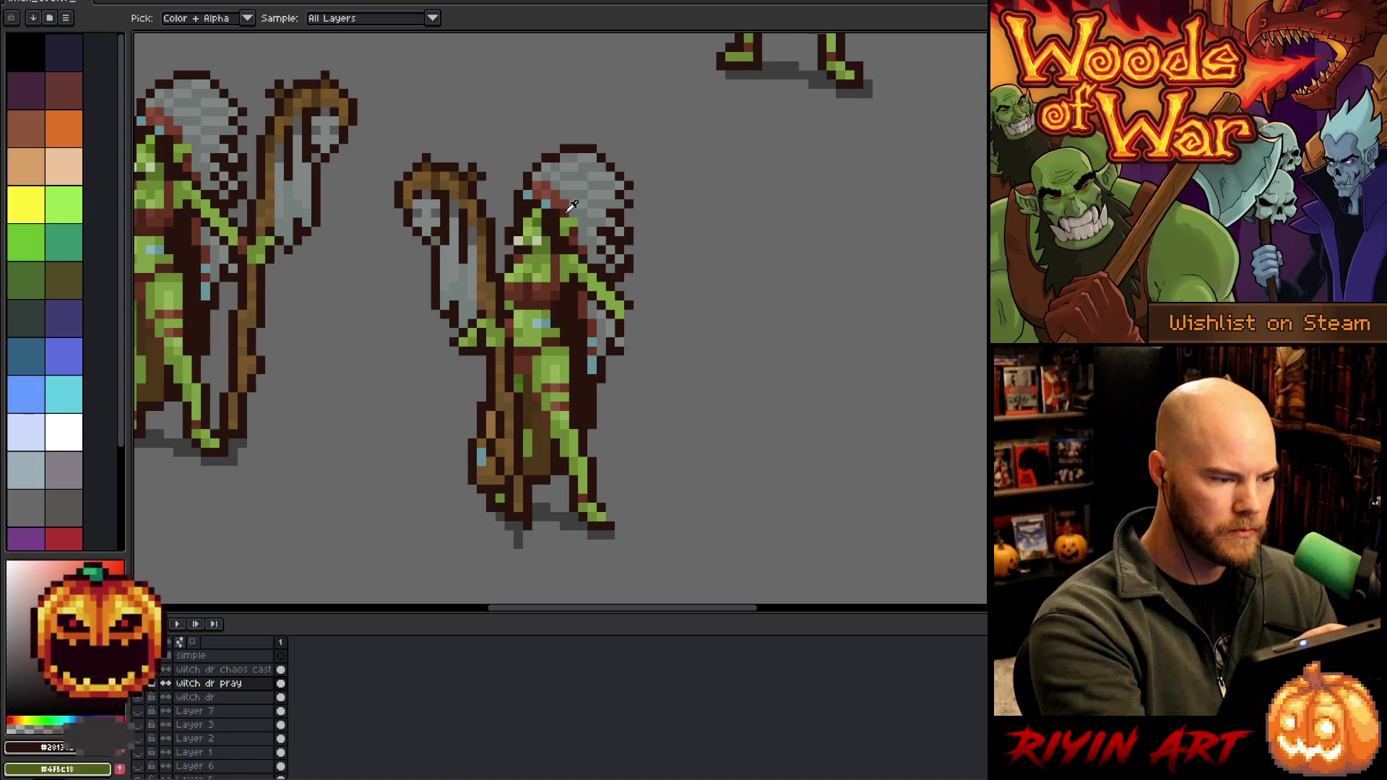
# Redraw the goblin's arms across its chest using sampled red-brown, green skin and dark brown
pyautogui.press('b')
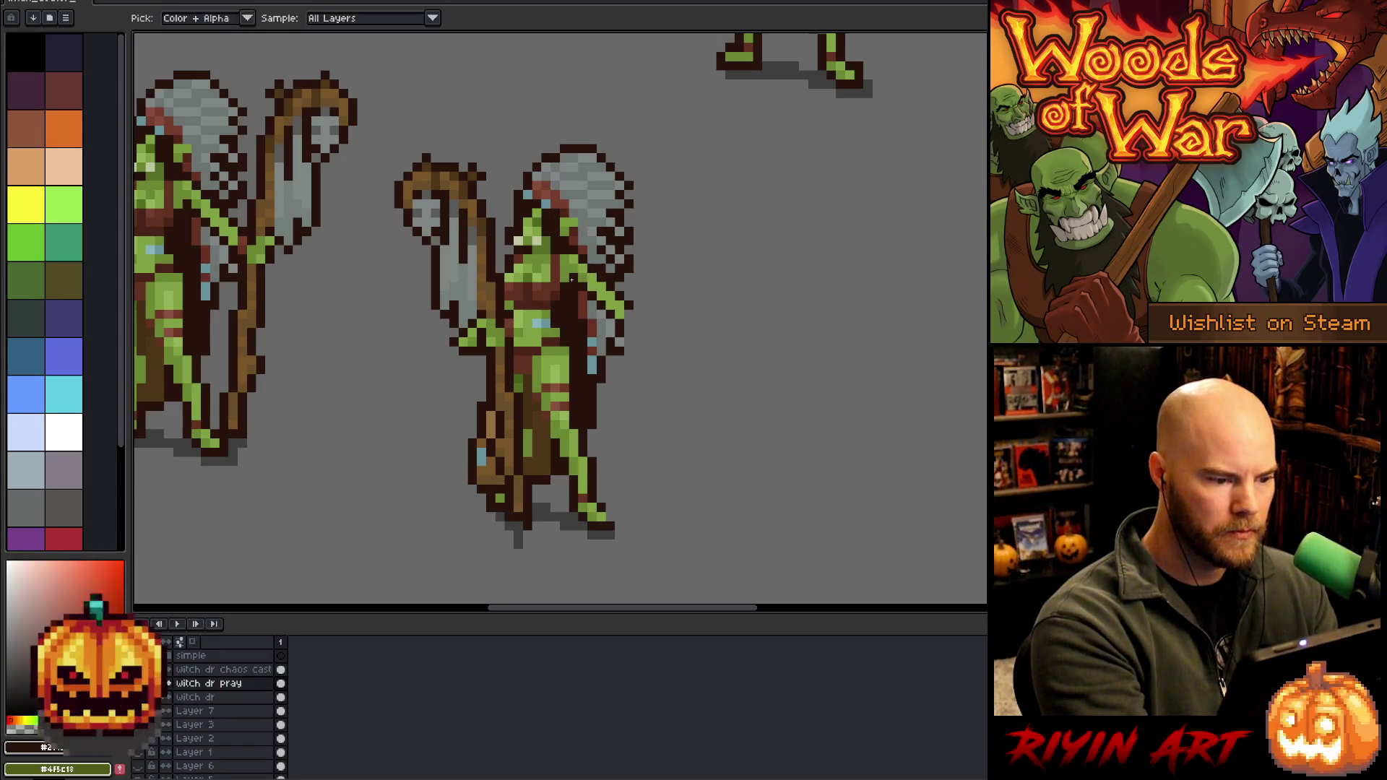
pyautogui.keyDown('alt'); pyautogui.click(517, 315); pyautogui.keyUp('alt')
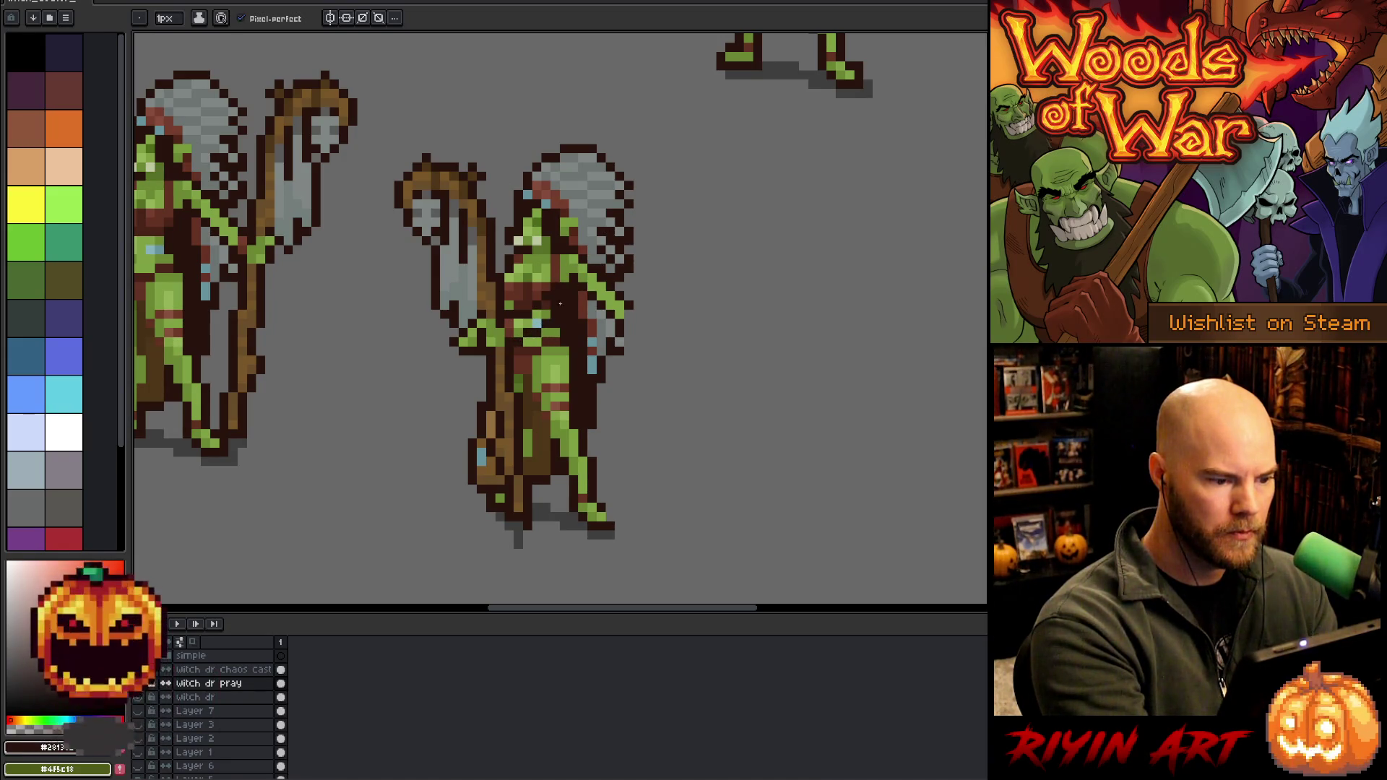
pyautogui.keyDown('alt'); pyautogui.click(593, 275); pyautogui.keyUp('alt')
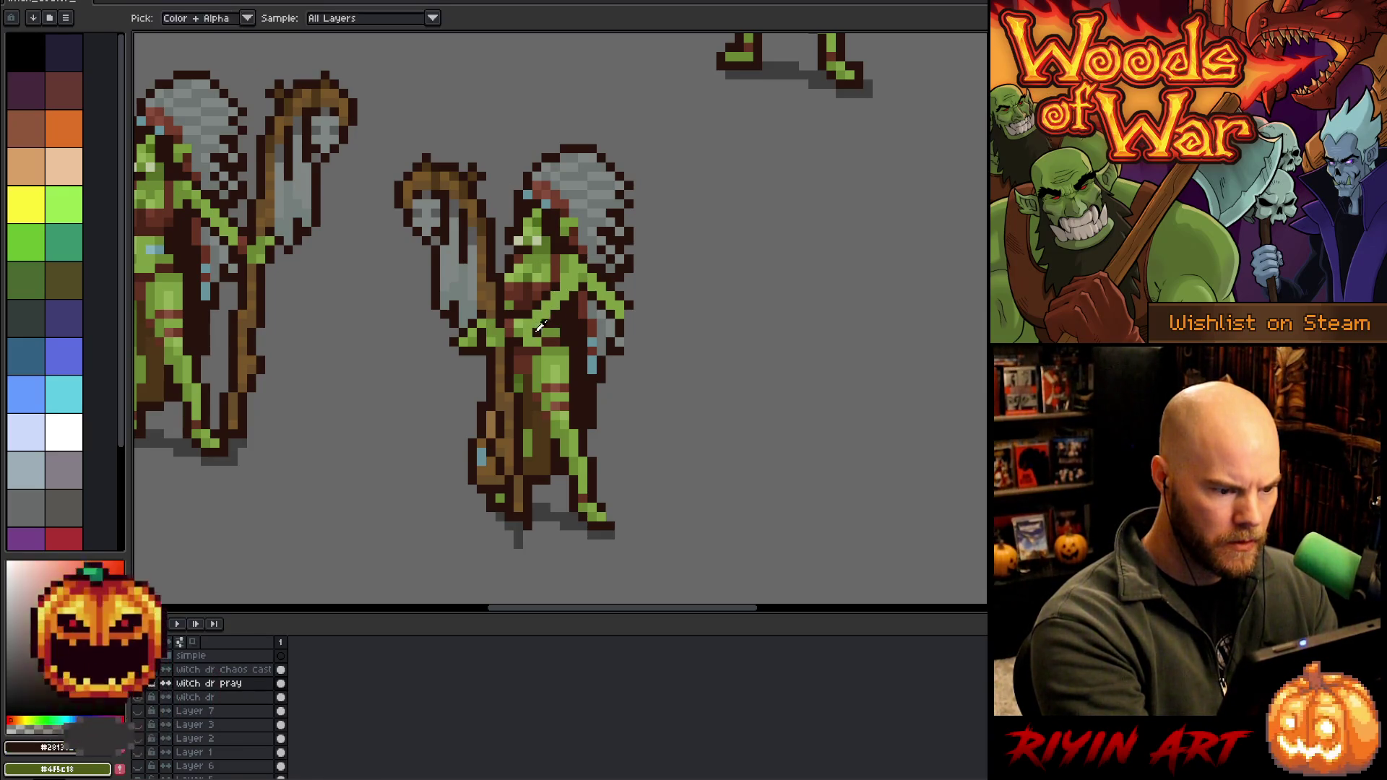
pyautogui.keyDown('alt'); pyautogui.click(533, 331); pyautogui.keyUp('alt')
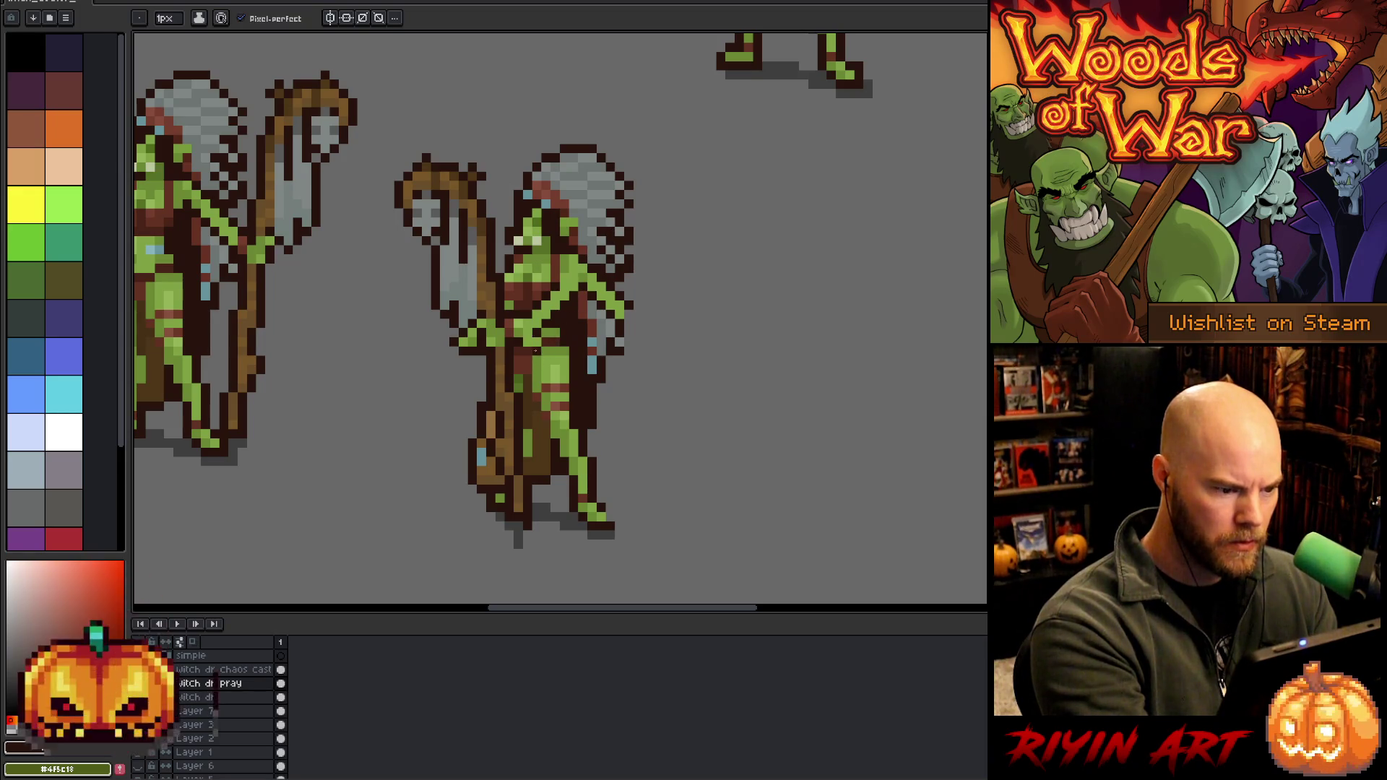
pyautogui.click(598, 242)
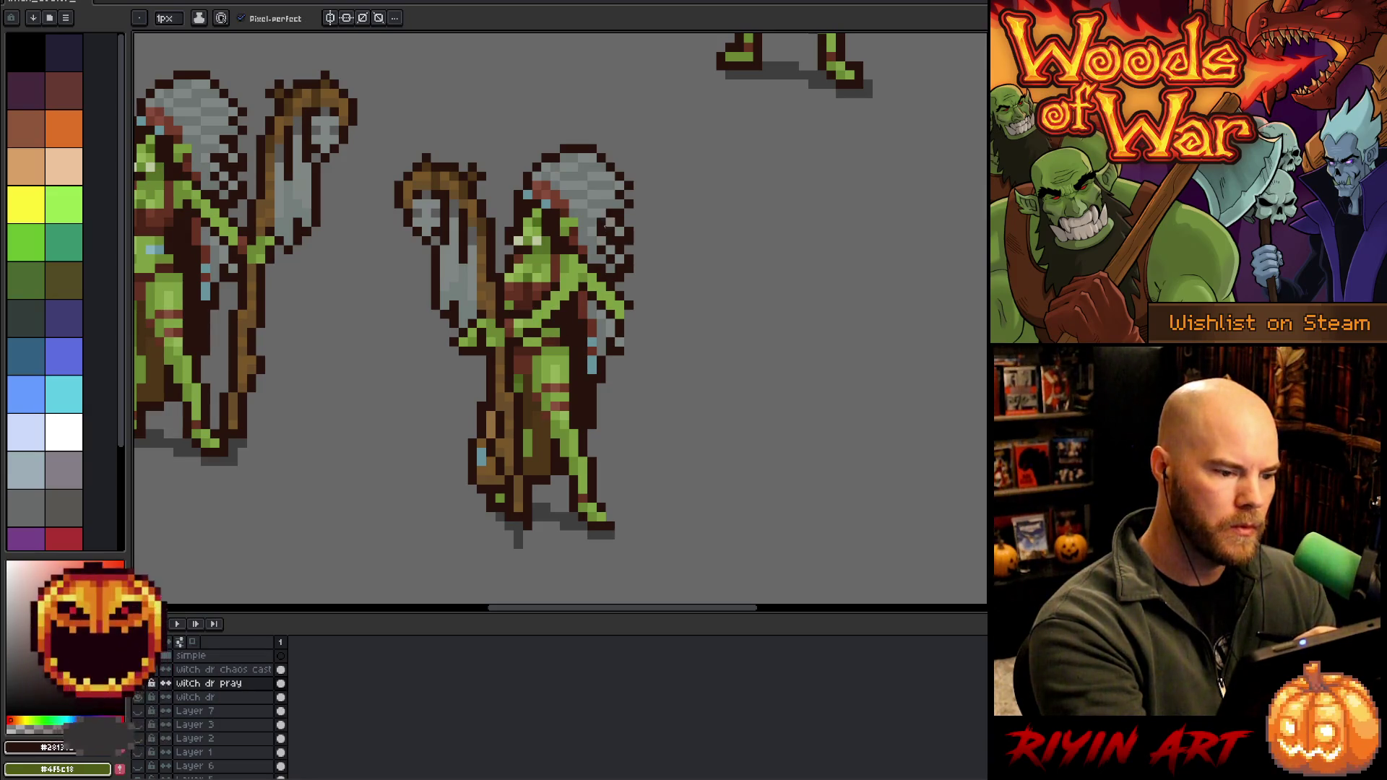
pyautogui.keyDown('alt'); pyautogui.click(581, 253); pyautogui.keyUp('alt')
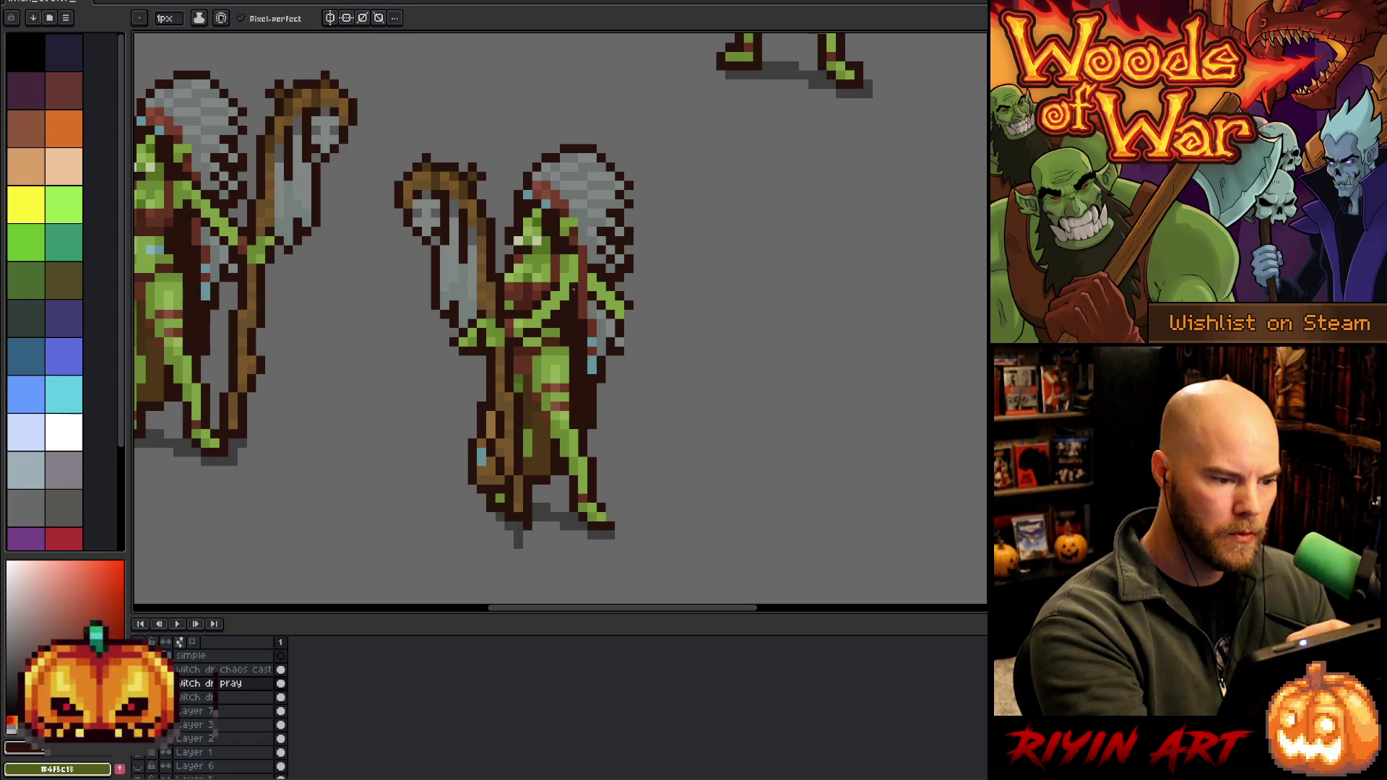
pyautogui.keyDown('alt'); pyautogui.click(578, 266); pyautogui.keyUp('alt')
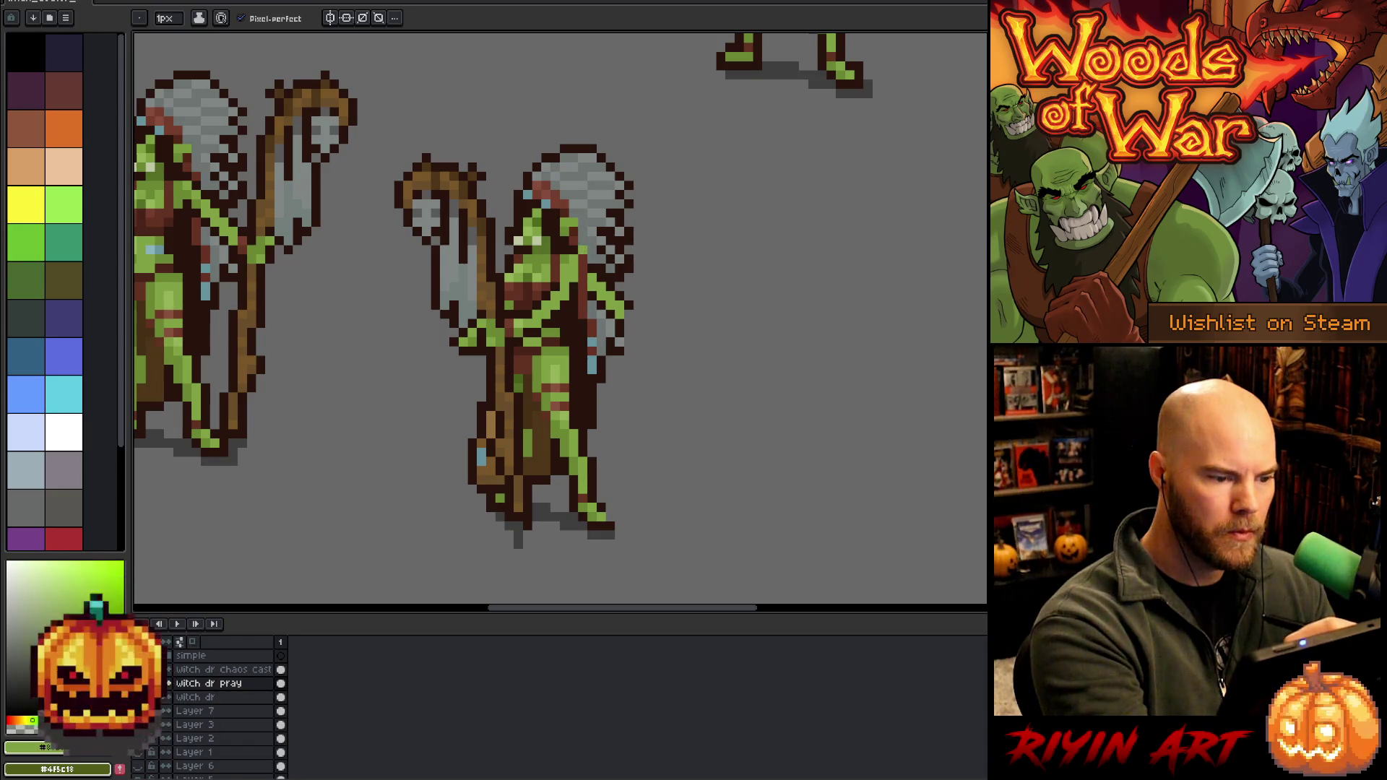
pyautogui.keyDown('alt'); pyautogui.click(582, 267); pyautogui.keyUp('alt')
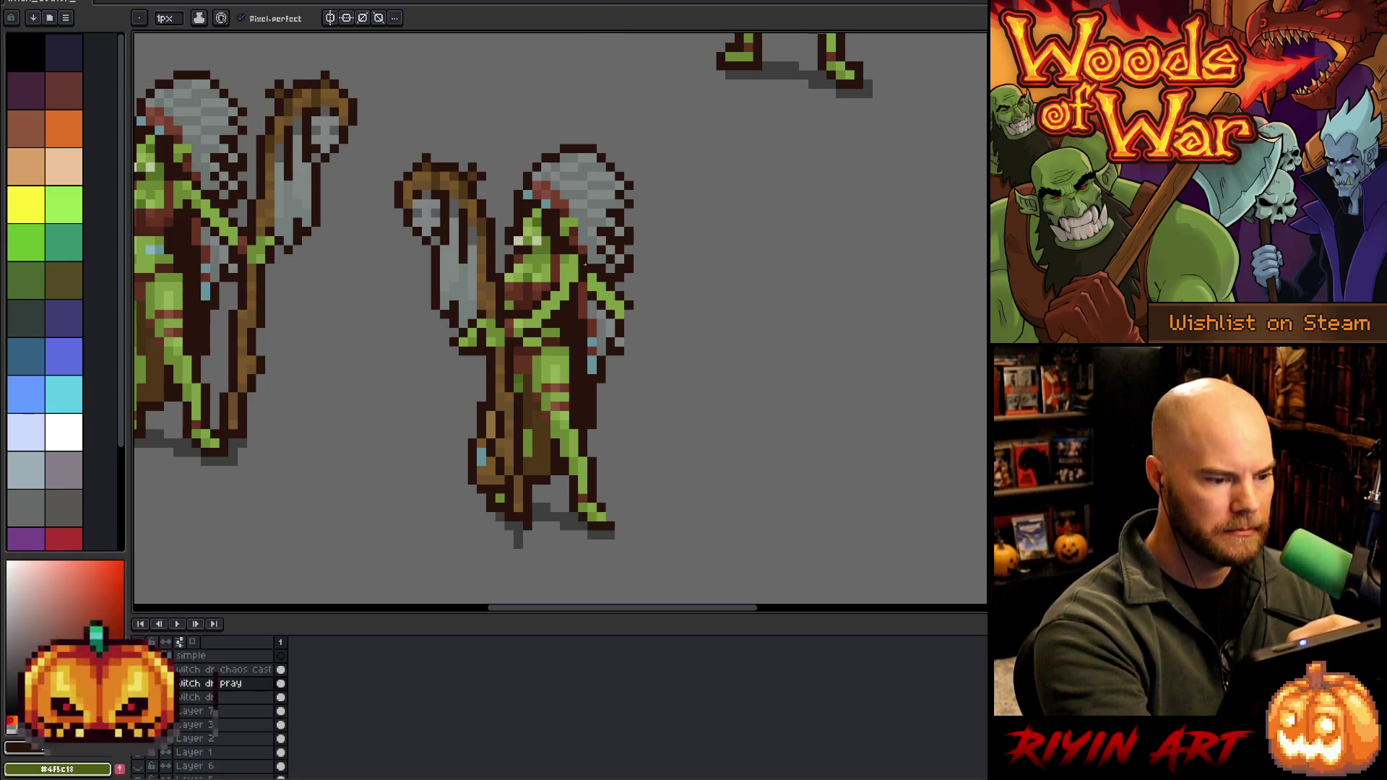
# Paint the grey hair longer down the goblin's back and clean up its dark brown outline
pyautogui.press('i')
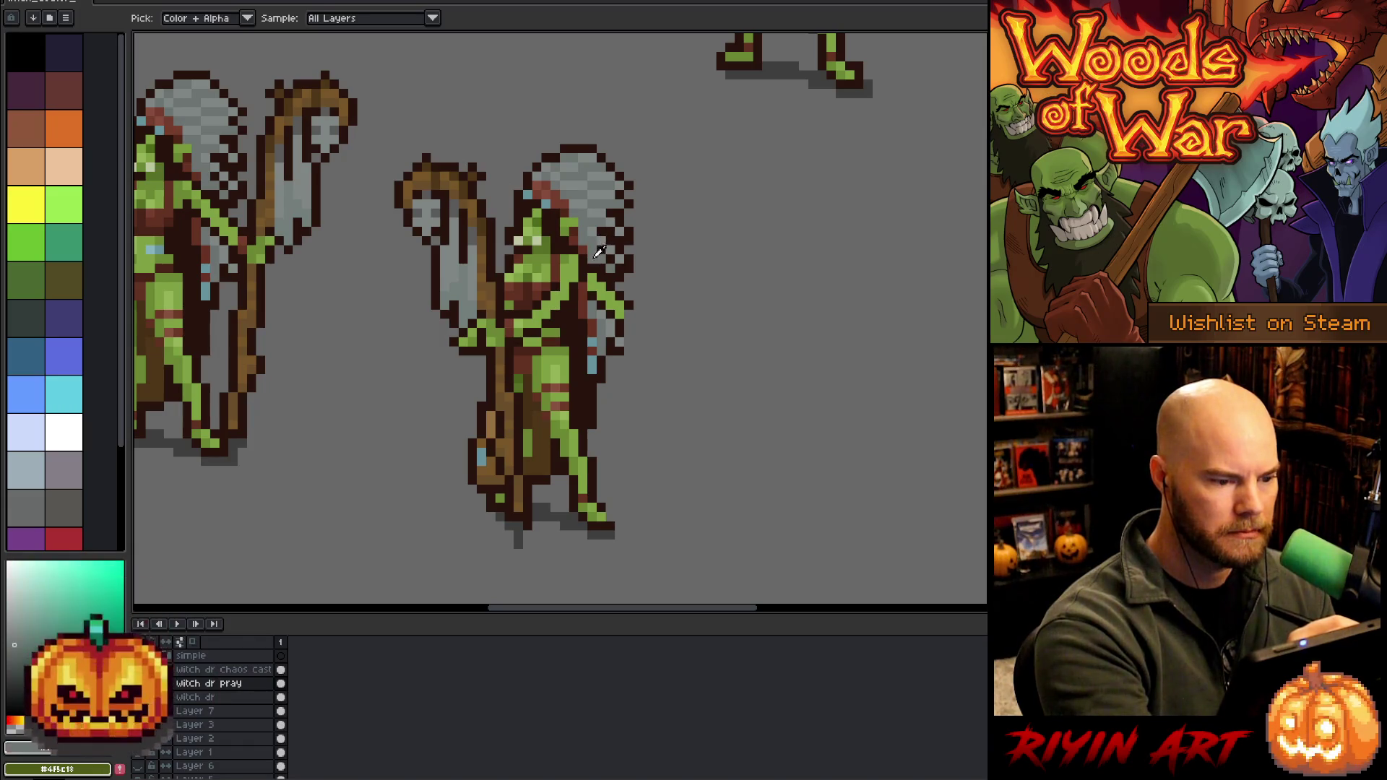
pyautogui.press('b')
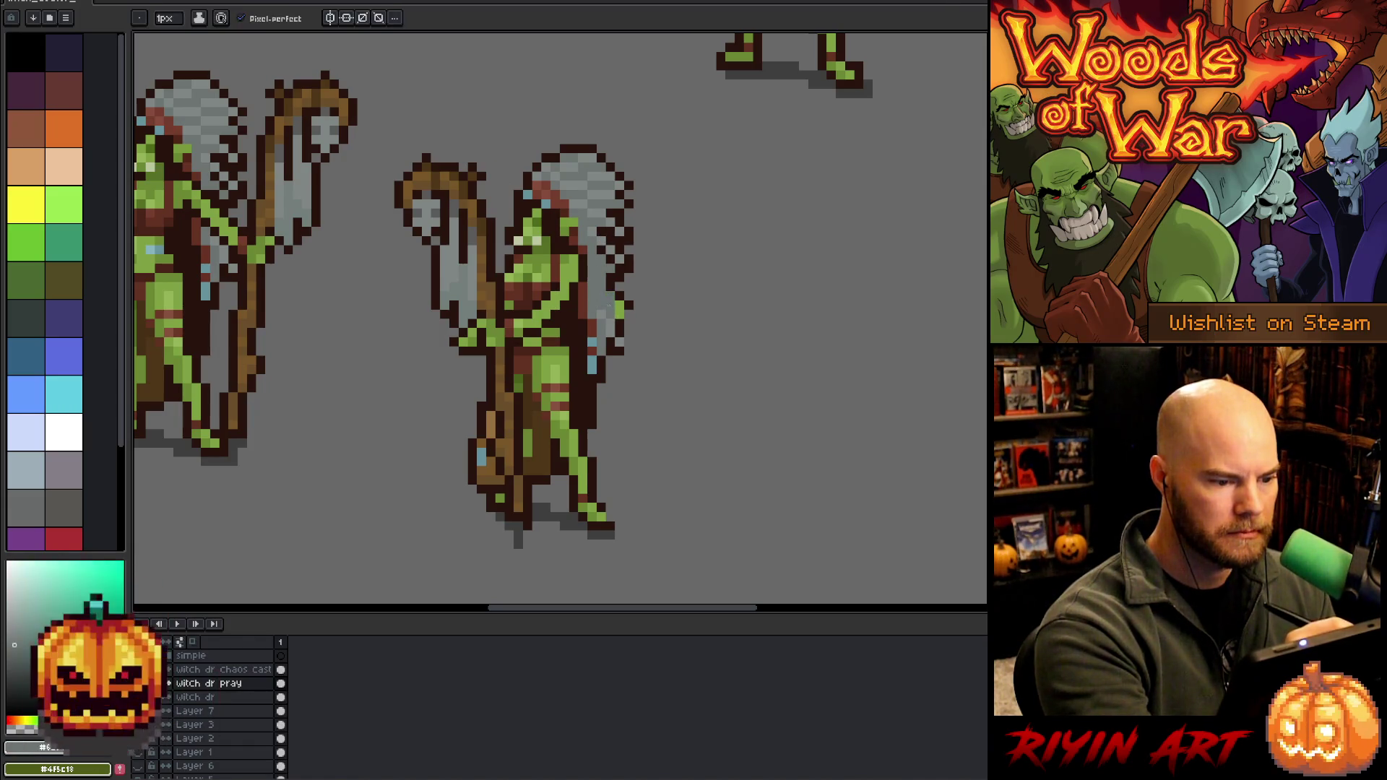
pyautogui.keyDown('alt'); pyautogui.click(632, 302); pyautogui.keyUp('alt')
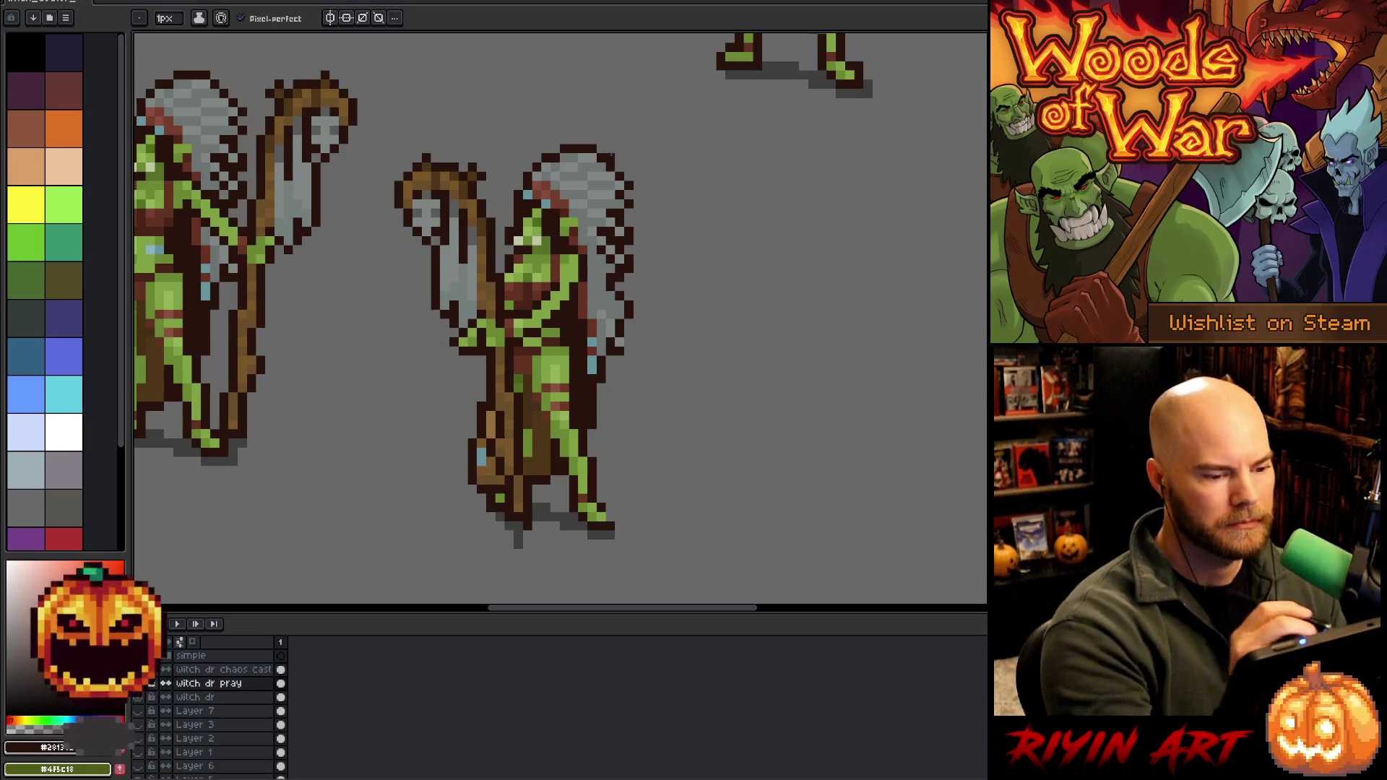
pyautogui.press('e')
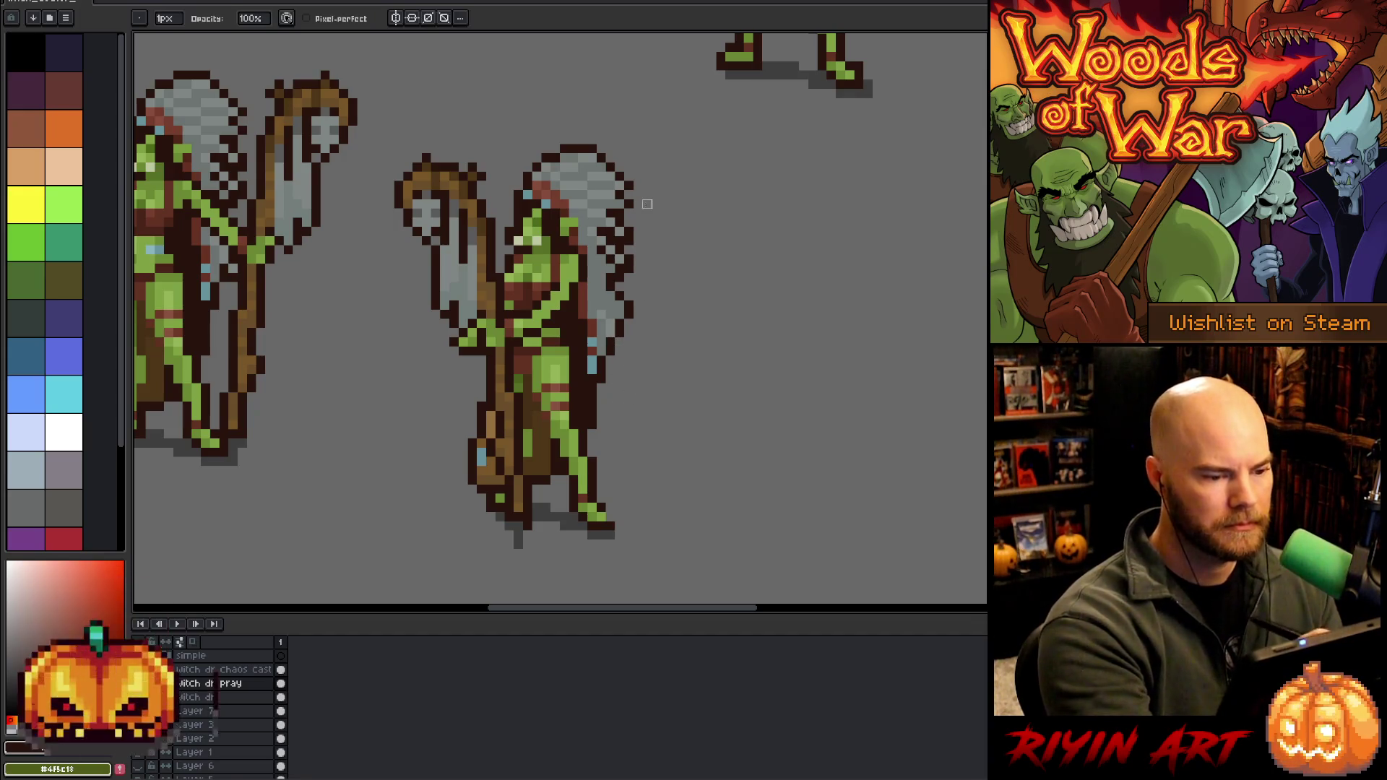
pyautogui.press('b')
pyautogui.keyDown('alt'); pyautogui.click(541, 224); pyautogui.keyUp('alt')
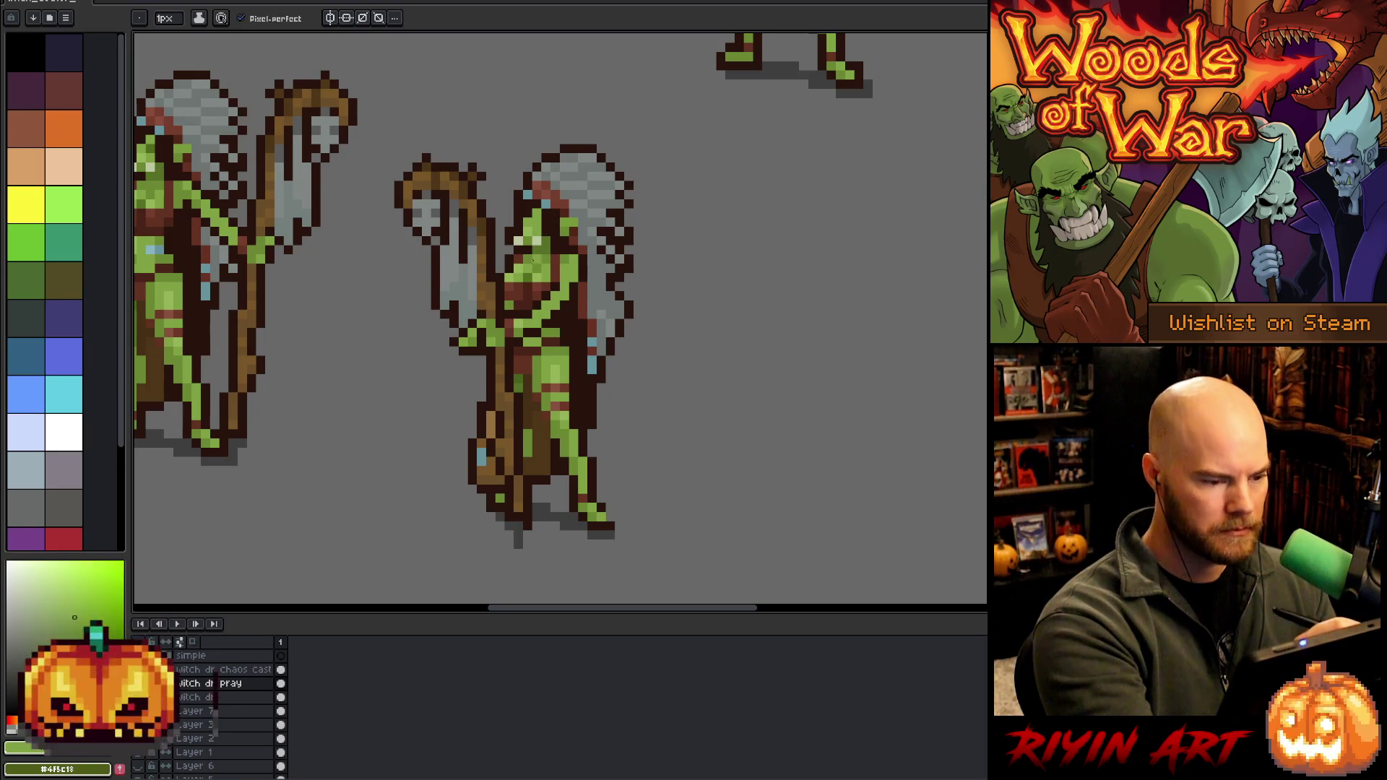
pyautogui.press('m')
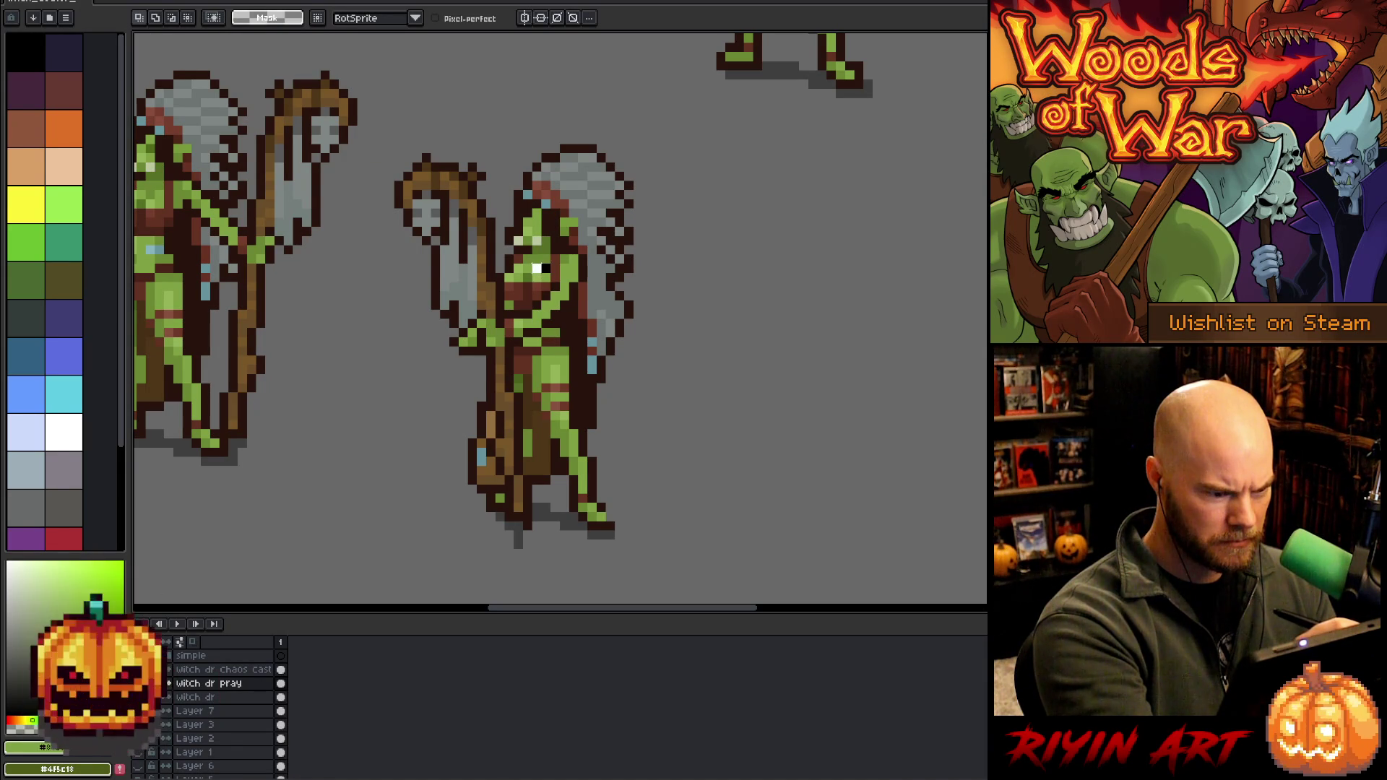
# Touch up the goblin's face pixels with sampled reddish-brown and dark brown
pyautogui.moveTo(511, 262); pyautogui.dragTo(543, 303)
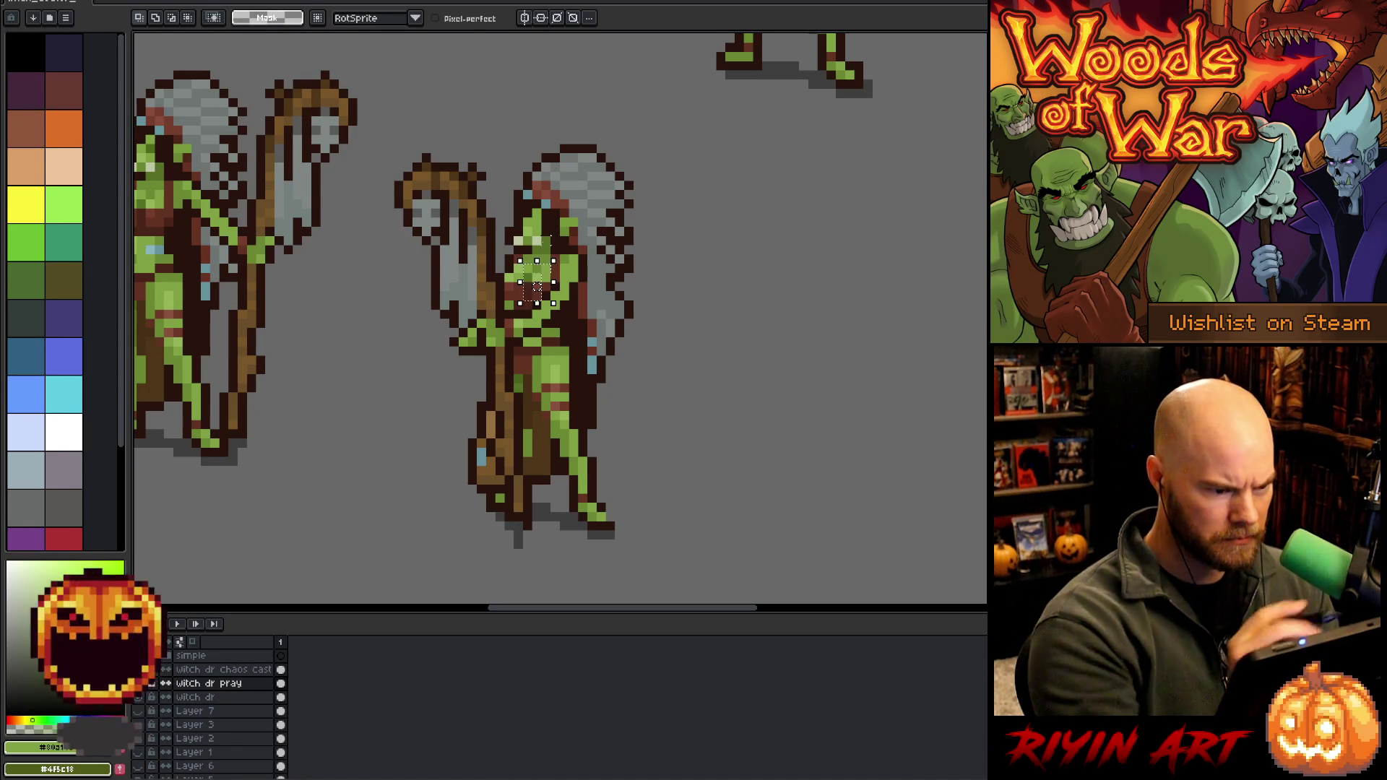
pyautogui.hotkey('ctrl', 'd')
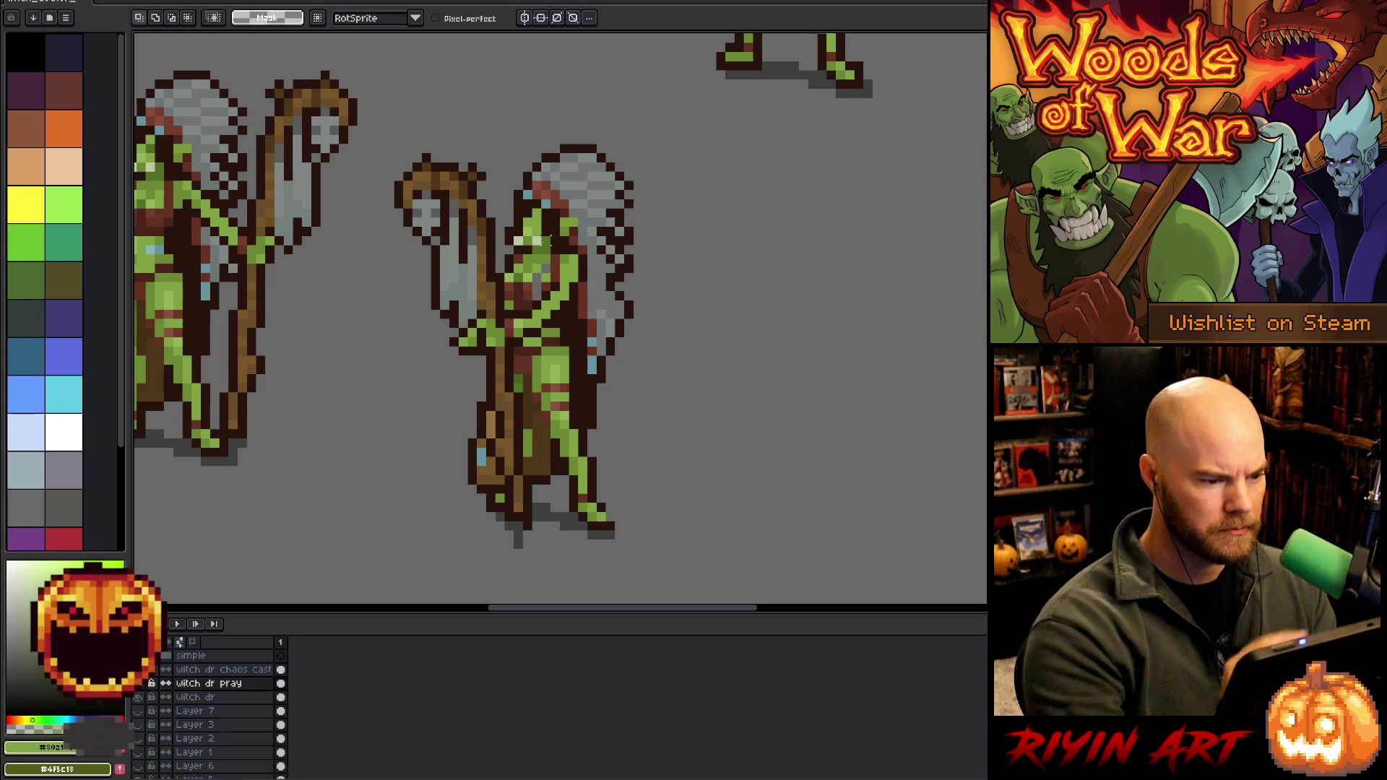
pyautogui.press('i')
pyautogui.press('b')
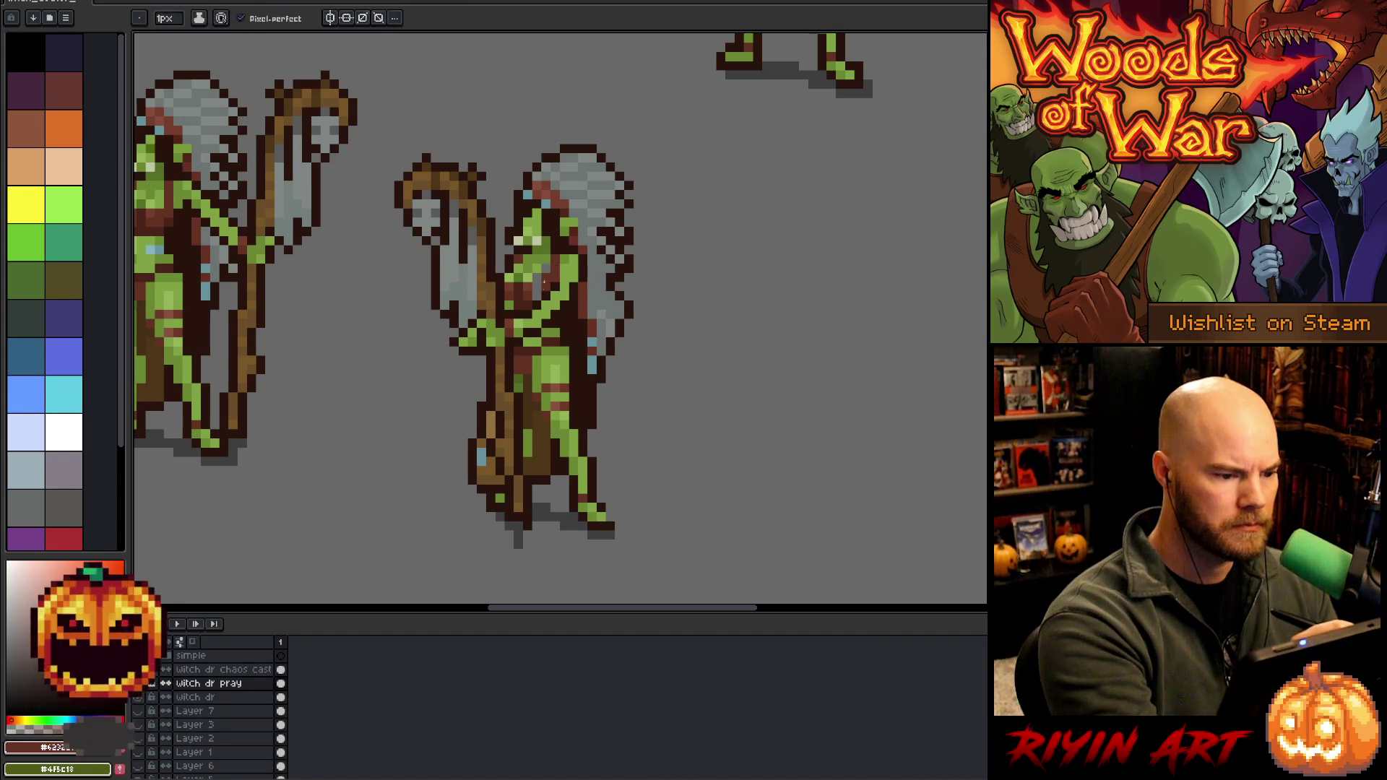
pyautogui.keyDown('alt'); pyautogui.click(554, 270); pyautogui.keyUp('alt')
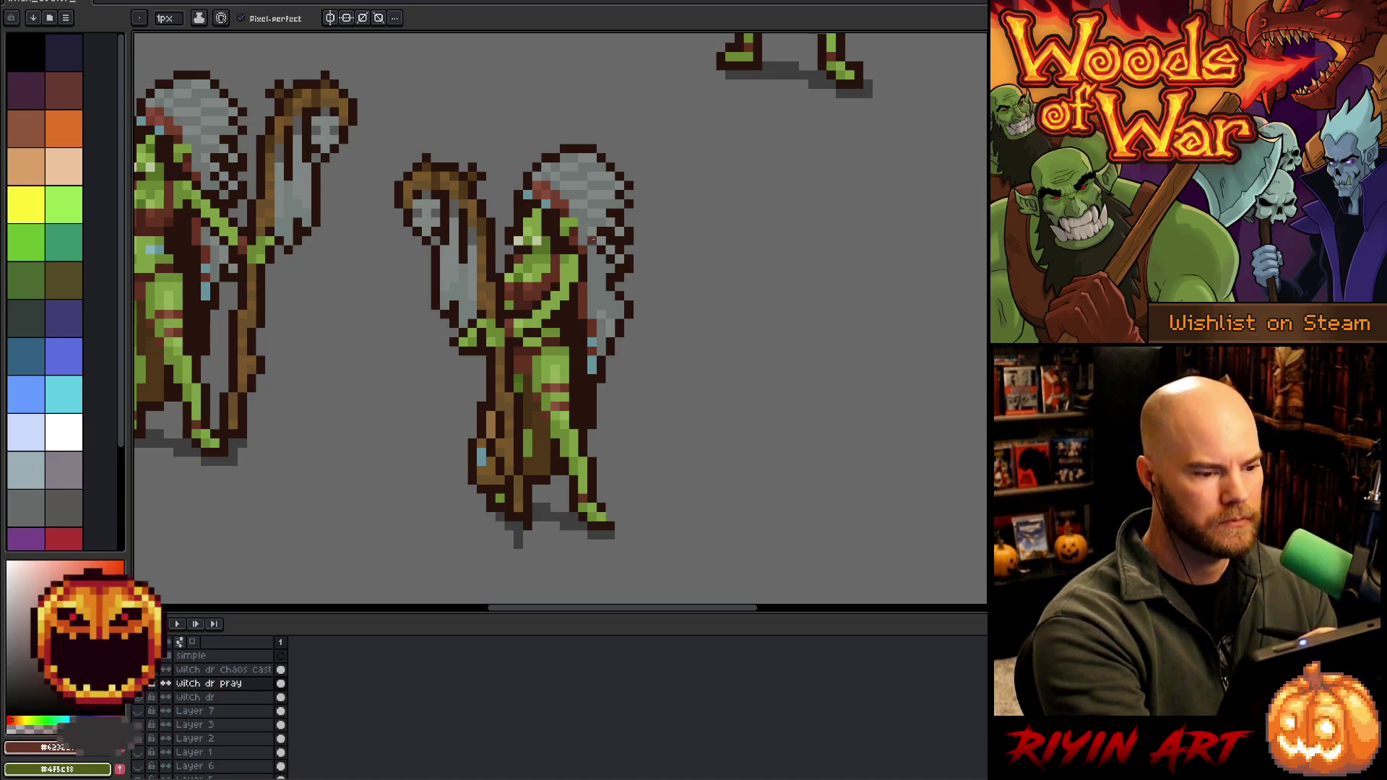
pyautogui.press('alt')
pyautogui.keyDown('alt'); pyautogui.click(559, 280); pyautogui.keyUp('alt')
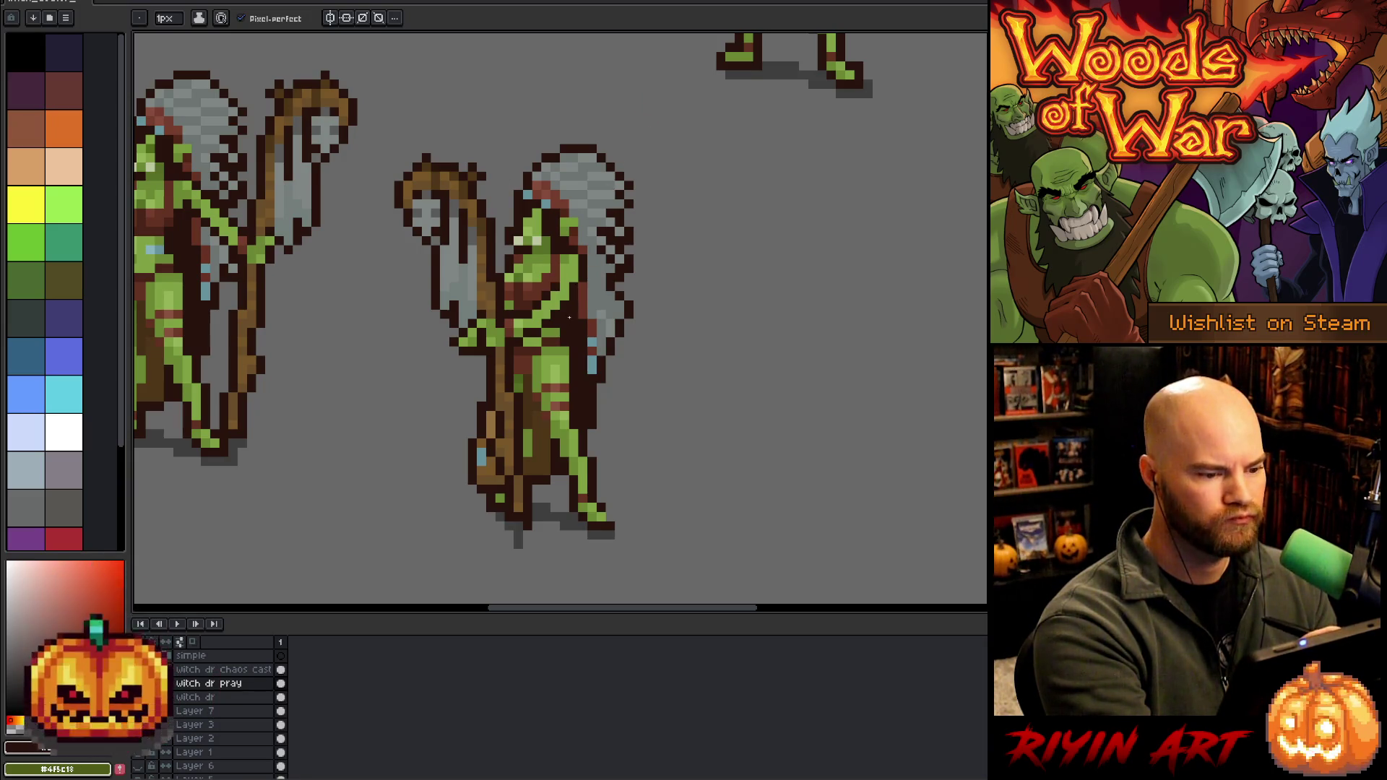
# Retouch the arms in green, dark brown and reddish-brown, then pan to frame both poses
pyautogui.press('alt')
pyautogui.keyDown('alt'); pyautogui.click(583, 239); pyautogui.keyUp('alt')
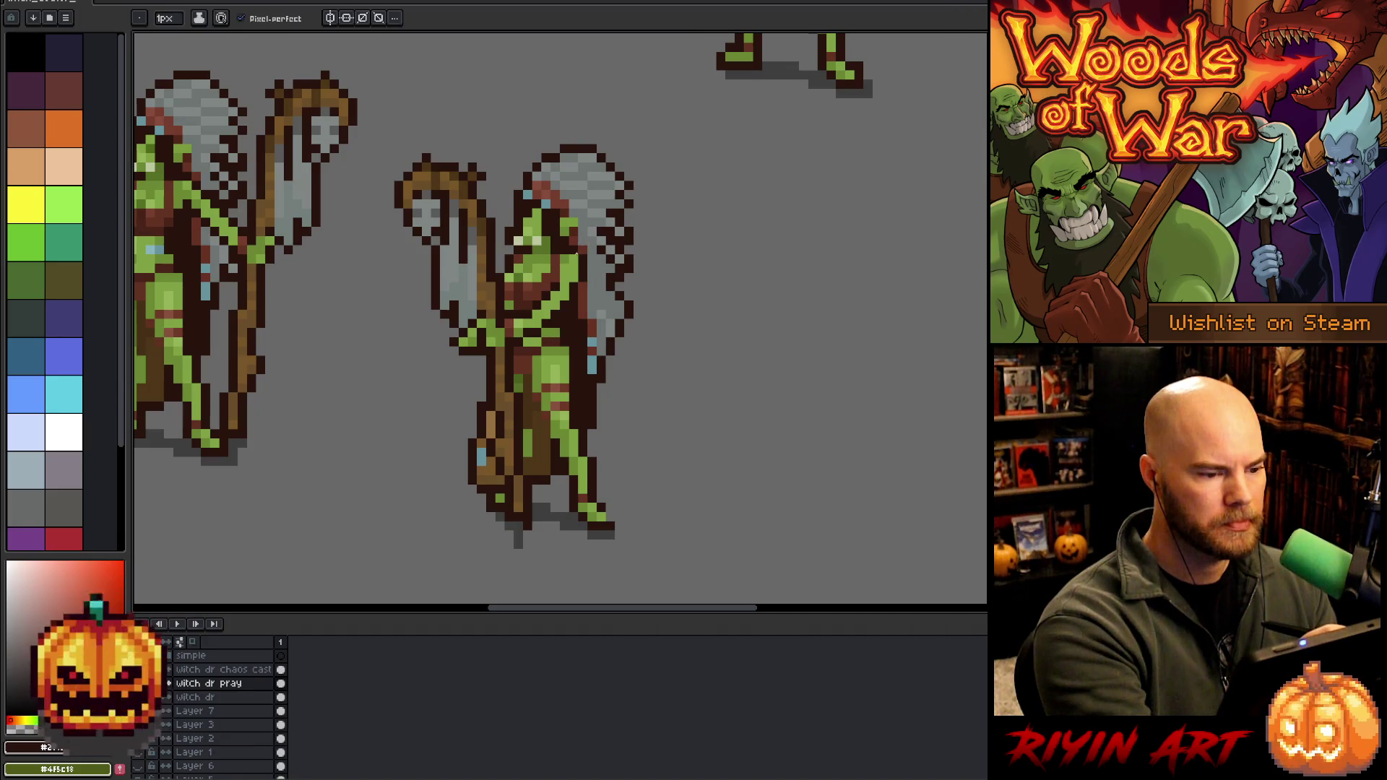
pyautogui.keyDown('alt'); pyautogui.click(564, 305); pyautogui.keyUp('alt')
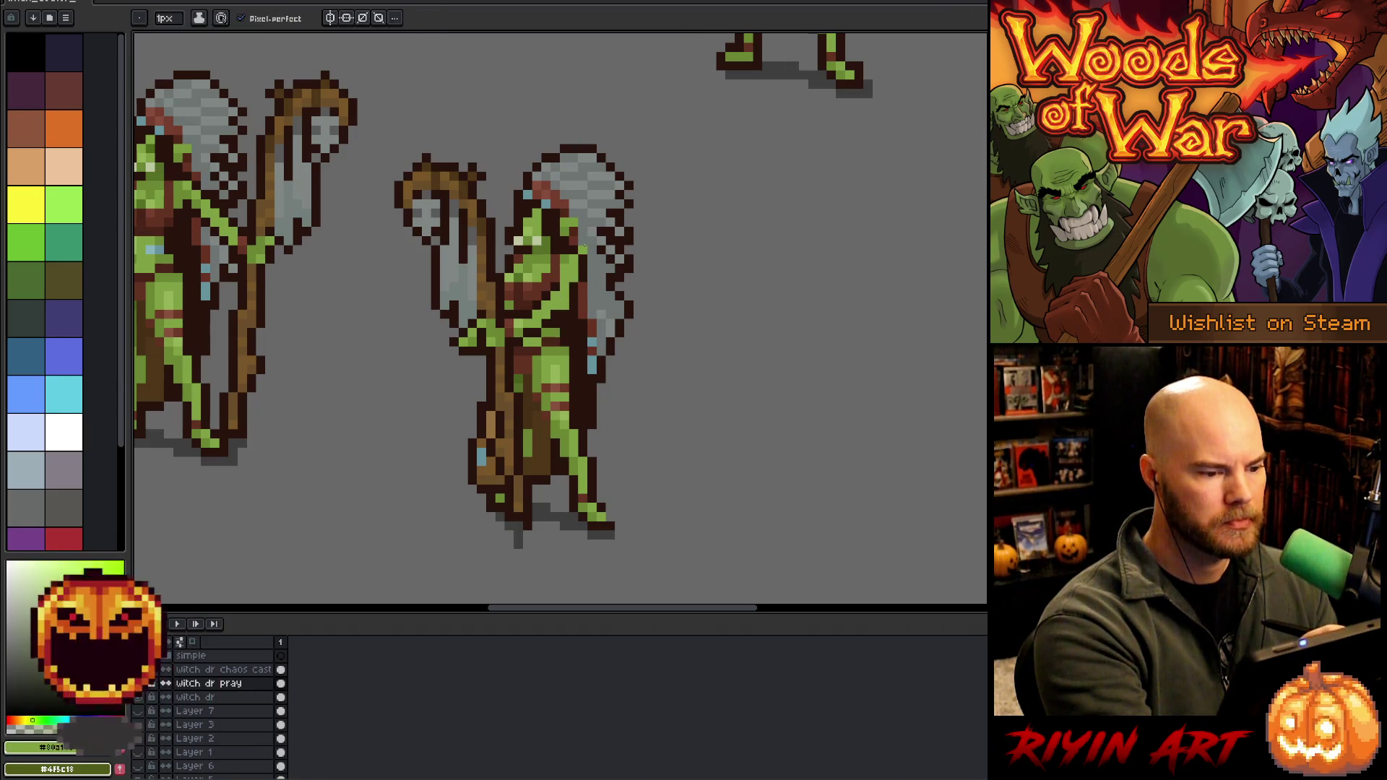
pyautogui.keyDown('alt'); pyautogui.click(573, 279); pyautogui.keyUp('alt')
pyautogui.keyDown('alt'); pyautogui.click(581, 278); pyautogui.keyUp('alt')
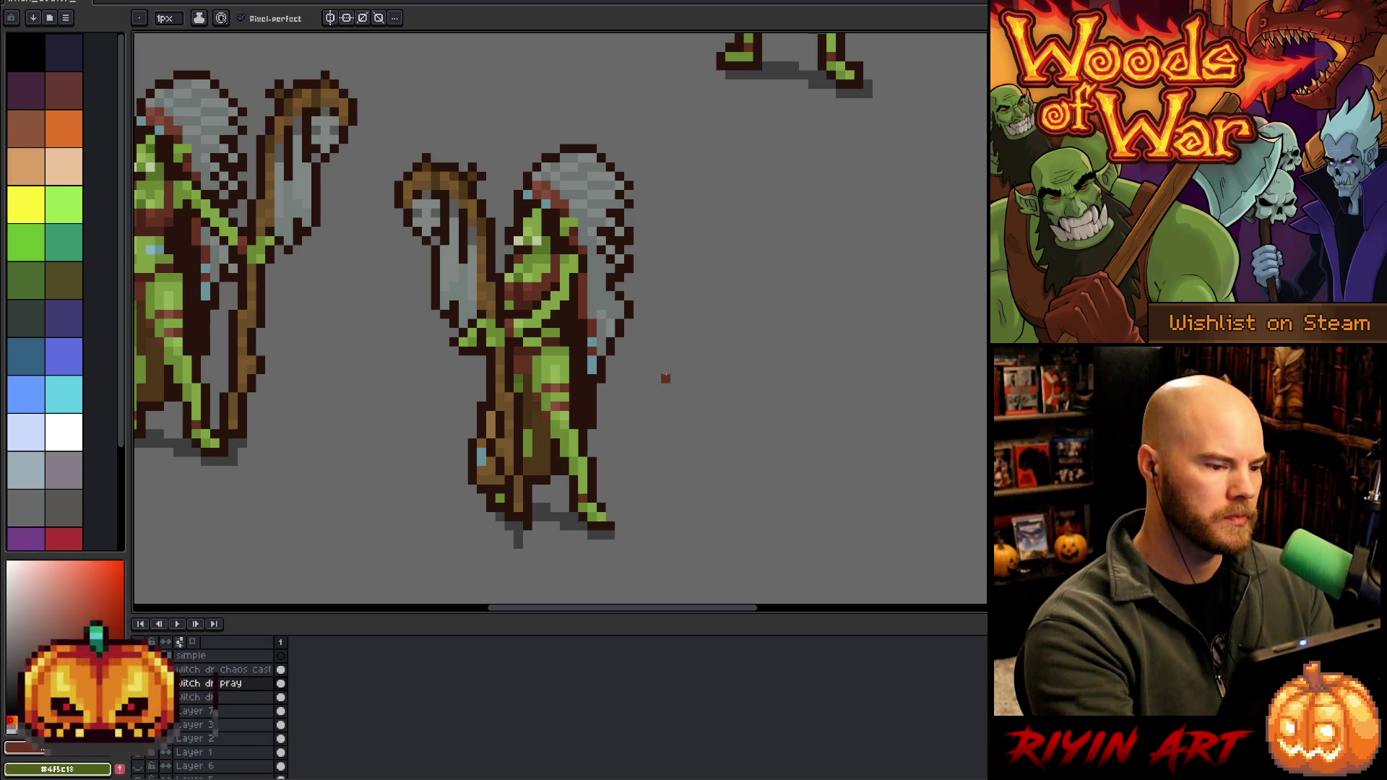
pyautogui.moveTo(656, 384)
pyautogui.mouseDown()
pyautogui.moveTo(790, 335)
pyautogui.moveTo(740, 368)
pyautogui.moveTo(727, 359)
pyautogui.mouseUp()
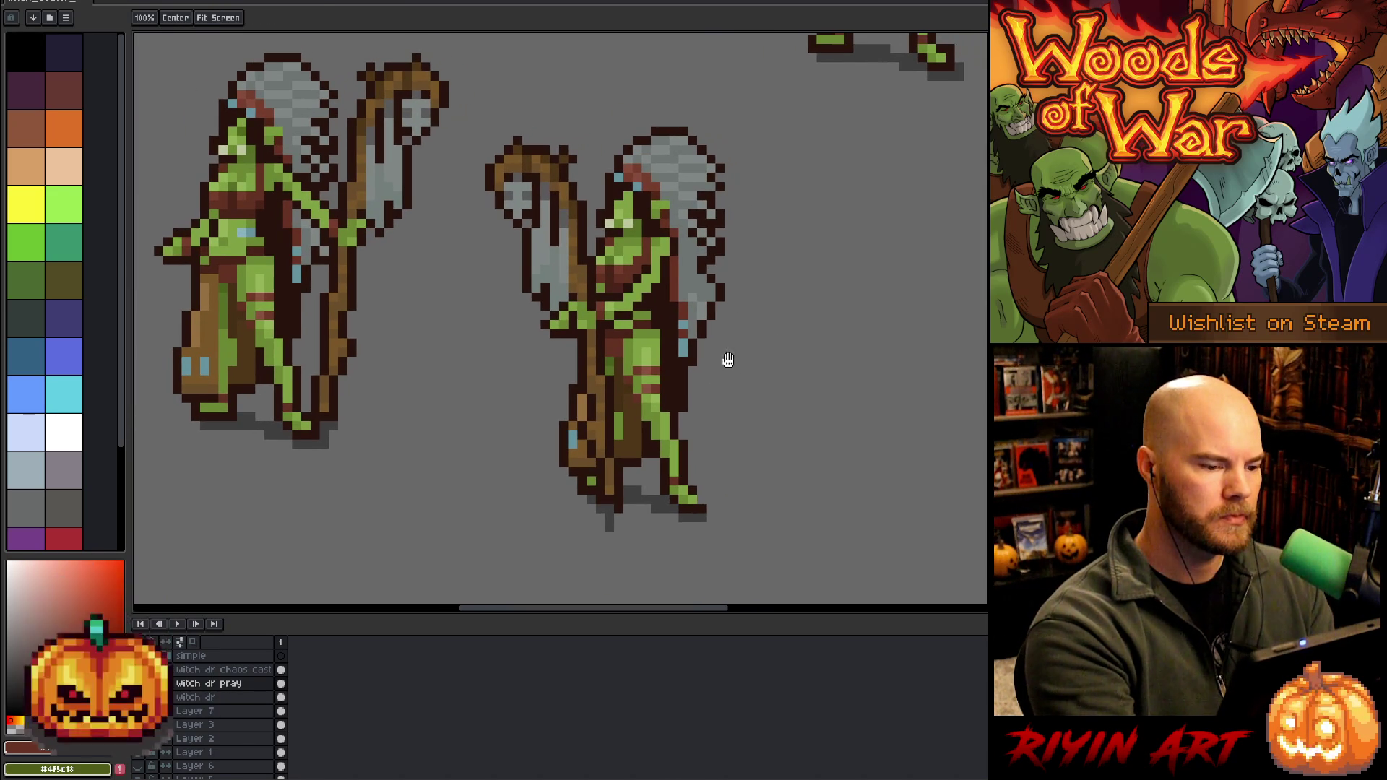
# Eyedrop the sprite's dark brown outline colour for the pencil
pyautogui.press('e')
pyautogui.keyDown('alt'); pyautogui.click(545, 325); pyautogui.keyUp('alt')
pyautogui.press('b')
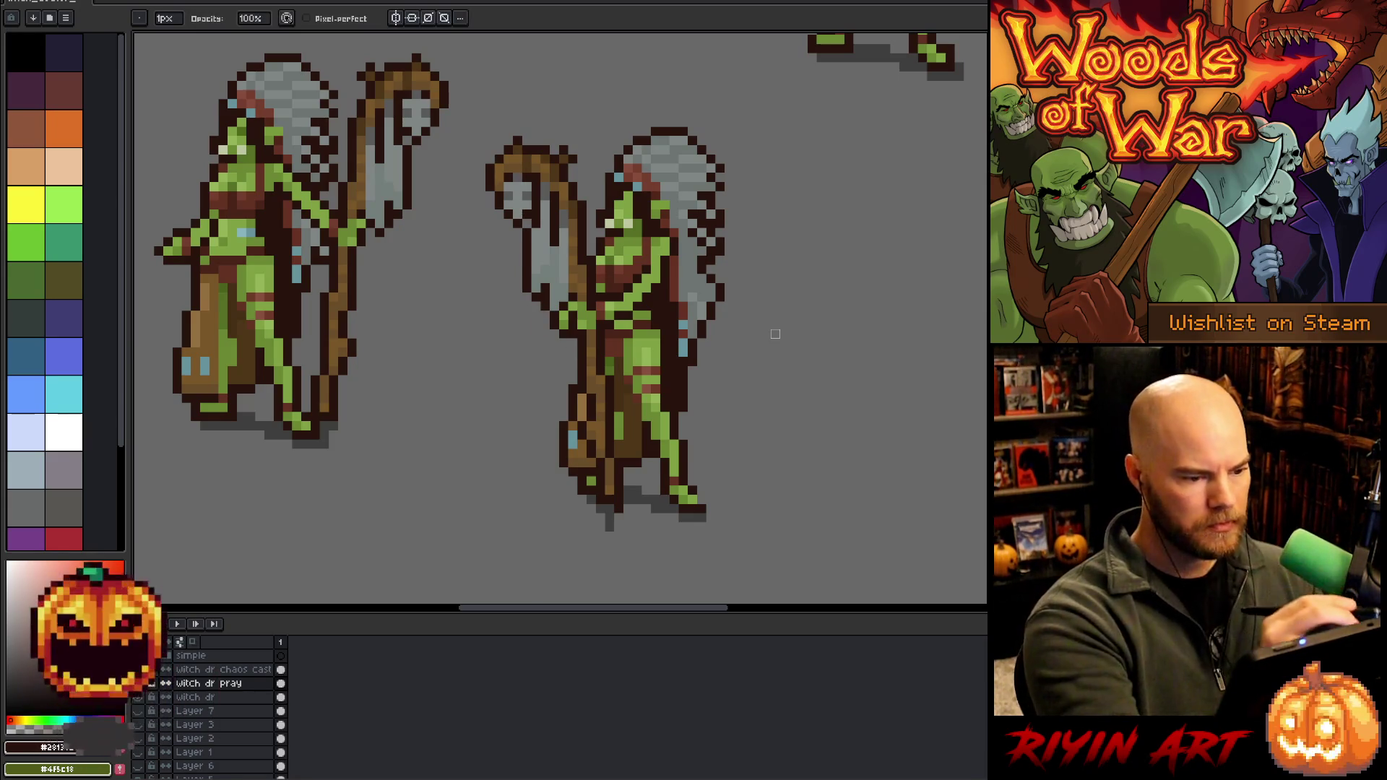
pyautogui.keyDown('alt'); pyautogui.click(572, 305); pyautogui.keyUp('alt')
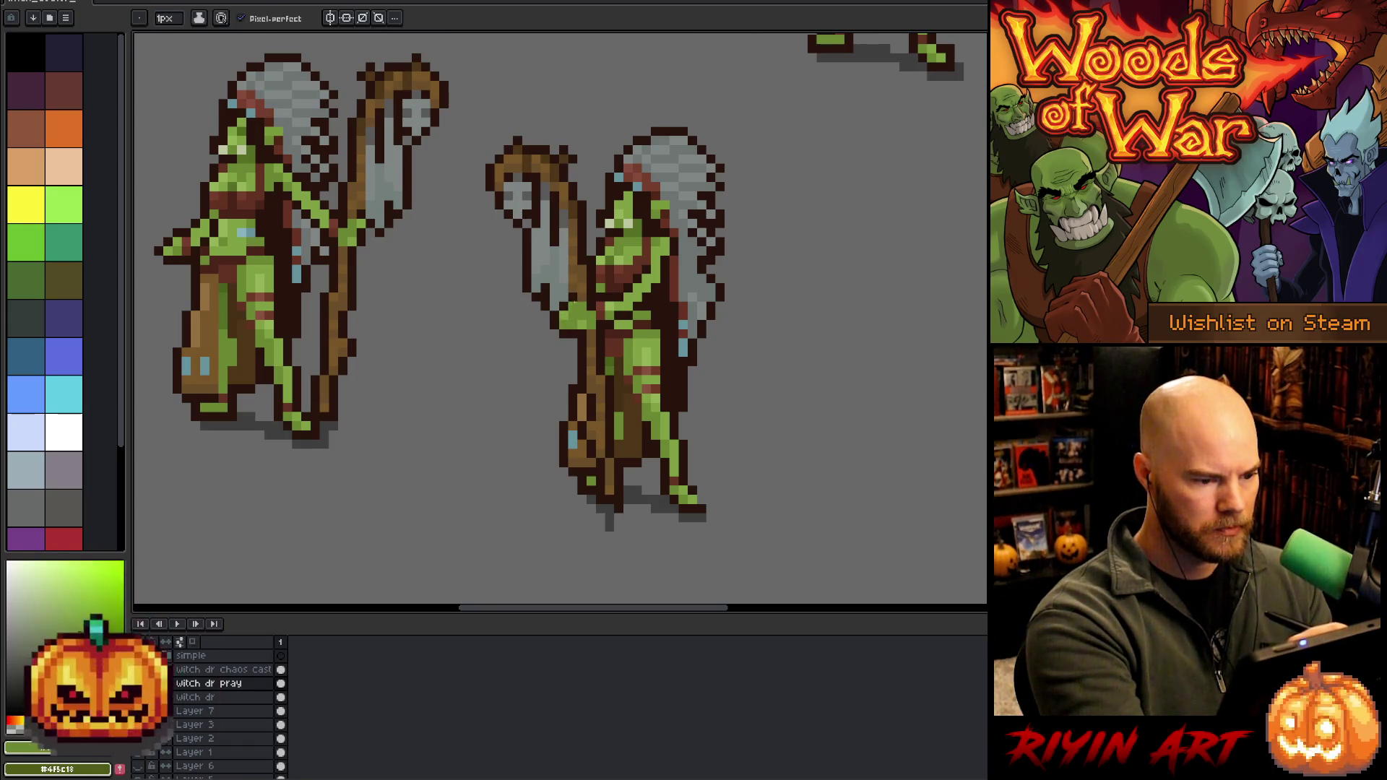
pyautogui.keyDown('alt'); pyautogui.click(563, 333); pyautogui.keyUp('alt')
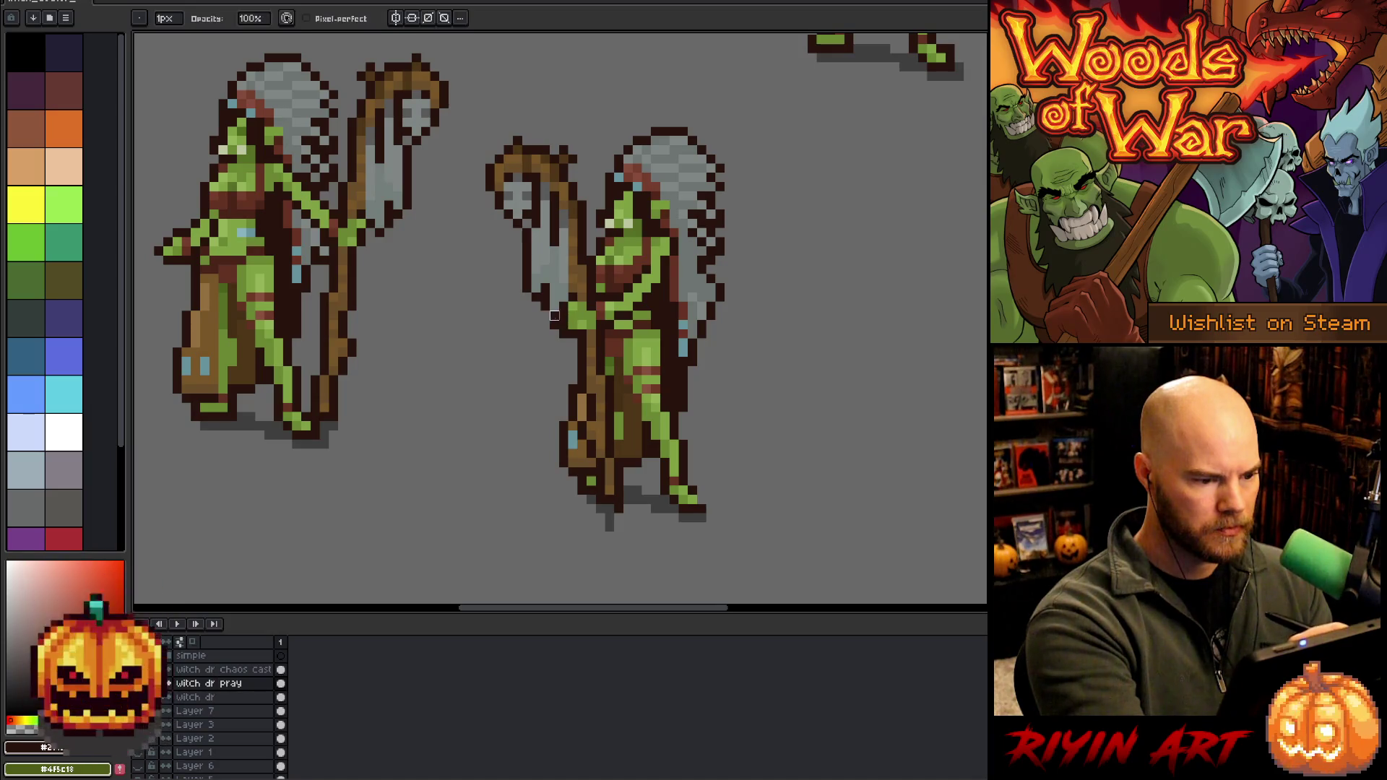
pyautogui.press('e')
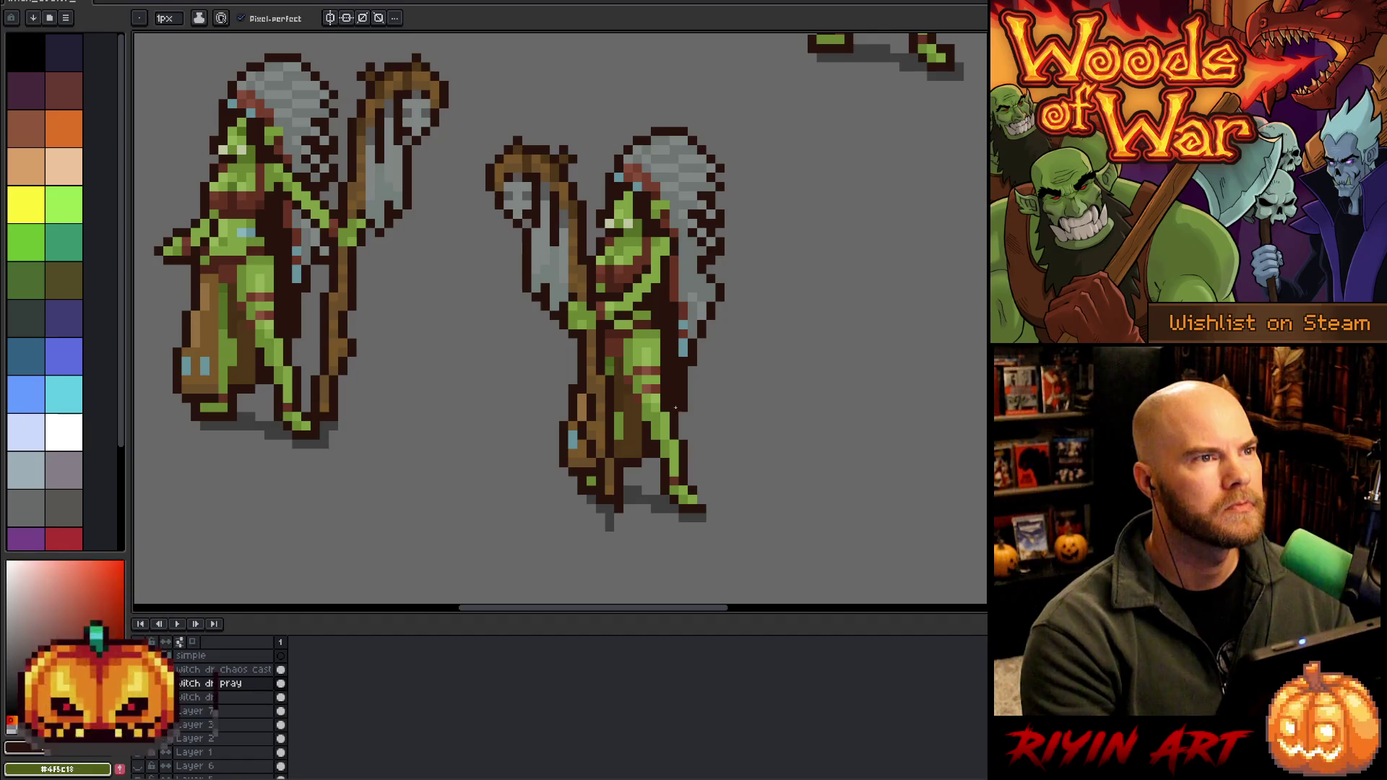
# Pan and zoom in on the praying goblin pose
pyautogui.moveTo(597, 378); pyautogui.dragTo(555, 366)
pyautogui.scroll(-1, 555, 366)
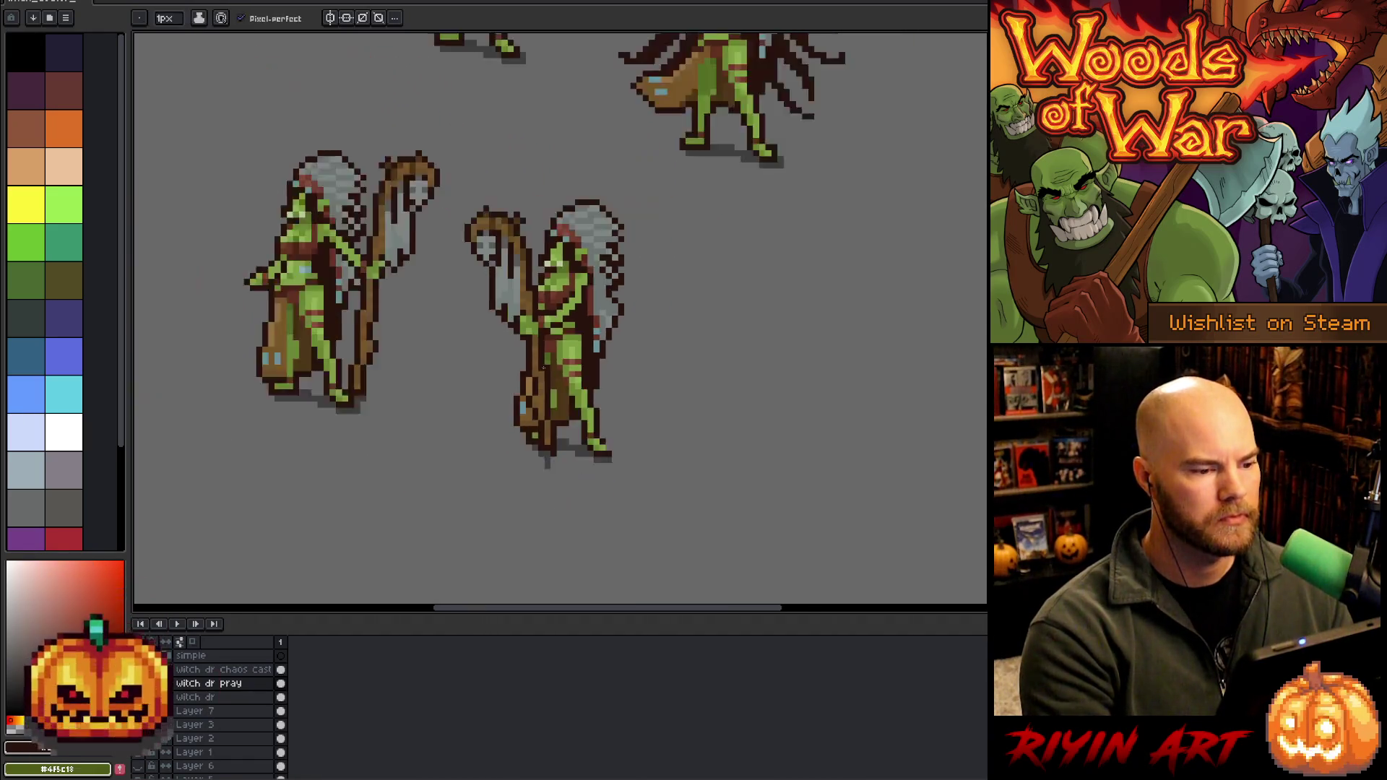
pyautogui.scroll(1, 577, 315)
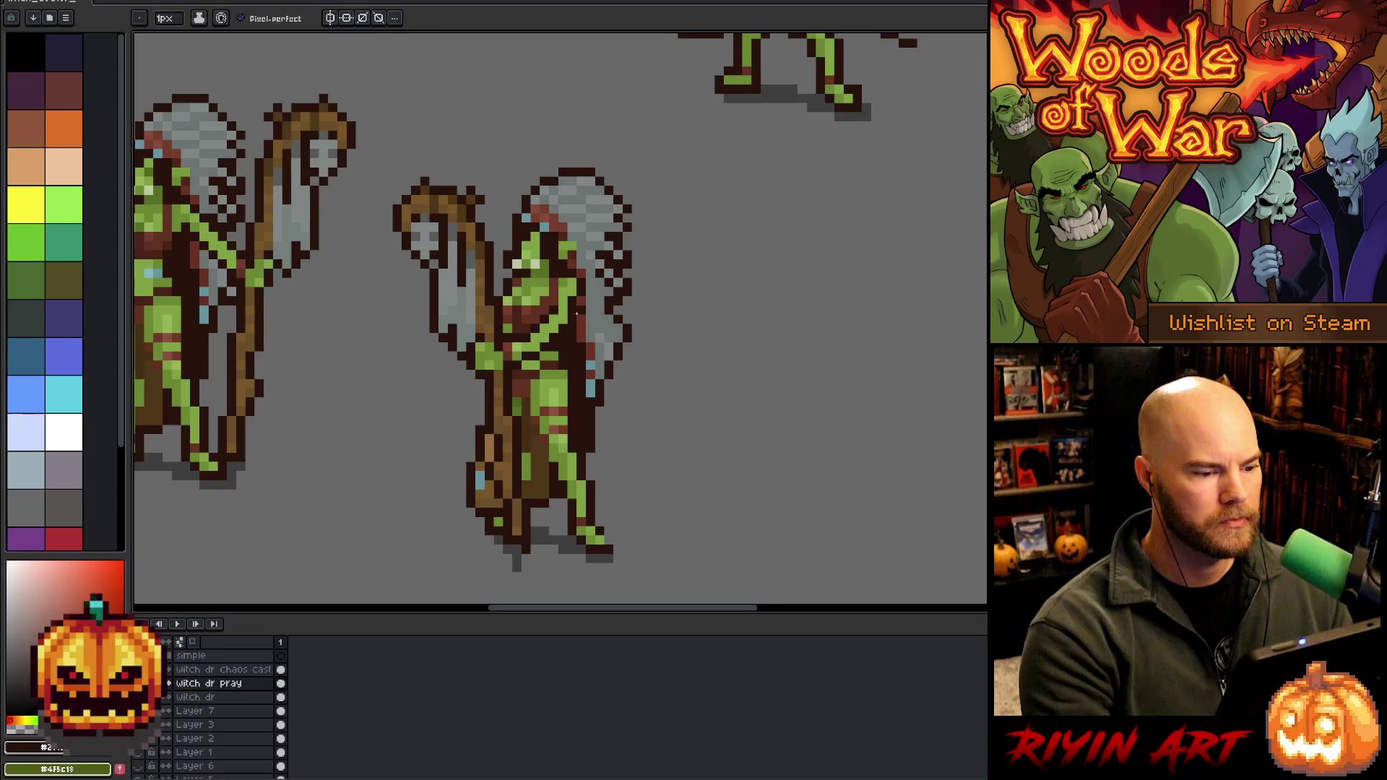
# Eyedrop the grey feather and dark brown outline colours from the headdress
pyautogui.scroll(-1, 577, 314)
pyautogui.scroll(2, 576, 316)
pyautogui.scroll(-2, 575, 319)
pyautogui.scroll(1, 573, 322)
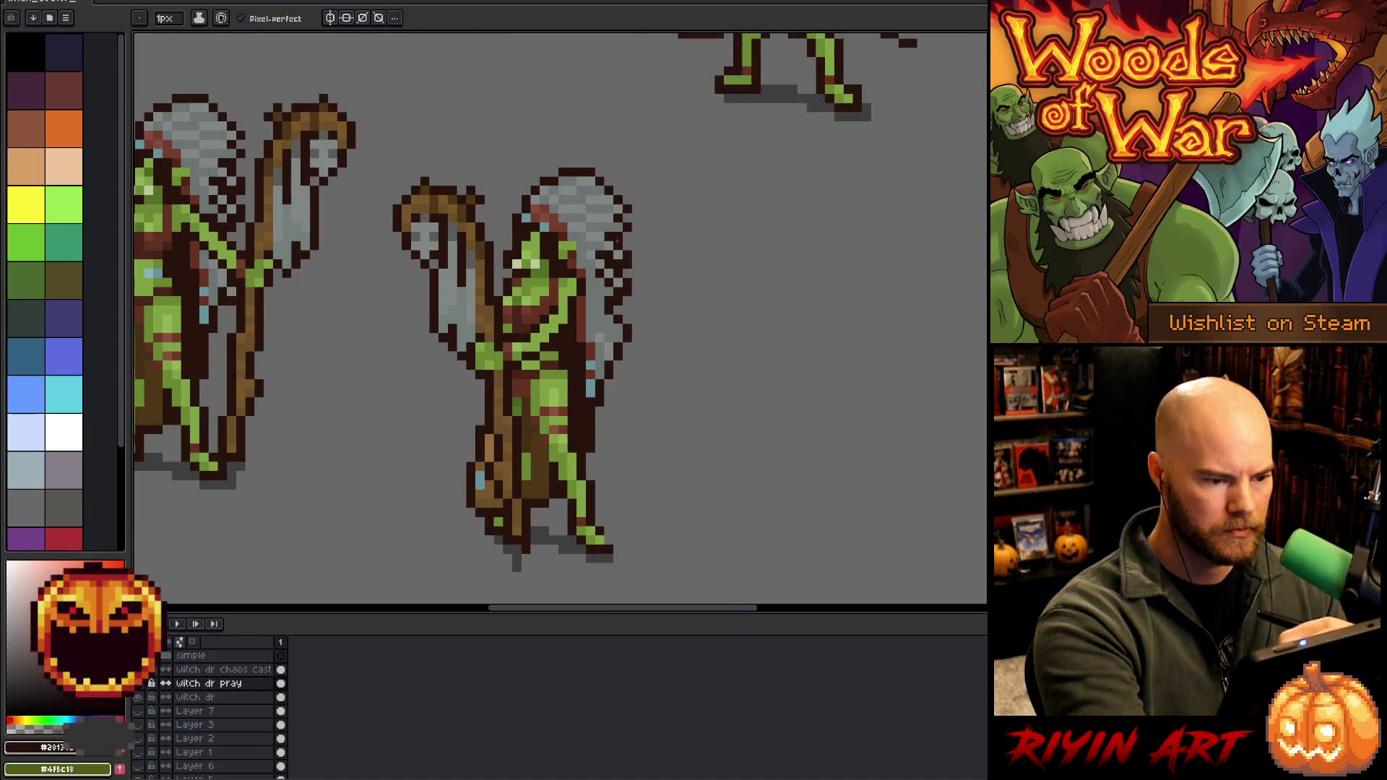
pyautogui.keyDown('alt'); pyautogui.click(611, 239); pyautogui.keyUp('alt')
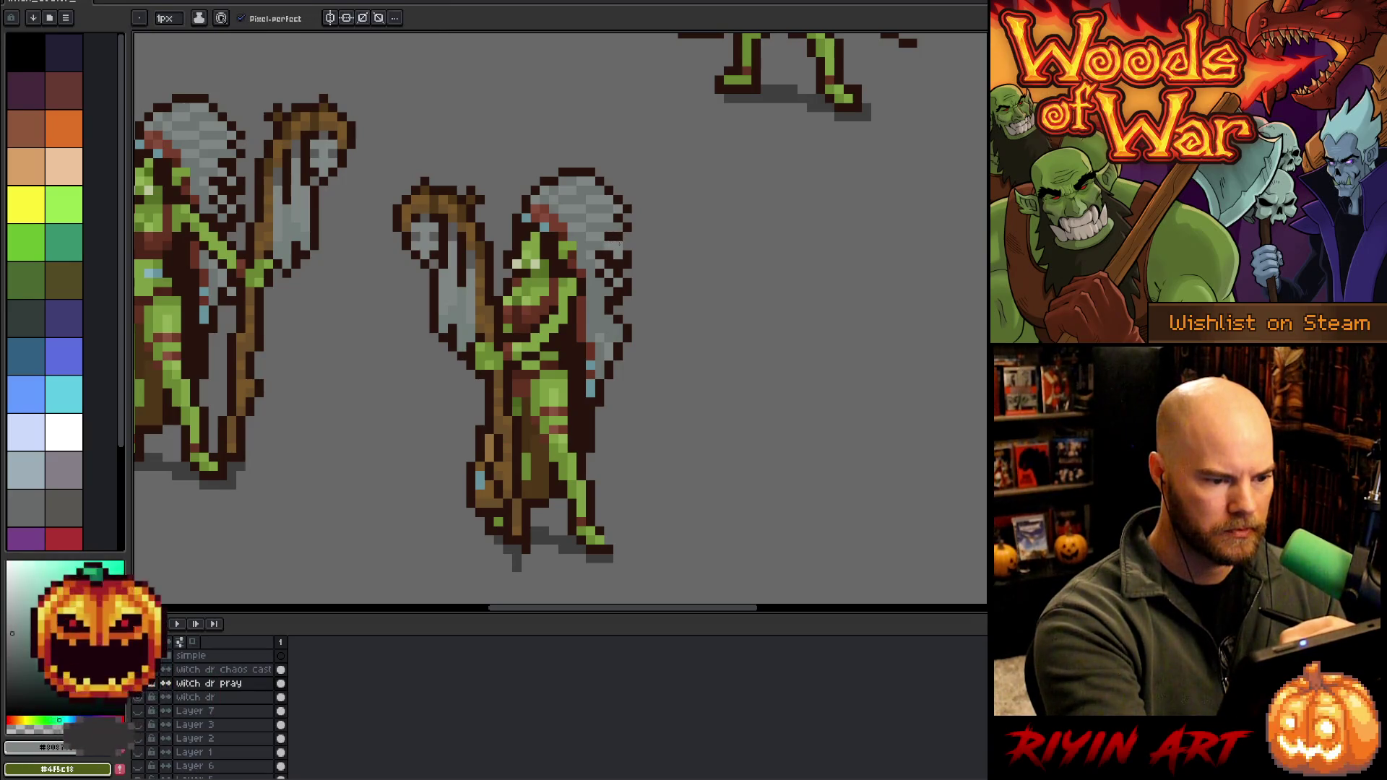
pyautogui.keyDown('alt'); pyautogui.click(633, 250); pyautogui.keyUp('alt')
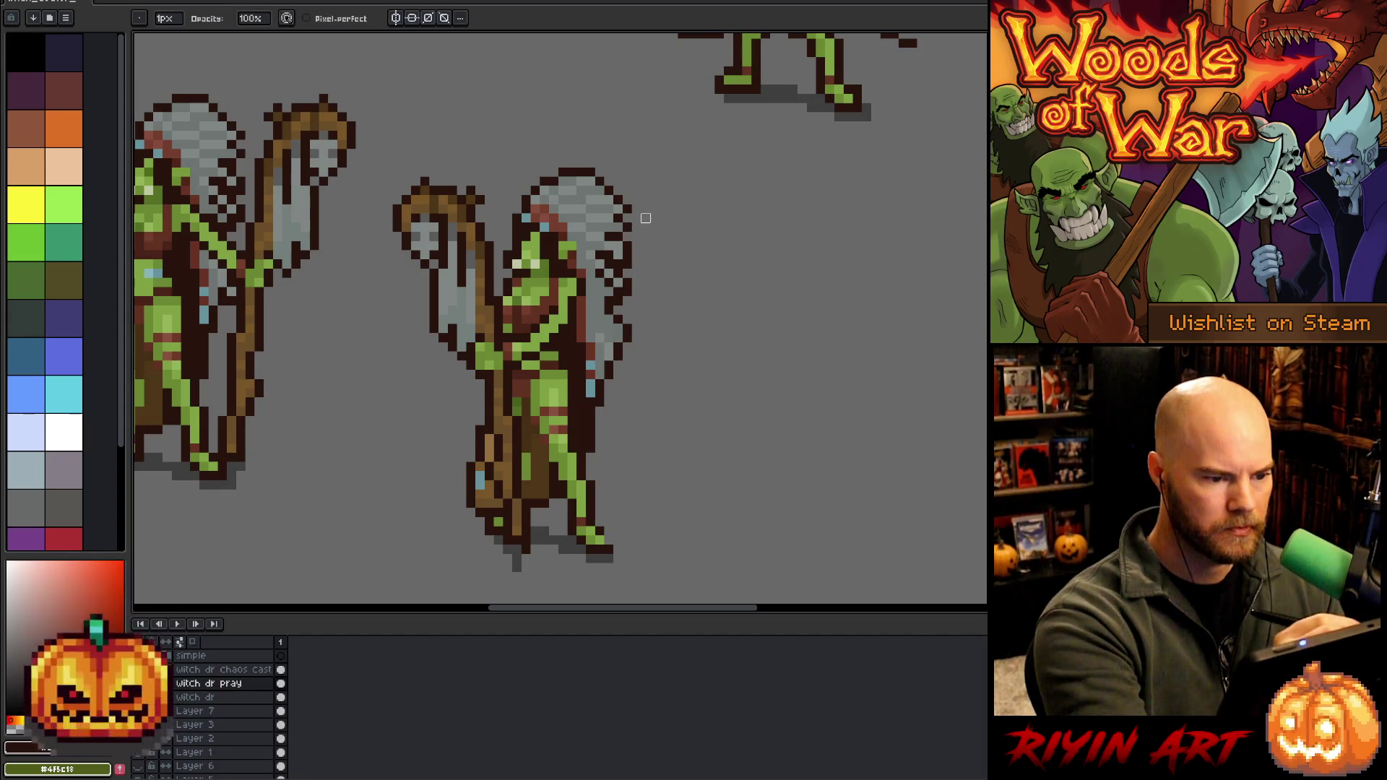
pyautogui.keyDown('alt'); pyautogui.click(634, 260); pyautogui.keyUp('alt')
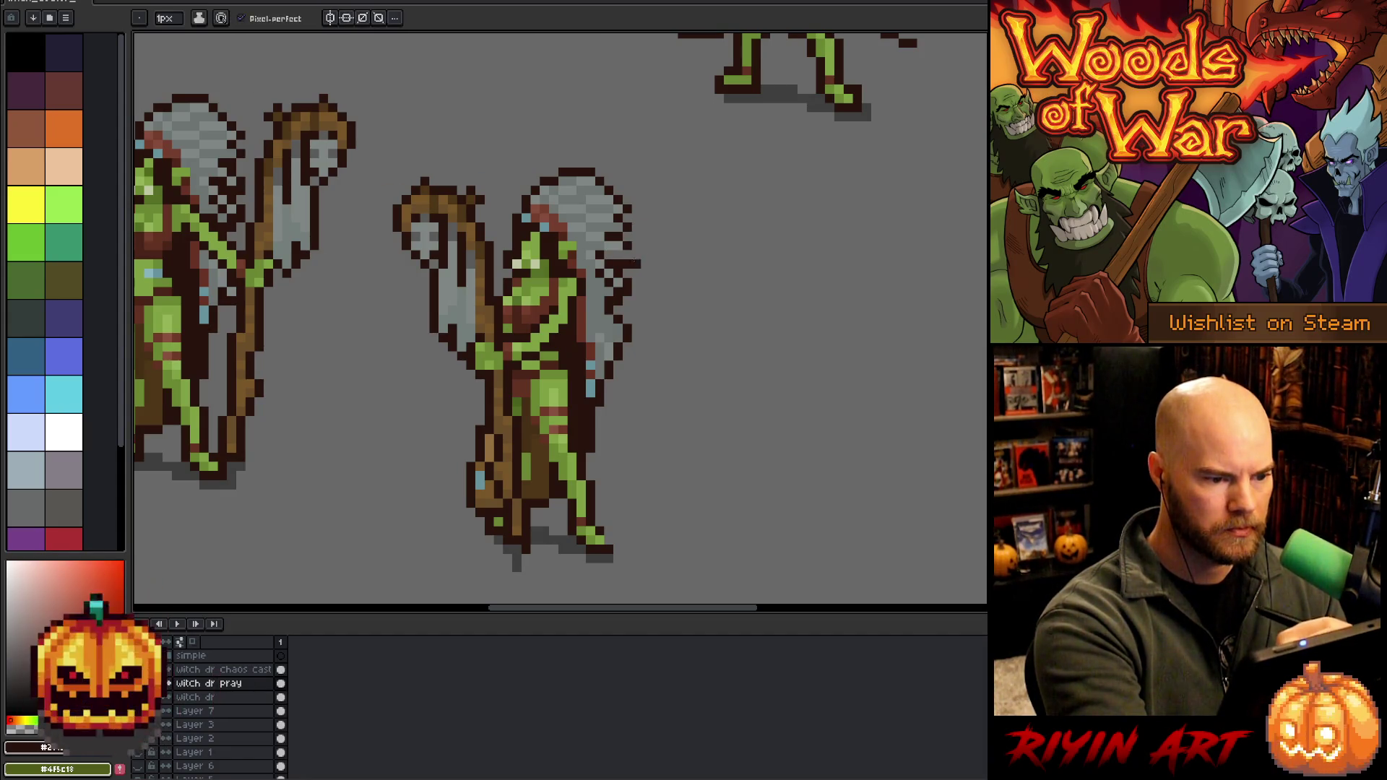
pyautogui.keyDown('alt'); pyautogui.click(625, 219); pyautogui.keyUp('alt')
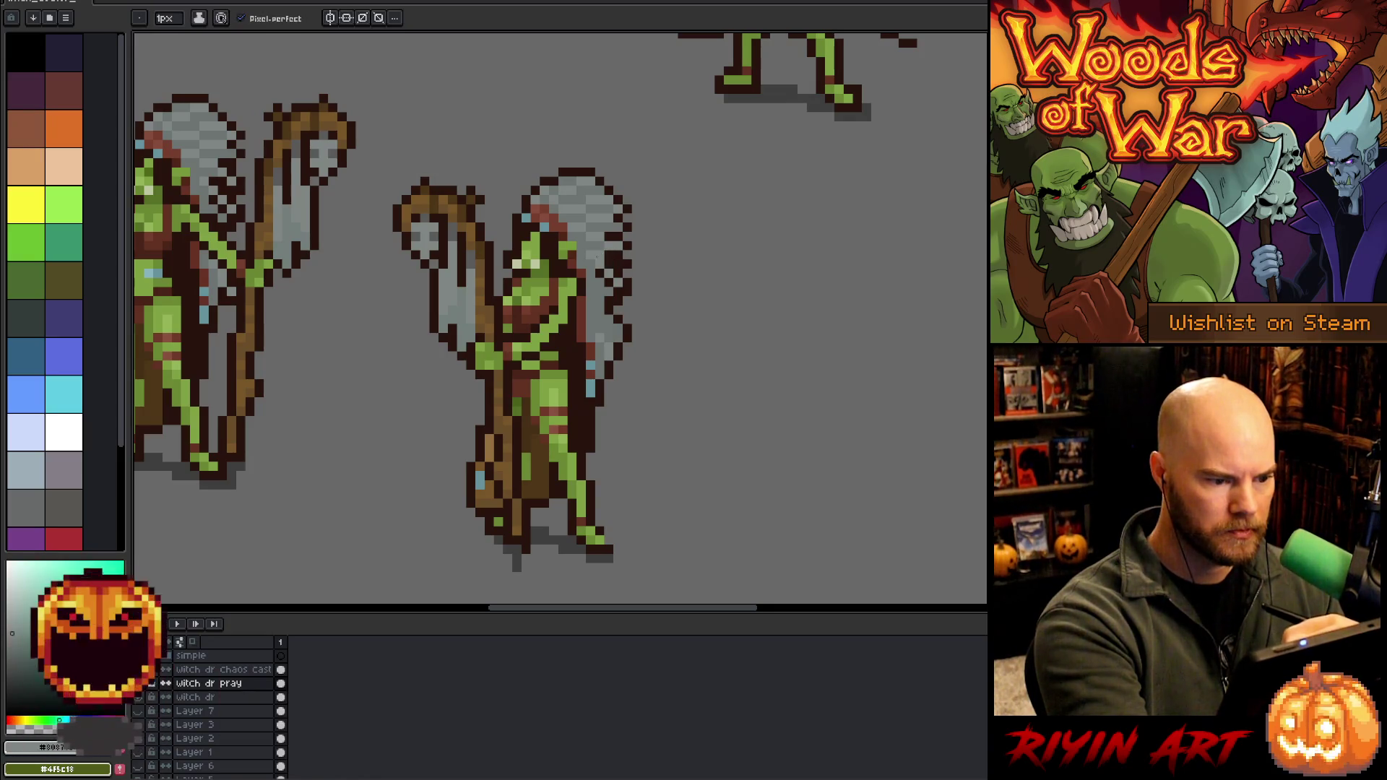
# Add dark brown outline pixels extending the headdress feathers to the right
pyautogui.press('e')
pyautogui.press('b')
pyautogui.keyDown('alt'); pyautogui.click(633, 247); pyautogui.keyUp('alt')
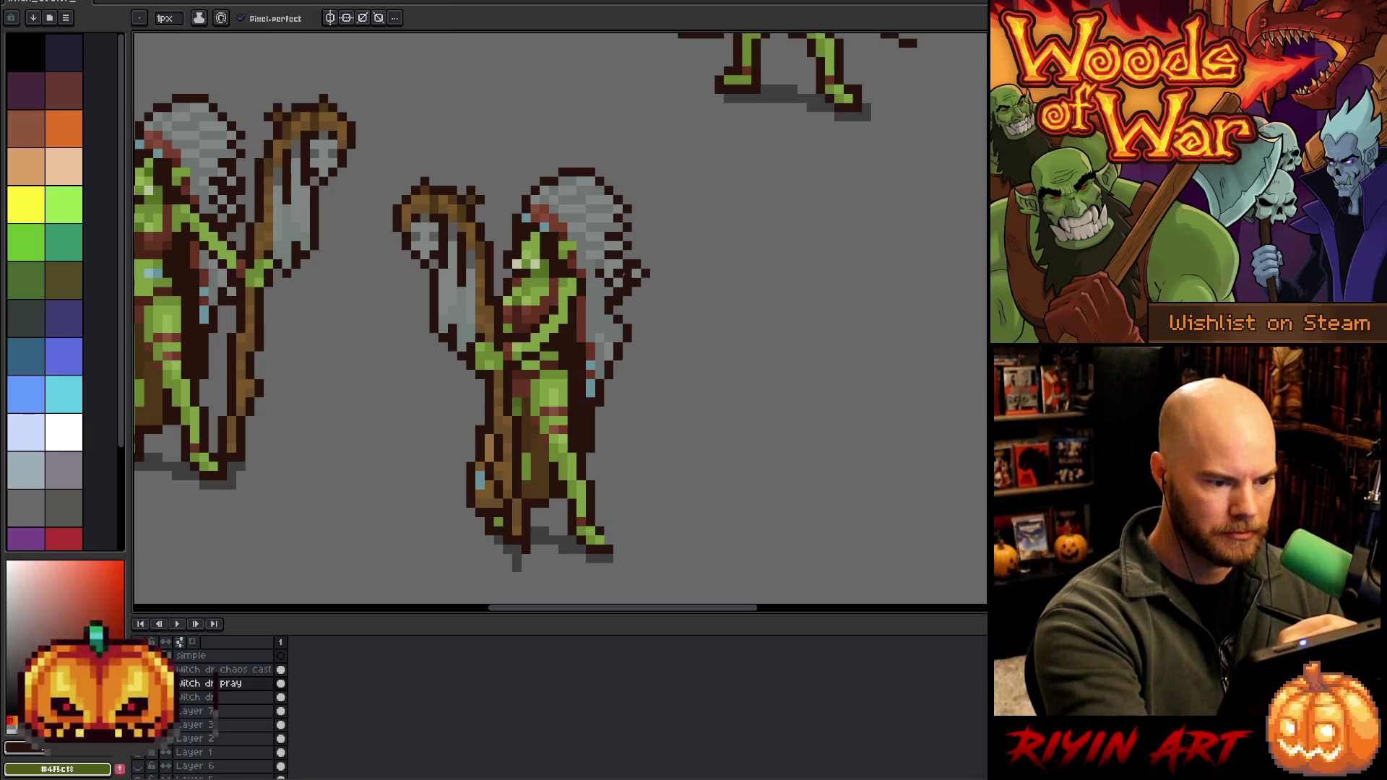
pyautogui.press('b')
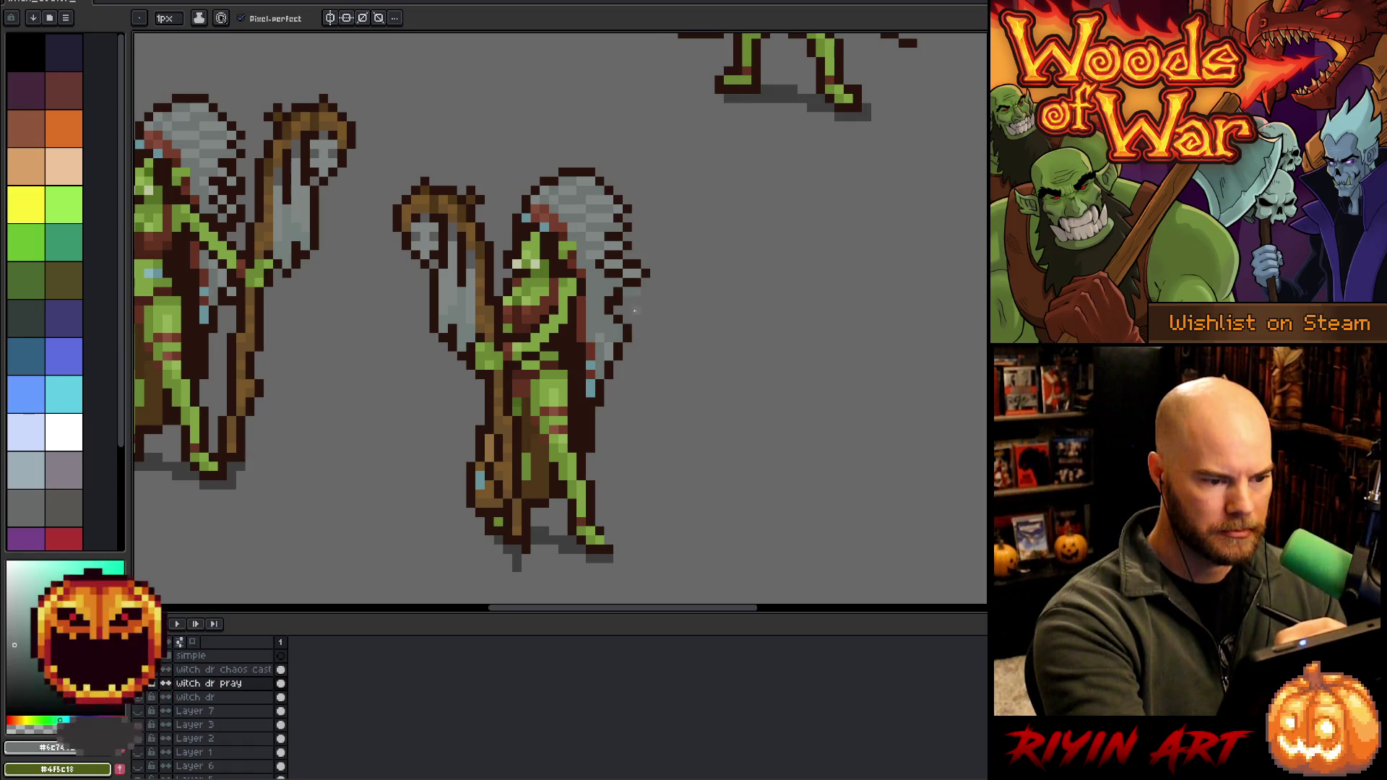
pyautogui.keyDown('alt'); pyautogui.click(624, 292); pyautogui.keyUp('alt')
# Draw a long streamer trailing right from the headdress and fill it grey
pyautogui.moveTo(628, 291)
pyautogui.mouseDown()
pyautogui.moveTo(694, 302)
pyautogui.moveTo(704, 322)
pyautogui.moveTo(699, 348)
pyautogui.moveTo(642, 347)
pyautogui.mouseUp()
pyautogui.hotkey('ctrl', 'z')
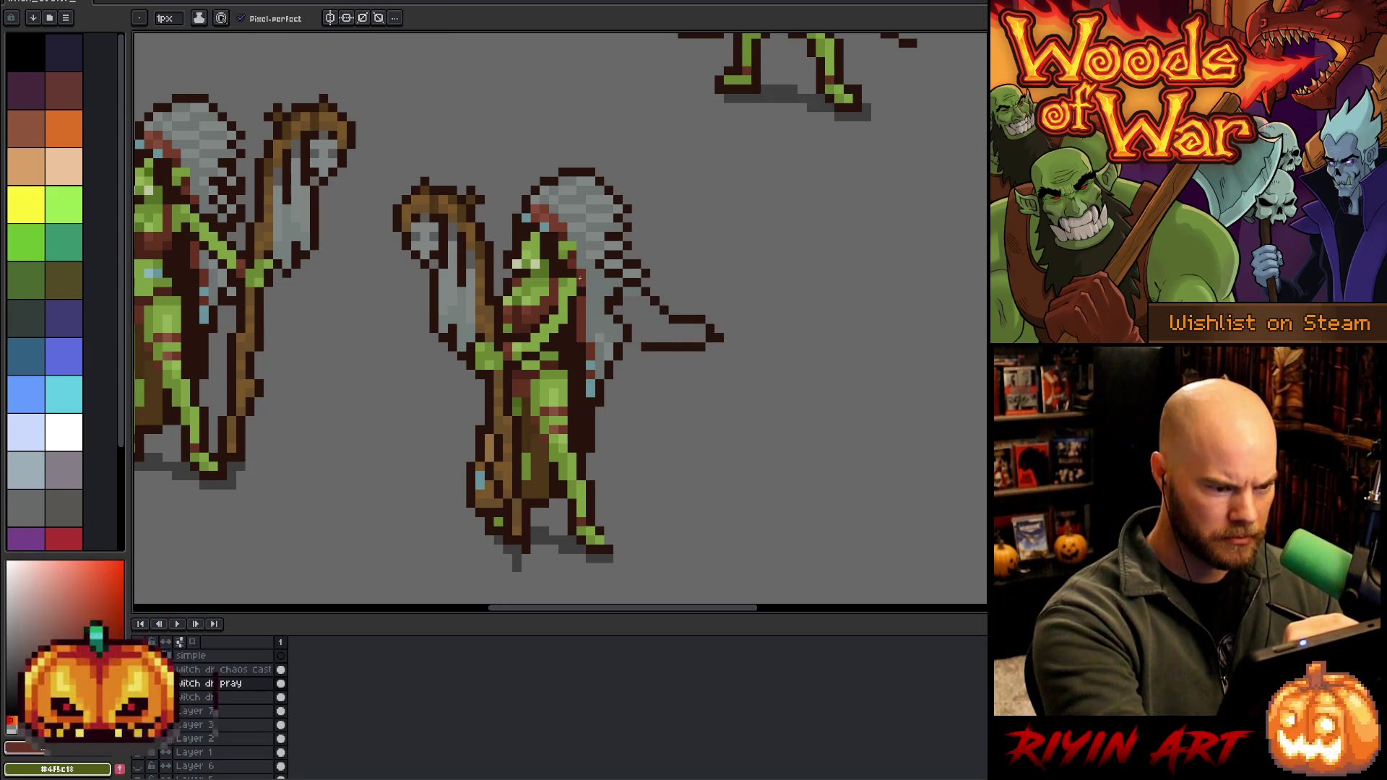
pyautogui.moveTo(582, 280)
pyautogui.mouseDown()
pyautogui.moveTo(635, 336)
pyautogui.moveTo(704, 337)
pyautogui.mouseUp()
pyautogui.keyDown('alt'); pyautogui.click(614, 296); pyautogui.keyUp('alt')
pyautogui.press('g')
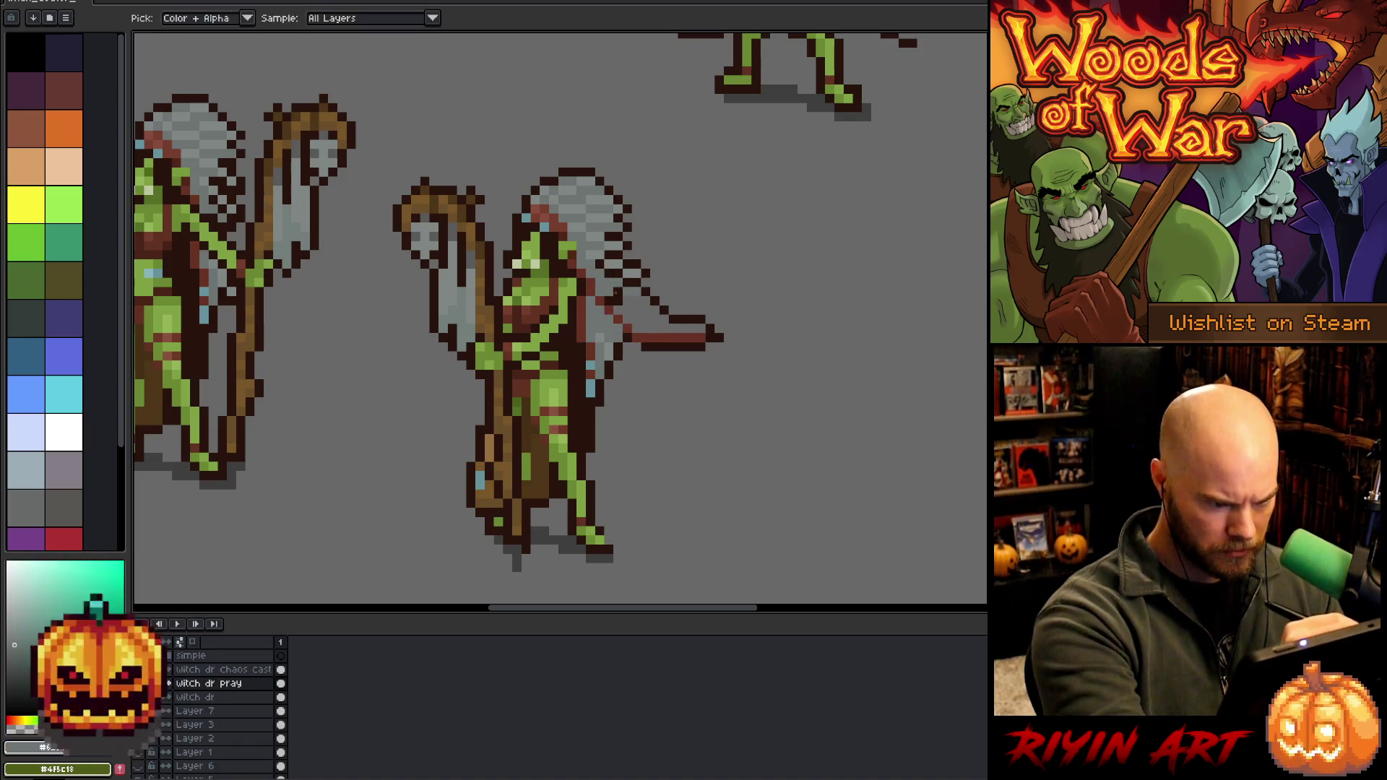
pyautogui.click(650, 318)
pyautogui.press('b')
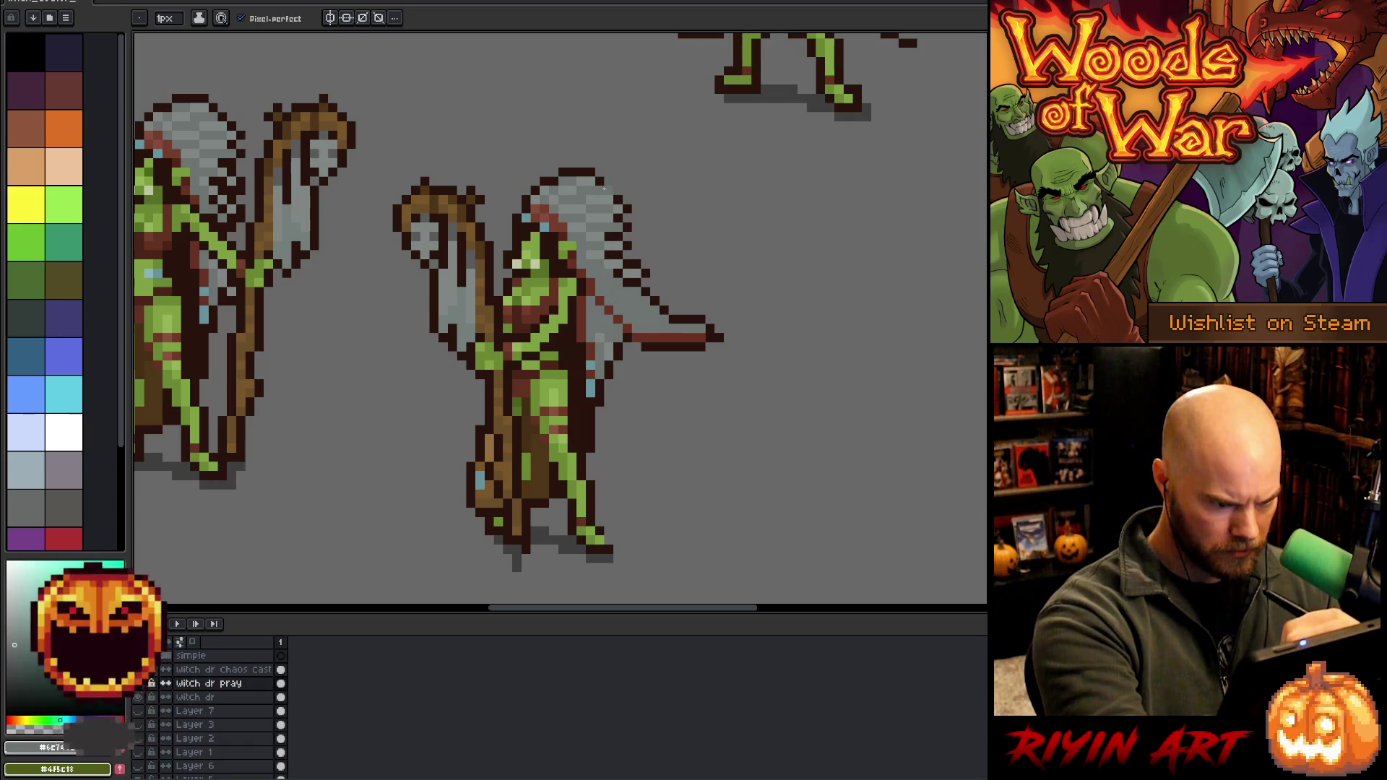
# Add a light-blue highlight to the streamer and erase stray pixels beside the figure
pyautogui.press('e')
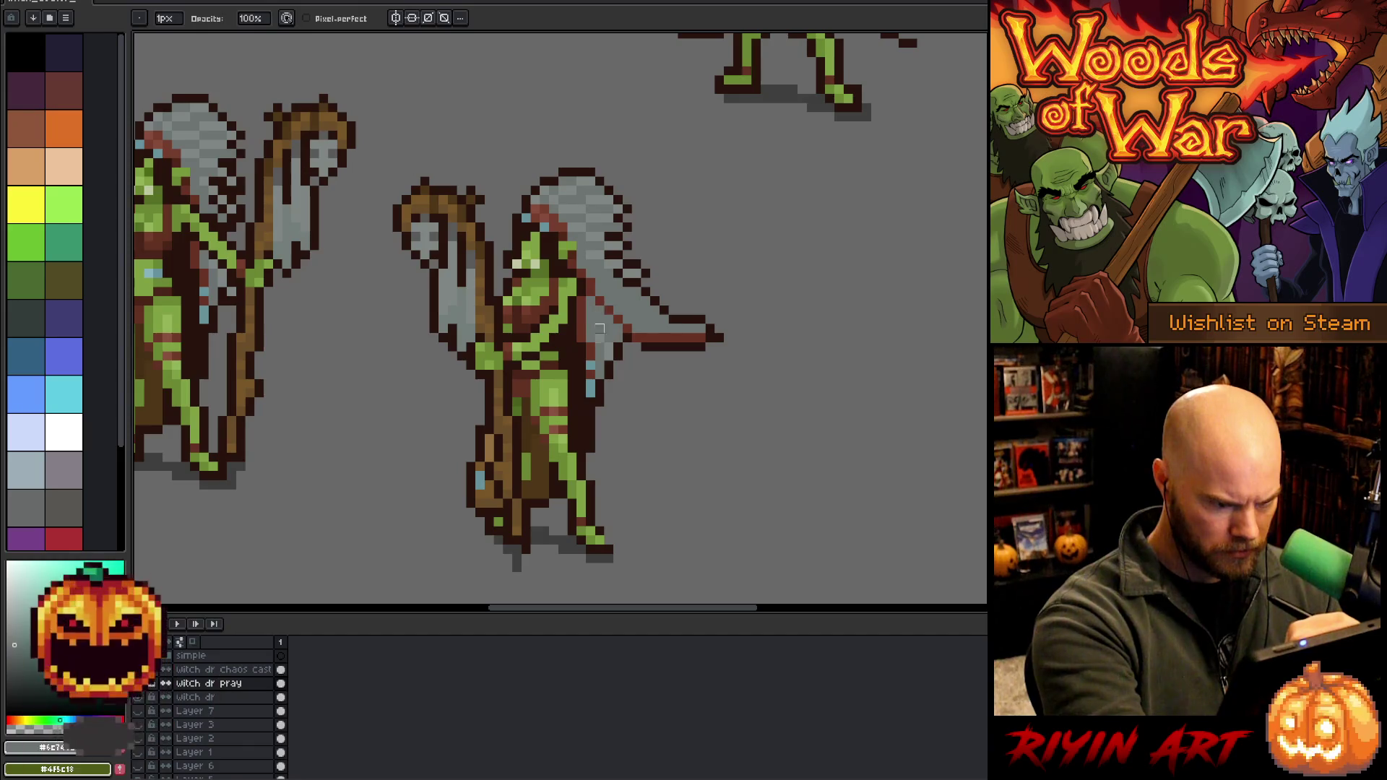
pyautogui.press('b')
pyautogui.click(696, 337)
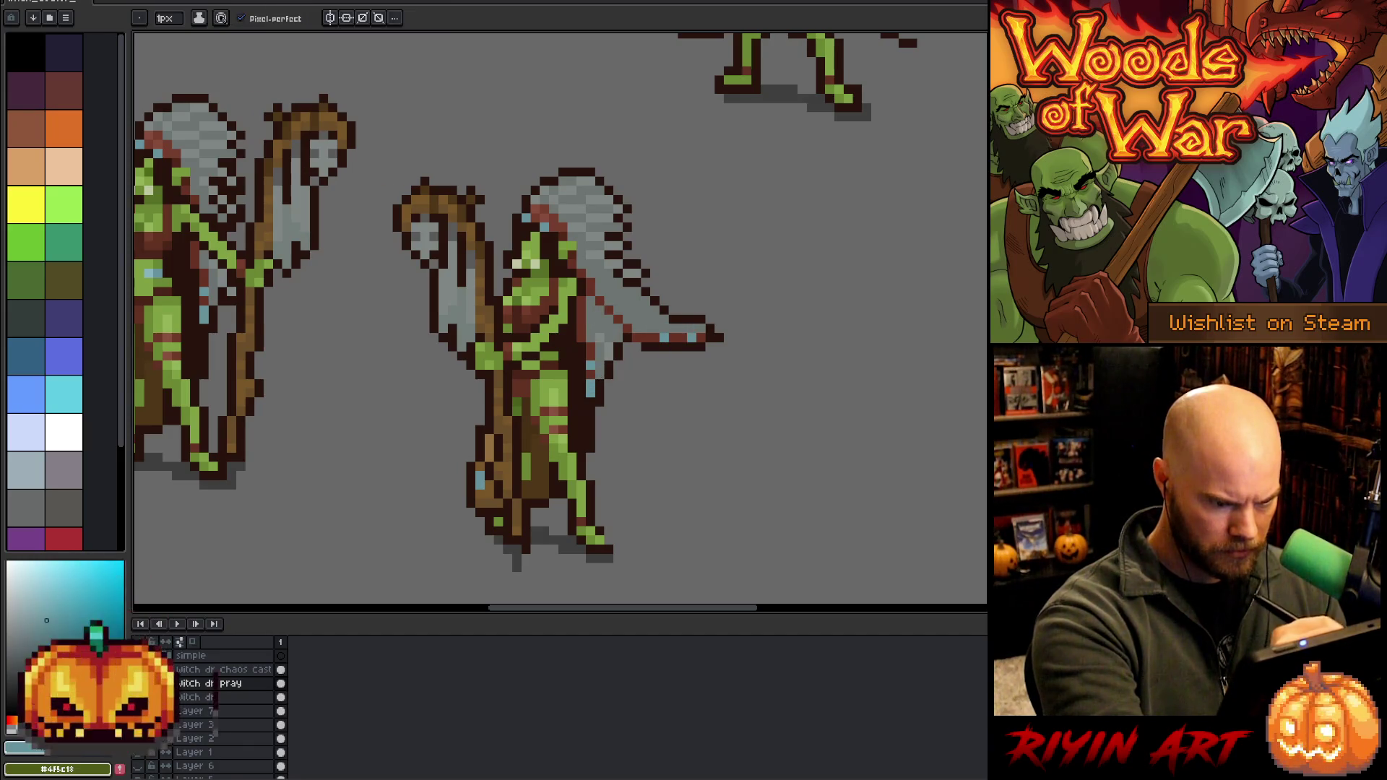
pyautogui.press('e')
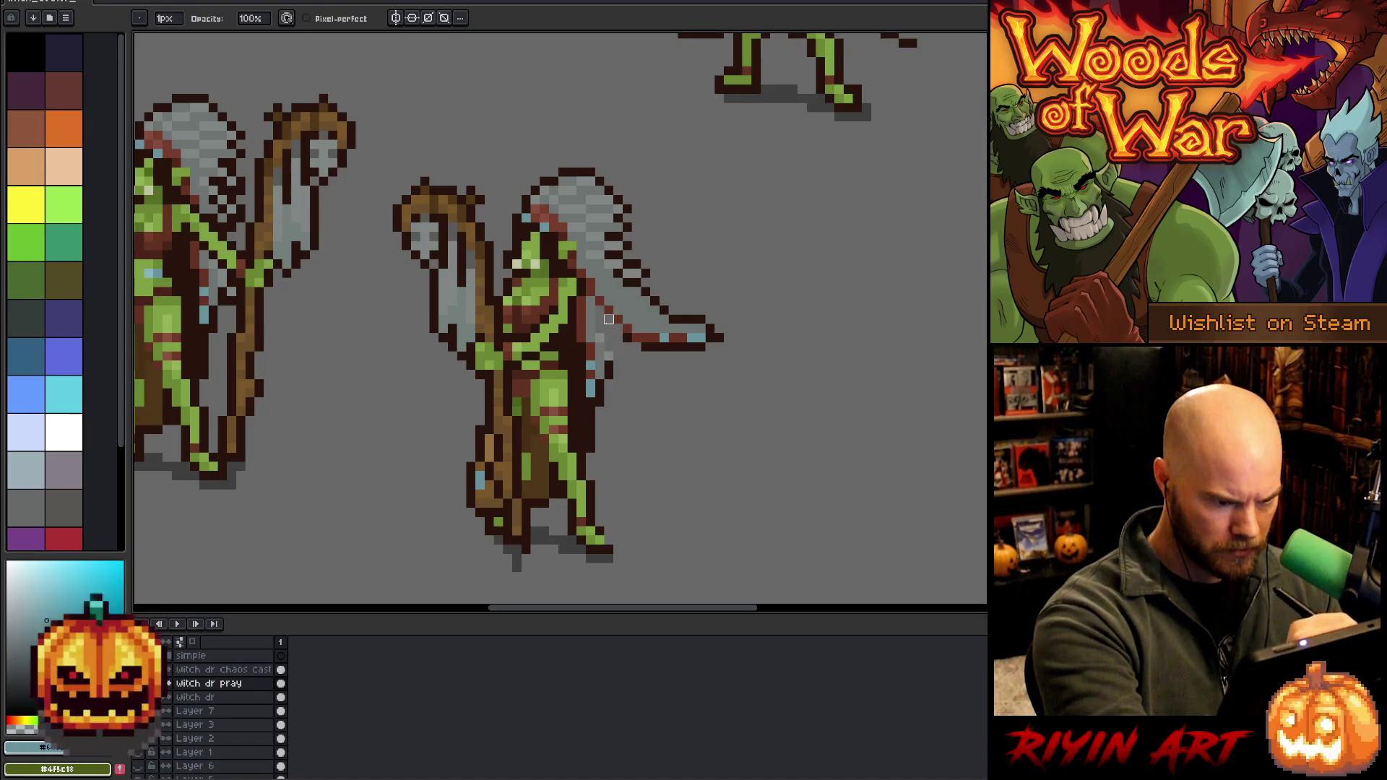
pyautogui.moveTo(590, 301); pyautogui.dragTo(591, 398)
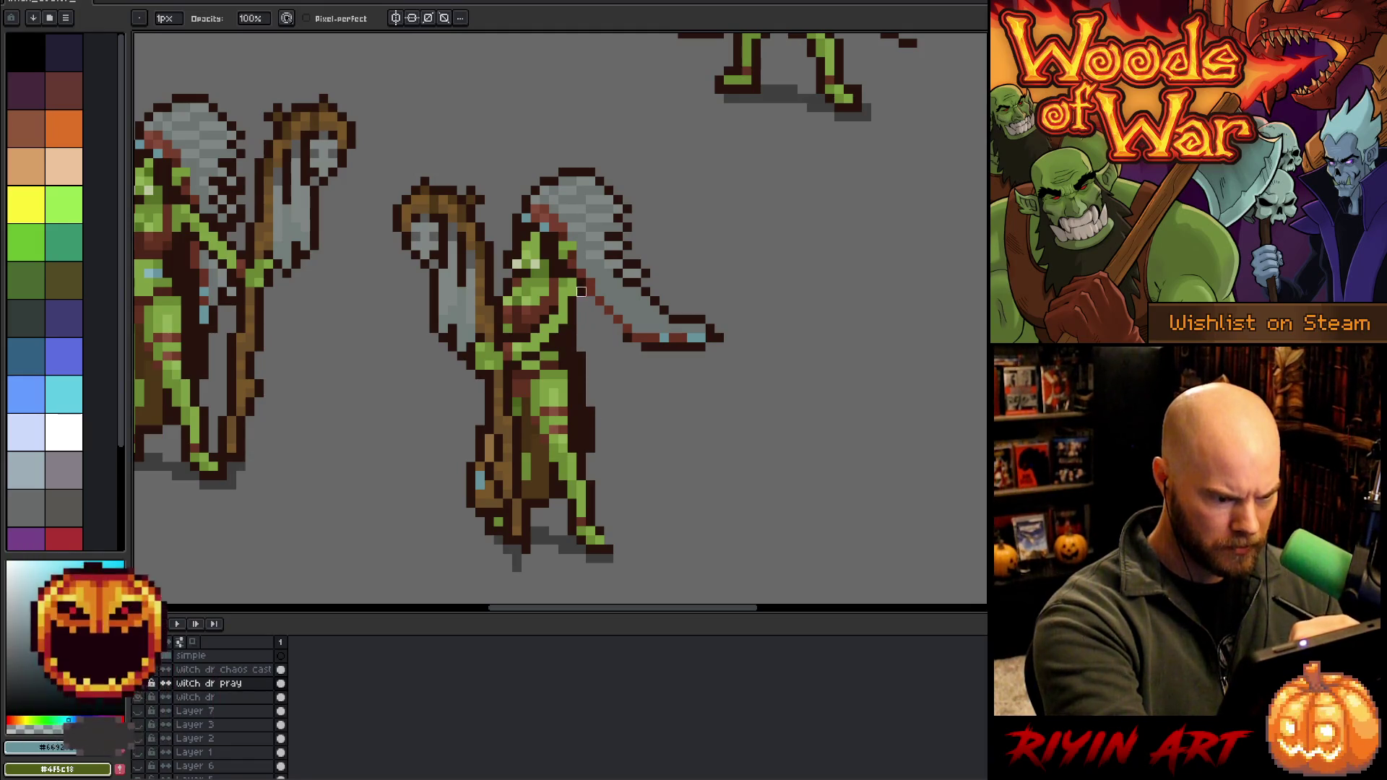
pyautogui.press('b')
# Try out the cape's lower diagonal outline, undoing the unsatisfactory strokes
pyautogui.keyDown('alt'); pyautogui.click(594, 329); pyautogui.keyUp('alt')
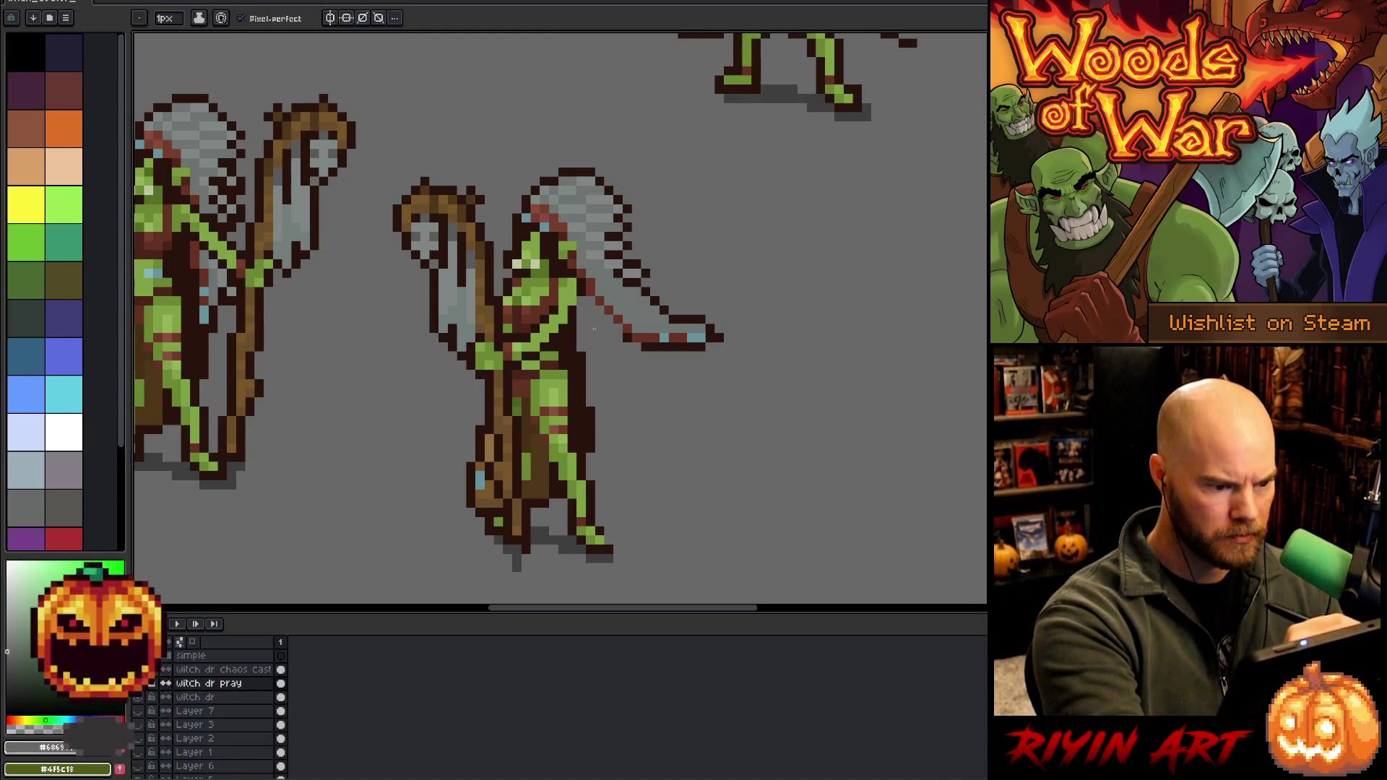
pyautogui.keyDown('alt'); pyautogui.click(582, 323); pyautogui.keyUp('alt')
pyautogui.moveTo(587, 307)
pyautogui.mouseDown()
pyautogui.moveTo(613, 343)
pyautogui.moveTo(710, 388)
pyautogui.mouseUp()
pyautogui.hotkey('ctrl', 'z')
pyautogui.moveTo(635, 345); pyautogui.dragTo(744, 400)
pyautogui.hotkey('ctrl', 'z')
pyautogui.moveTo(679, 358)
pyautogui.mouseDown()
pyautogui.moveTo(755, 383)
pyautogui.moveTo(722, 394)
pyautogui.moveTo(658, 359)
pyautogui.mouseUp()
pyautogui.hotkey('ctrl', 'z')
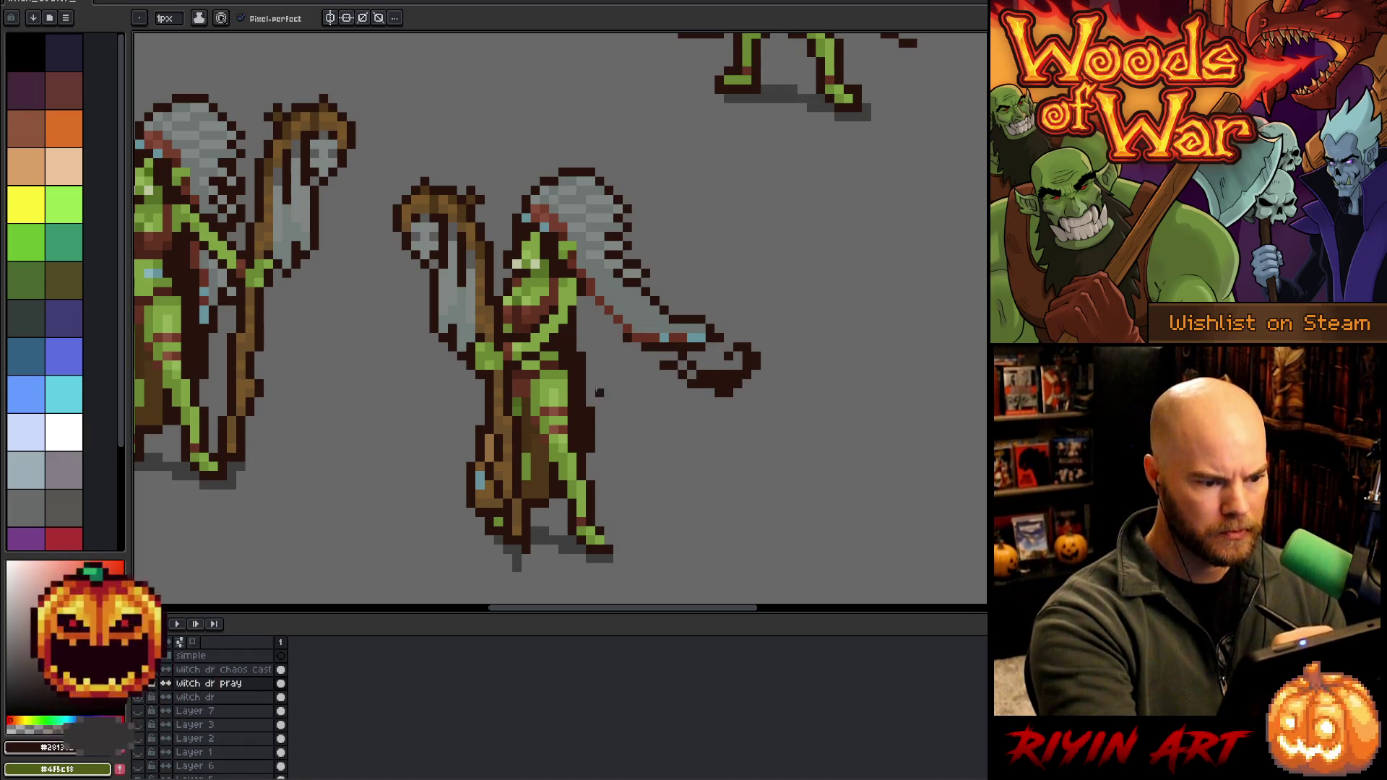
pyautogui.press('e')
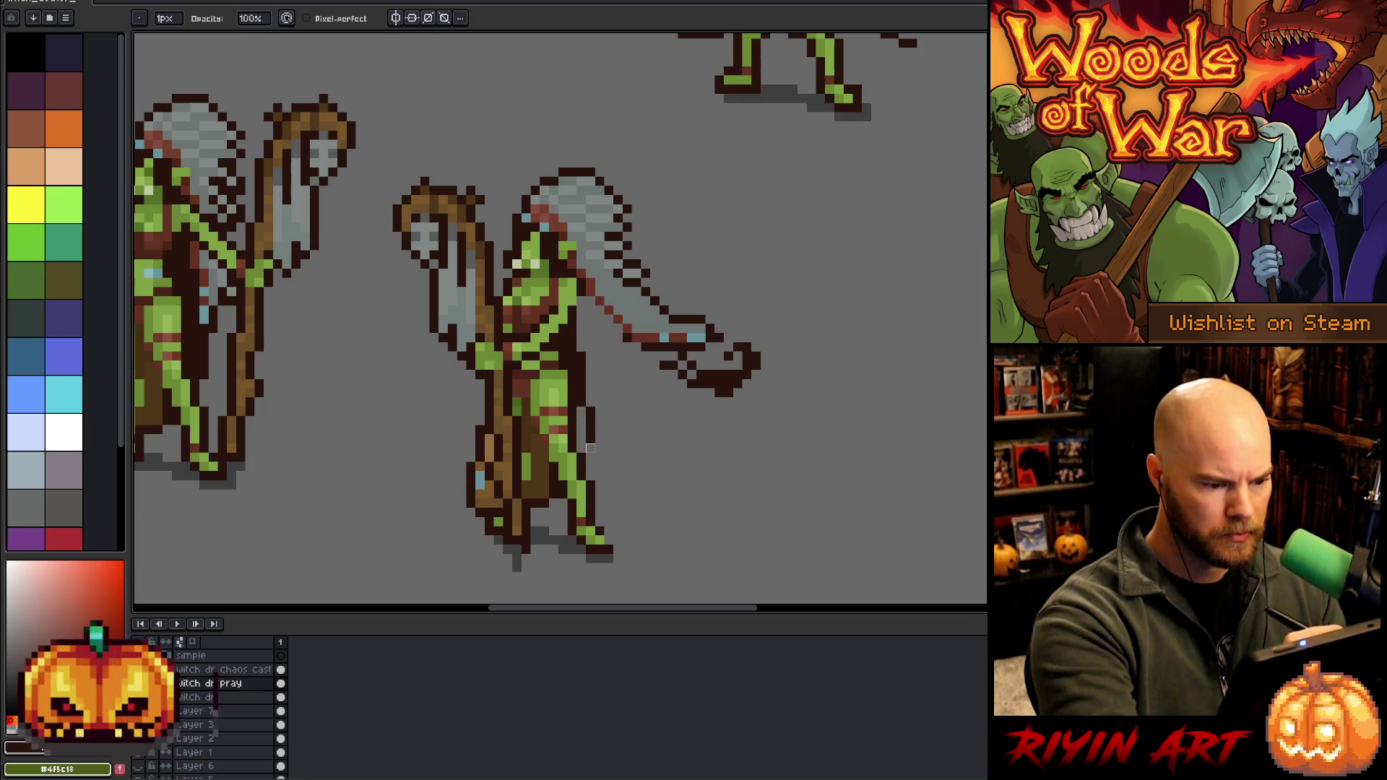
pyautogui.press('b')
# Outline the cape edge from the hip down-right with a ragged fold and trailing strand
pyautogui.moveTo(584, 398)
pyautogui.mouseDown()
pyautogui.moveTo(682, 449)
pyautogui.moveTo(642, 390)
pyautogui.moveTo(722, 414)
pyautogui.moveTo(717, 457)
pyautogui.moveTo(748, 444)
pyautogui.mouseUp()
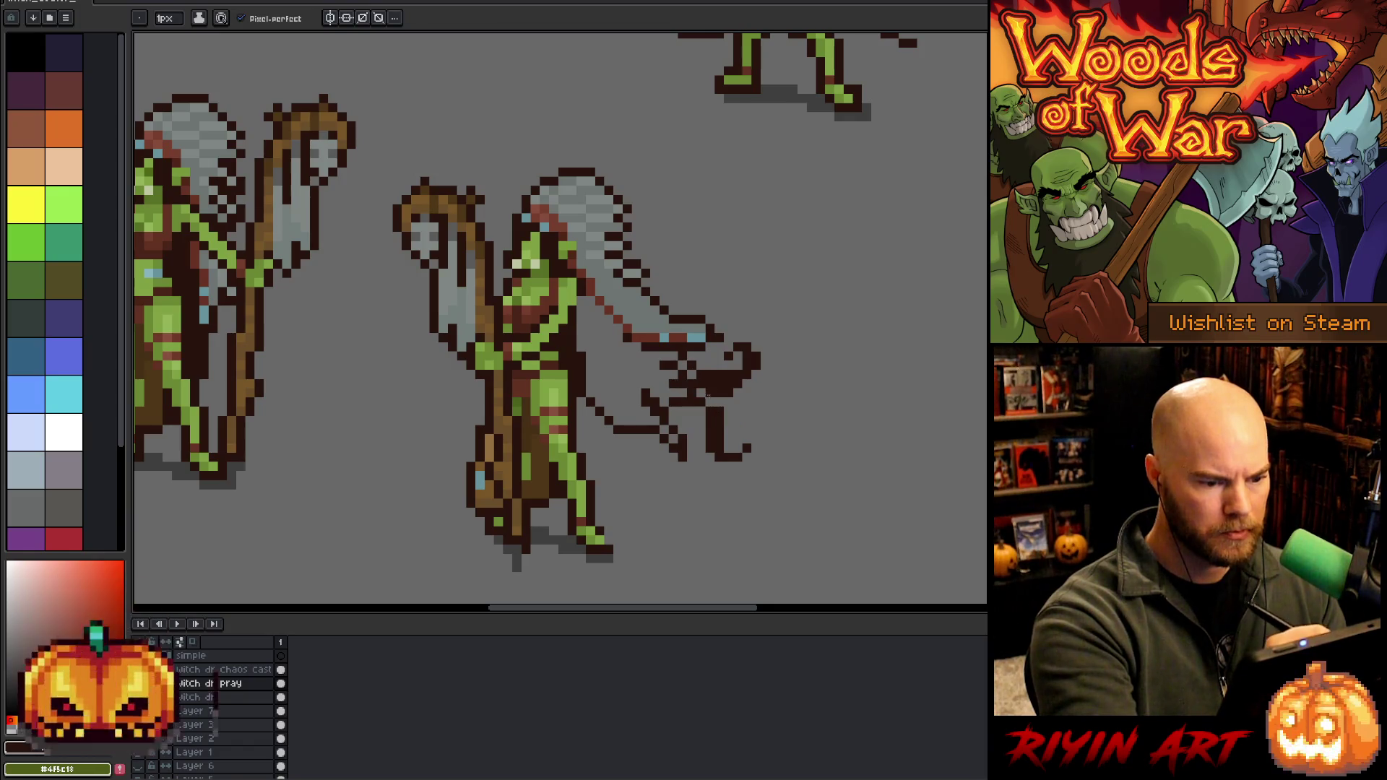
pyautogui.click(701, 410)
pyautogui.moveTo(673, 429); pyautogui.dragTo(651, 381)
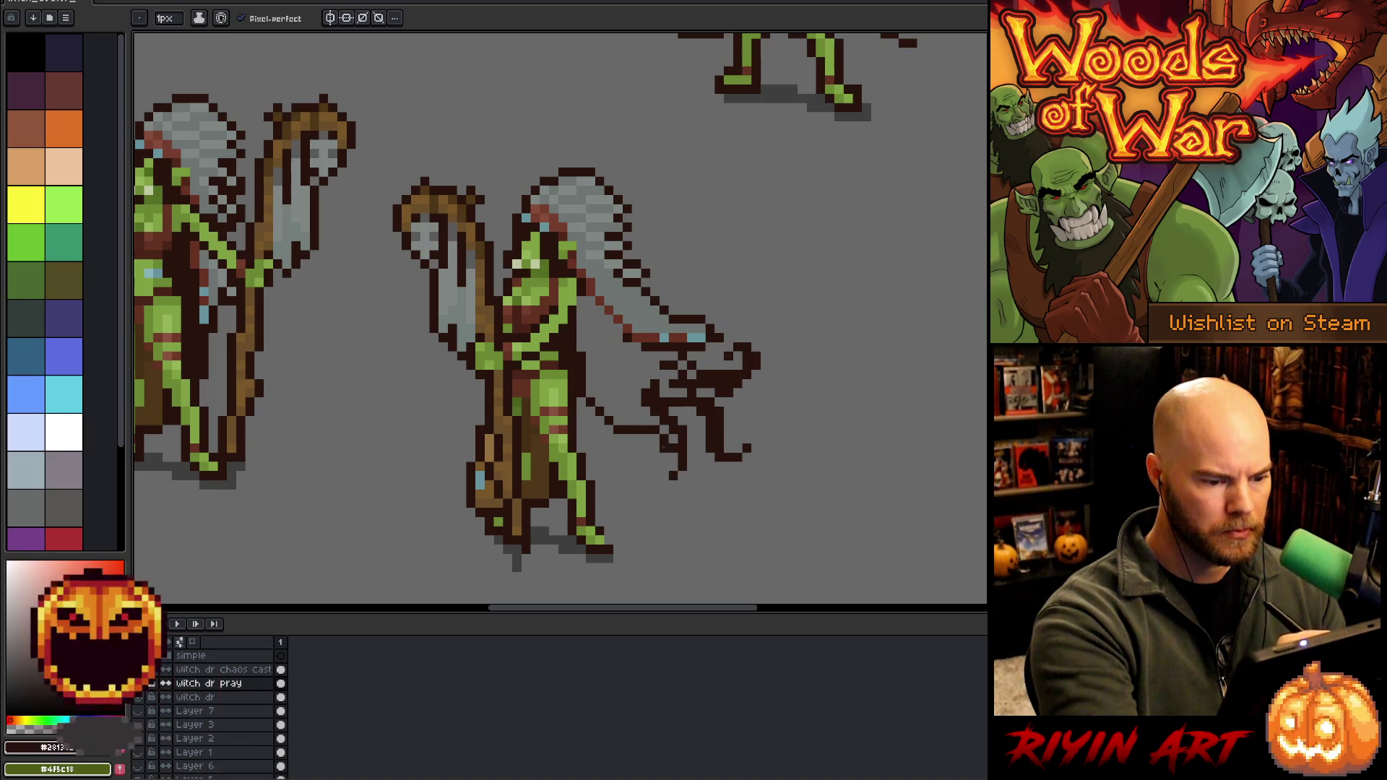
pyautogui.moveTo(649, 461); pyautogui.dragTo(624, 432)
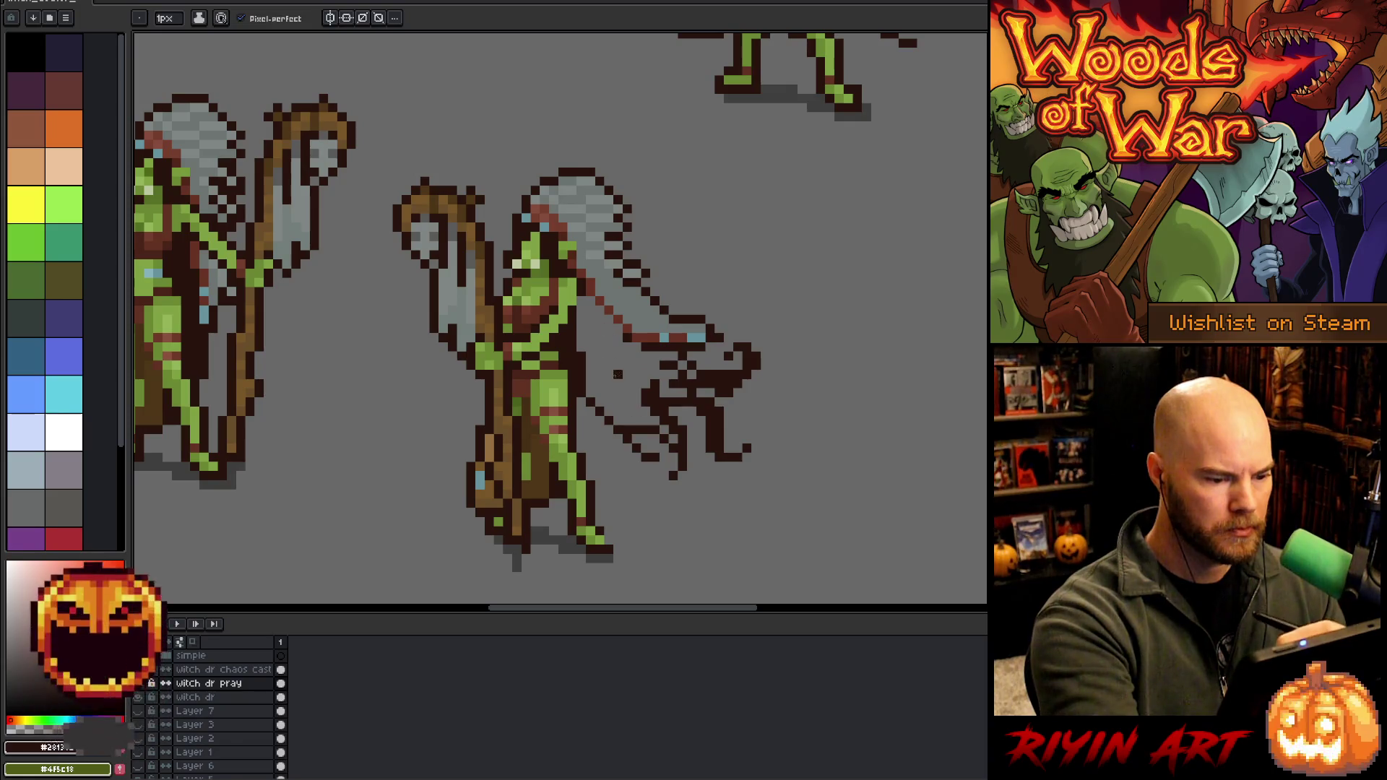
# Fill the inside of the cape dark brown, including the grey gaps underneath
pyautogui.press('g')
pyautogui.click(618, 329)
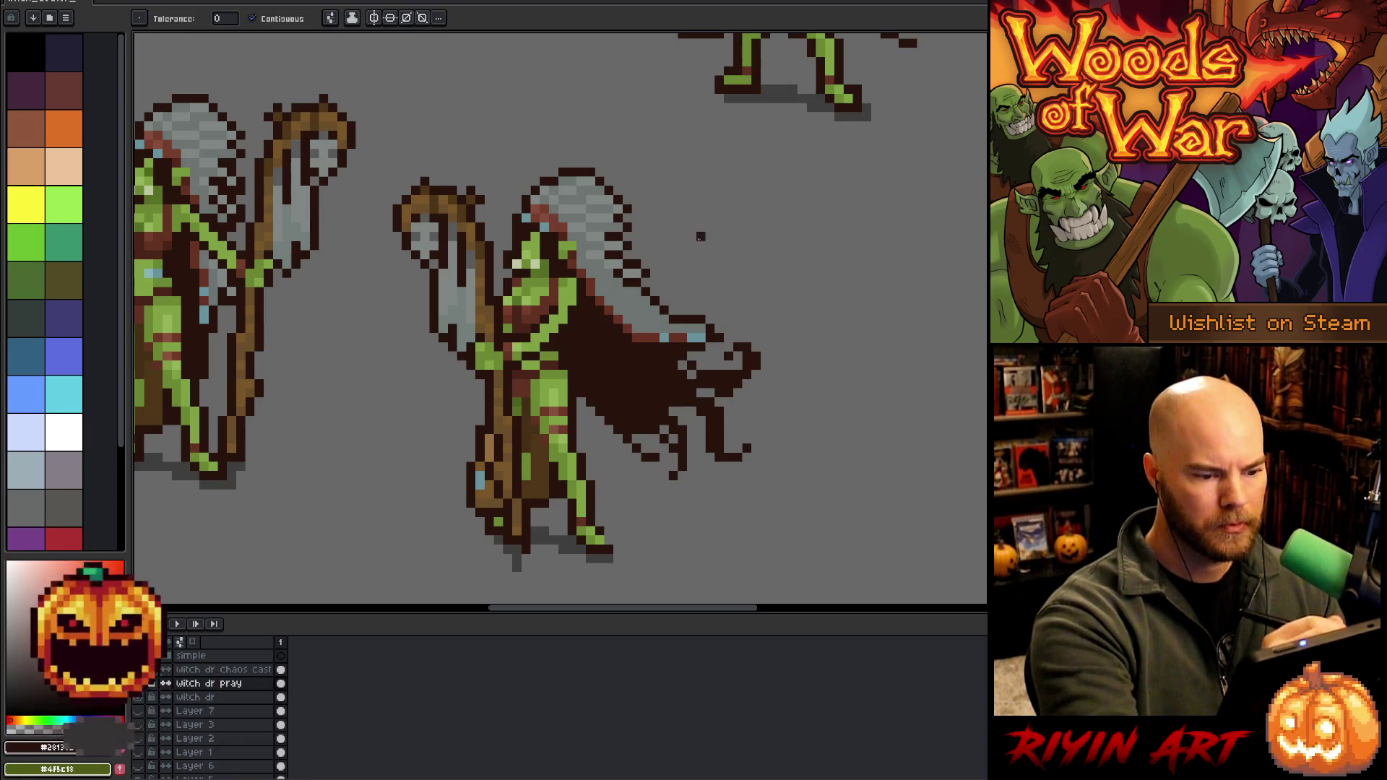
pyautogui.press('b')
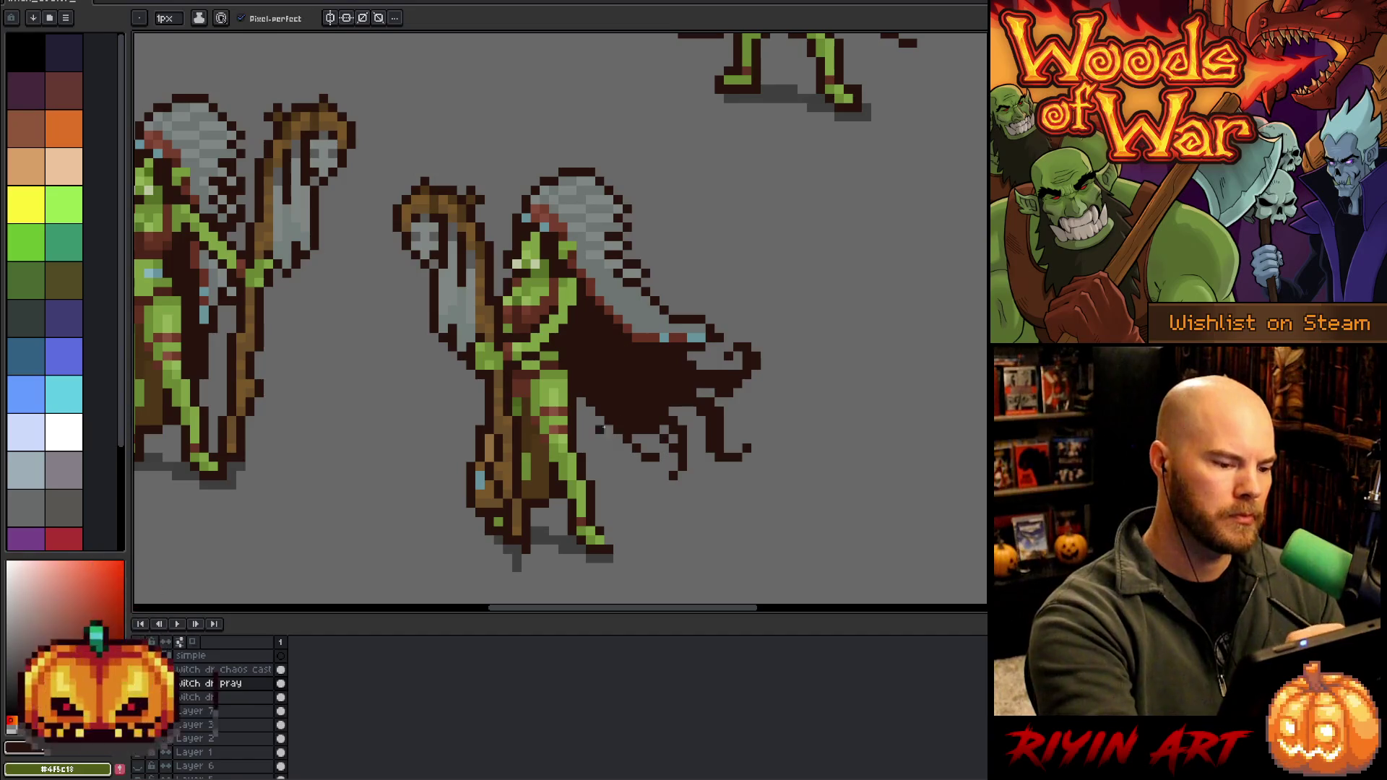
pyautogui.moveTo(603, 429); pyautogui.dragTo(635, 459)
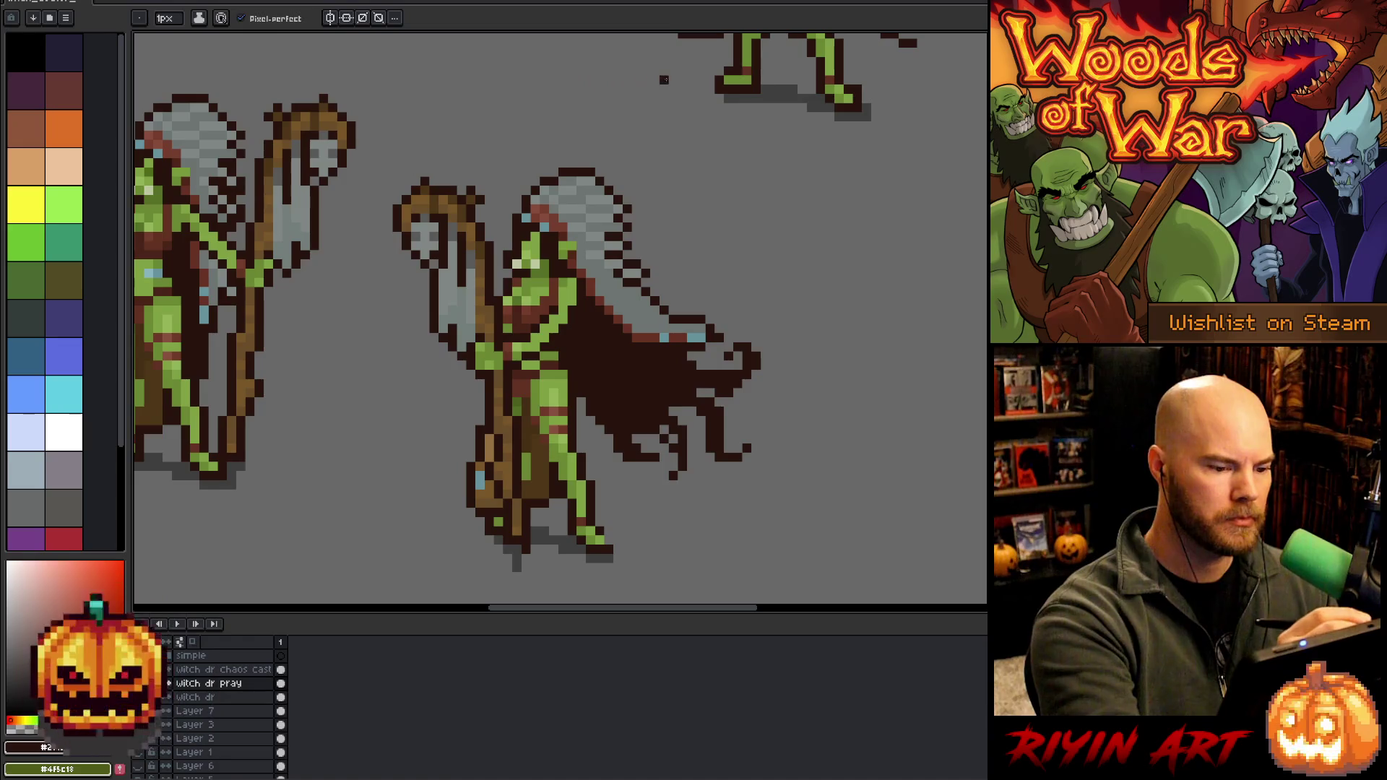
# Sample colours from the figure and erase stray pixels at the staff's base
pyautogui.keyDown('alt'); pyautogui.click(619, 258); pyautogui.keyUp('alt')
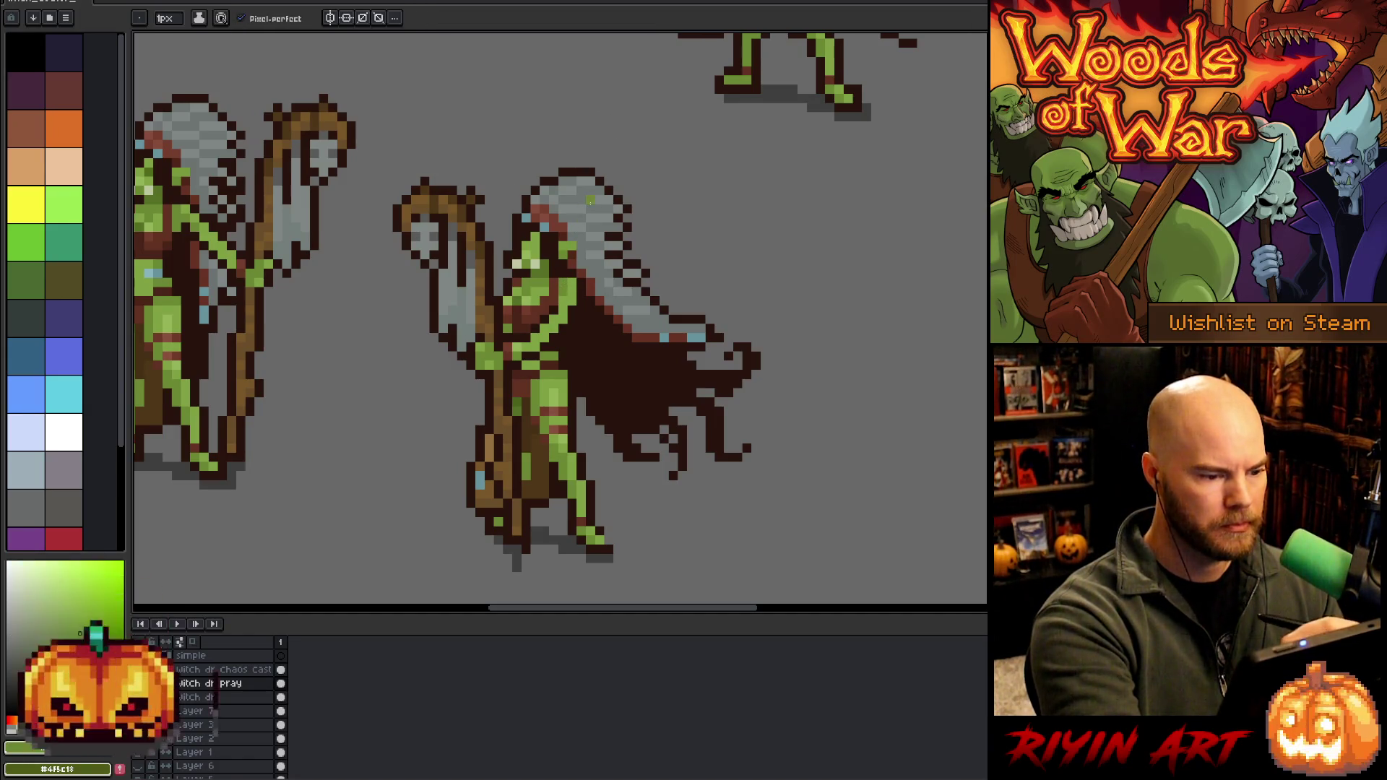
pyautogui.keyDown('alt'); pyautogui.click(588, 296); pyautogui.keyUp('alt')
pyautogui.keyDown('alt'); pyautogui.click(572, 258); pyautogui.keyUp('alt')
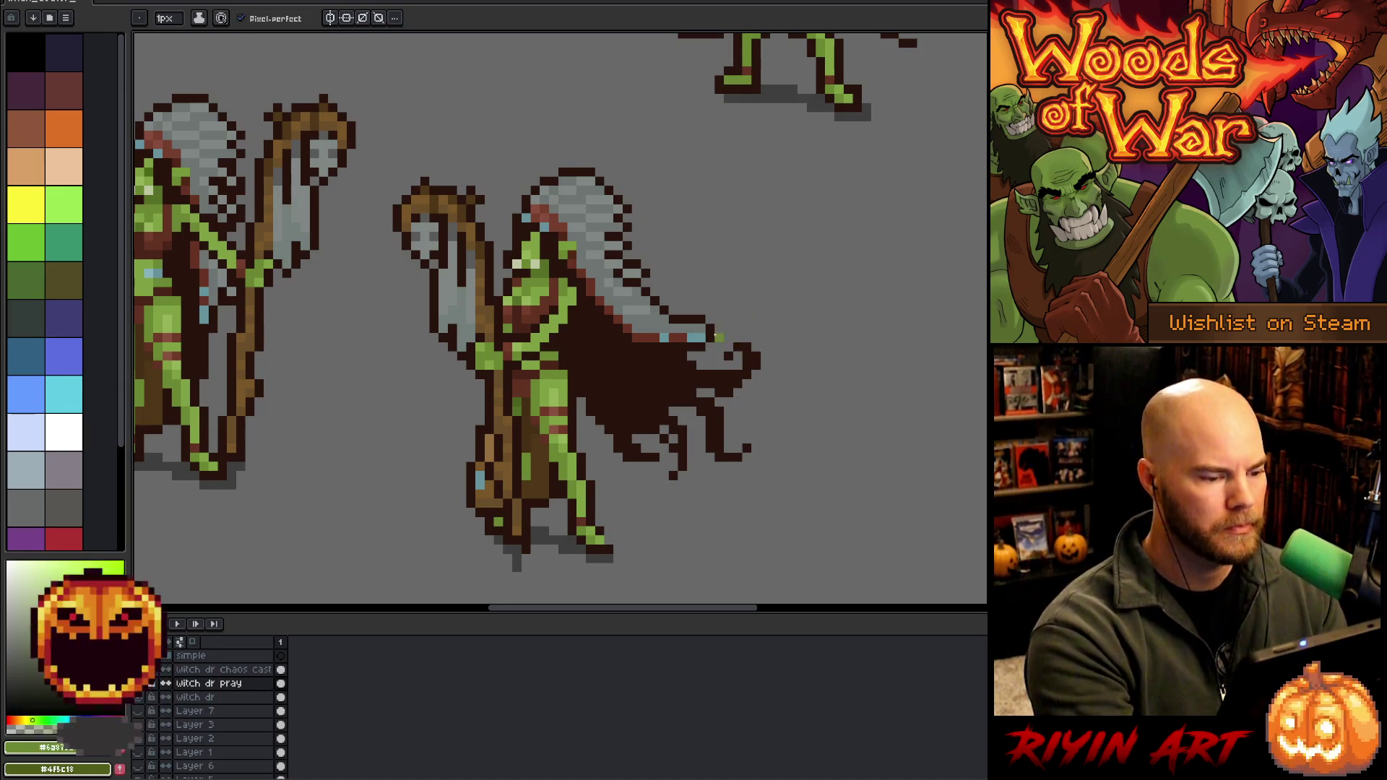
pyautogui.moveTo(627, 557); pyautogui.dragTo(703, 520)
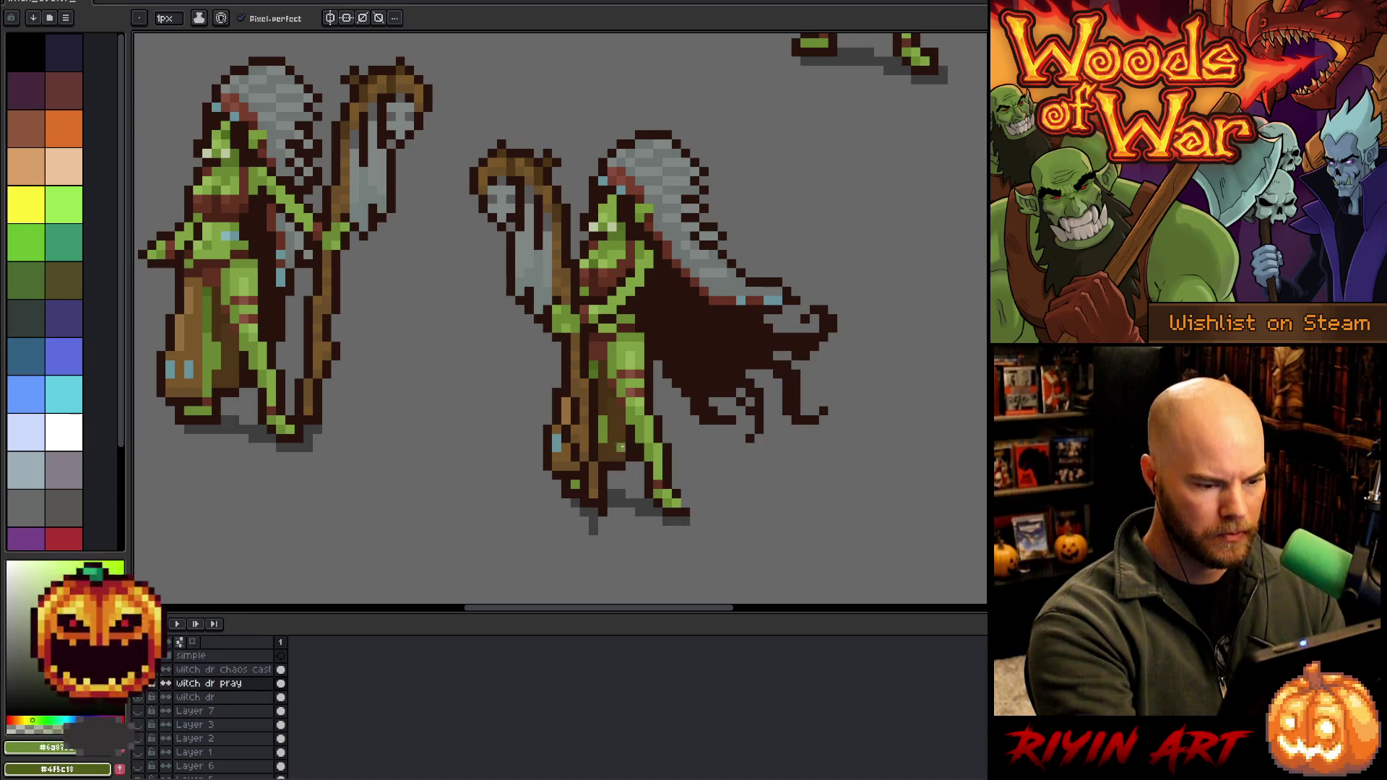
pyautogui.keyDown('alt'); pyautogui.click(652, 372); pyautogui.keyUp('alt')
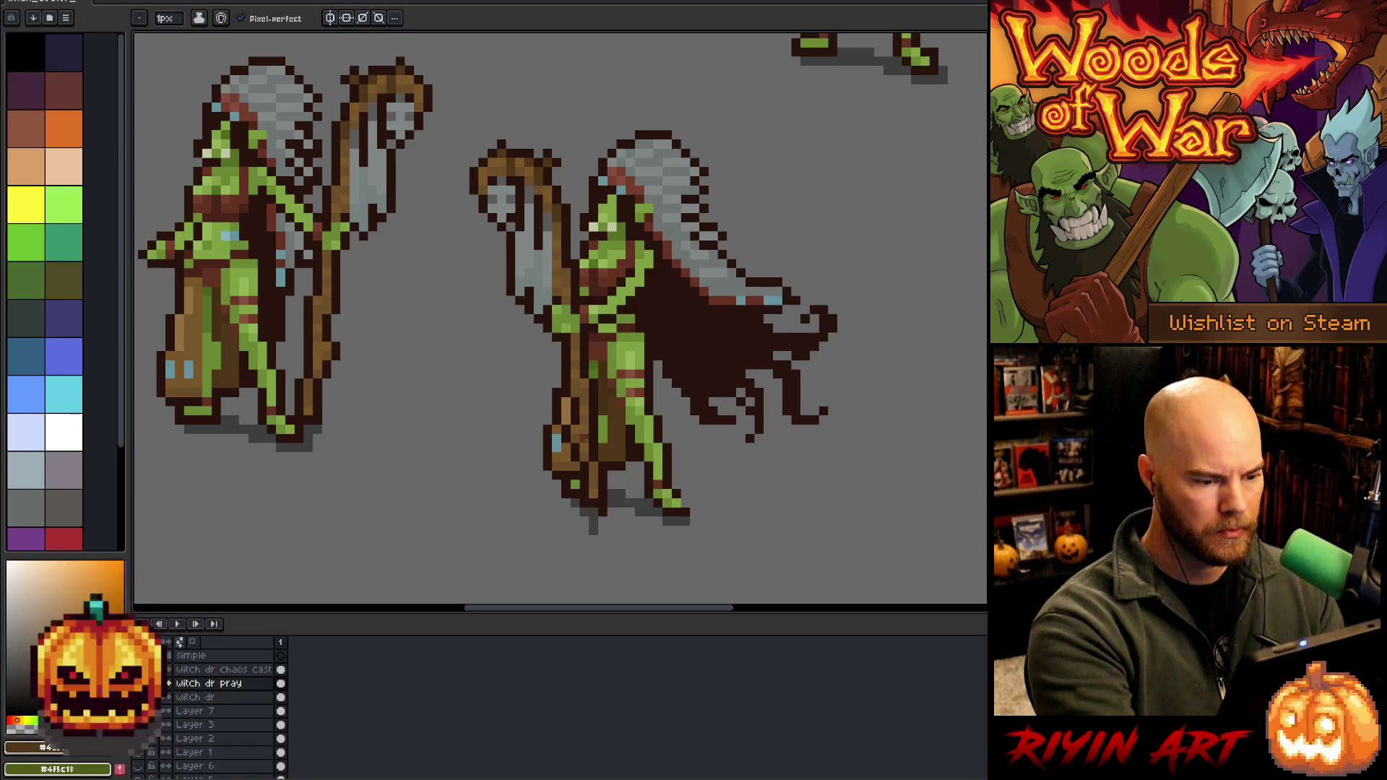
pyautogui.press('alt')
pyautogui.keyDown('alt'); pyautogui.click(573, 453); pyautogui.keyUp('alt')
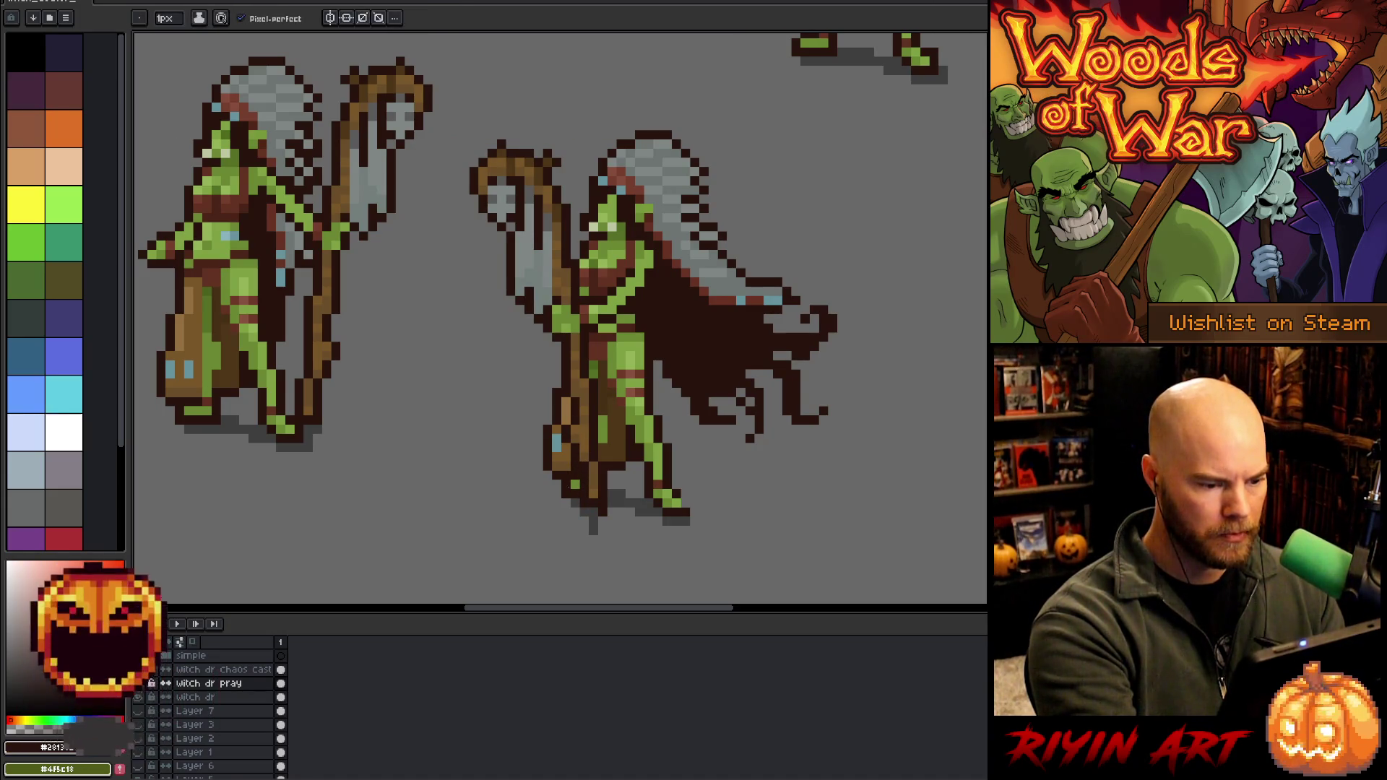
pyautogui.press('e')
pyautogui.moveTo(565, 448)
pyautogui.mouseDown()
pyautogui.moveTo(557, 484)
pyautogui.moveTo(547, 401)
pyautogui.mouseUp()
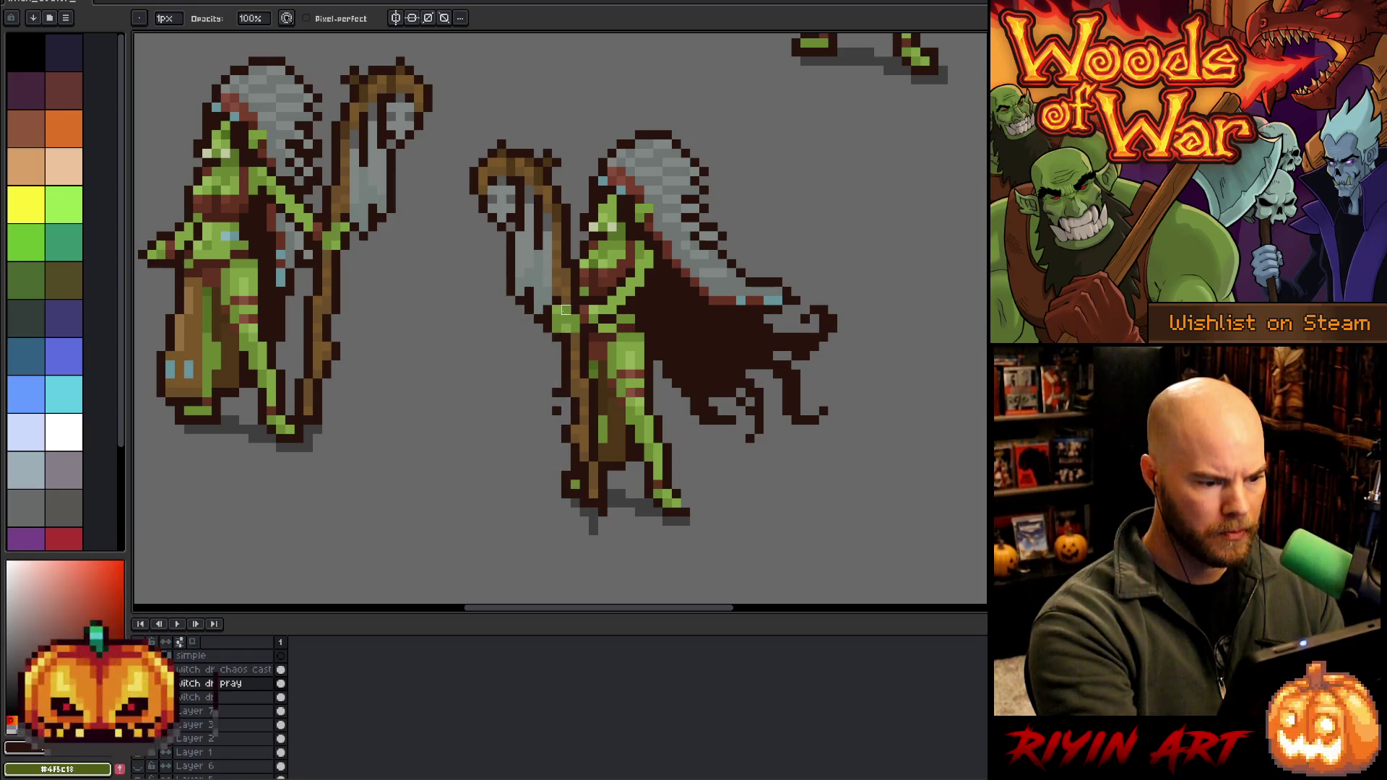
# Draw a brown diagonal line below the cape
pyautogui.press('b')
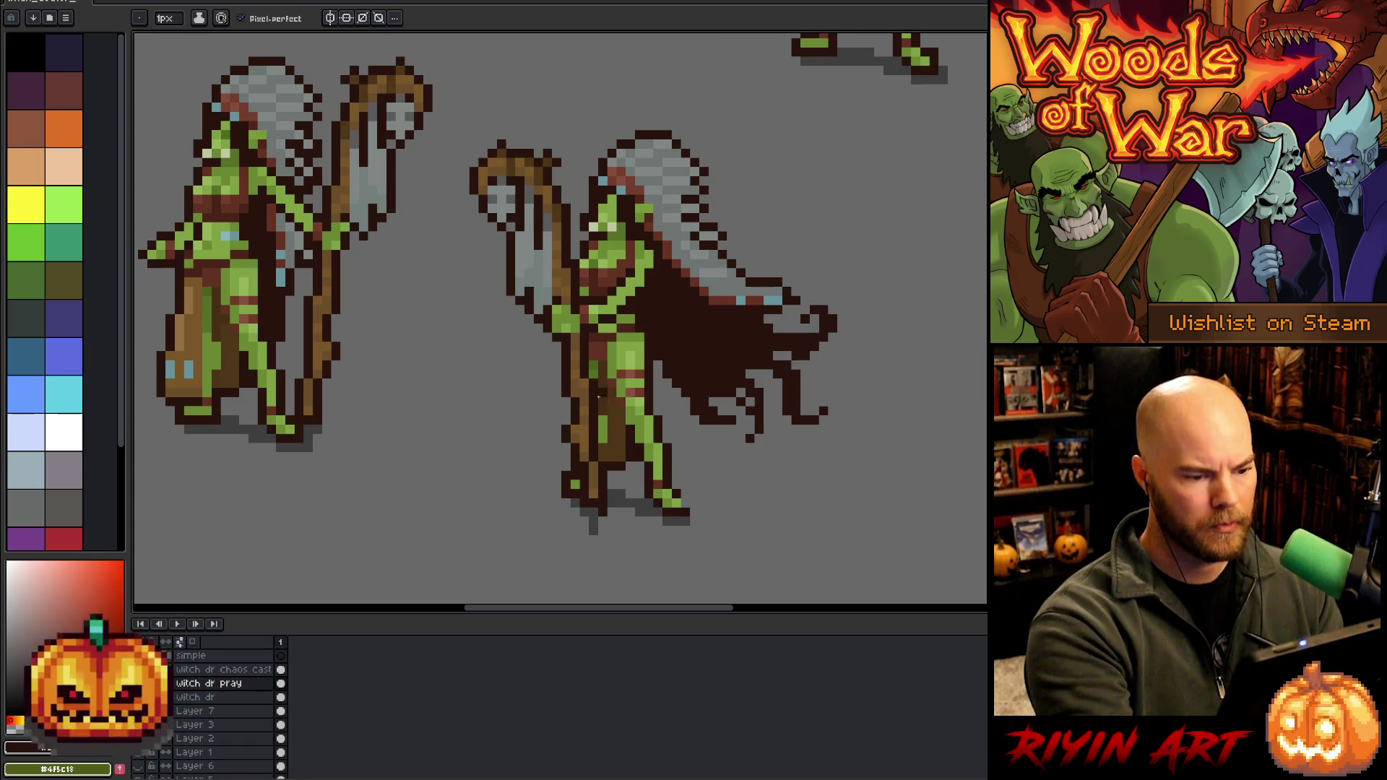
pyautogui.keyDown('alt'); pyautogui.click(619, 449); pyautogui.keyUp('alt')
pyautogui.keyDown('alt'); pyautogui.click(653, 388); pyautogui.keyUp('alt')
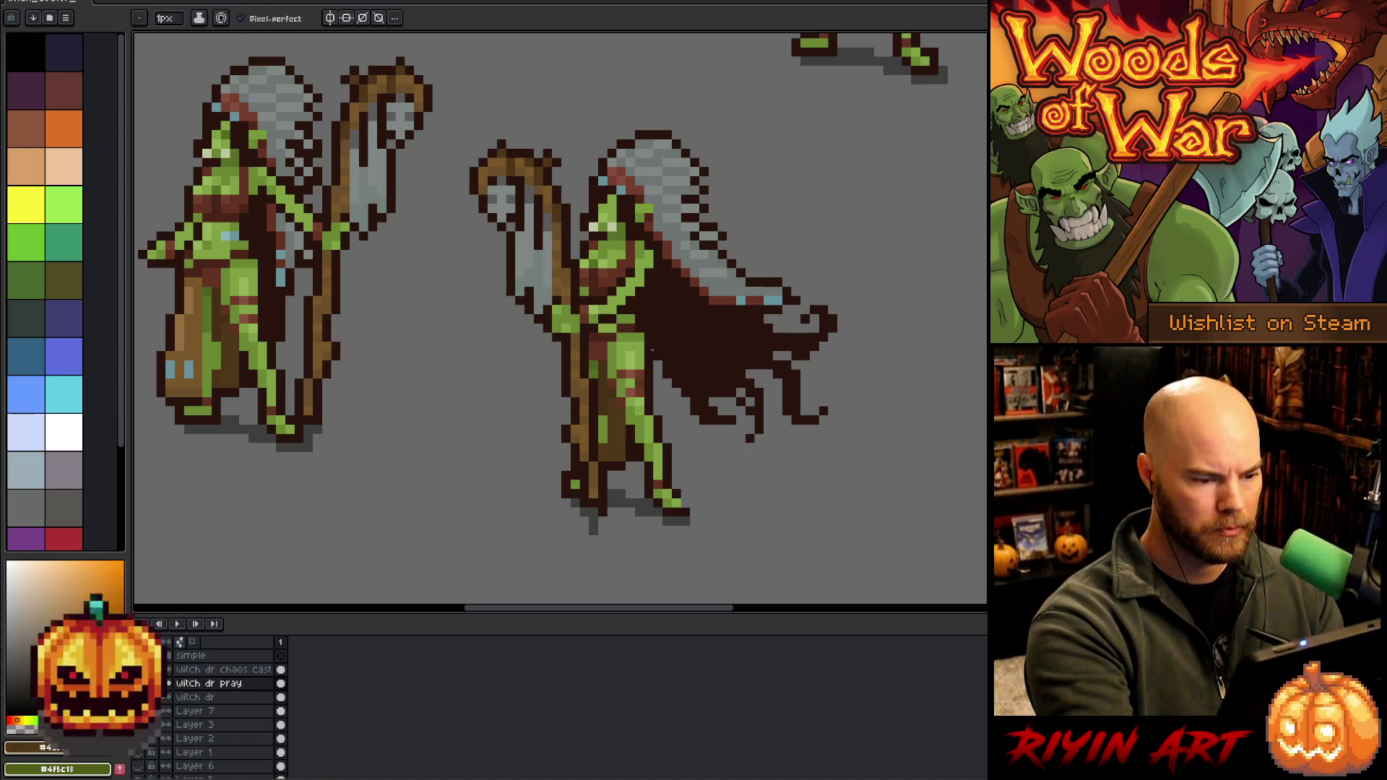
pyautogui.moveTo(654, 387); pyautogui.dragTo(691, 446)
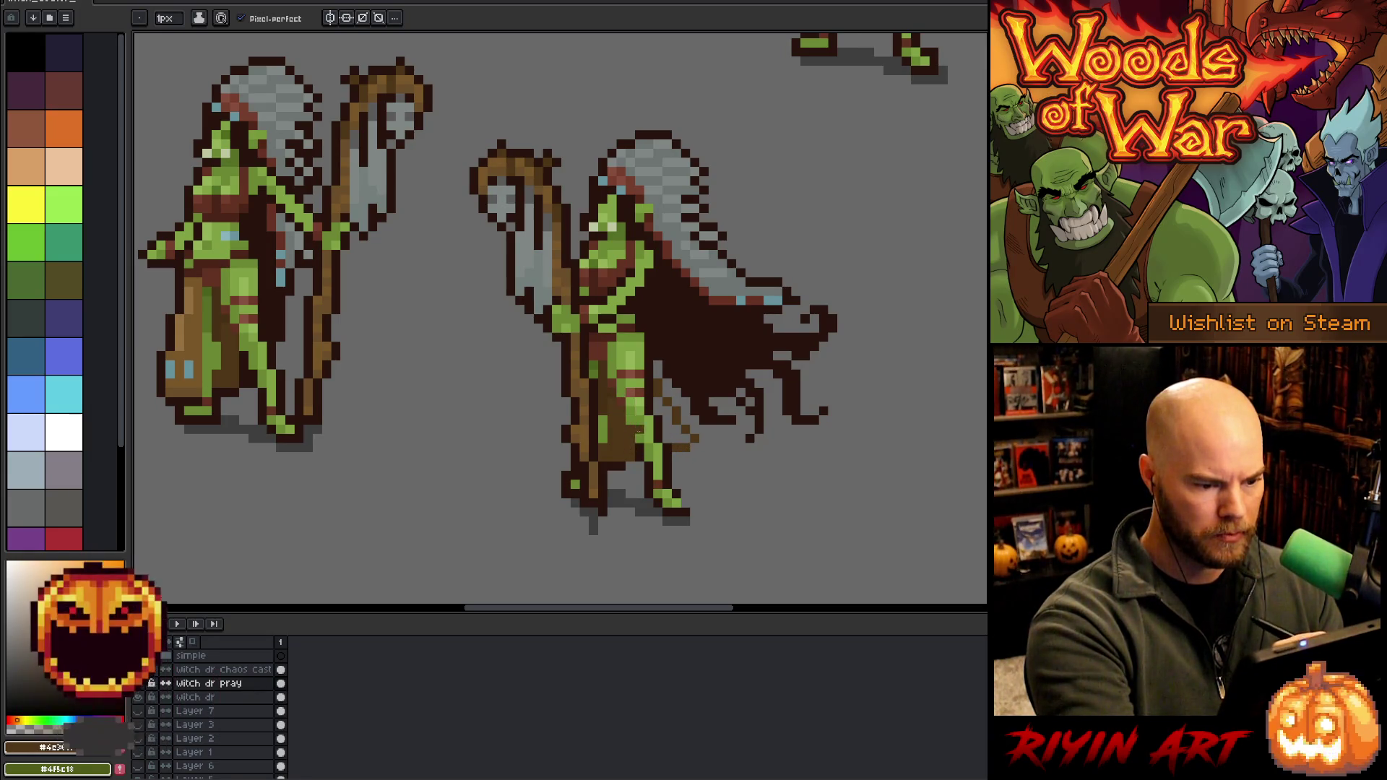
# Fill the gap between the leg and the cape with brown
pyautogui.press('e')
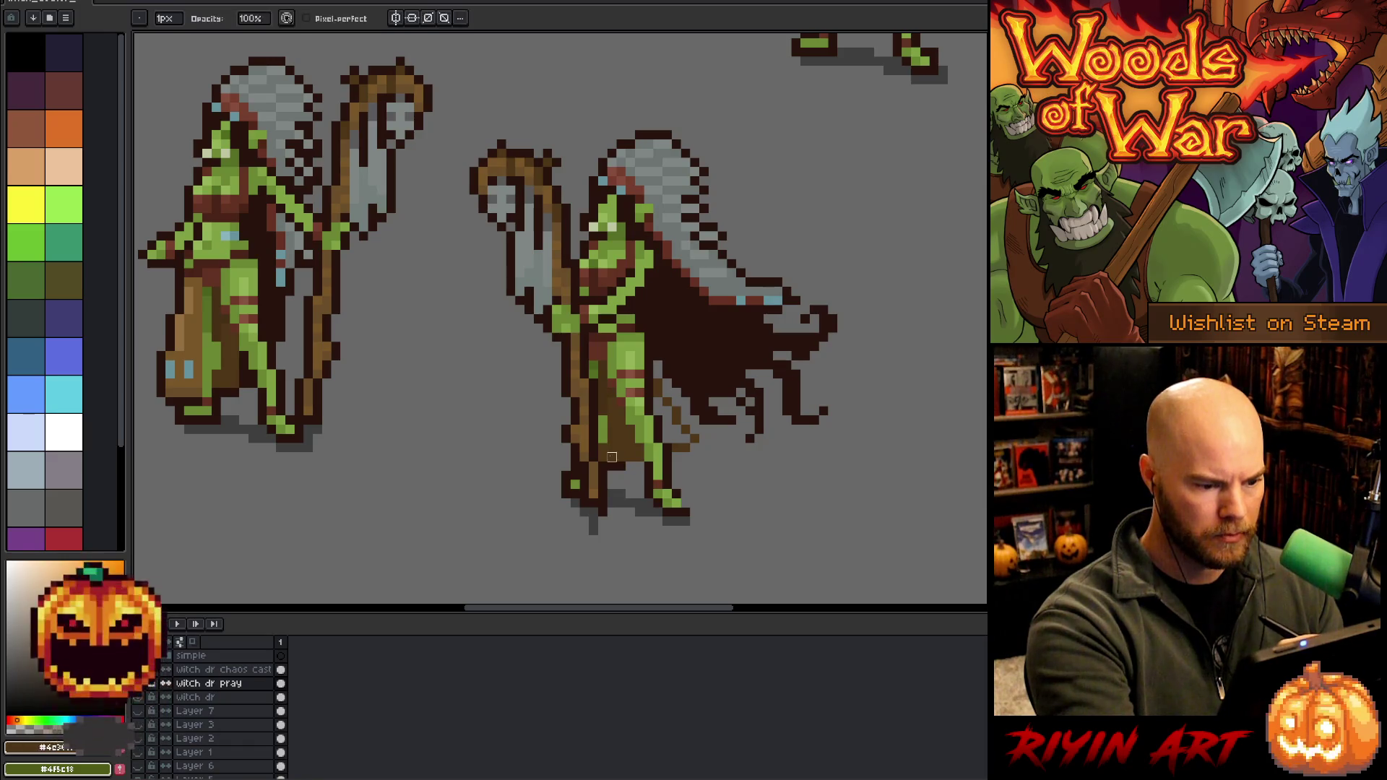
pyautogui.keyDown('alt'); pyautogui.click(611, 428); pyautogui.keyUp('alt')
pyautogui.press('b')
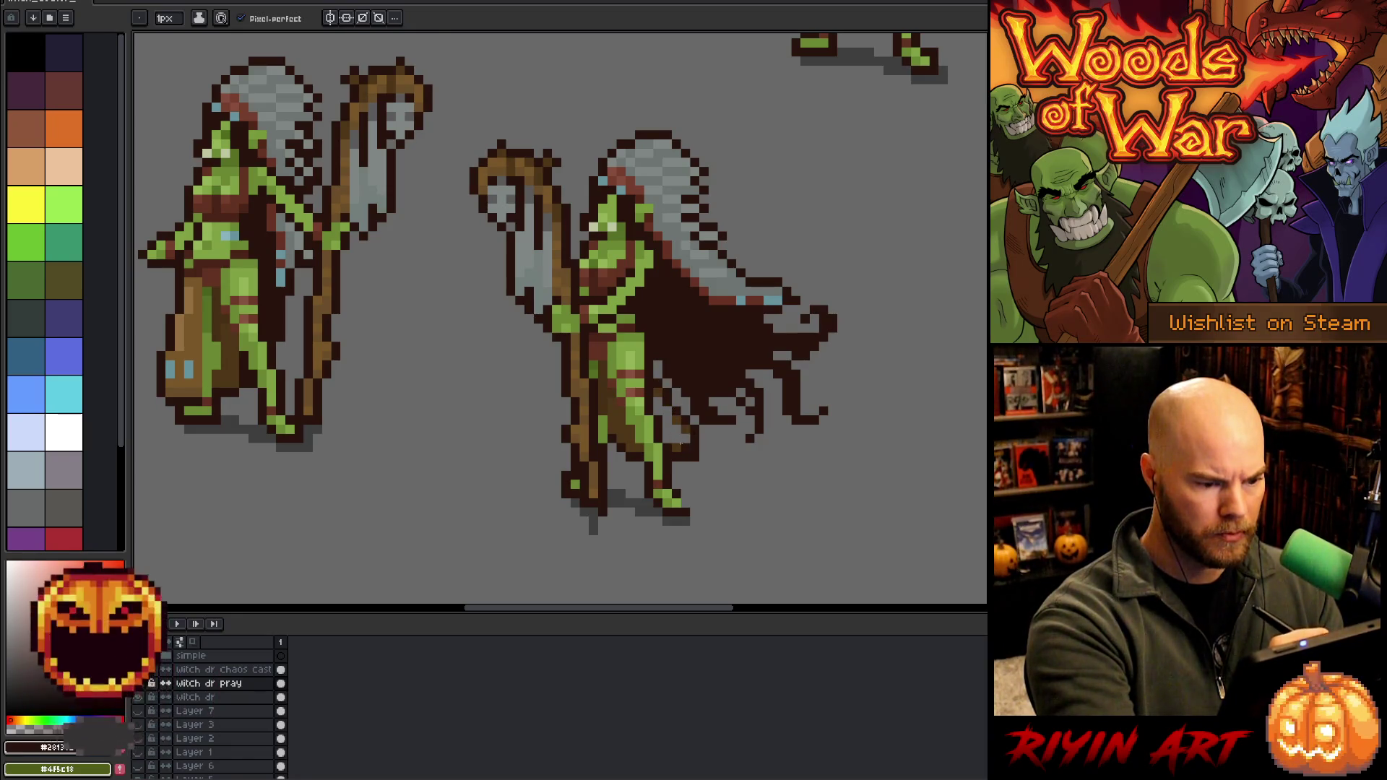
pyautogui.keyDown('alt'); pyautogui.click(679, 442); pyautogui.keyUp('alt')
pyautogui.moveTo(678, 442)
pyautogui.mouseDown()
pyautogui.moveTo(654, 400)
pyautogui.moveTo(658, 365)
pyautogui.mouseUp()
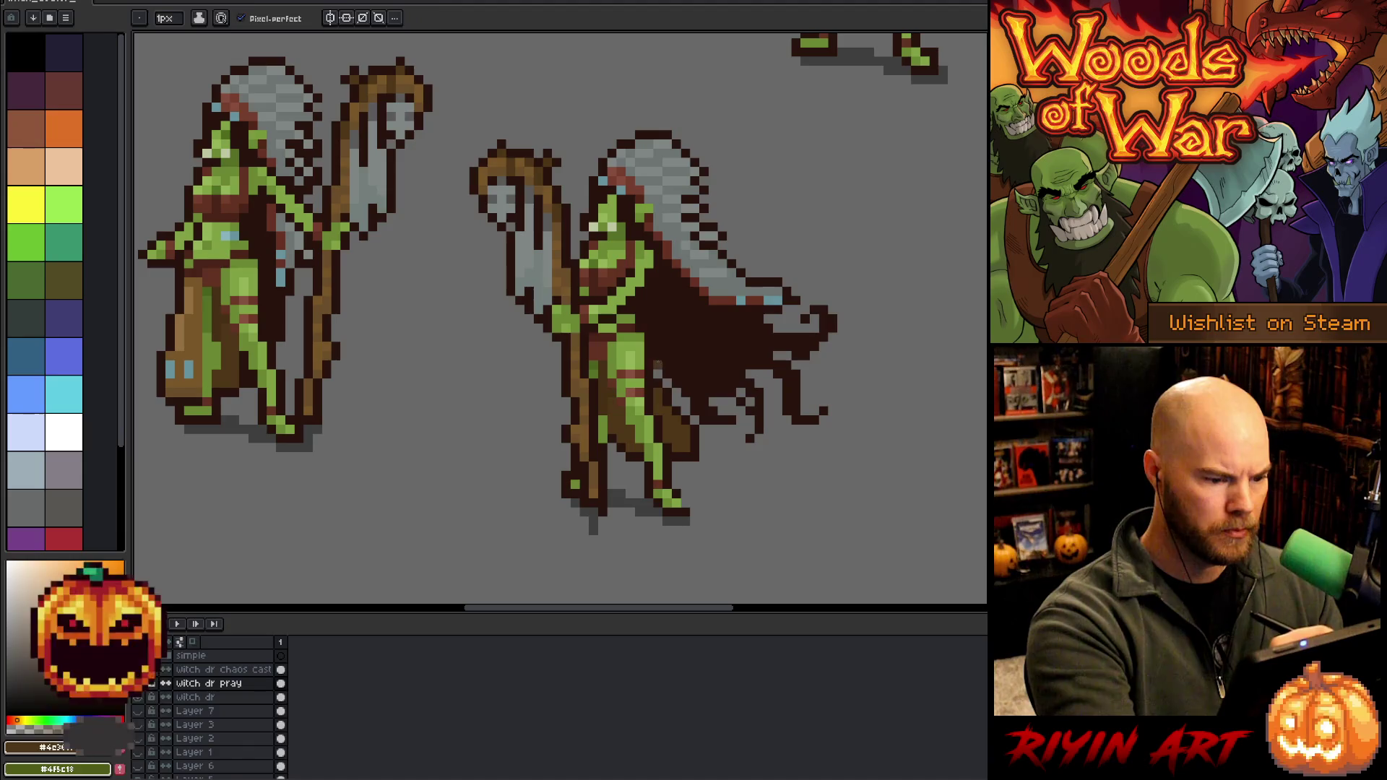
pyautogui.press('b')
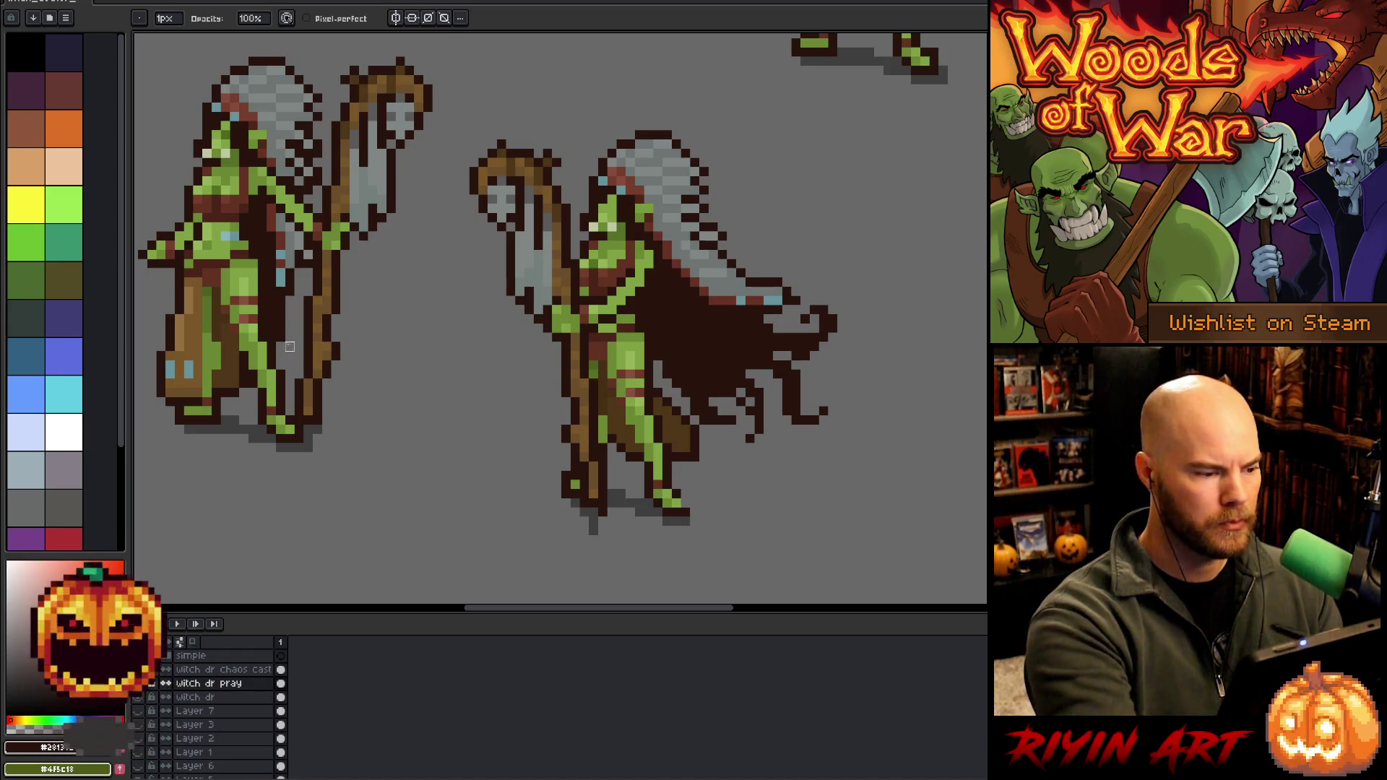
# Paint brown pixels onto the leg and darken a single leg pixel
pyautogui.keyDown('alt'); pyautogui.click(620, 449); pyautogui.keyUp('alt')
pyautogui.click(613, 442)
pyautogui.click(621, 448)
pyautogui.click(630, 457)
pyautogui.click(613, 430)
pyautogui.click(630, 447)
pyautogui.click(604, 419)
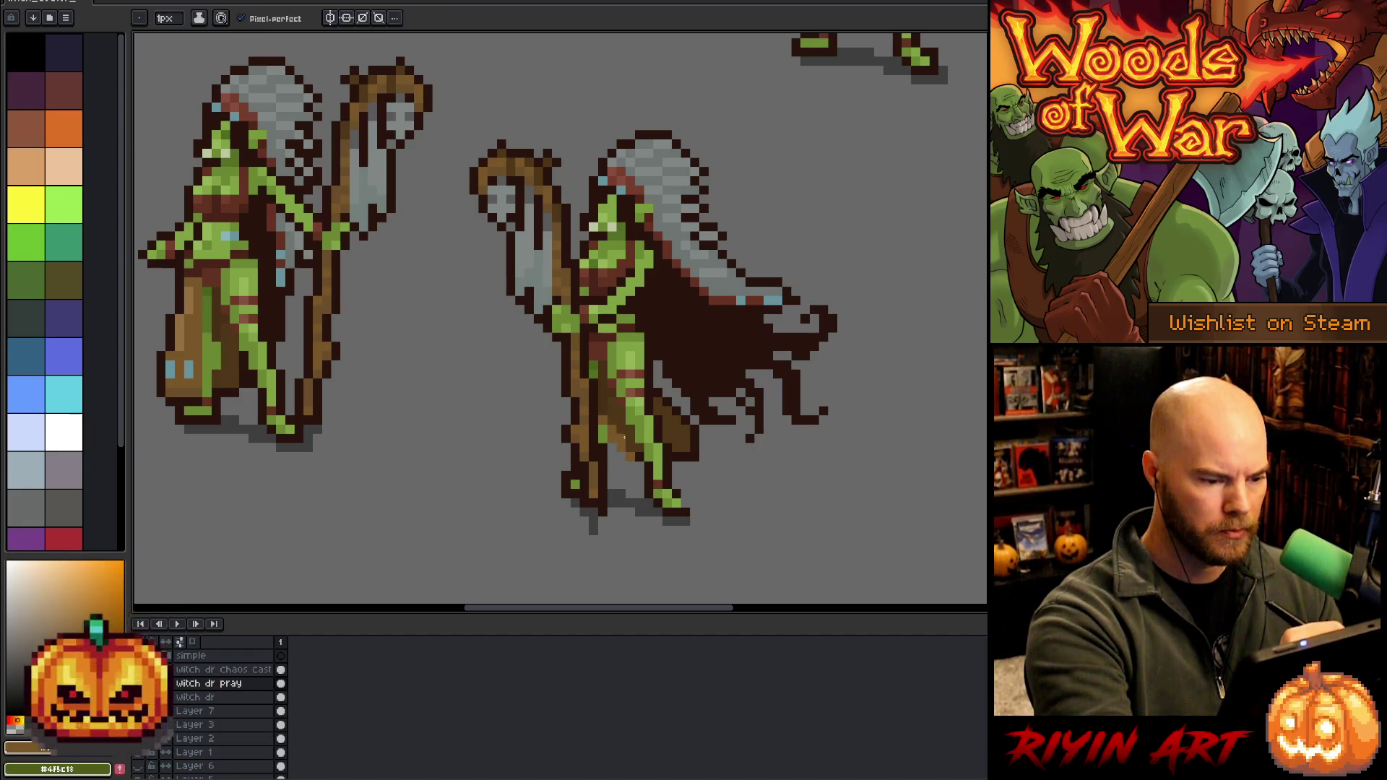
pyautogui.keyDown('alt'); pyautogui.click(644, 451); pyautogui.keyUp('alt')
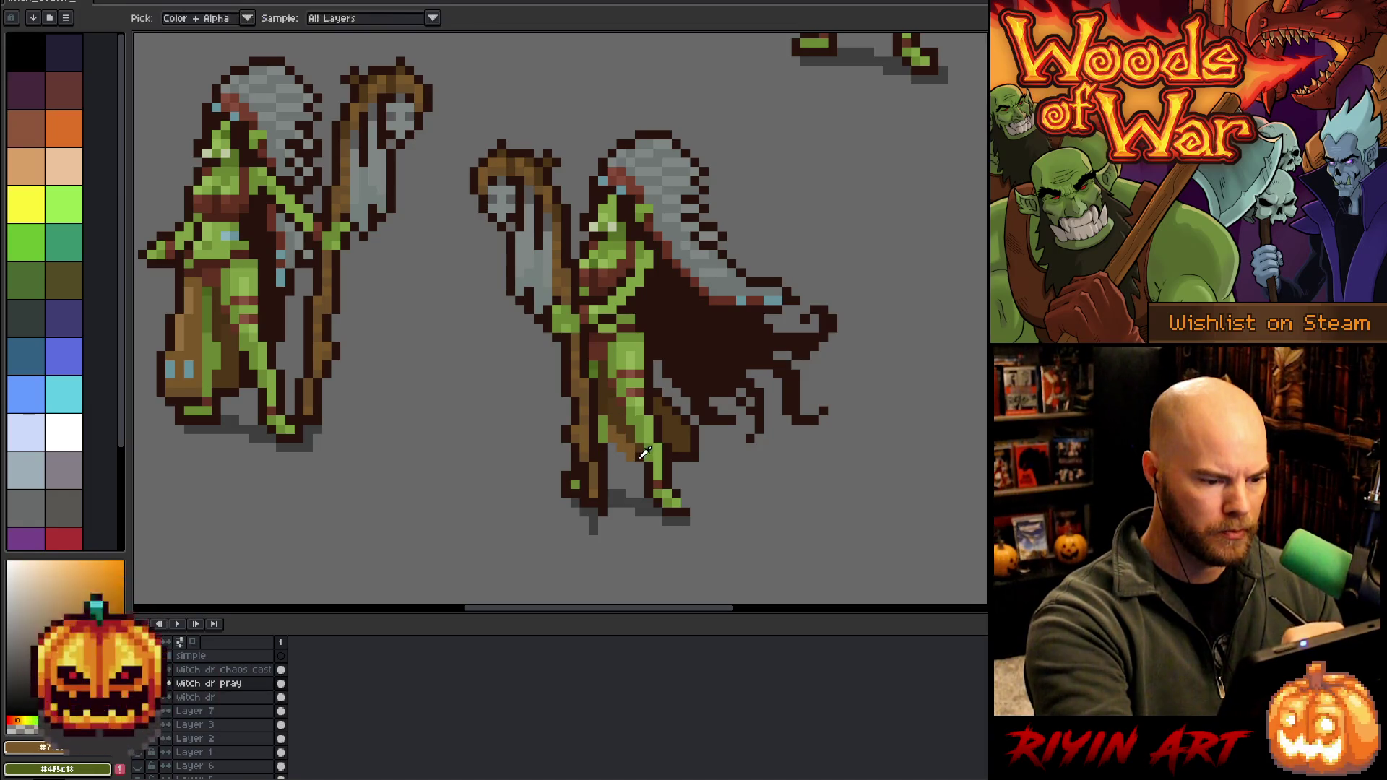
pyautogui.keyDown('alt'); pyautogui.click(631, 457); pyautogui.keyUp('alt')
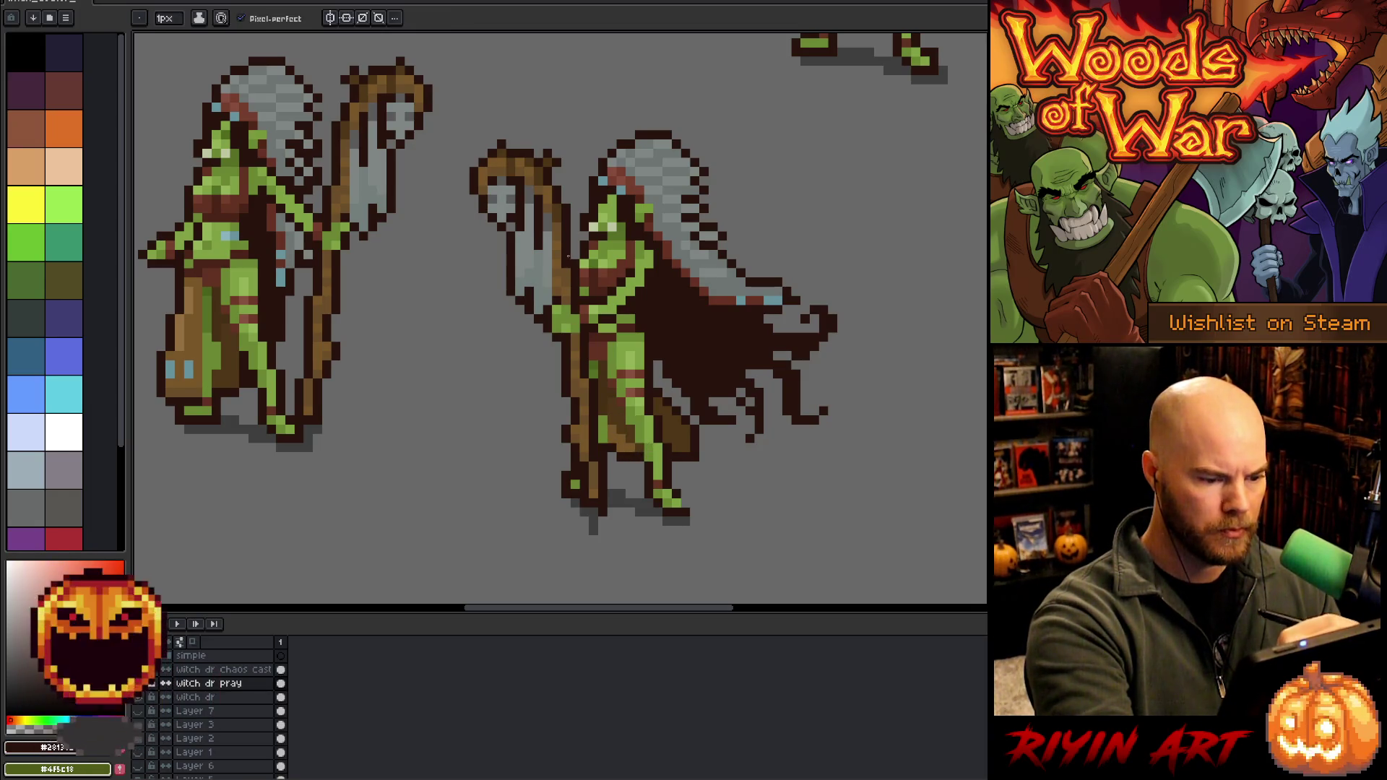
pyautogui.press('e')
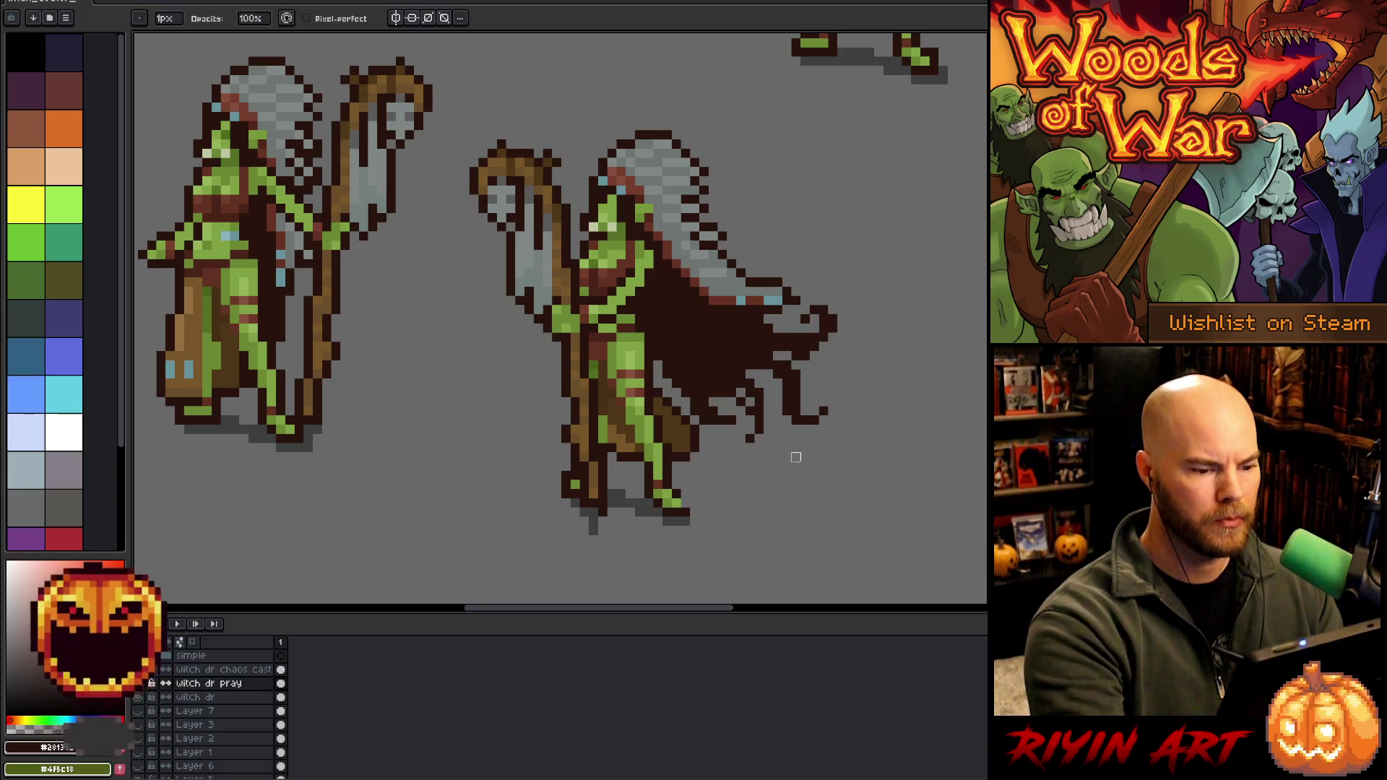
pyautogui.scroll(-2, 753, 385)
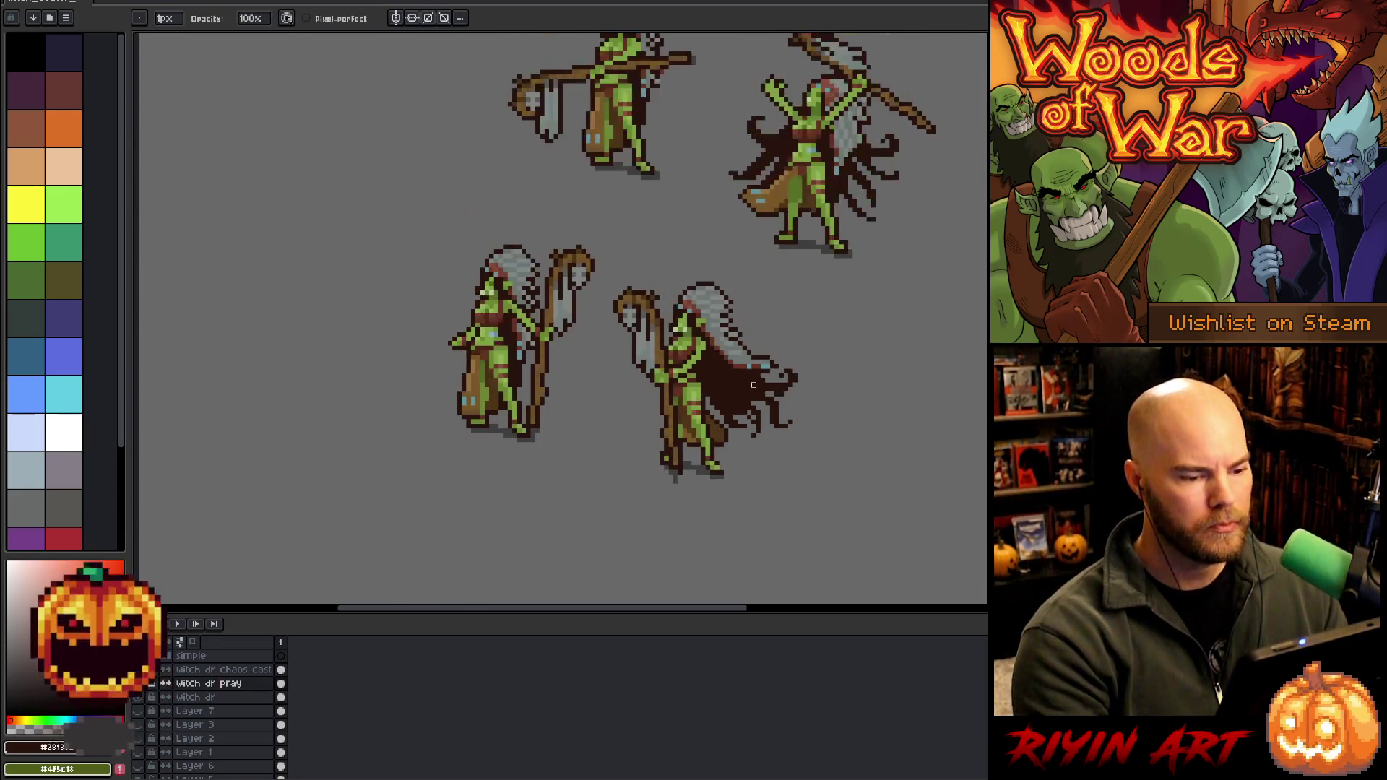
# Lasso-select the praying witch doctor and add a light green outline around it
pyautogui.scroll(1, 753, 385)
pyautogui.press('q')
pyautogui.moveTo(796, 491)
pyautogui.mouseDown()
pyautogui.moveTo(801, 462)
pyautogui.moveTo(734, 242)
pyautogui.moveTo(628, 177)
pyautogui.moveTo(546, 209)
pyautogui.moveTo(527, 401)
pyautogui.moveTo(672, 531)
pyautogui.moveTo(693, 529)
pyautogui.mouseUp()
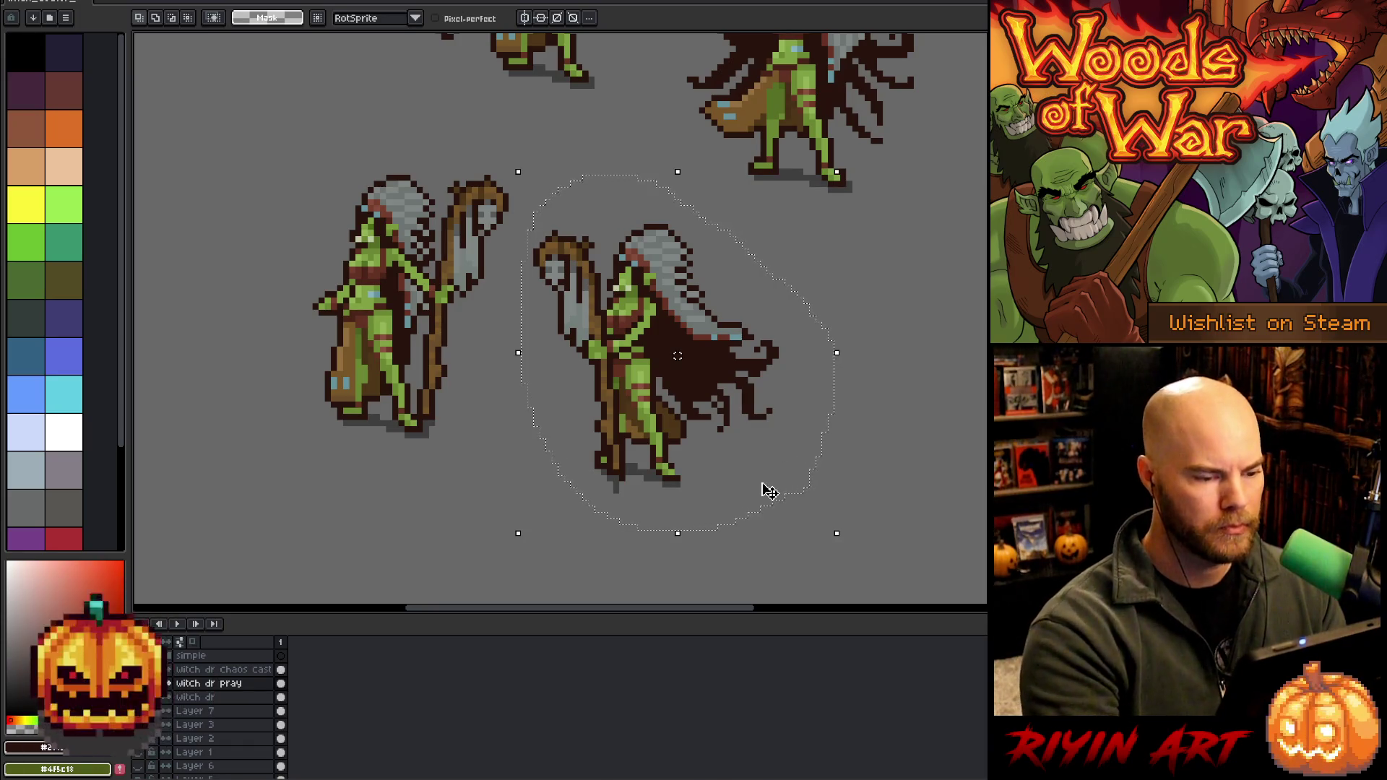
pyautogui.click(32, 248)
pyautogui.press('F7')
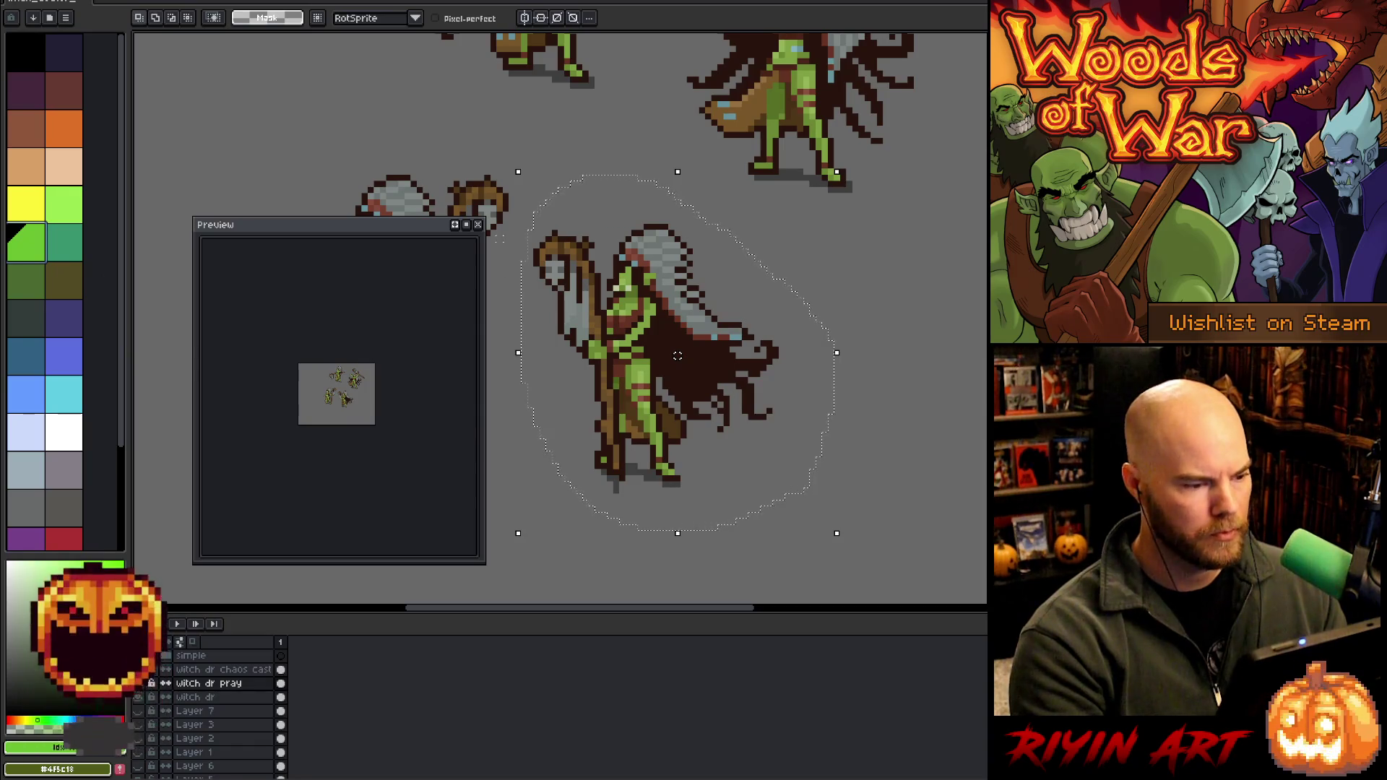
pyautogui.click(478, 225)
pyautogui.hotkey('shift', 'o')
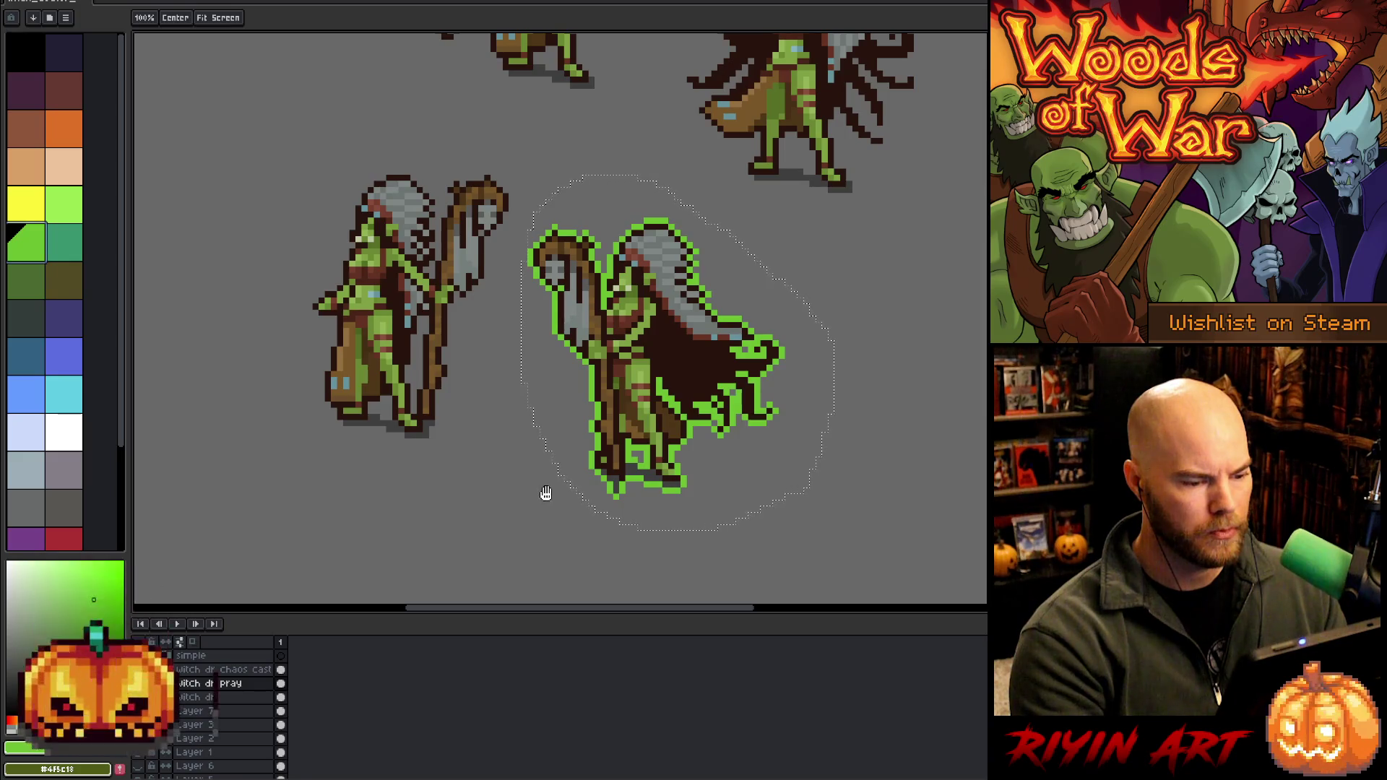
# Deselect the figure and undo the stray outline stroke below its feet
pyautogui.press('v')
pyautogui.hotkey('ctrl', 'd')
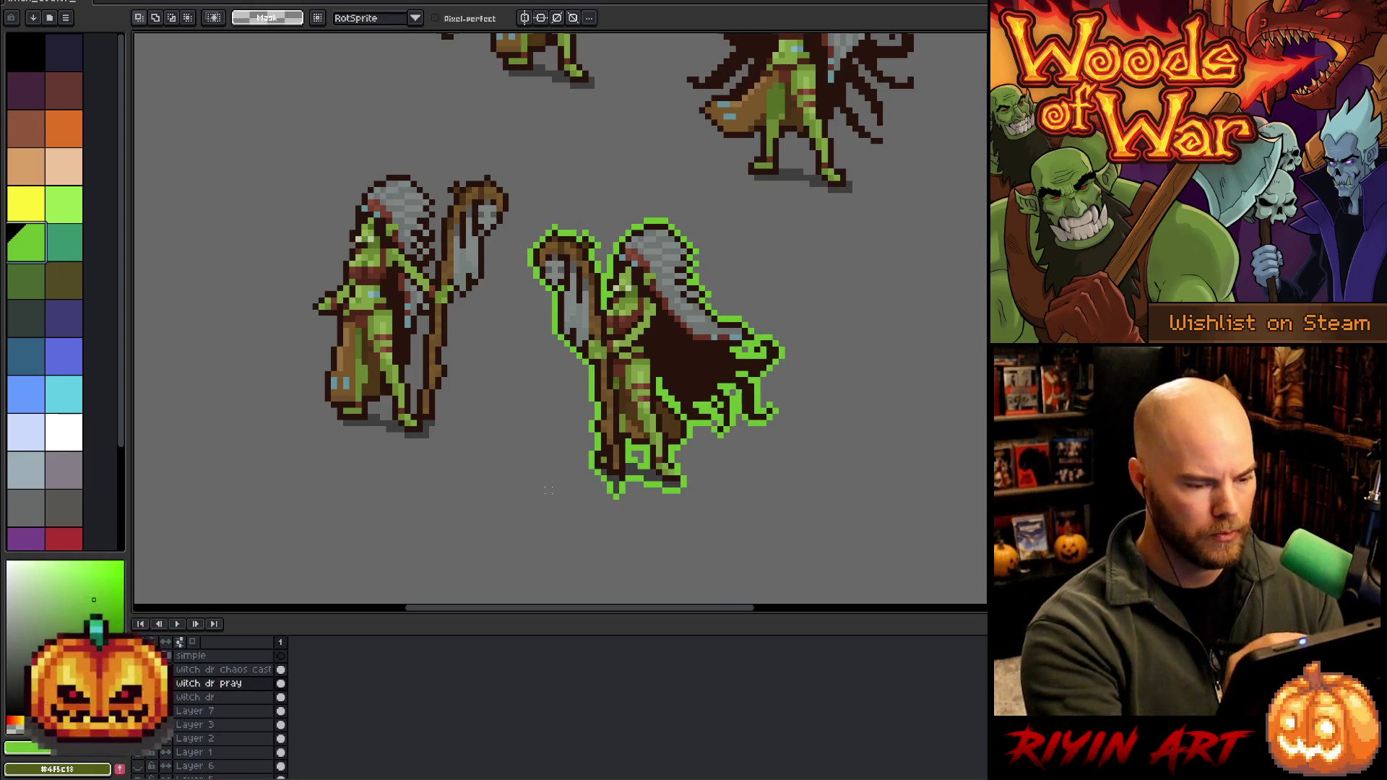
pyautogui.press('b')
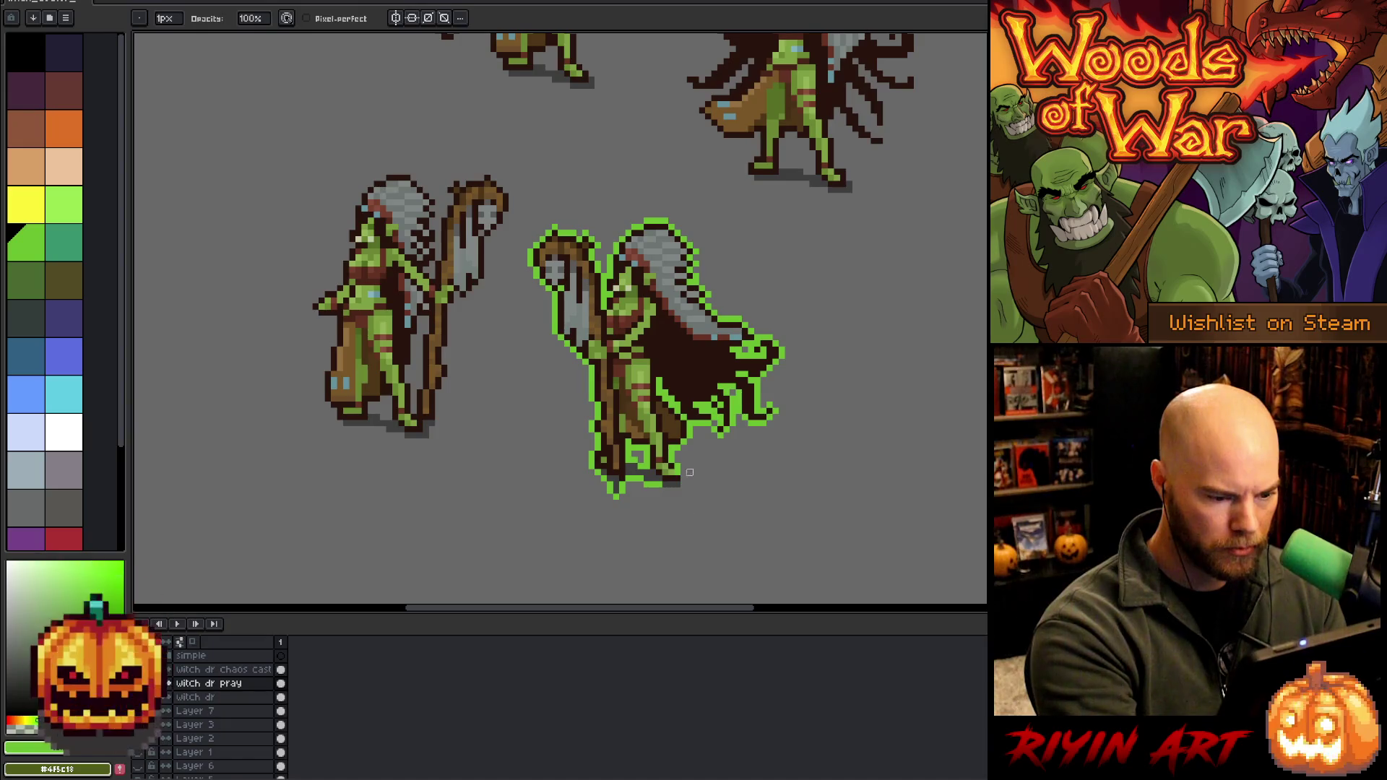
pyautogui.keyDown('alt'); pyautogui.click(686, 477); pyautogui.keyUp('alt')
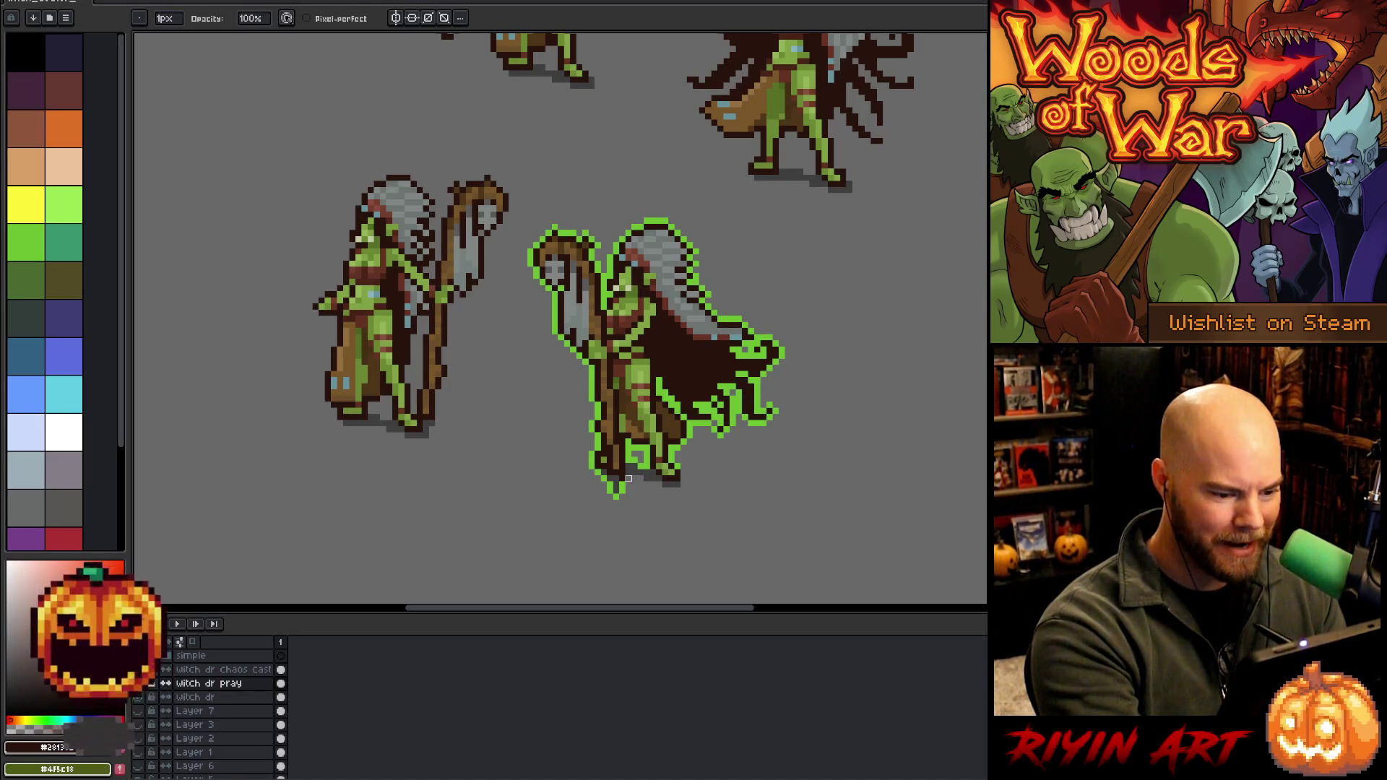
pyautogui.hotkey('ctrl', 'z')
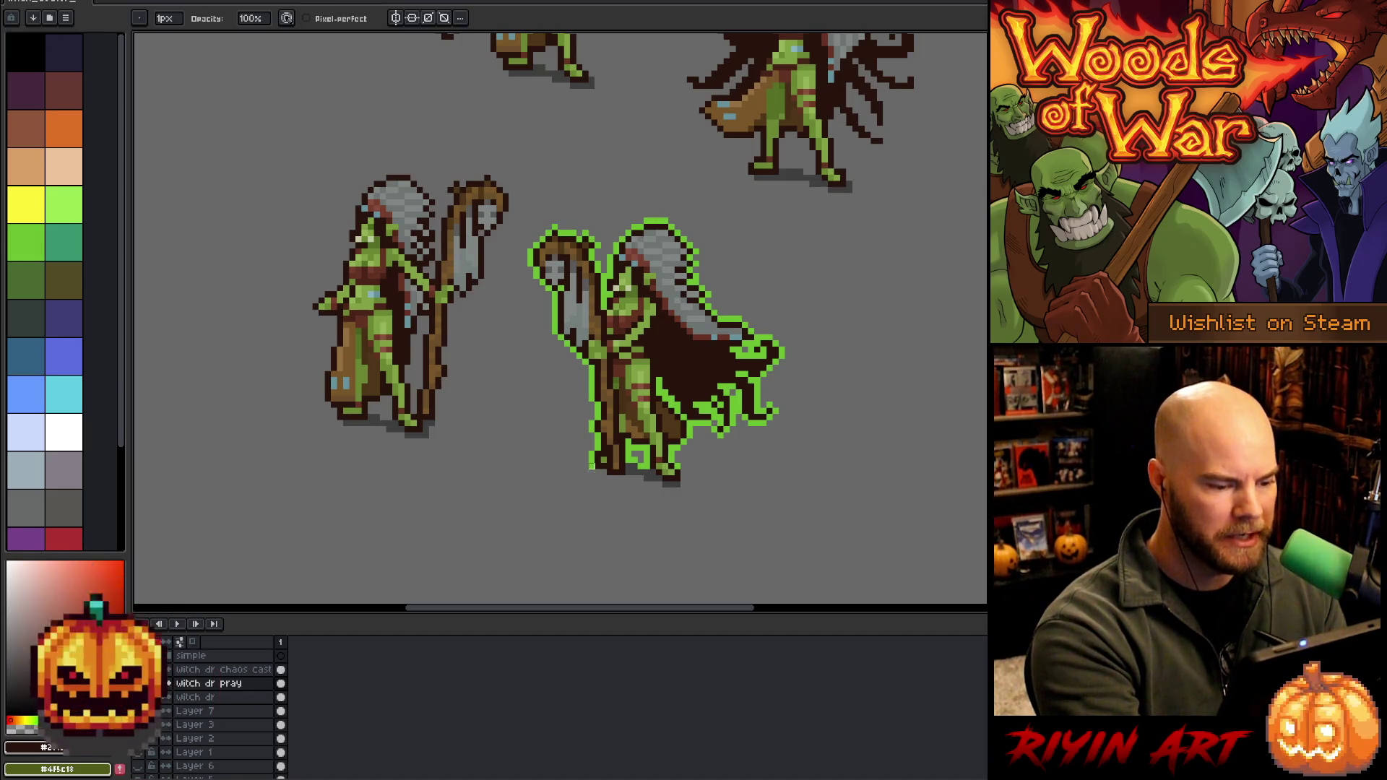
pyautogui.keyDown('alt'); pyautogui.click(598, 455); pyautogui.keyUp('alt')
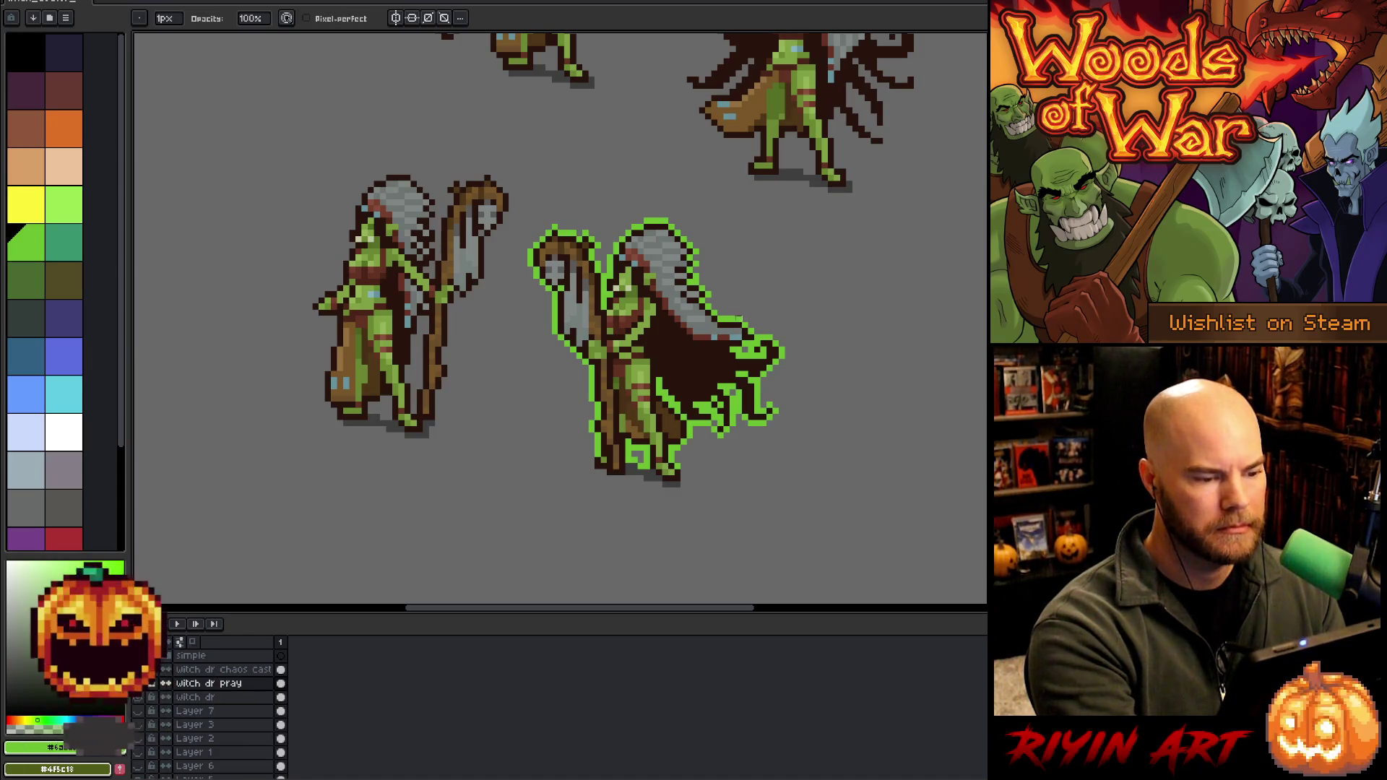
pyautogui.press('e')
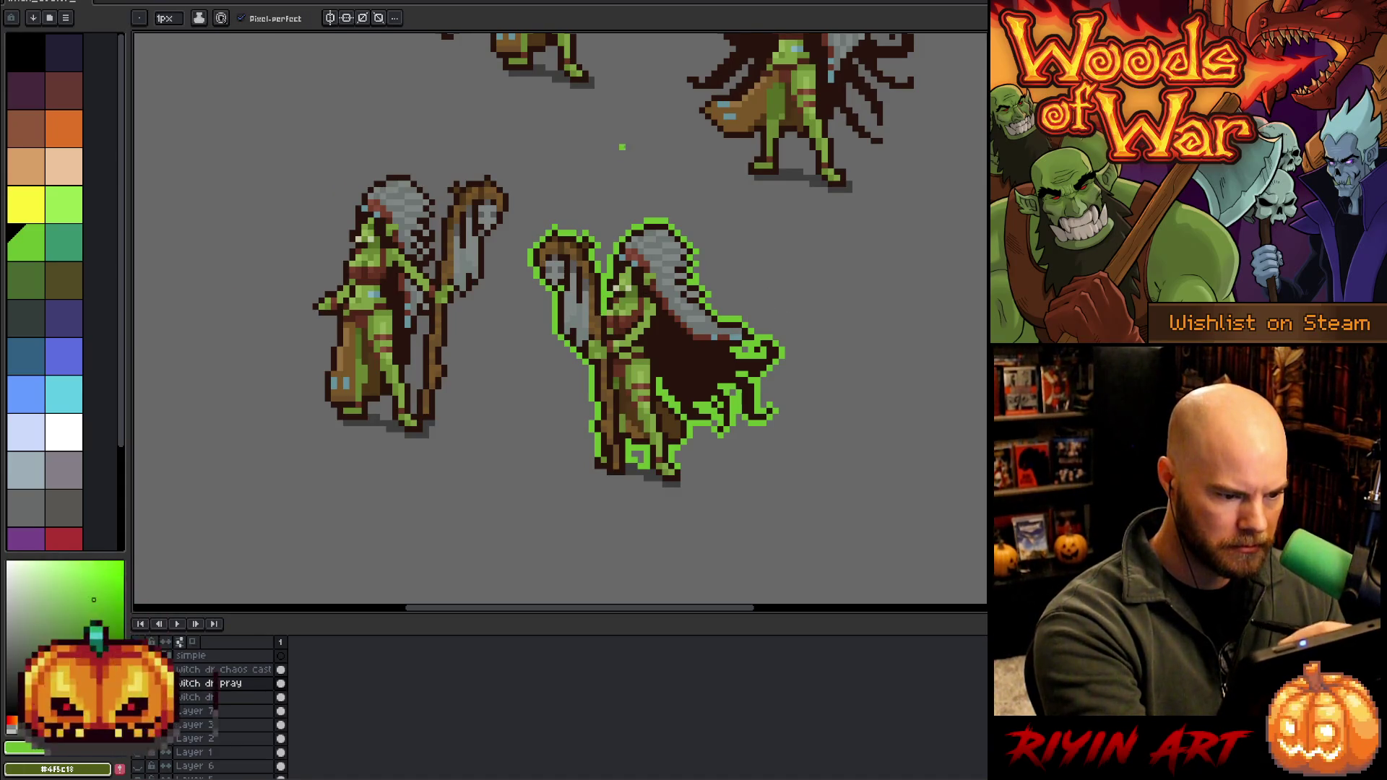
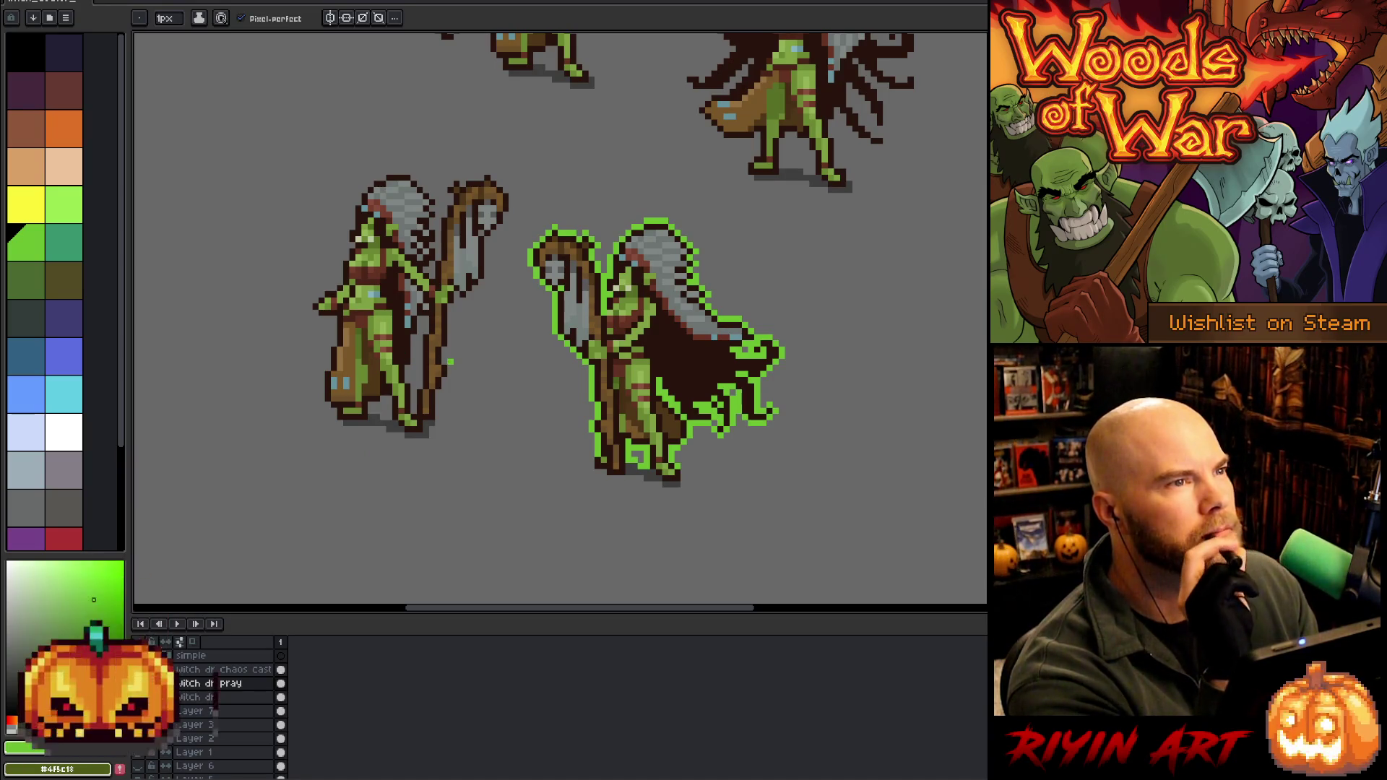
# Confirm the layer name 'witch dr pray' and sample the bright green, blue-grey and dark brown colours
pyautogui.press('Return')
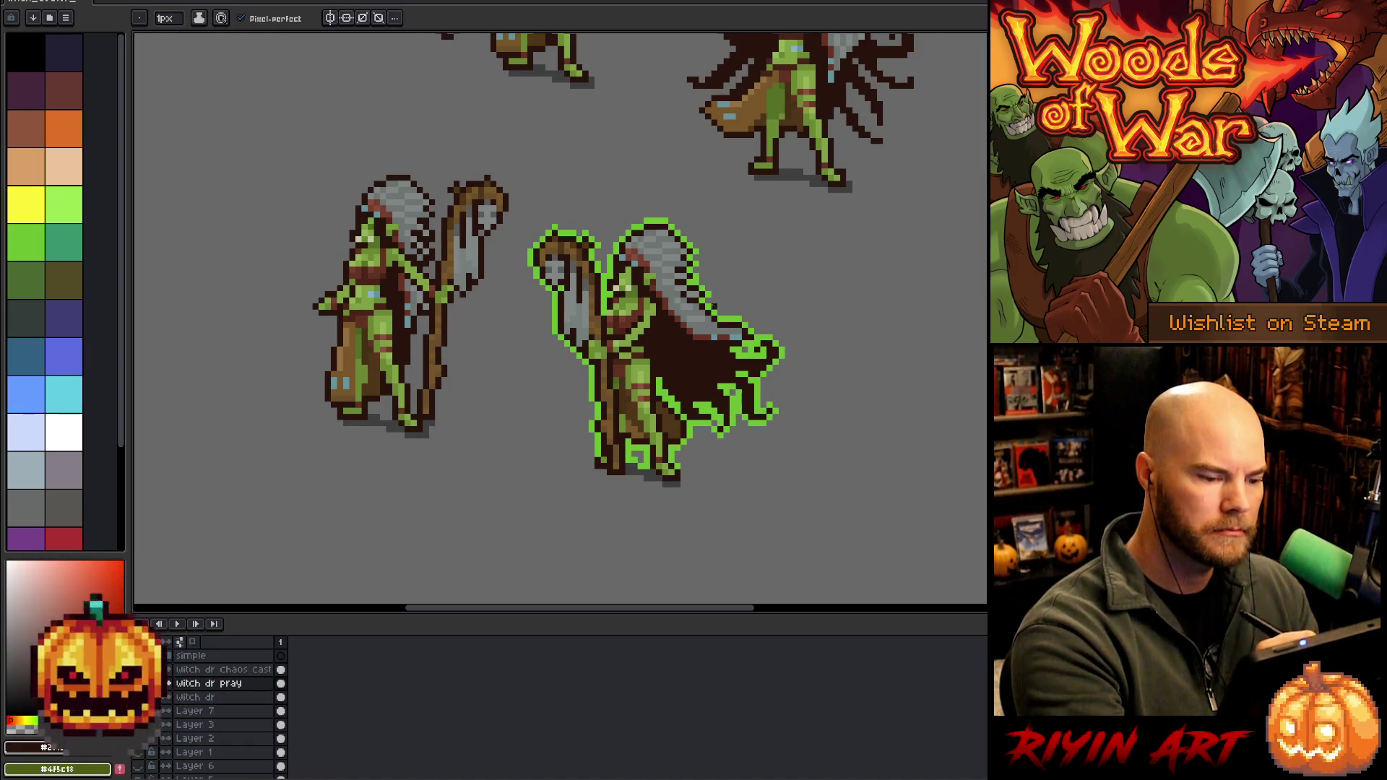
pyautogui.keyDown('alt'); pyautogui.click(742, 397); pyautogui.keyUp('alt')
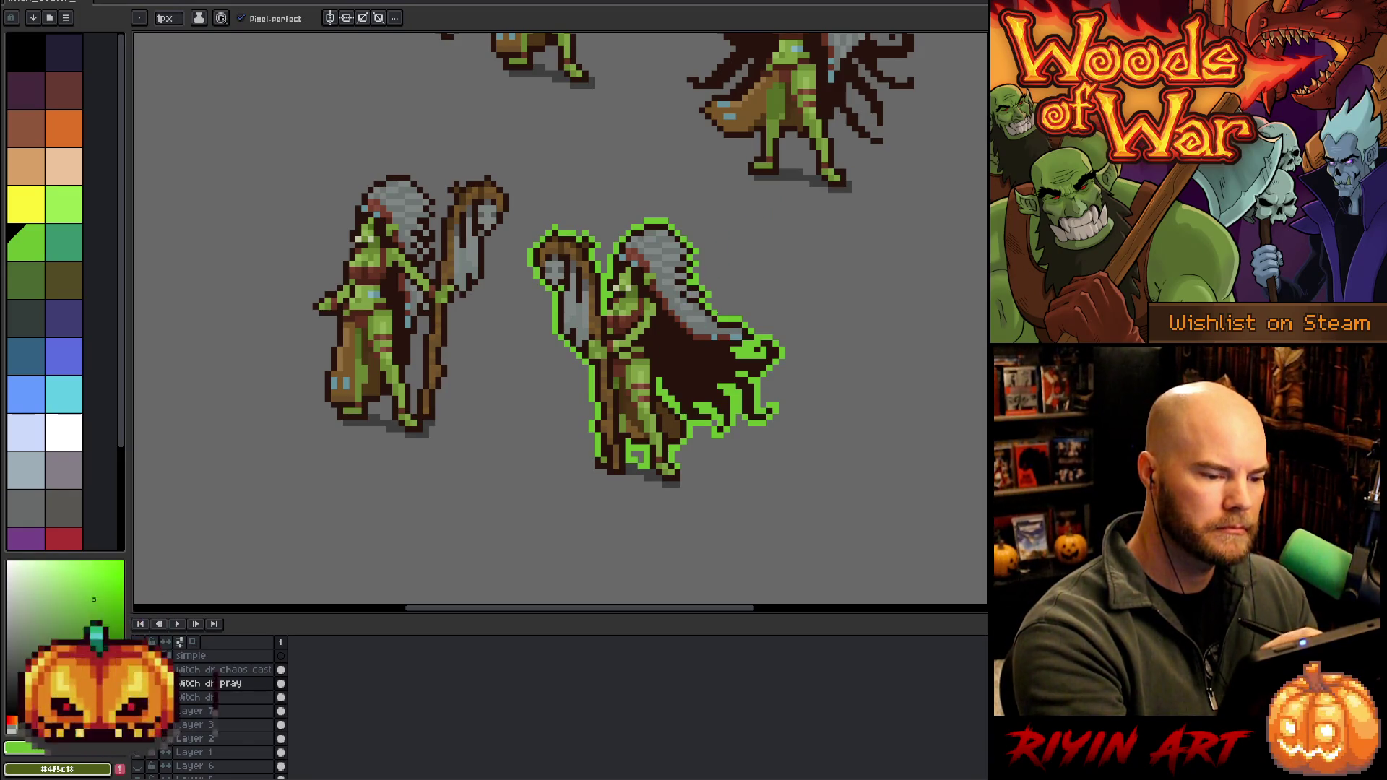
pyautogui.keyDown('alt'); pyautogui.click(742, 332); pyautogui.keyUp('alt')
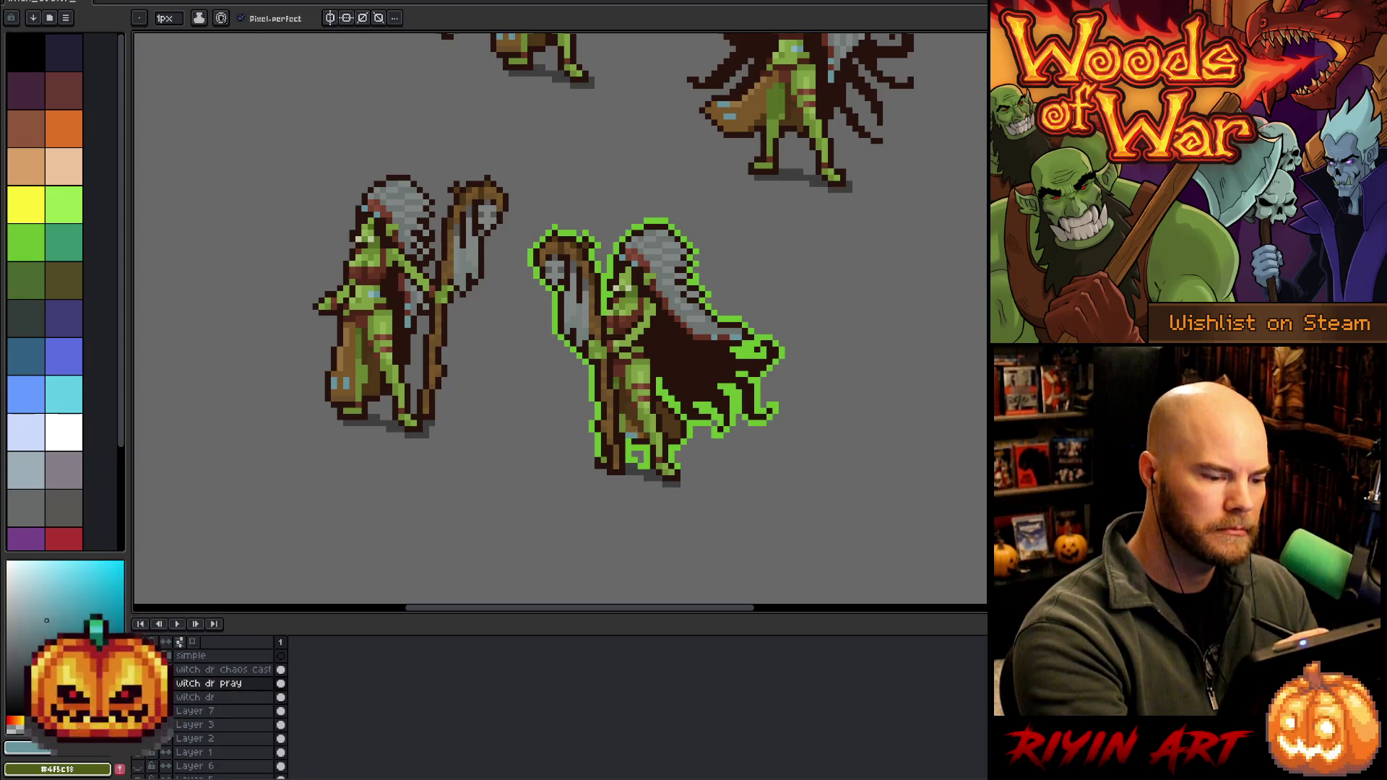
pyautogui.keyDown('alt'); pyautogui.click(630, 442); pyautogui.keyUp('alt')
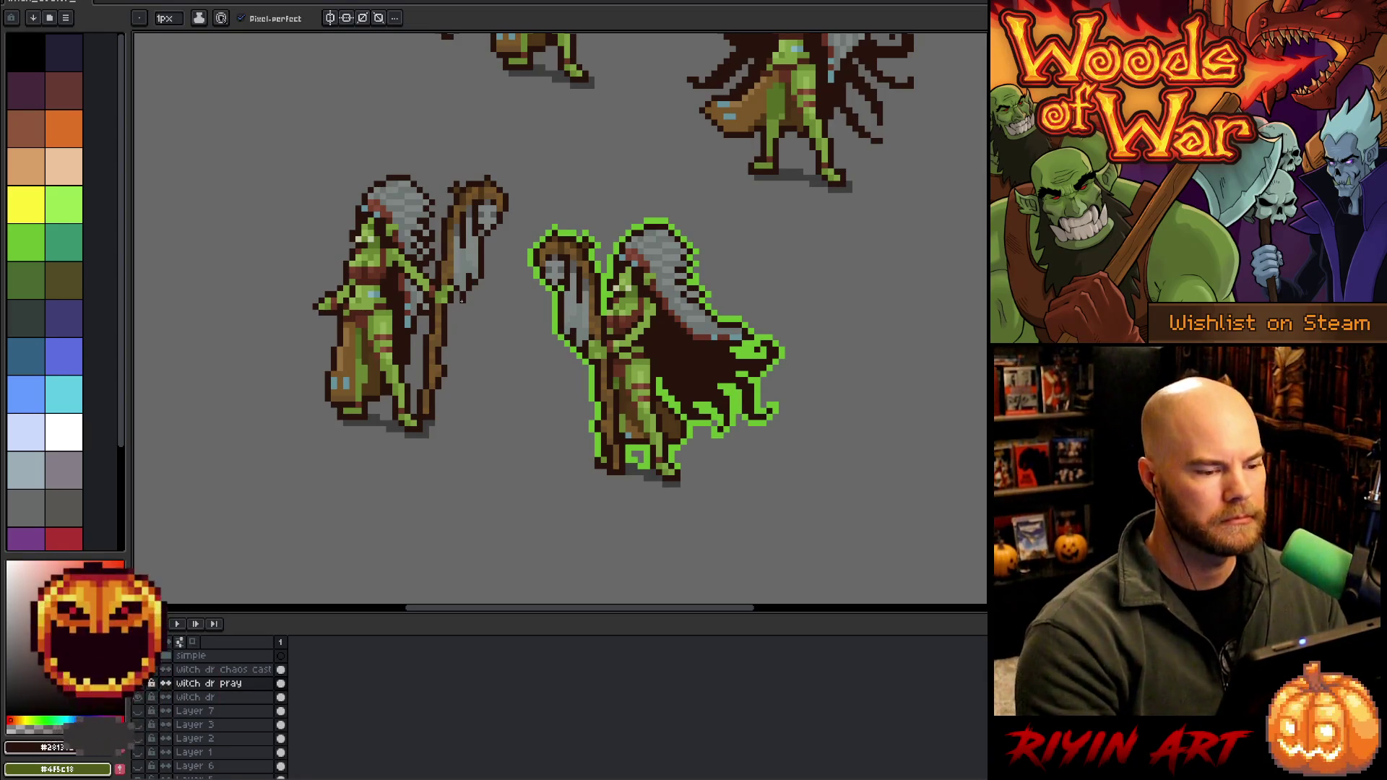
# Zoom and pan the view to frame the witch doctor sprites
pyautogui.scroll(-3, 541, 361)
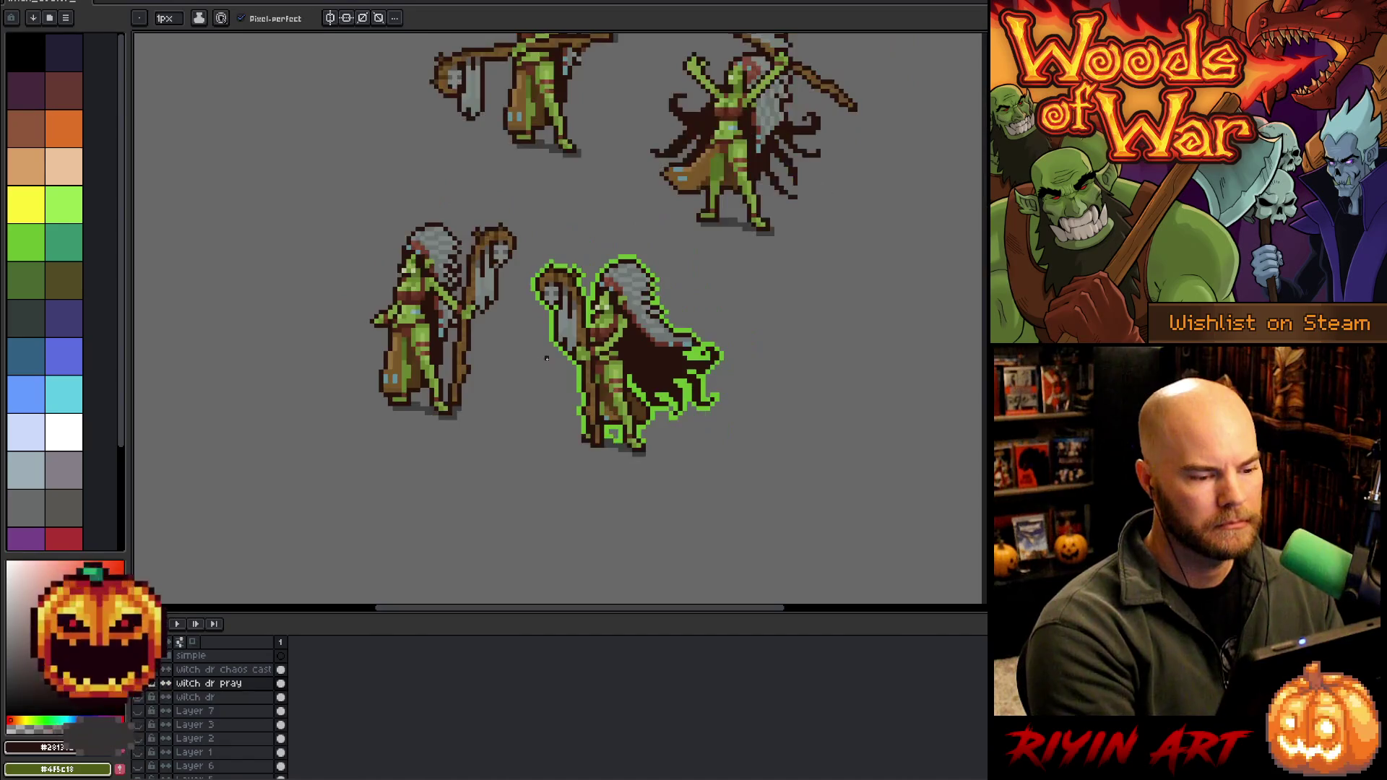
pyautogui.scroll(2, 556, 361)
pyautogui.press('v')
pyautogui.press('b')
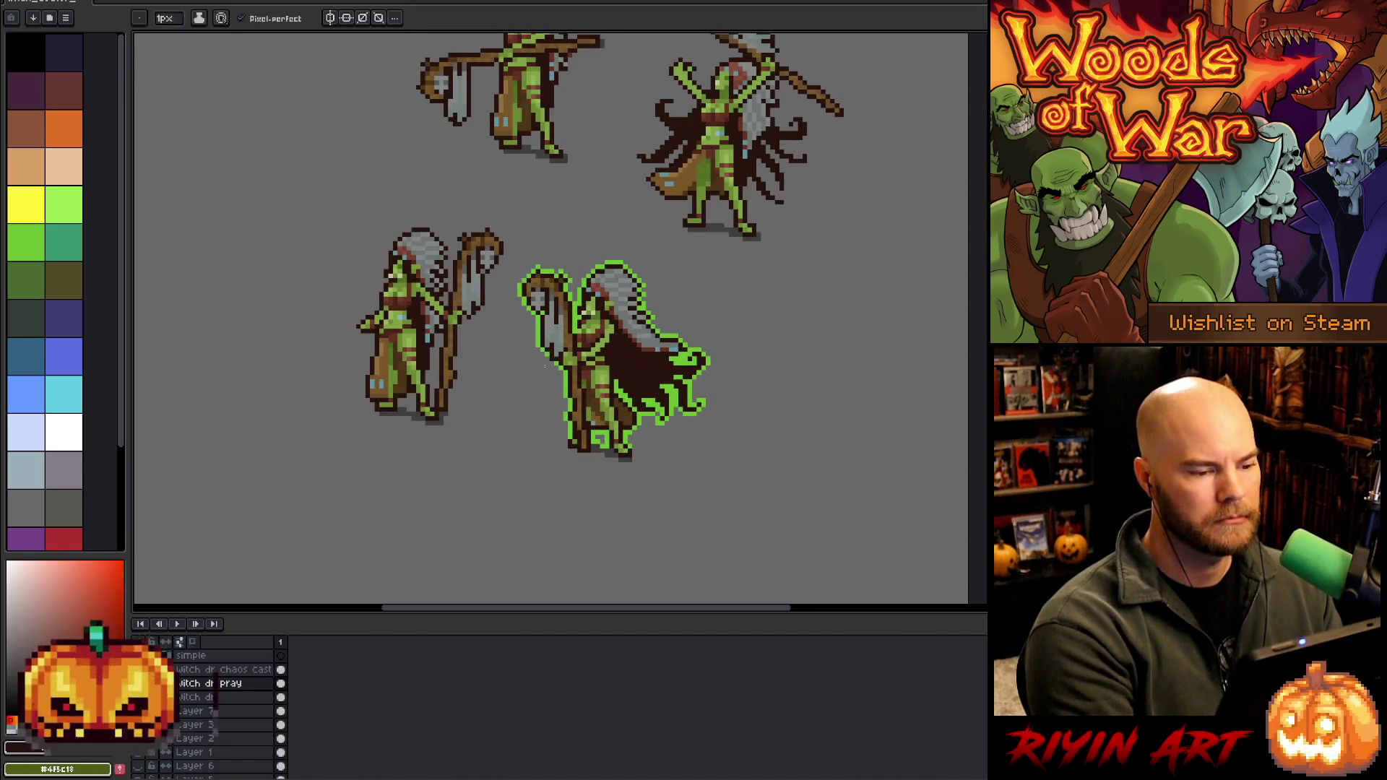
pyautogui.scroll(-2, 570, 359)
pyautogui.scroll(3, 570, 359)
pyautogui.press('space')
pyautogui.moveTo(577, 389); pyautogui.dragTo(640, 352)
pyautogui.scroll(1, 591, 329)
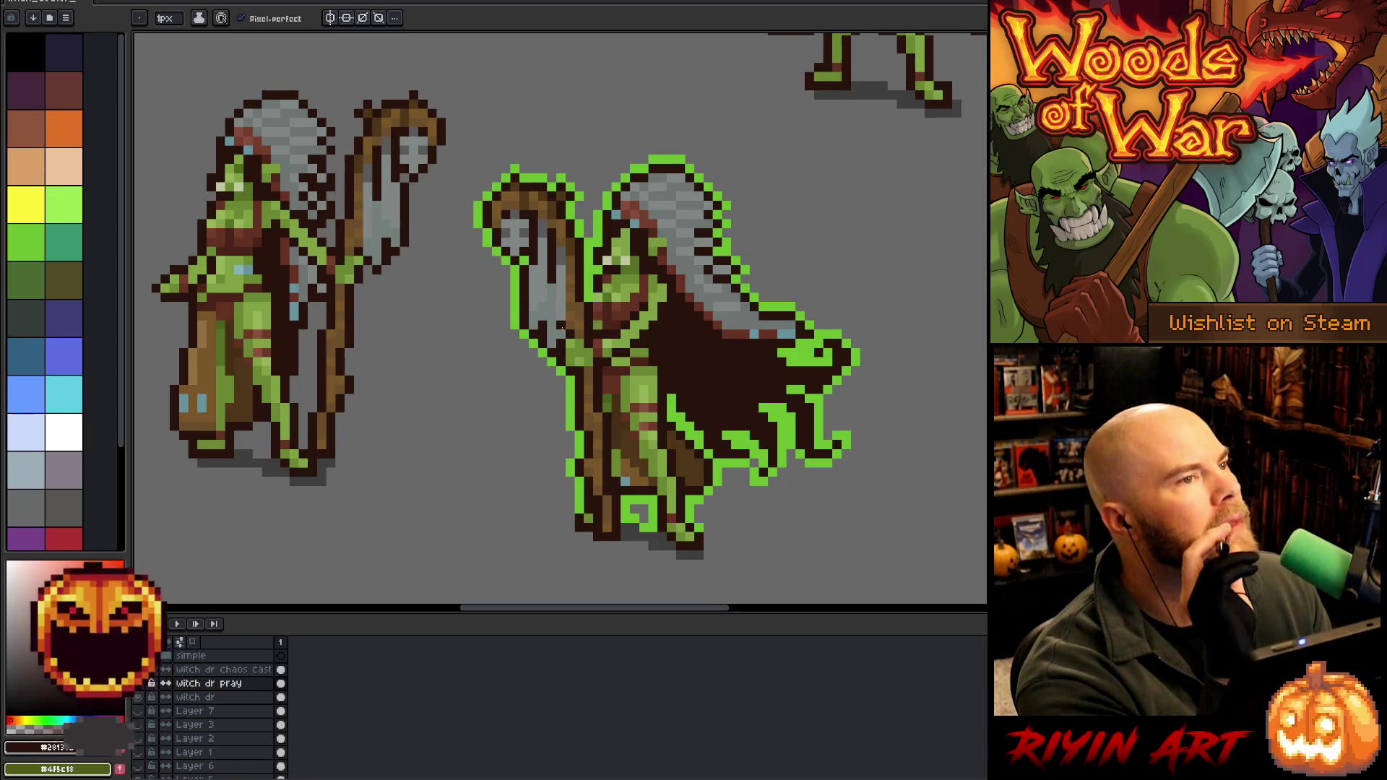
pyautogui.scroll(-1, 505, 352)
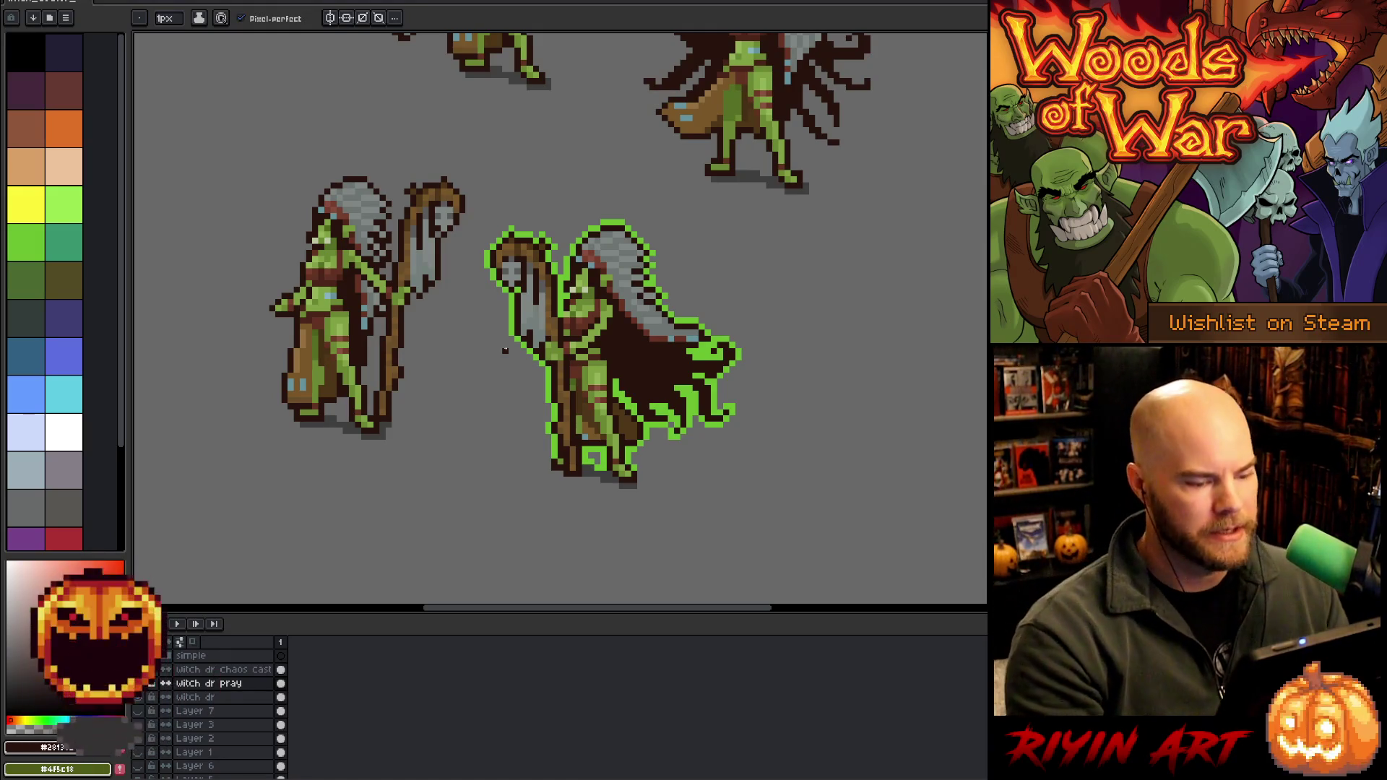
pyautogui.moveTo(751, 461); pyautogui.dragTo(746, 544)
pyautogui.moveTo(702, 475); pyautogui.dragTo(669, 501)
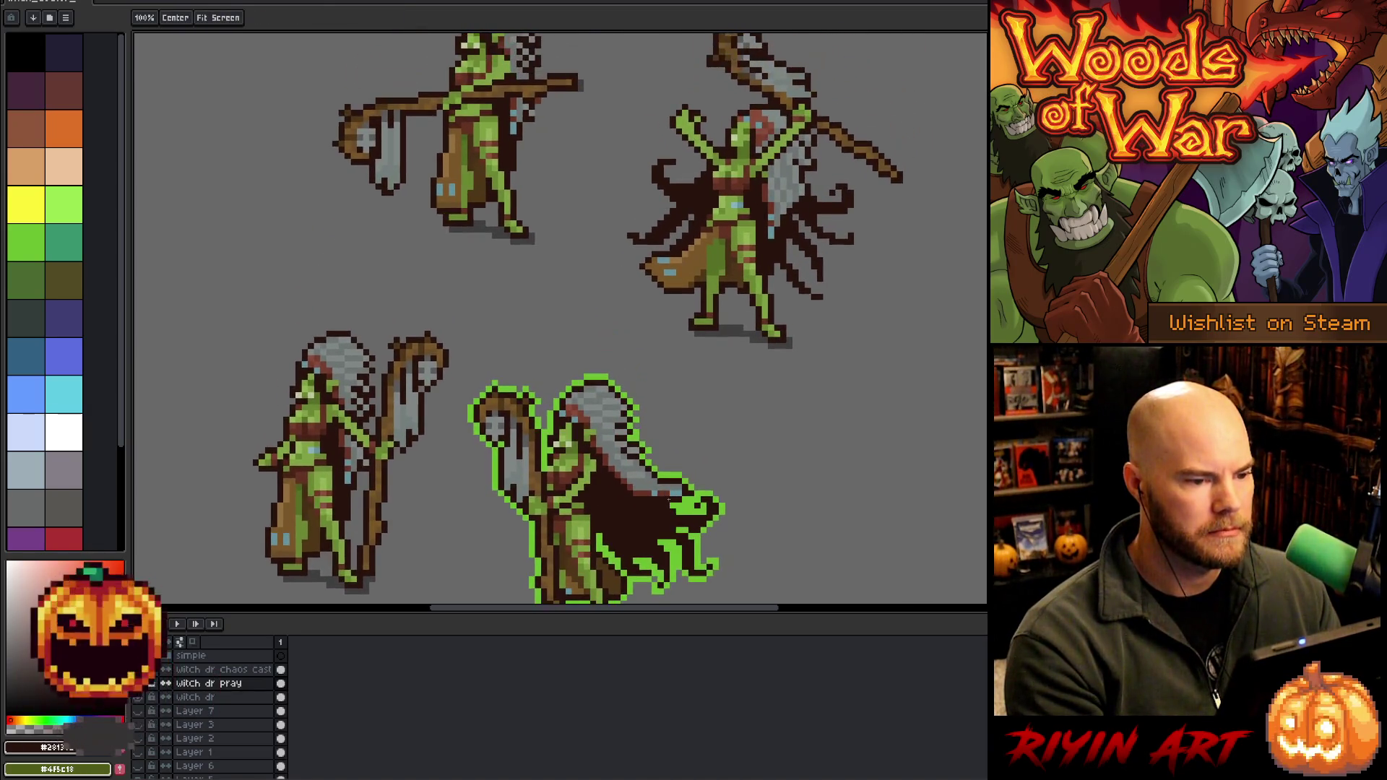
pyautogui.scroll(-2, 555, 393)
# Shift the plain standing witch doctor down-left, toward the green-outlined one
pyautogui.press('b')
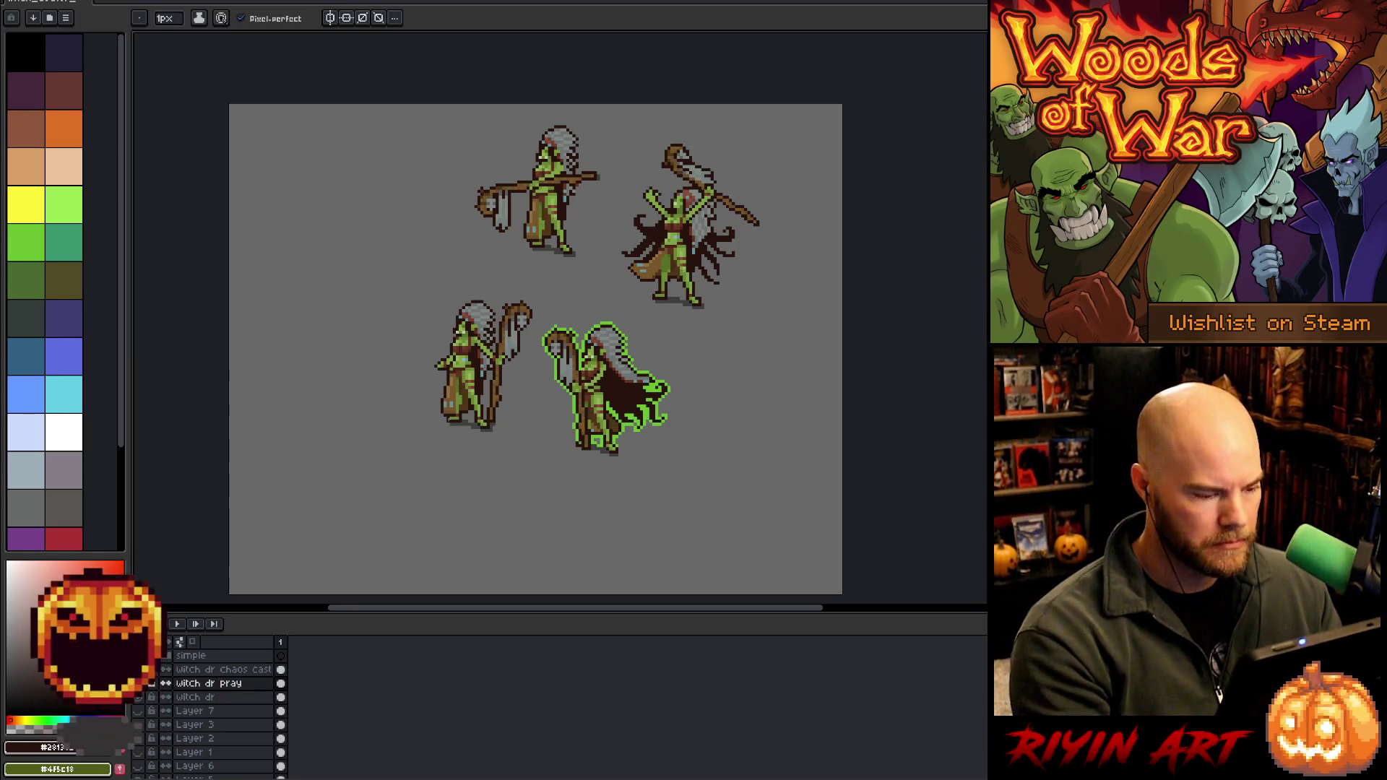
pyautogui.press('v')
pyautogui.click(231, 696)
pyautogui.moveTo(467, 380); pyautogui.dragTo(442, 403)
pyautogui.scroll(2, 443, 403)
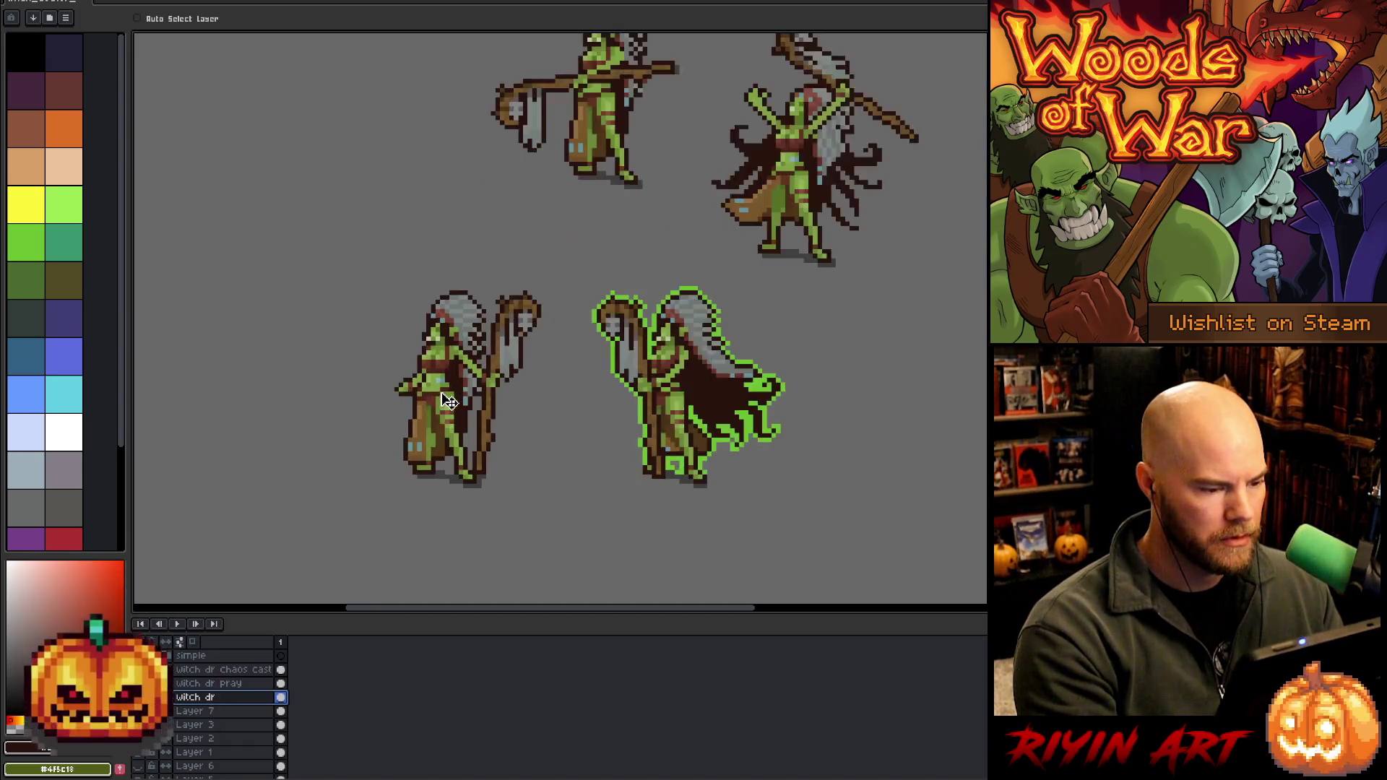
# Add a second frame, clear its pray cel and move the witch figure left
pyautogui.scroll(-1, 443, 403)
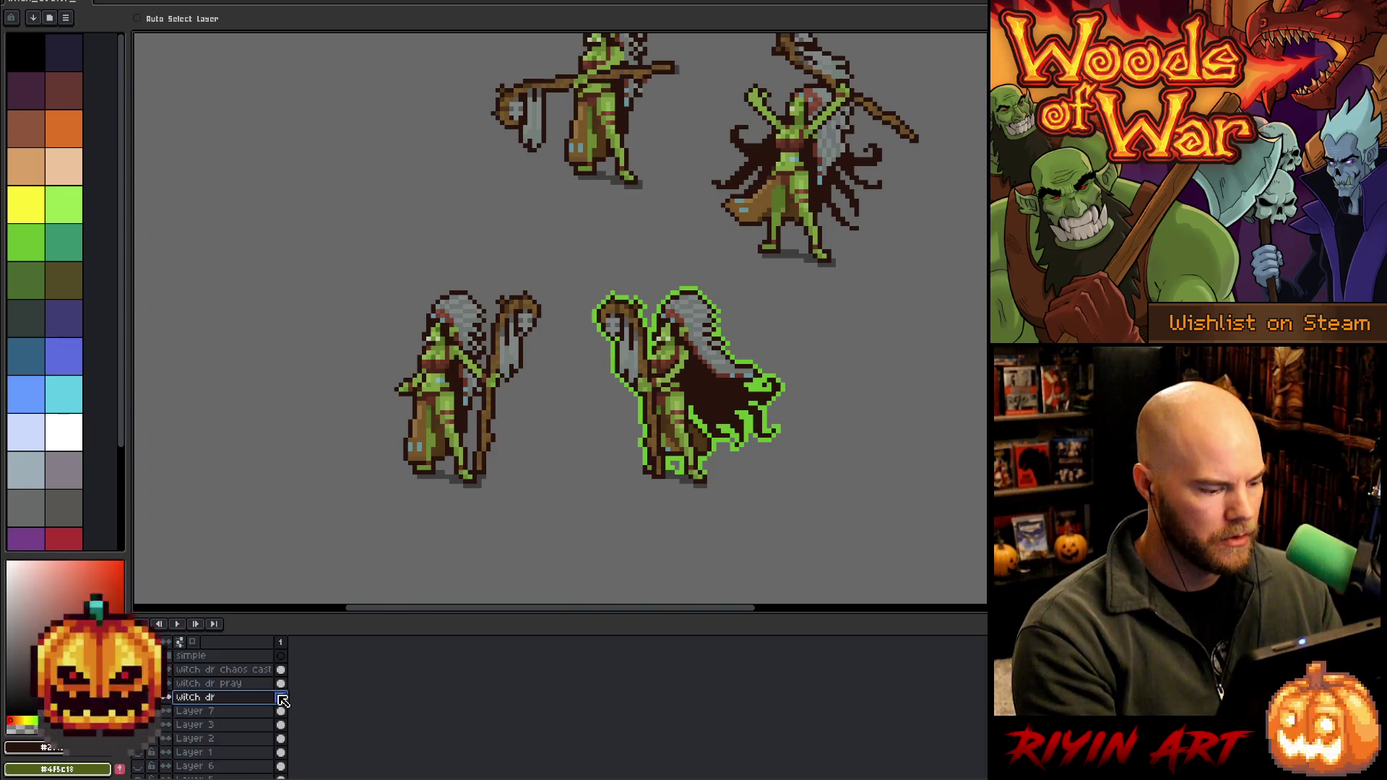
pyautogui.hotkey('alt', 'n')
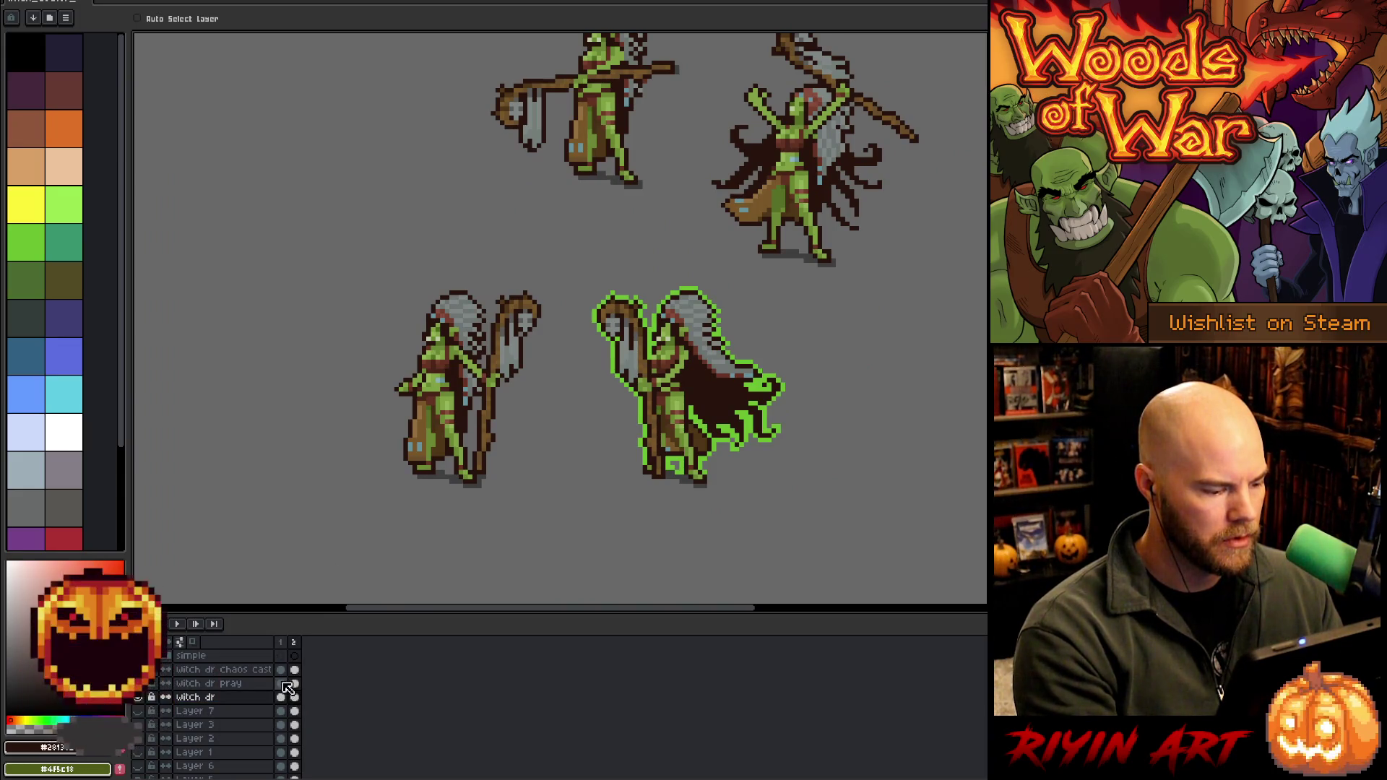
pyautogui.click(294, 684)
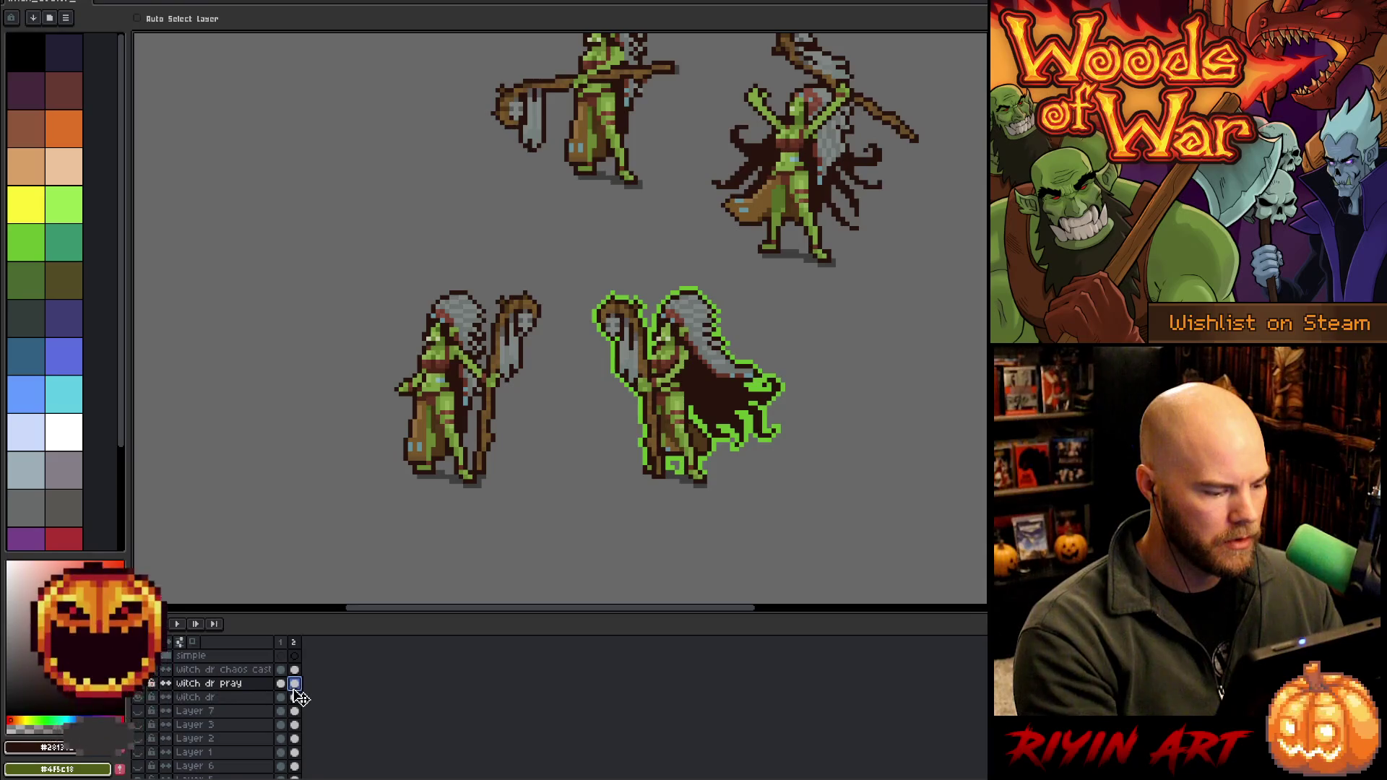
pyautogui.press('Delete')
pyautogui.click(294, 698)
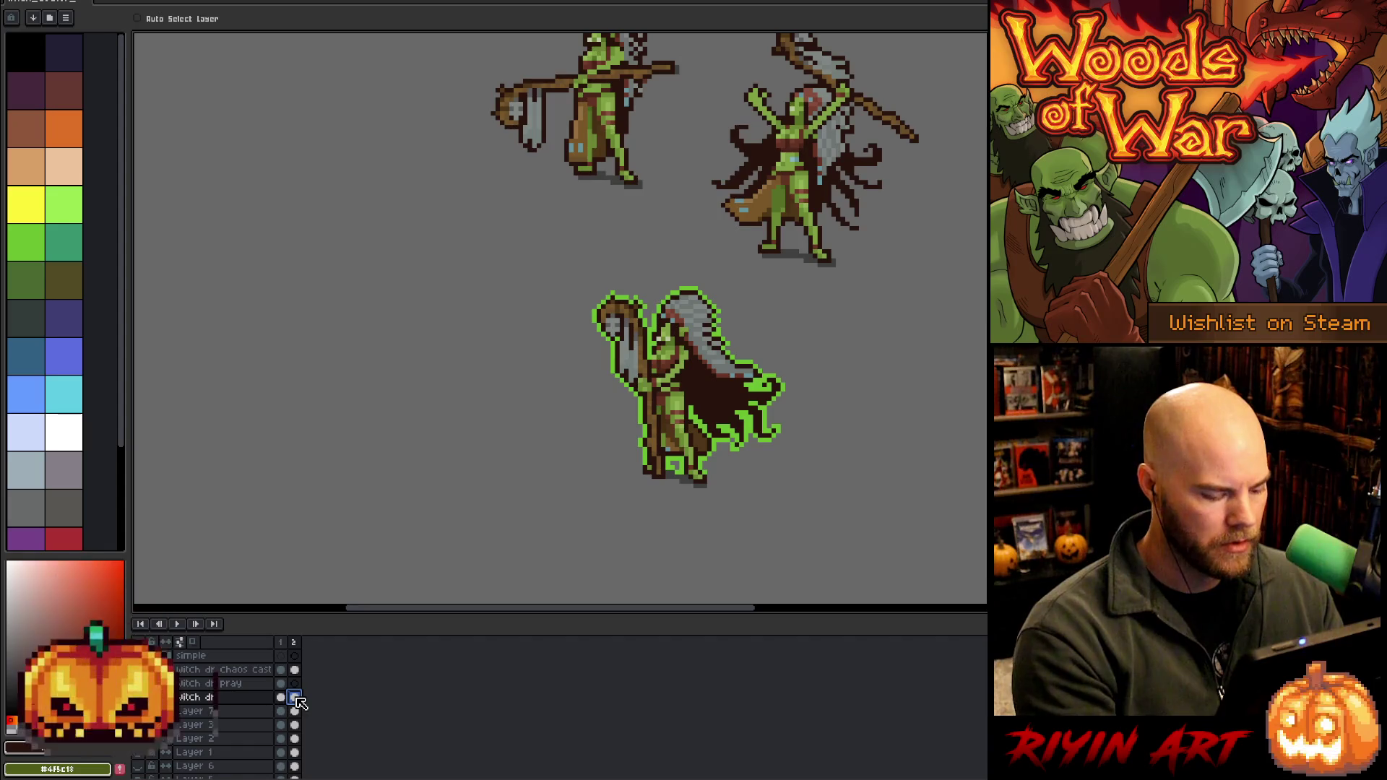
pyautogui.moveTo(687, 378)
pyautogui.mouseDown()
pyautogui.moveTo(495, 379)
pyautogui.moveTo(526, 378)
pyautogui.mouseUp()
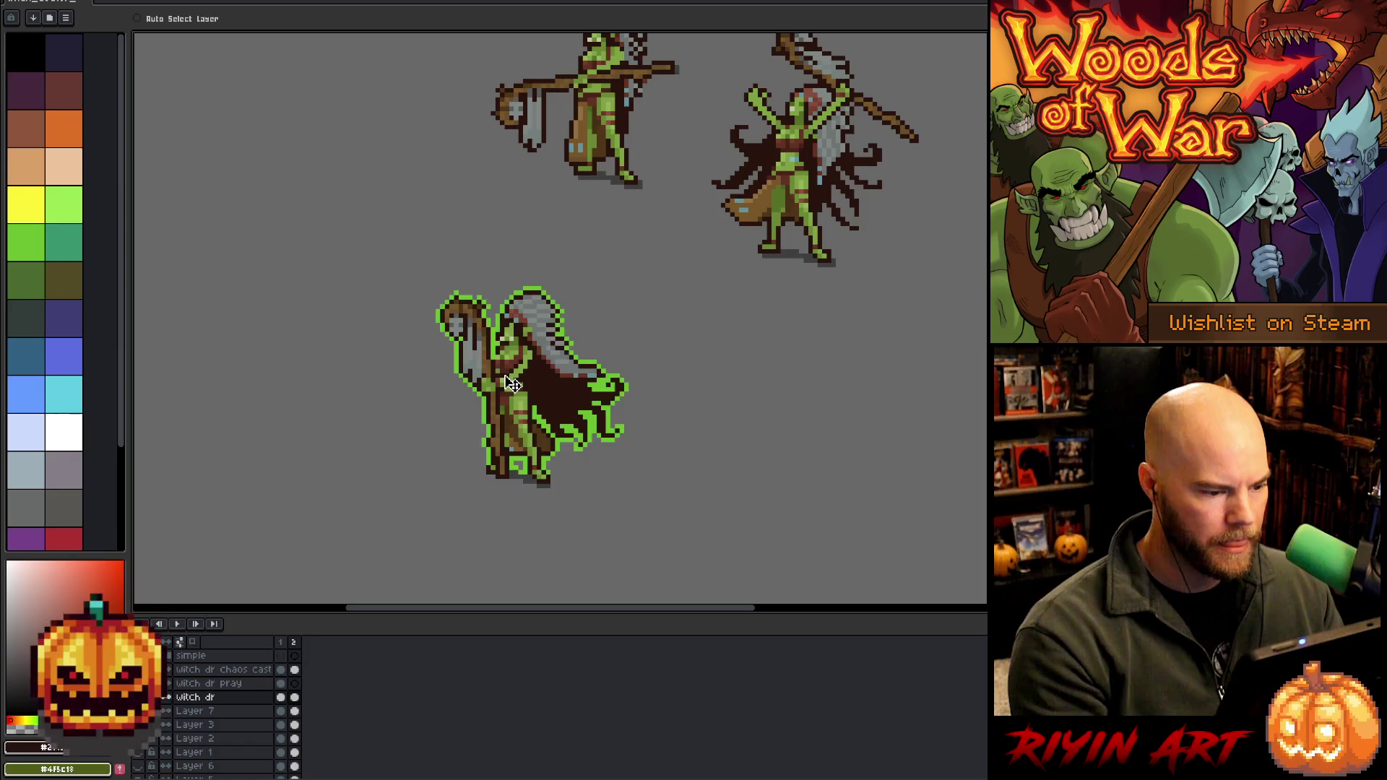
# On frame 1, nudge the plain standing witch doctor further left
pyautogui.press('Left')
pyautogui.scroll(1, 511, 383)
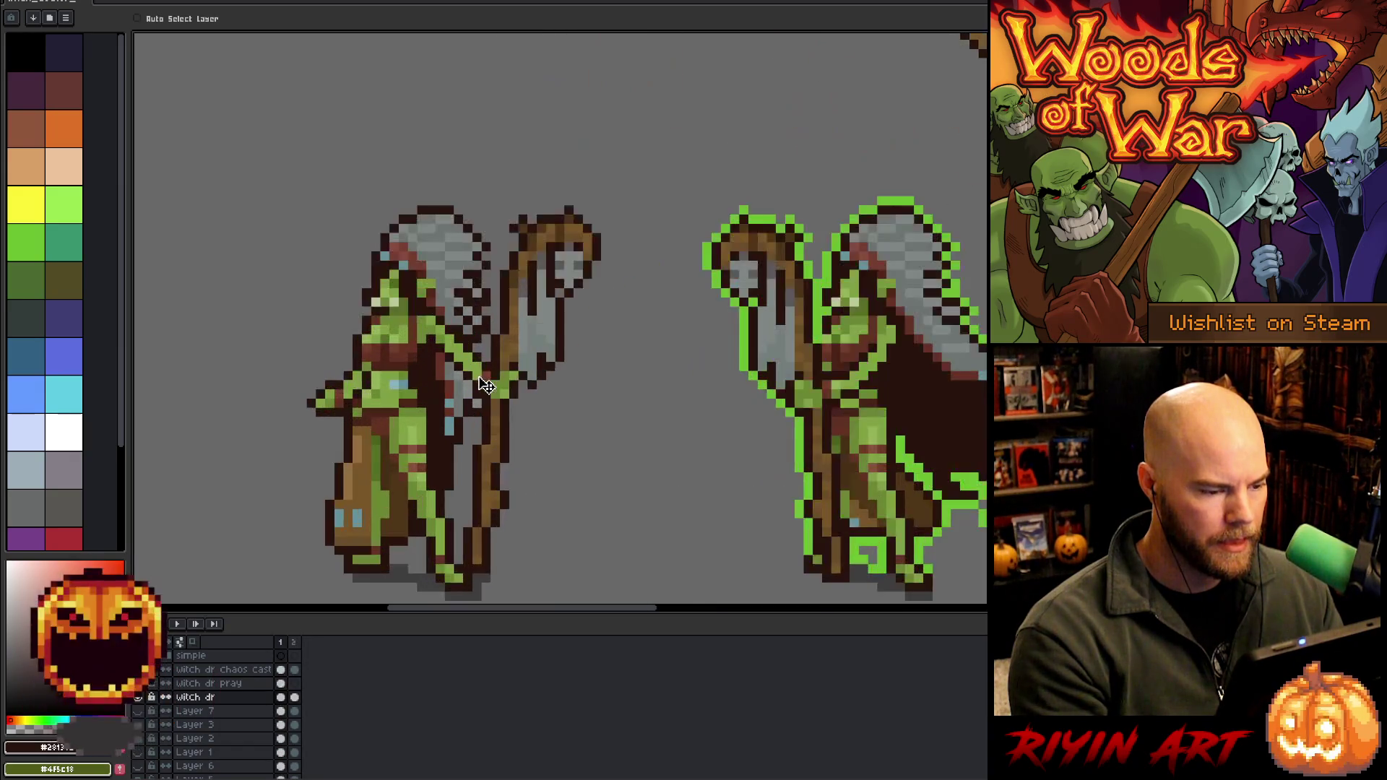
pyautogui.scroll(1, 496, 365)
pyautogui.scroll(-2, 476, 389)
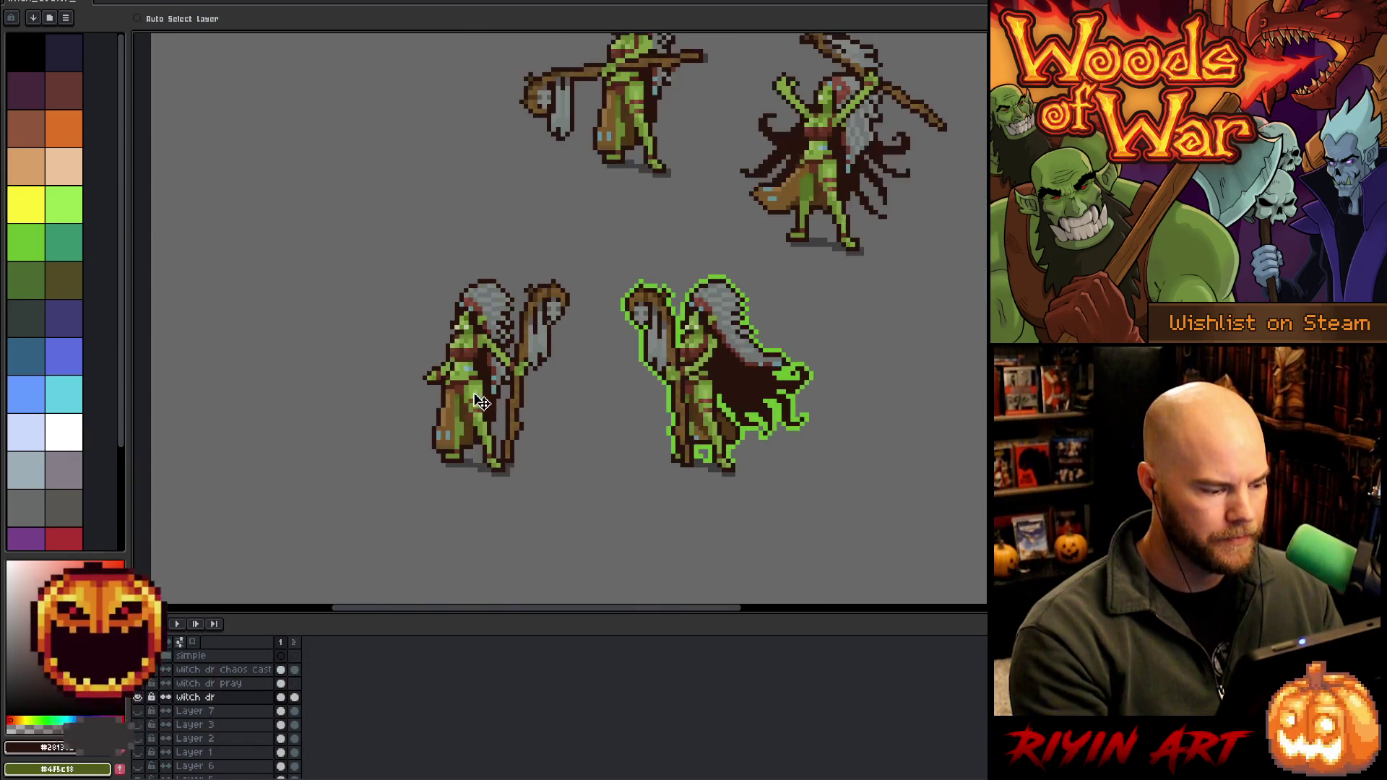
pyautogui.moveTo(473, 388)
pyautogui.mouseDown()
pyautogui.moveTo(364, 400)
pyautogui.moveTo(509, 390)
pyautogui.moveTo(312, 340)
pyautogui.moveTo(512, 400)
pyautogui.moveTo(484, 378)
pyautogui.mouseUp()
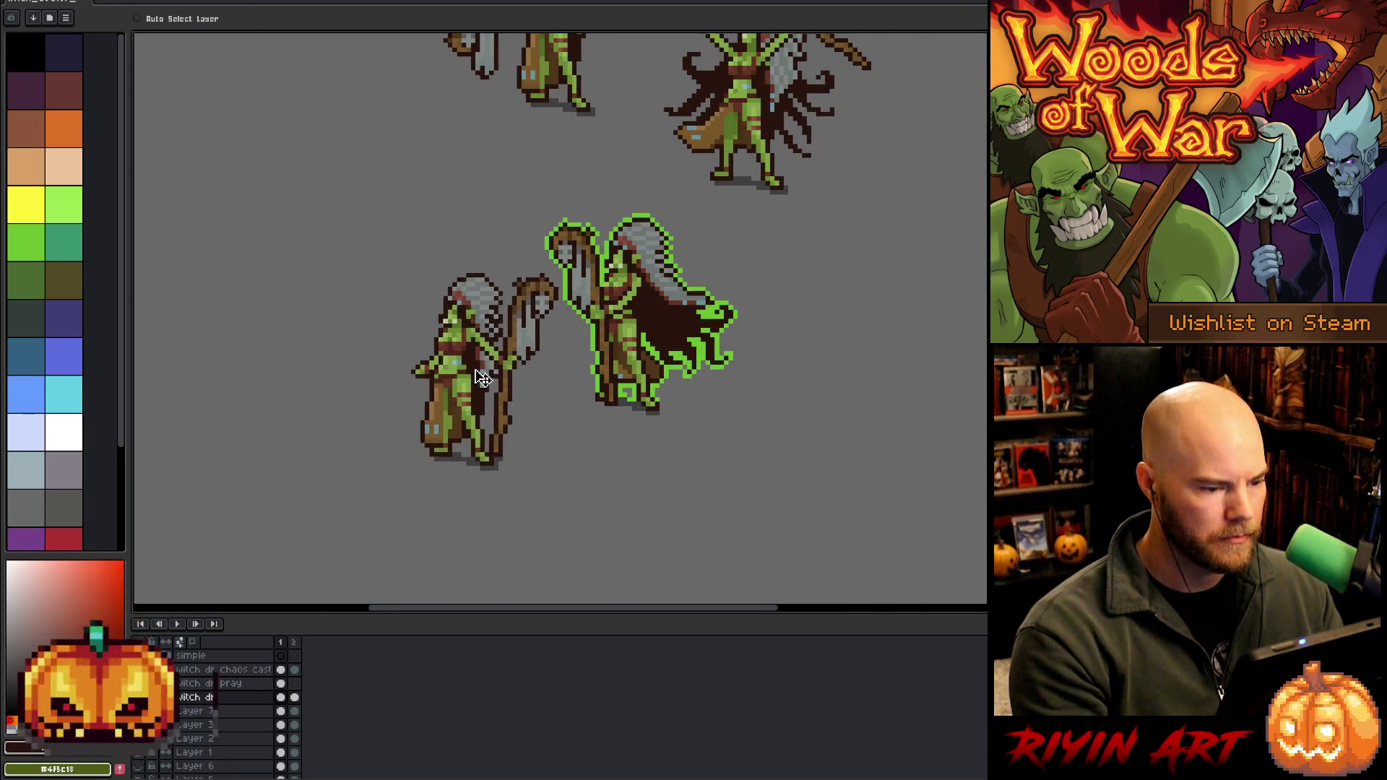
# Put the green-outlined pray pose into frame 2, placed where the standing pose stands
pyautogui.click(281, 683)
pyautogui.moveTo(286, 688); pyautogui.dragTo(294, 684)
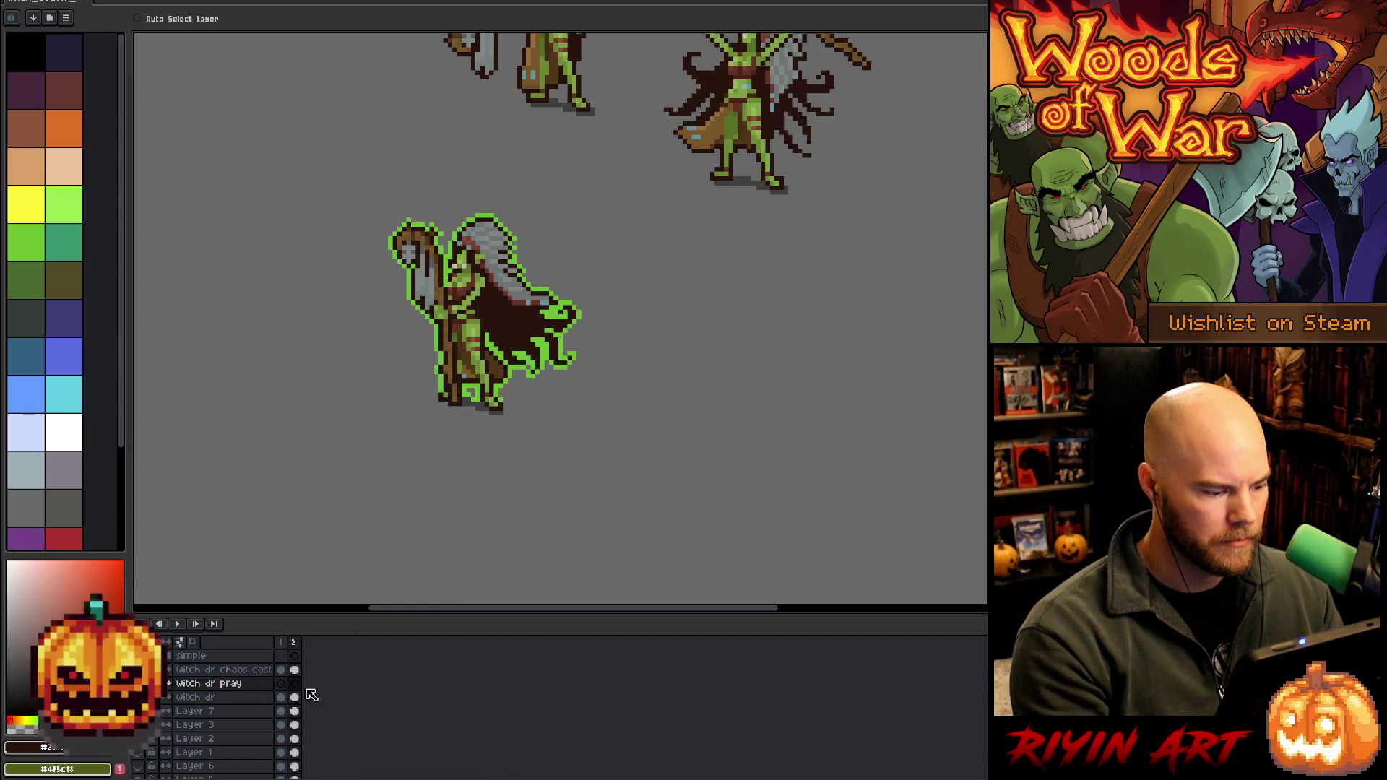
pyautogui.press('Left')
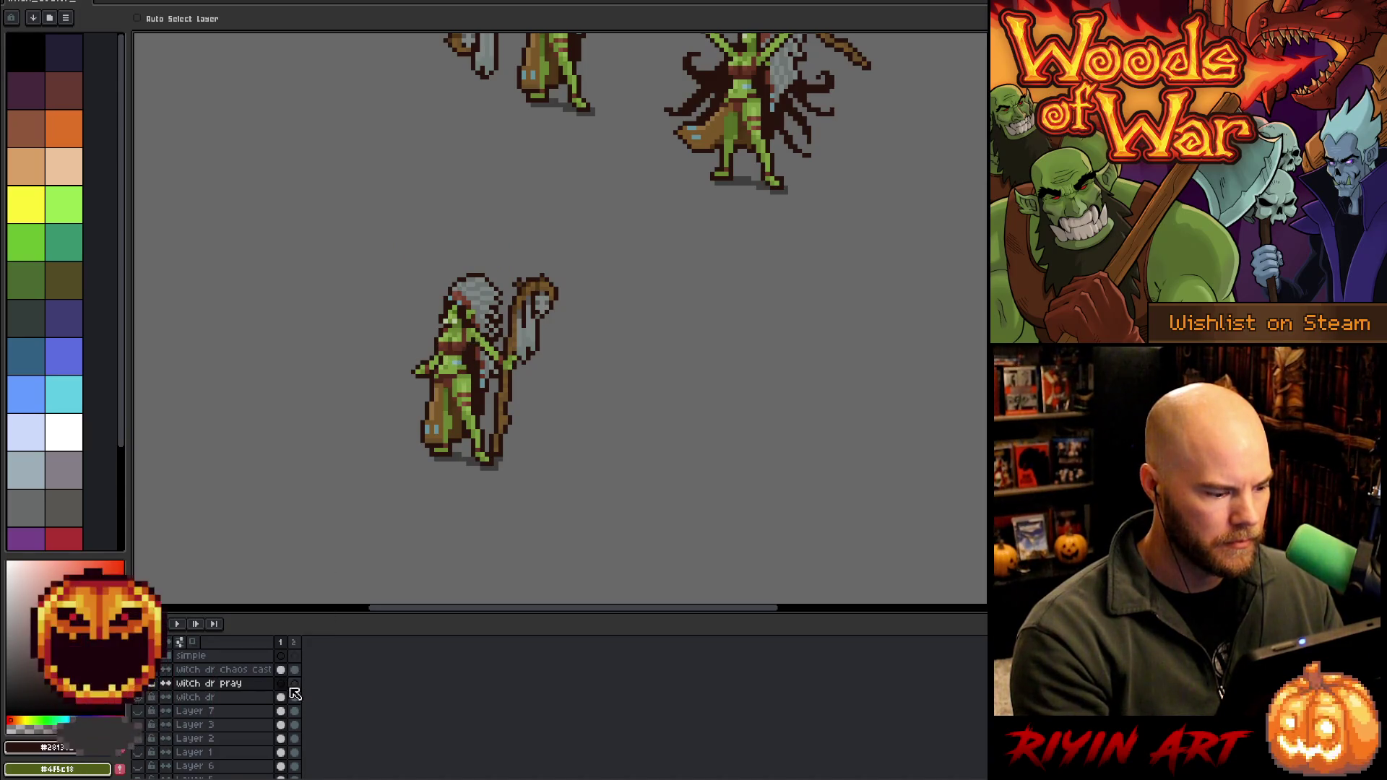
pyautogui.click(293, 684)
pyautogui.click(294, 697)
pyautogui.moveTo(463, 336); pyautogui.dragTo(466, 387)
# Flip between frames 1 and 2 to check the alignment, then add a third frame
pyautogui.press('Left')
pyautogui.press('Right')
pyautogui.press('Left')
pyautogui.press('Right')
pyautogui.press('Left')
pyautogui.press('Right')
pyautogui.press('Left')
pyautogui.press('Right')
pyautogui.press('Left')
pyautogui.press('Right')
pyautogui.press('Left')
pyautogui.press('Right')
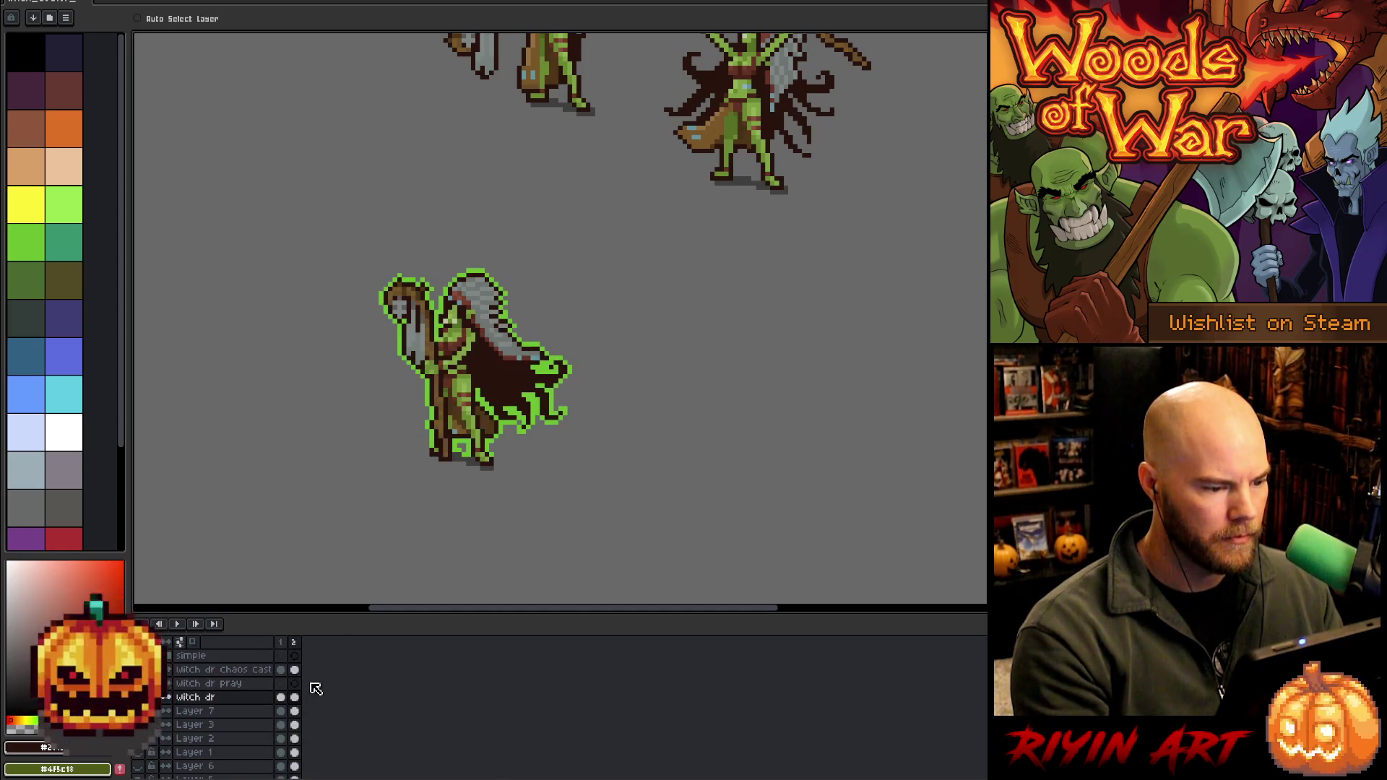
pyautogui.hotkey('alt', 'n')
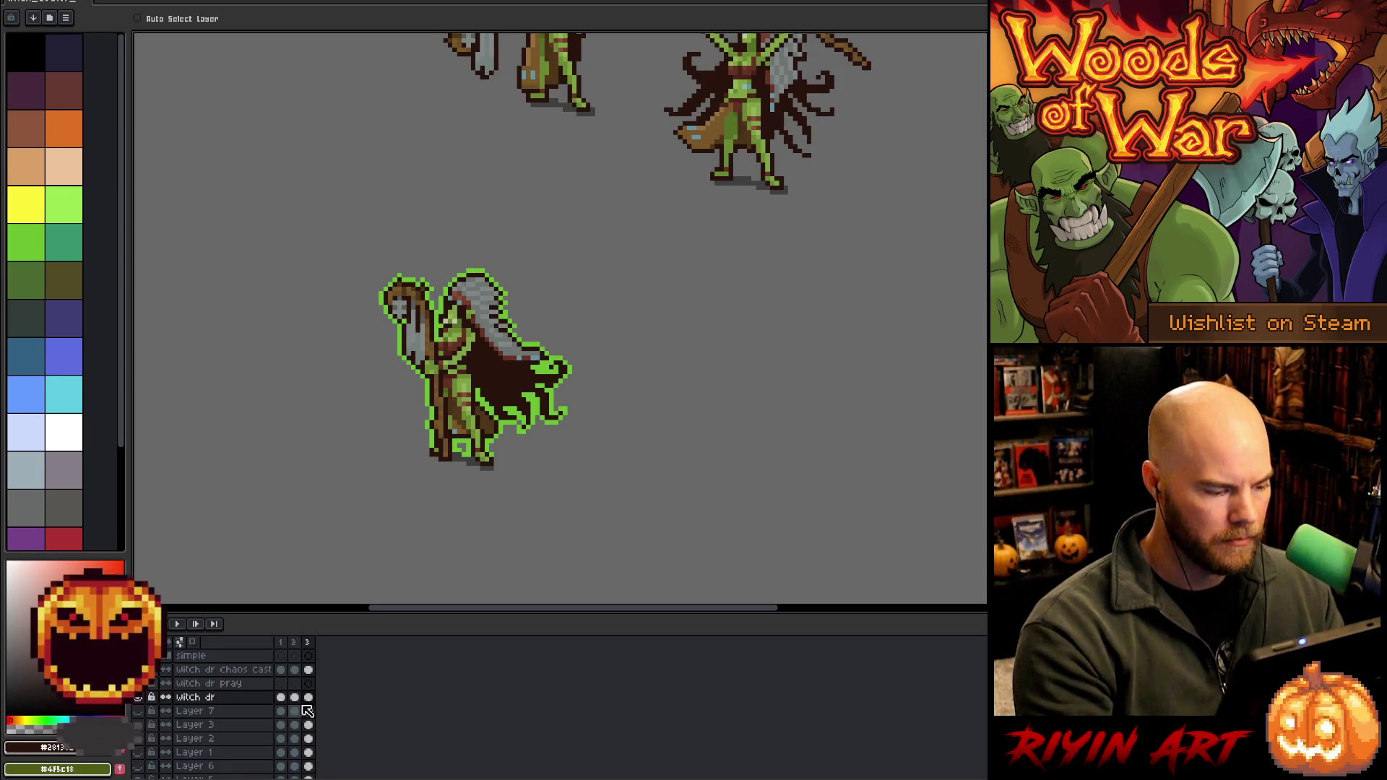
# Drag the arms-raised casting witch doctor into the frame, down-left onto the standing pose
pyautogui.click(295, 698)
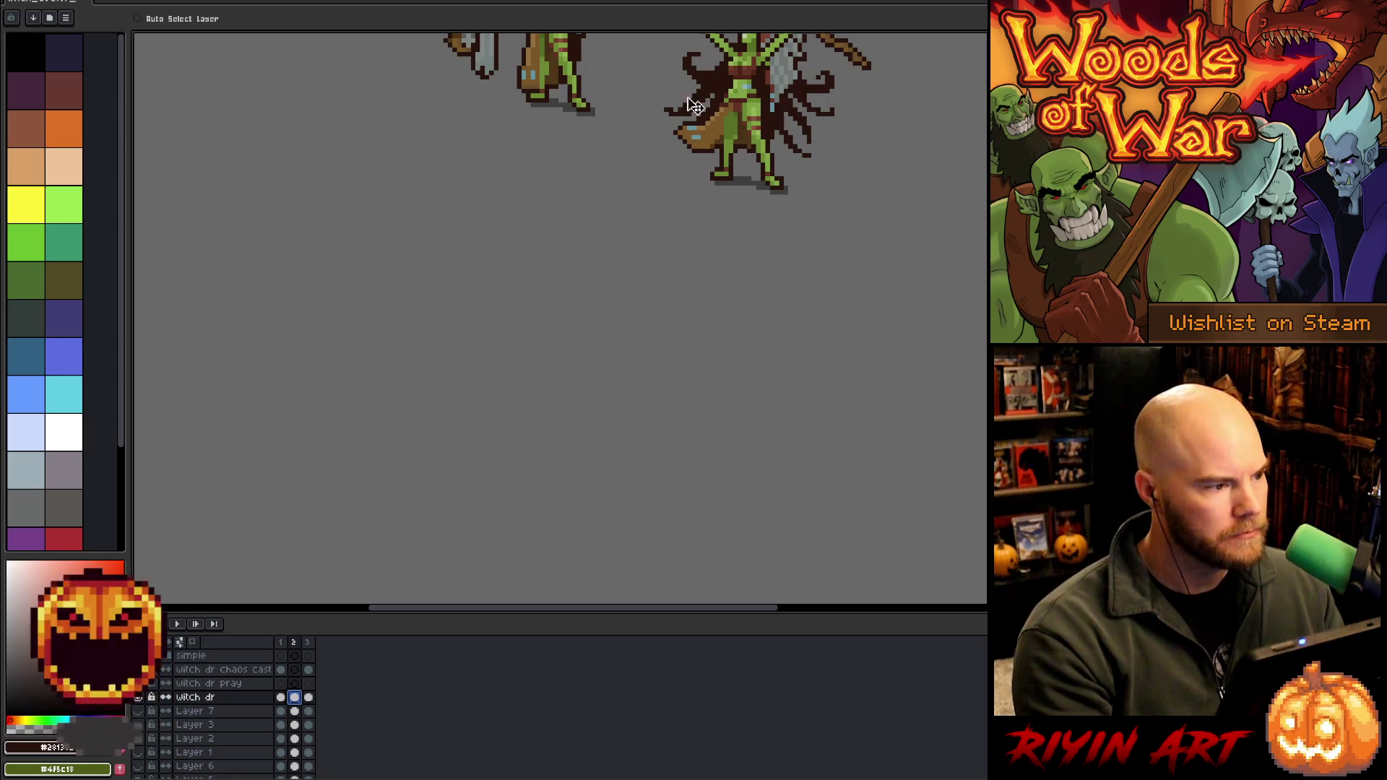
pyautogui.moveTo(767, 109)
pyautogui.mouseDown()
pyautogui.moveTo(551, 361)
pyautogui.moveTo(520, 367)
pyautogui.mouseUp()
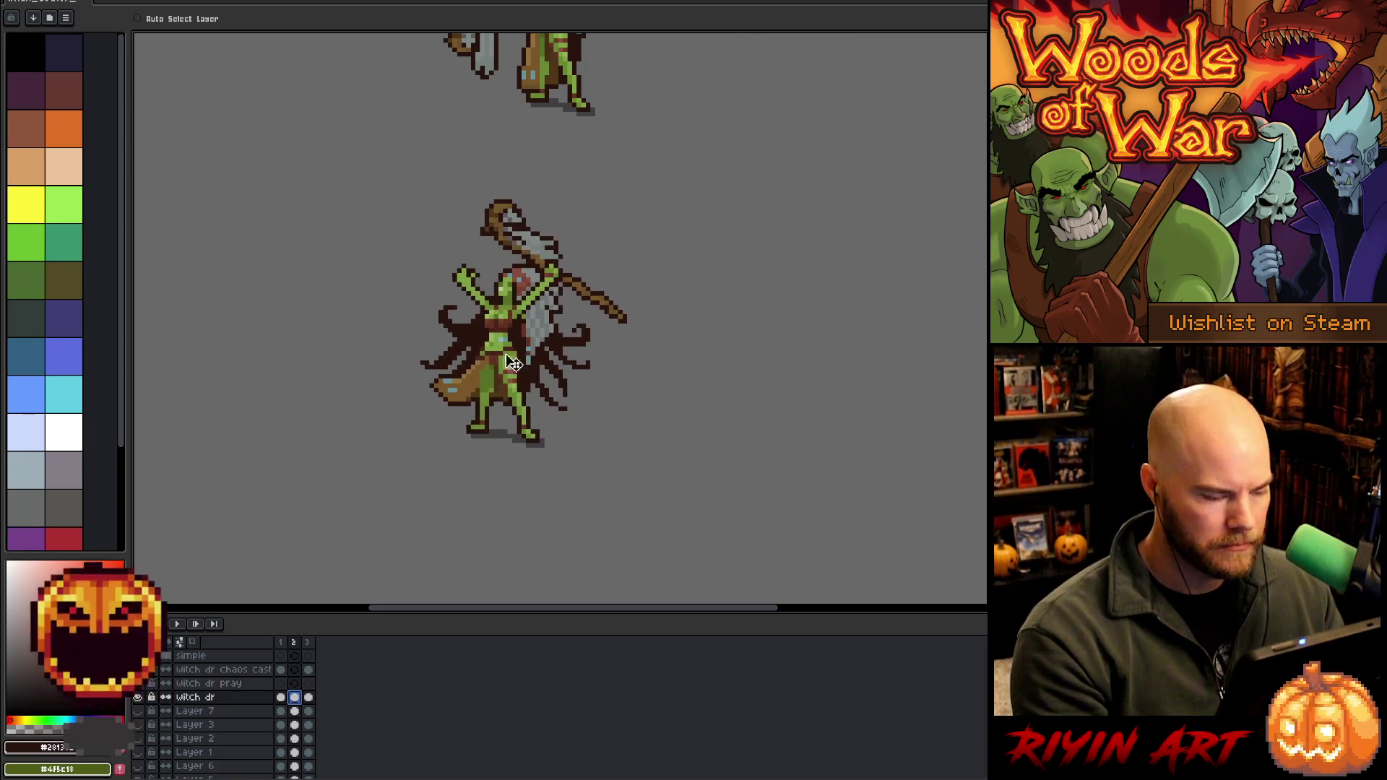
pyautogui.press('Left')
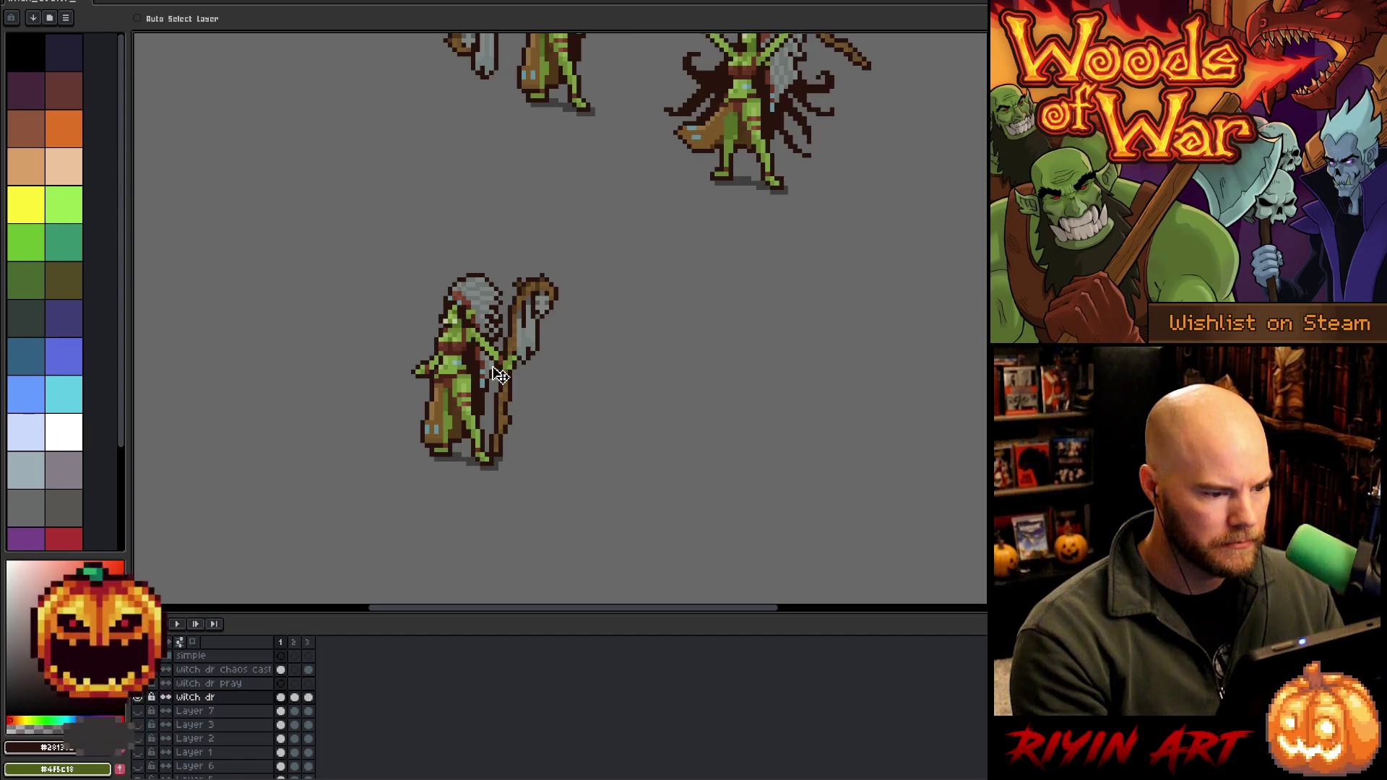
pyautogui.scroll(2, 499, 376)
pyautogui.press('Right')
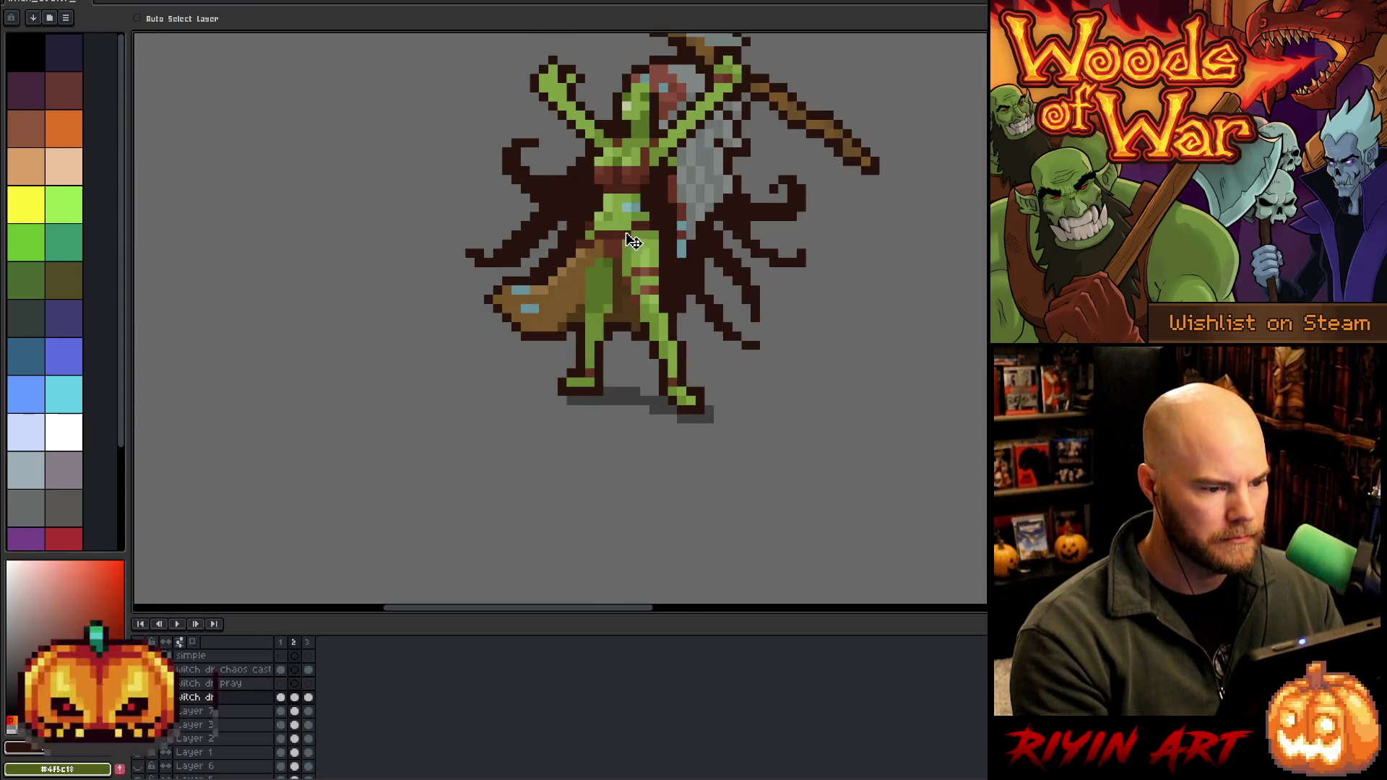
pyautogui.moveTo(633, 241); pyautogui.dragTo(539, 290)
# Compare the casting and standing poses and nudge the casting pose up one pixel
pyautogui.press('Left')
pyautogui.press('Right')
pyautogui.press('Left')
pyautogui.press('Right')
pyautogui.press('Up')
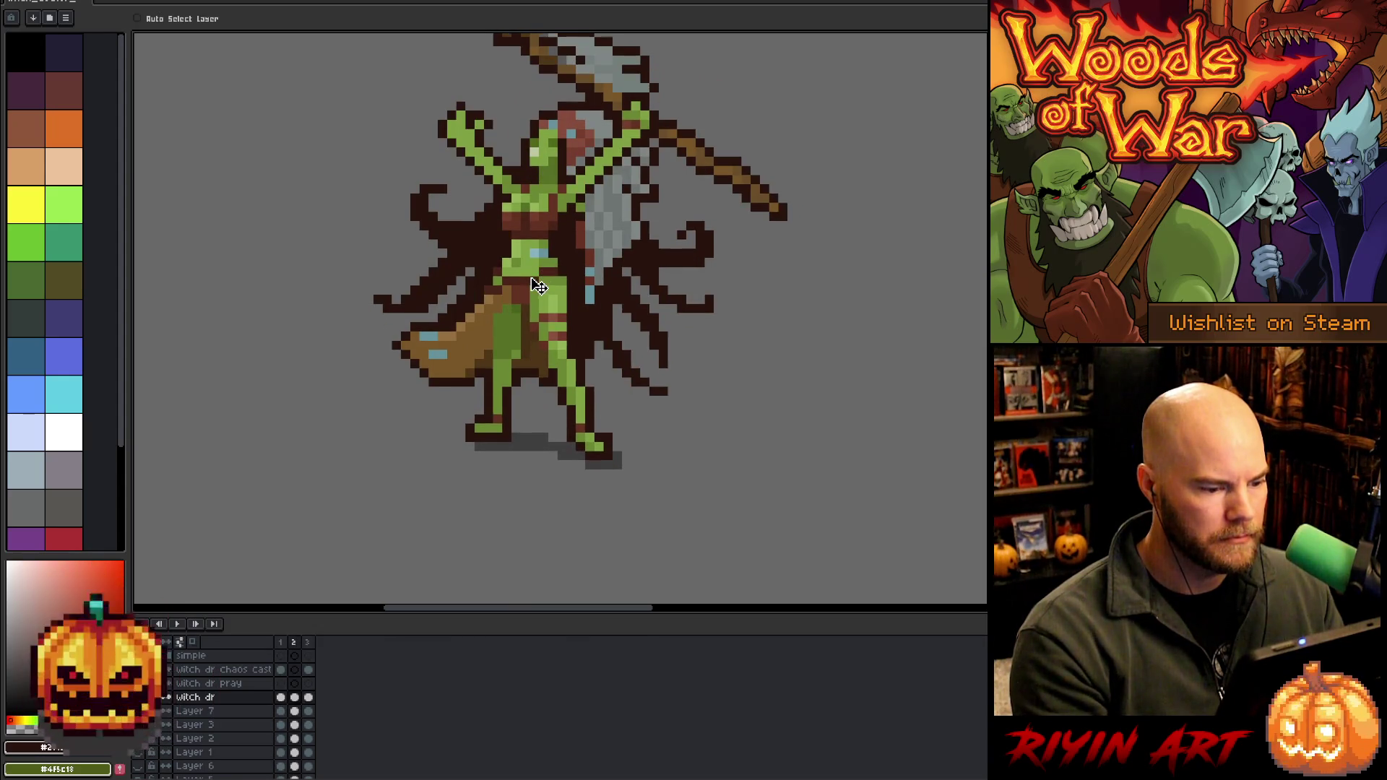
pyautogui.press('Left')
pyautogui.press('Right')
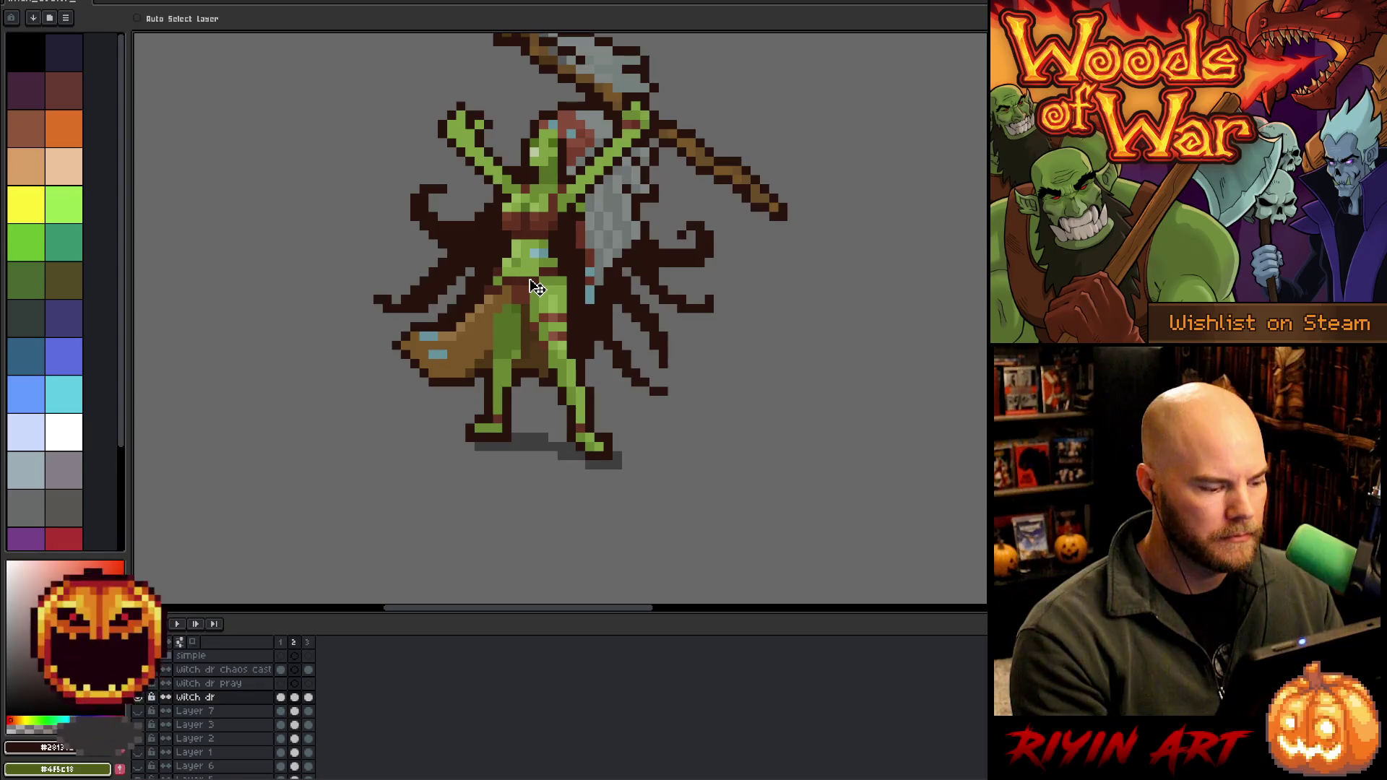
# Cycle through the animation frames to confirm the poses line up
pyautogui.press('Left')
pyautogui.press('Right')
pyautogui.press('Right')
pyautogui.press('Left')
pyautogui.scroll(-1, 531, 291)
pyautogui.press('Left')
pyautogui.press('Right')
pyautogui.press('Right')
pyautogui.press('Left')
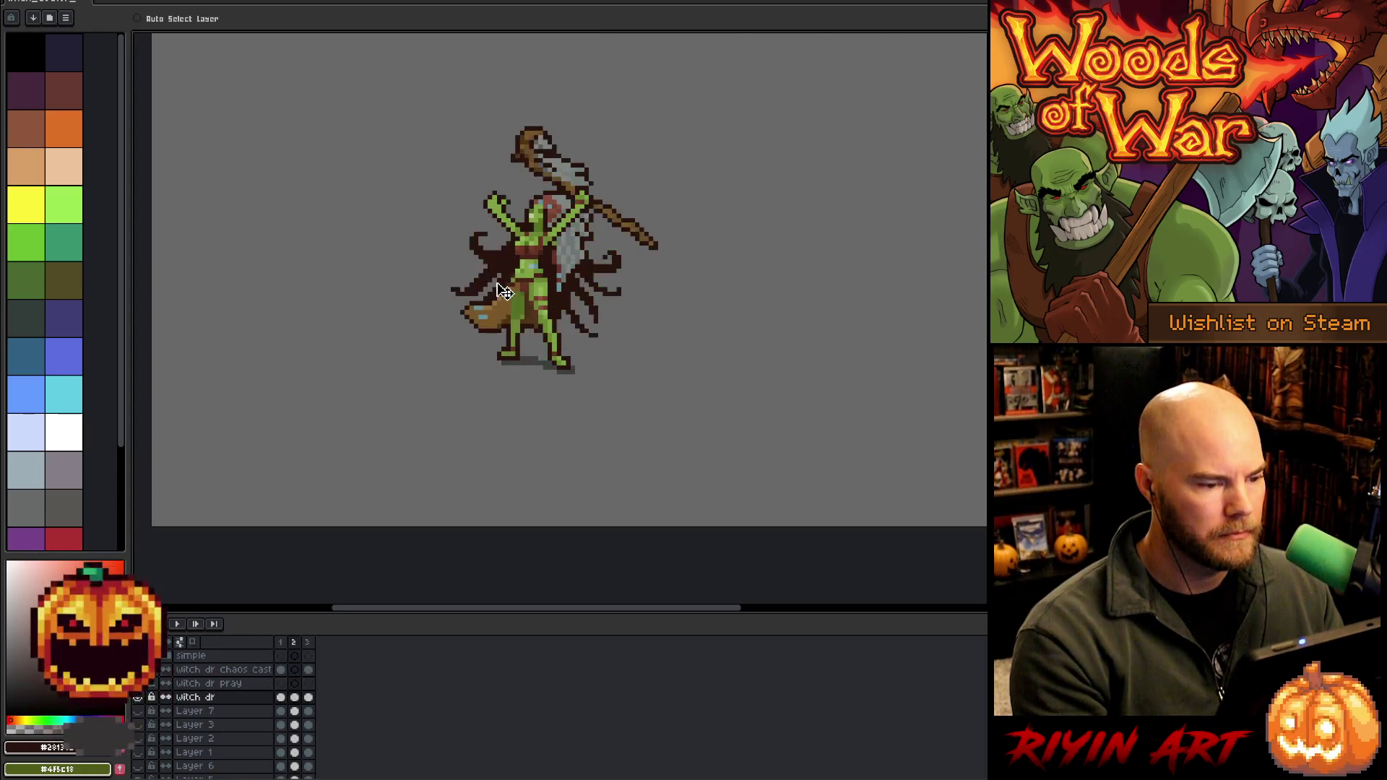
pyautogui.press('Left')
pyautogui.press('Right')
pyautogui.scroll(1, 507, 284)
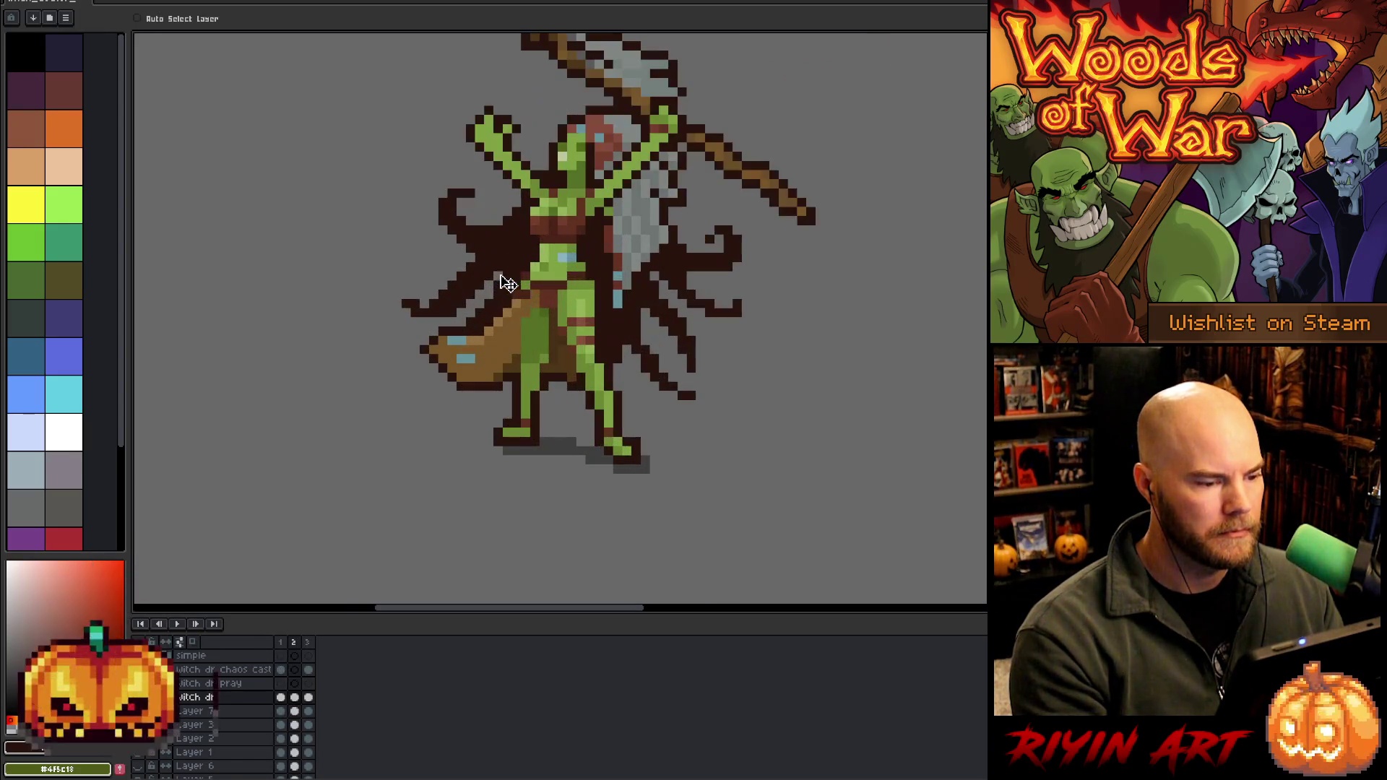
# Erase the stray dark hair strands to the right of the casting sprite
pyautogui.press('e')
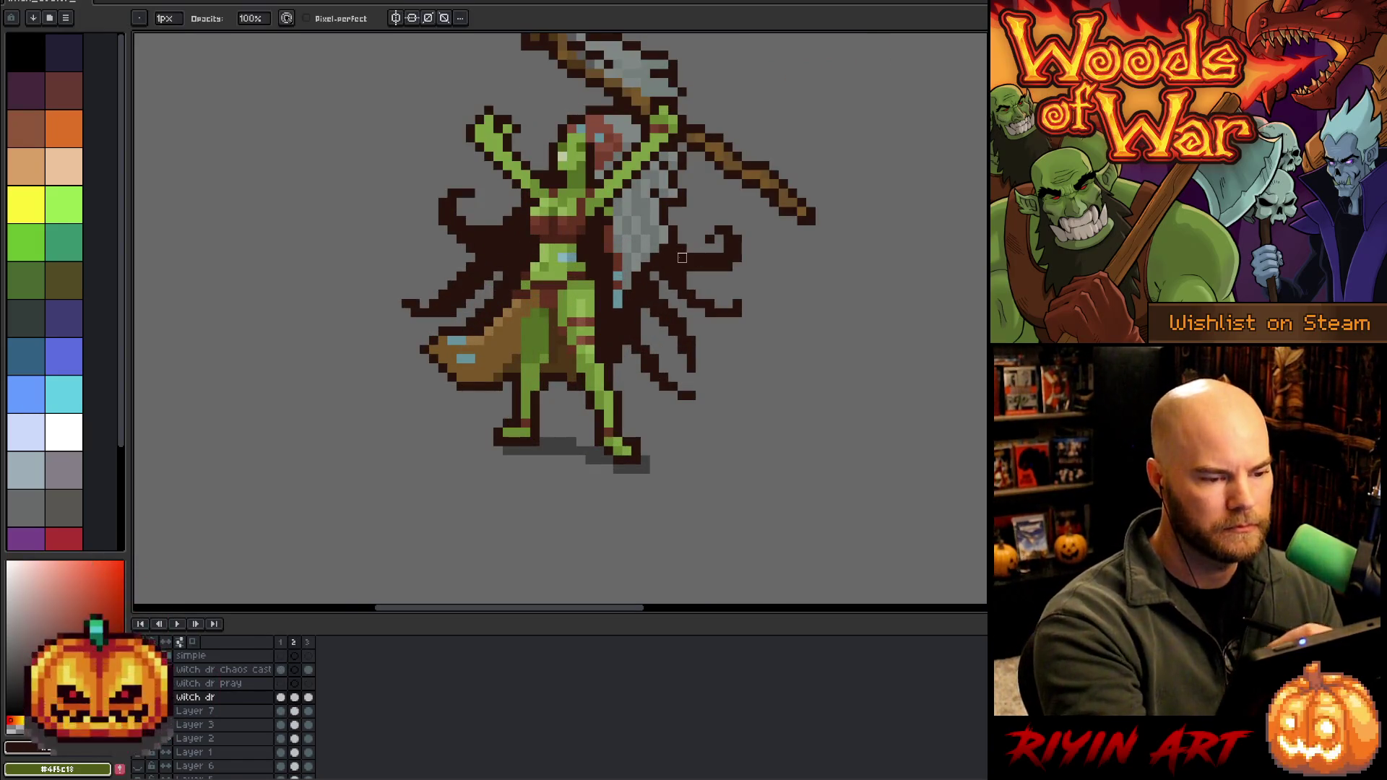
pyautogui.moveTo(671, 245); pyautogui.dragTo(686, 267)
pyautogui.moveTo(686, 318); pyautogui.dragTo(697, 361)
pyautogui.moveTo(719, 253); pyautogui.dragTo(737, 310)
pyautogui.moveTo(679, 261); pyautogui.dragTo(672, 262)
pyautogui.moveTo(635, 347); pyautogui.dragTo(683, 395)
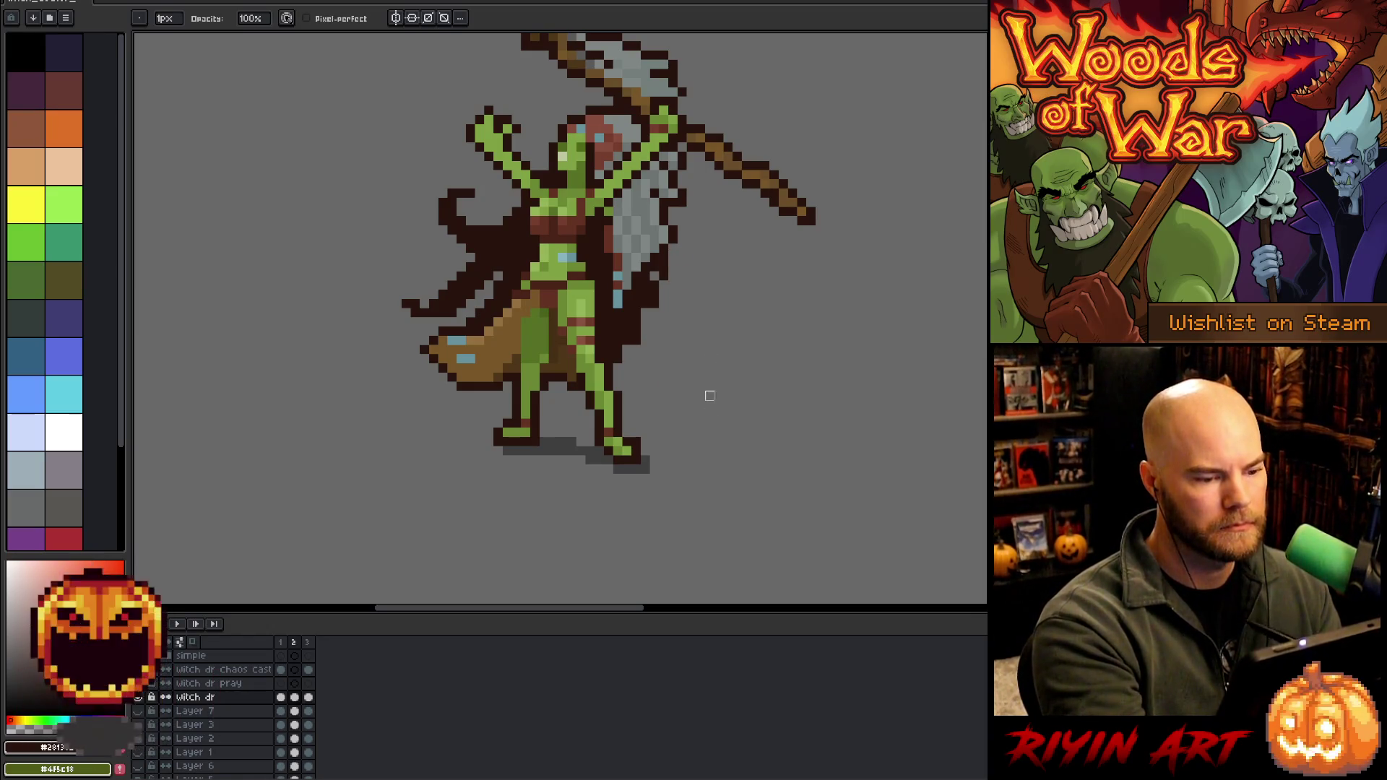
# Redraw the axe blade with light-grey pixels and touch up its dark outline
pyautogui.press('b')
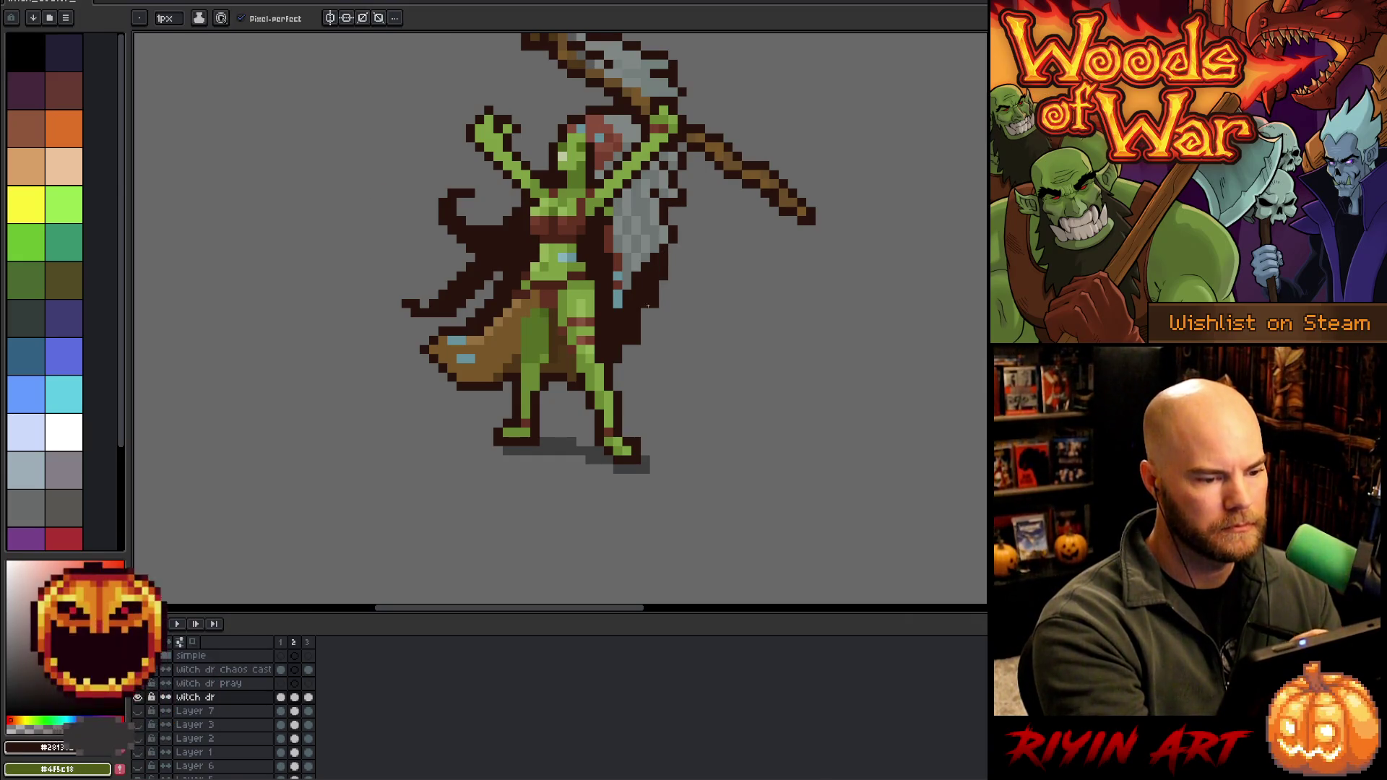
pyautogui.press('i')
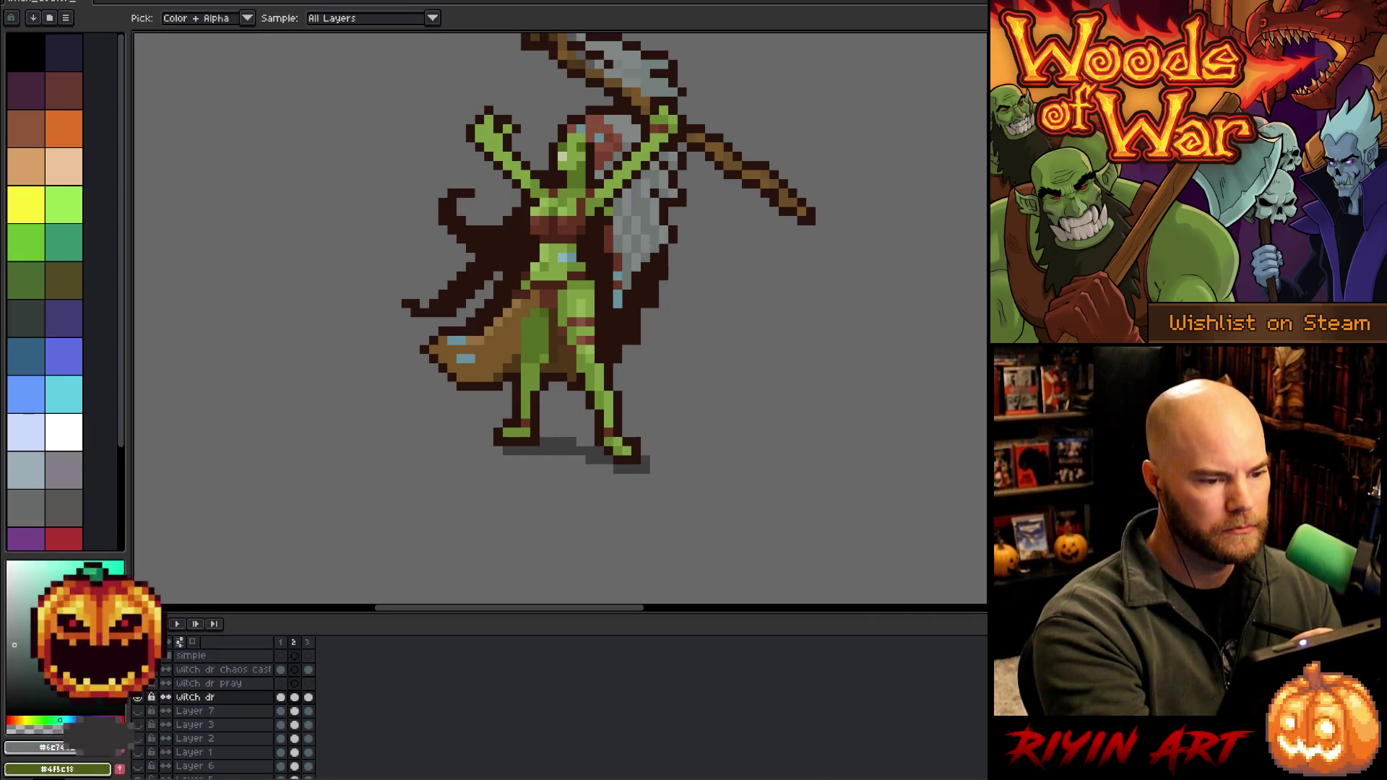
pyautogui.moveTo(653, 273); pyautogui.dragTo(628, 324)
pyautogui.moveTo(636, 276); pyautogui.dragTo(616, 333)
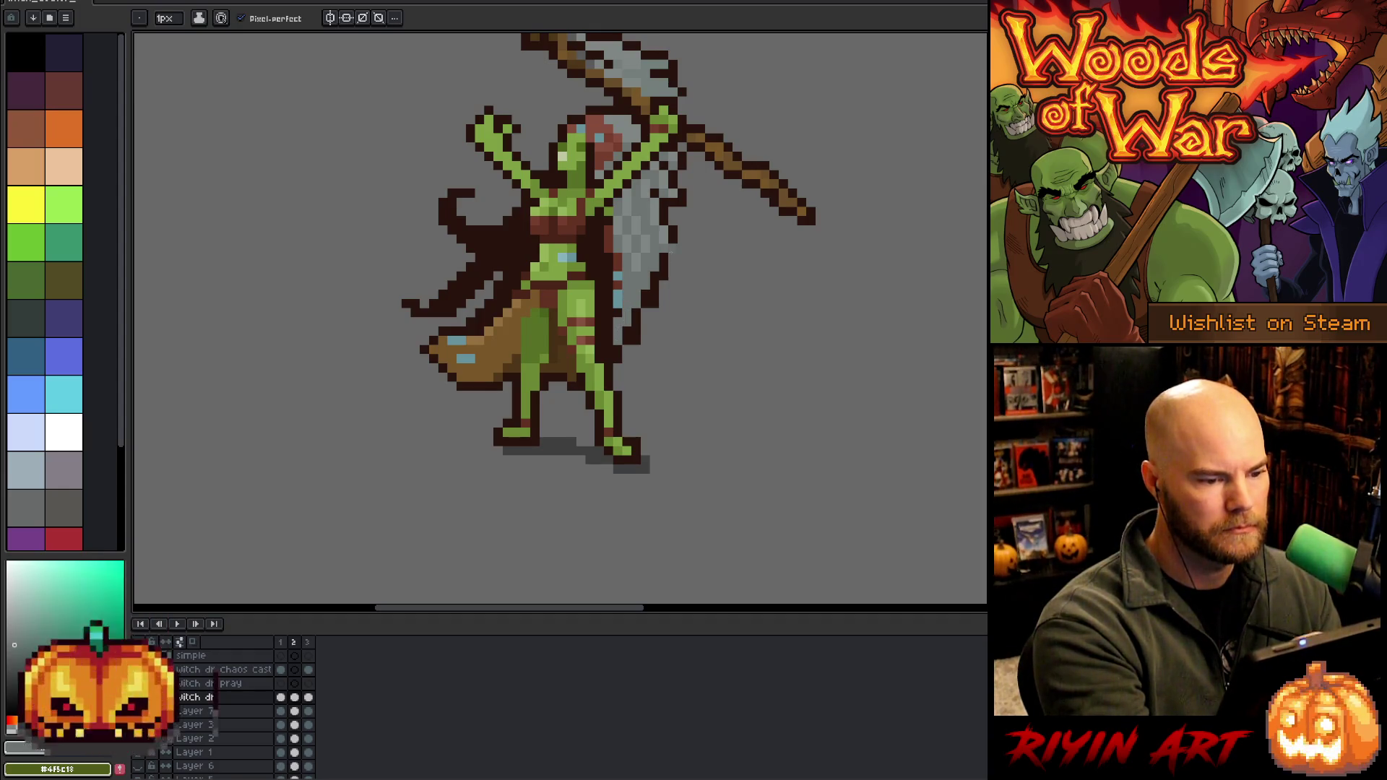
pyautogui.keyDown('alt'); pyautogui.click(679, 227); pyautogui.keyUp('alt')
pyautogui.click(644, 322)
pyautogui.click(664, 293)
pyautogui.press('e')
pyautogui.moveTo(669, 271); pyautogui.dragTo(636, 350)
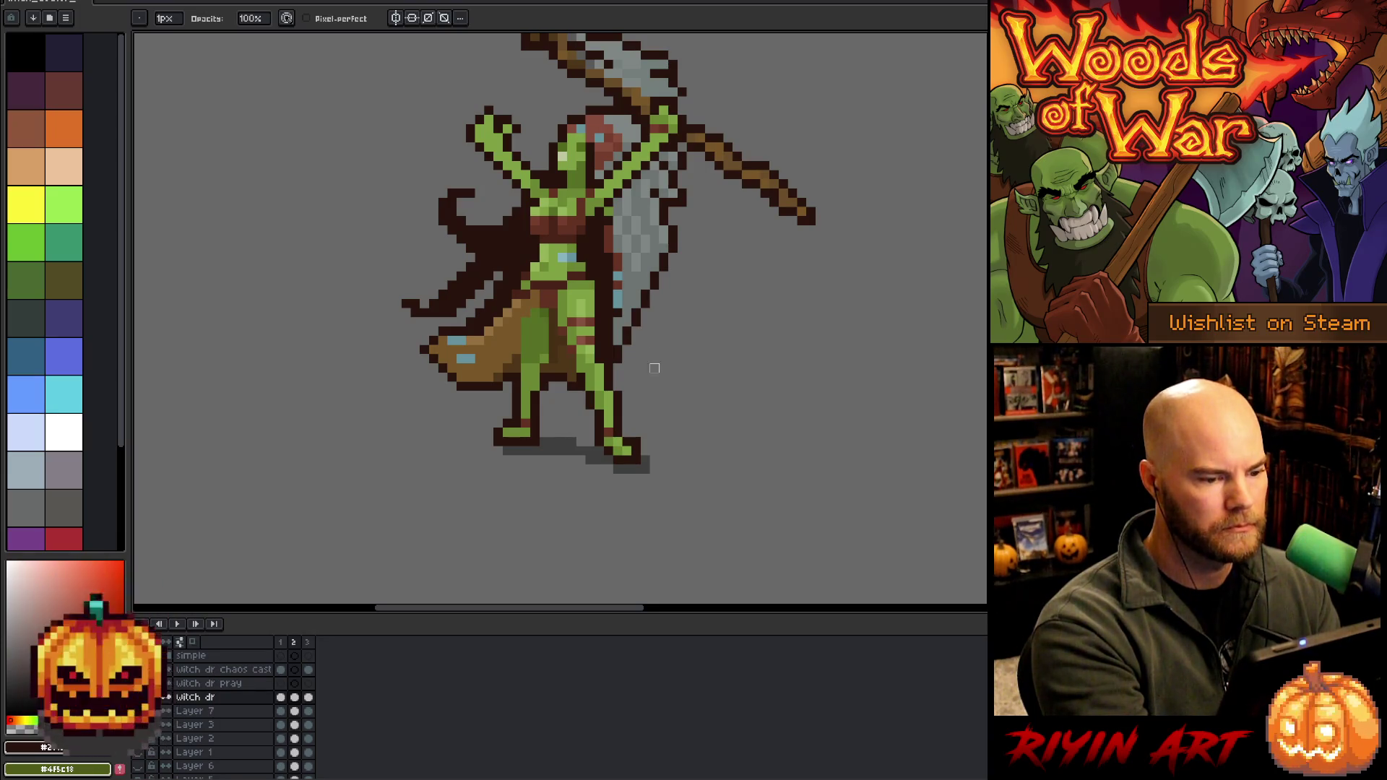
# Reshape the upper-left cloak, erasing dark pixels and drawing a longer strand
pyautogui.moveTo(489, 220)
pyautogui.mouseDown()
pyautogui.moveTo(466, 242)
pyautogui.moveTo(442, 198)
pyautogui.mouseUp()
pyautogui.press('i')
pyautogui.press('b')
pyautogui.moveTo(456, 265)
pyautogui.mouseDown()
pyautogui.moveTo(412, 262)
pyautogui.moveTo(452, 251)
pyautogui.mouseUp()
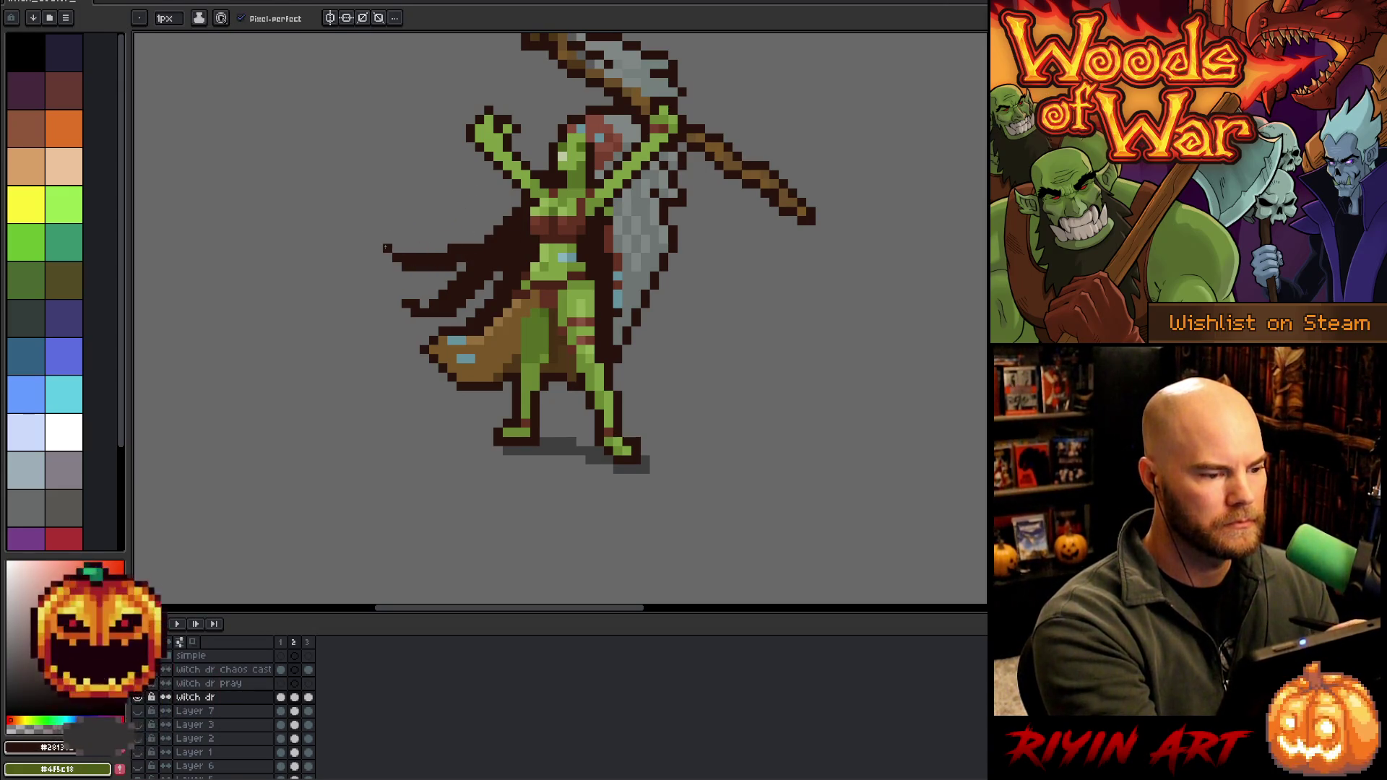
pyautogui.press('e')
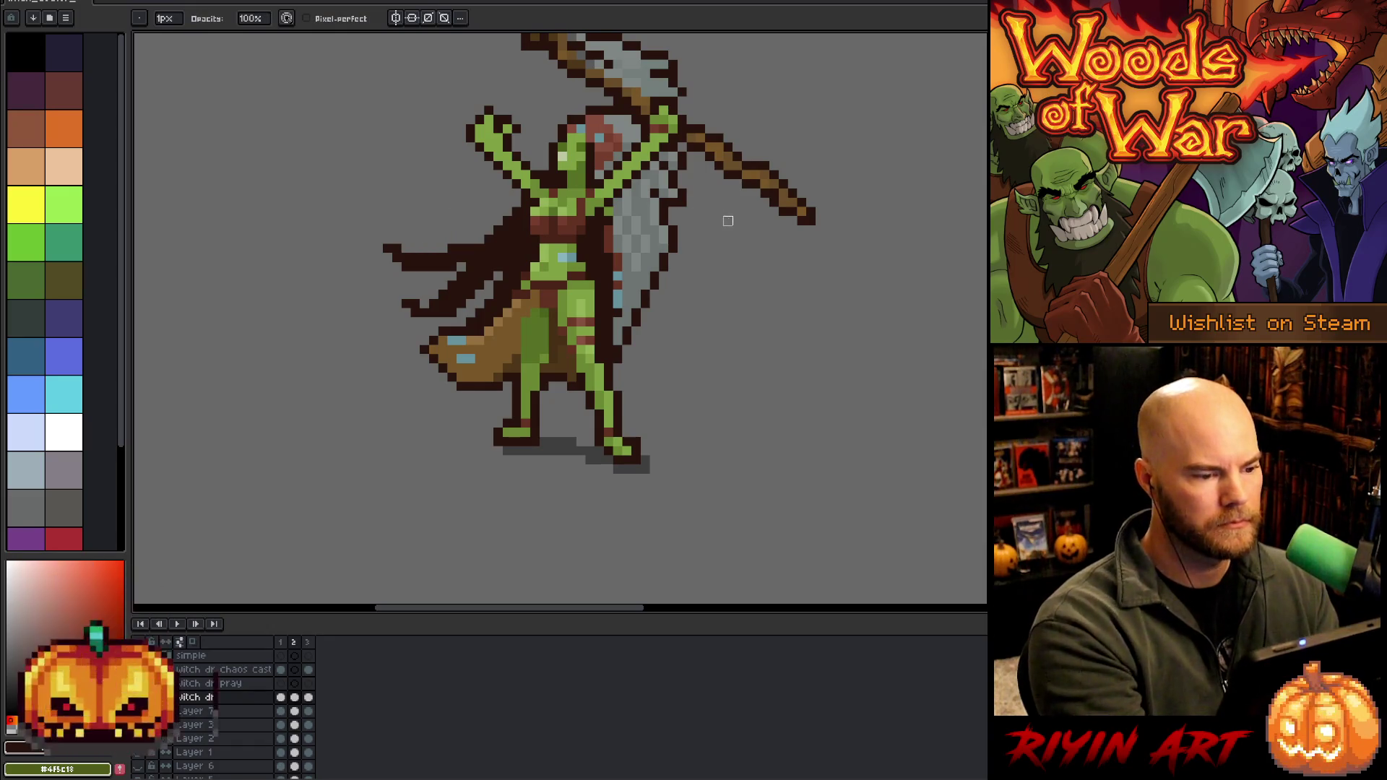
pyautogui.press('b')
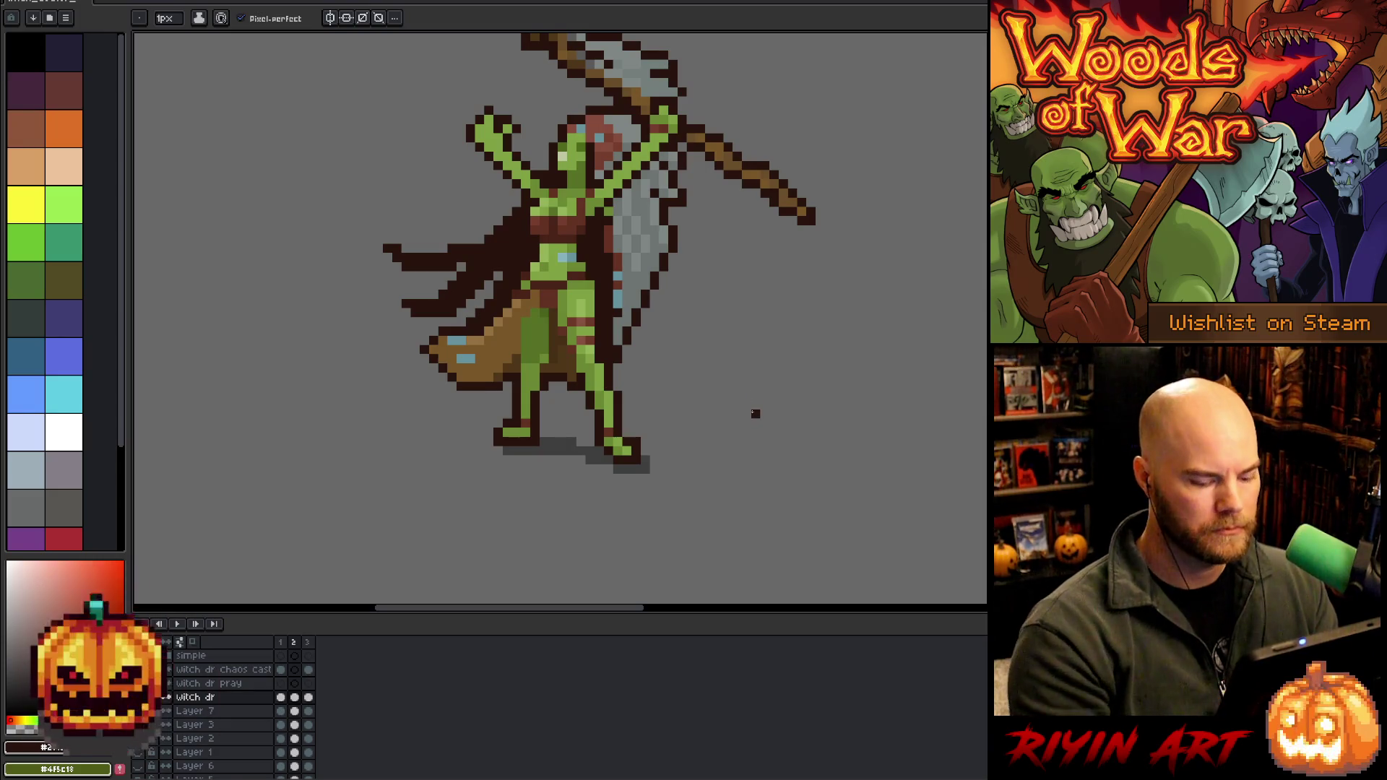
# Play the three-frame animation and view frame 3 of the witch dr chaos cast layer
pyautogui.press('Right')
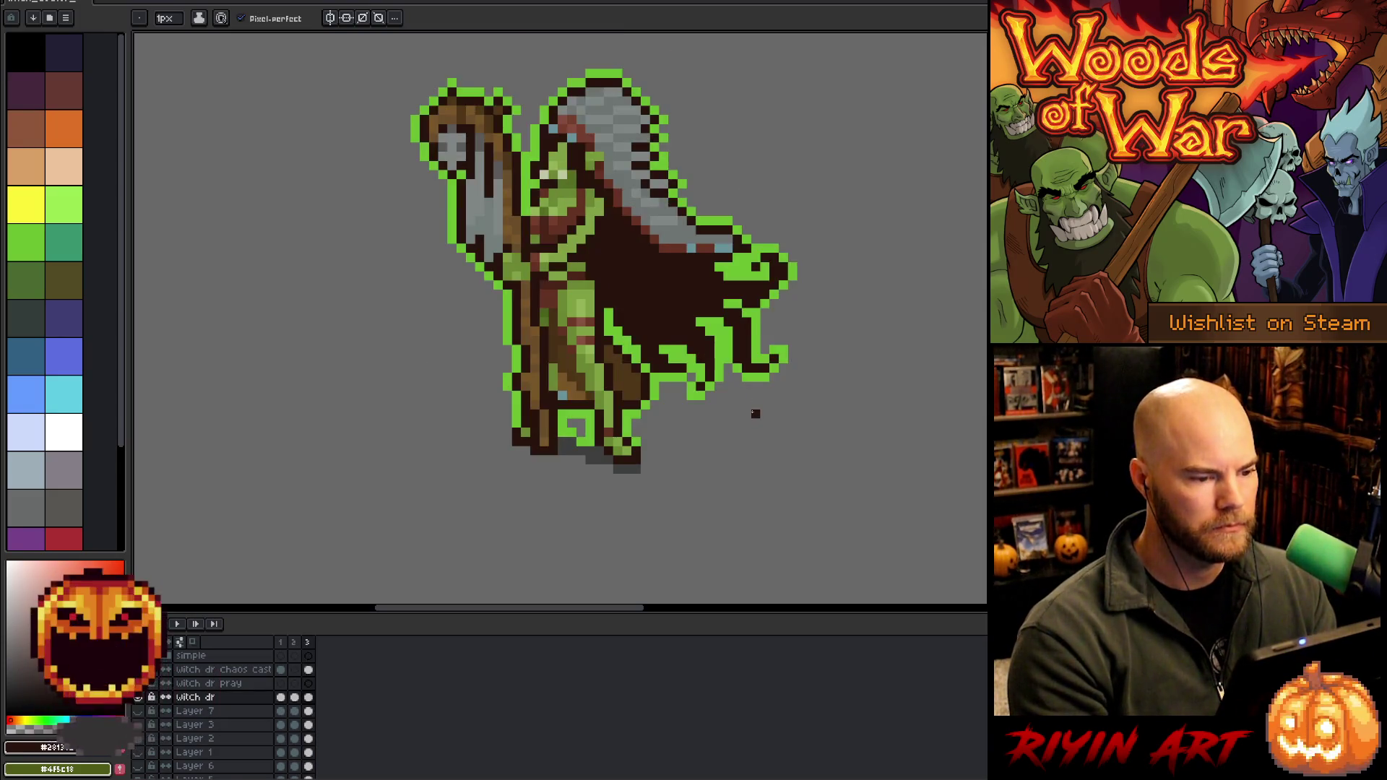
pyautogui.press('Return')
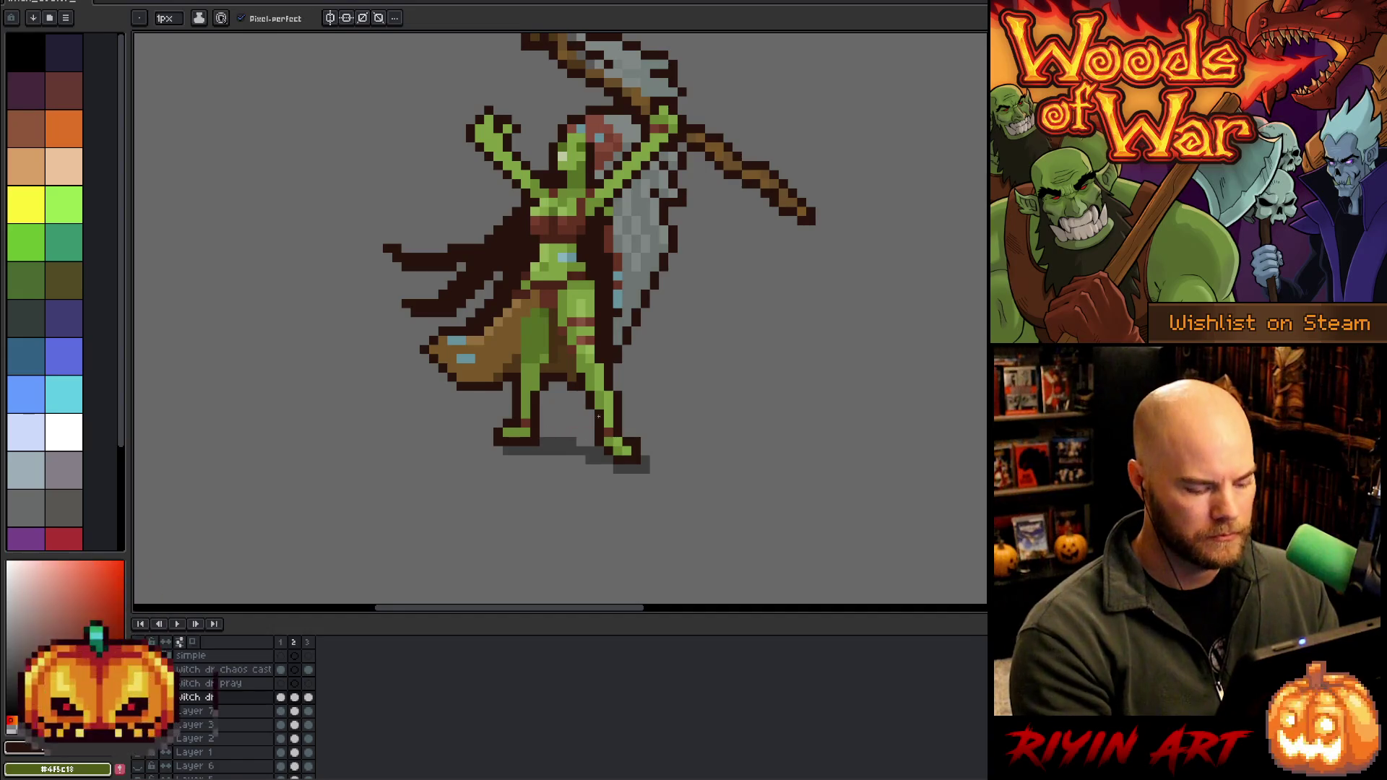
pyautogui.press('v')
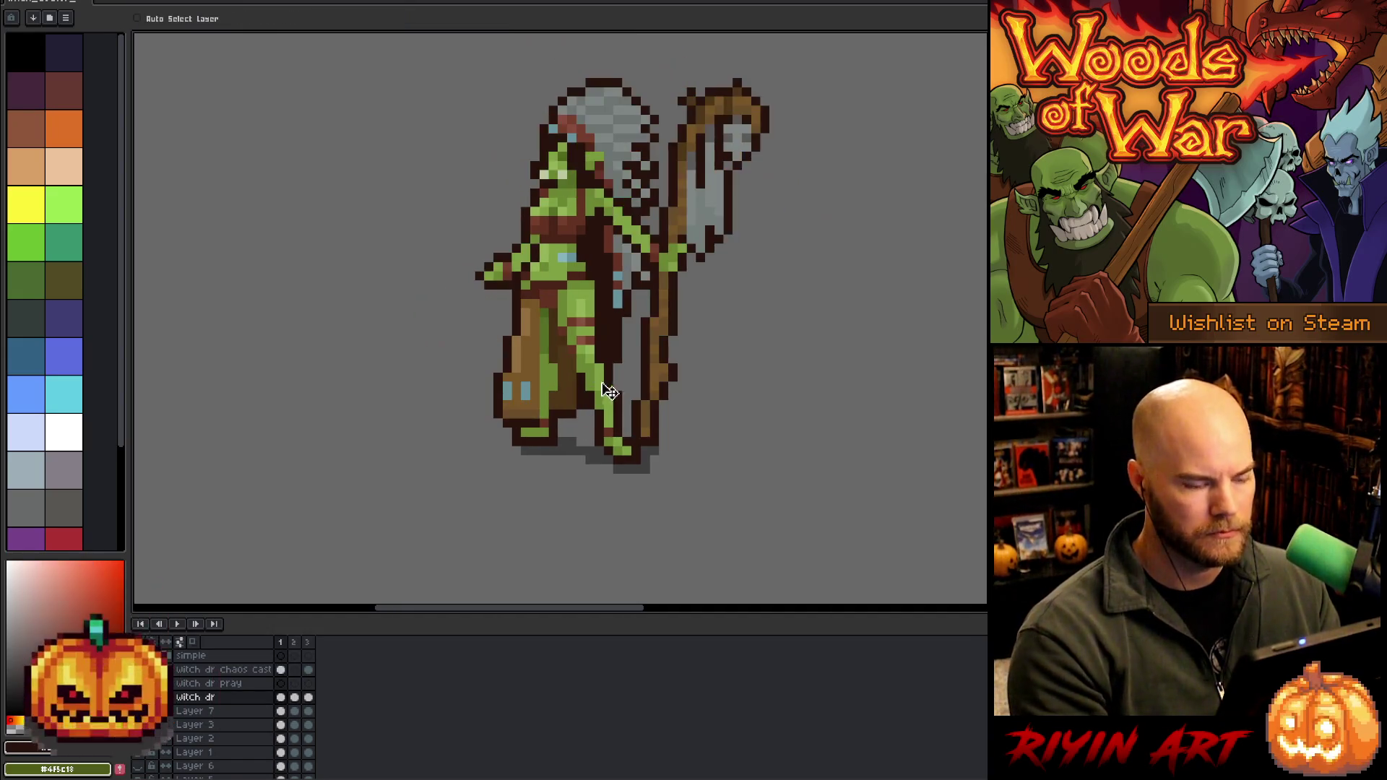
pyautogui.click(309, 670)
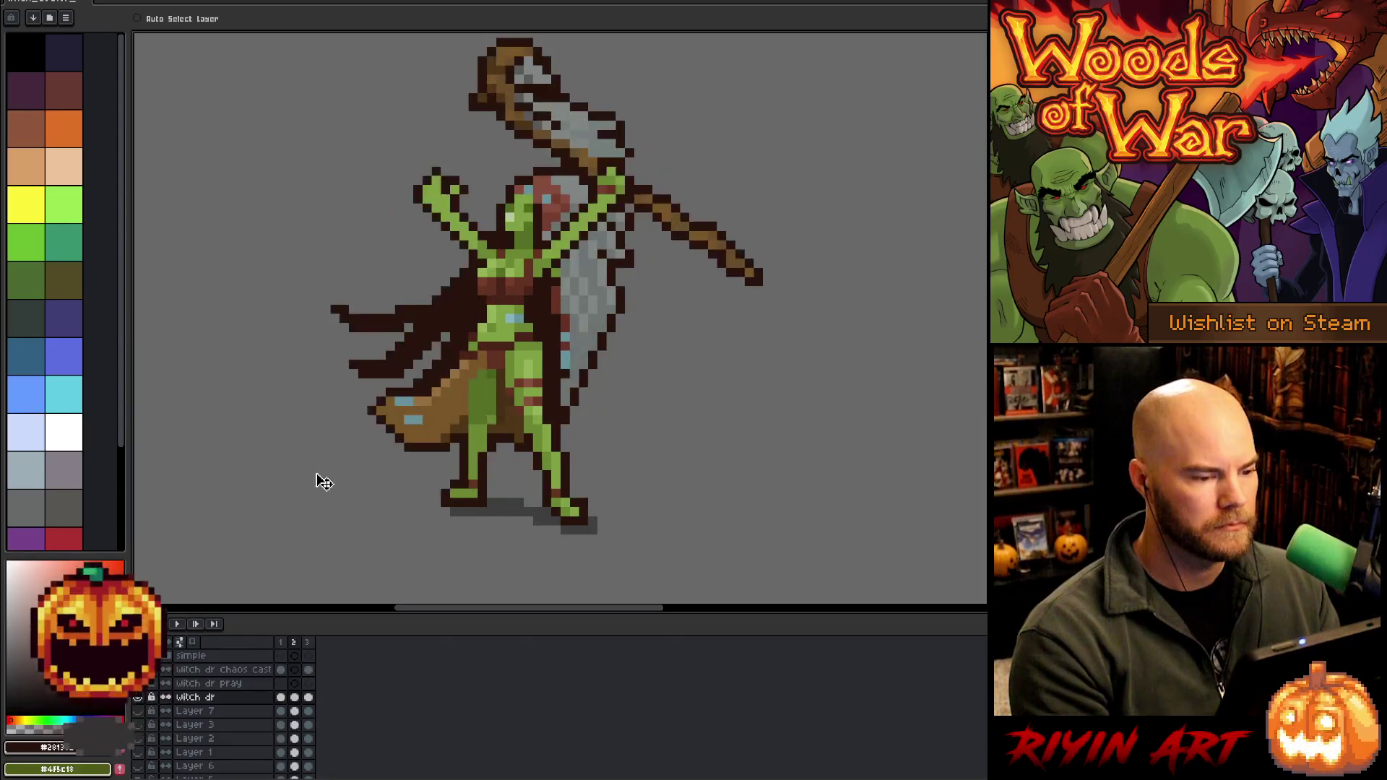
pyautogui.scroll(-2, 323, 482)
pyautogui.scroll(1, 384, 428)
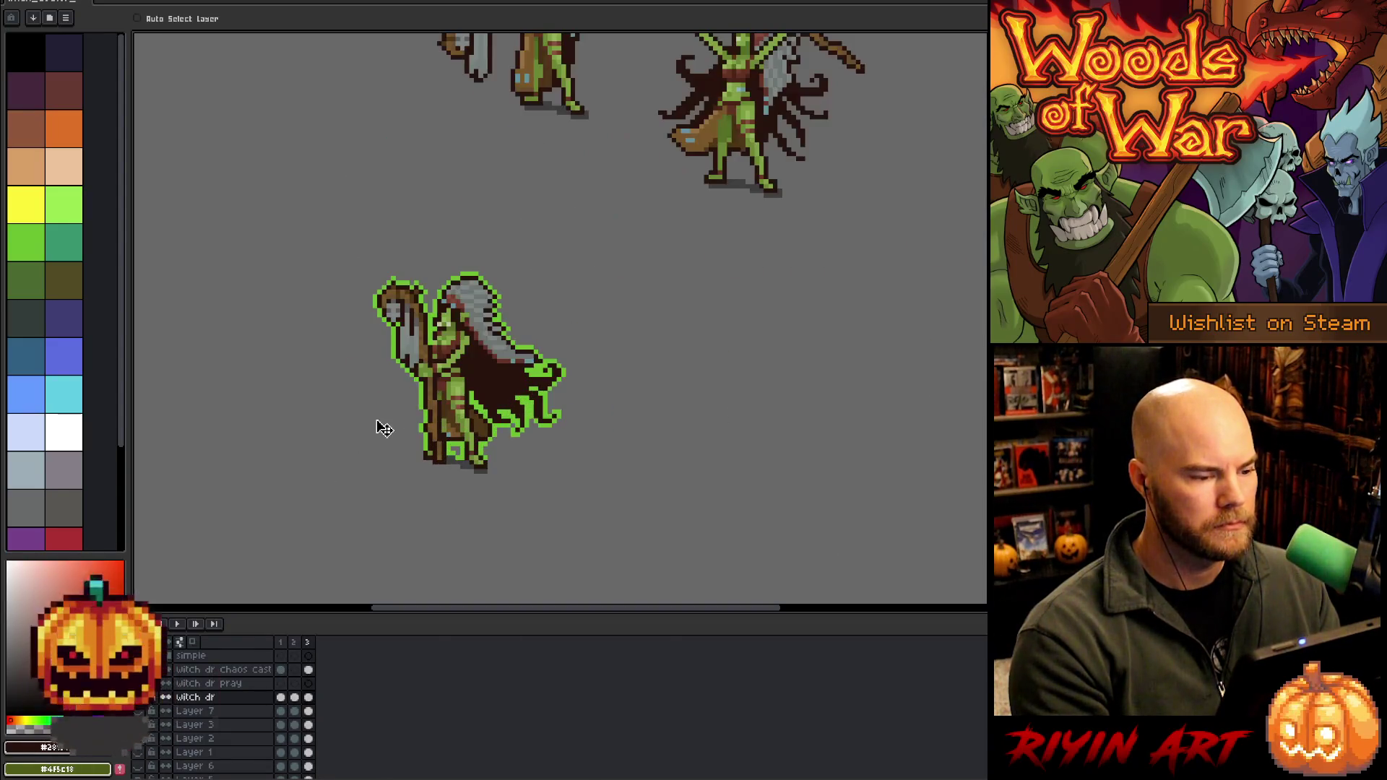
# Add frame 4 and return to frame 1 of the witch dr chaos cast layer
pyautogui.scroll(-1, 385, 427)
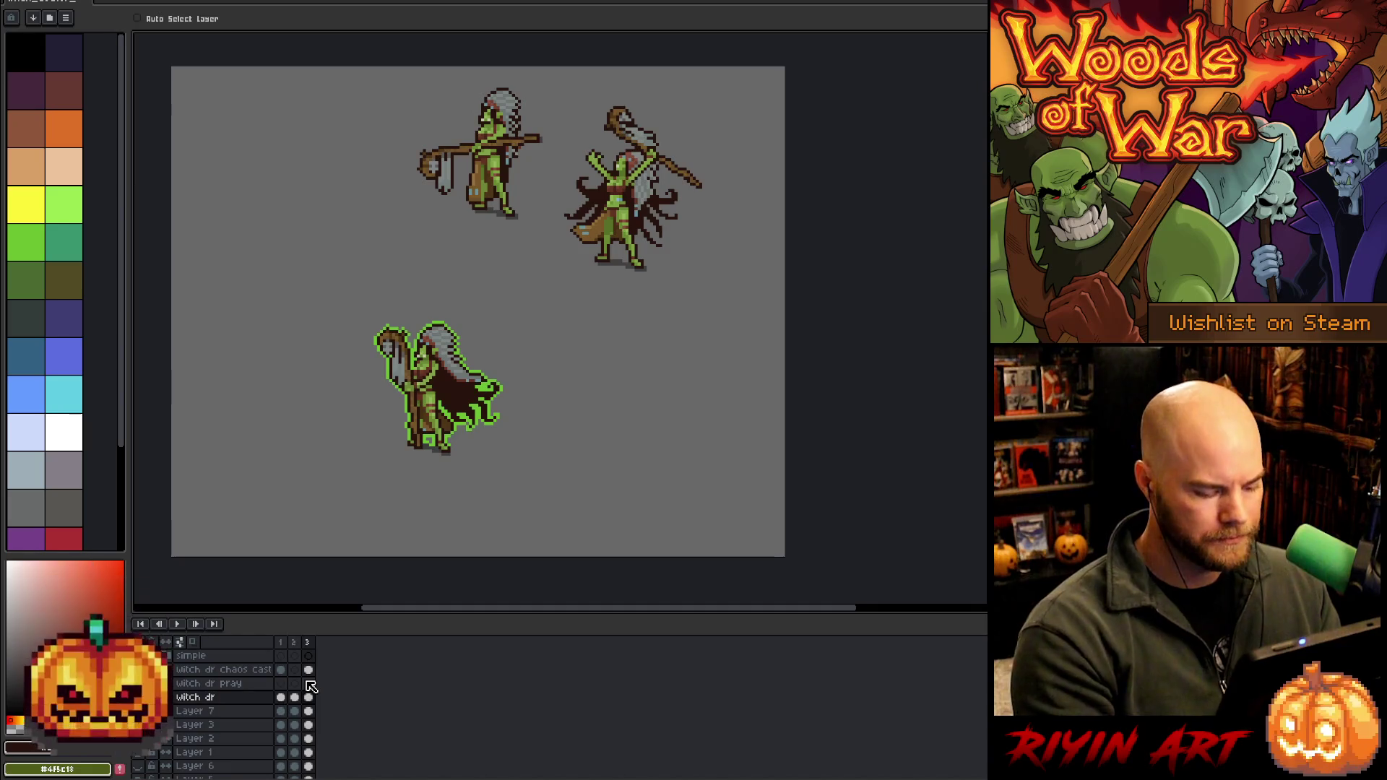
pyautogui.hotkey('alt', 'n')
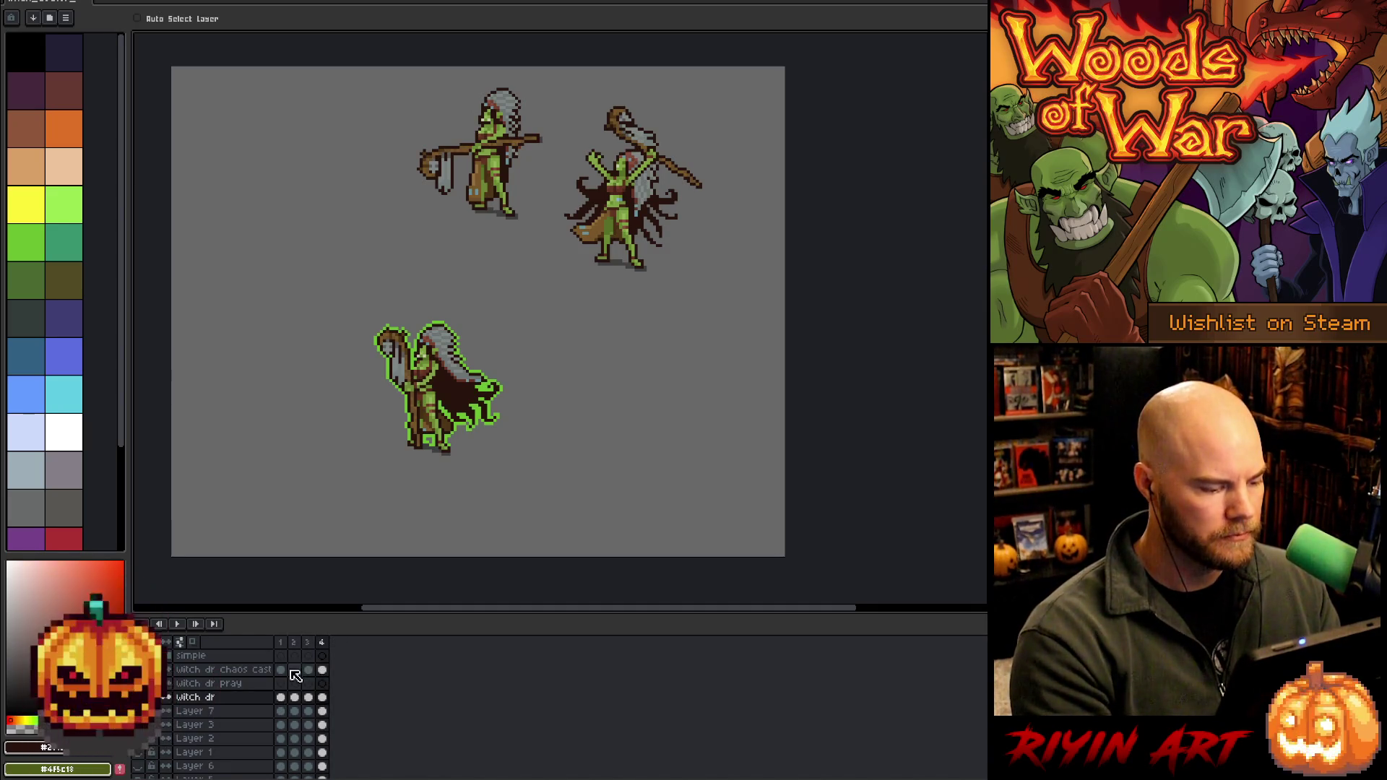
pyautogui.click(282, 671)
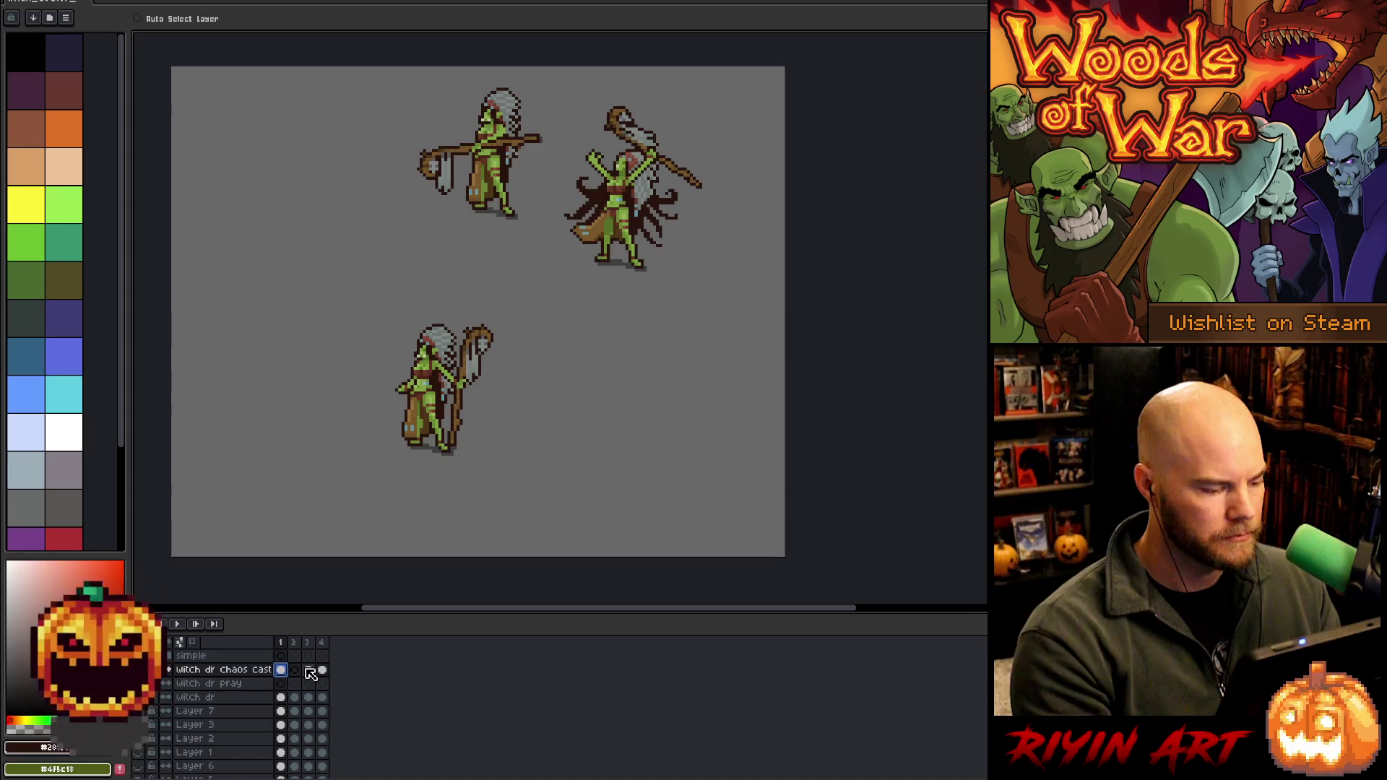
# Flatten the 'simple' layer group into one Flattened layer, then select witch dr frame 4
pyautogui.click(169, 657)
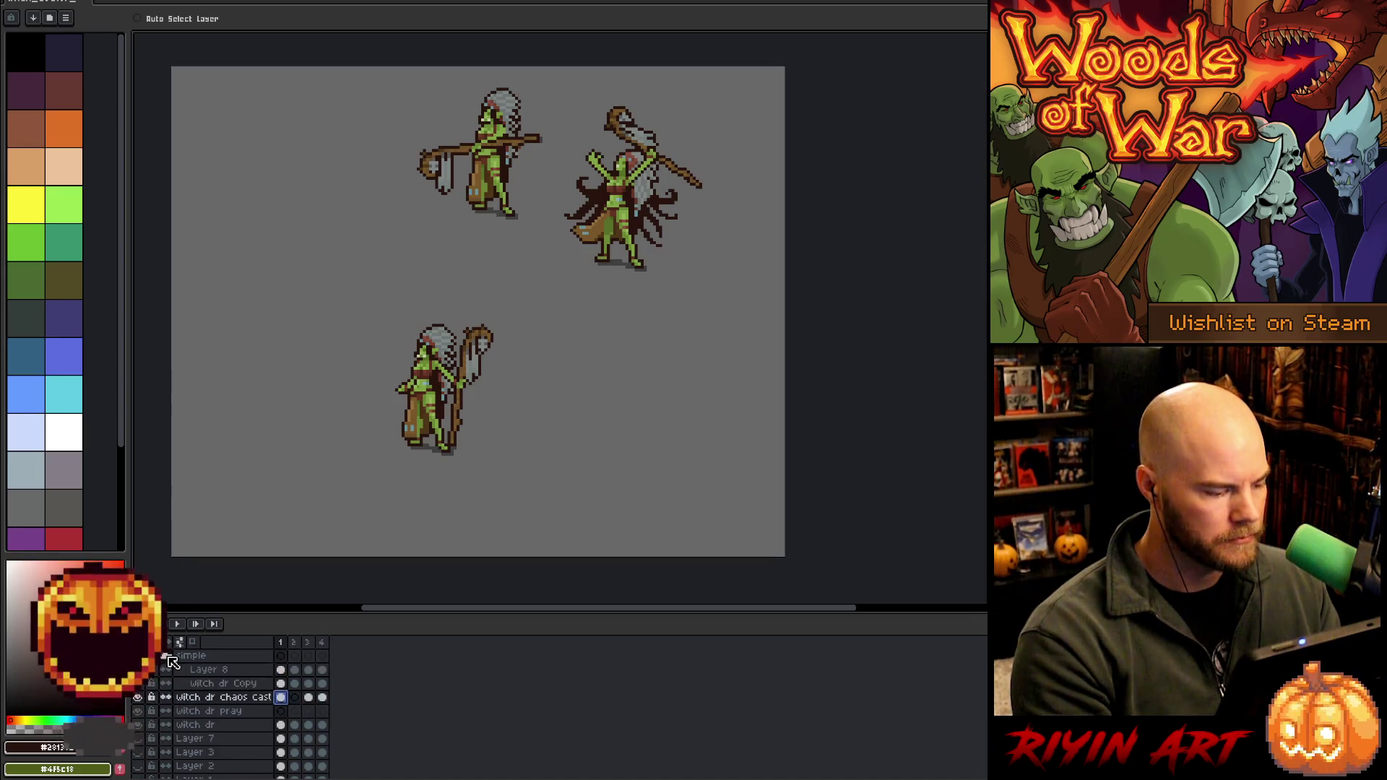
pyautogui.click(197, 657)
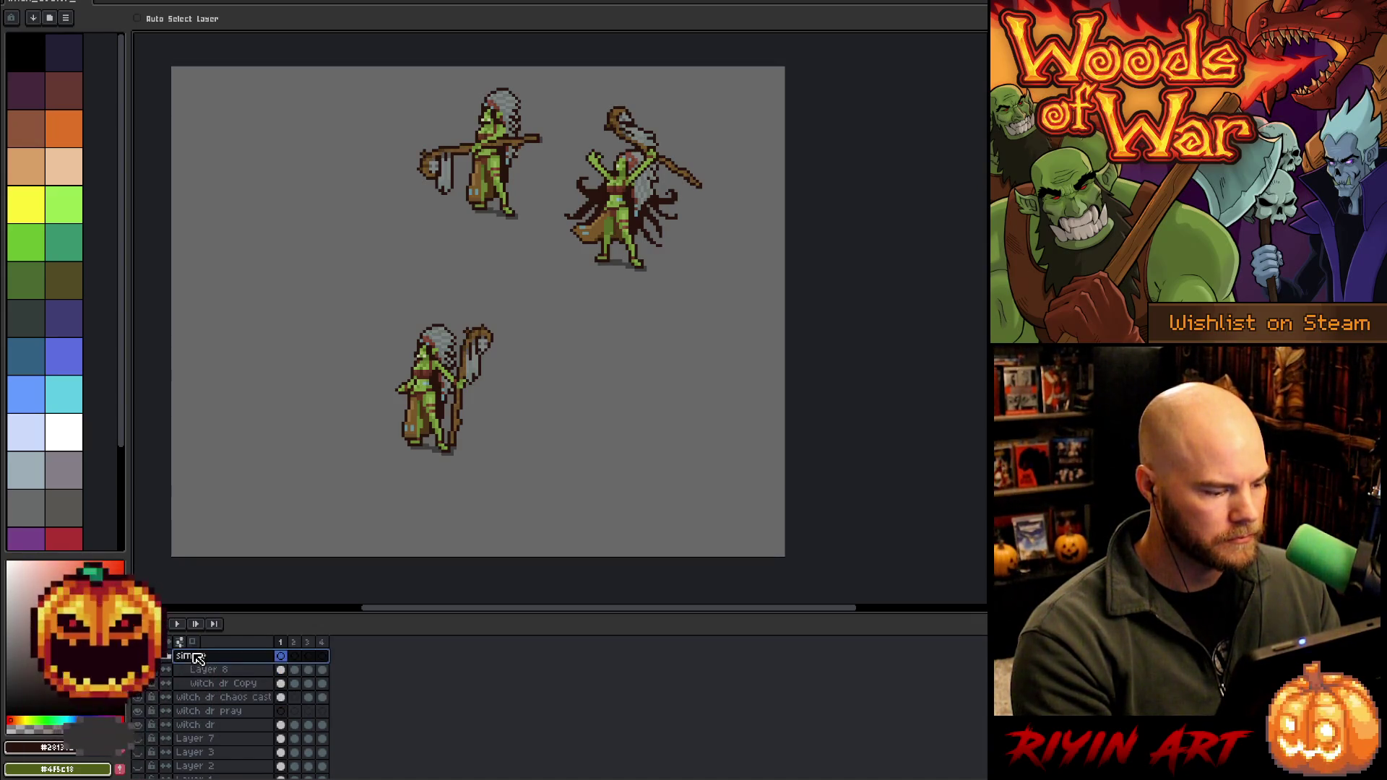
pyautogui.rightClick(196, 657)
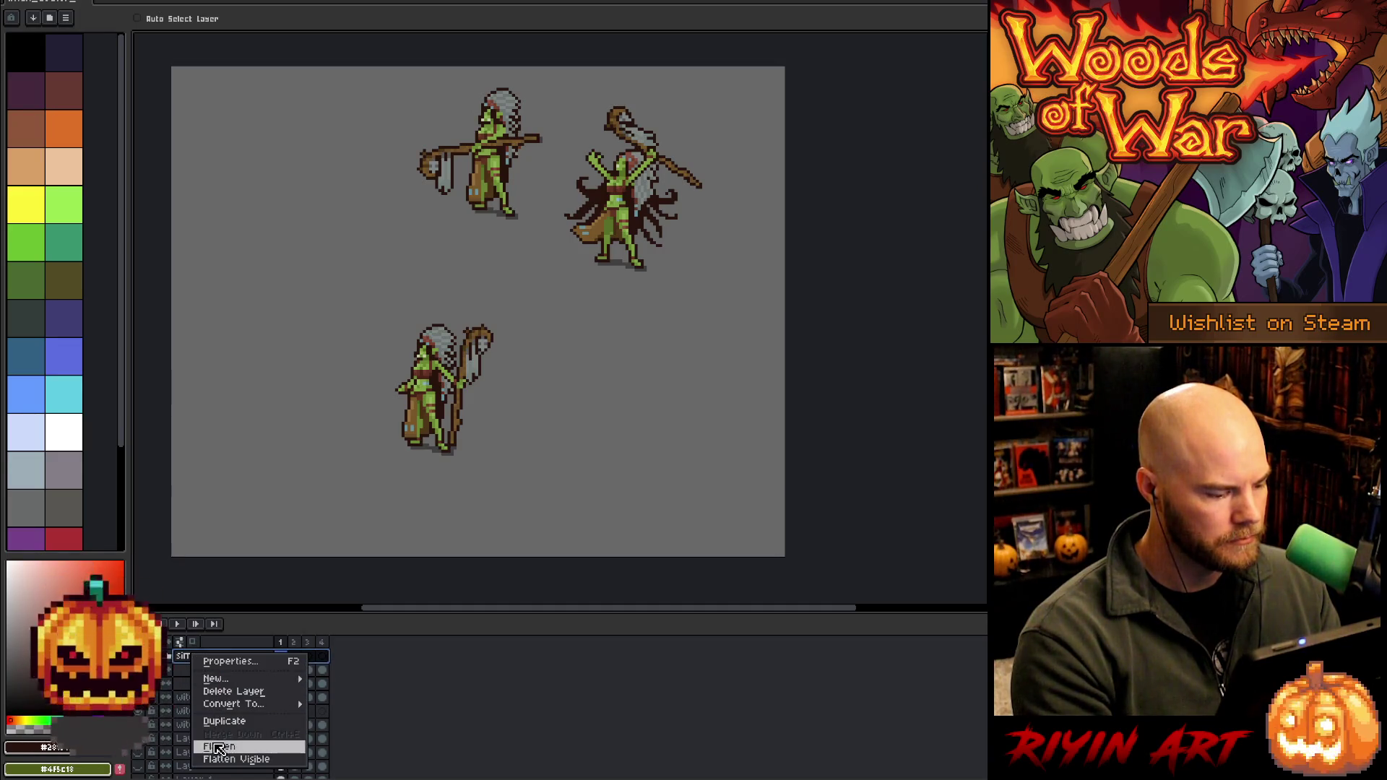
pyautogui.click(220, 746)
pyautogui.click(282, 658)
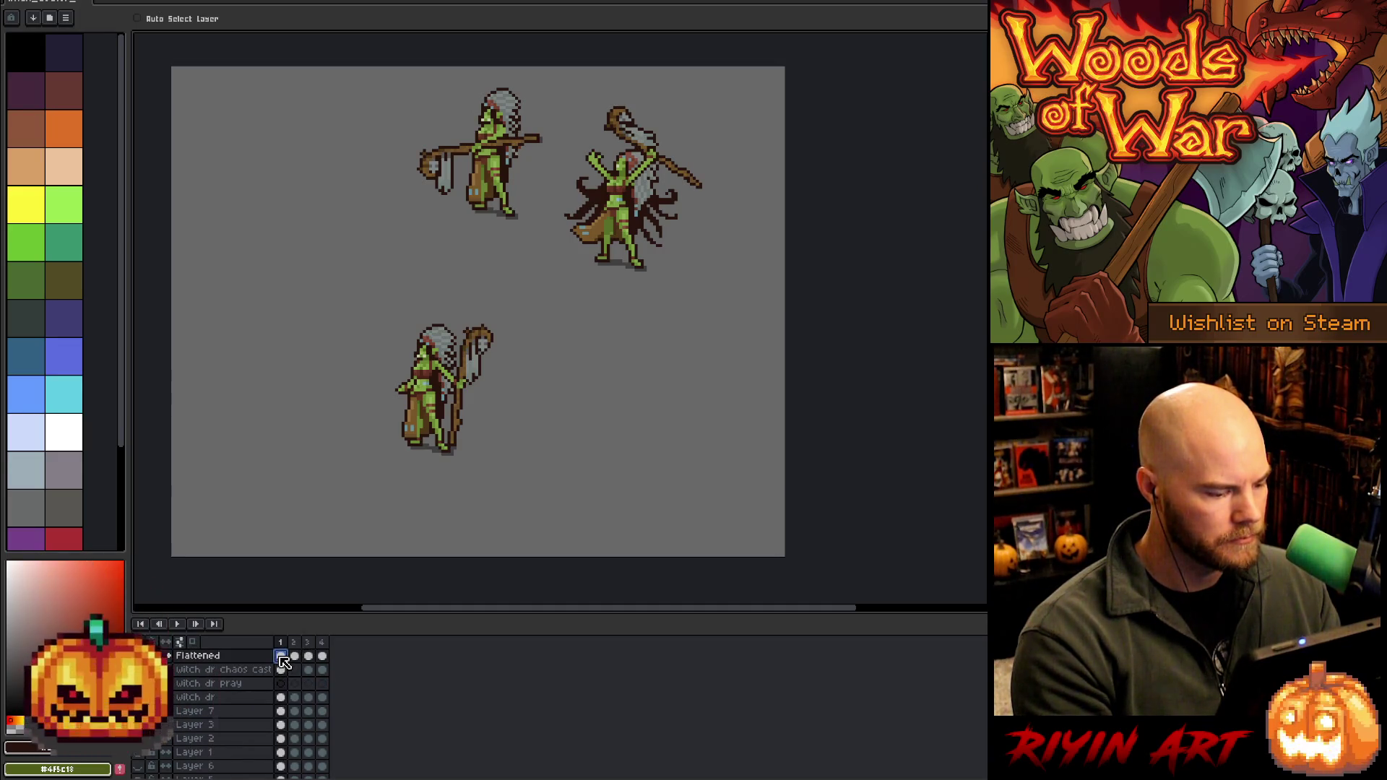
pyautogui.click(322, 697)
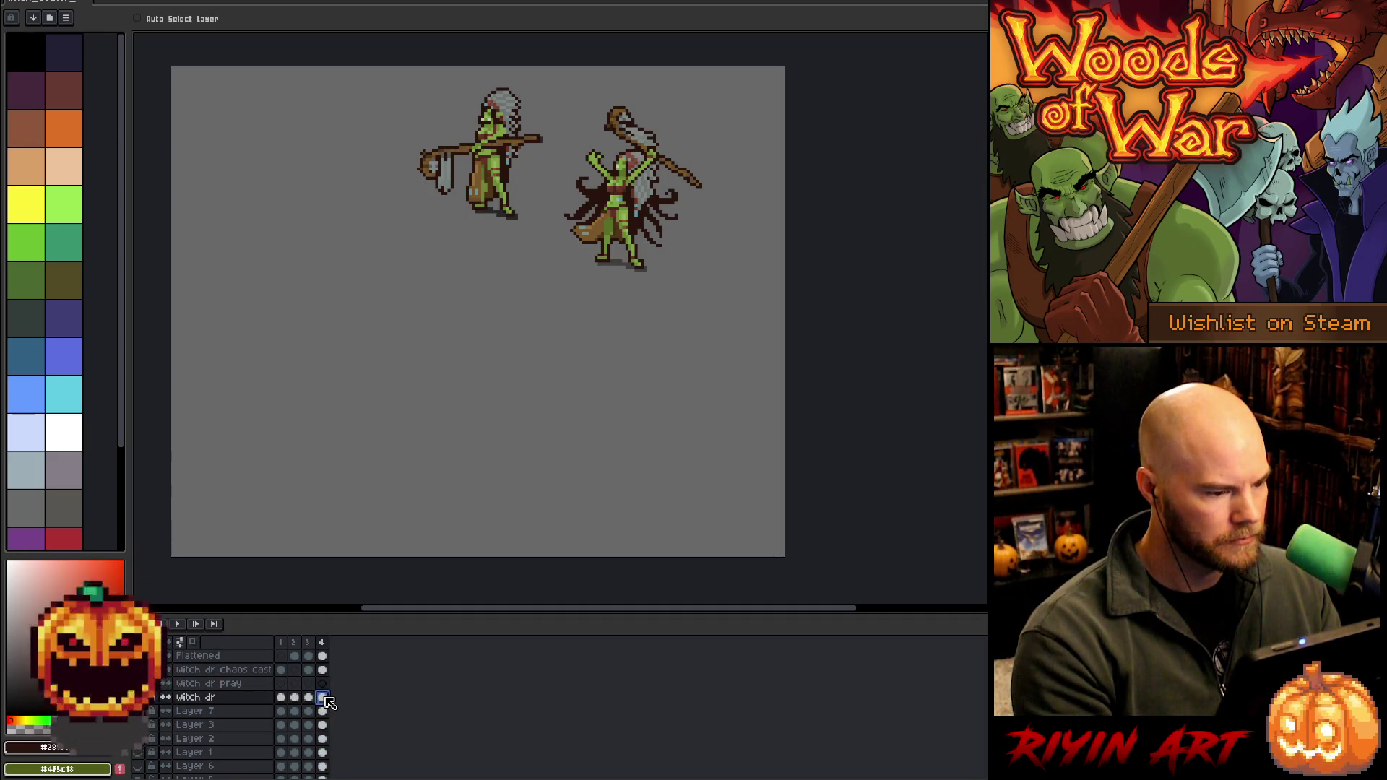
# Place the horizontal-staff pose in frame 4 and paste the frame-1 pose into new frame 5
pyautogui.moveTo(508, 182); pyautogui.dragTo(453, 389)
pyautogui.moveTo(435, 392)
pyautogui.mouseDown()
pyautogui.moveTo(517, 409)
pyautogui.moveTo(499, 403)
pyautogui.mouseUp()
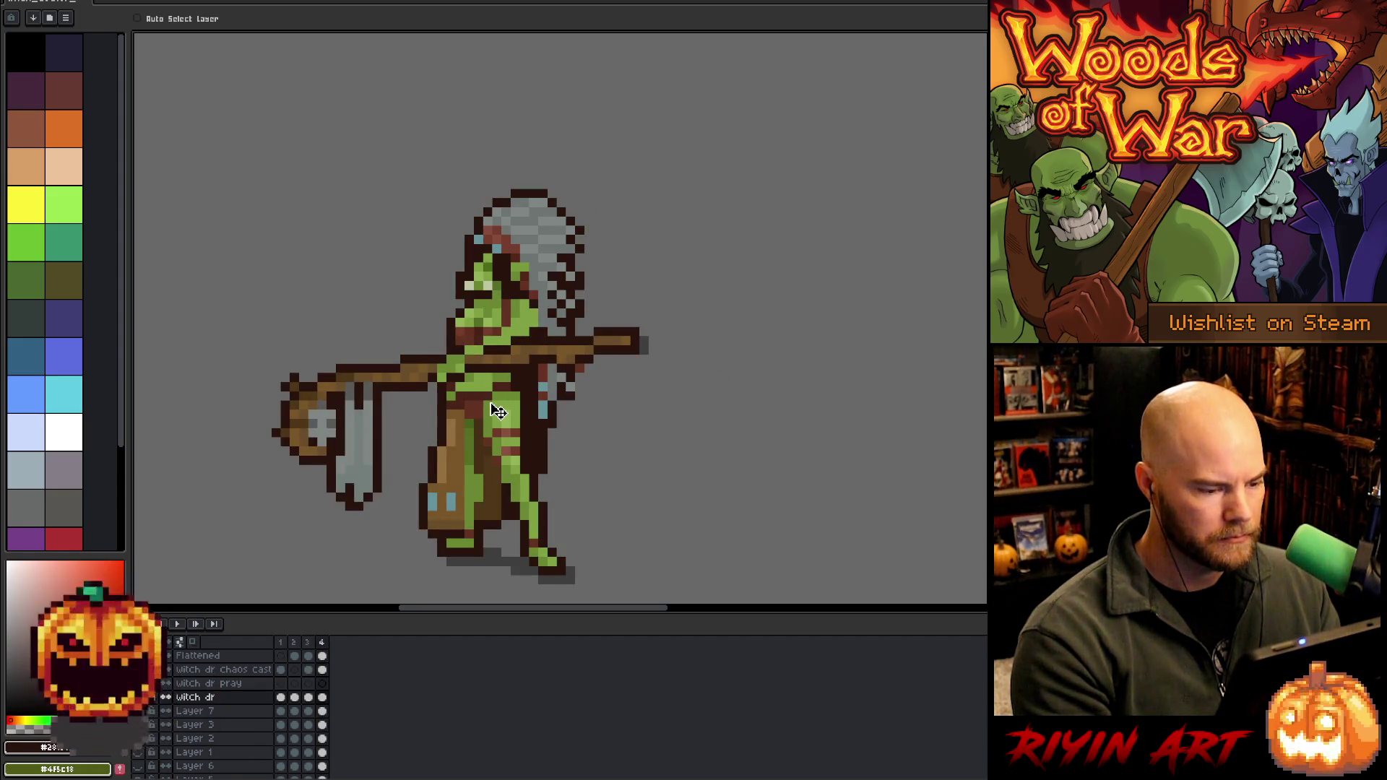
pyautogui.hotkey('alt', 'n')
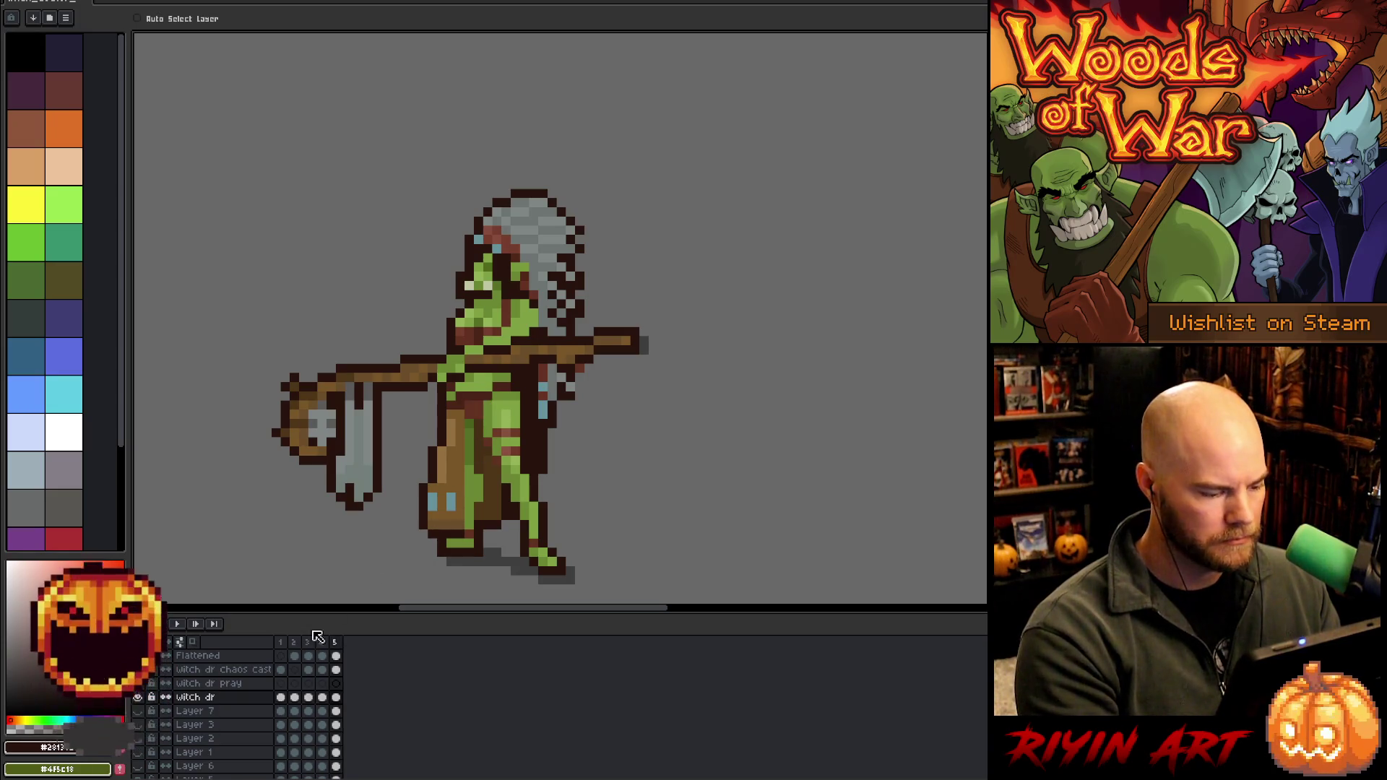
pyautogui.click(280, 702)
pyautogui.hotkey('ctrl', 'c')
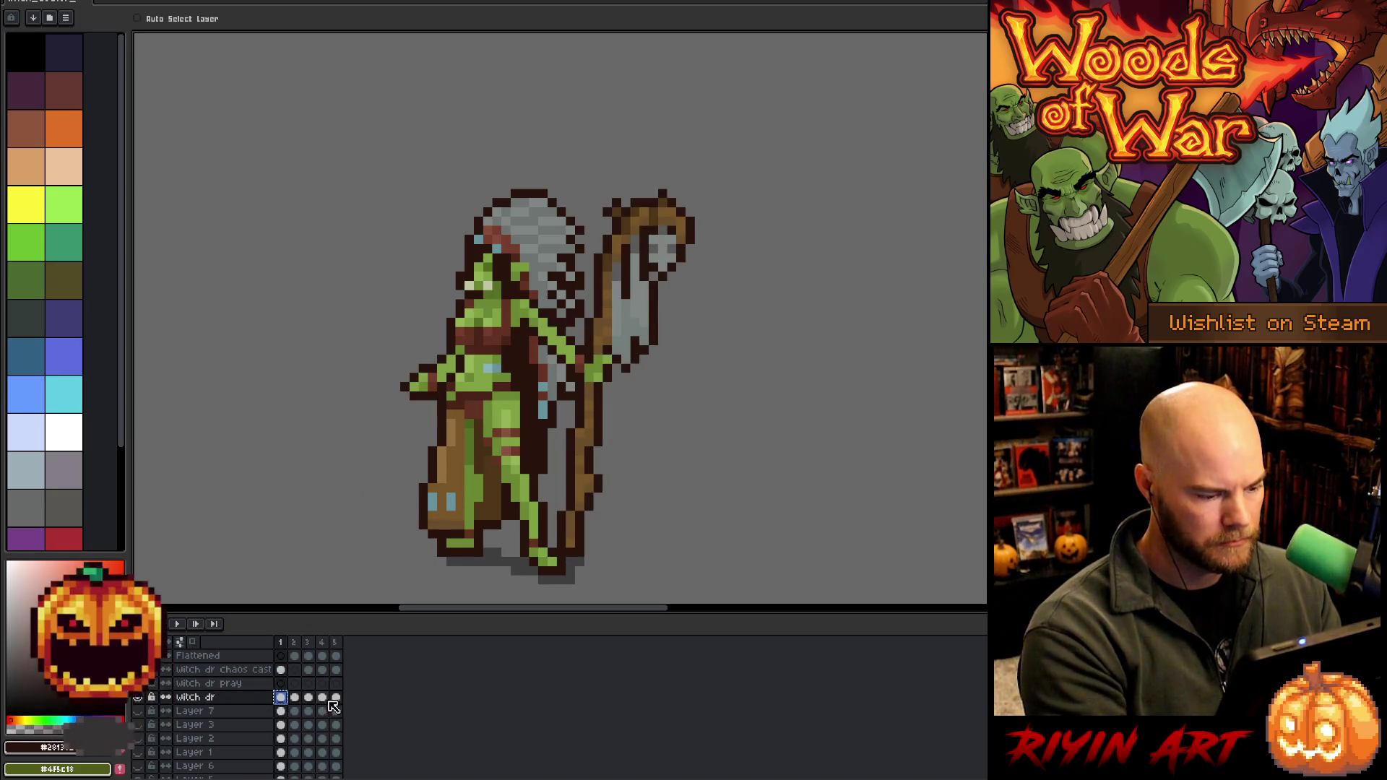
pyautogui.click(336, 699)
pyautogui.hotkey('ctrl', 'v')
# Play the animation, step between frames 3 and 4, and box-select the head area
pyautogui.press('Return')
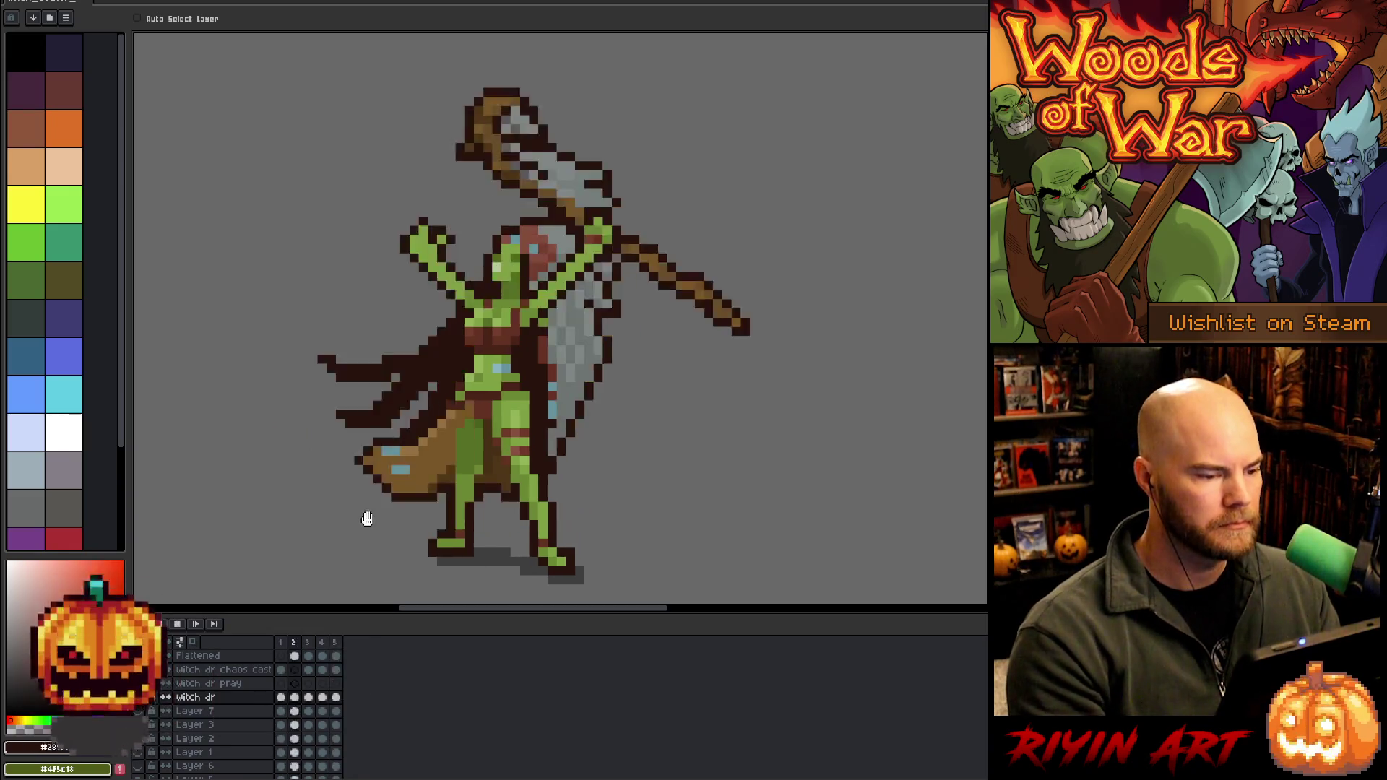
pyautogui.press('Return')
pyautogui.press('Right')
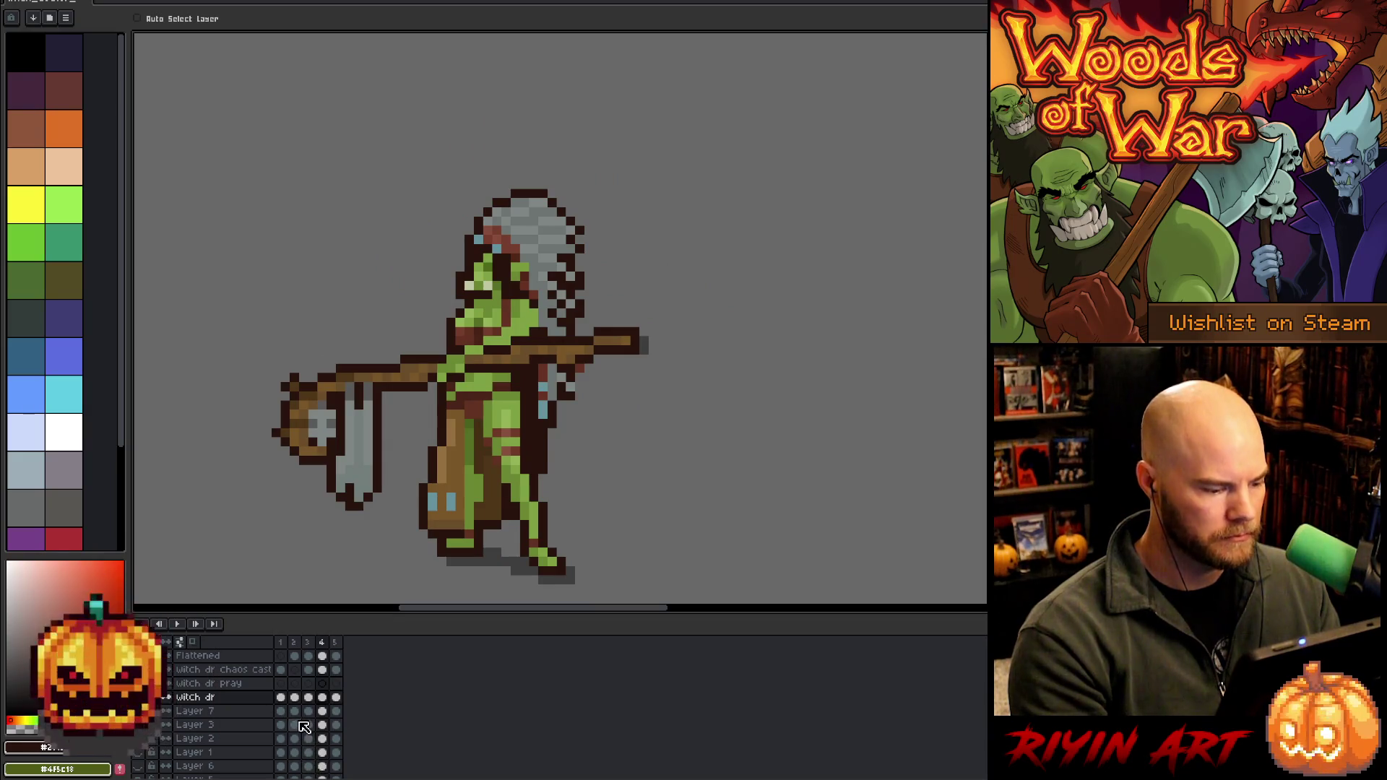
pyautogui.press('Left')
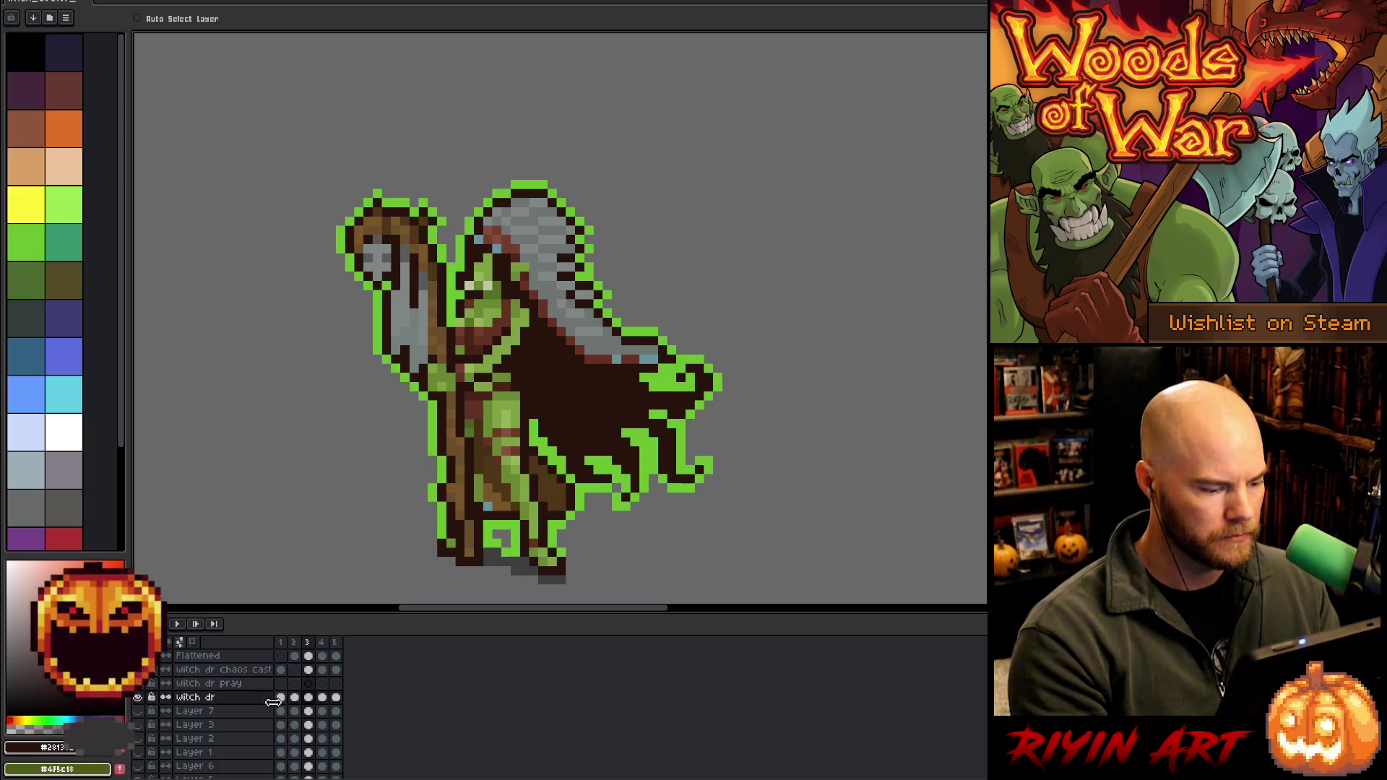
pyautogui.press('Right')
pyautogui.press('Right')
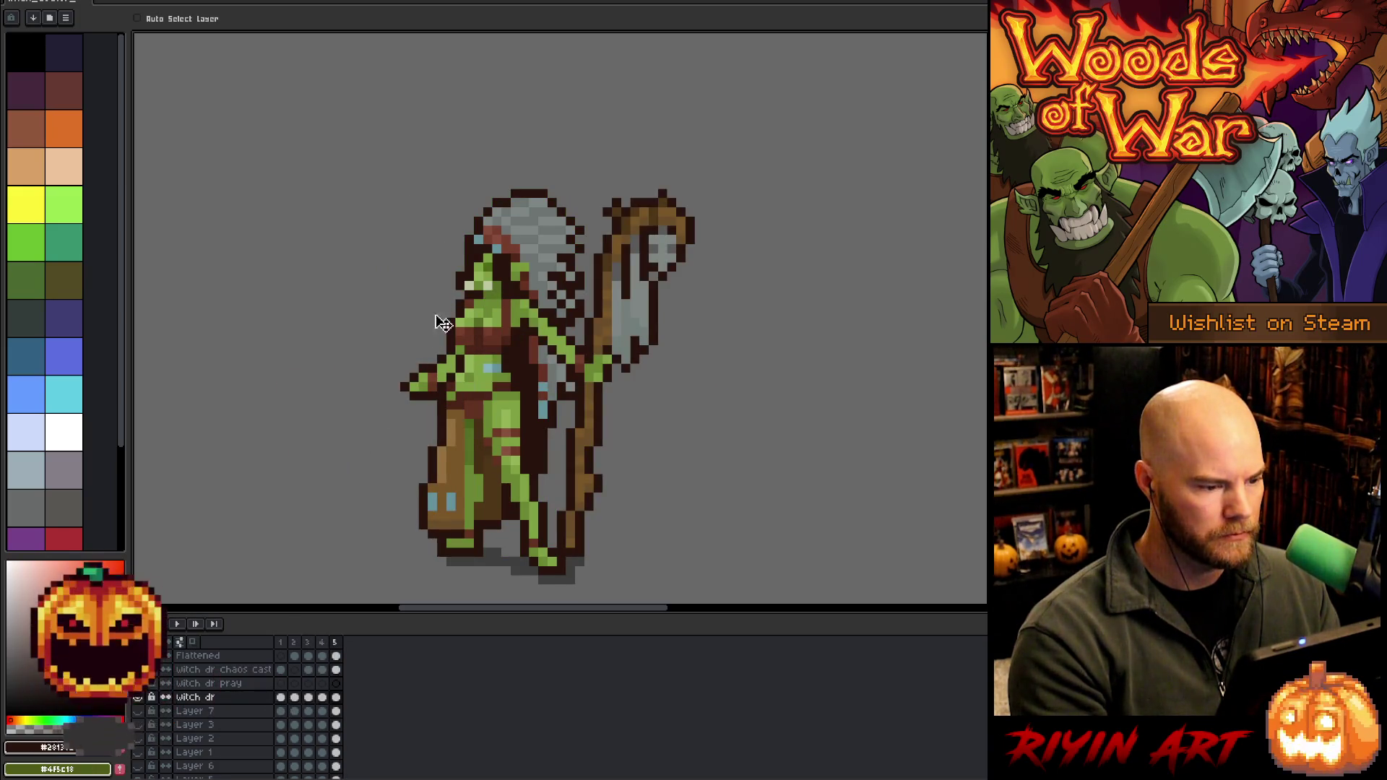
pyautogui.press('m')
pyautogui.moveTo(437, 289); pyautogui.dragTo(504, 311)
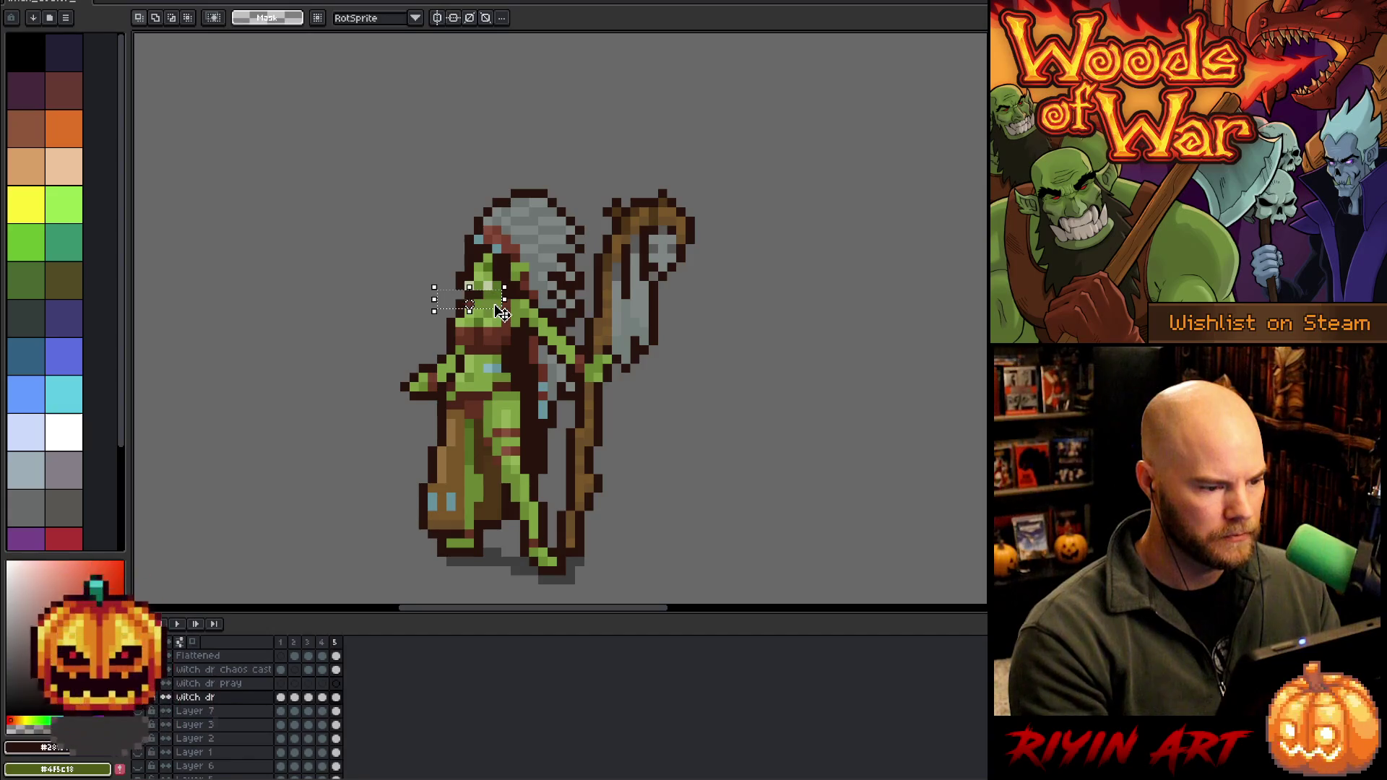
# Move the selected head pixels and step through the frames, stopping playback on the raised-arms frame
pyautogui.press('Left')
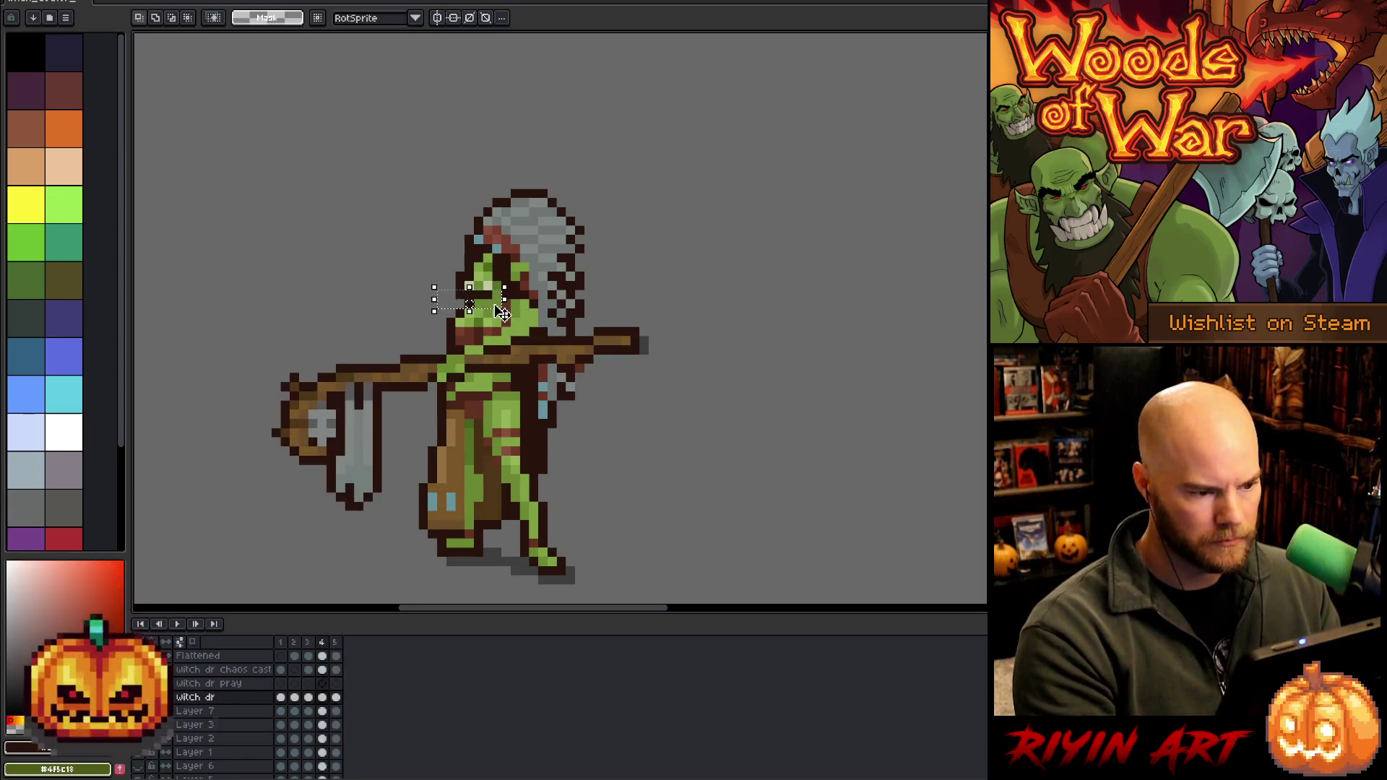
pyautogui.click(502, 312)
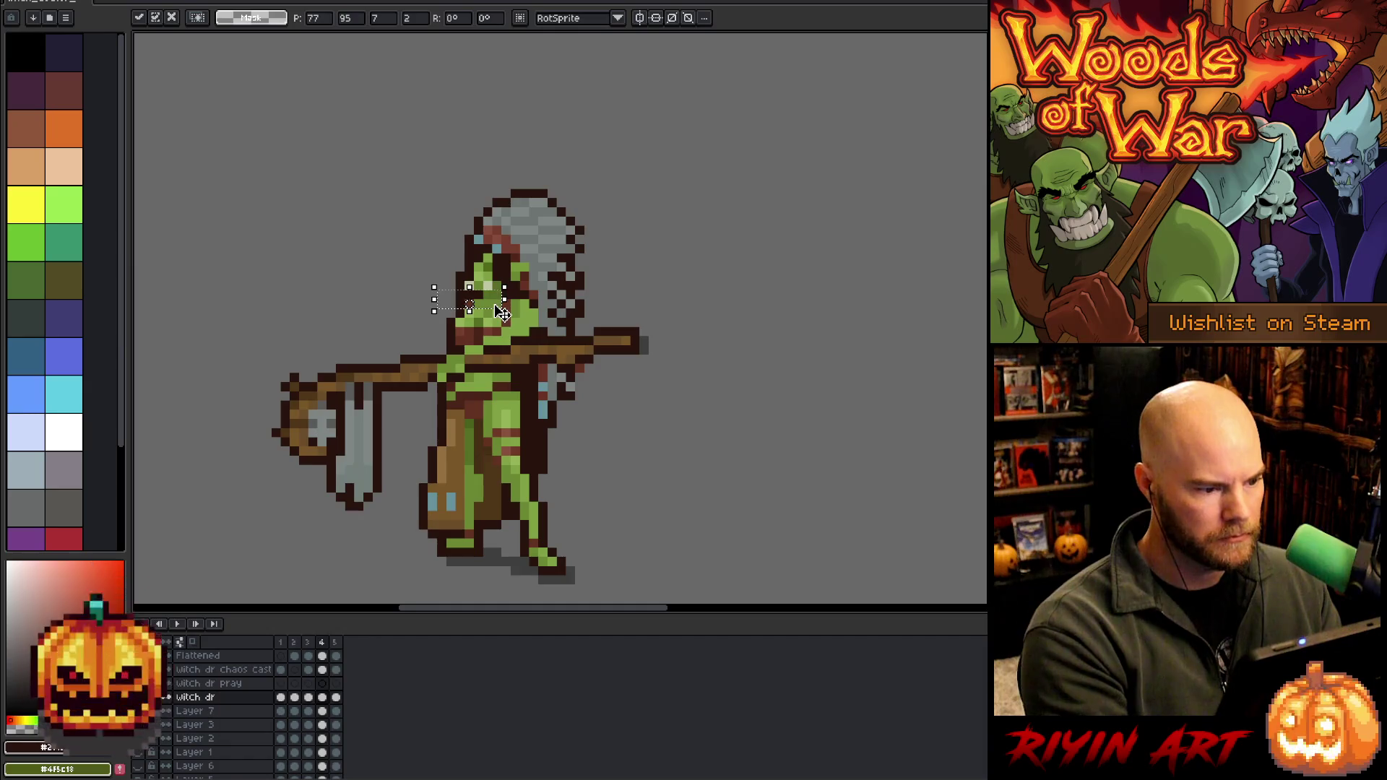
pyautogui.press('Return')
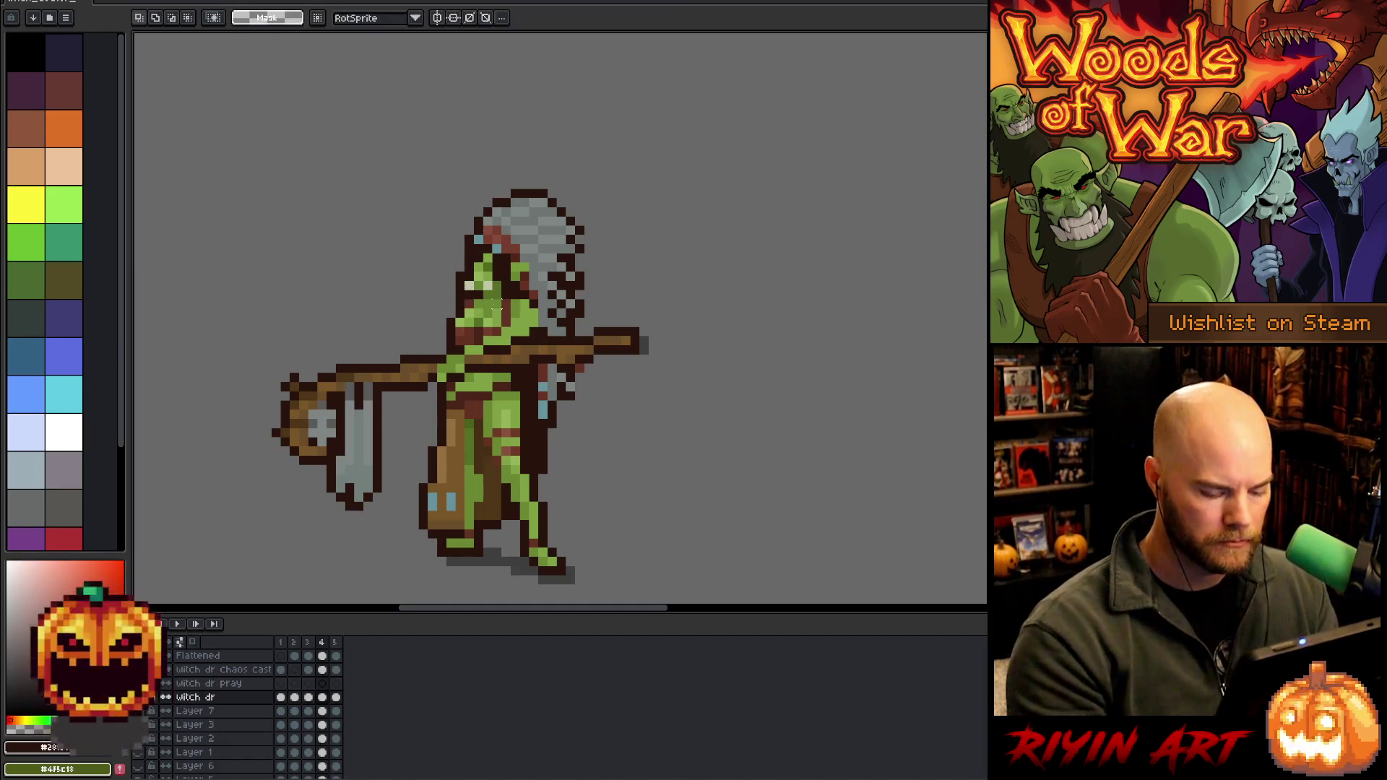
pyautogui.press('Right')
pyautogui.press('Left')
pyautogui.press('b')
pyautogui.press('Left')
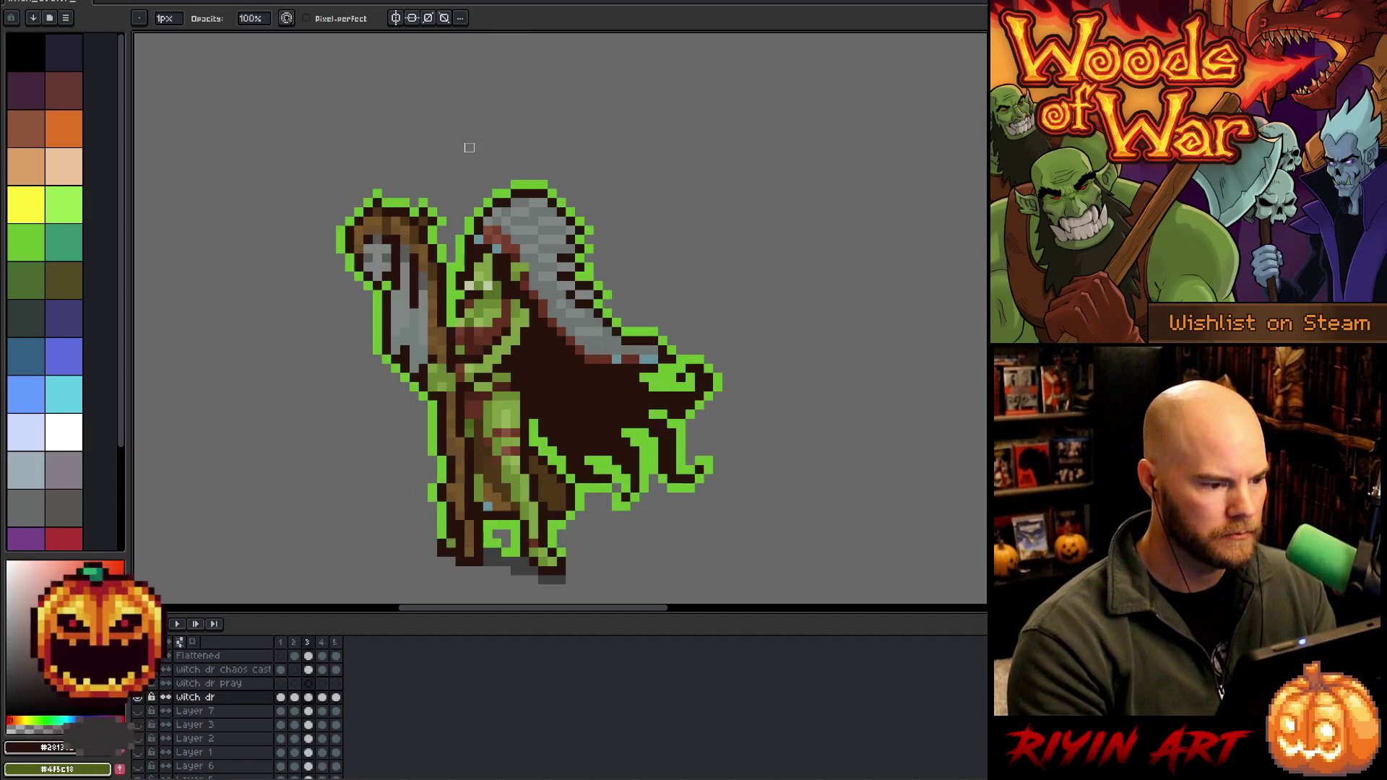
pyautogui.press('Right')
pyautogui.press('Right')
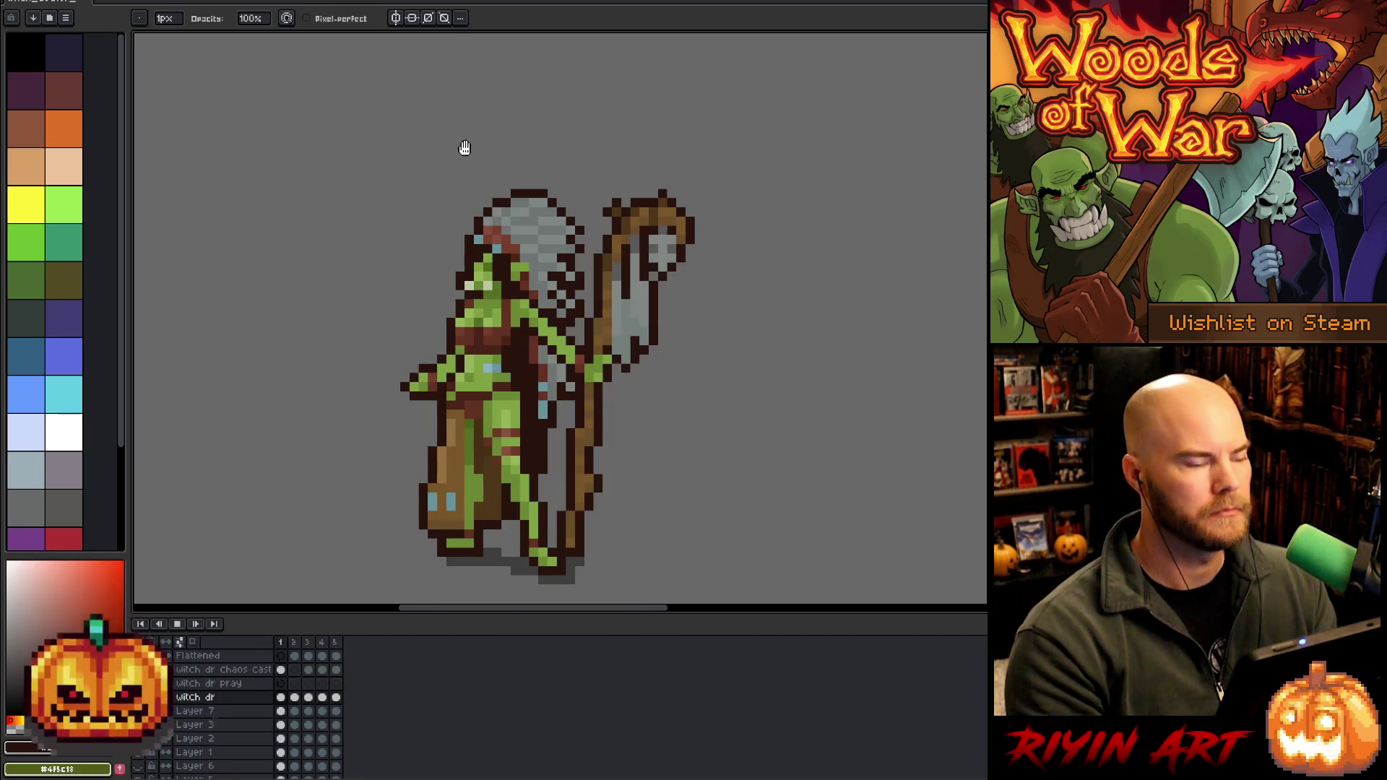
pyautogui.press('Return')
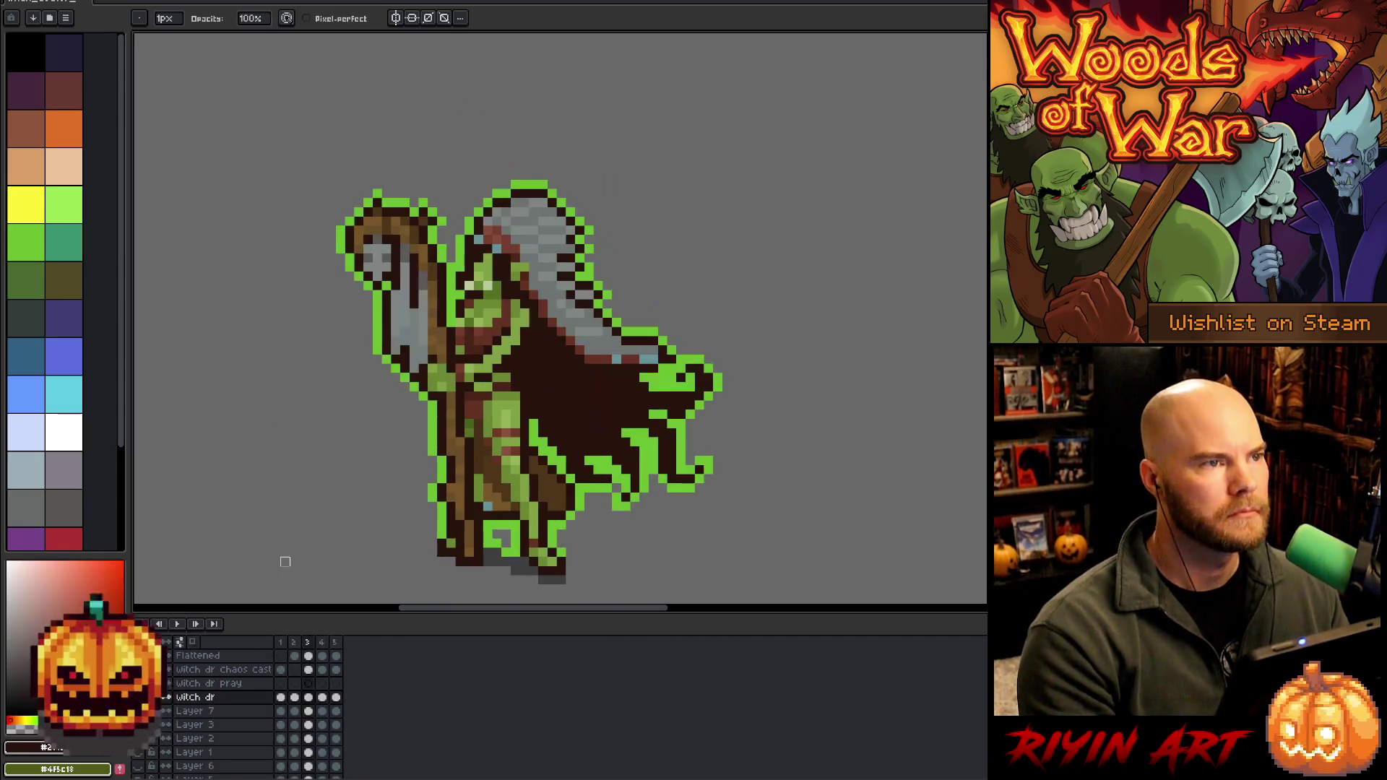
pyautogui.press('Left')
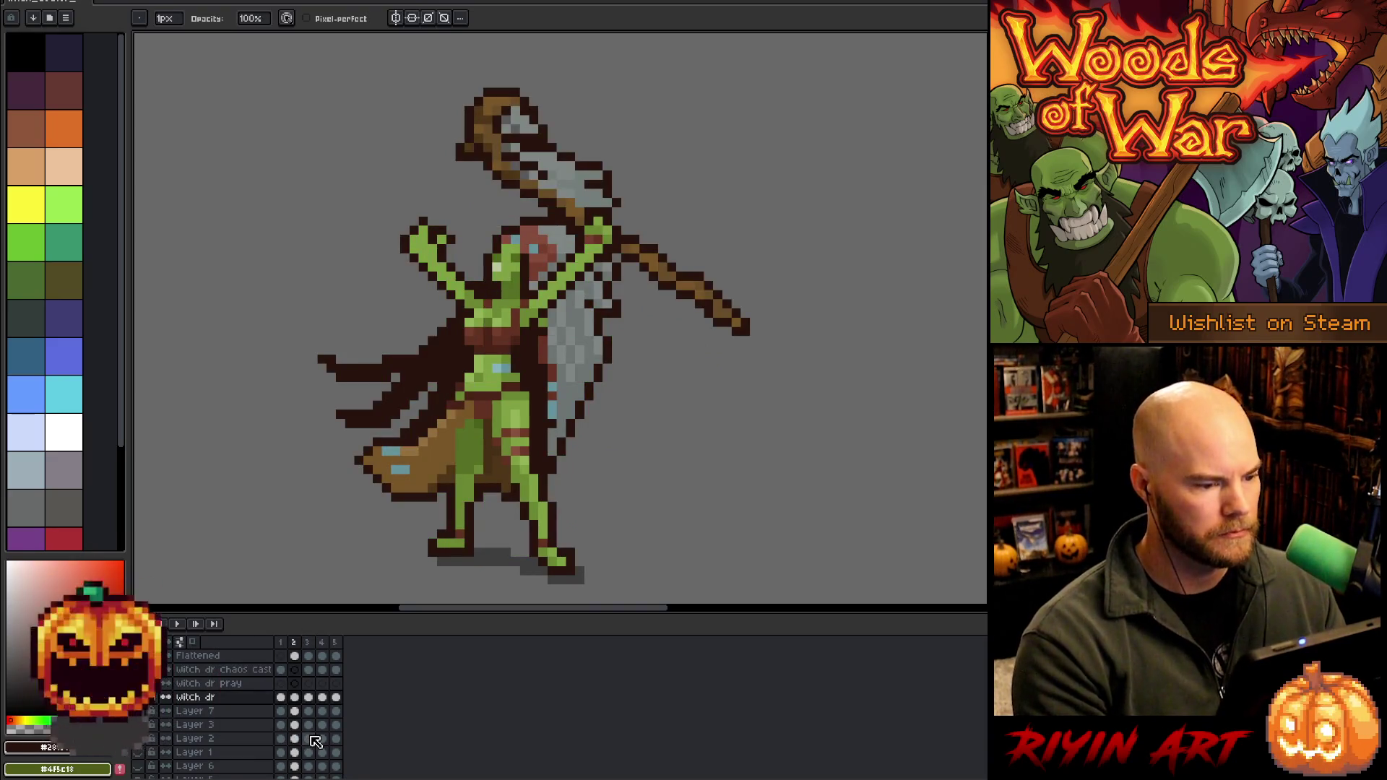
# Duplicate the raised-arms frame and compare it with frame 4, returning to frame 3
pyautogui.hotkey('alt', 'n')
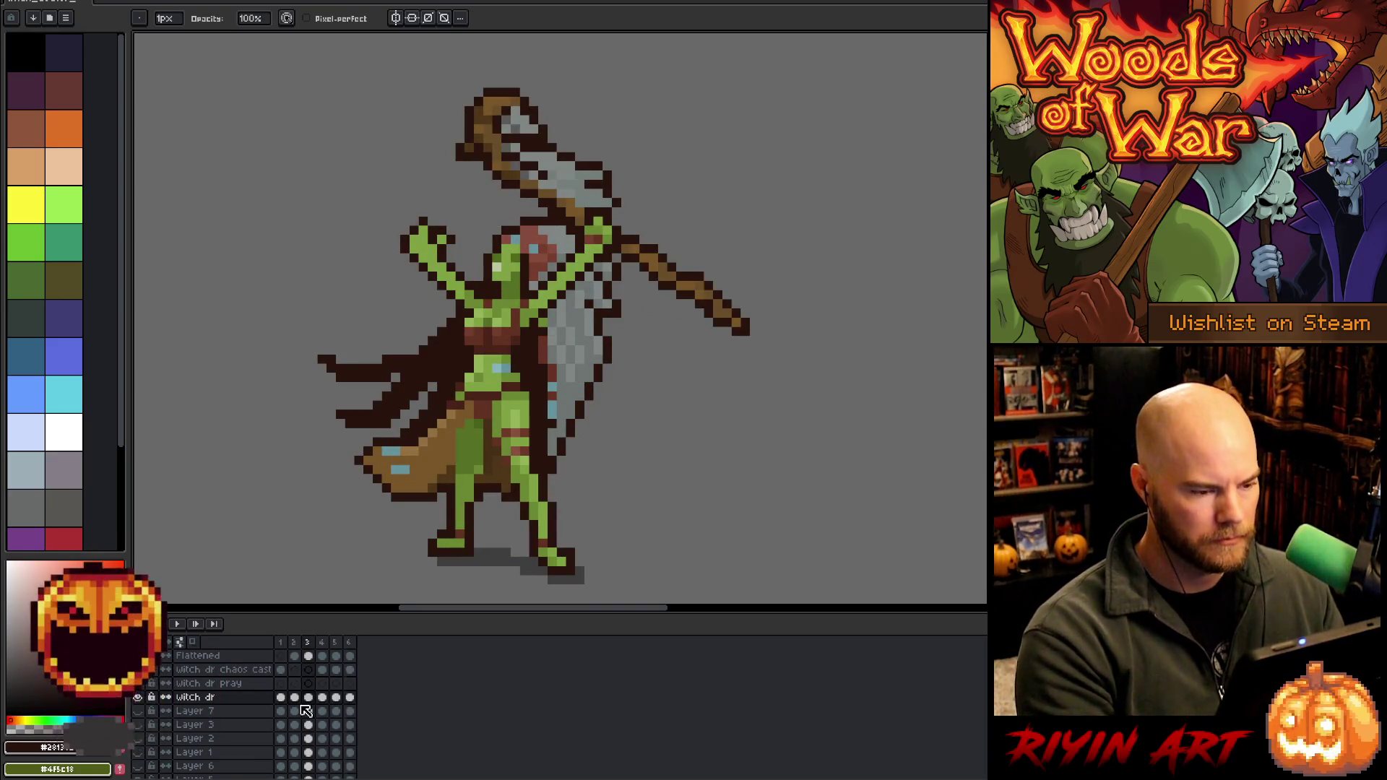
pyautogui.click(322, 698)
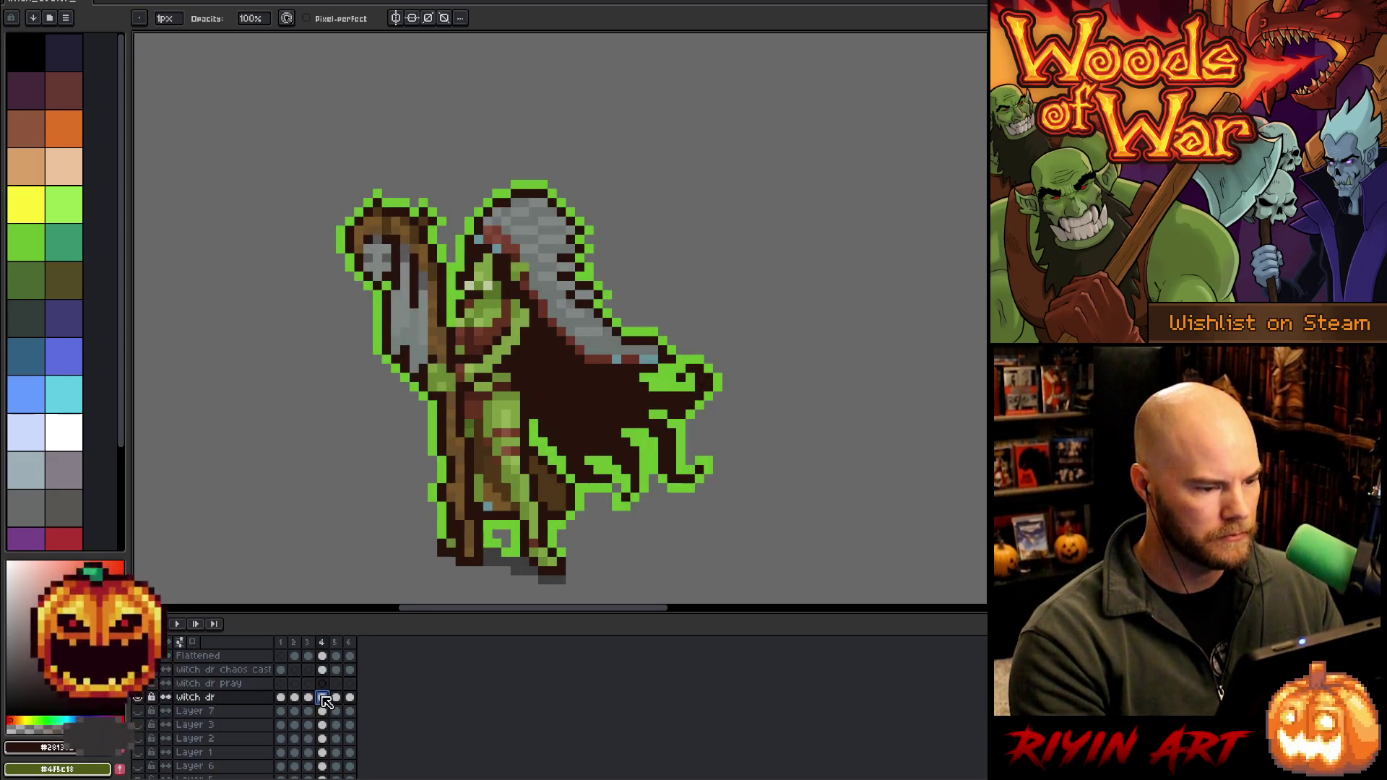
pyautogui.press('i')
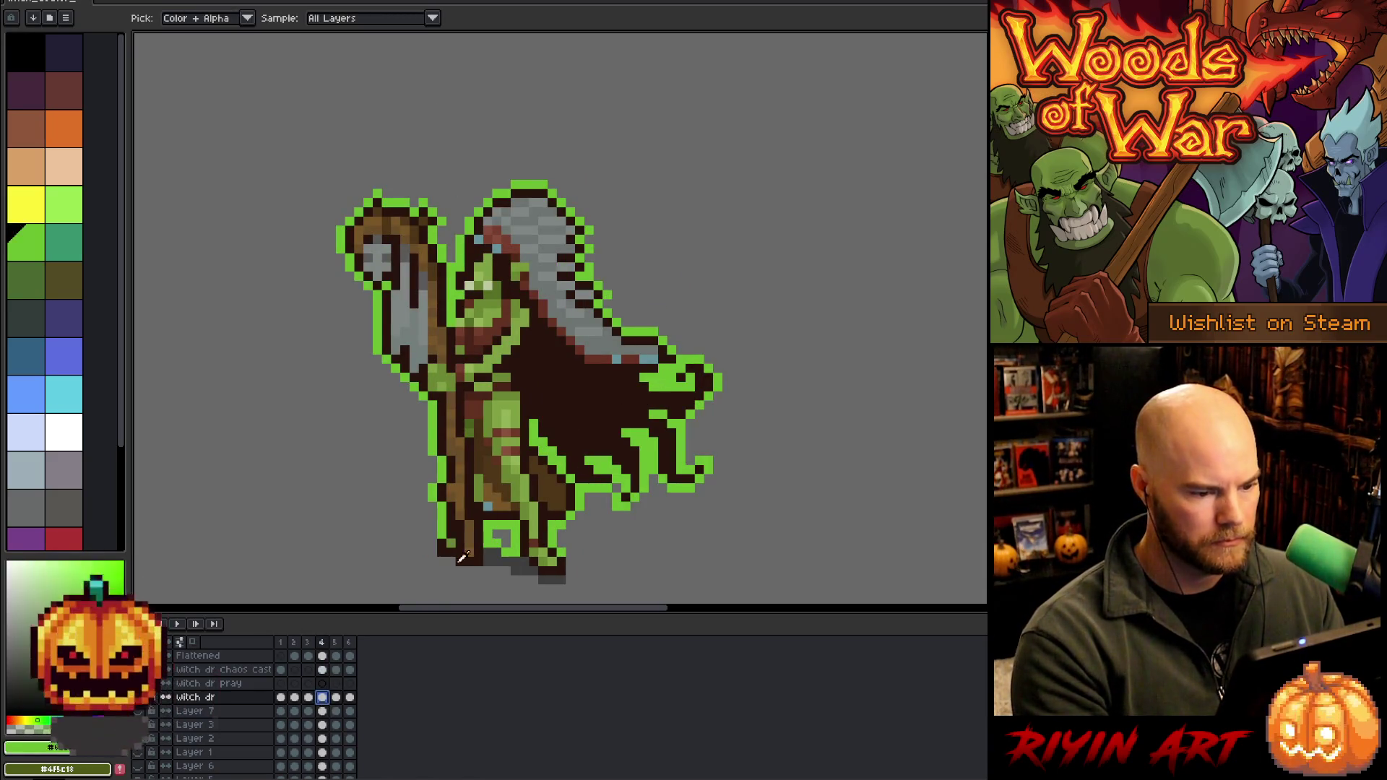
pyautogui.press(',')
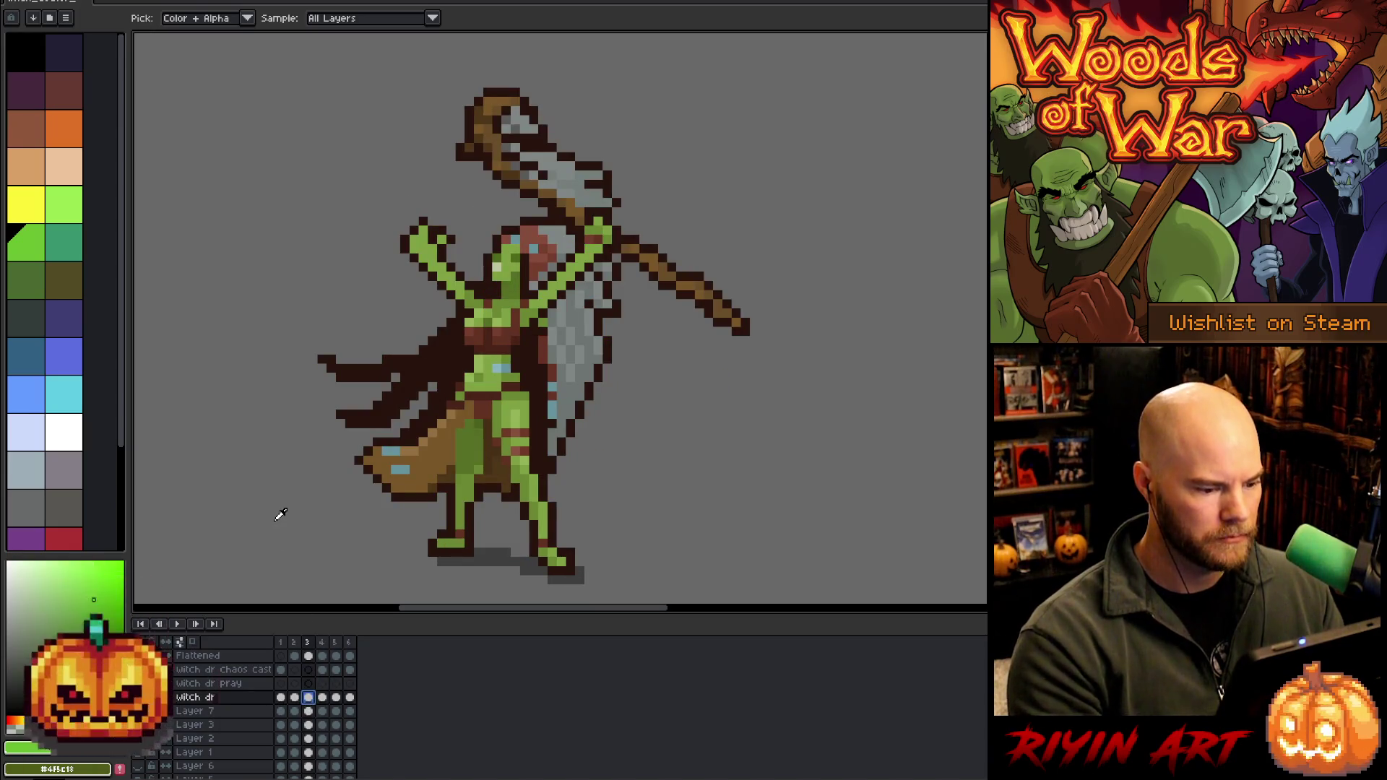
# Lasso the raised-arms witch doctor and give it a bright green outline
pyautogui.press('b')
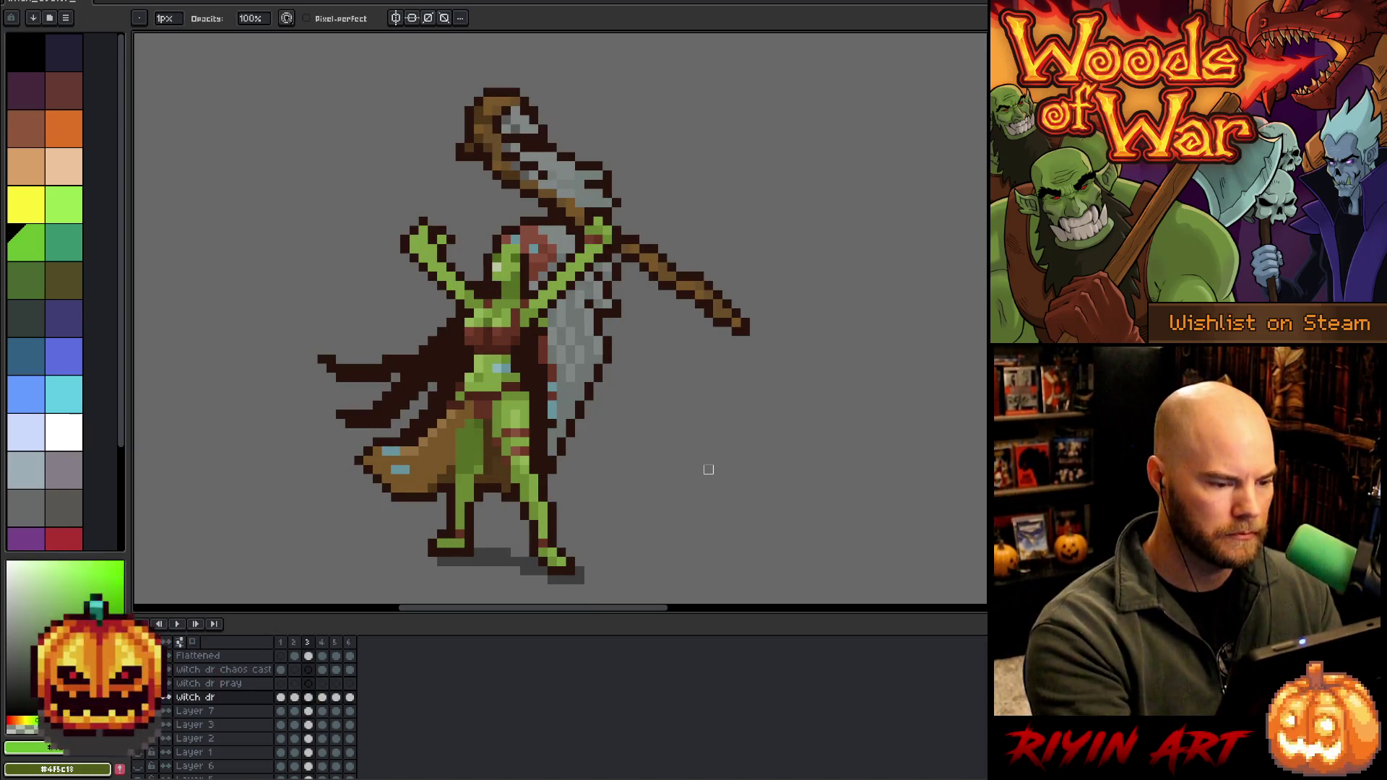
pyautogui.press('m')
pyautogui.moveTo(570, 561)
pyautogui.mouseDown()
pyautogui.moveTo(690, 514)
pyautogui.moveTo(744, 152)
pyautogui.moveTo(464, 63)
pyautogui.moveTo(289, 480)
pyautogui.moveTo(415, 554)
pyautogui.mouseUp()
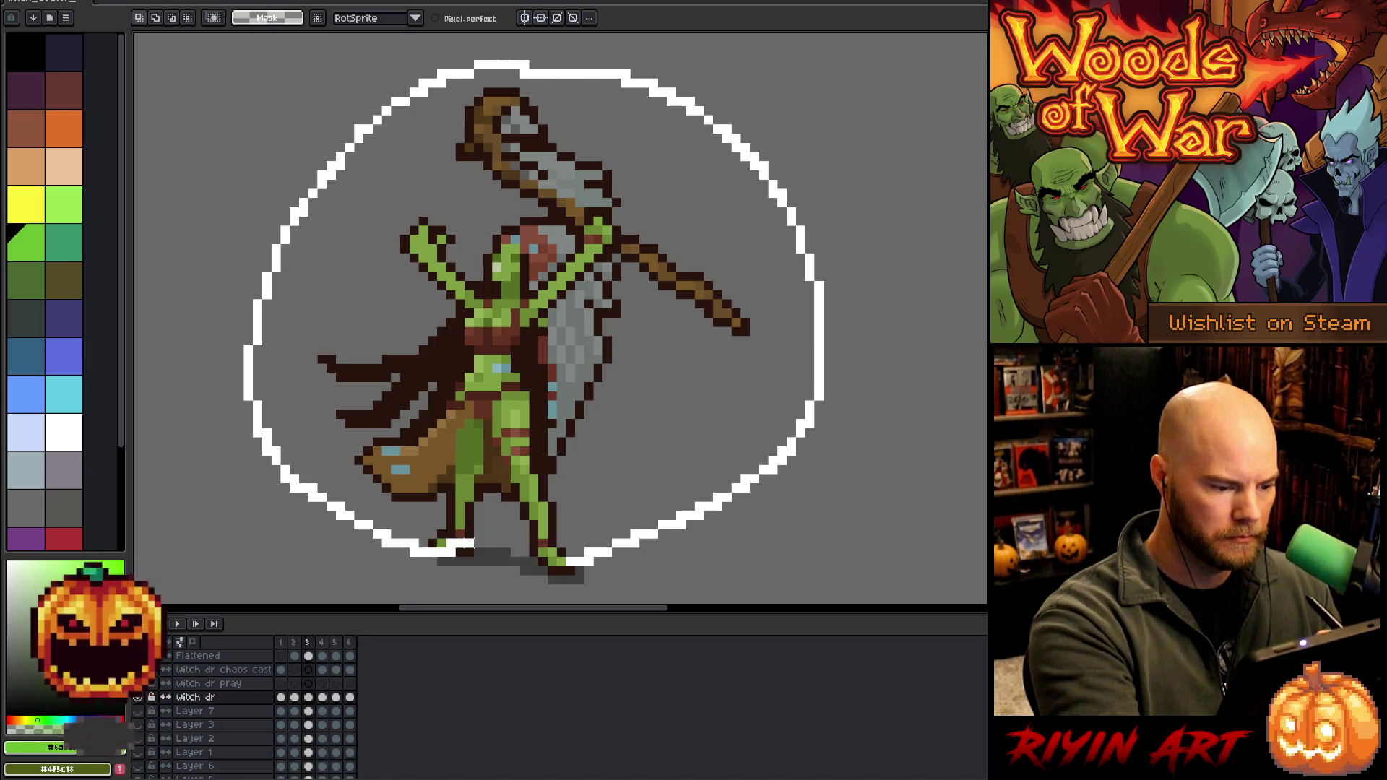
pyautogui.moveTo(526, 552); pyautogui.dragTo(586, 556)
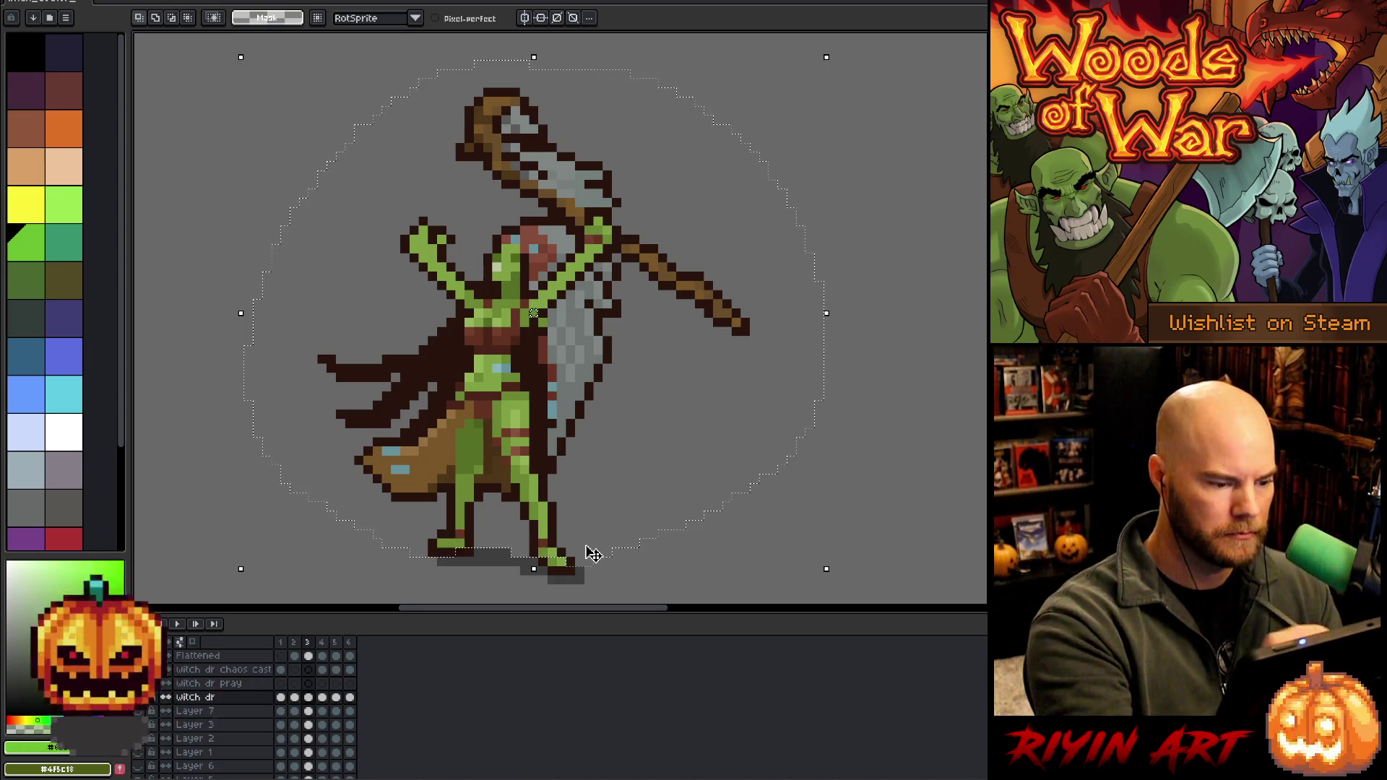
pyautogui.hotkey('shift', 'o')
pyautogui.hotkey('ctrl', 'd')
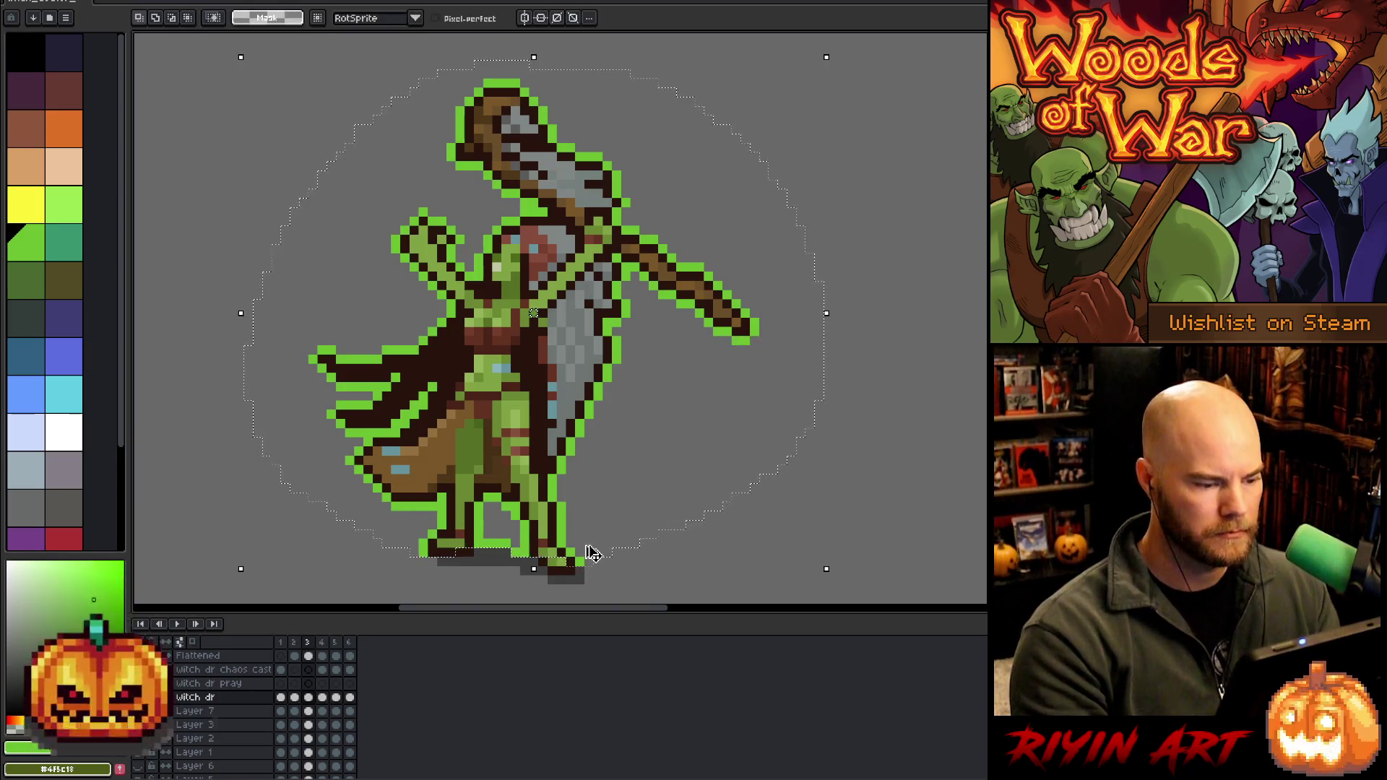
pyautogui.hotkey('ctrl', 'z')
pyautogui.hotkey('ctrl', 'y')
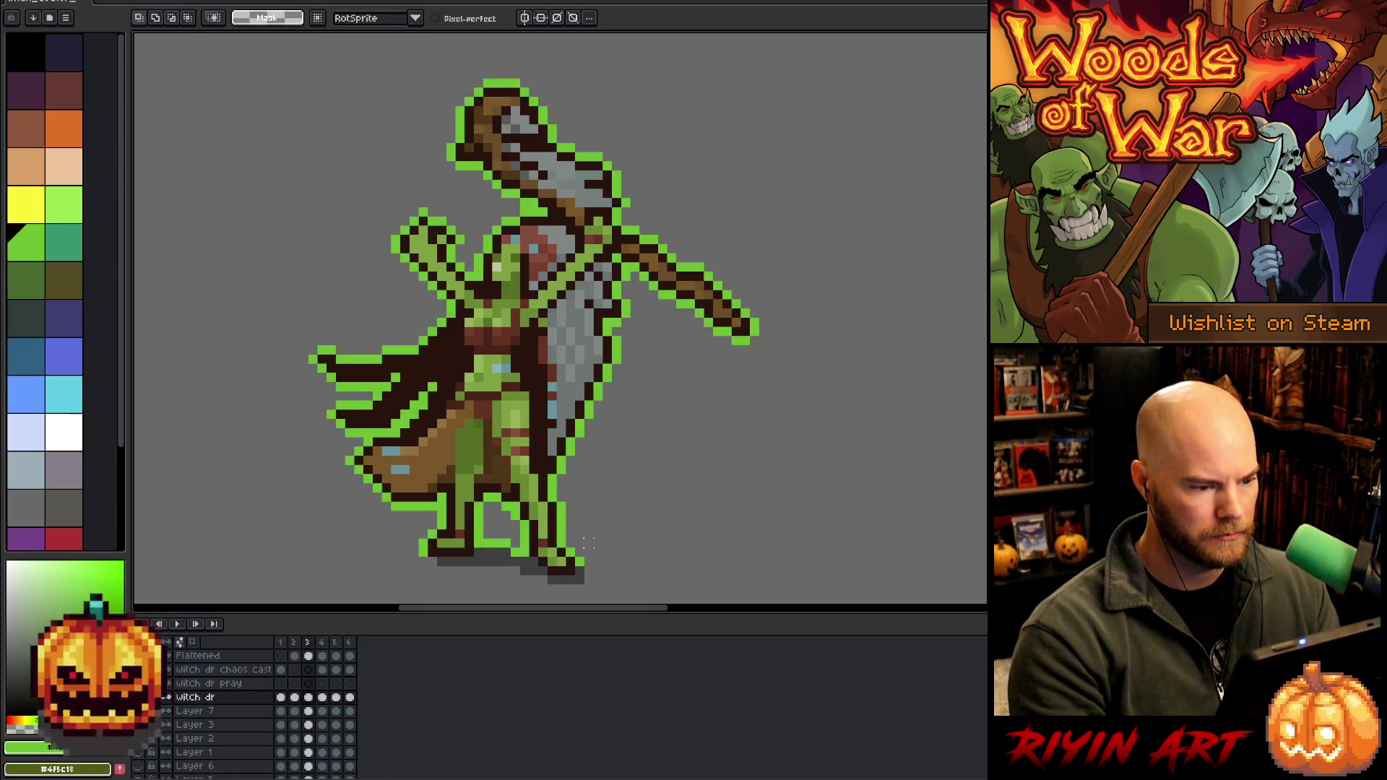
# Duplicate the next frame twice to reach eight frames and preview the animation
pyautogui.press('Right')
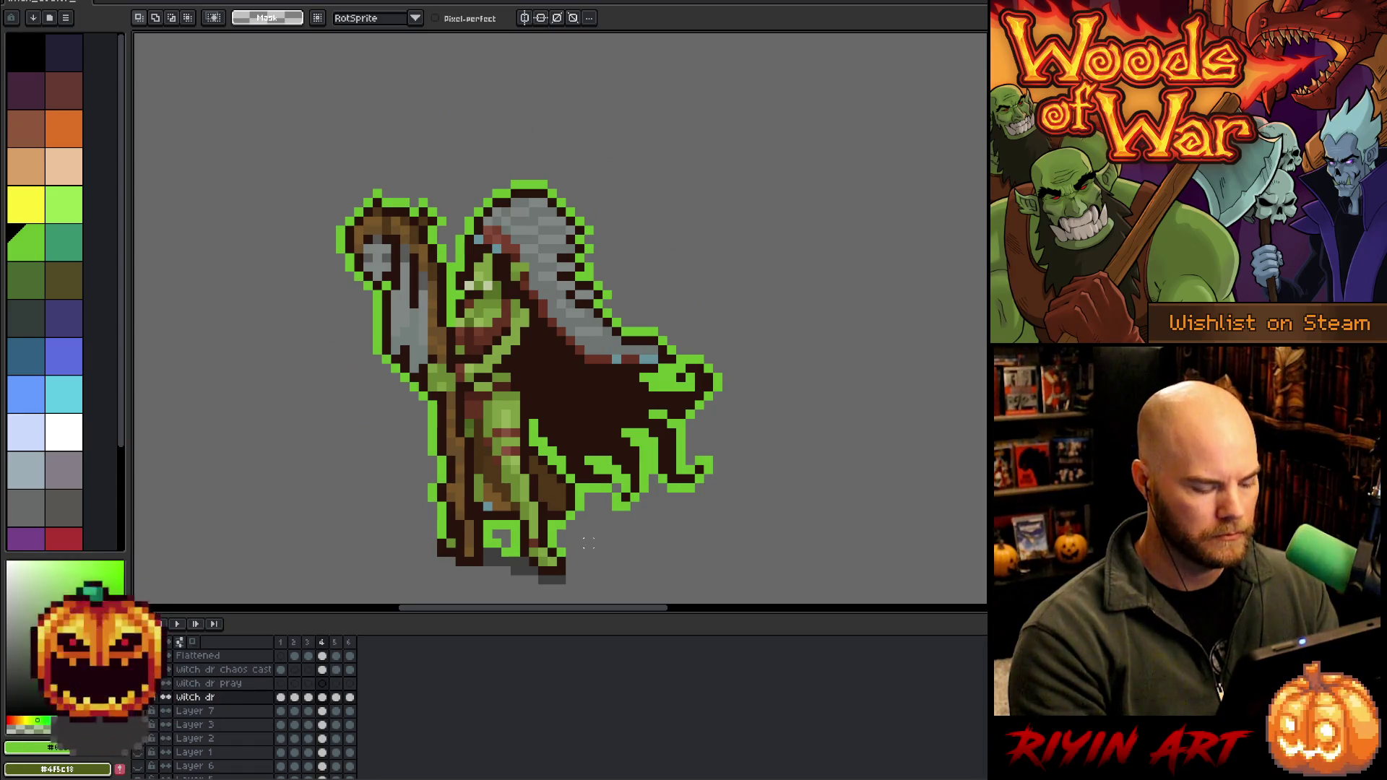
pyautogui.hotkey('alt', 'n')
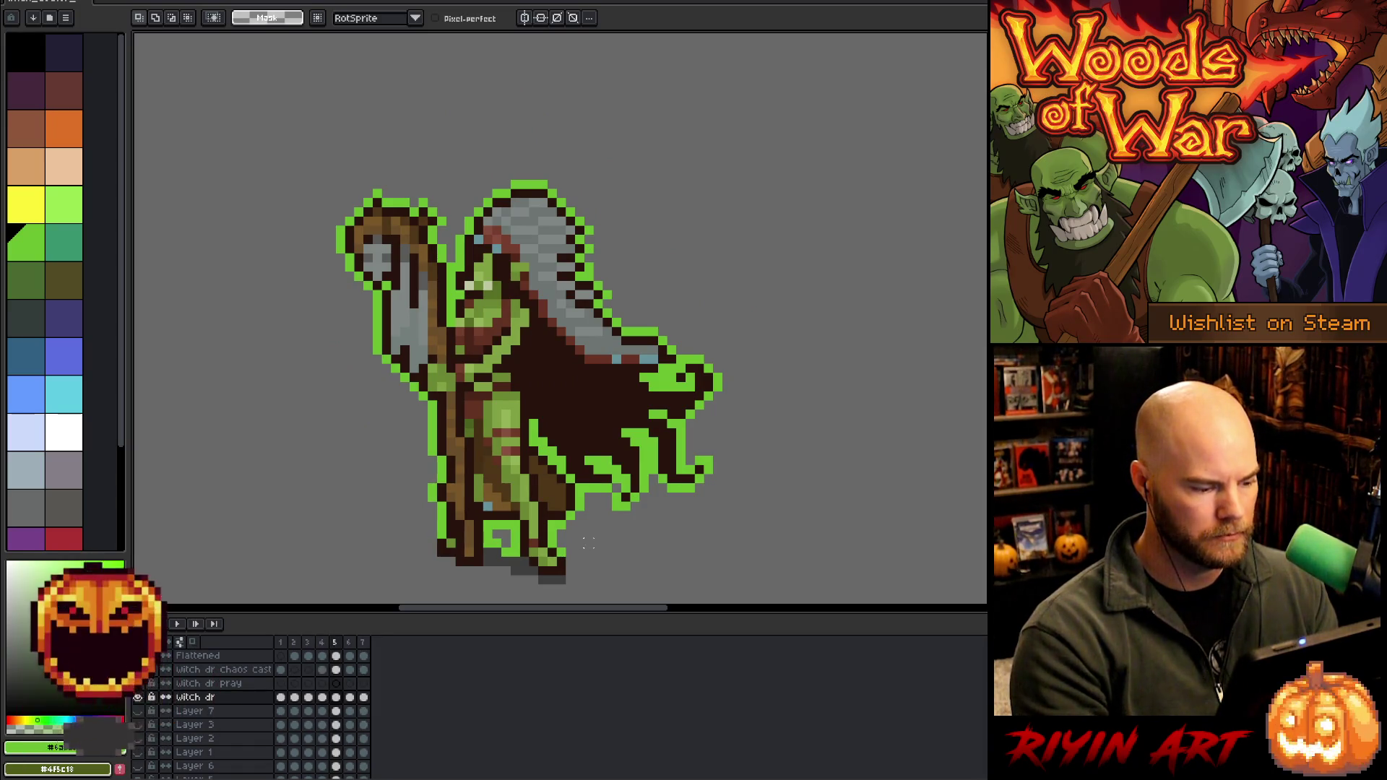
pyautogui.hotkey('alt', 'n')
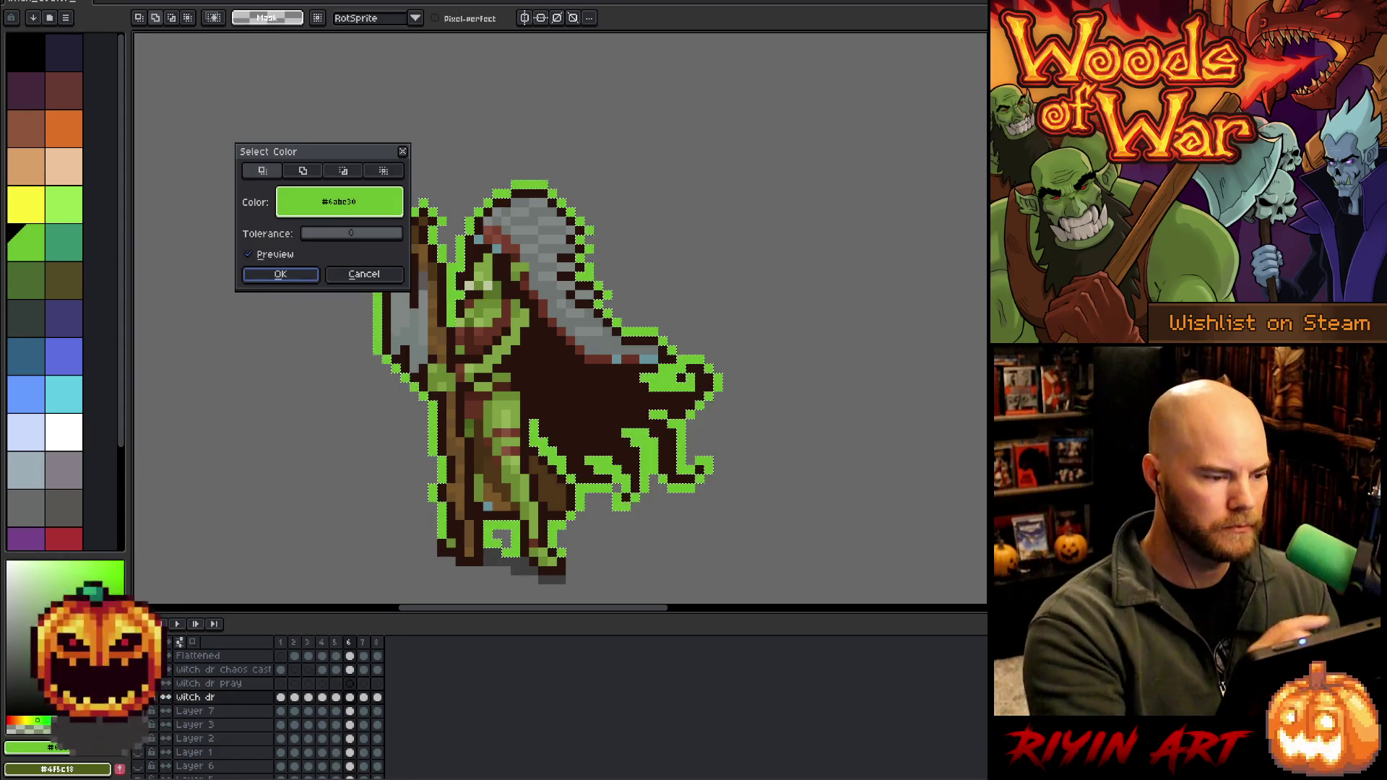
pyautogui.click(277, 270)
pyautogui.press('Return')
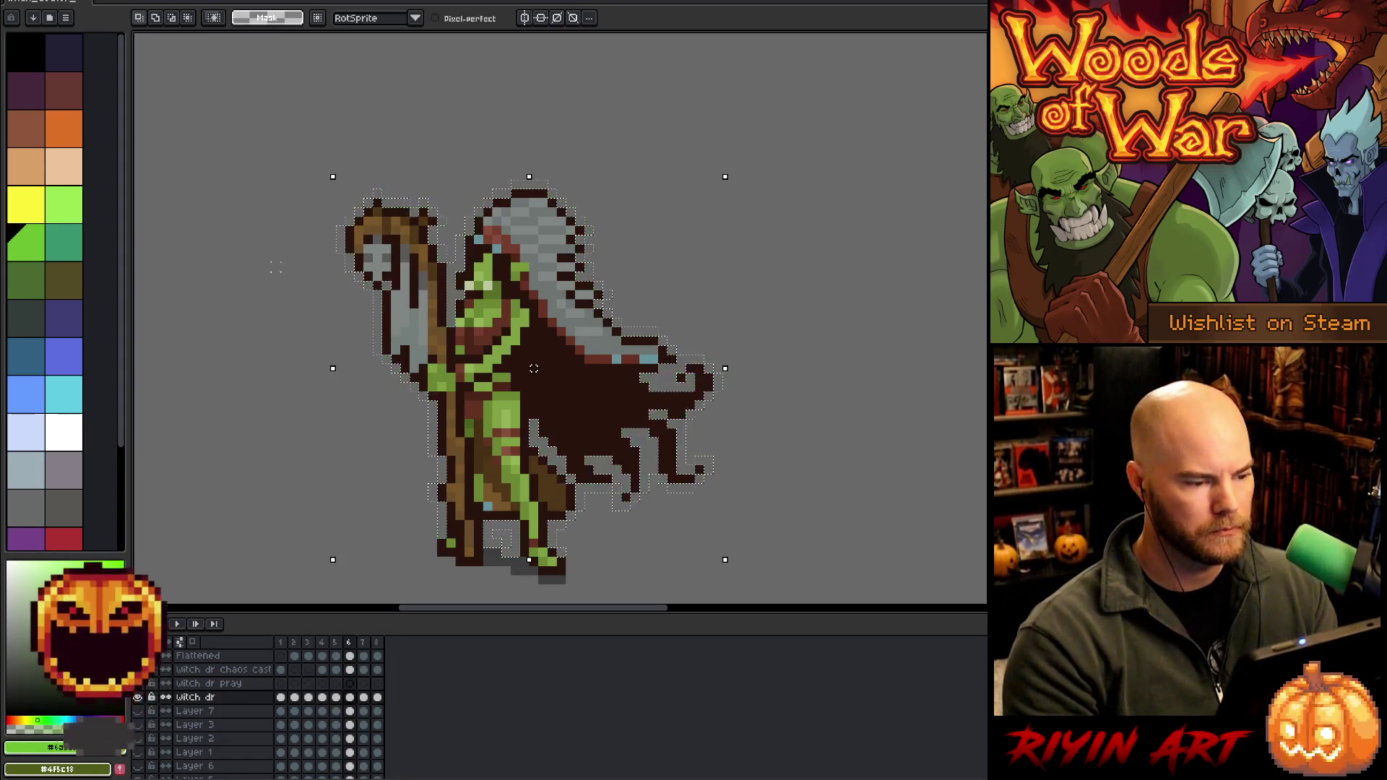
pyautogui.press('Return')
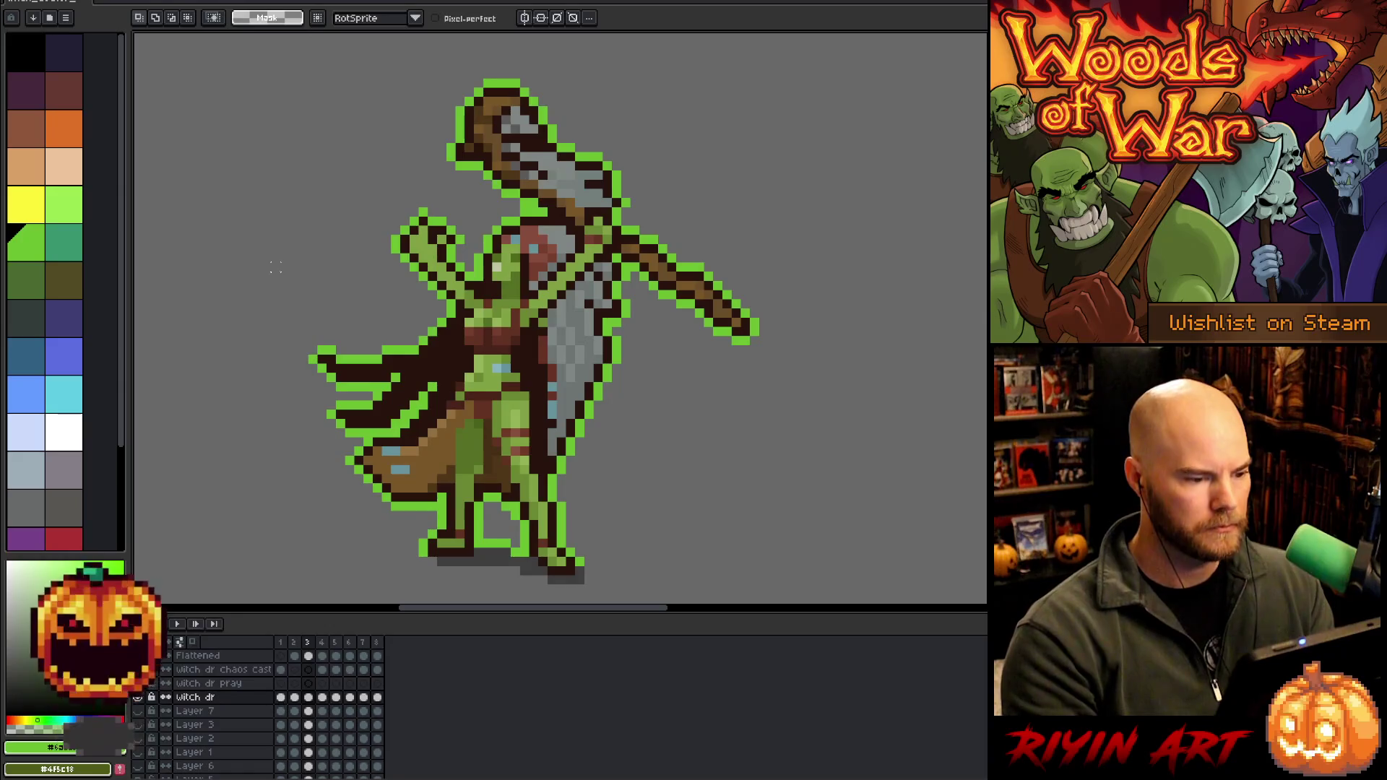
pyautogui.press('Return')
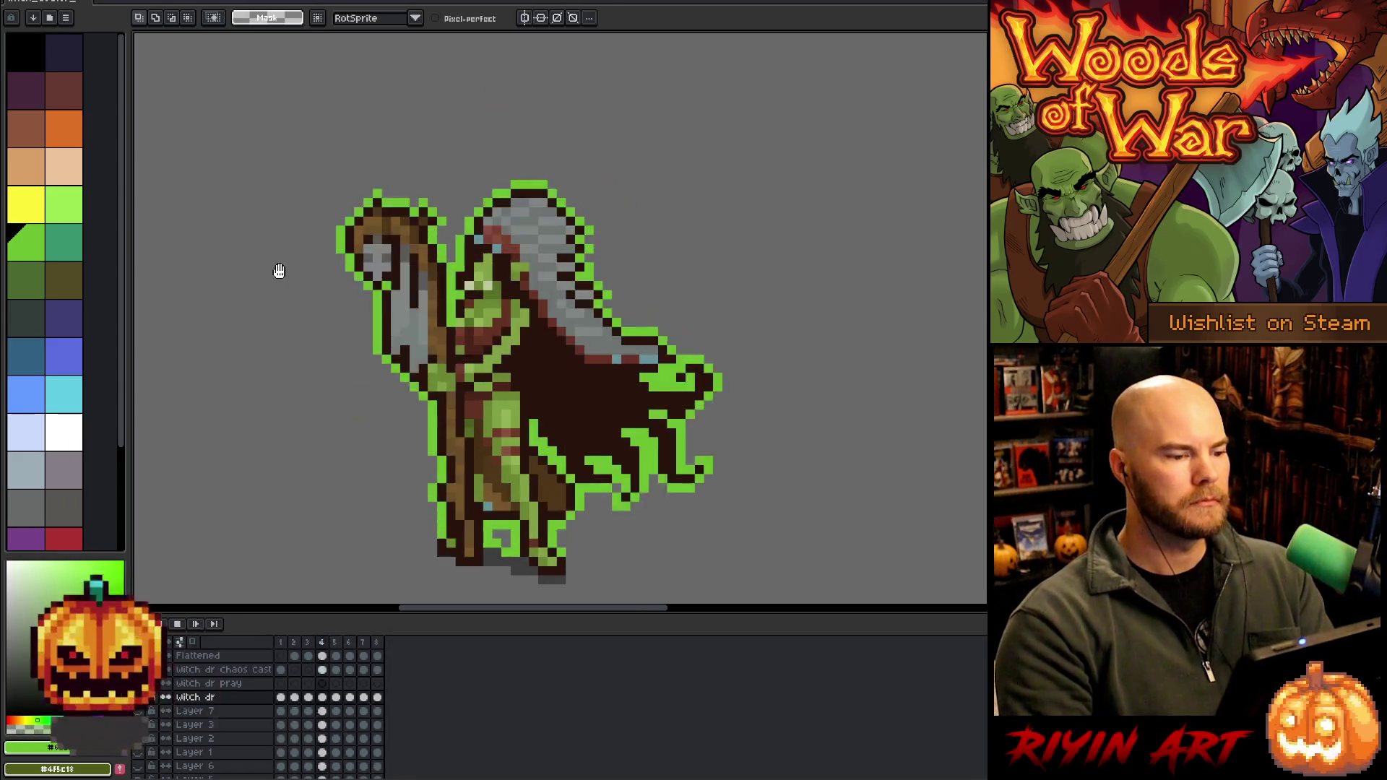
pyautogui.press('Return')
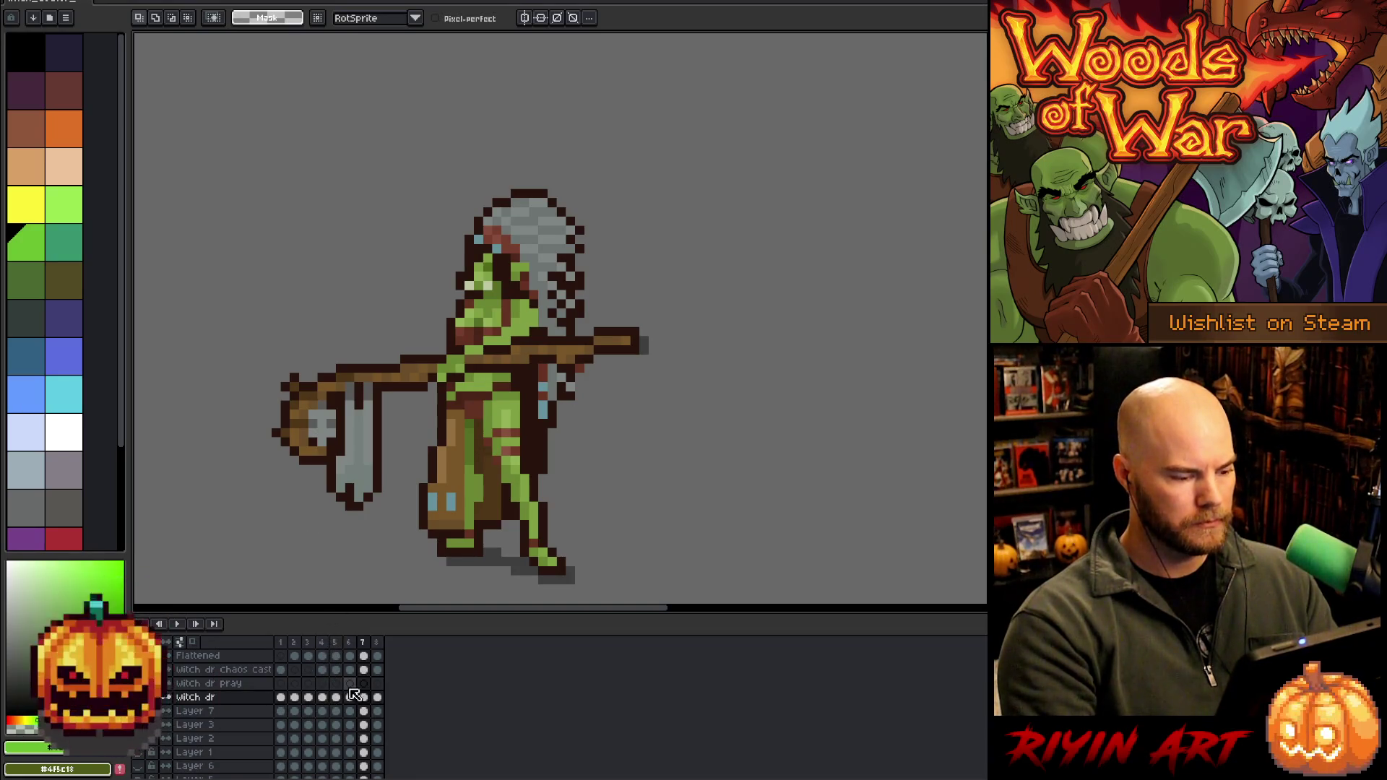
# Add a new frame, sample the staff's mid brown, and create Layer 8 above witch dr
pyautogui.hotkey('alt', 'n')
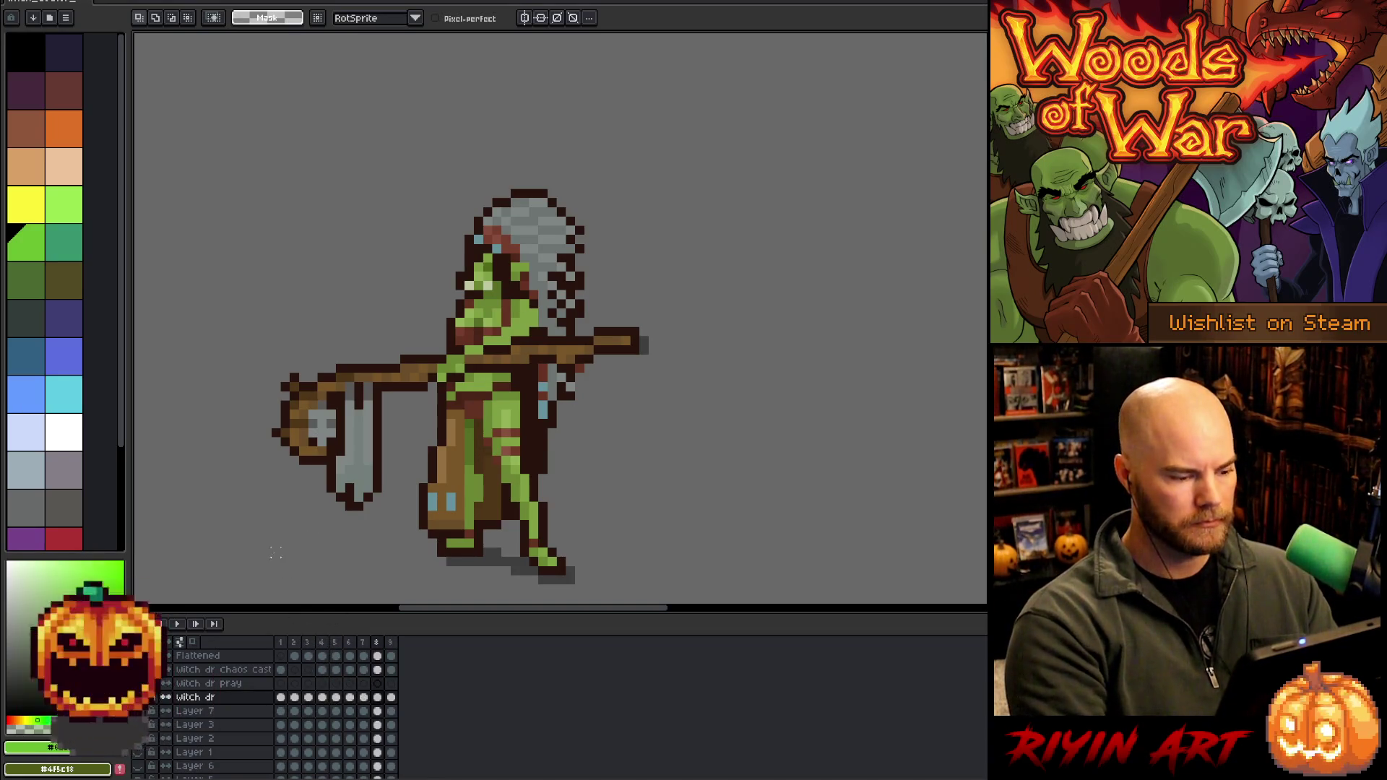
pyautogui.click(377, 697)
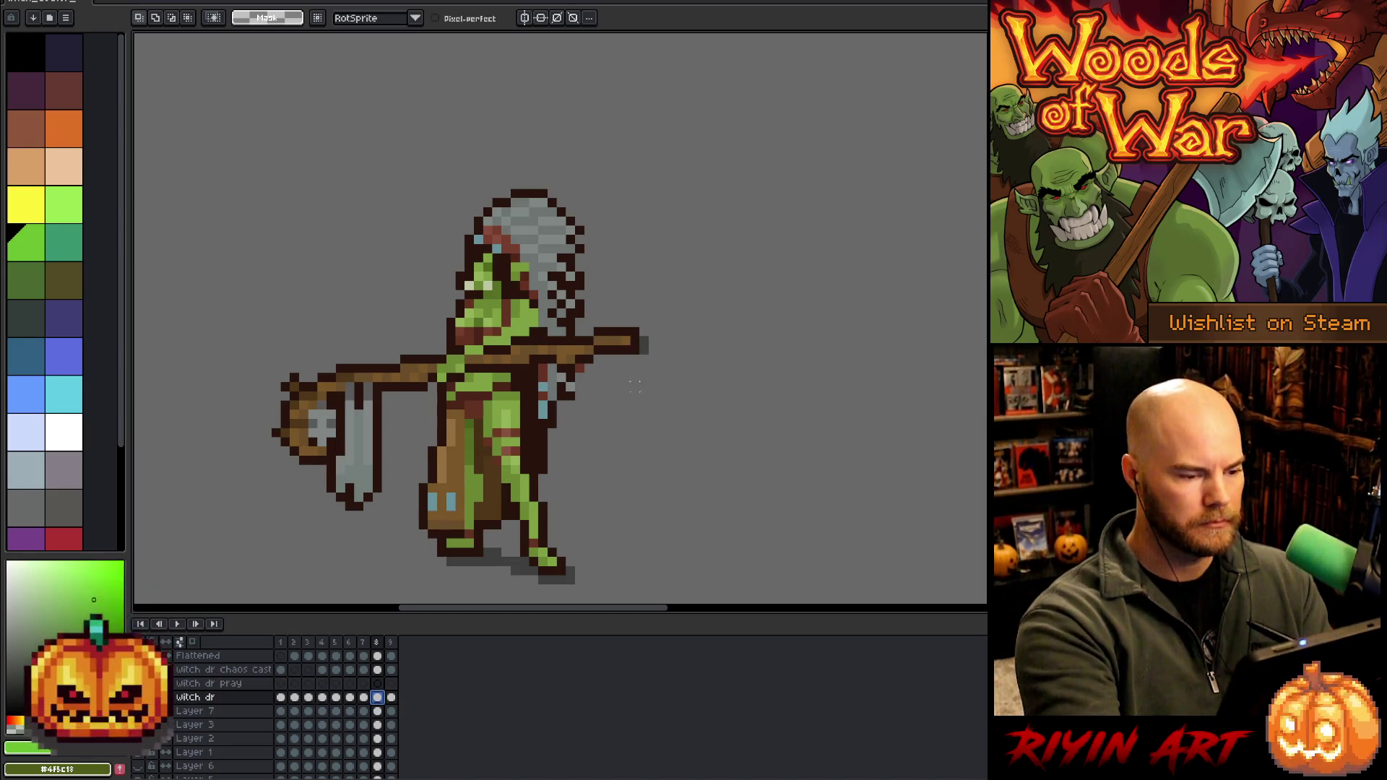
pyautogui.press('b')
pyautogui.keyDown('alt'); pyautogui.click(636, 342); pyautogui.keyUp('alt')
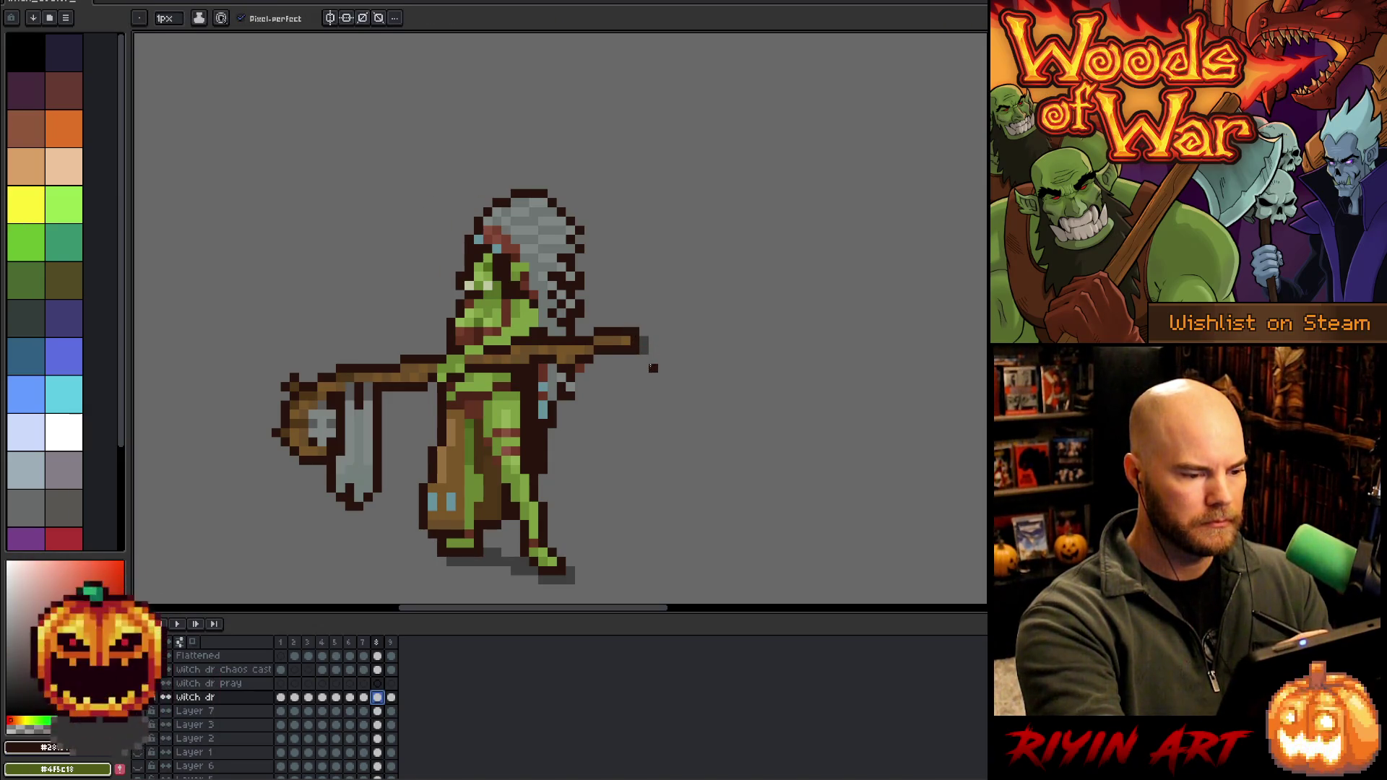
pyautogui.press('alt')
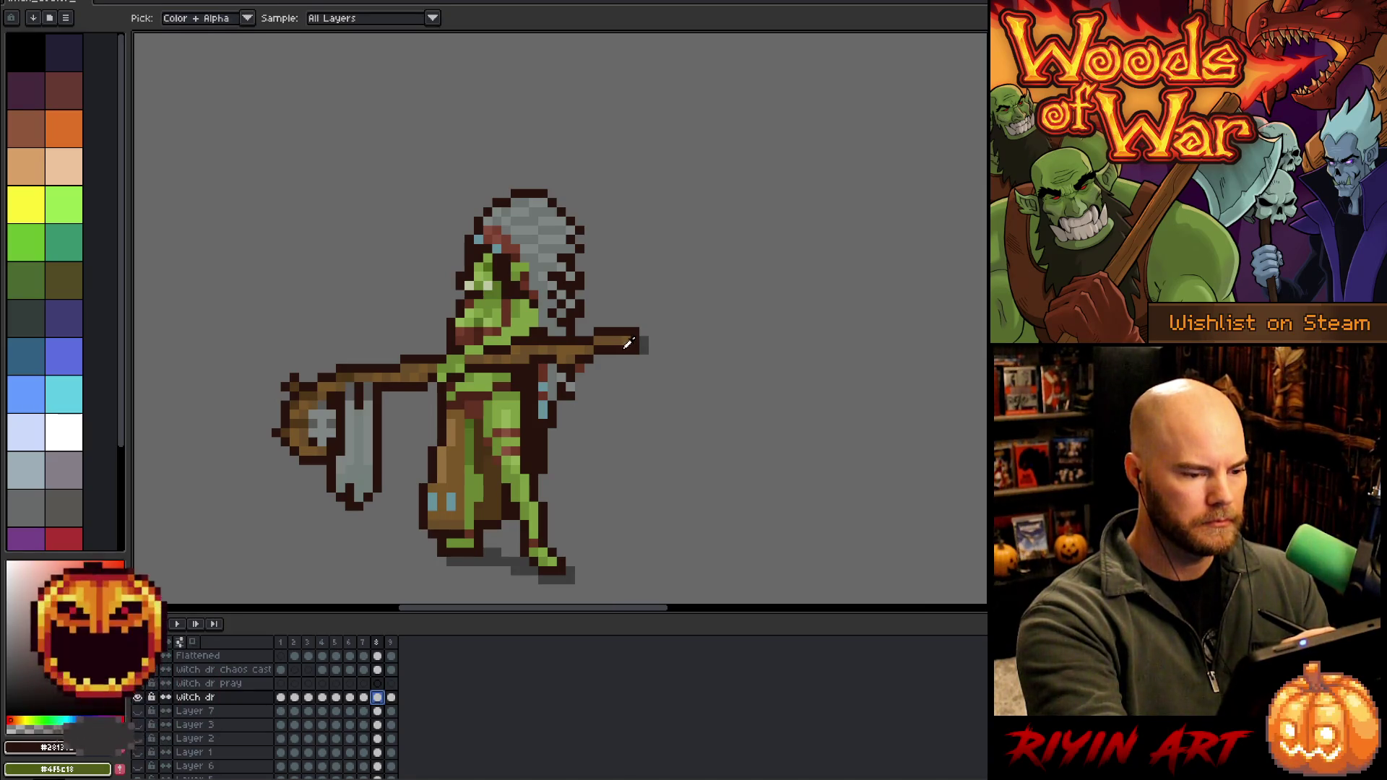
pyautogui.keyDown('alt'); pyautogui.click(571, 341); pyautogui.keyUp('alt')
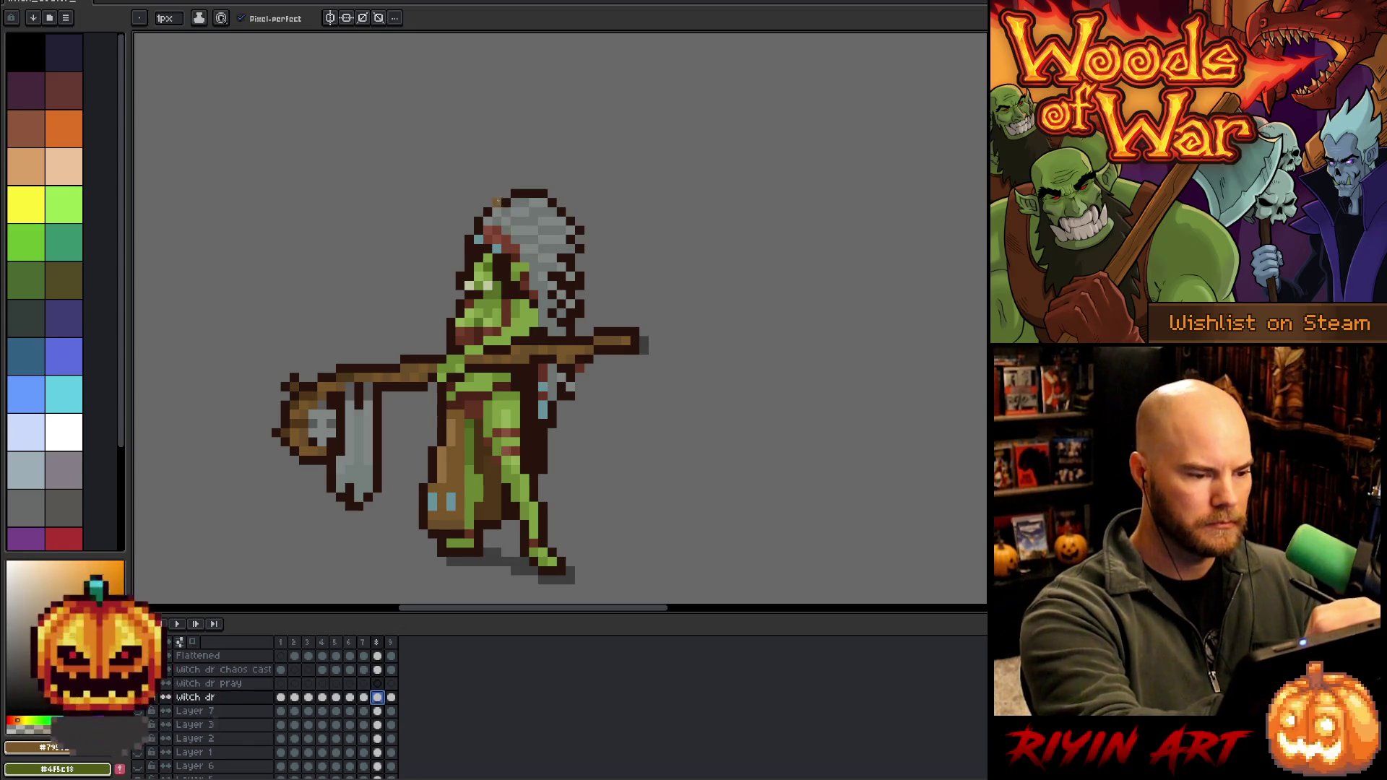
pyautogui.hotkey('shift', 'n')
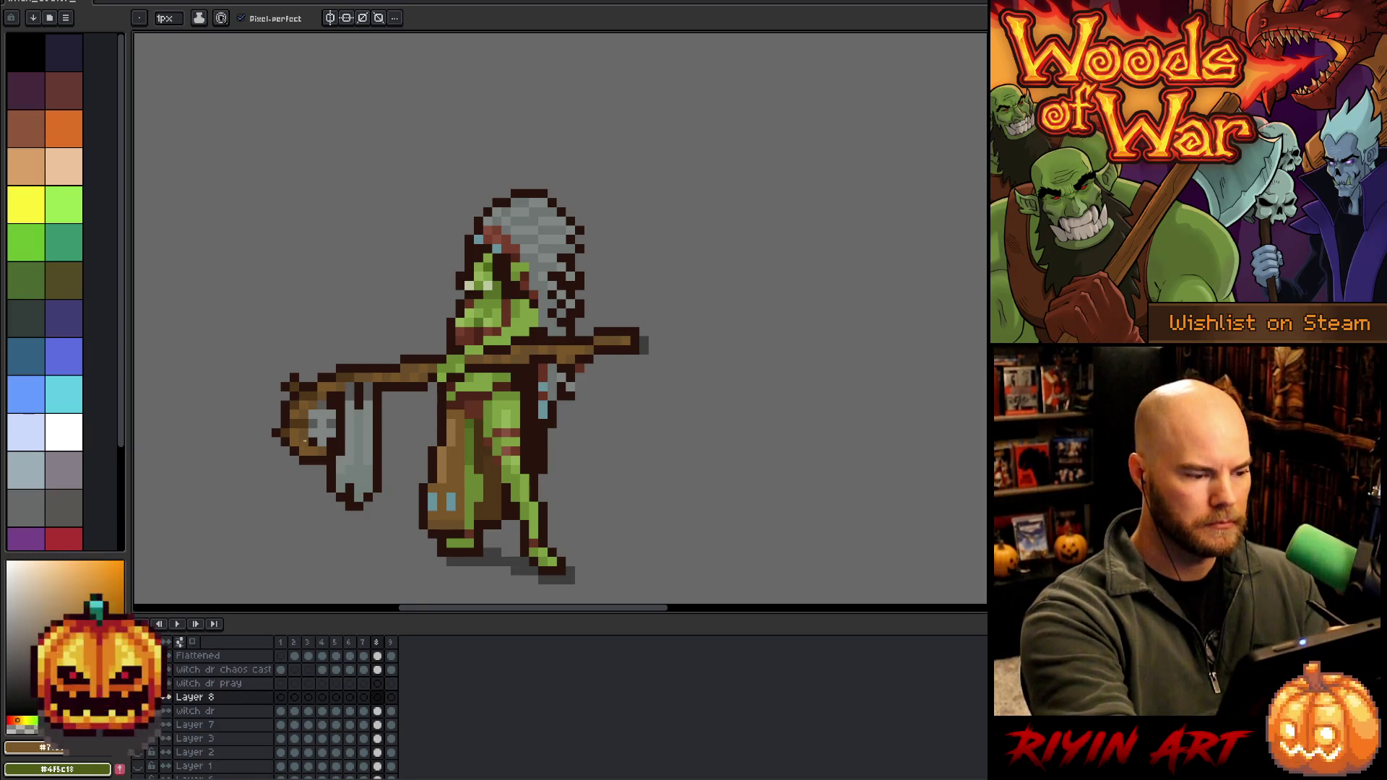
# Draw a brown circle around the figure on Layer 8 and fill it solid brown
pyautogui.moveTo(276, 432)
pyautogui.mouseDown()
pyautogui.moveTo(264, 297)
pyautogui.moveTo(499, 165)
pyautogui.moveTo(653, 308)
pyautogui.moveTo(553, 469)
pyautogui.mouseUp()
pyautogui.hotkey('ctrl', 'z')
pyautogui.moveTo(274, 433)
pyautogui.mouseDown()
pyautogui.moveTo(260, 392)
pyautogui.moveTo(429, 155)
pyautogui.moveTo(645, 287)
pyautogui.moveTo(510, 505)
pyautogui.moveTo(283, 411)
pyautogui.mouseUp()
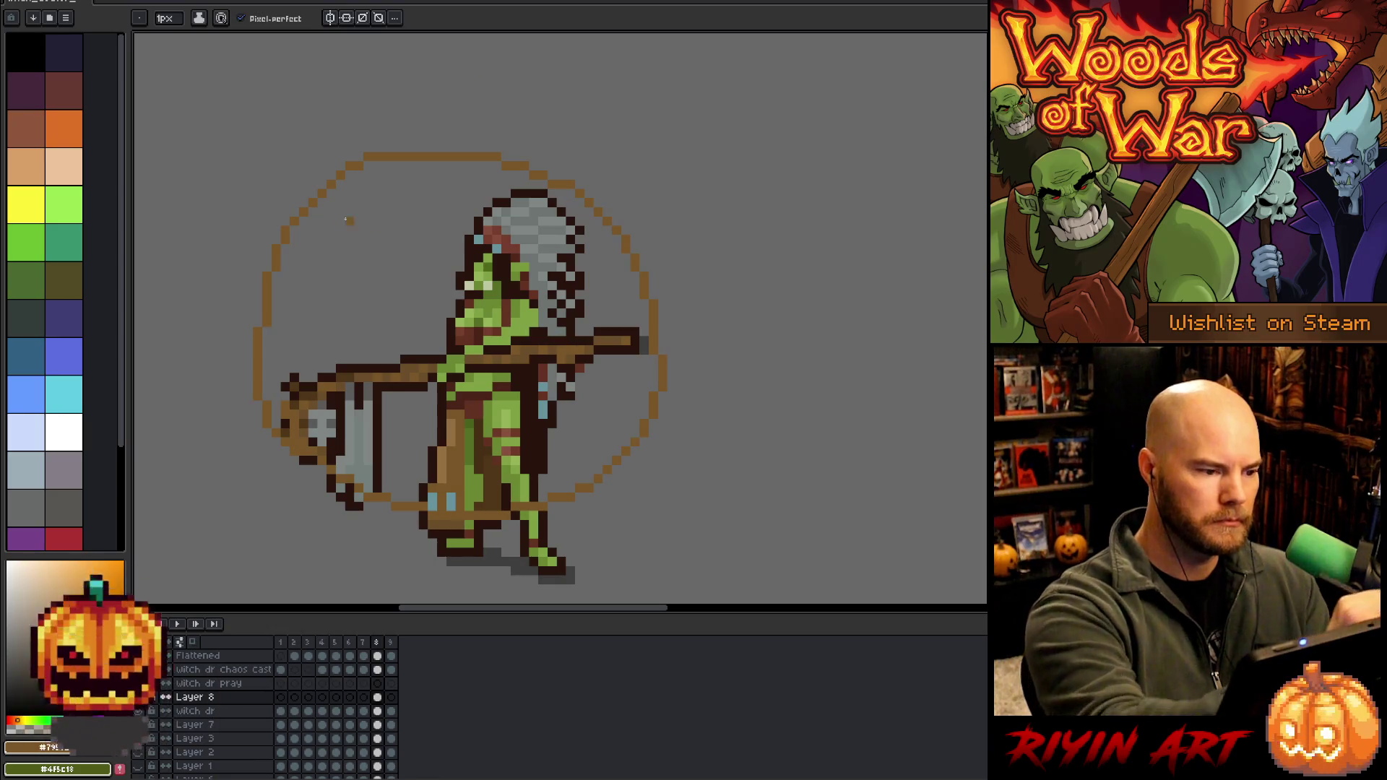
pyautogui.press('g')
pyautogui.keyDown('alt'); pyautogui.click(518, 354); pyautogui.keyUp('alt')
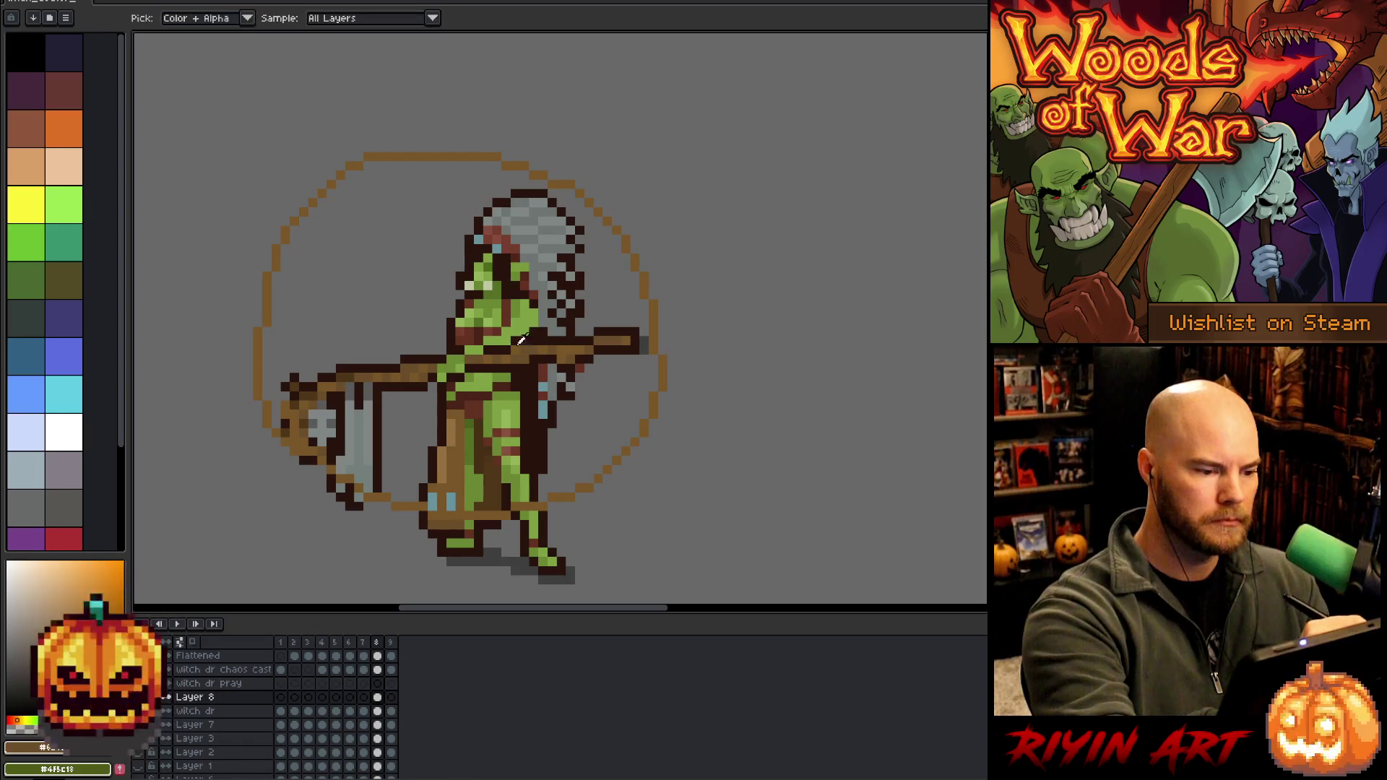
pyautogui.press('b')
pyautogui.press('g')
pyautogui.click(361, 226)
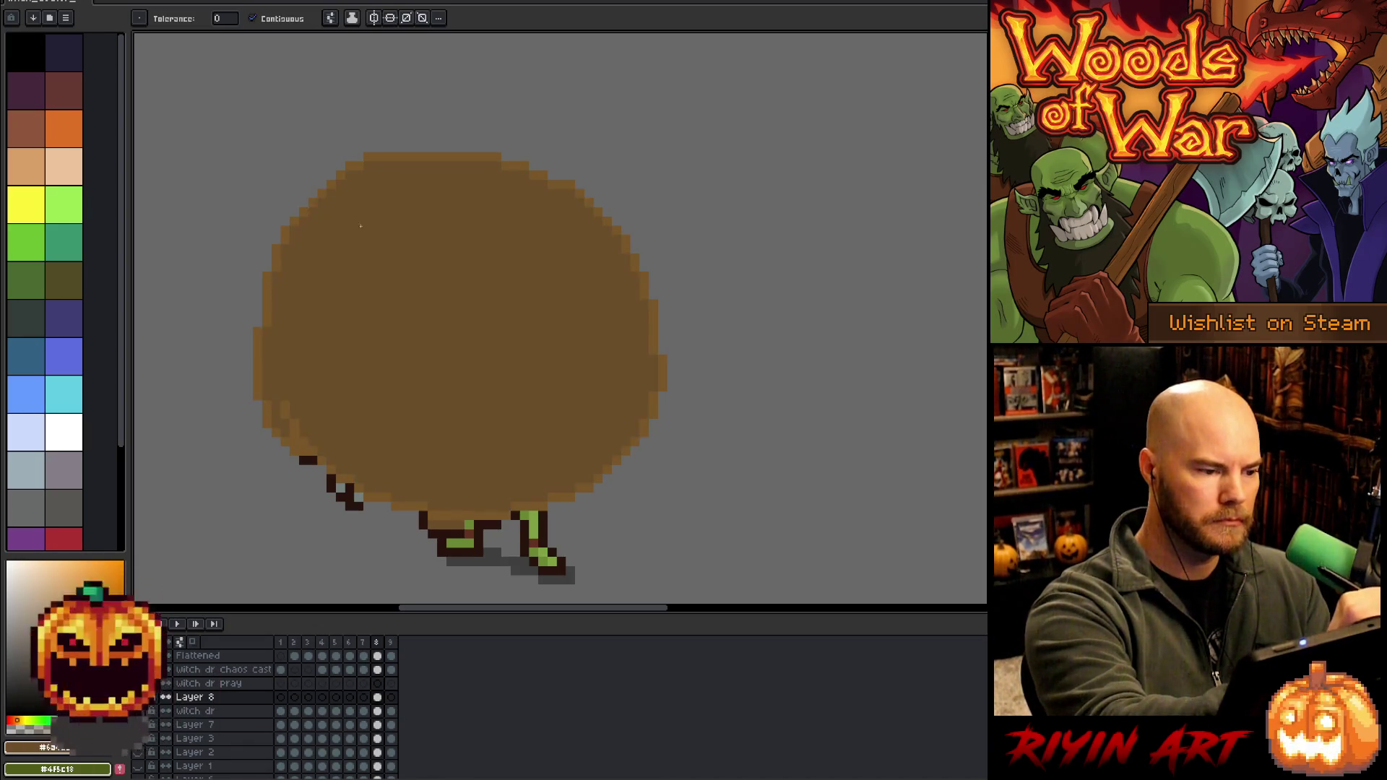
pyautogui.hotkey('ctrl', 'z')
pyautogui.hotkey('ctrl', 'y')
# Sample a lighter brown and draw several spoke lines across the wheel
pyautogui.press('i')
pyautogui.click(390, 150)
pyautogui.press('b')
pyautogui.moveTo(329, 184); pyautogui.dragTo(543, 499)
pyautogui.moveTo(329, 196); pyautogui.dragTo(520, 452)
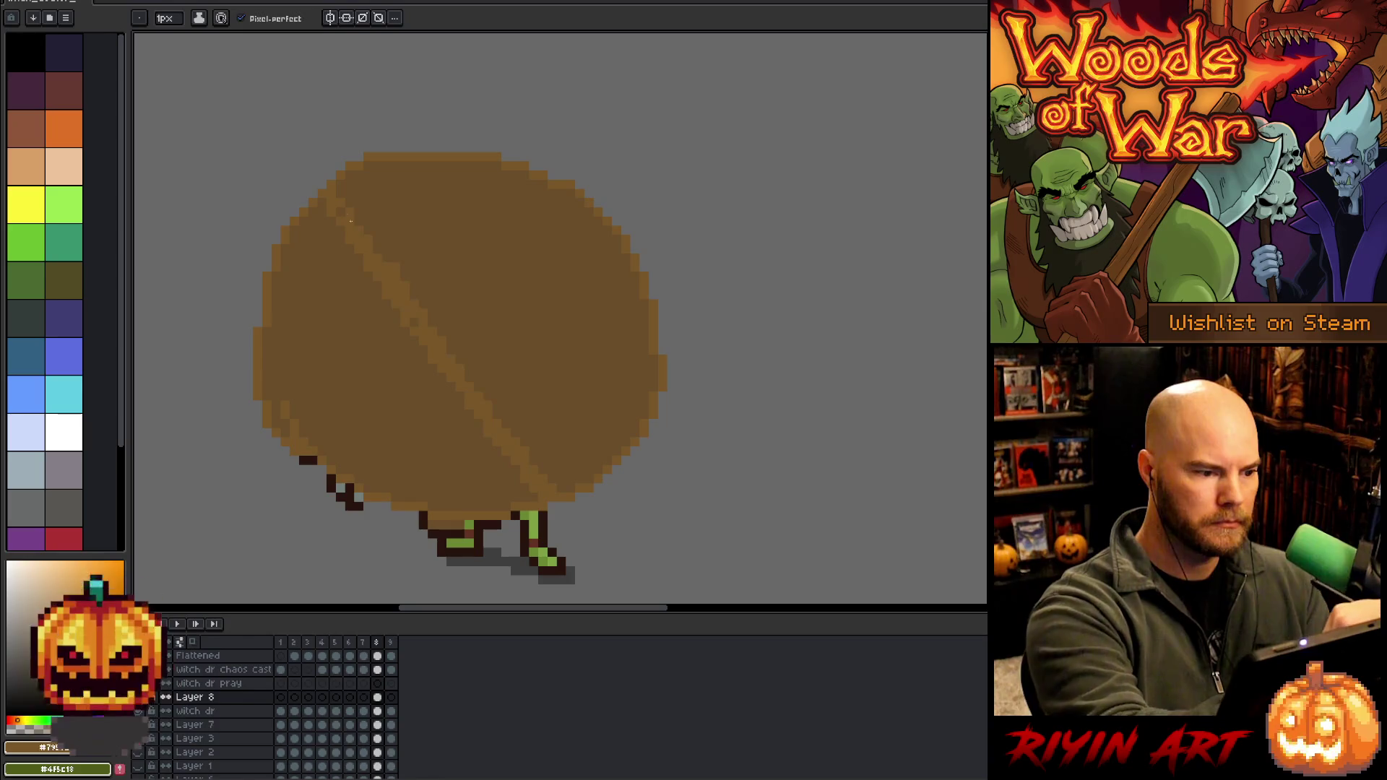
pyautogui.moveTo(333, 415)
pyautogui.mouseDown()
pyautogui.moveTo(608, 238)
pyautogui.moveTo(340, 414)
pyautogui.mouseUp()
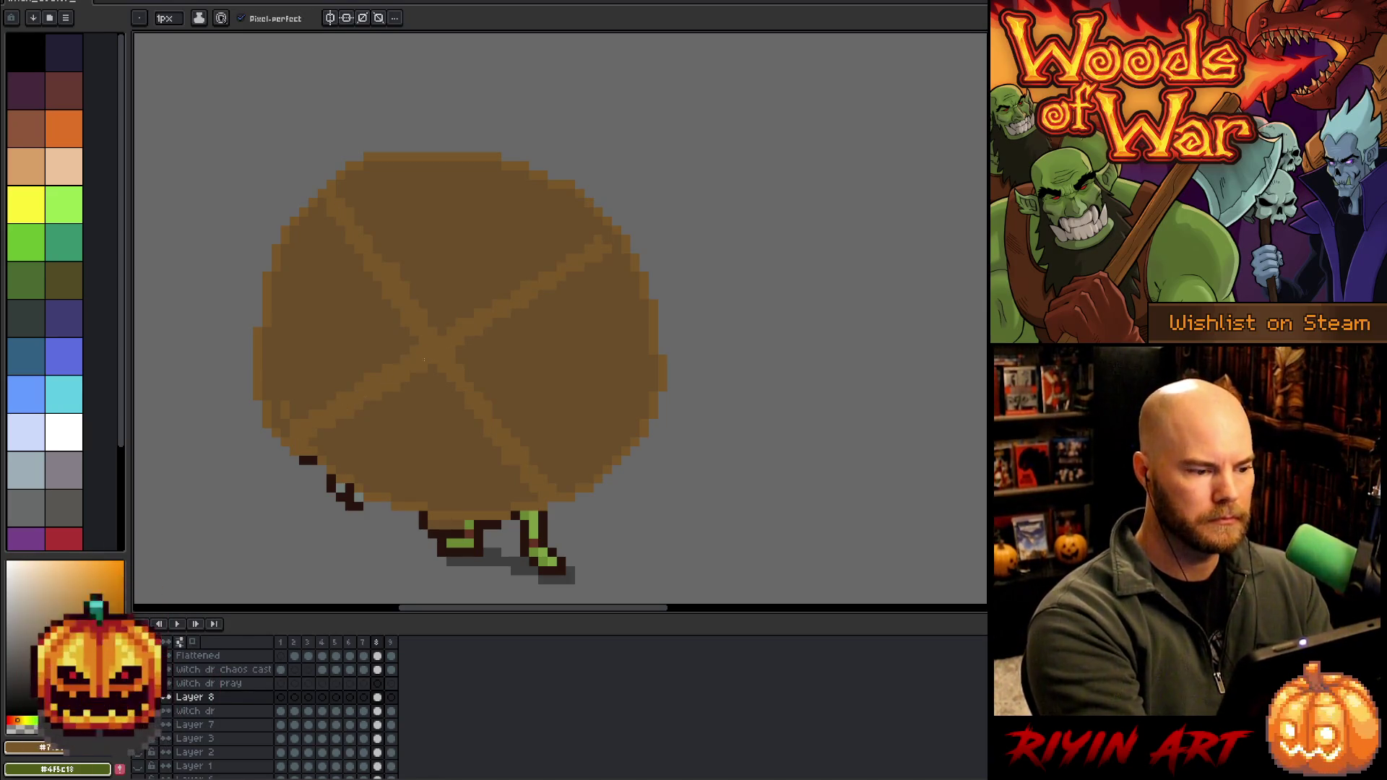
pyautogui.moveTo(460, 163)
pyautogui.mouseDown()
pyautogui.moveTo(433, 506)
pyautogui.moveTo(460, 223)
pyautogui.mouseUp()
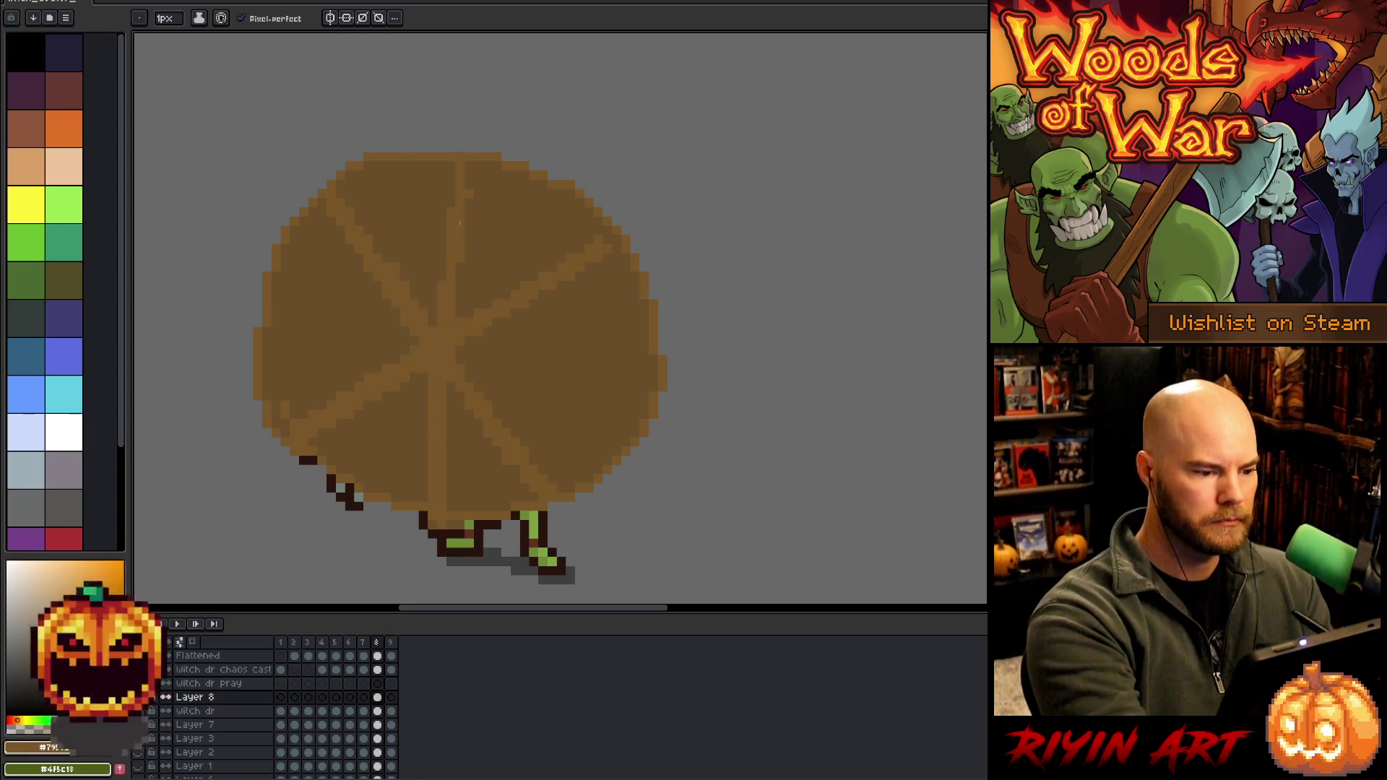
pyautogui.moveTo(629, 370)
pyautogui.mouseDown()
pyautogui.moveTo(282, 313)
pyautogui.moveTo(619, 348)
pyautogui.moveTo(447, 327)
pyautogui.moveTo(621, 359)
pyautogui.moveTo(334, 328)
pyautogui.mouseUp()
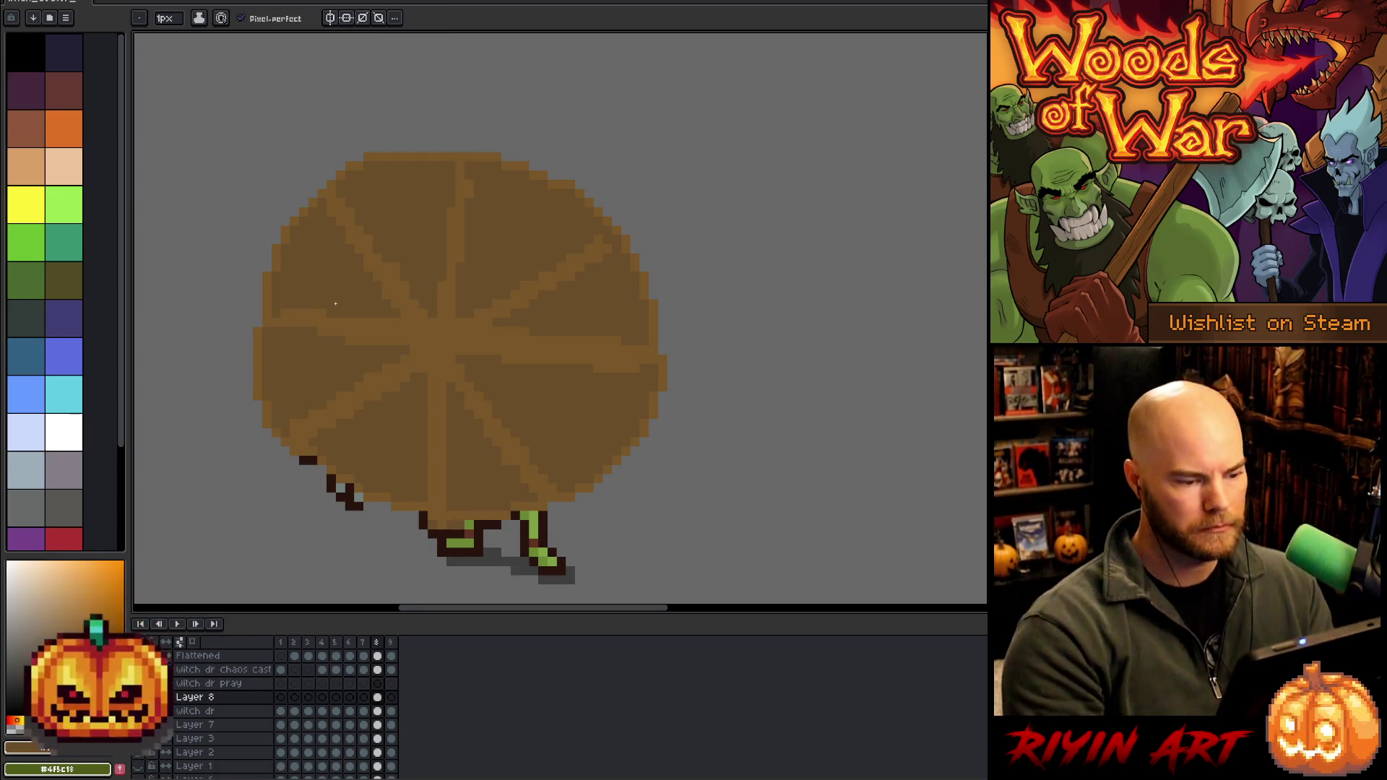
pyautogui.click(378, 712)
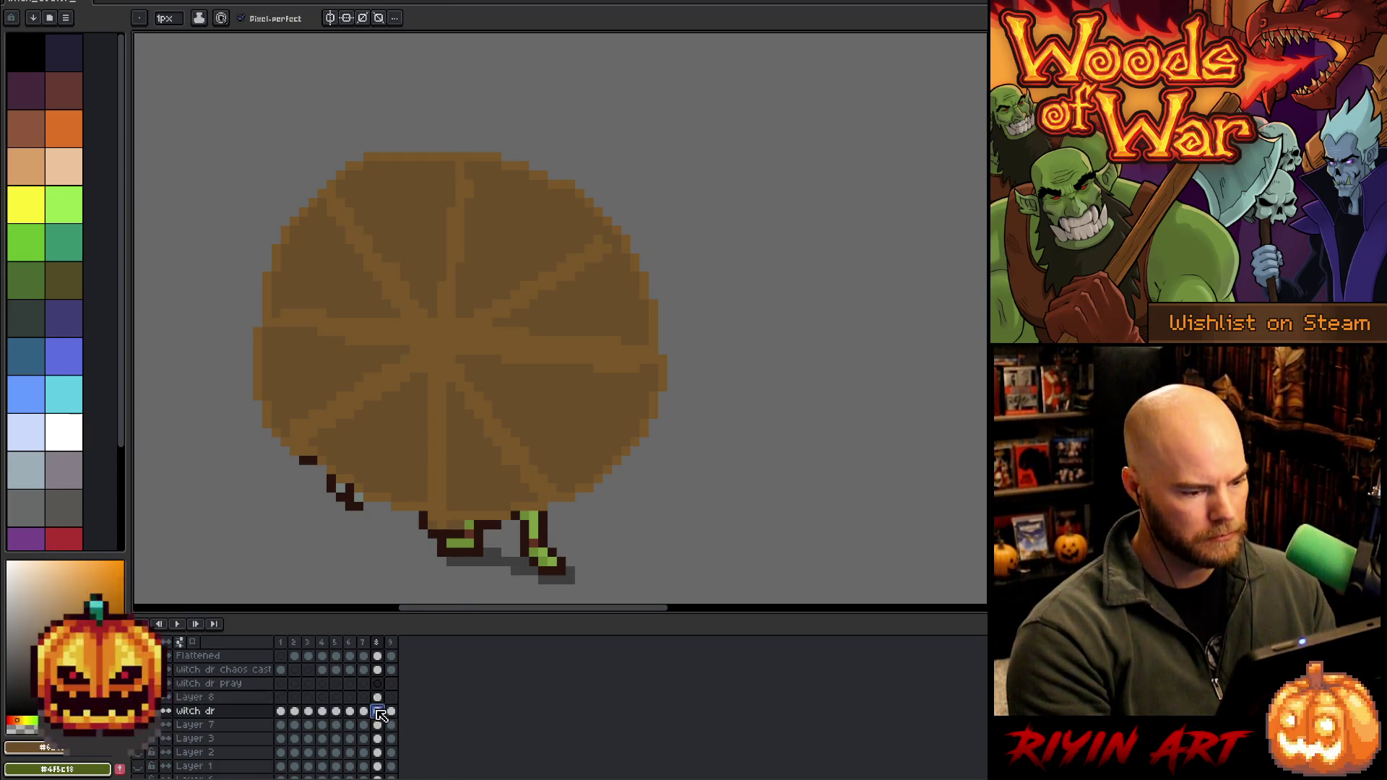
# Add frame 9 and rotate the Layer 8 wheel about 172 degrees, shifted slightly right
pyautogui.press('Left')
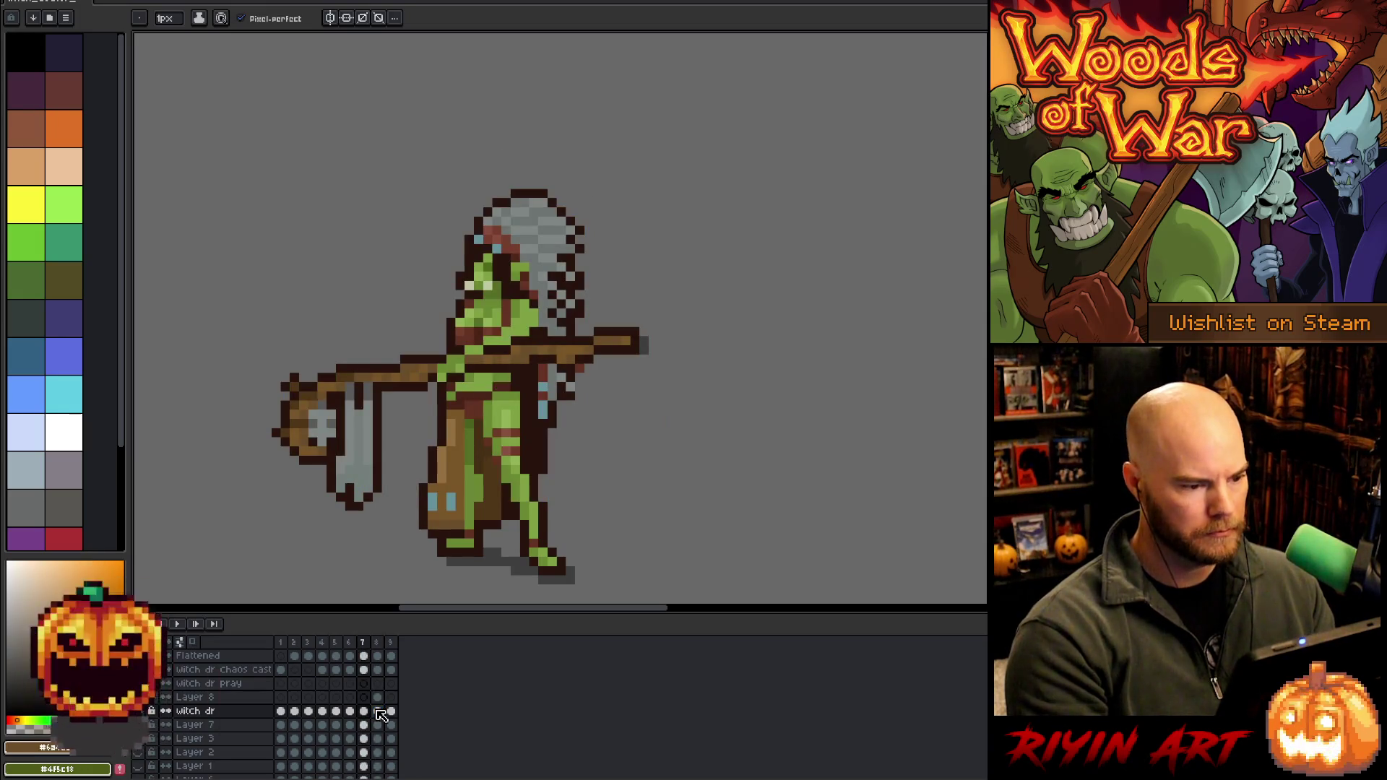
pyautogui.press('Right')
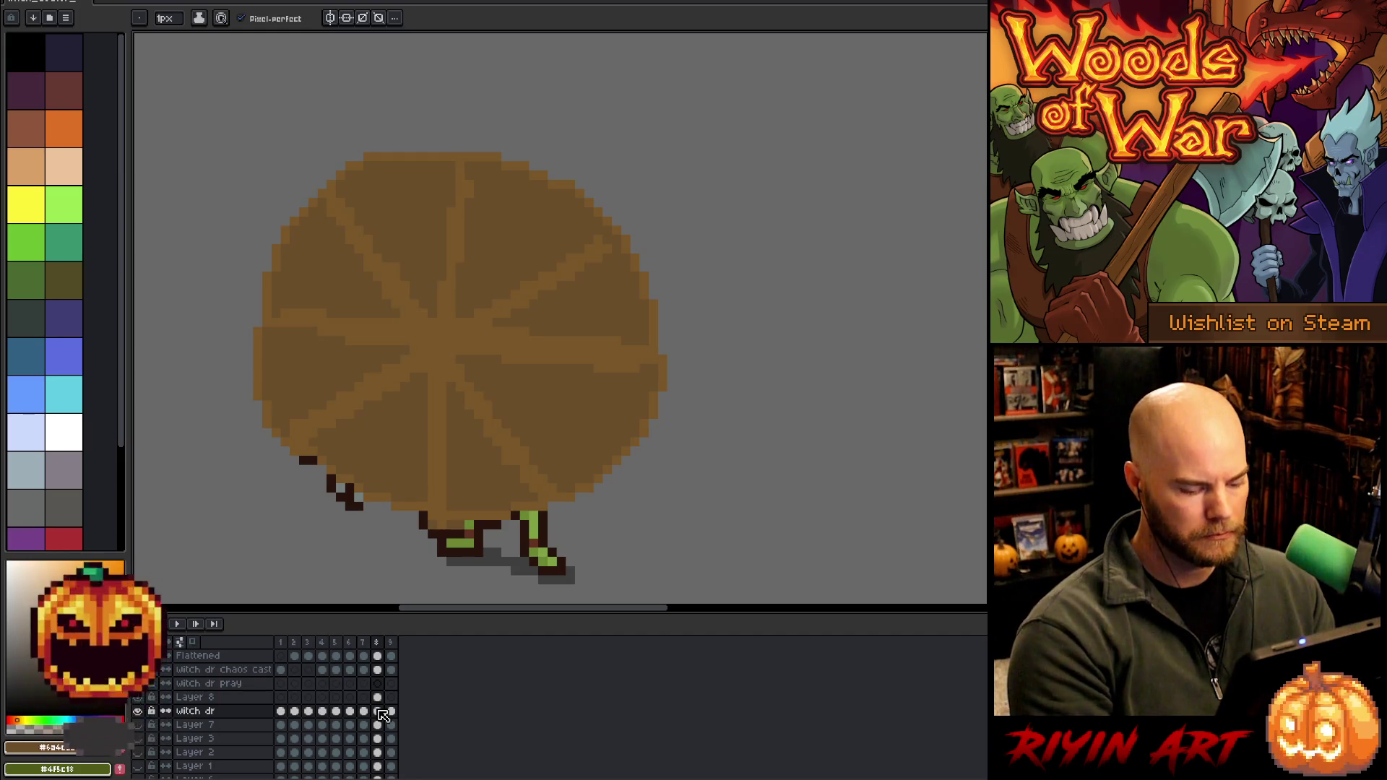
pyautogui.hotkey('alt', 'n')
pyautogui.click(391, 697)
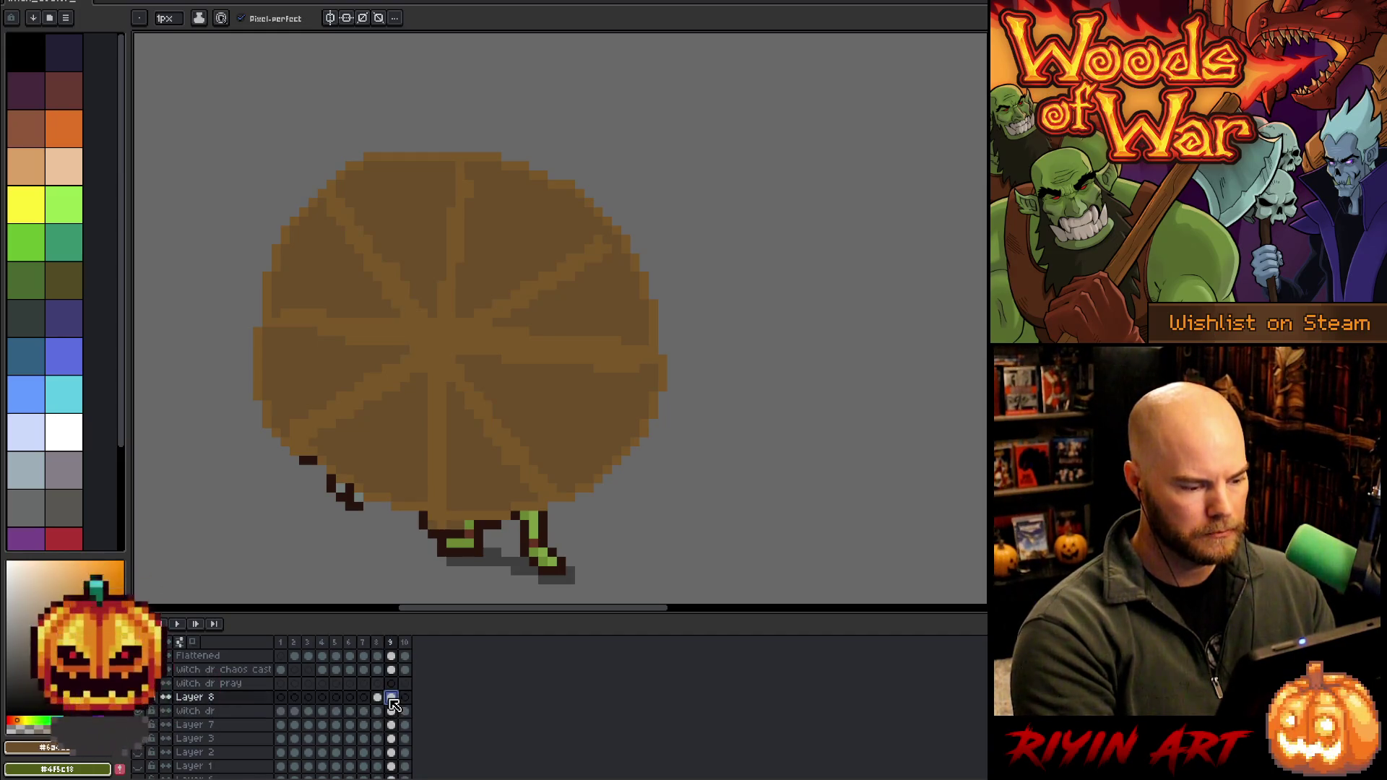
pyautogui.hotkey('ctrl', 't')
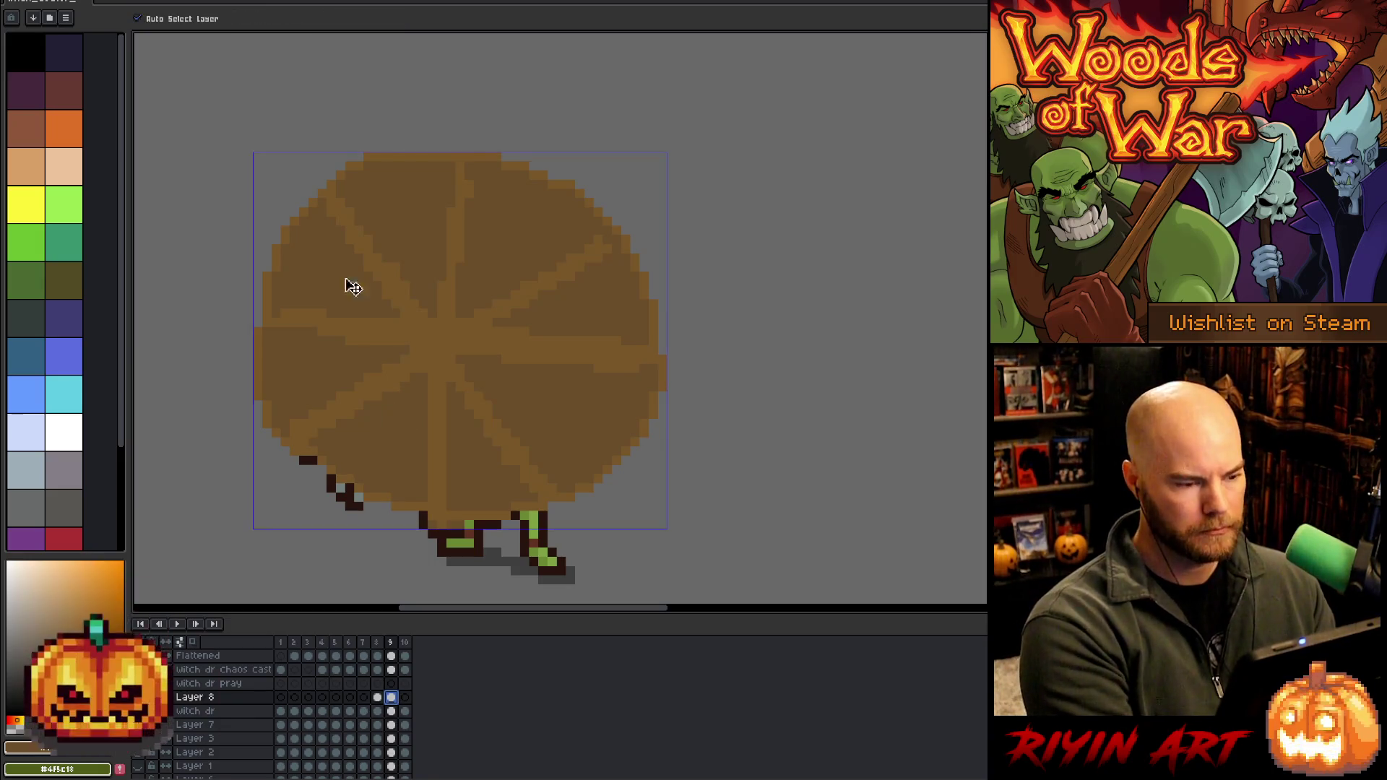
pyautogui.moveTo(680, 140)
pyautogui.mouseDown()
pyautogui.moveTo(751, 204)
pyautogui.moveTo(743, 340)
pyautogui.moveTo(424, 474)
pyautogui.moveTo(375, 467)
pyautogui.moveTo(424, 505)
pyautogui.mouseUp()
pyautogui.moveTo(423, 403)
pyautogui.mouseDown()
pyautogui.moveTo(486, 365)
pyautogui.moveTo(531, 372)
pyautogui.mouseUp()
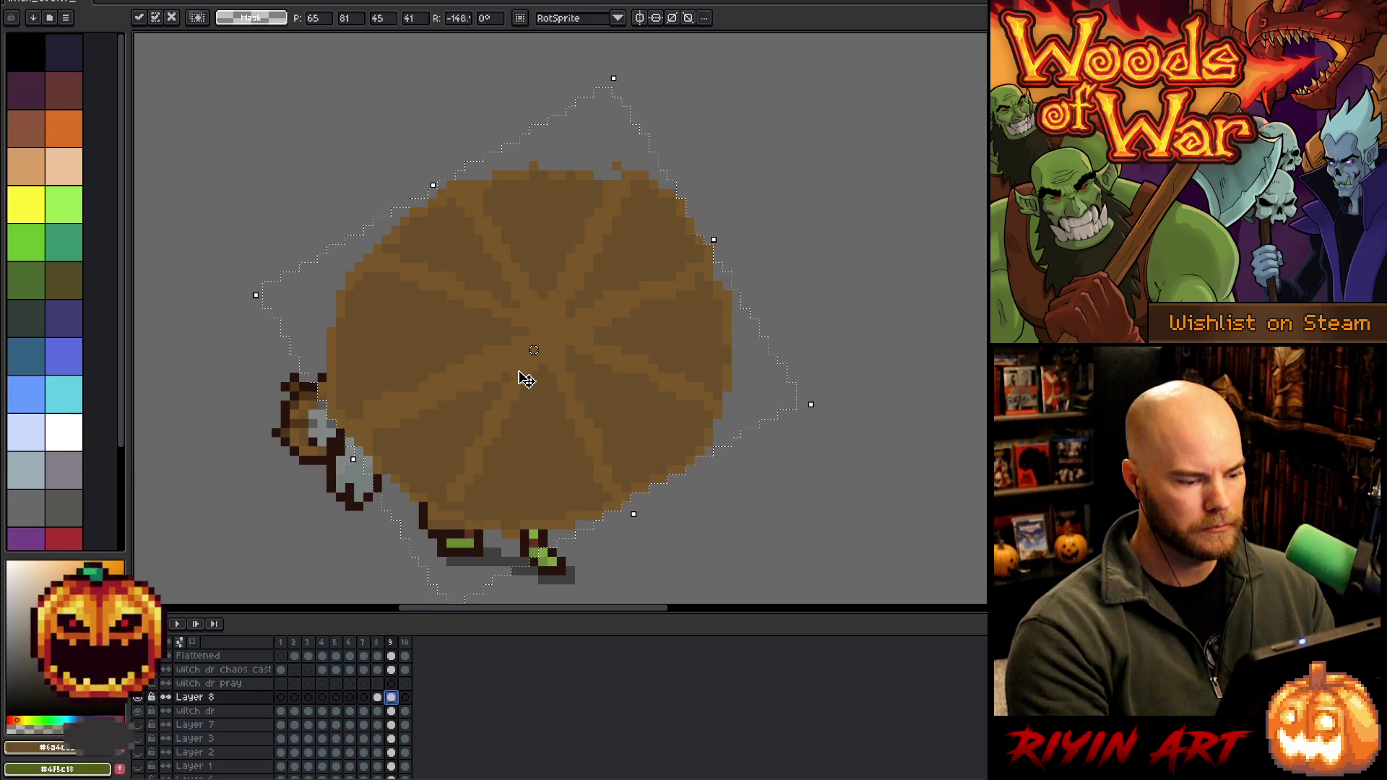
pyautogui.press('Return')
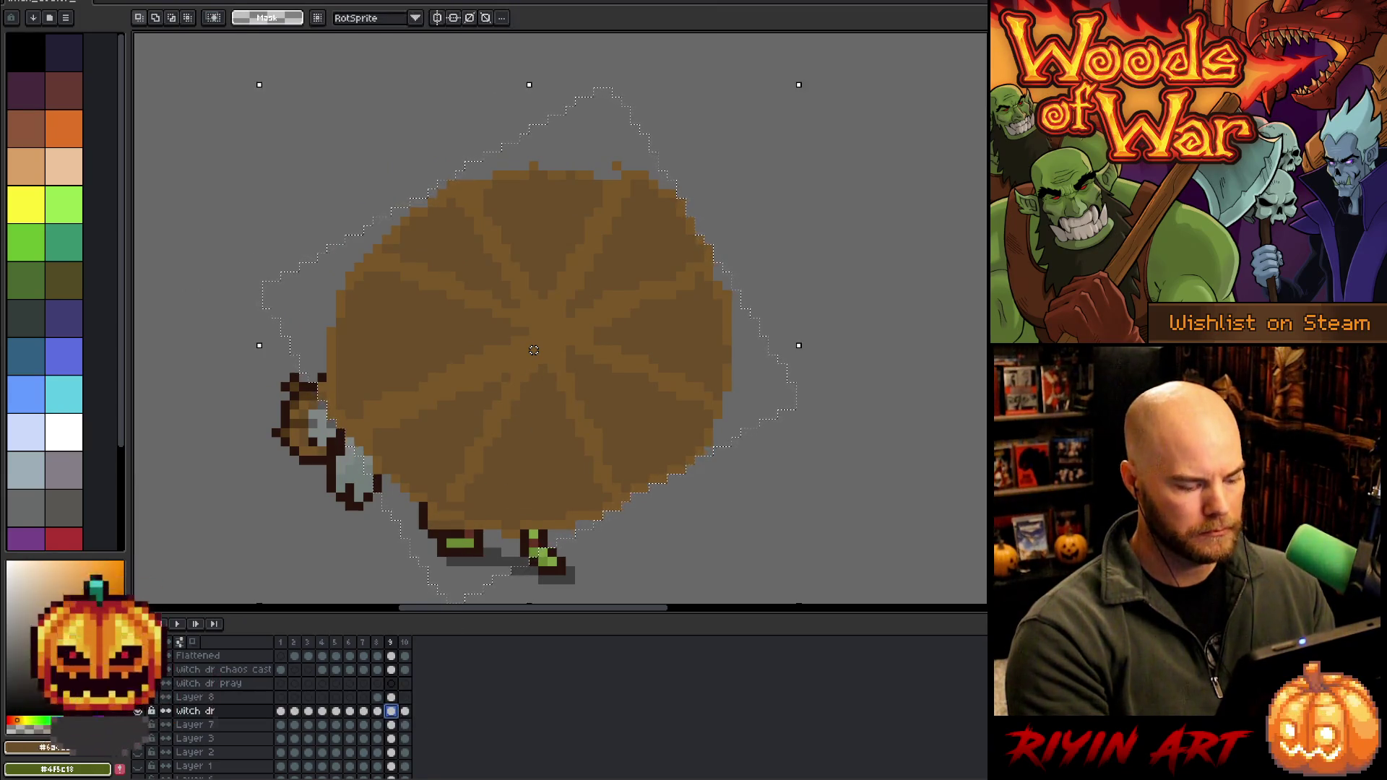
# Erase the staff and hand left of the wheel on the witch dr layer
pyautogui.click(390, 711)
pyautogui.moveTo(322, 378); pyautogui.dragTo(364, 473)
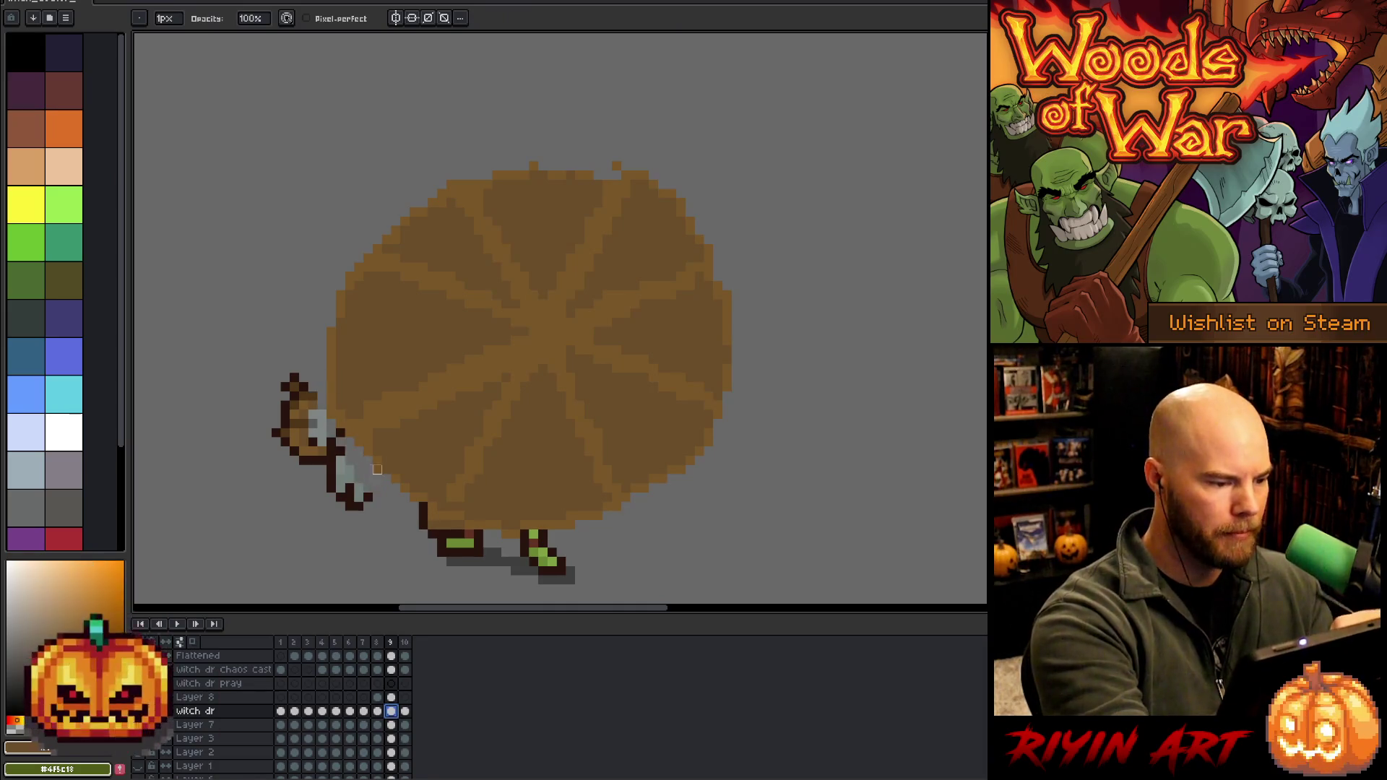
pyautogui.moveTo(317, 404)
pyautogui.mouseDown()
pyautogui.moveTo(333, 463)
pyautogui.moveTo(286, 415)
pyautogui.moveTo(322, 455)
pyautogui.mouseUp()
pyautogui.moveTo(285, 386); pyautogui.dragTo(303, 415)
pyautogui.click(349, 488)
pyautogui.click(285, 442)
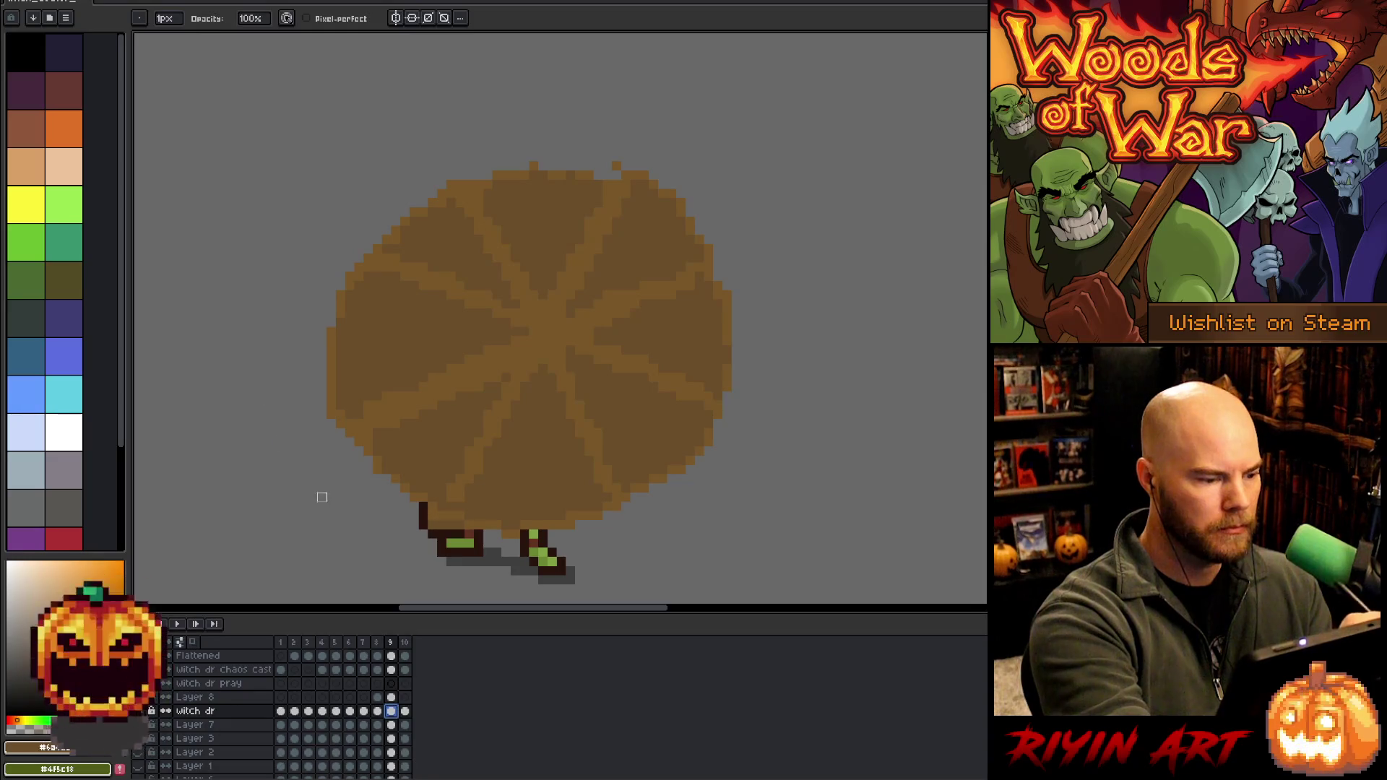
# Outline the frame 9 wheel in the dark brown sampled from the feet
pyautogui.keyDown('alt'); pyautogui.click(426, 517); pyautogui.keyUp('alt')
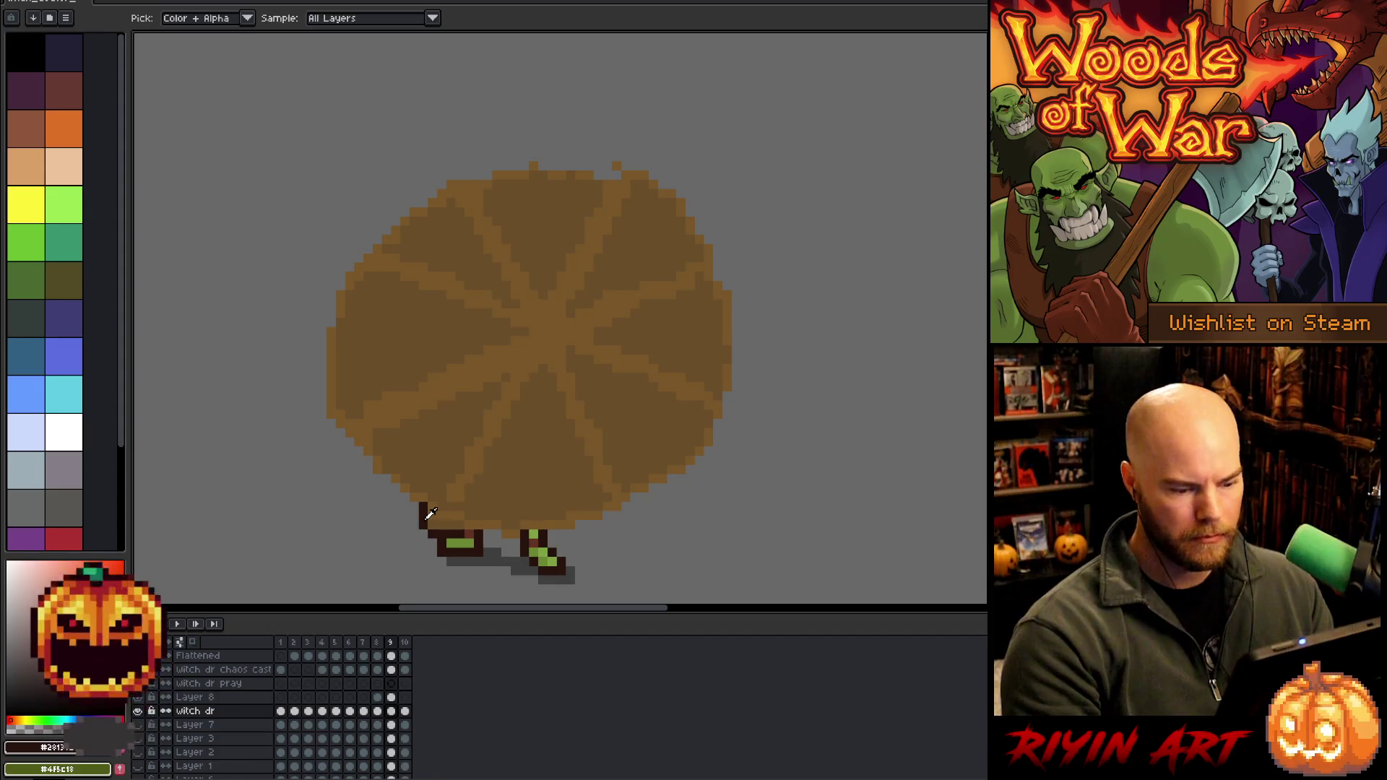
pyautogui.hotkey('ctrl', 'z')
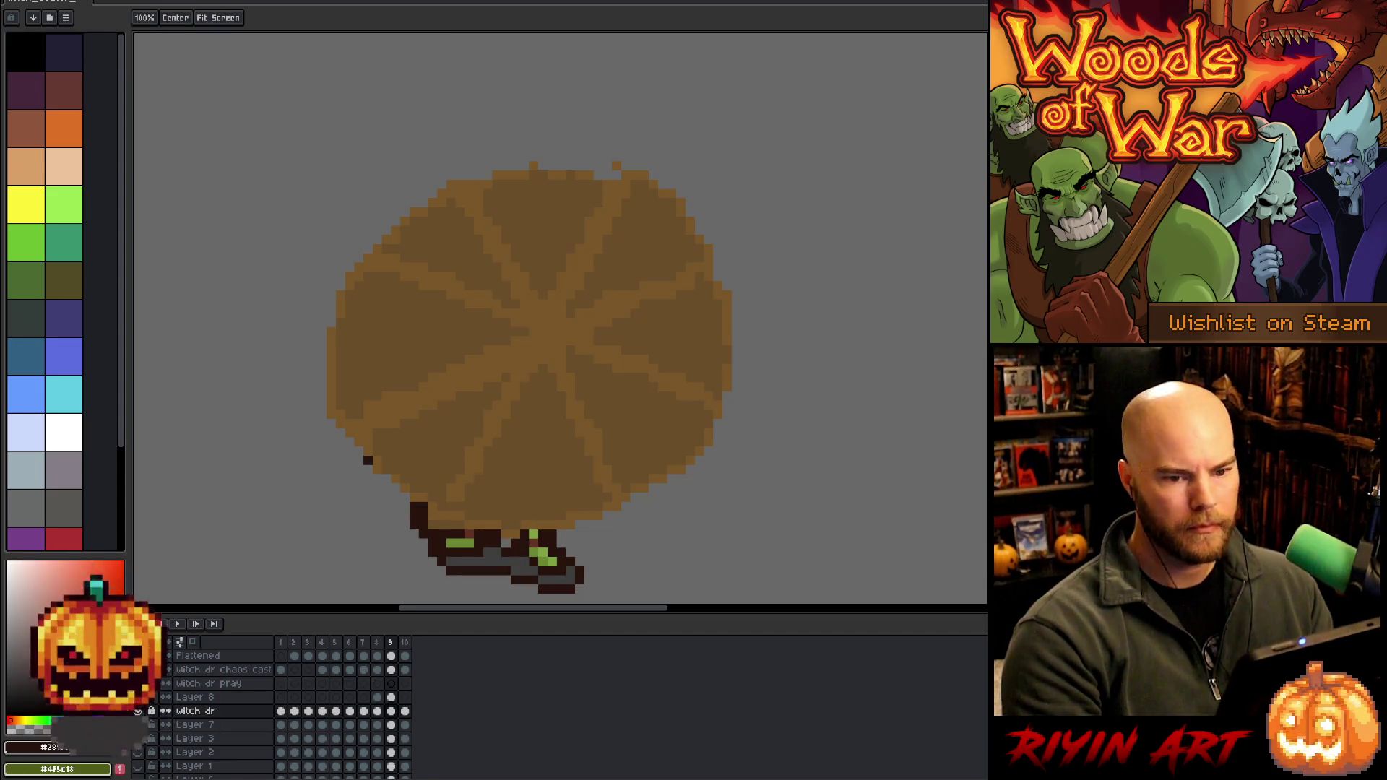
pyautogui.hotkey('ctrl', 'z')
pyautogui.click(390, 697)
pyautogui.hotkey('ctrl', 'y')
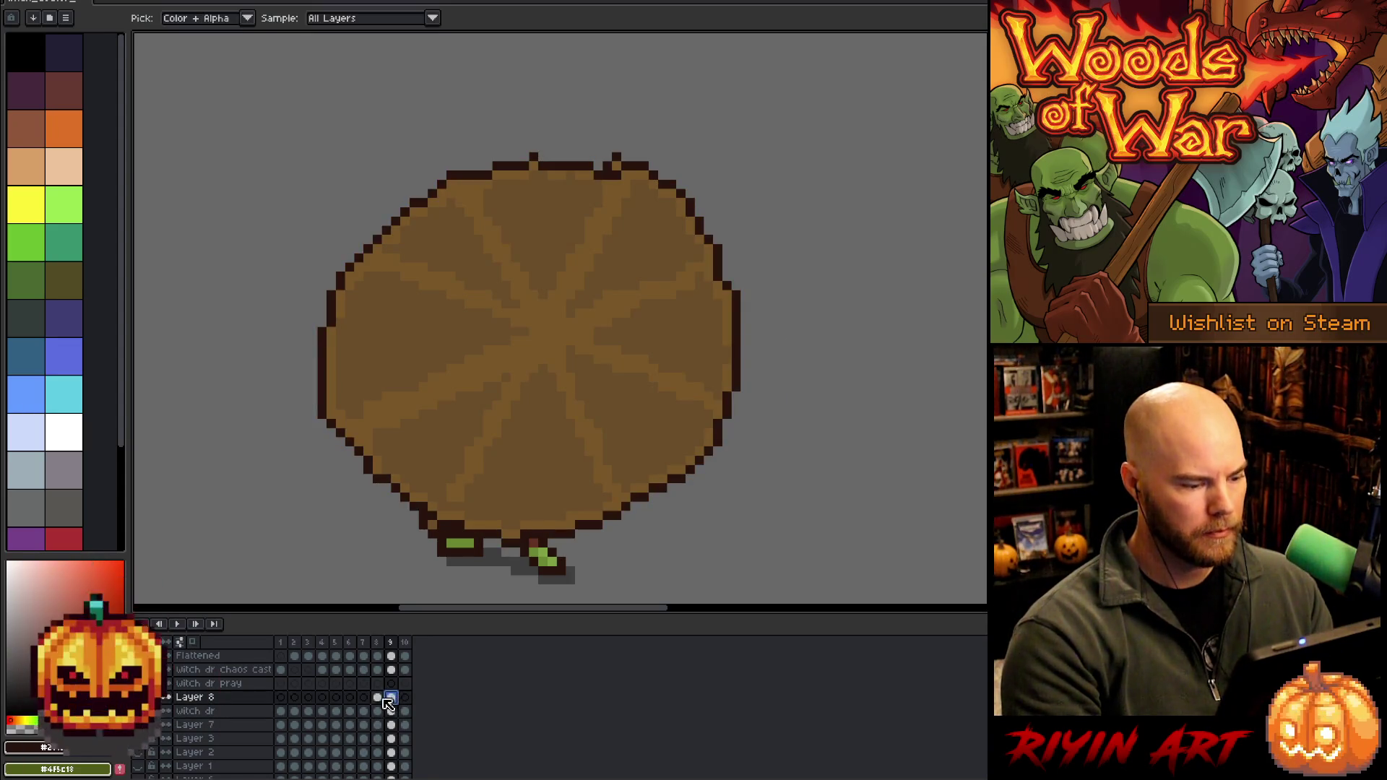
# Outline the frame 8 wheel in dark brown
pyautogui.click(377, 697)
pyautogui.hotkey('shift', 'o')
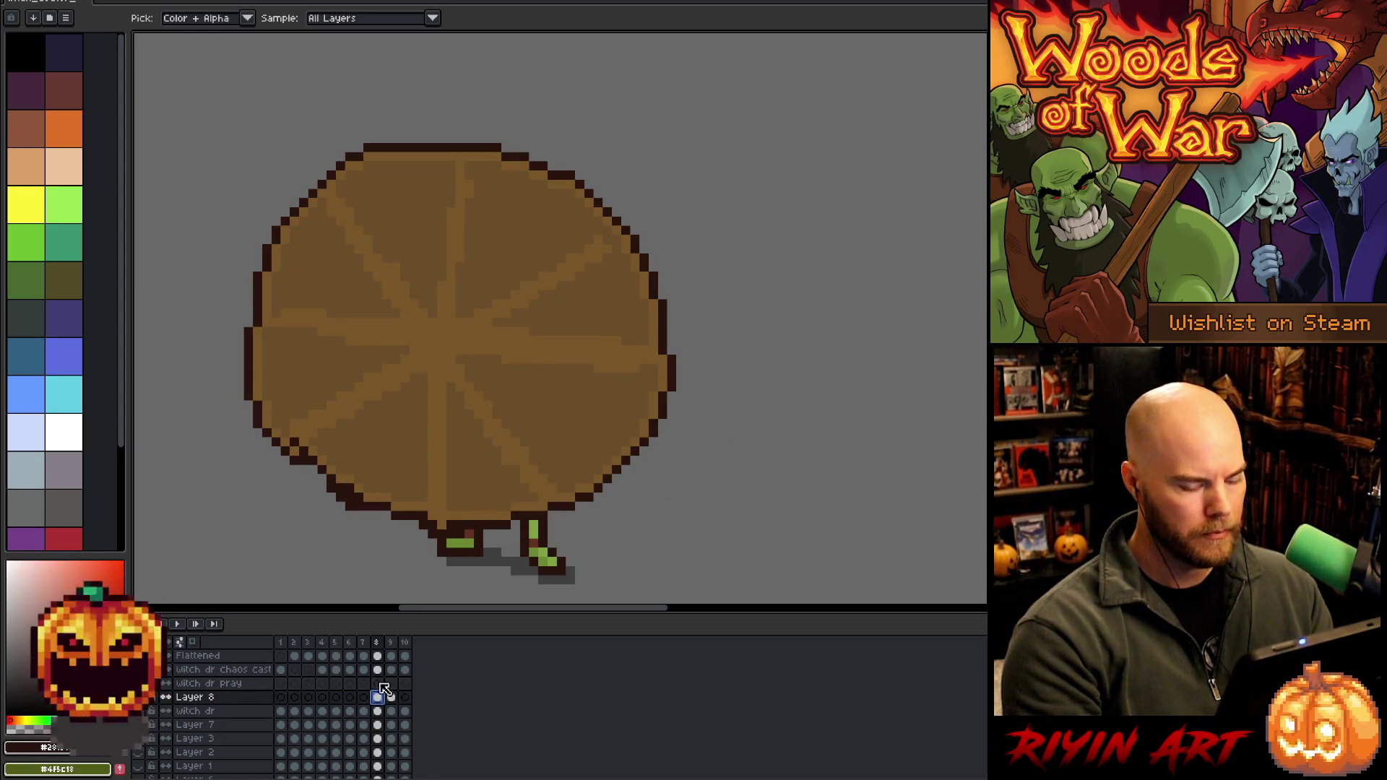
pyautogui.click(391, 697)
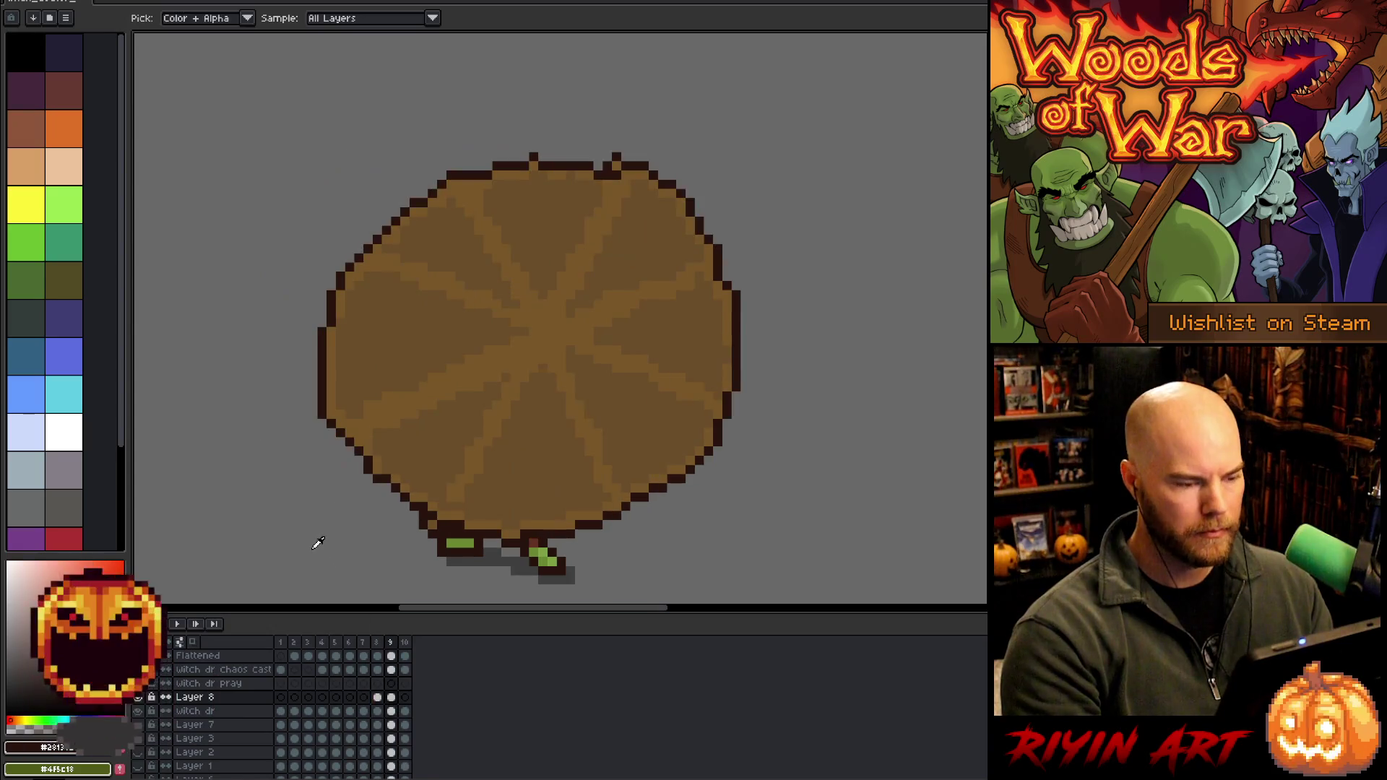
# Fill the gap in frame 9's top outline and remove a stray pixel above it
pyautogui.keyDown('alt'); pyautogui.click(622, 170); pyautogui.keyUp('alt')
pyautogui.keyDown('alt'); pyautogui.click(626, 166); pyautogui.keyUp('alt')
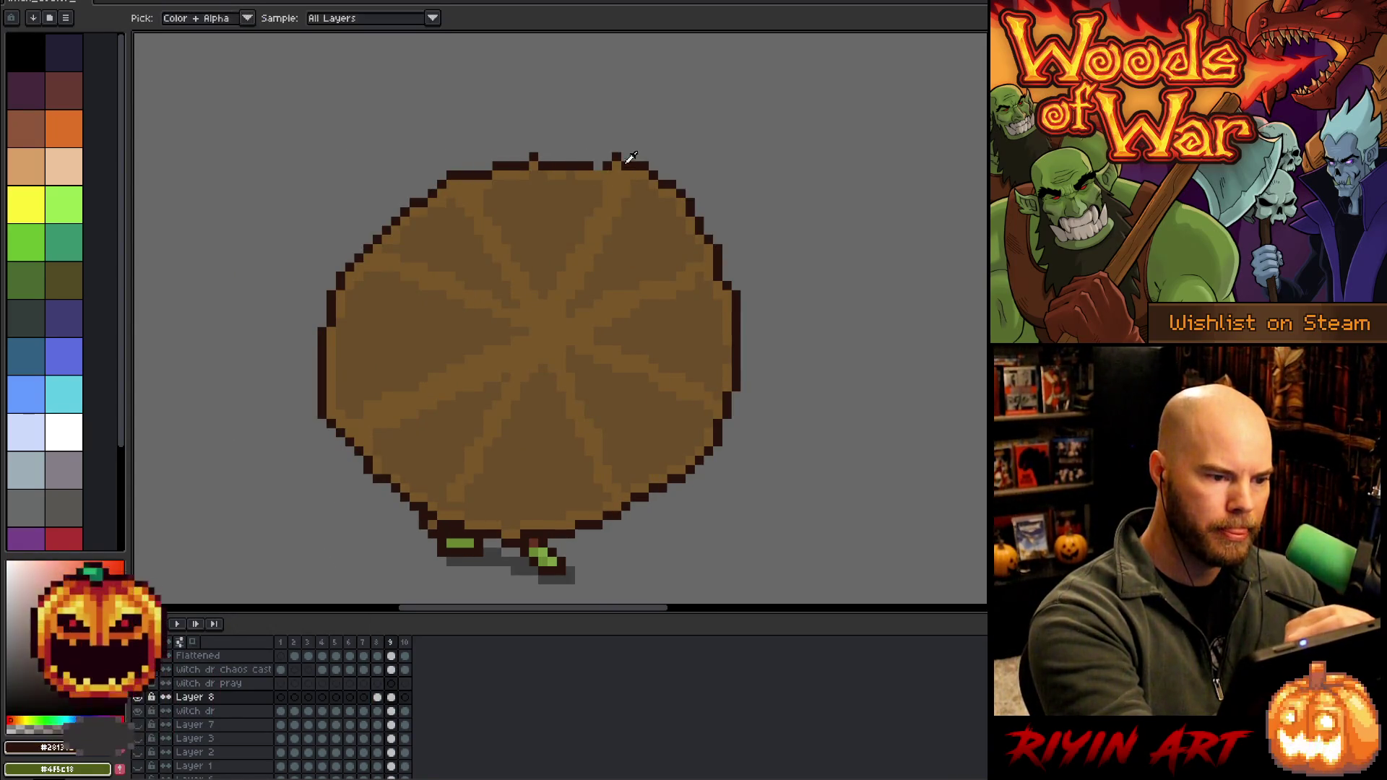
pyautogui.click(598, 166)
pyautogui.press('e')
pyautogui.click(615, 156)
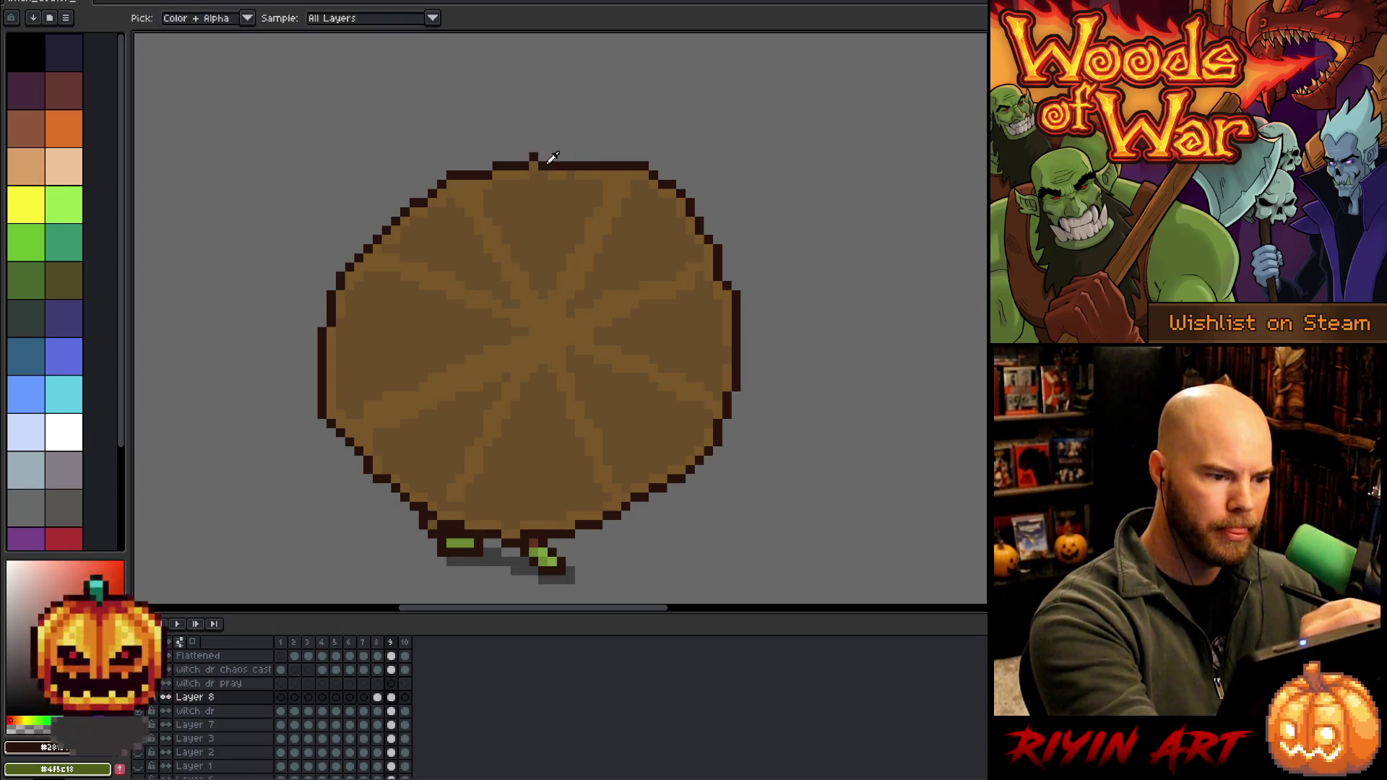
pyautogui.click(534, 156)
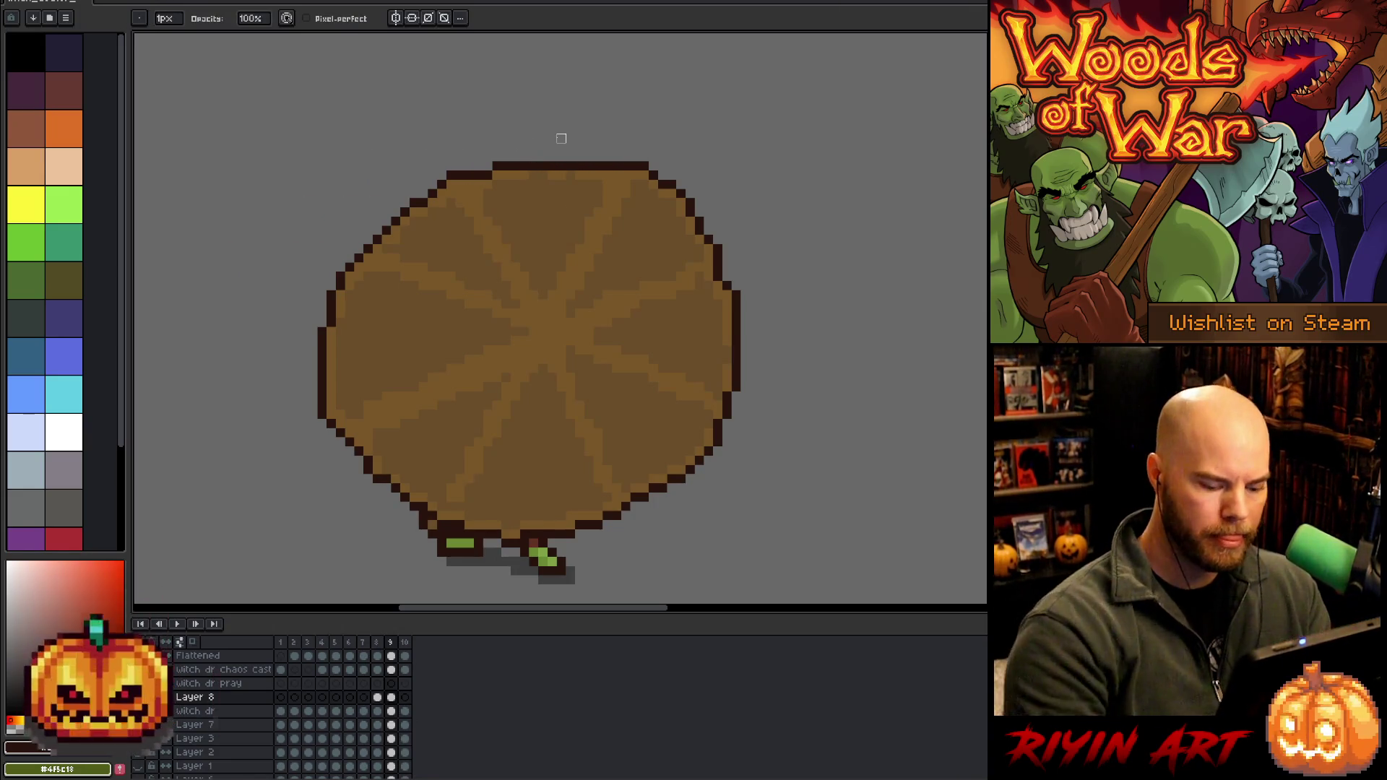
# Select the witch dr layer on frame 8 and play the animation
pyautogui.press('Left')
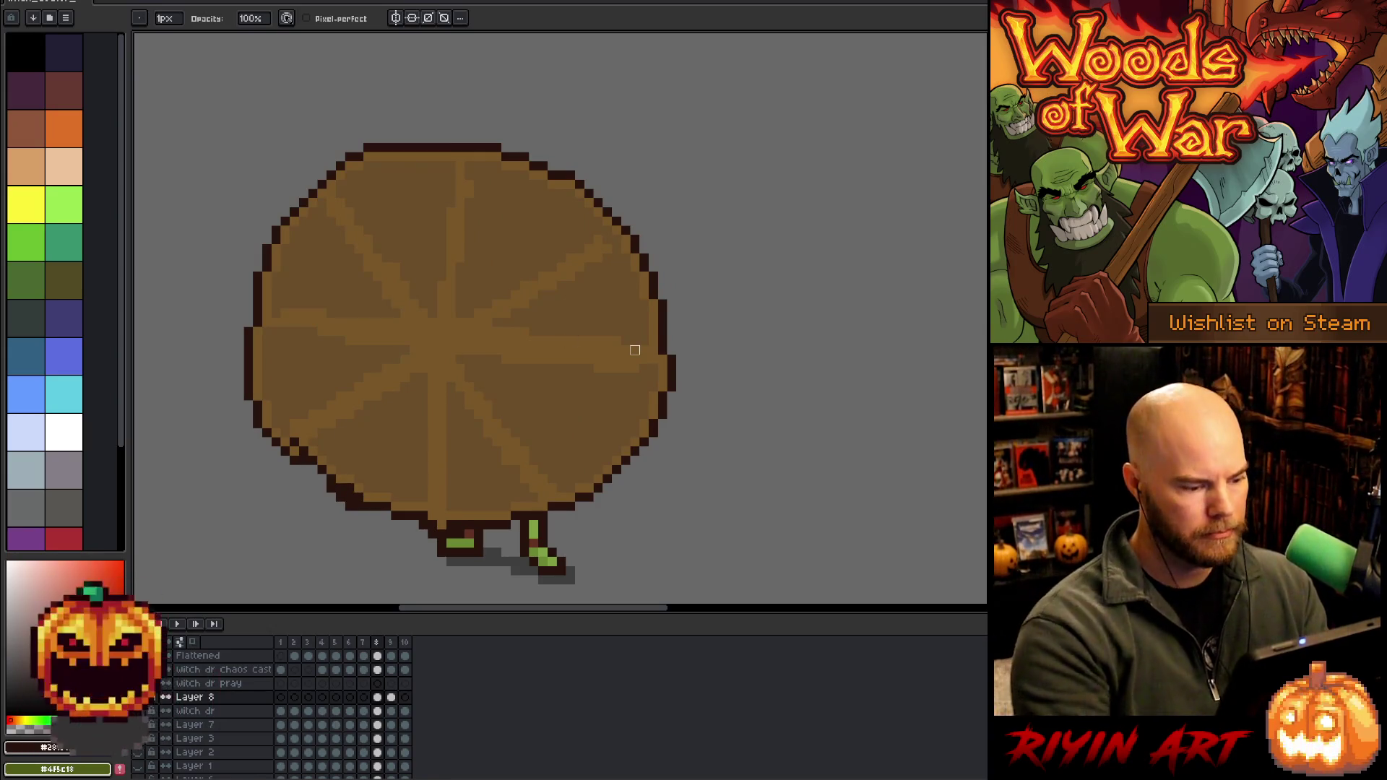
pyautogui.press('Down')
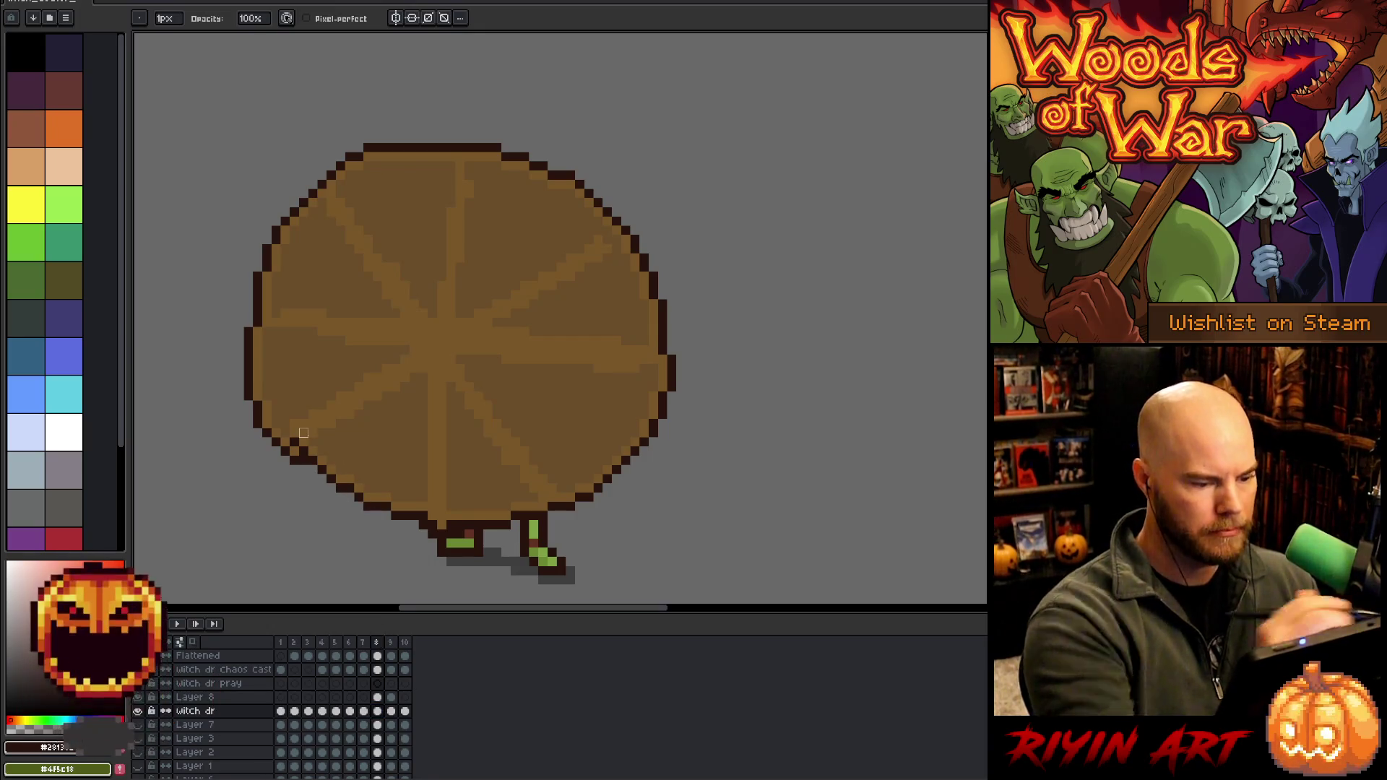
pyautogui.press('Return')
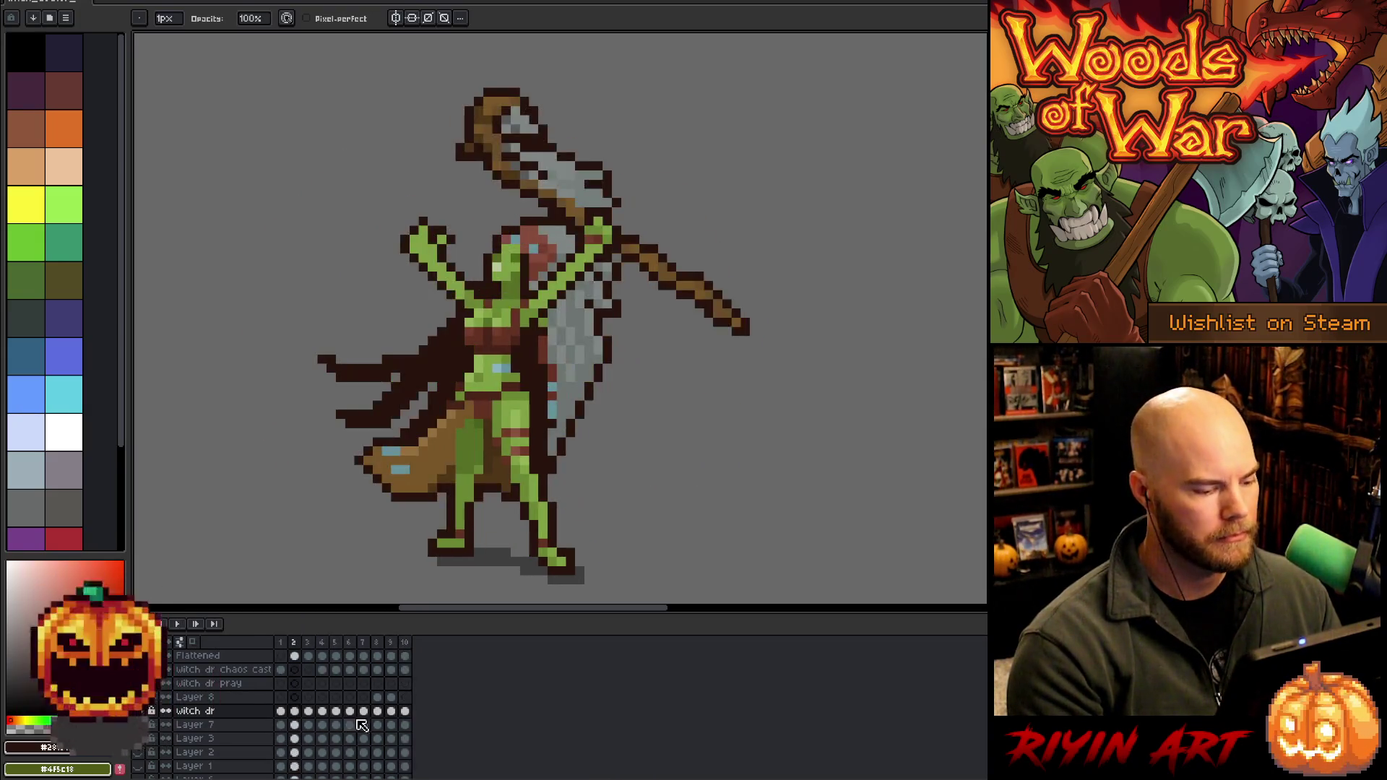
pyautogui.click(377, 697)
# Make the Layer 8 wheel on frames 8 and 9 partly transparent via Hue/Saturation
pyautogui.click(392, 698)
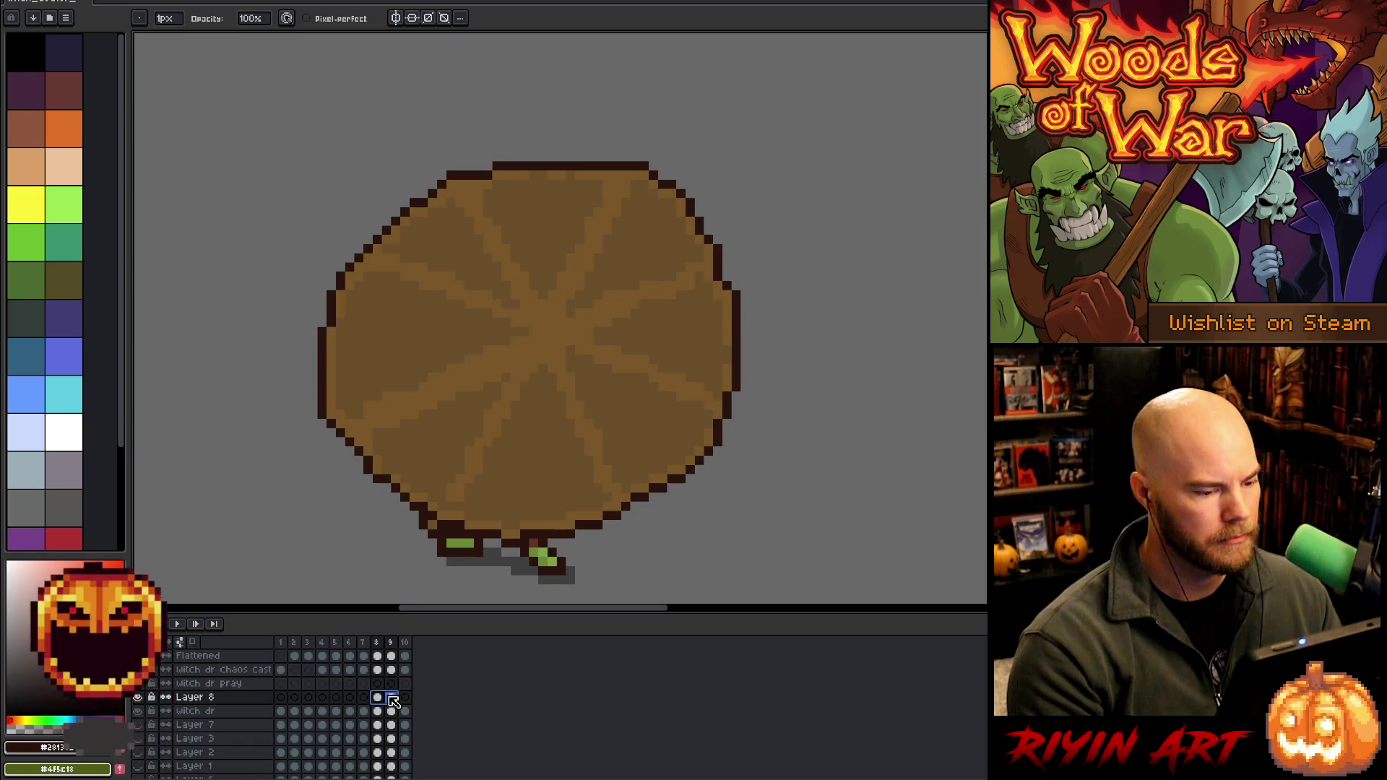
pyautogui.hotkey('ctrl', 'u')
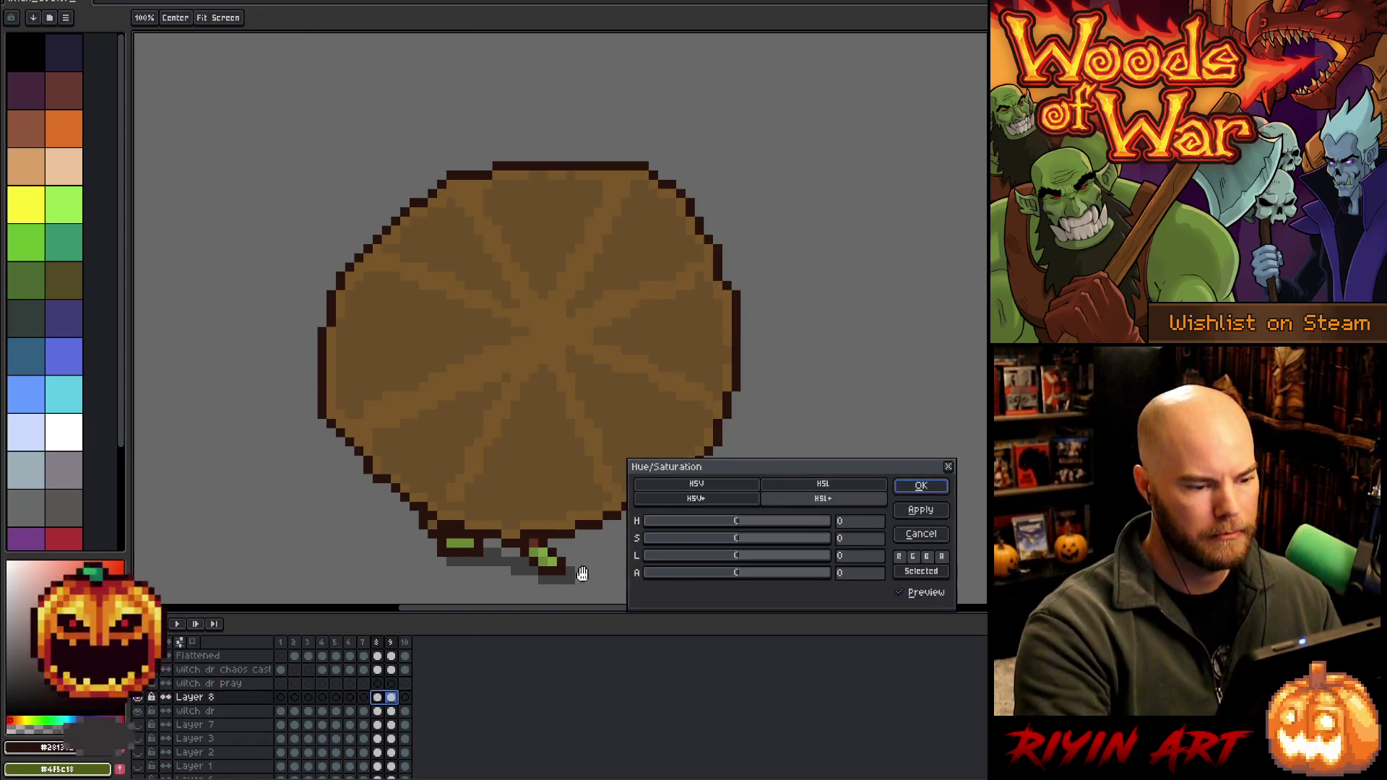
pyautogui.click(717, 572)
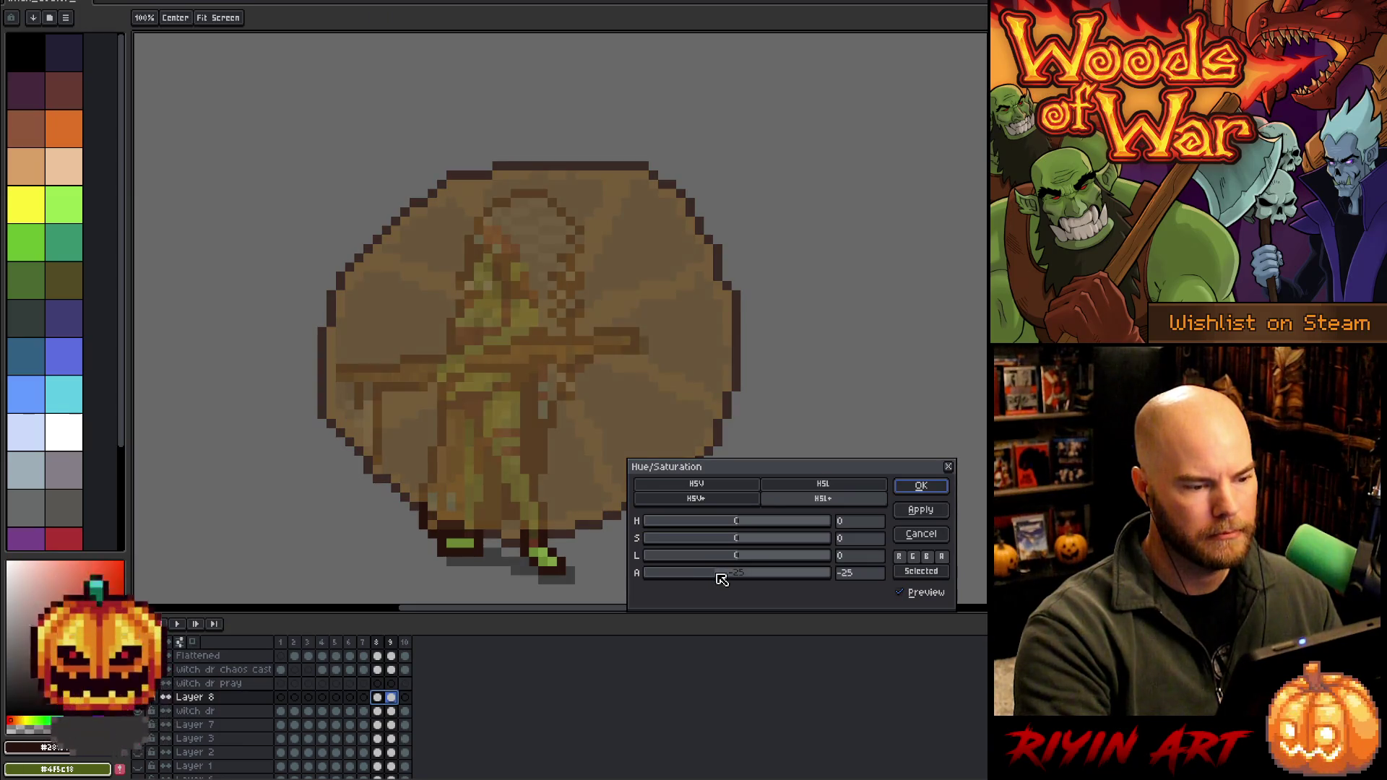
pyautogui.click(920, 486)
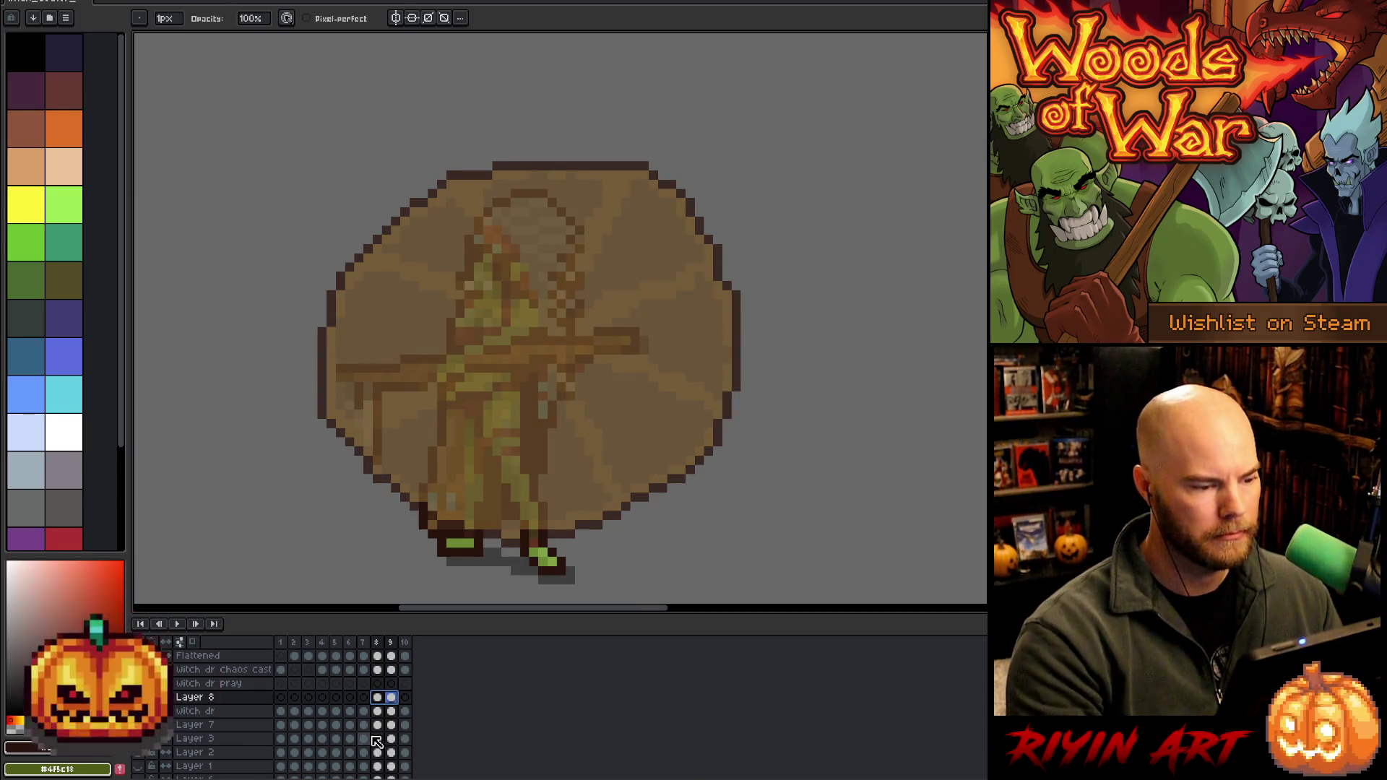
# Preview the animation from witch dr frame 8, recentring the sprite
pyautogui.click(377, 710)
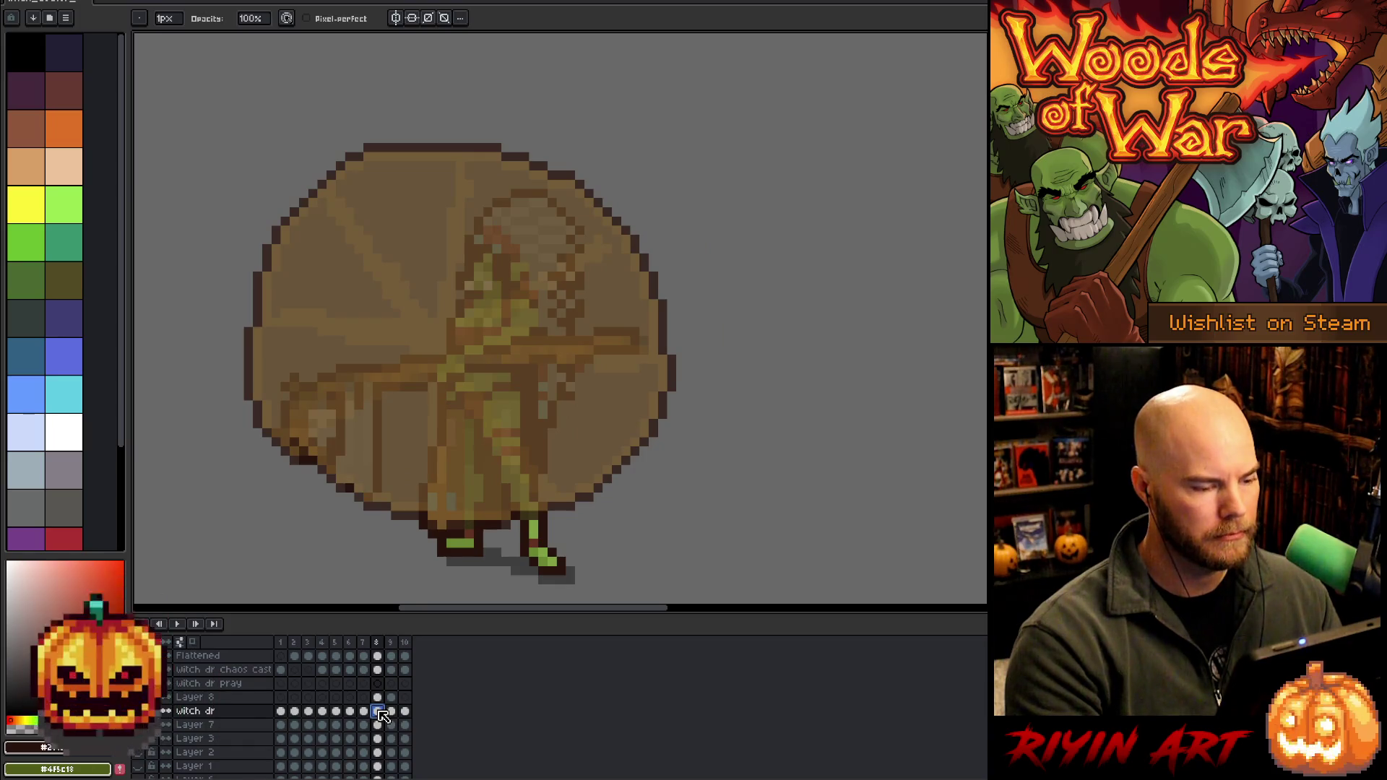
pyautogui.press('Return')
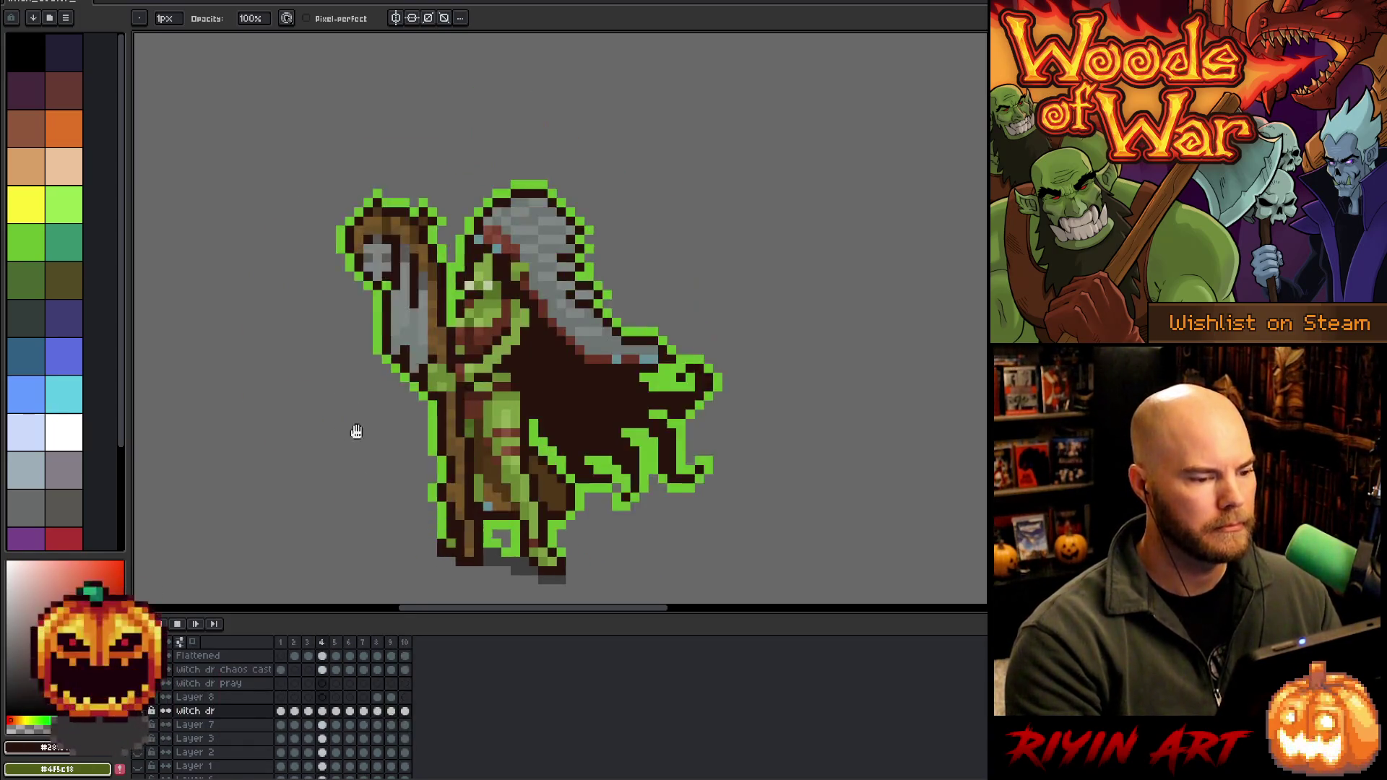
pyautogui.scroll(-2, 298, 394)
pyautogui.moveTo(294, 412)
pyautogui.mouseDown()
pyautogui.moveTo(520, 346)
pyautogui.moveTo(486, 362)
pyautogui.mouseUp()
pyautogui.scroll(1, 526, 348)
pyautogui.press('Return')
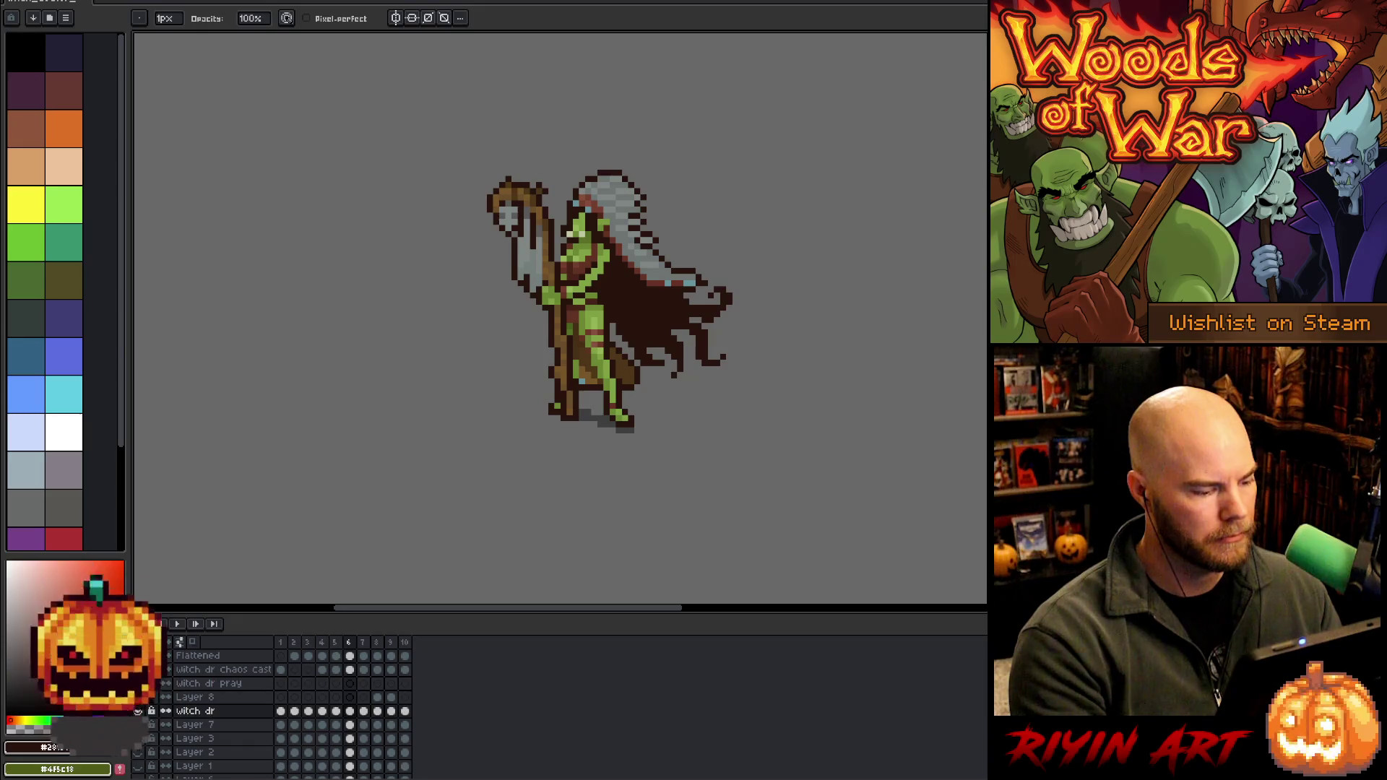
pyautogui.scroll(-1, 459, 375)
pyautogui.scroll(1, 556, 365)
pyautogui.press('Return')
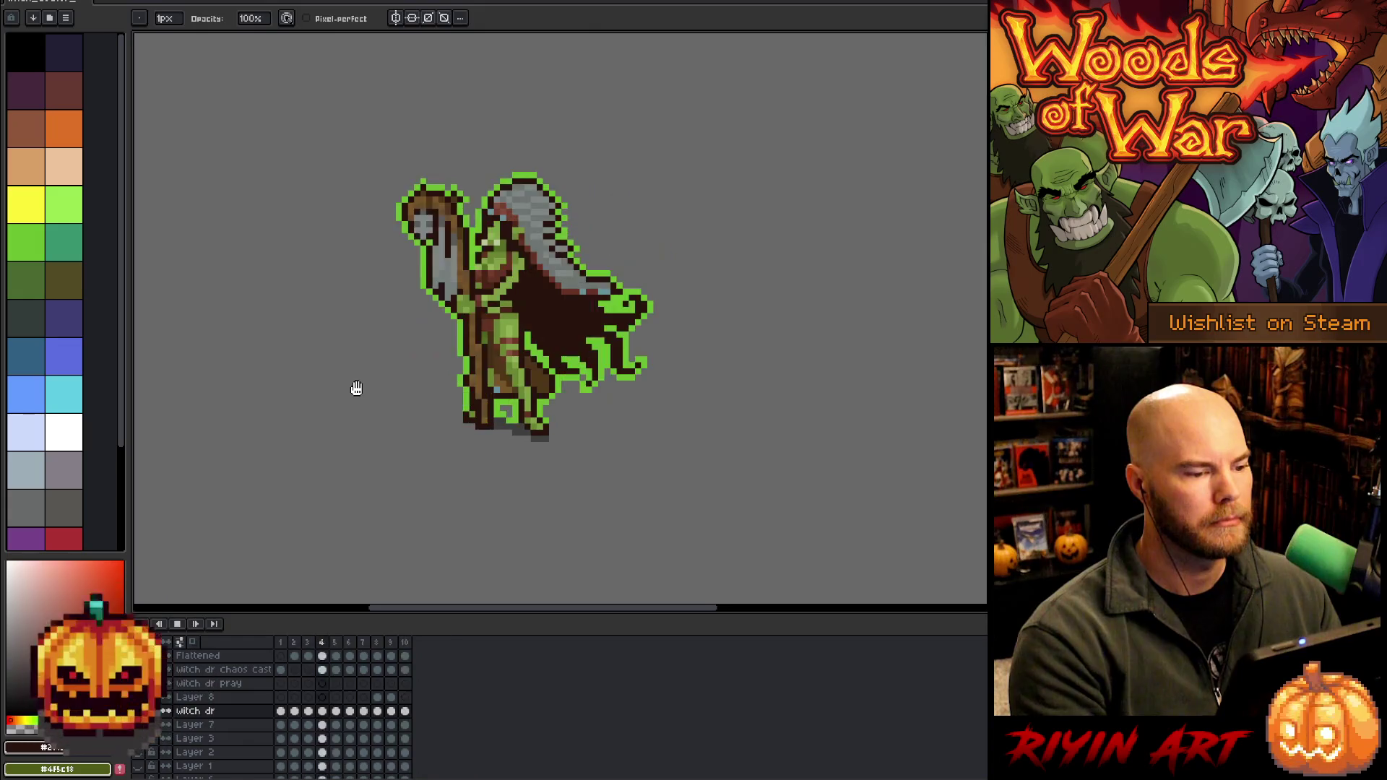
pyautogui.press('Return')
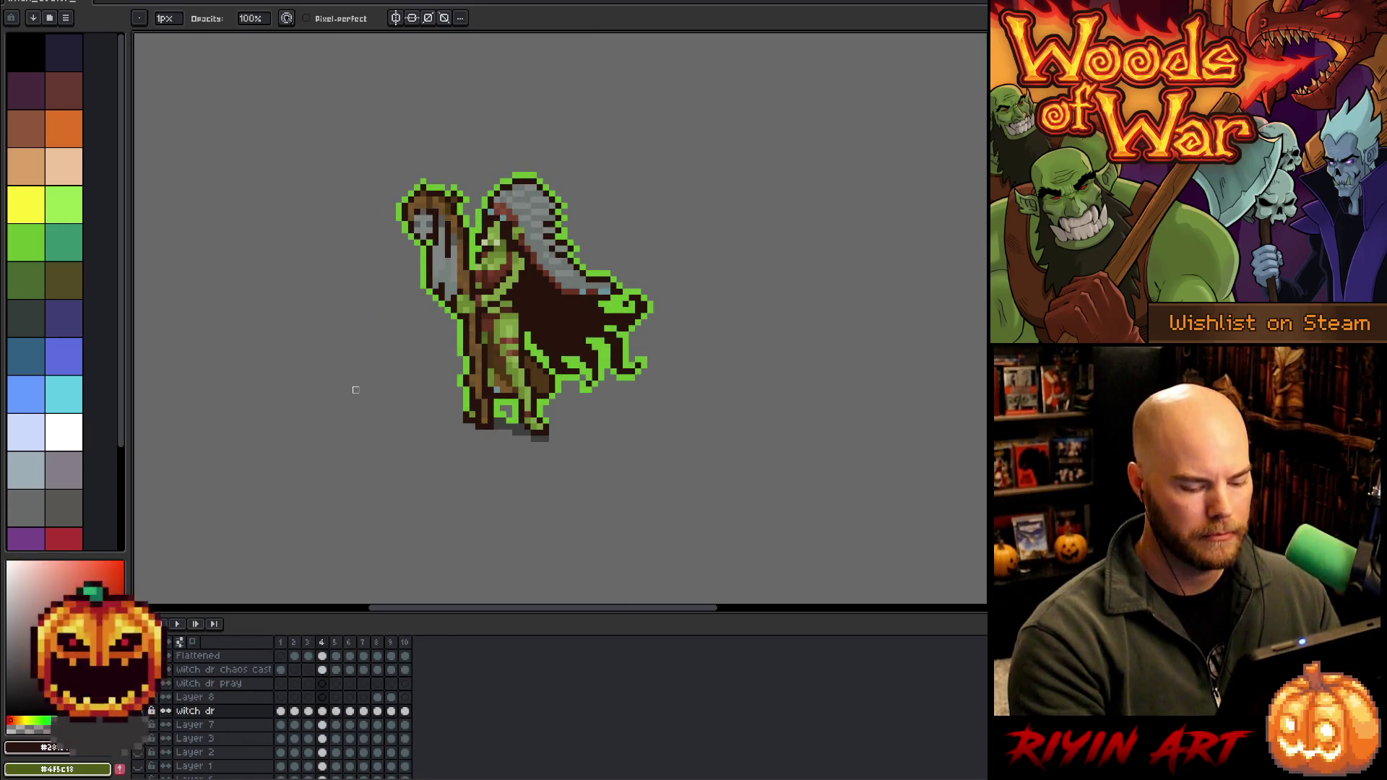
# Add an 11th frame and compare poses in frames 2–4, settling on frame 4
pyautogui.press('Left')
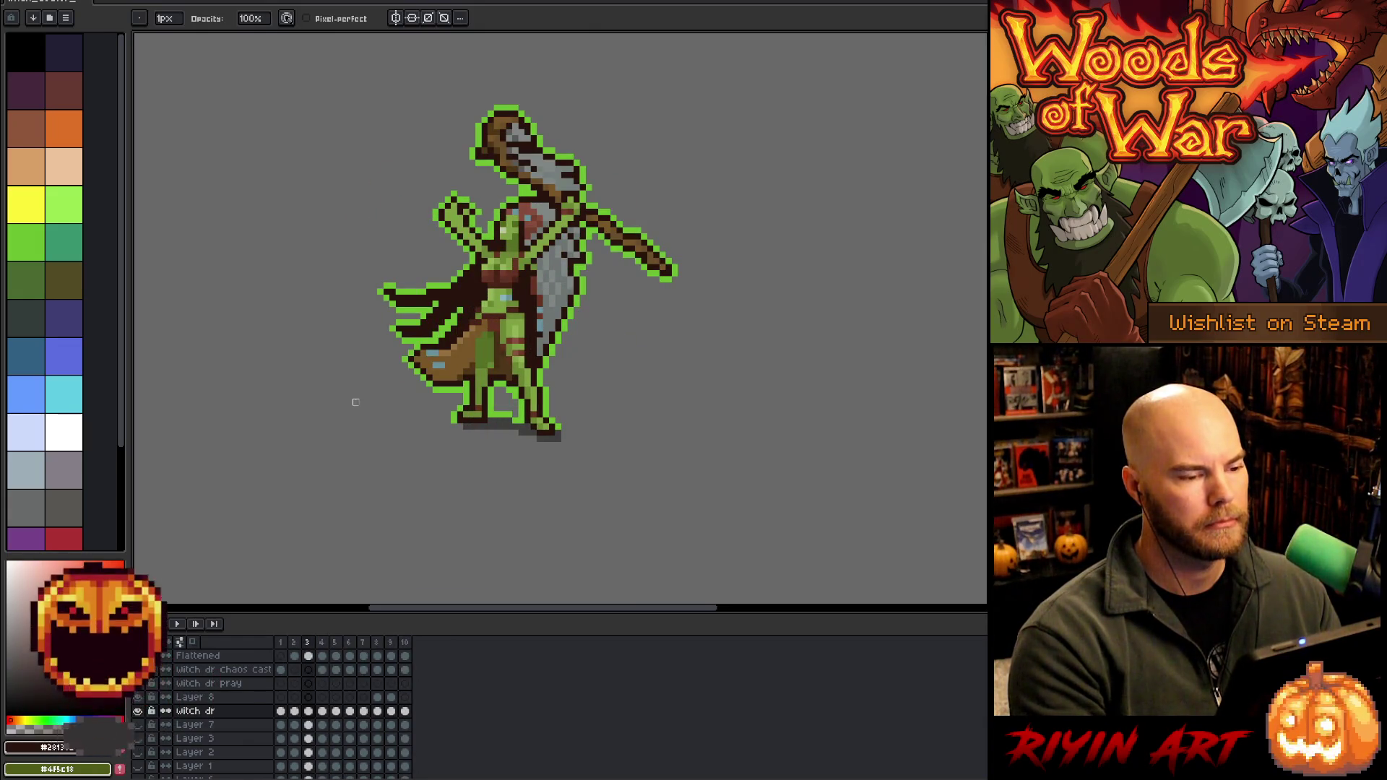
pyautogui.click(323, 712)
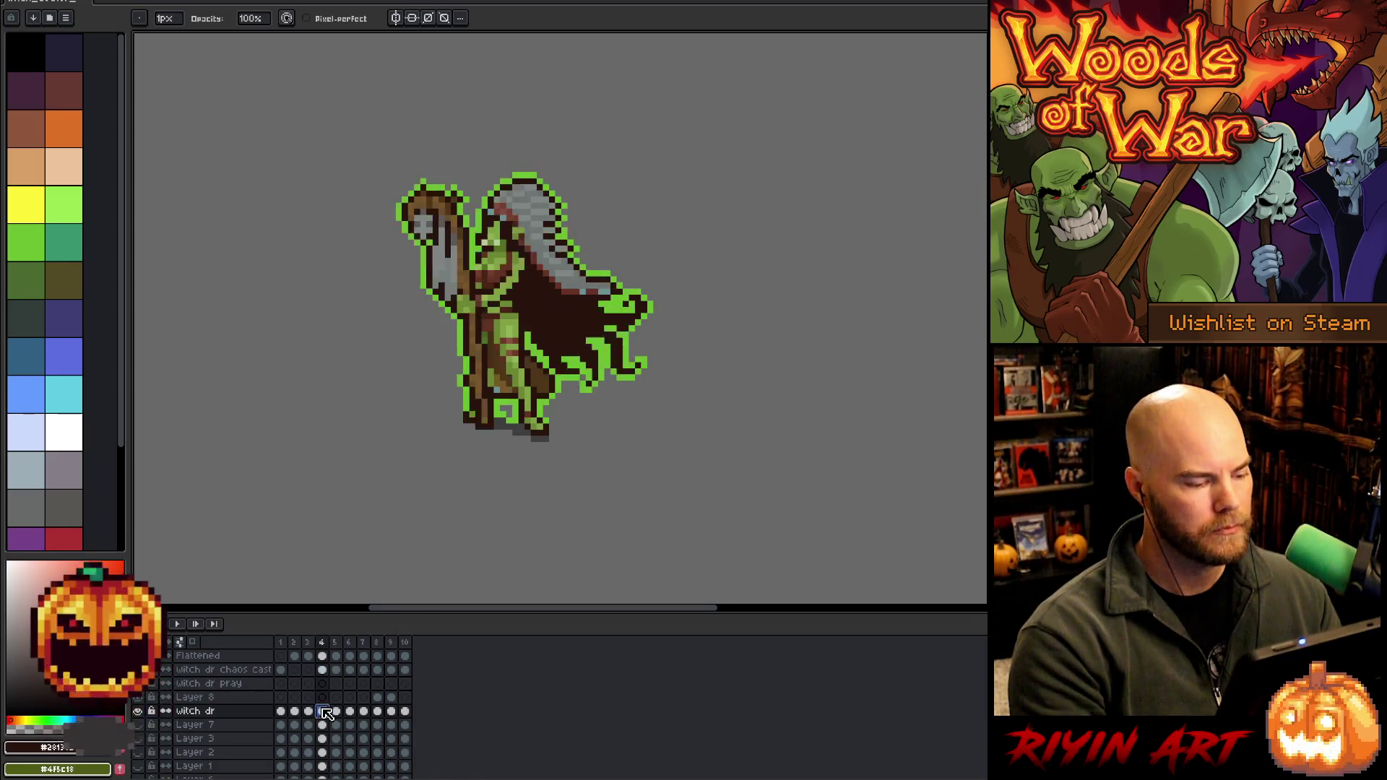
pyautogui.click(310, 712)
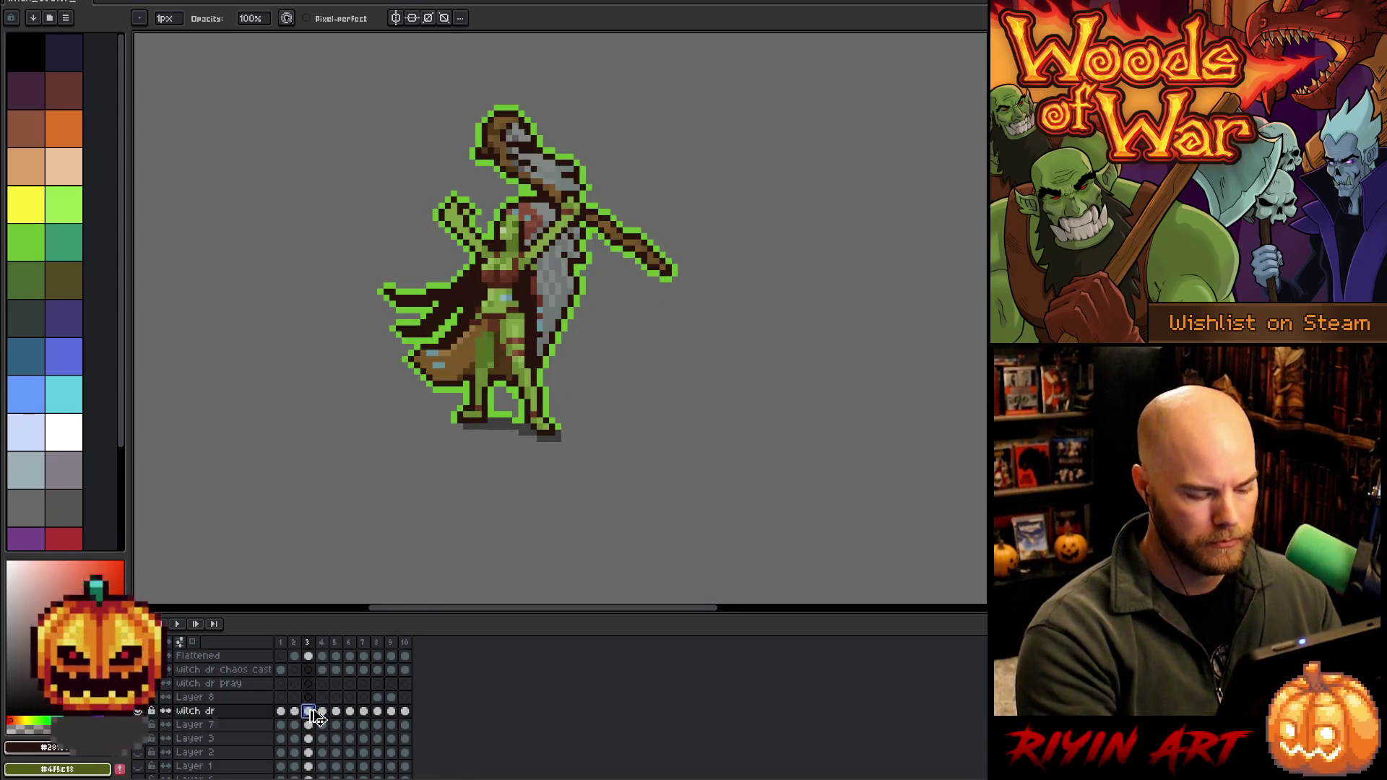
pyautogui.hotkey('alt', 'n')
pyautogui.click(323, 712)
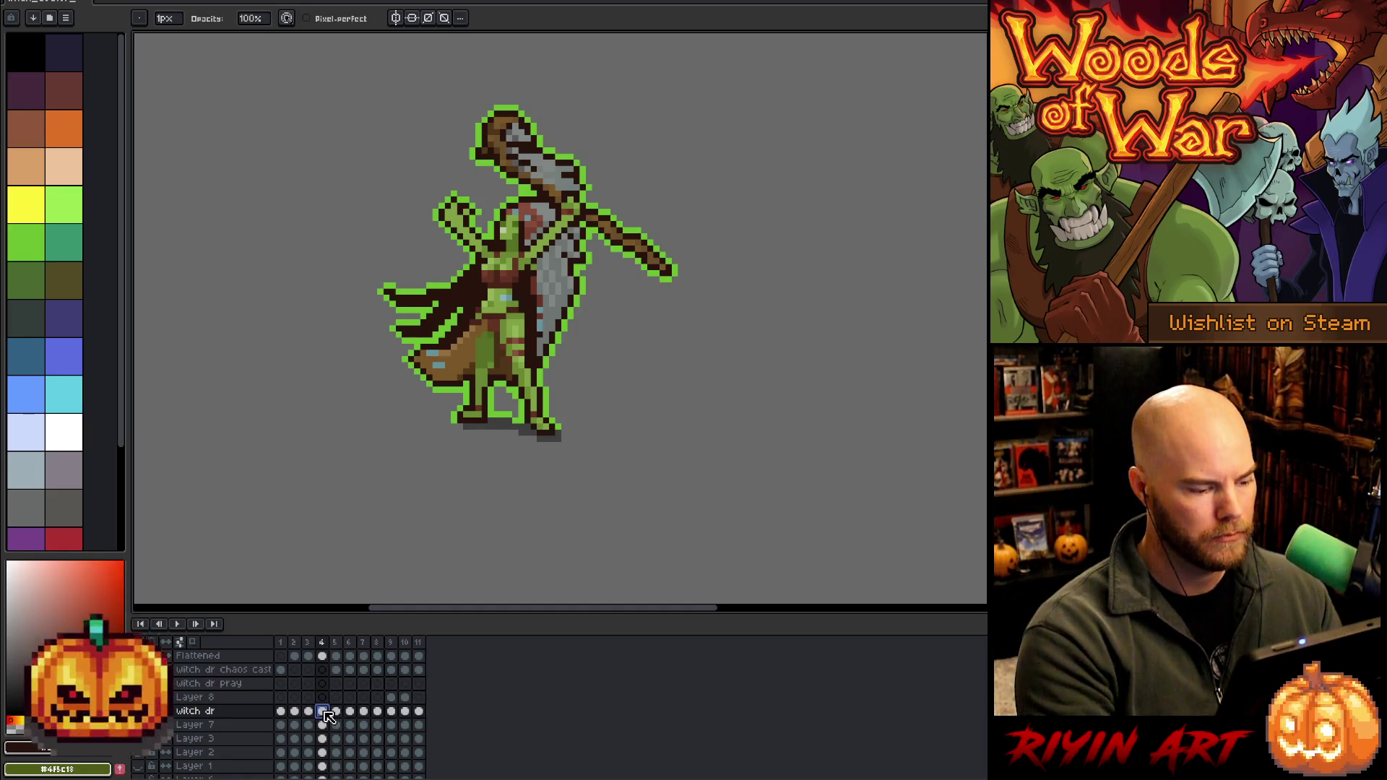
pyautogui.click(294, 712)
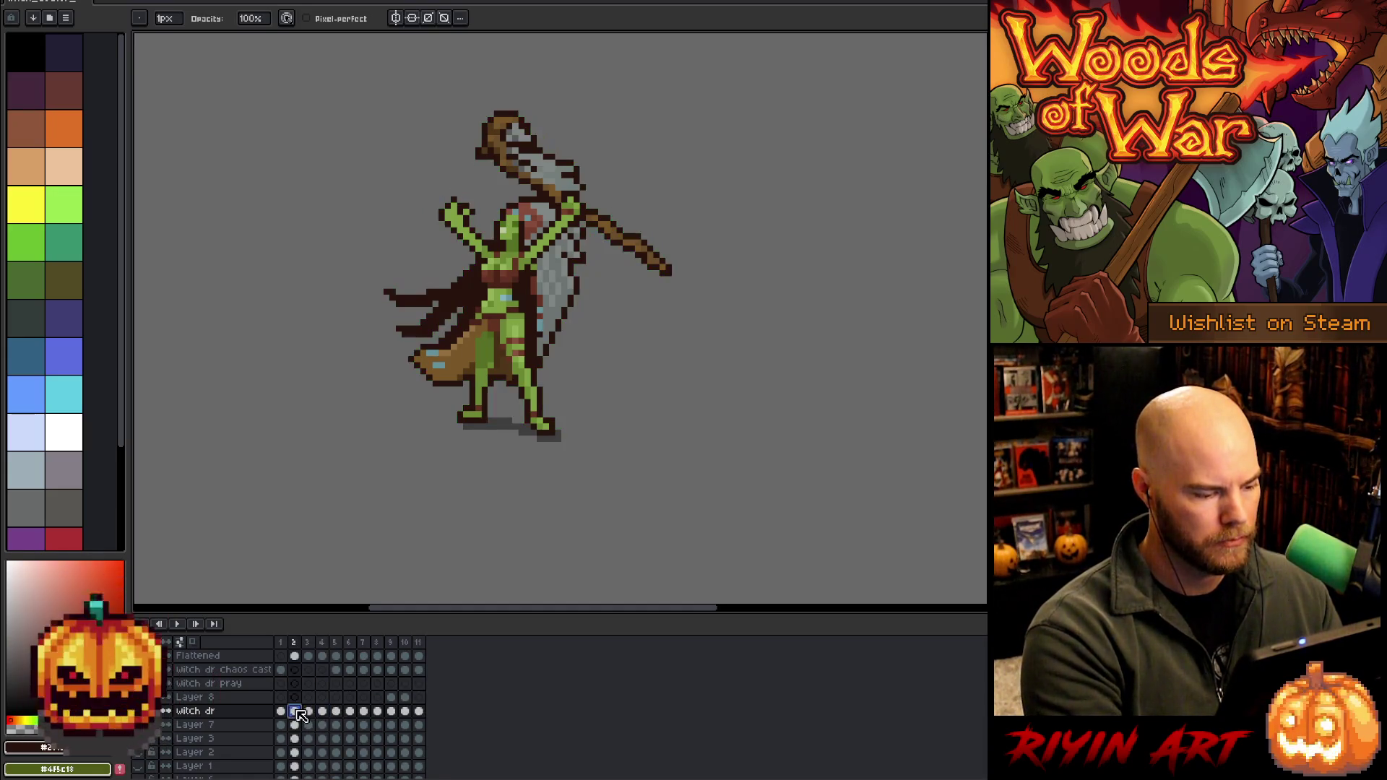
pyautogui.click(322, 711)
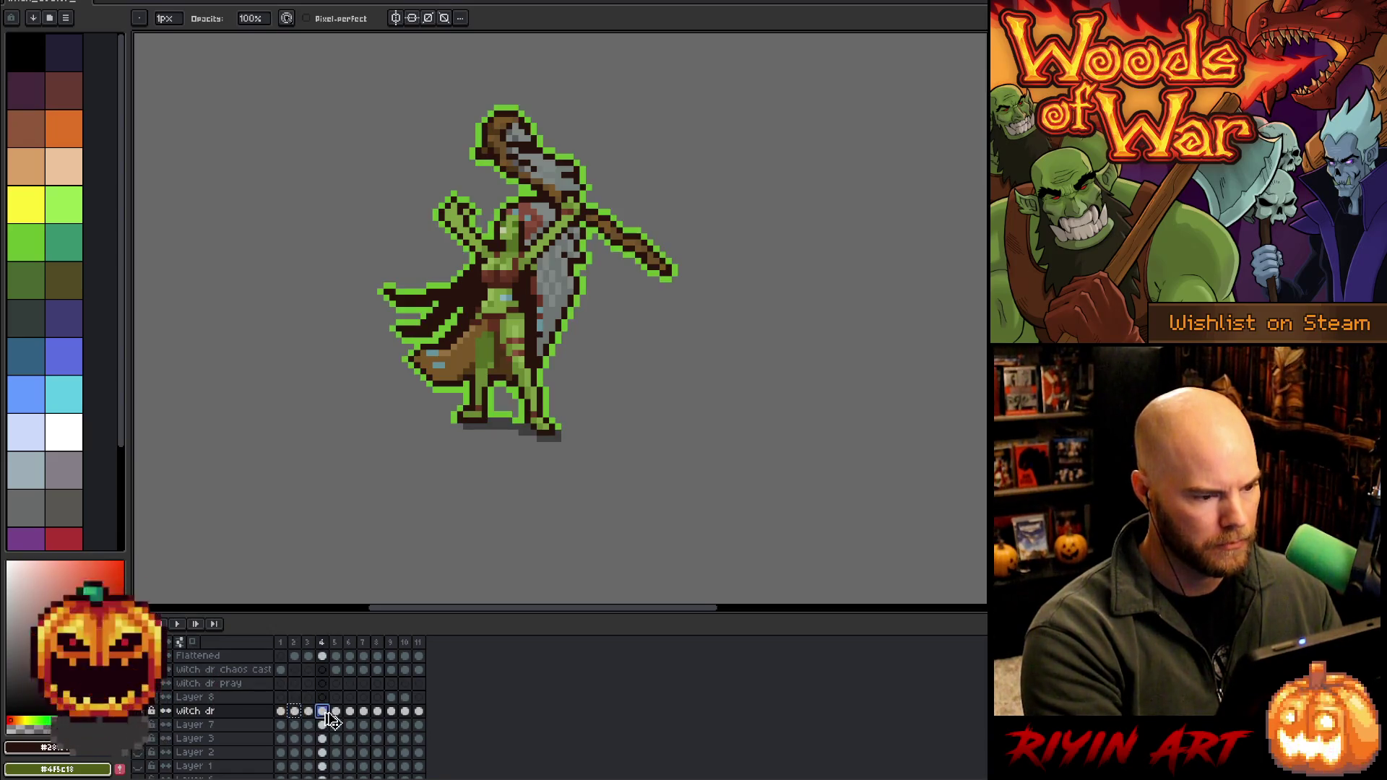
# Erase the staff shaft and its leftover outline pixels on frame 4
pyautogui.scroll(2, 596, 414)
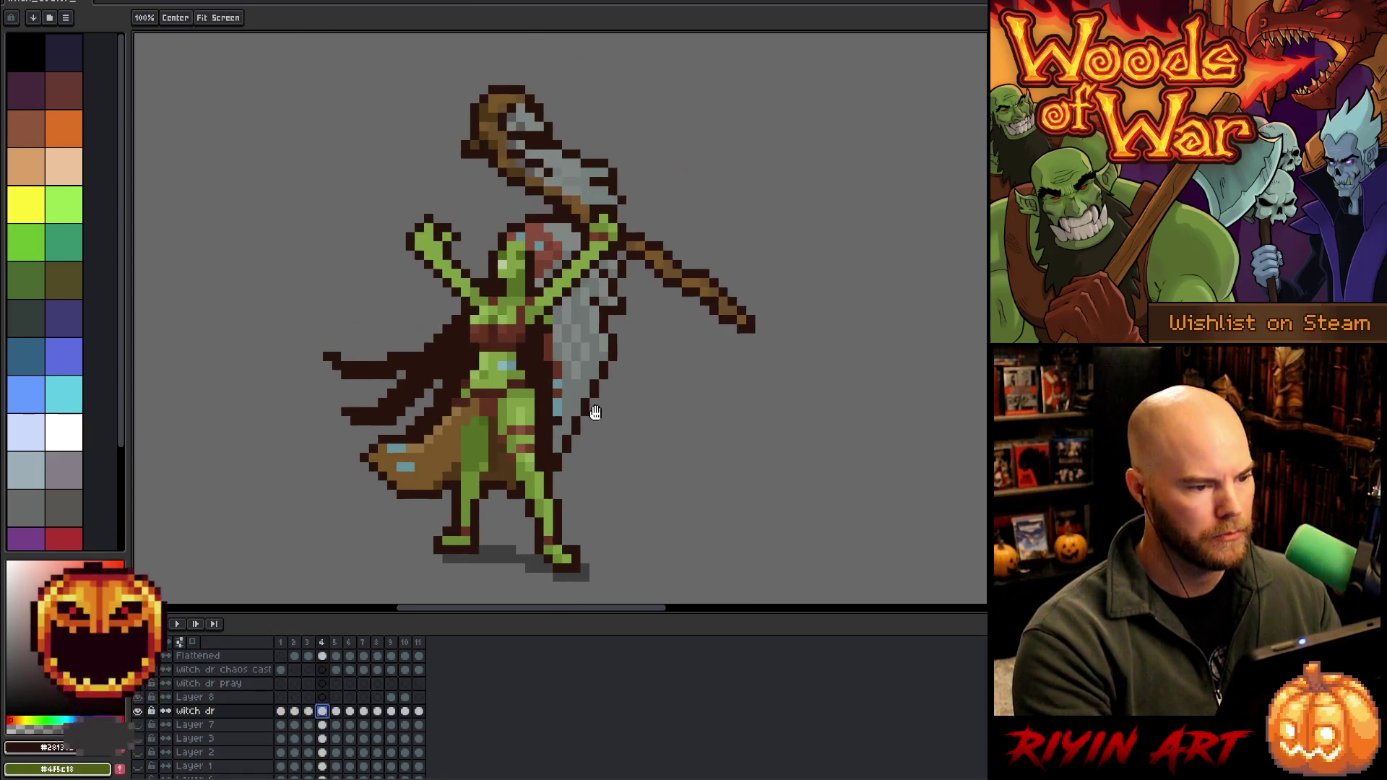
pyautogui.moveTo(596, 414); pyautogui.dragTo(602, 398)
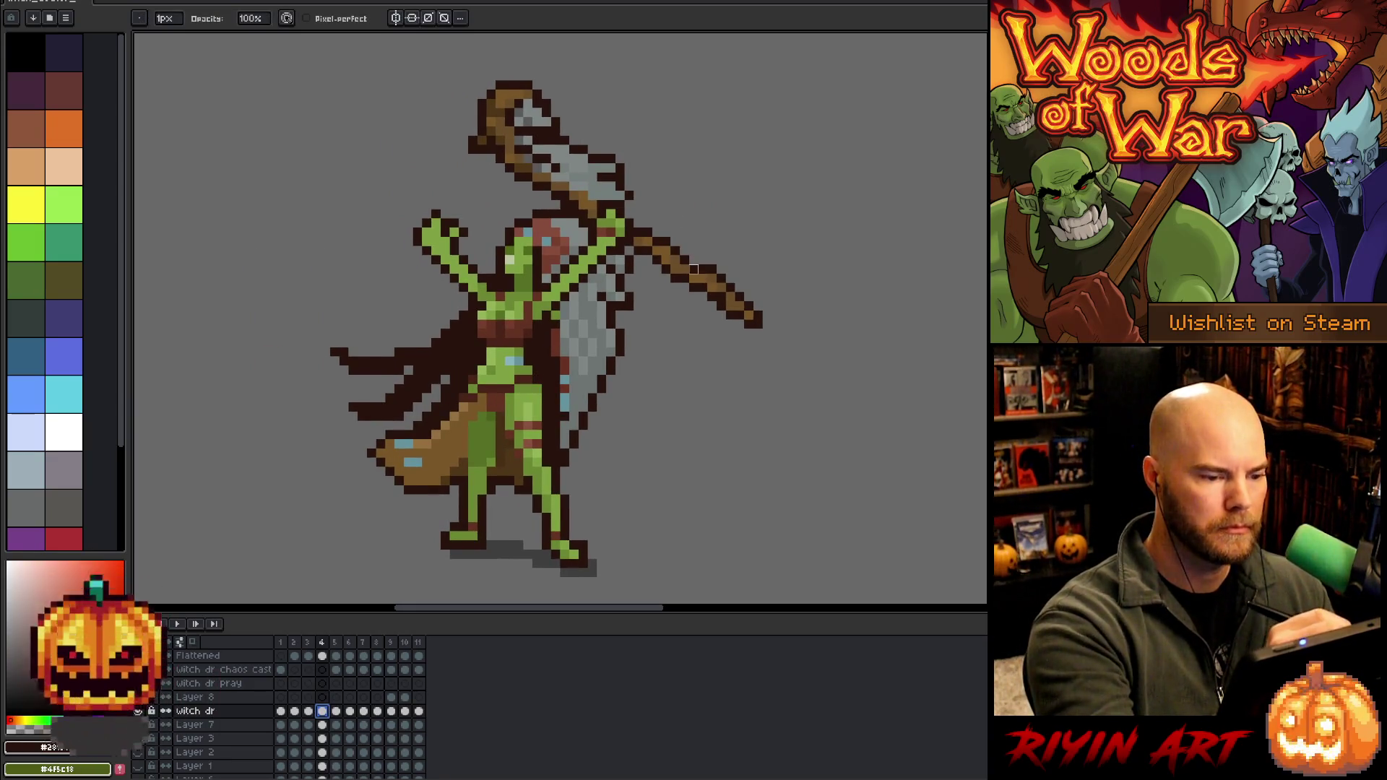
pyautogui.moveTo(634, 220); pyautogui.dragTo(767, 334)
pyautogui.moveTo(591, 214)
pyautogui.mouseDown()
pyautogui.moveTo(610, 168)
pyautogui.moveTo(620, 186)
pyautogui.moveTo(498, 192)
pyautogui.moveTo(636, 174)
pyautogui.mouseUp()
# Lasso the axe head and move it aside to the right, picking the staff's brown
pyautogui.press('q')
pyautogui.moveTo(506, 134); pyautogui.dragTo(784, 163)
pyautogui.keyDown('alt'); pyautogui.click(780, 144); pyautogui.keyUp('alt')
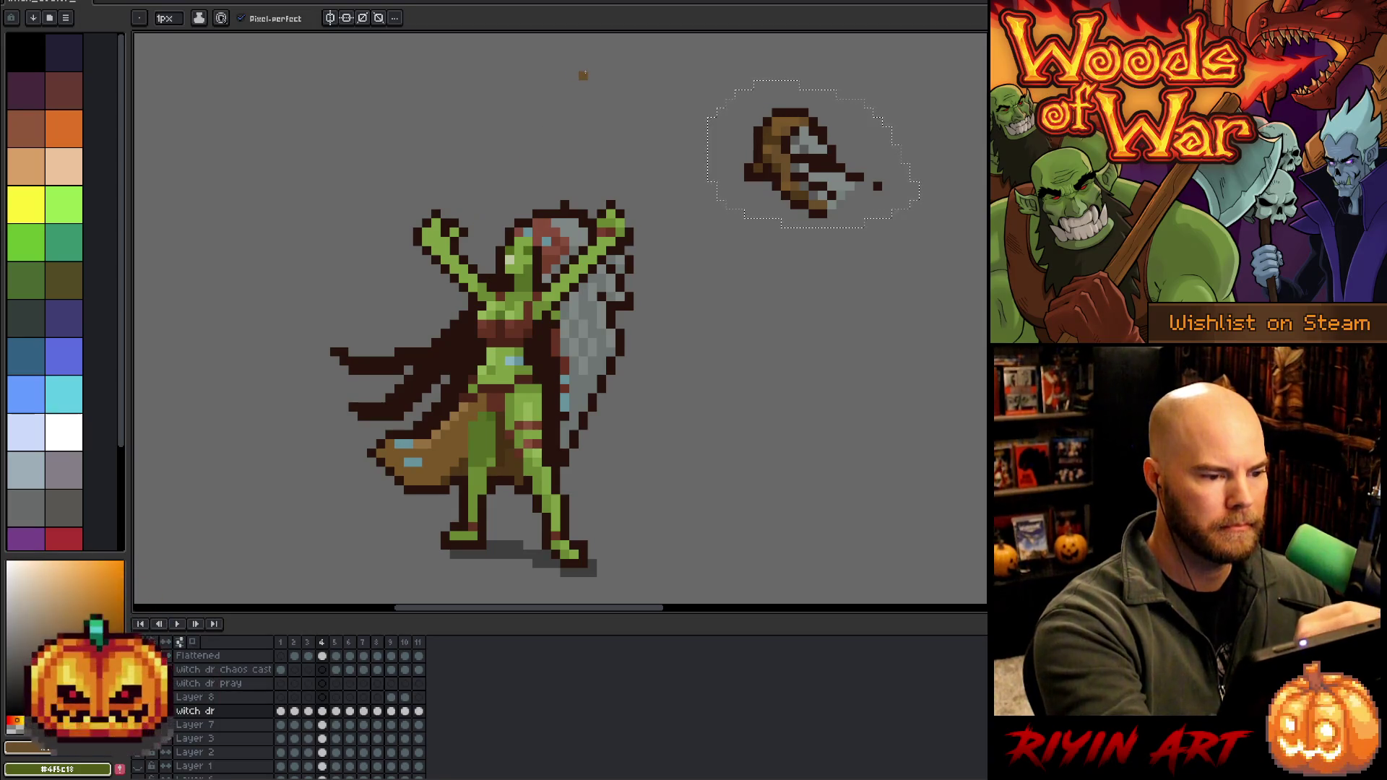
pyautogui.hotkey('ctrl', 'd')
# Draw a long curving brown staff from above her head down past the raised hand
pyautogui.moveTo(469, 244)
pyautogui.mouseDown()
pyautogui.moveTo(531, 148)
pyautogui.moveTo(481, 92)
pyautogui.mouseUp()
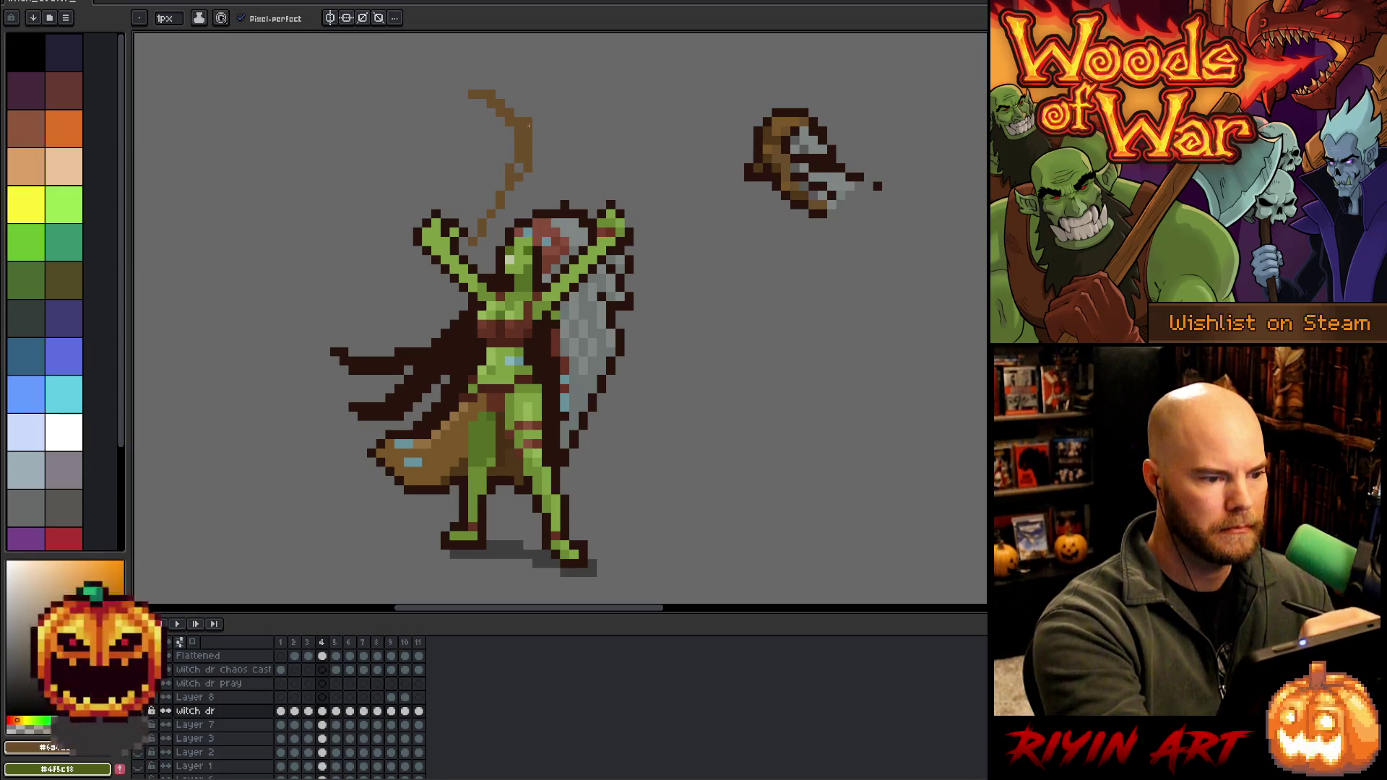
pyautogui.hotkey('ctrl', 'z')
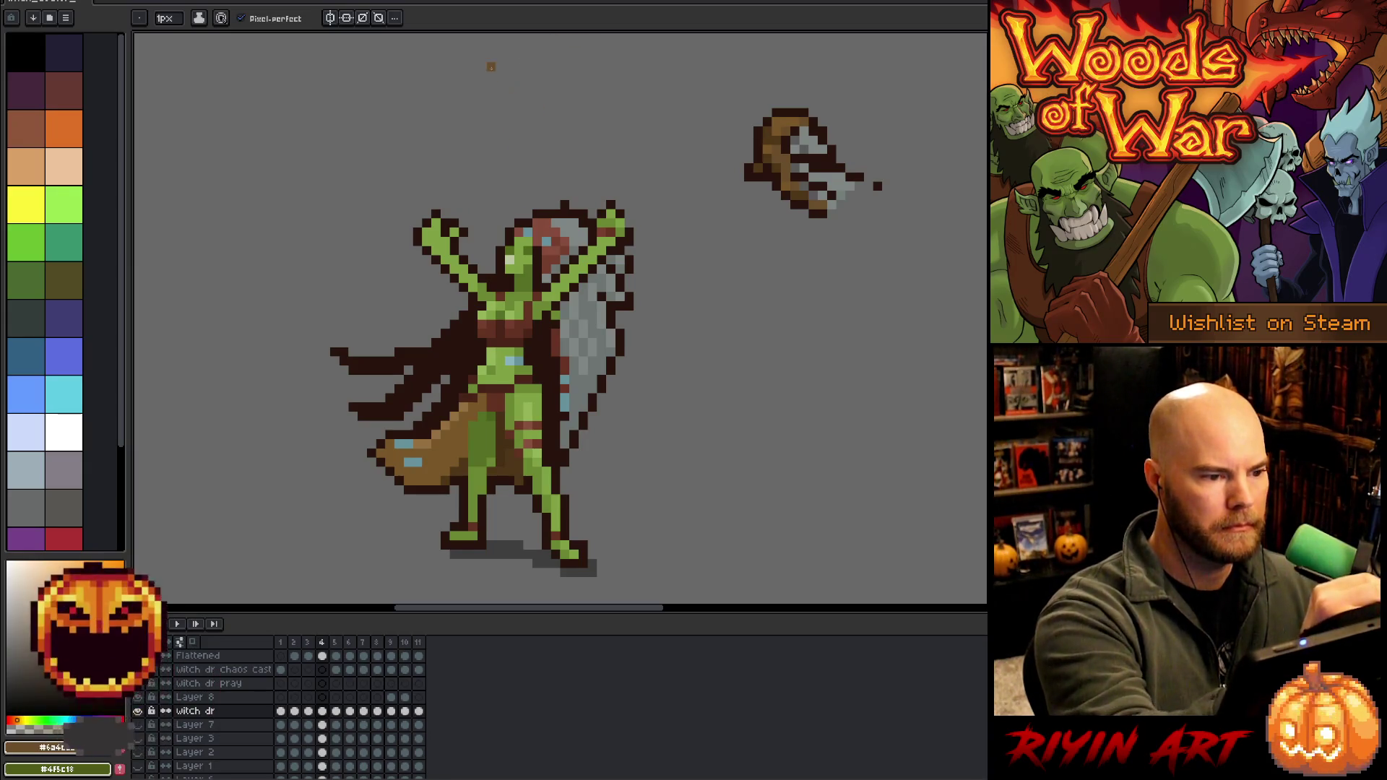
pyautogui.moveTo(495, 68); pyautogui.dragTo(536, 159)
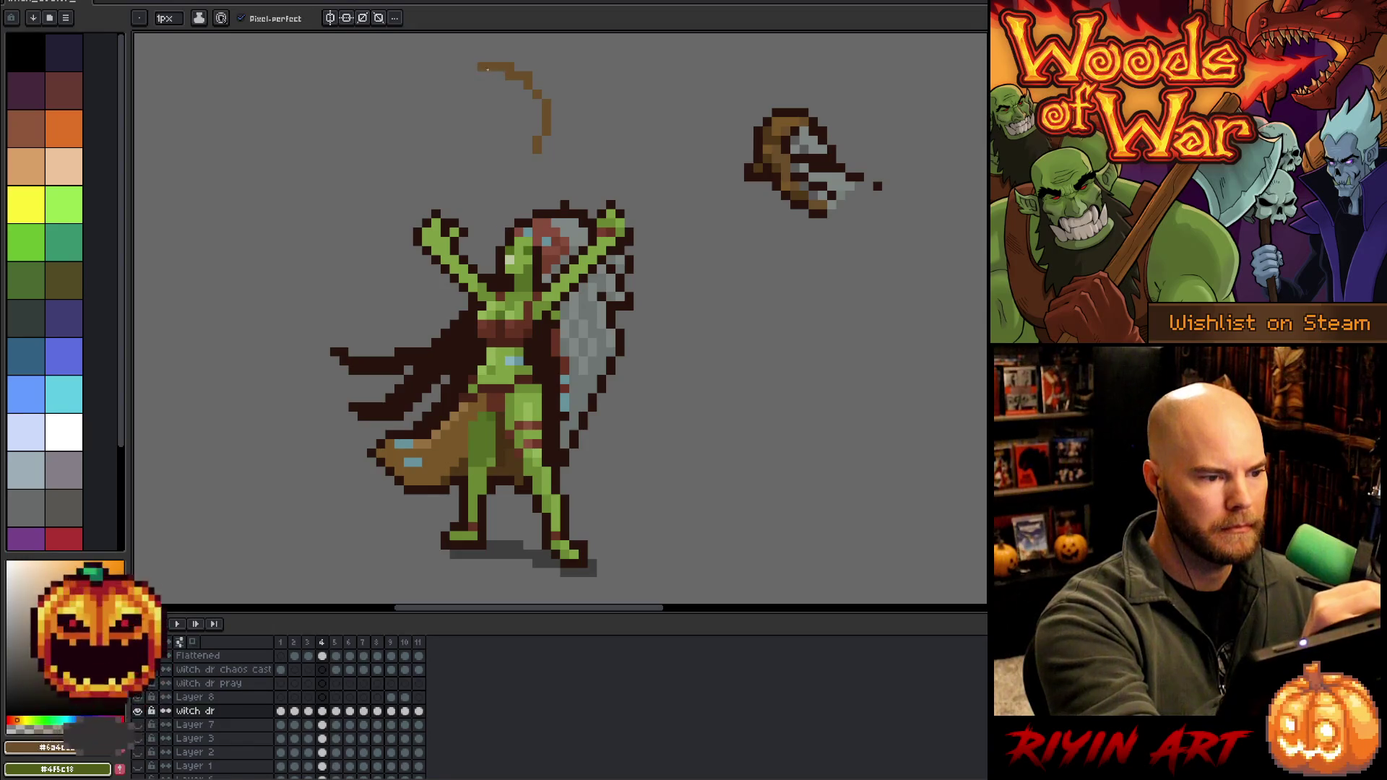
pyautogui.moveTo(542, 148); pyautogui.dragTo(339, 342)
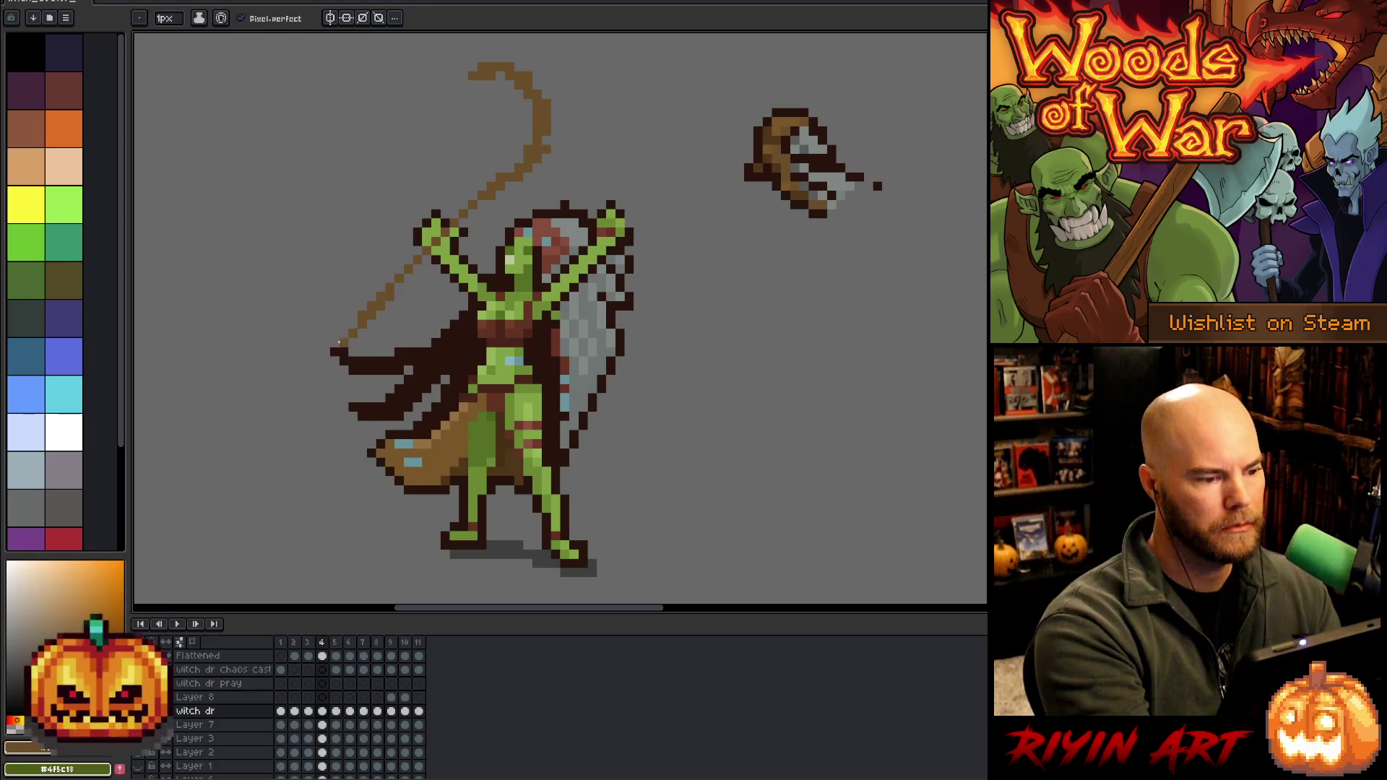
pyautogui.moveTo(404, 282); pyautogui.dragTo(499, 185)
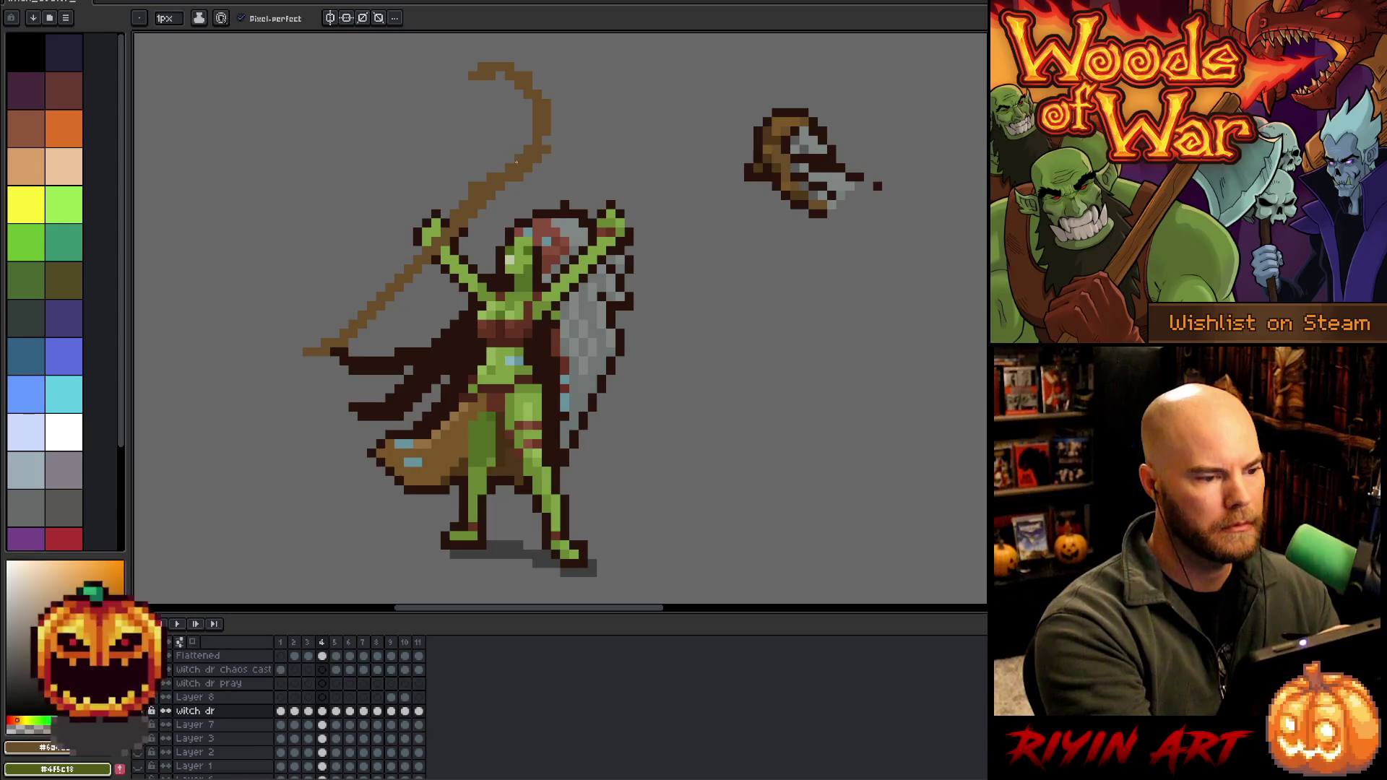
pyautogui.press('b')
pyautogui.click(316, 352)
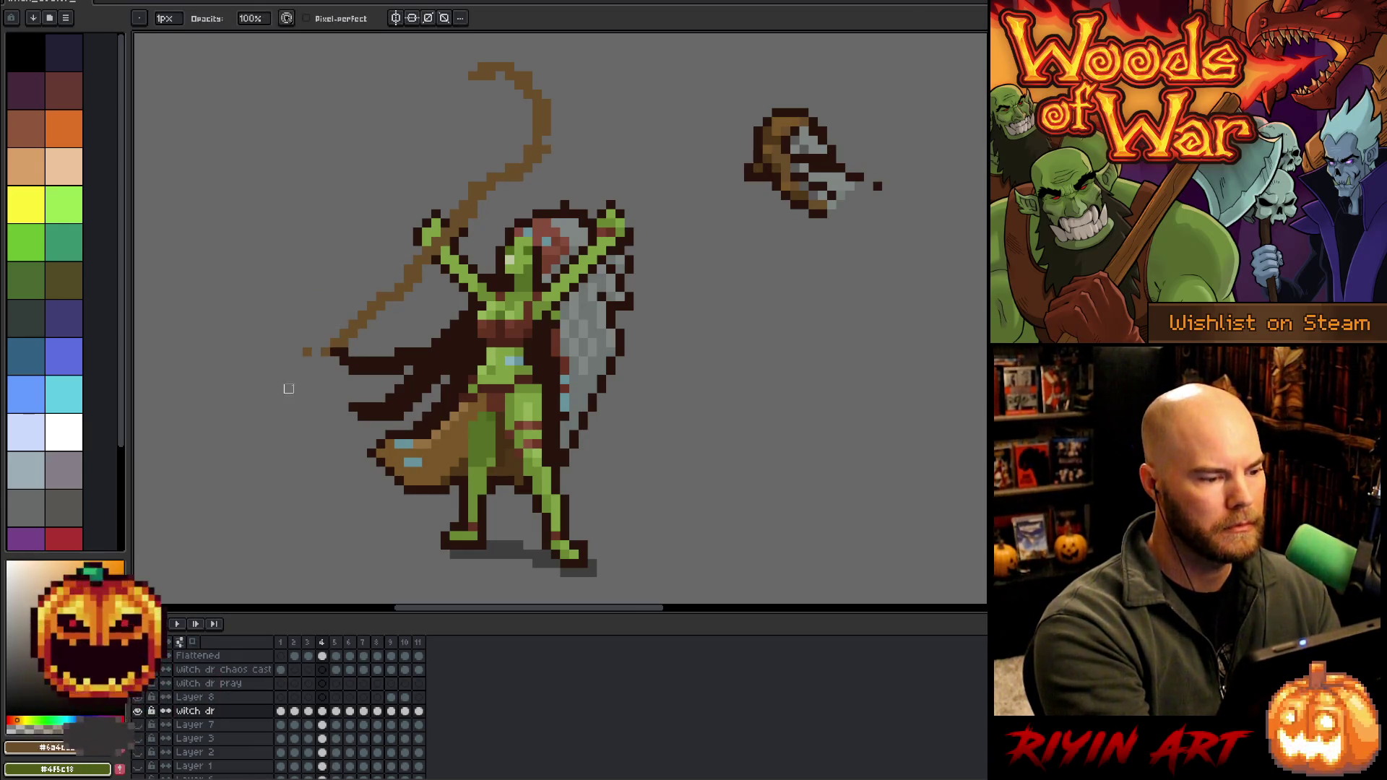
# Erase a stray brown pixel at the end of the staff
pyautogui.press('b')
pyautogui.press('e')
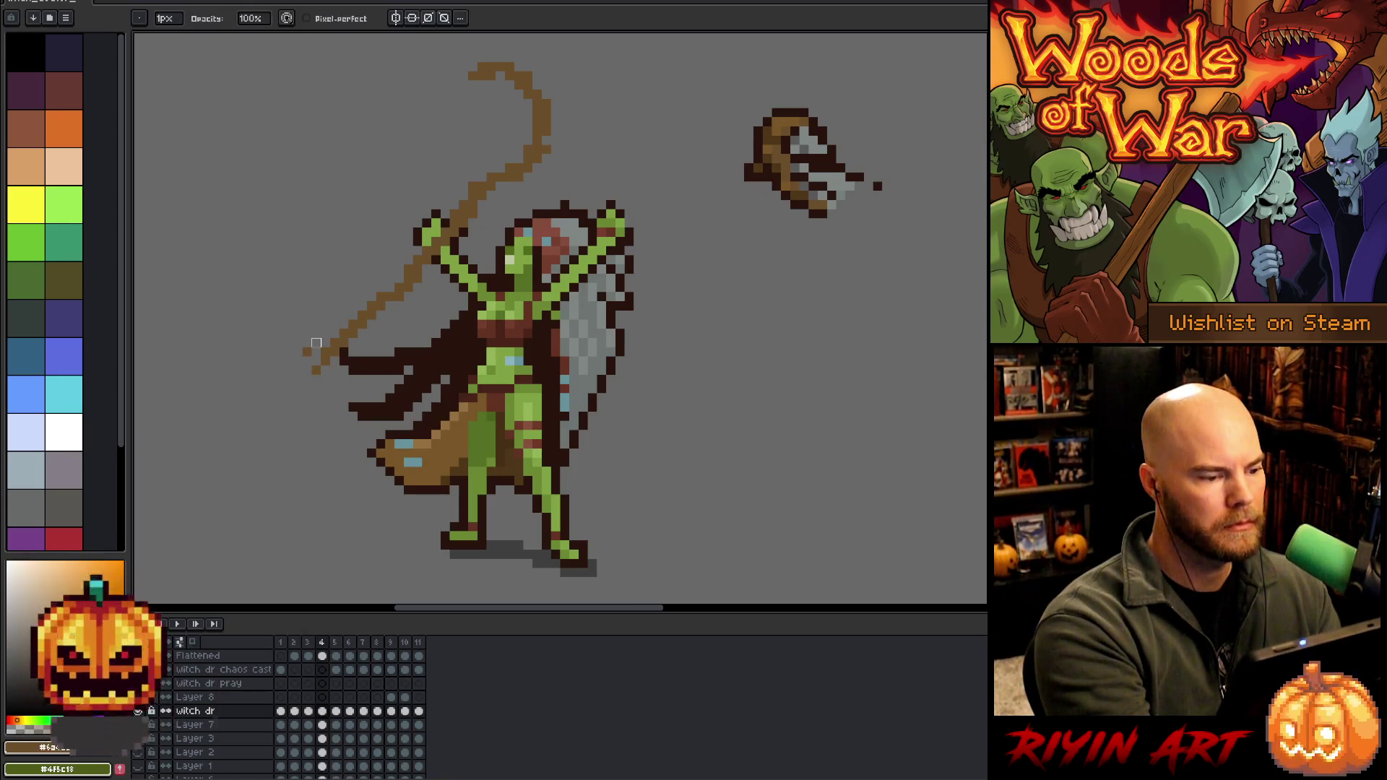
pyautogui.click(307, 351)
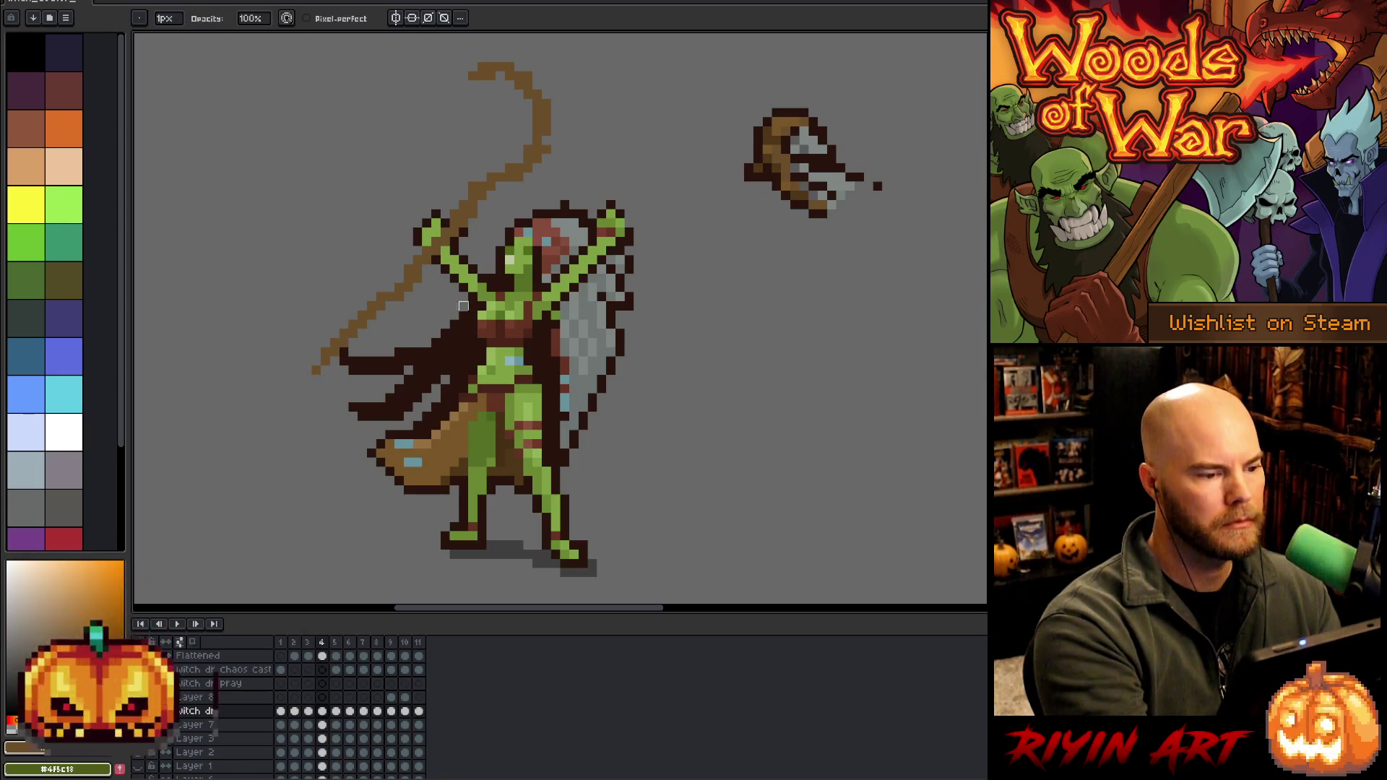
pyautogui.press('b')
# Draw a light-green arm line toward the head, touched up with dark outline pixels
pyautogui.keyDown('alt'); pyautogui.click(567, 278); pyautogui.keyUp('alt')
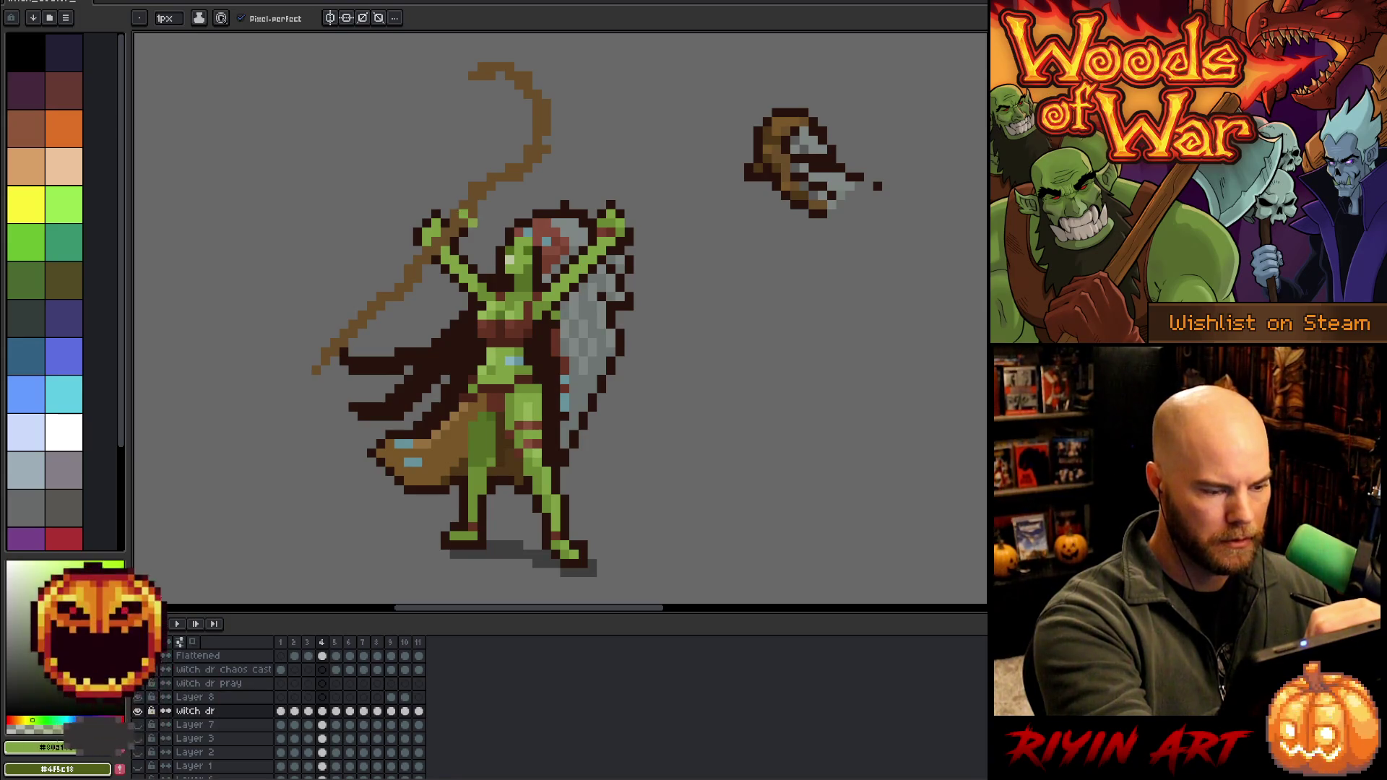
pyautogui.moveTo(466, 217); pyautogui.dragTo(506, 266)
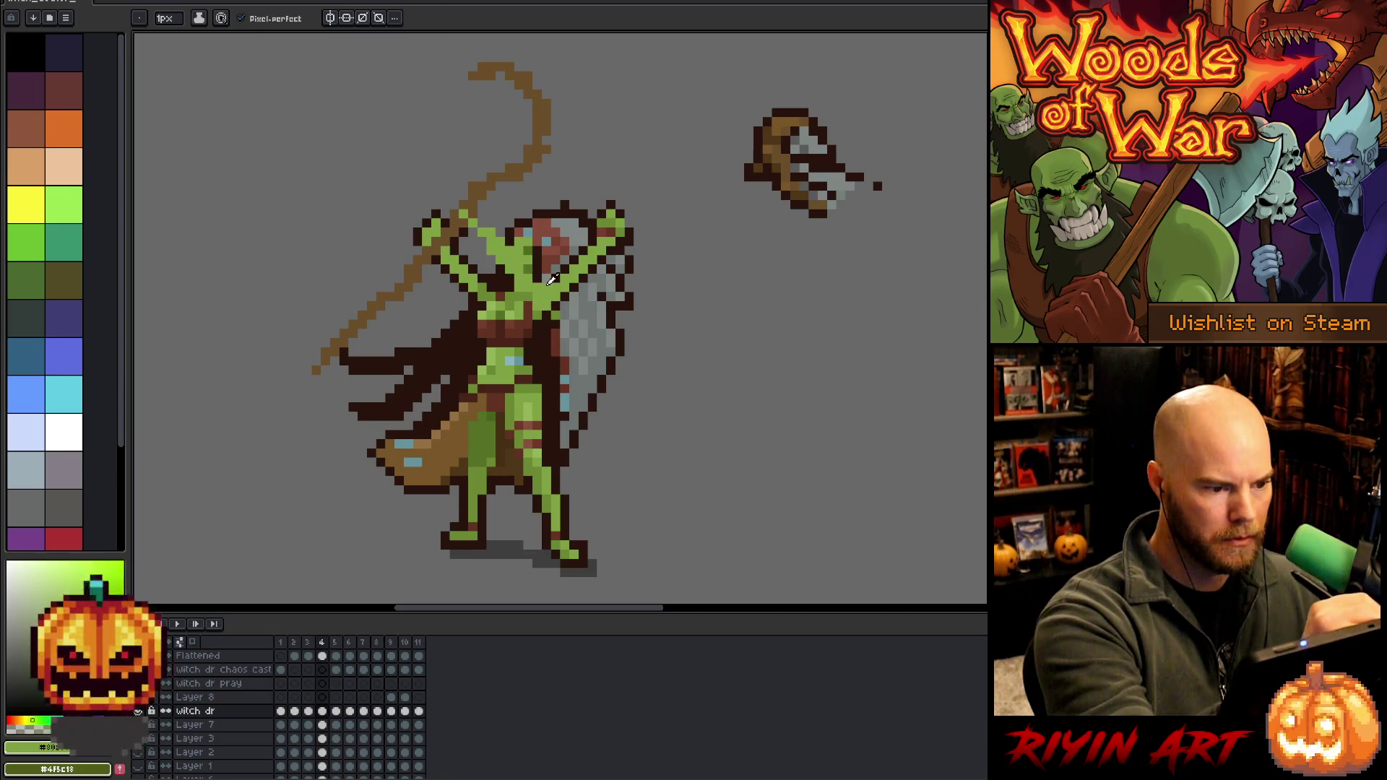
pyautogui.keyDown('alt'); pyautogui.click(462, 228); pyautogui.keyUp('alt')
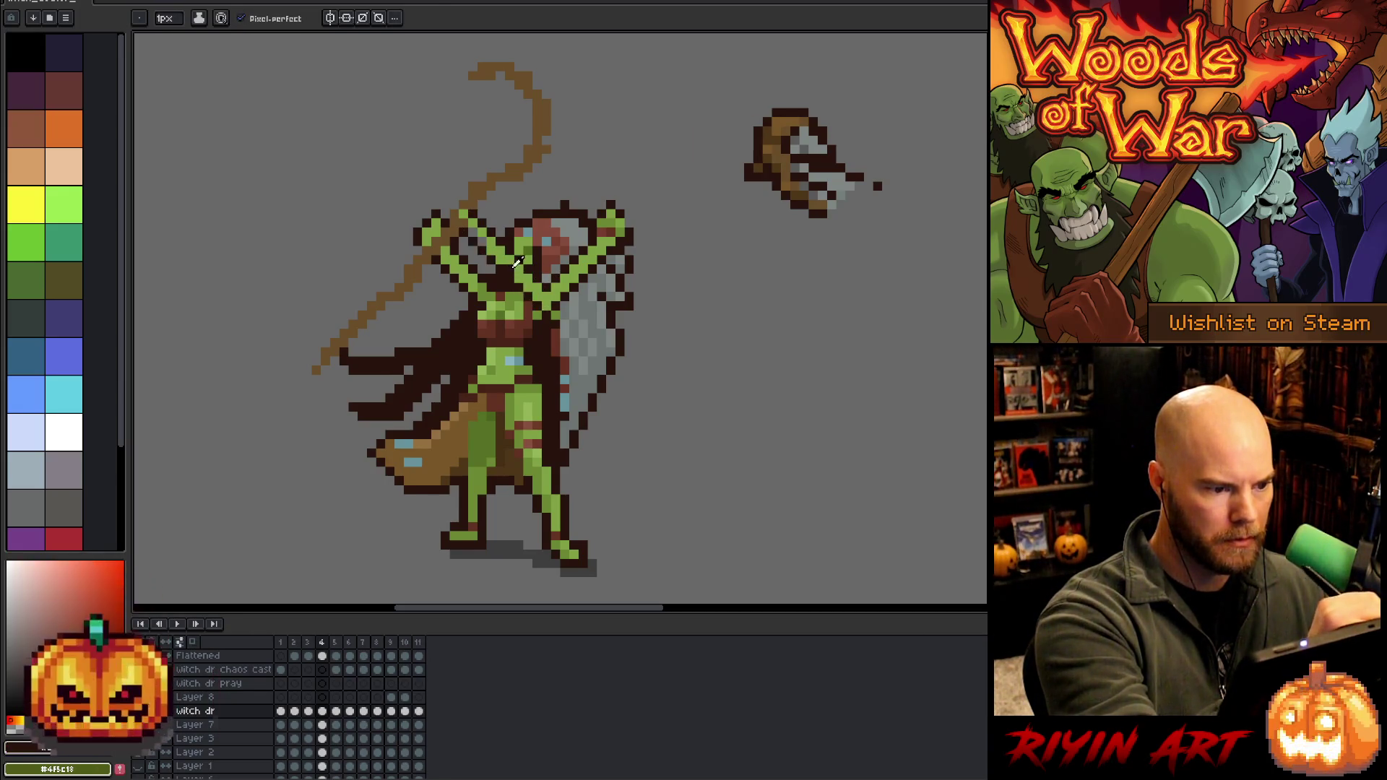
pyautogui.keyDown('alt'); pyautogui.click(530, 305); pyautogui.keyUp('alt')
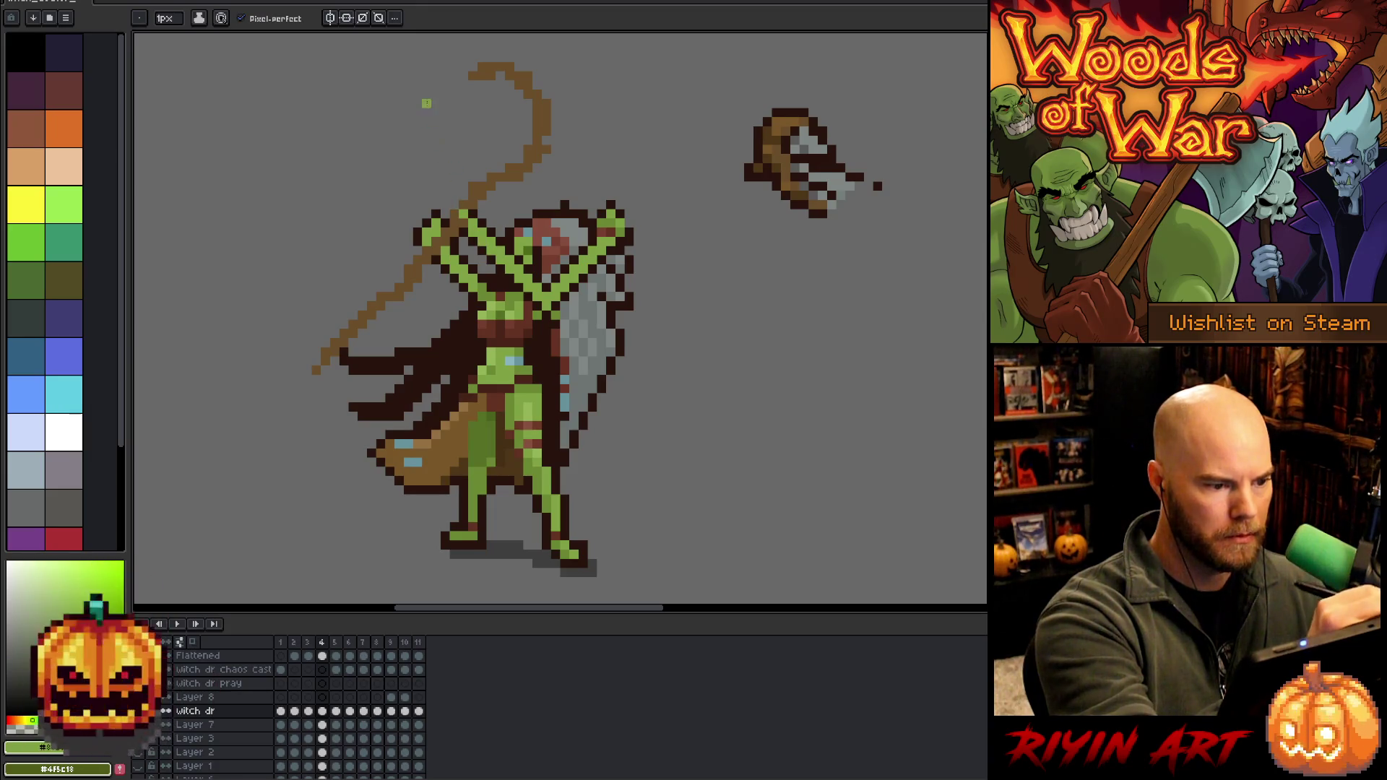
pyautogui.keyDown('alt'); pyautogui.click(482, 274); pyautogui.keyUp('alt')
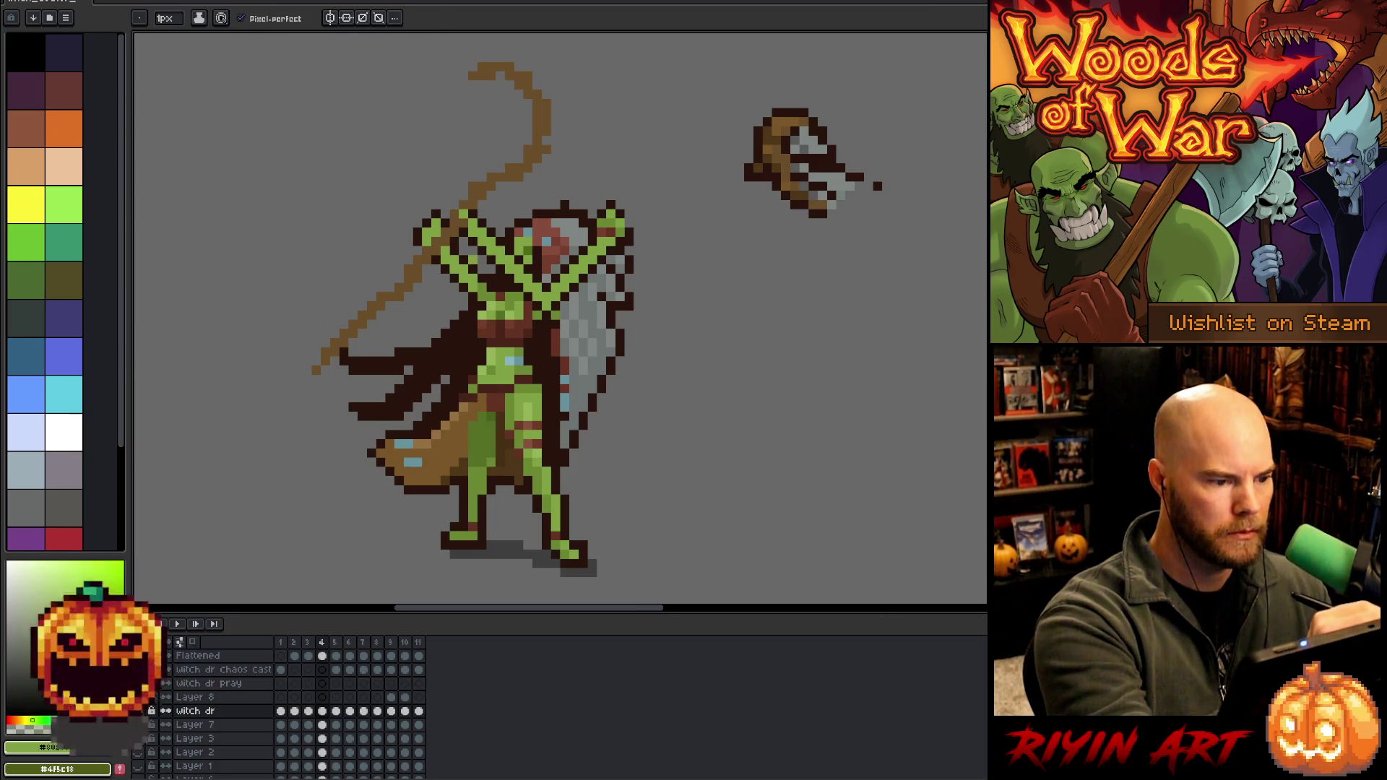
pyautogui.keyDown('alt'); pyautogui.click(477, 259); pyautogui.keyUp('alt')
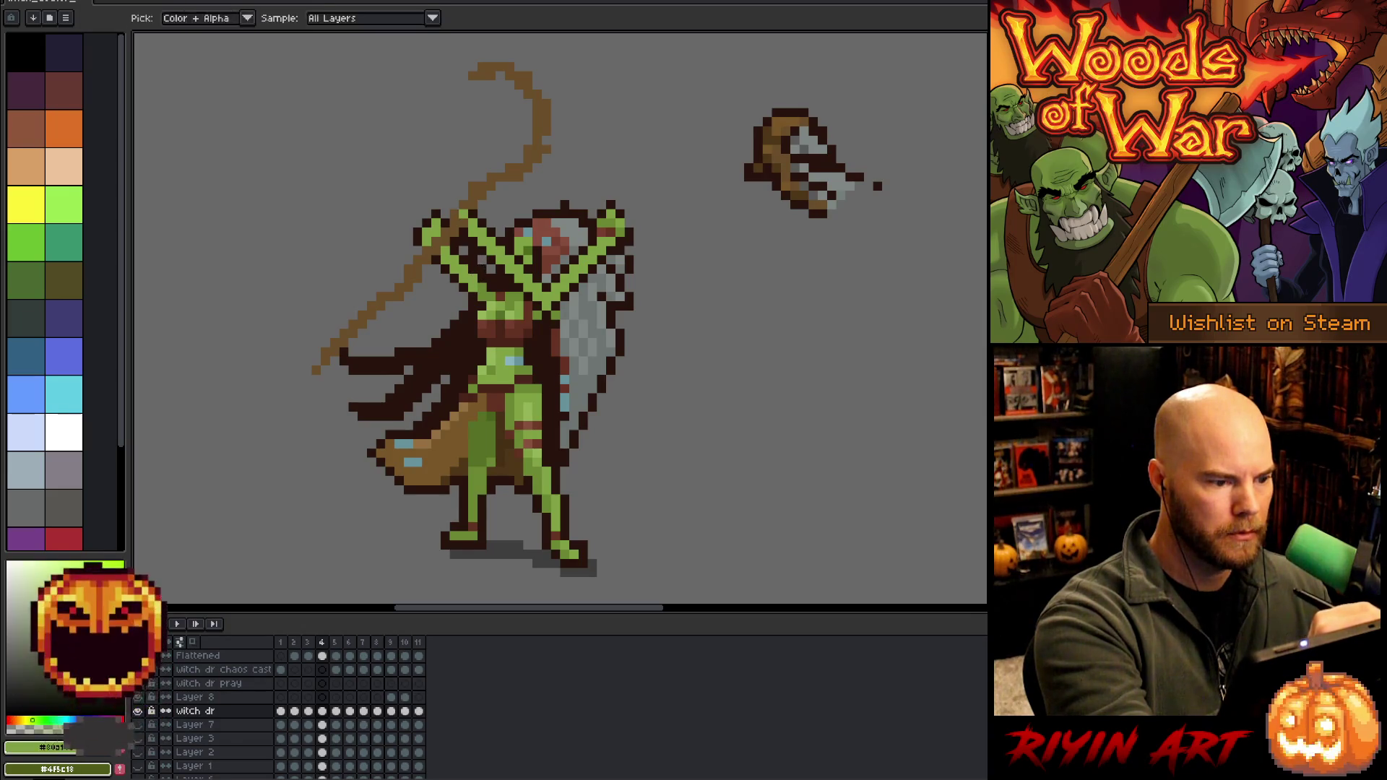
pyautogui.keyDown('alt'); pyautogui.click(465, 226); pyautogui.keyUp('alt')
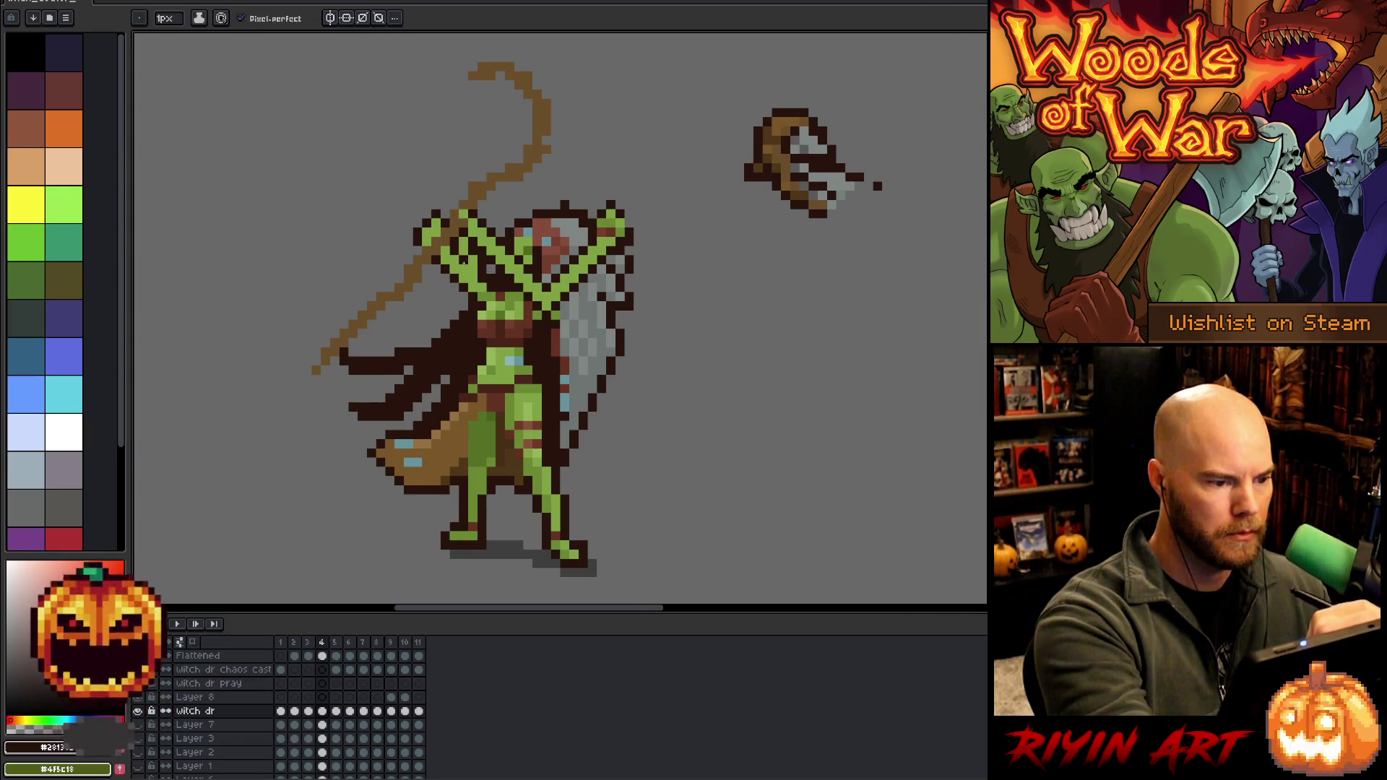
pyautogui.keyDown('alt'); pyautogui.click(461, 265); pyautogui.keyUp('alt')
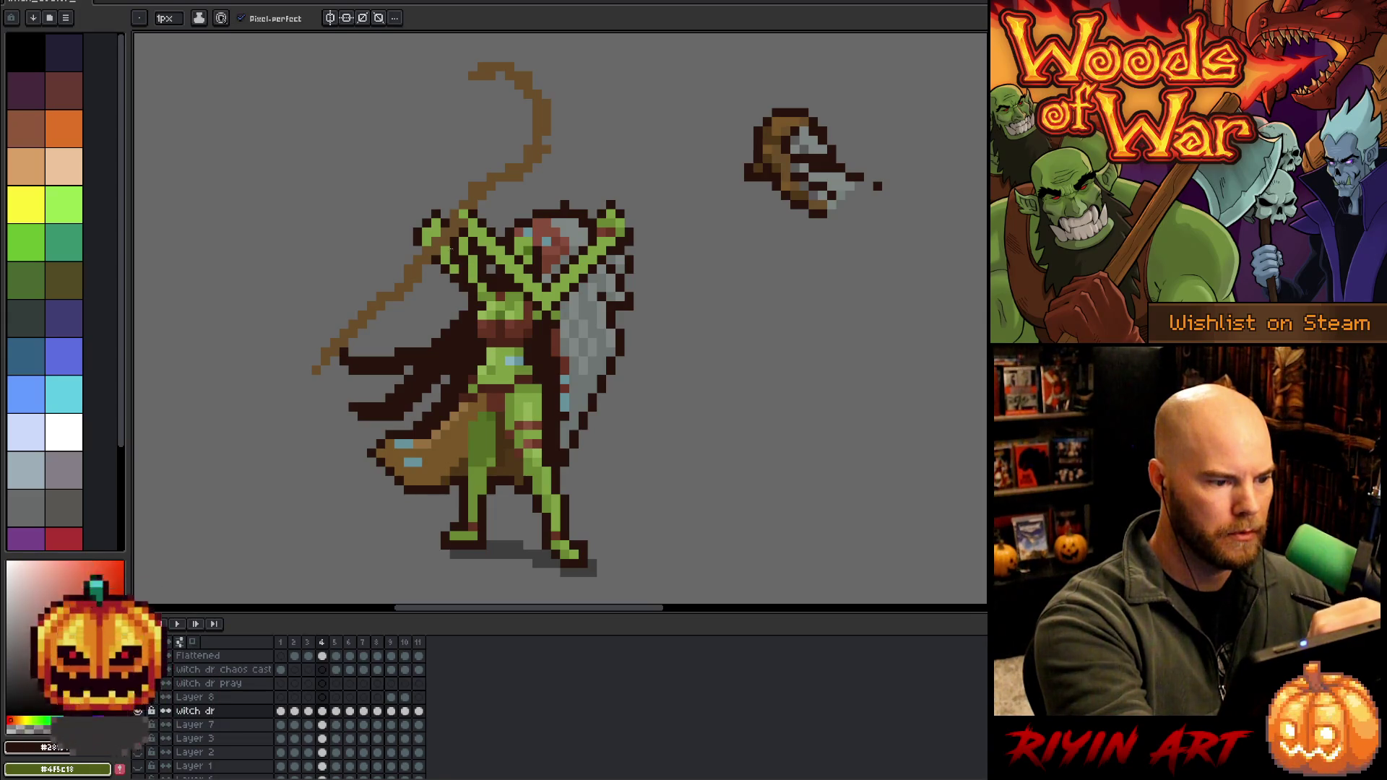
# Erase two dark pixels from the staff
pyautogui.press('e')
pyautogui.click(445, 241)
pyautogui.click(444, 251)
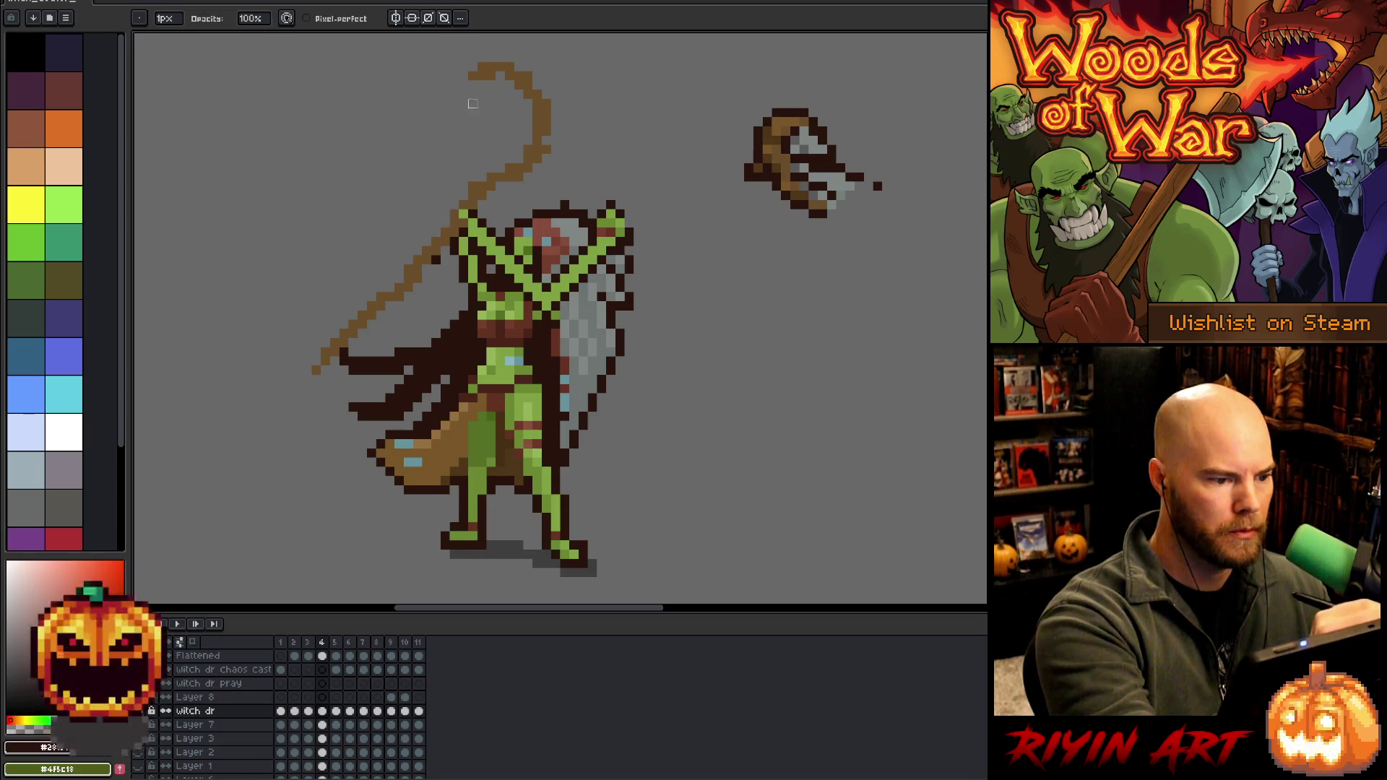
pyautogui.press('b')
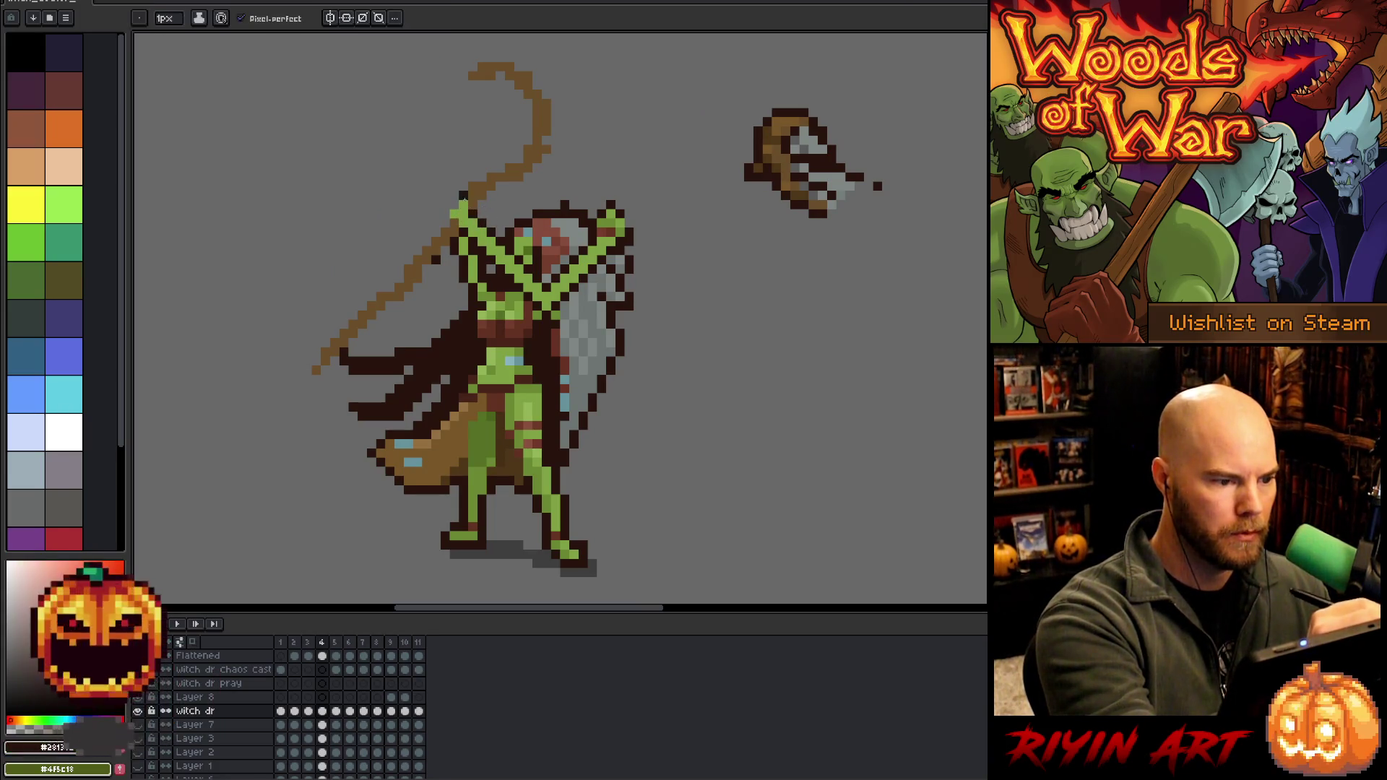
# Sample the figure's greens and greys, then add a dark outline pixel atop the head
pyautogui.press('e')
pyautogui.press('b')
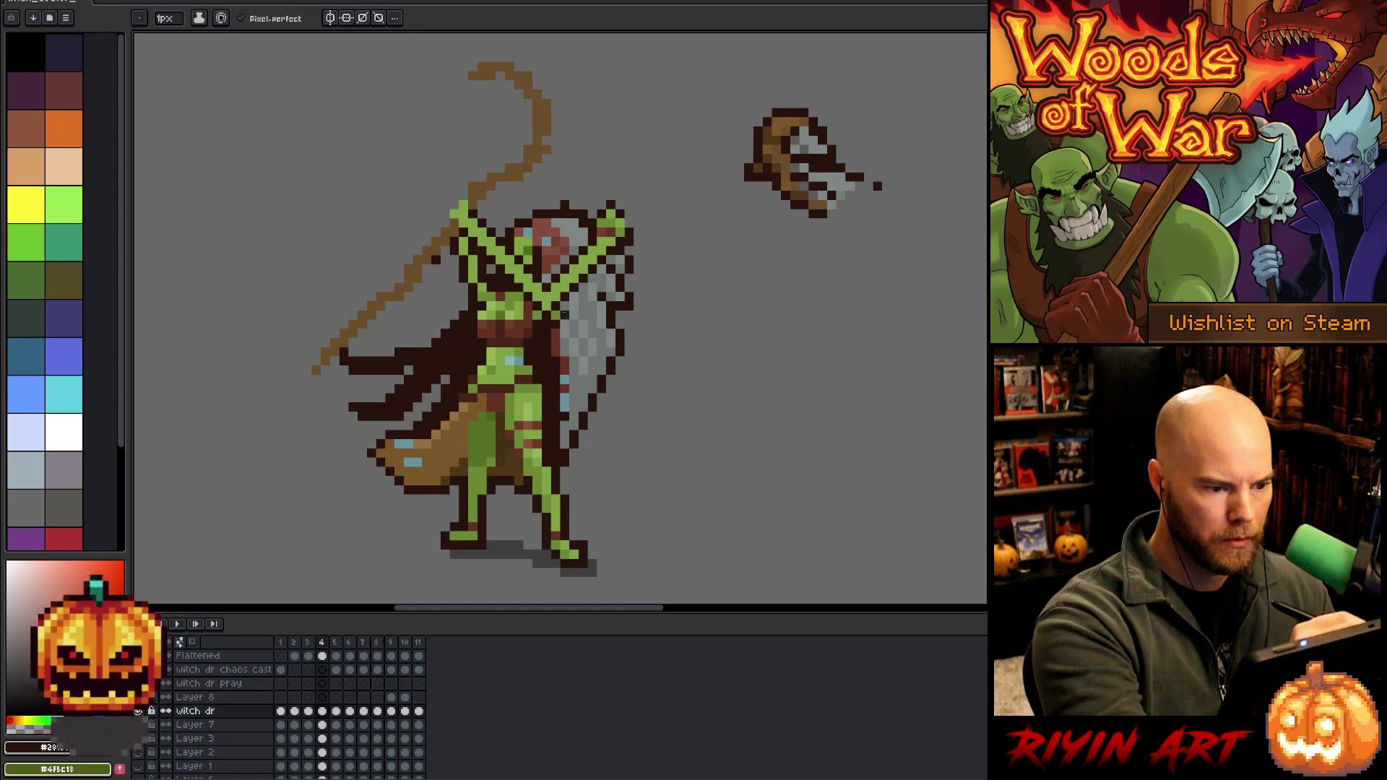
pyautogui.keyDown('alt'); pyautogui.click(551, 307); pyautogui.keyUp('alt')
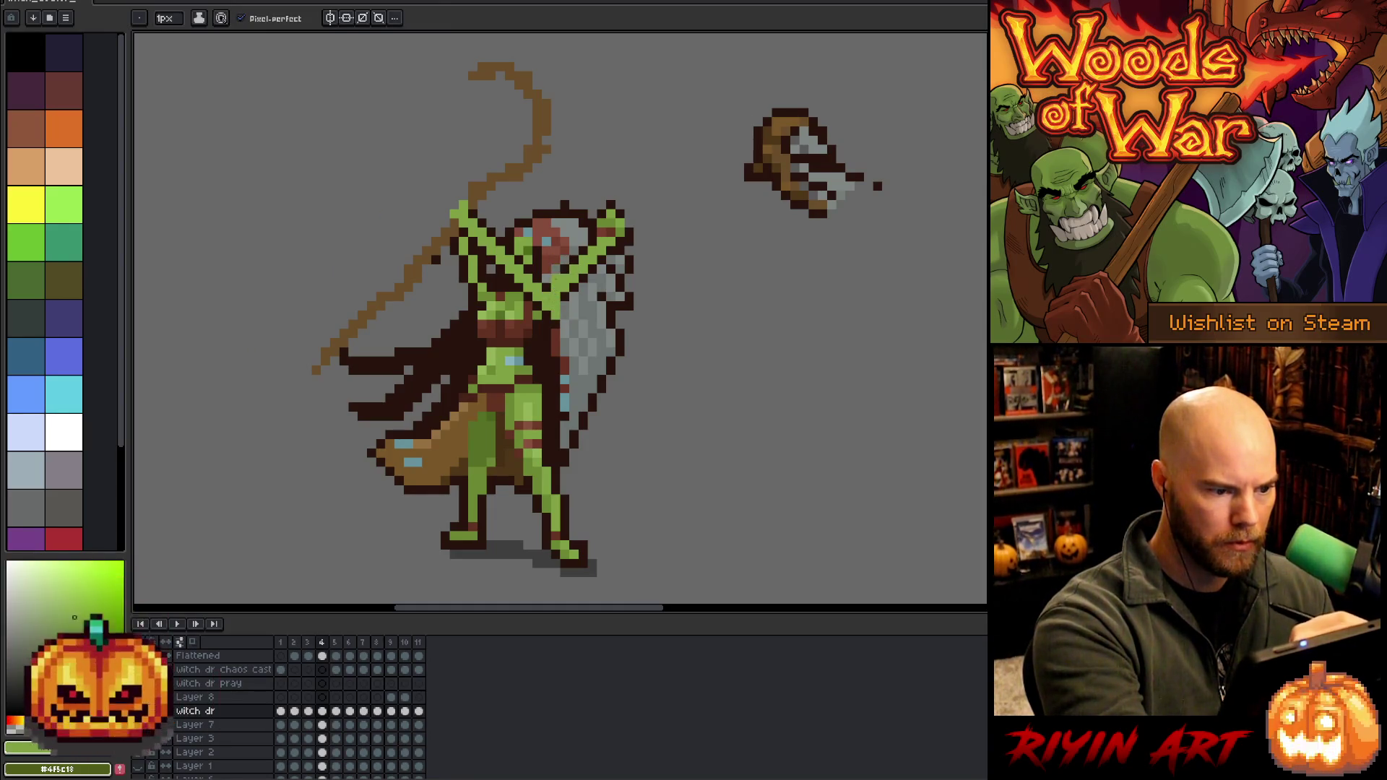
pyautogui.keyDown('alt'); pyautogui.click(555, 288); pyautogui.keyUp('alt')
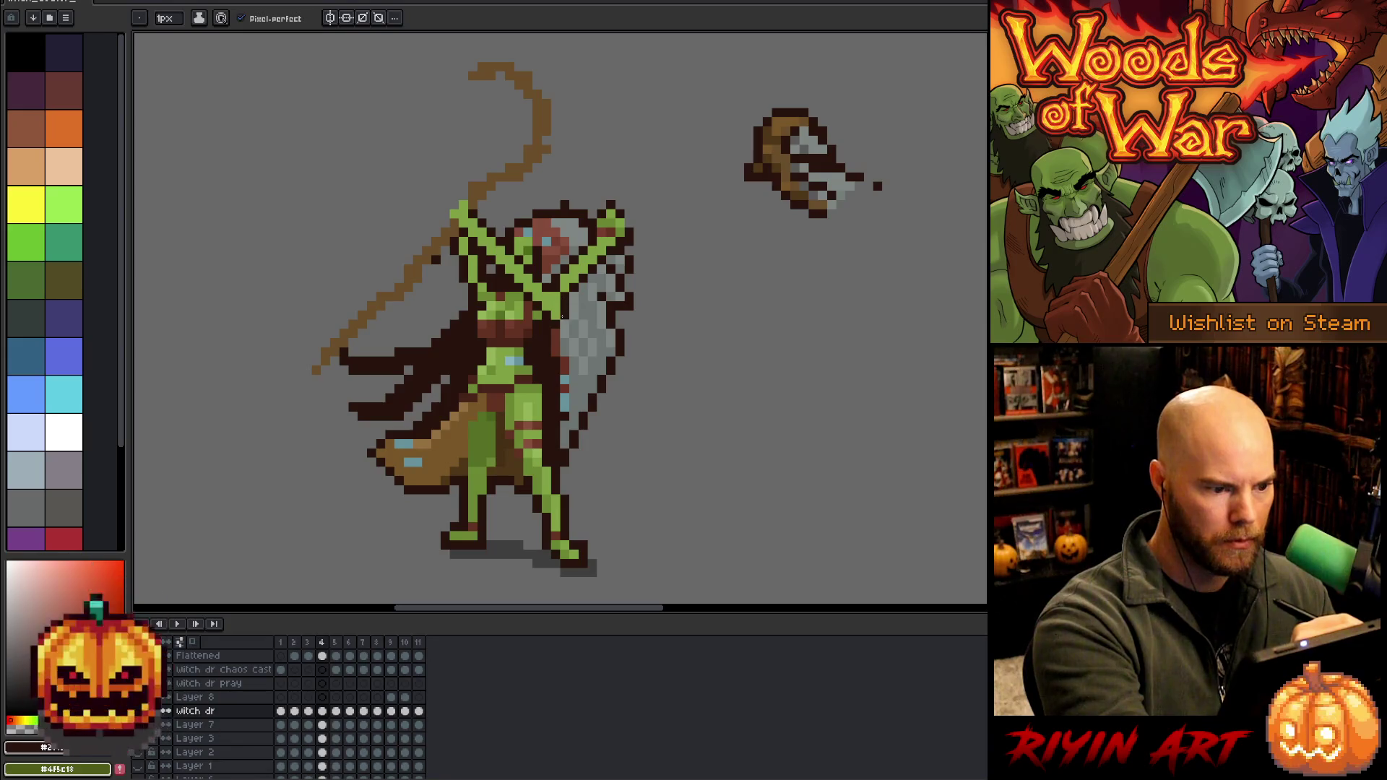
pyautogui.keyDown('alt'); pyautogui.click(561, 263); pyautogui.keyUp('alt')
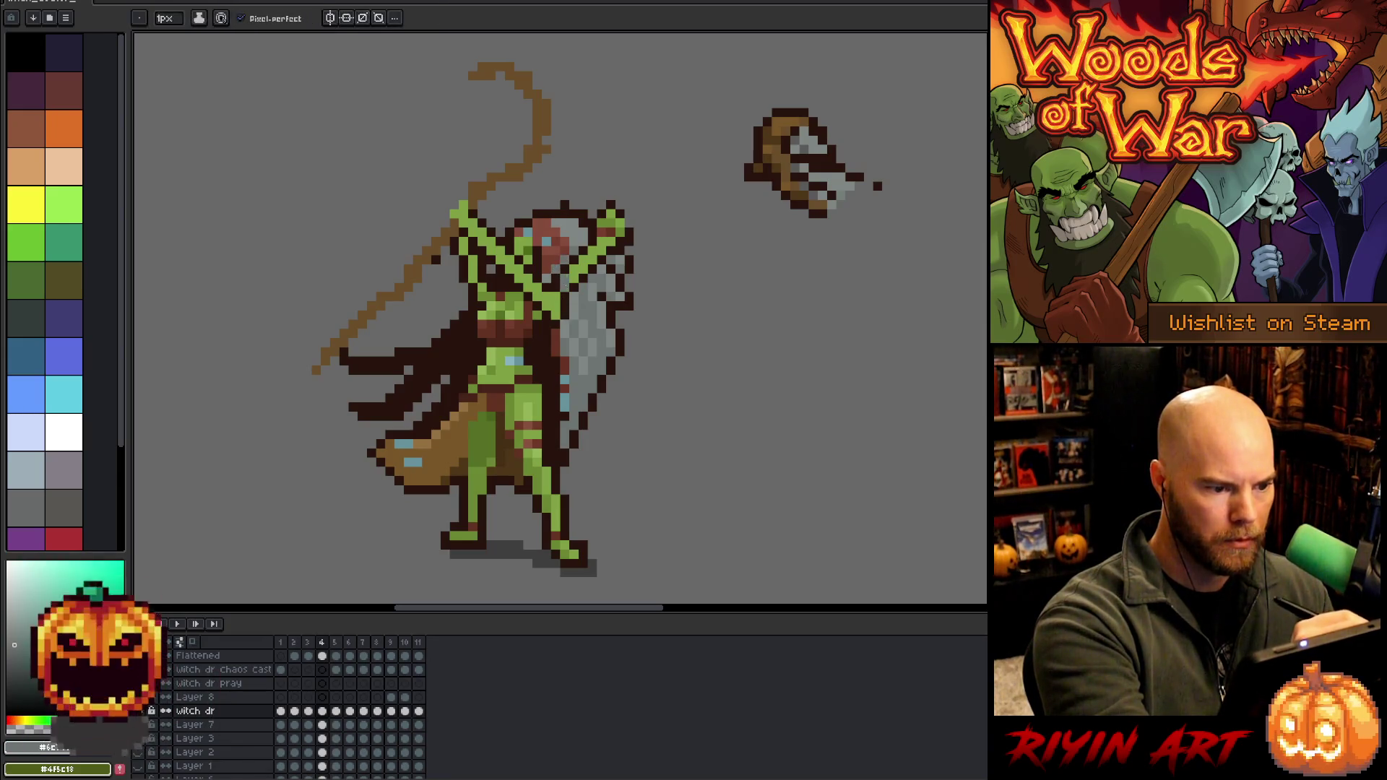
pyautogui.keyDown('alt'); pyautogui.click(579, 293); pyautogui.keyUp('alt')
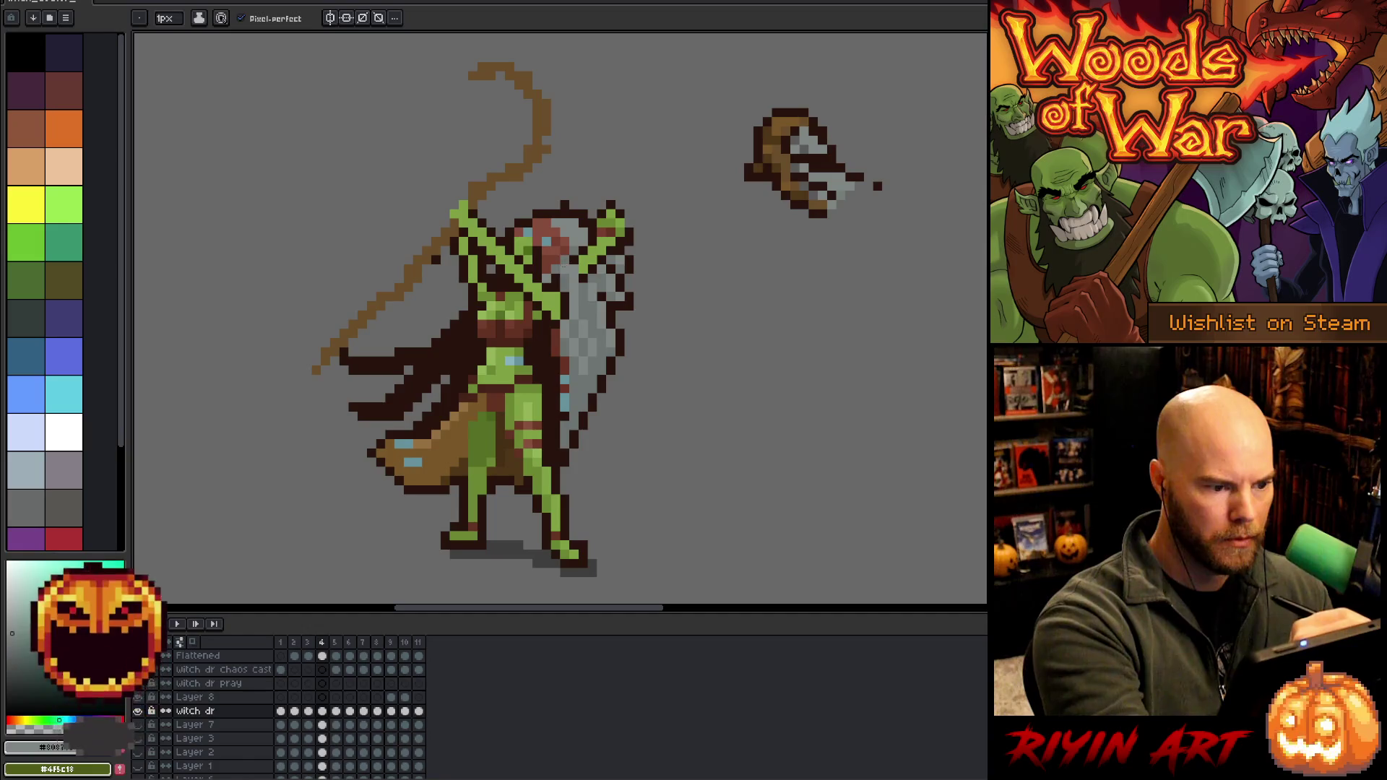
pyautogui.keyDown('alt'); pyautogui.click(573, 259); pyautogui.keyUp('alt')
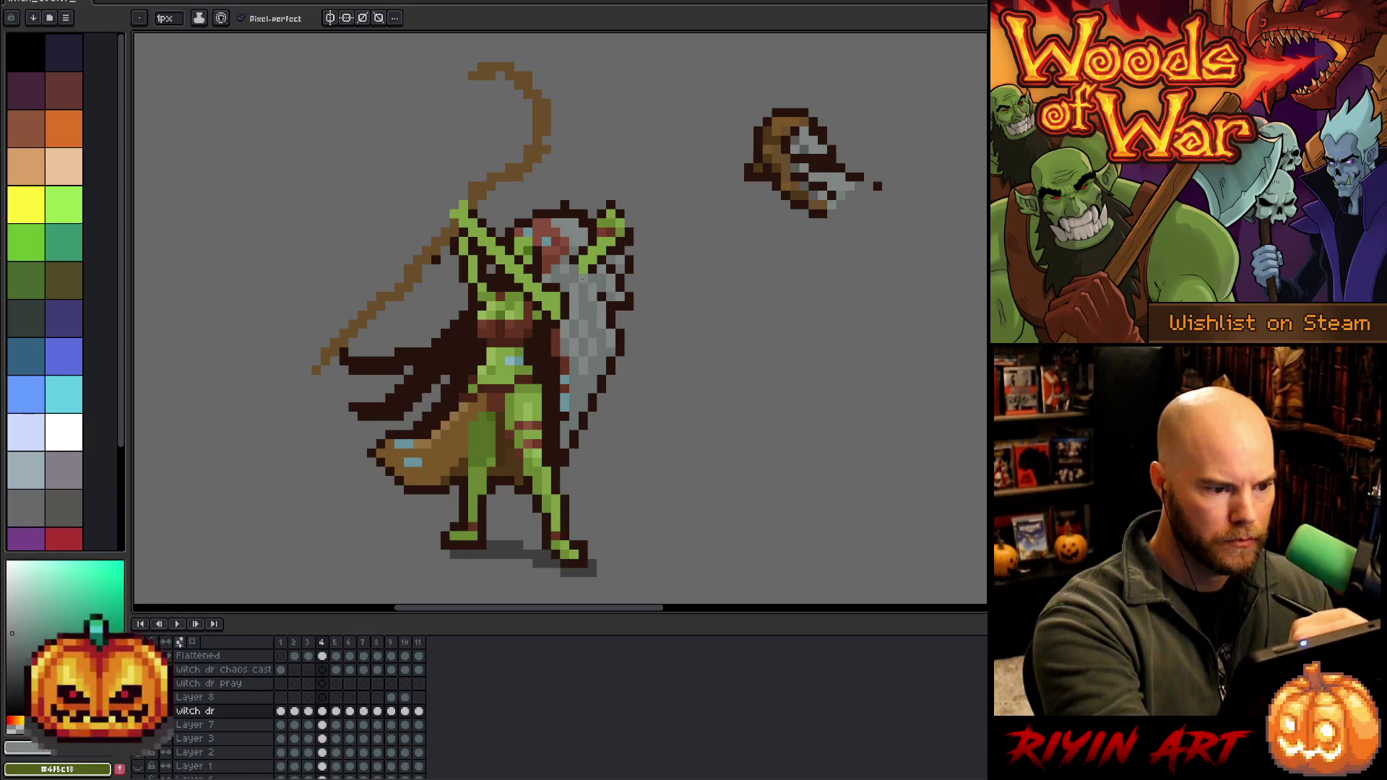
pyautogui.keyDown('alt'); pyautogui.click(581, 258); pyautogui.keyUp('alt')
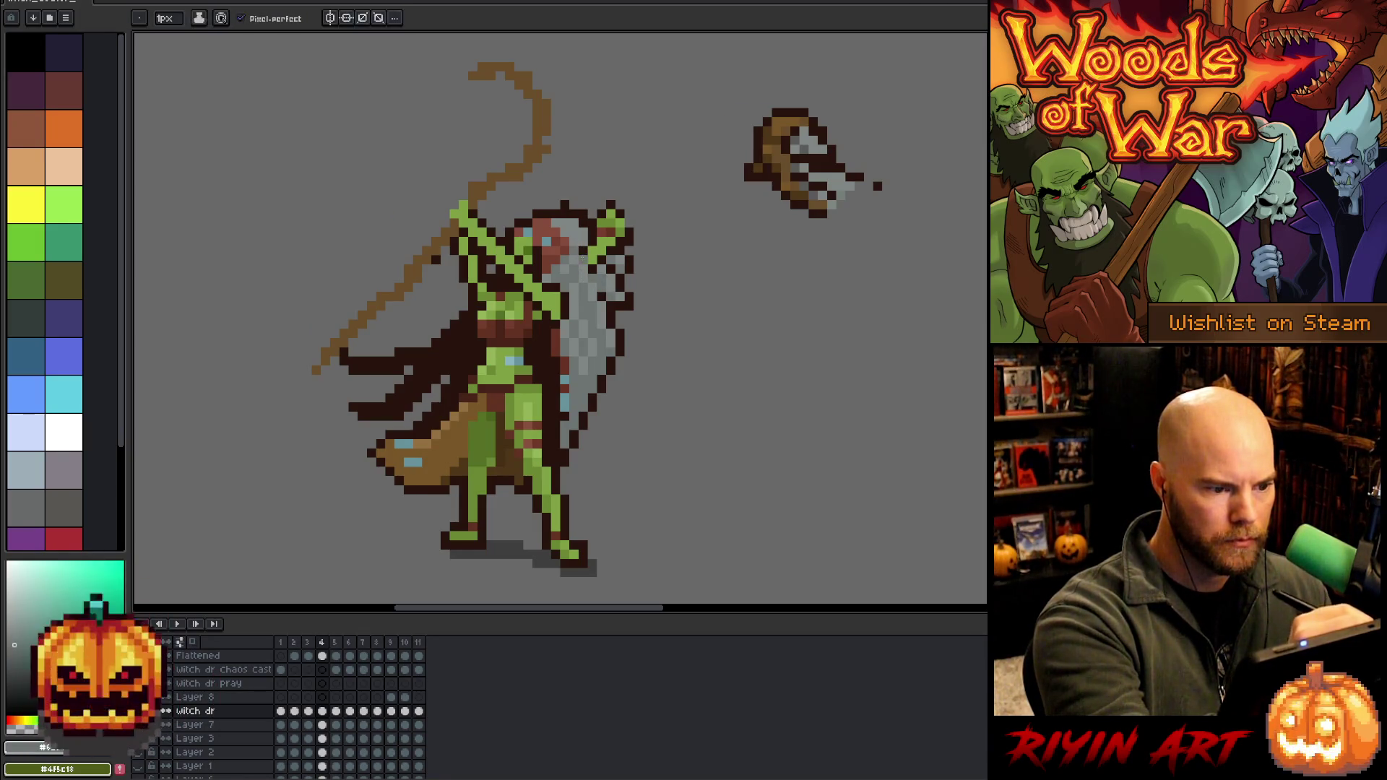
pyautogui.keyDown('alt'); pyautogui.click(591, 253); pyautogui.keyUp('alt')
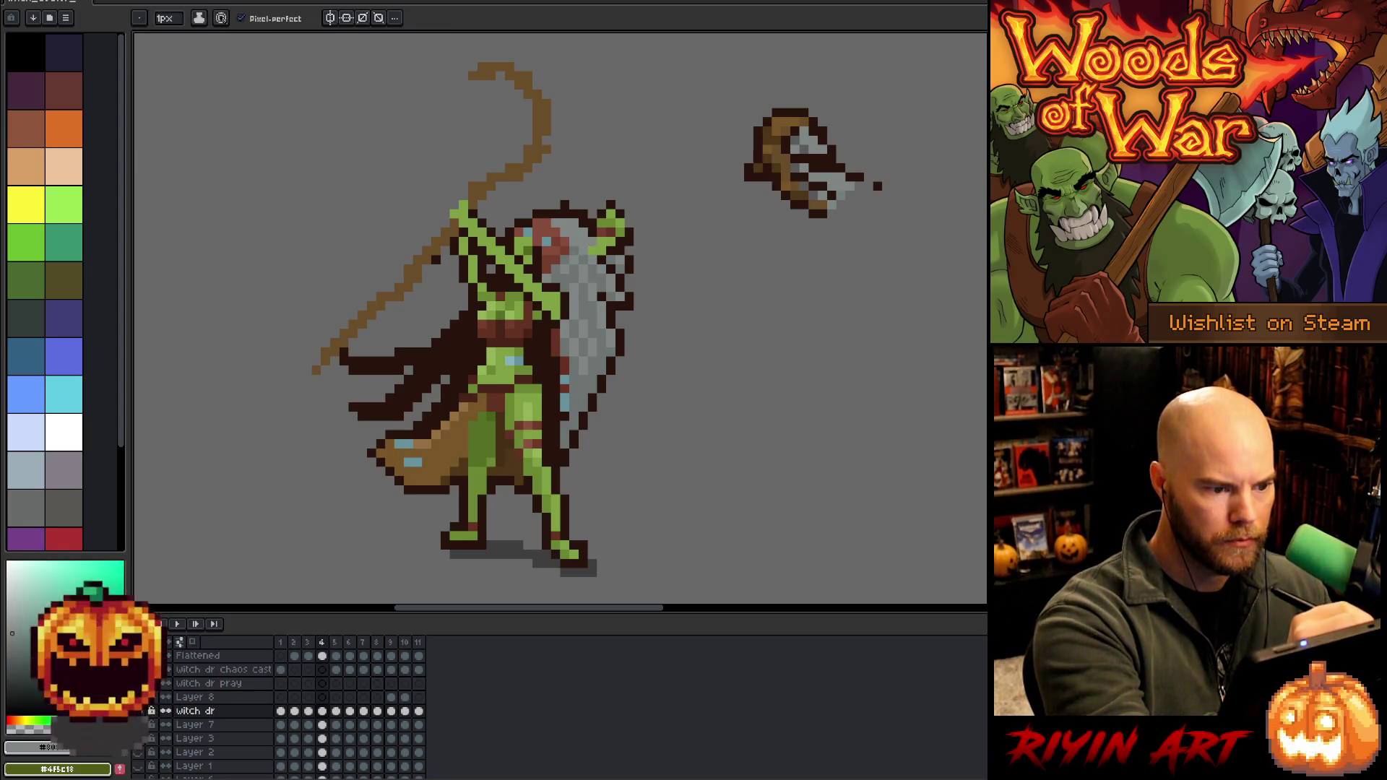
pyautogui.keyDown('alt'); pyautogui.click(602, 249); pyautogui.keyUp('alt')
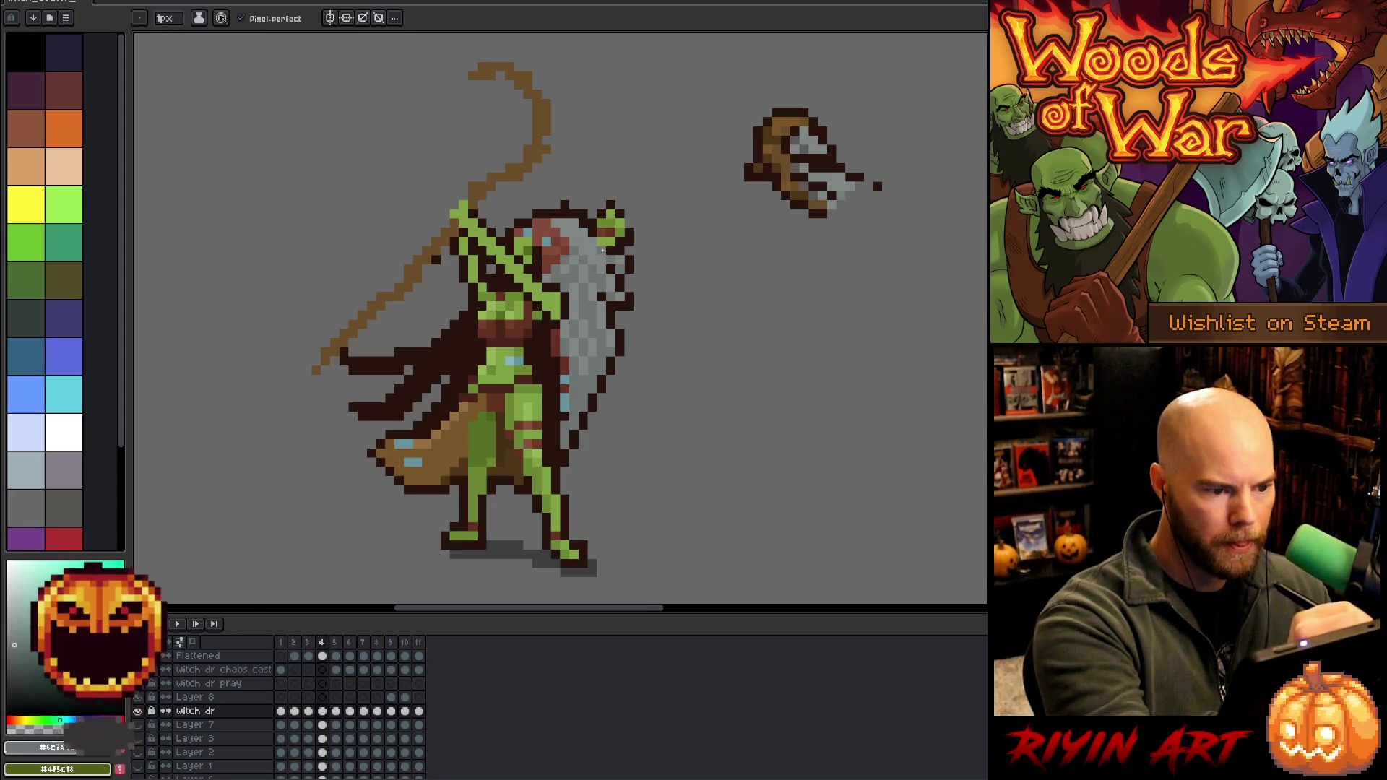
pyautogui.click(602, 206)
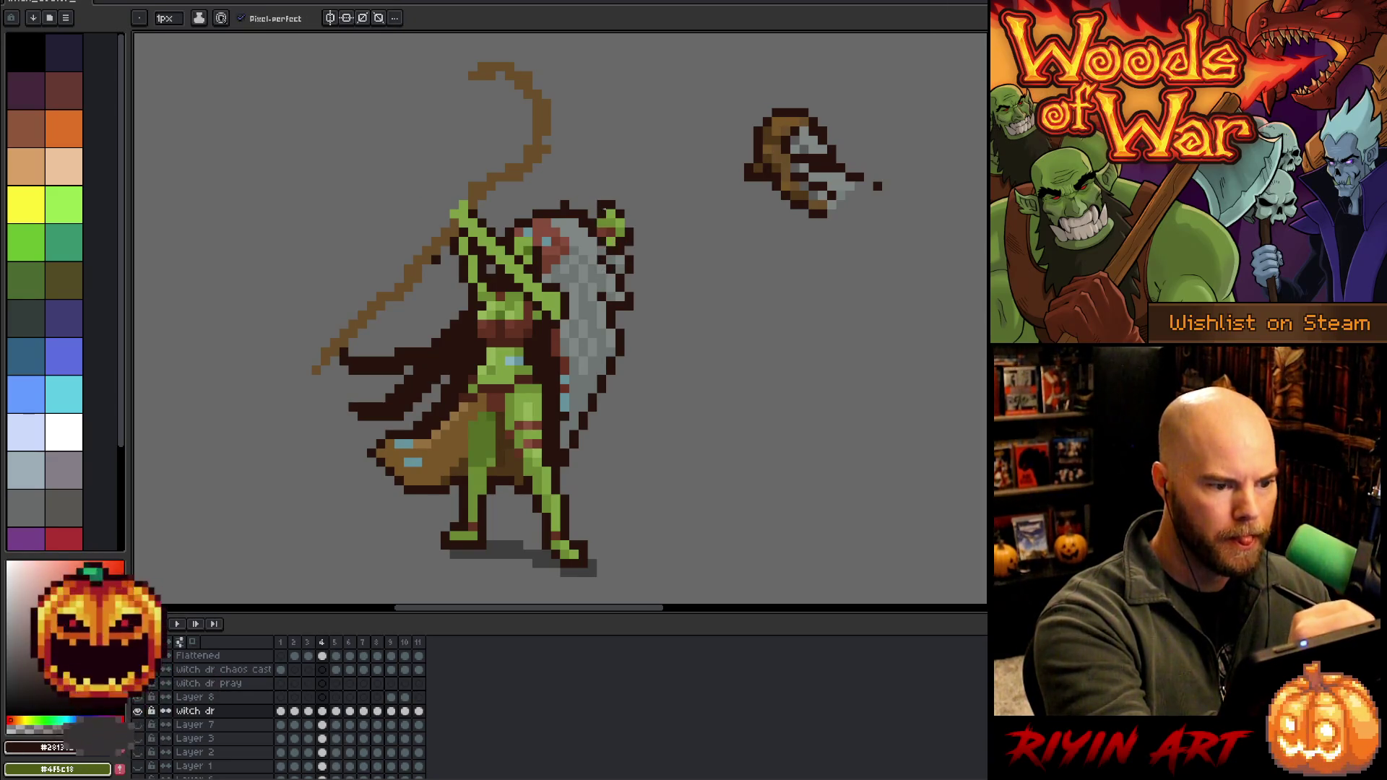
# Erase the green and outline pixels at the head's top right and a stray top pixel
pyautogui.press('e')
pyautogui.moveTo(605, 237)
pyautogui.mouseDown()
pyautogui.moveTo(621, 216)
pyautogui.moveTo(627, 231)
pyautogui.moveTo(612, 206)
pyautogui.moveTo(582, 212)
pyautogui.mouseUp()
pyautogui.click(564, 204)
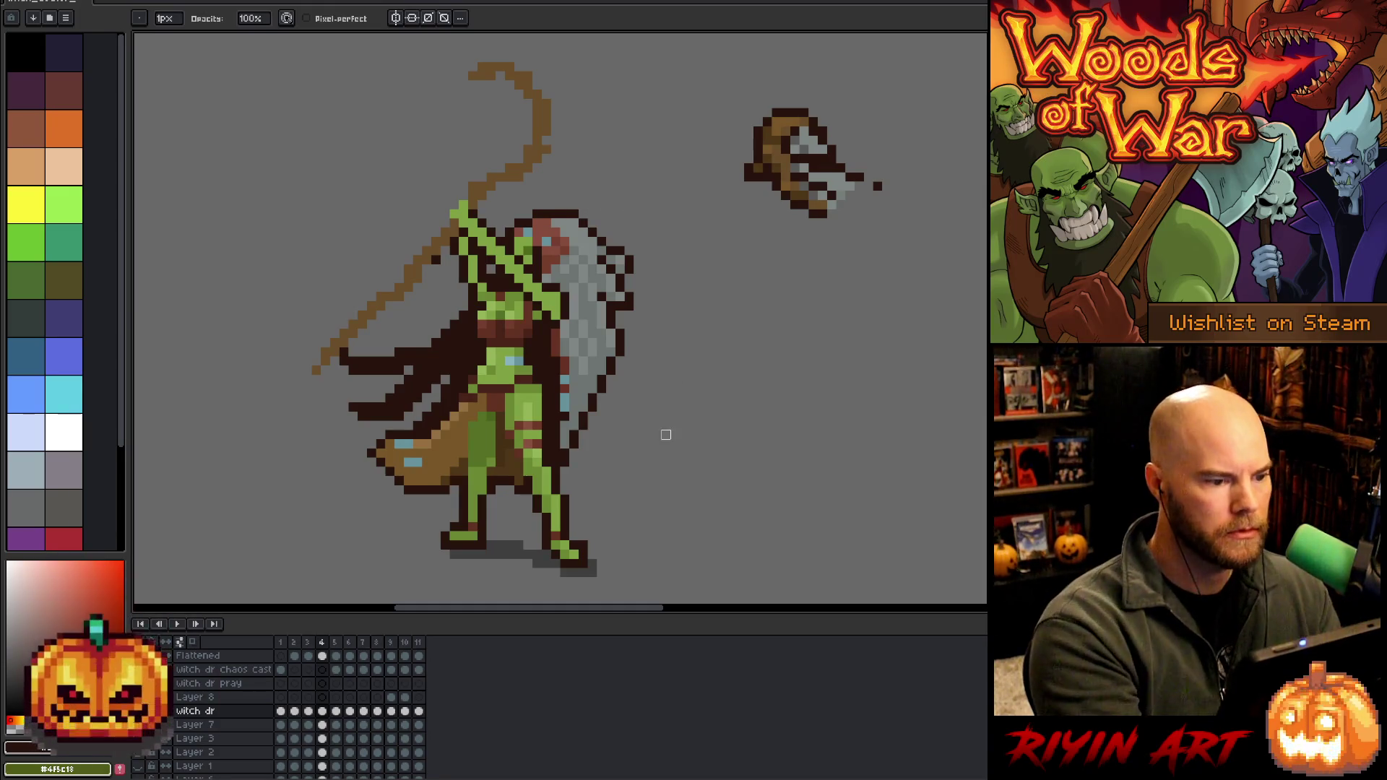
pyautogui.press('b')
pyautogui.keyDown('alt'); pyautogui.click(543, 106); pyautogui.keyUp('alt')
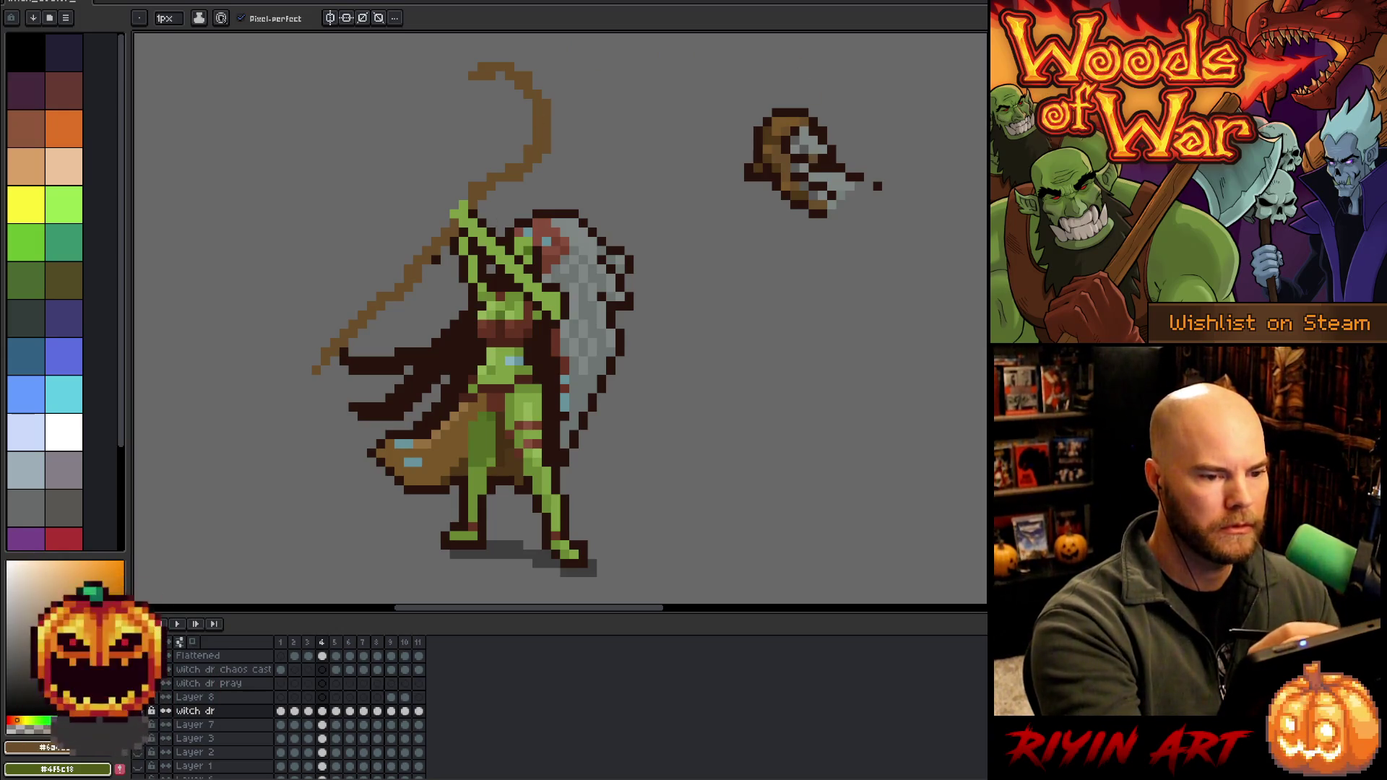
# Paint light grey down the staff's curved top edge and inside its curve
pyautogui.keyDown('alt'); pyautogui.click(815, 141); pyautogui.keyUp('alt')
pyautogui.moveTo(518, 94); pyautogui.dragTo(538, 179)
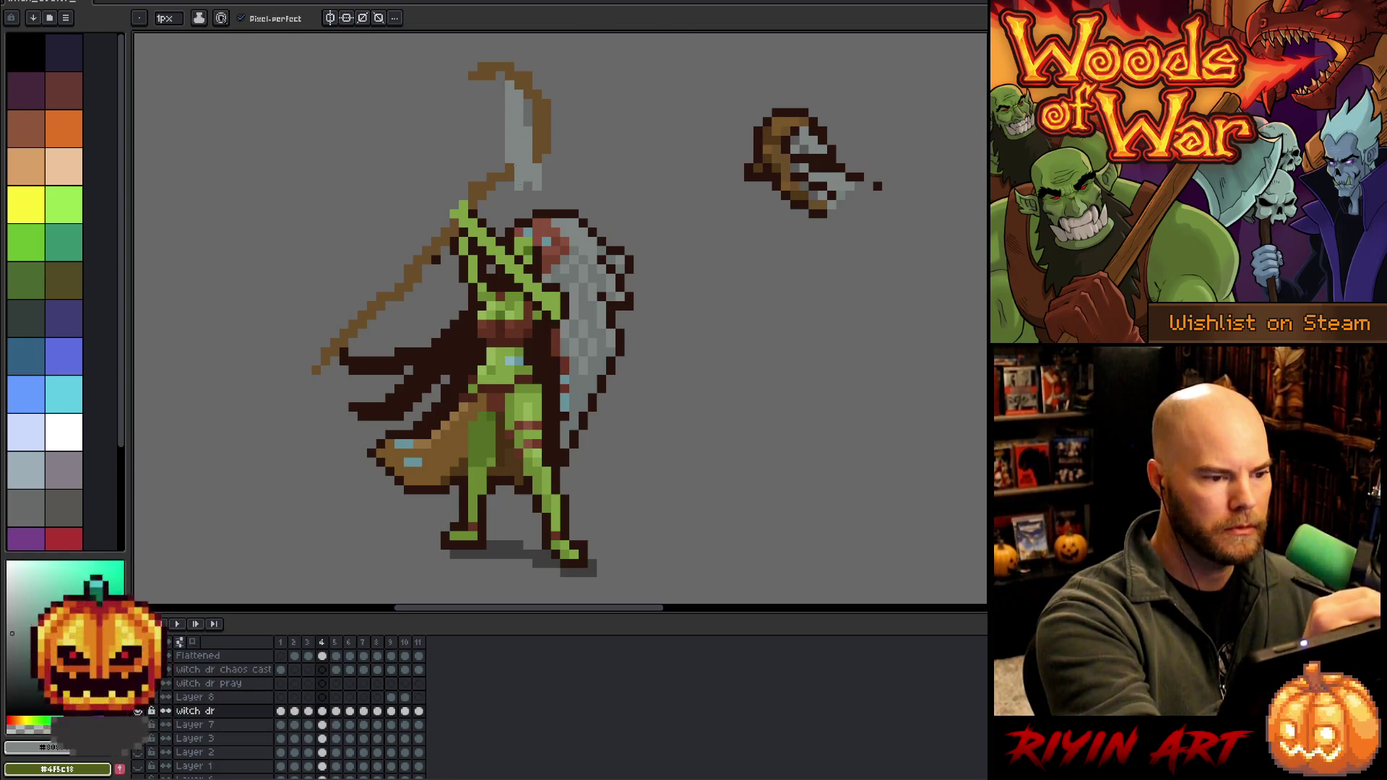
pyautogui.moveTo(500, 93); pyautogui.dragTo(509, 195)
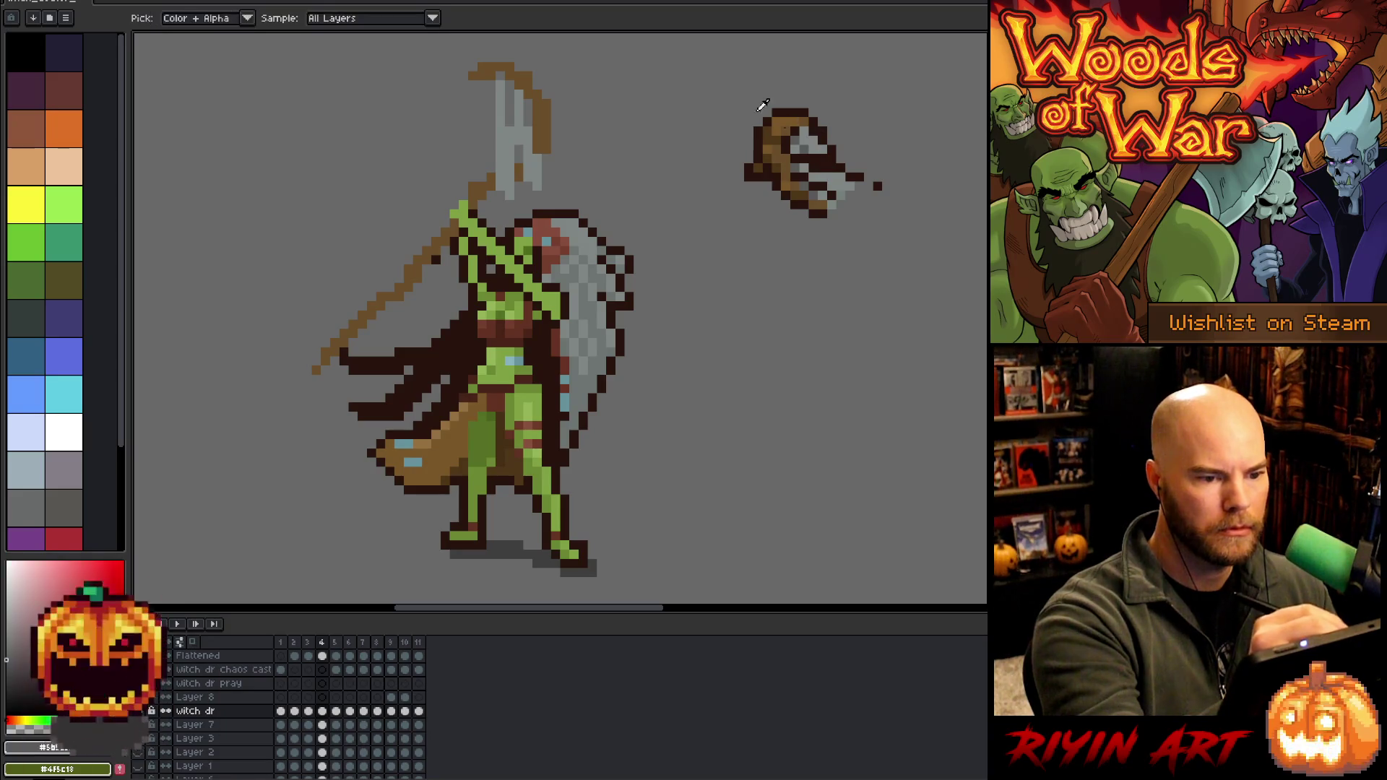
# Sample a darker grey, then lasso-select the scythe blade and staff top
pyautogui.keyDown('alt'); pyautogui.click(807, 141); pyautogui.keyUp('alt')
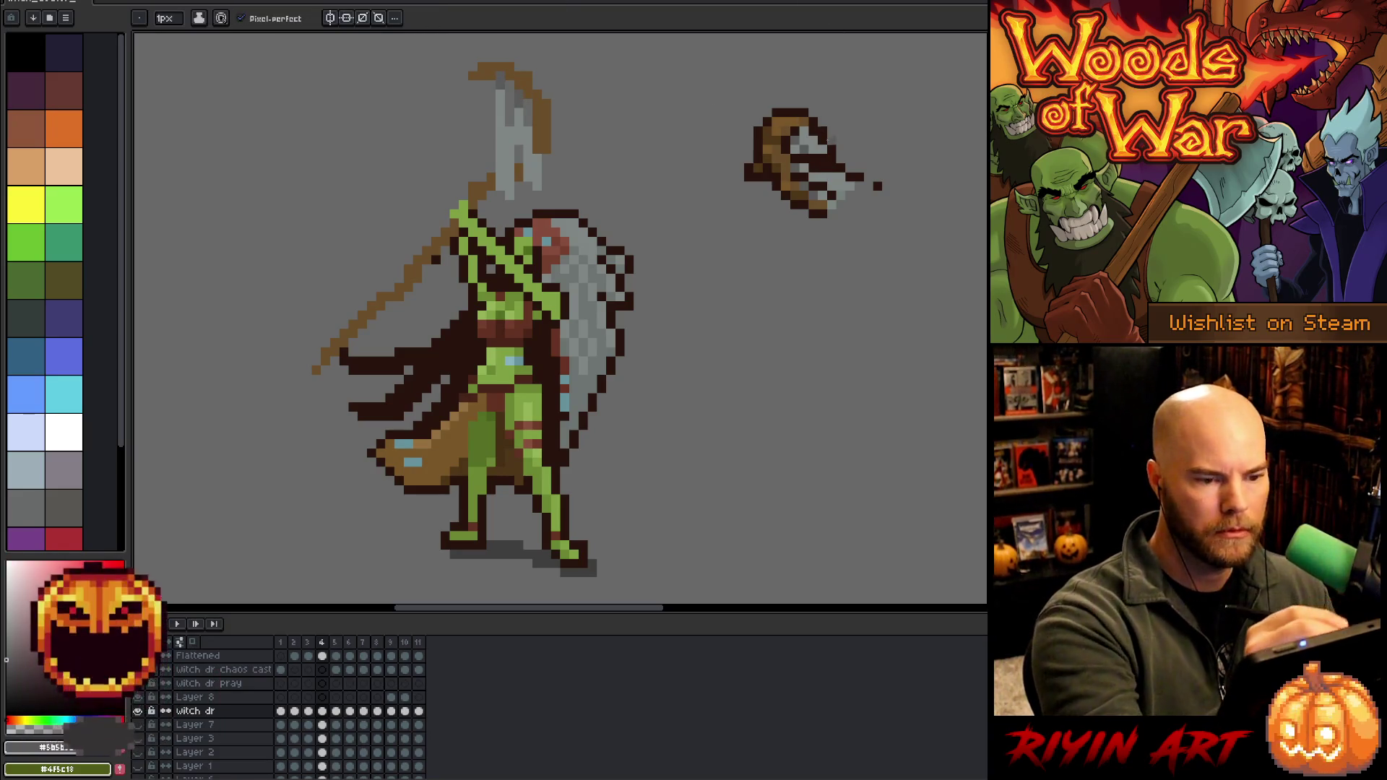
pyautogui.press('alt')
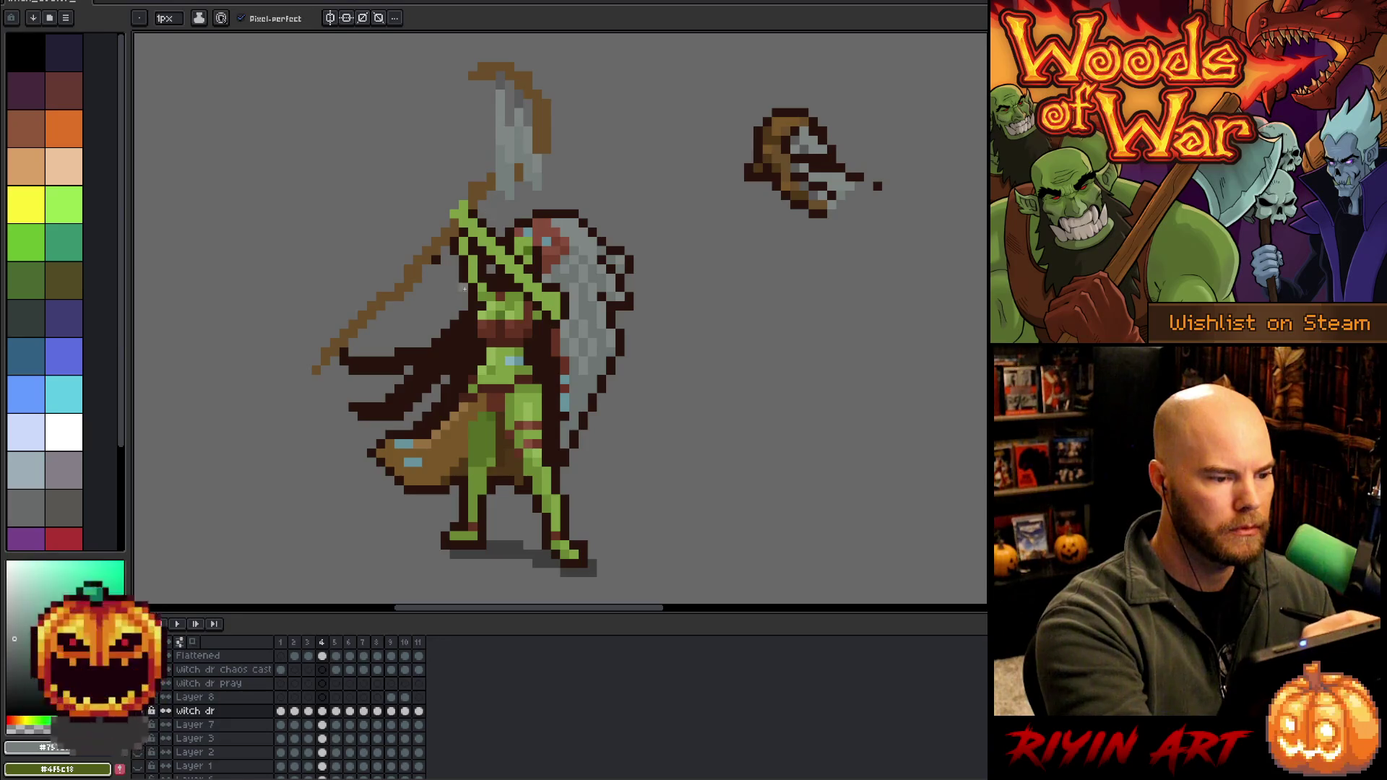
pyautogui.press('m')
pyautogui.moveTo(473, 205)
pyautogui.mouseDown()
pyautogui.moveTo(571, 156)
pyautogui.moveTo(513, 52)
pyautogui.moveTo(306, 273)
pyautogui.moveTo(323, 365)
pyautogui.moveTo(462, 217)
pyautogui.mouseUp()
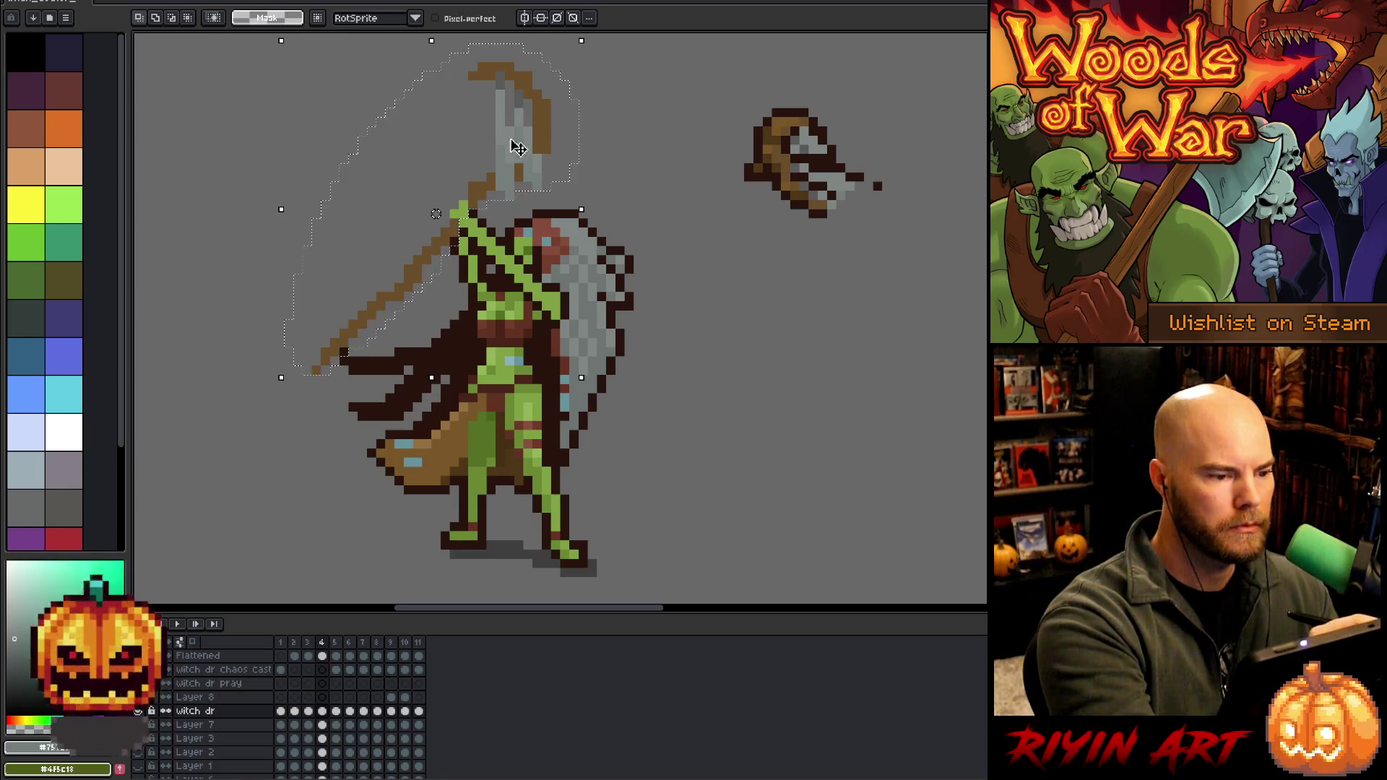
# Lasso-select the small floating scythe on the right and delete it
pyautogui.moveTo(547, 165); pyautogui.dragTo(509, 214)
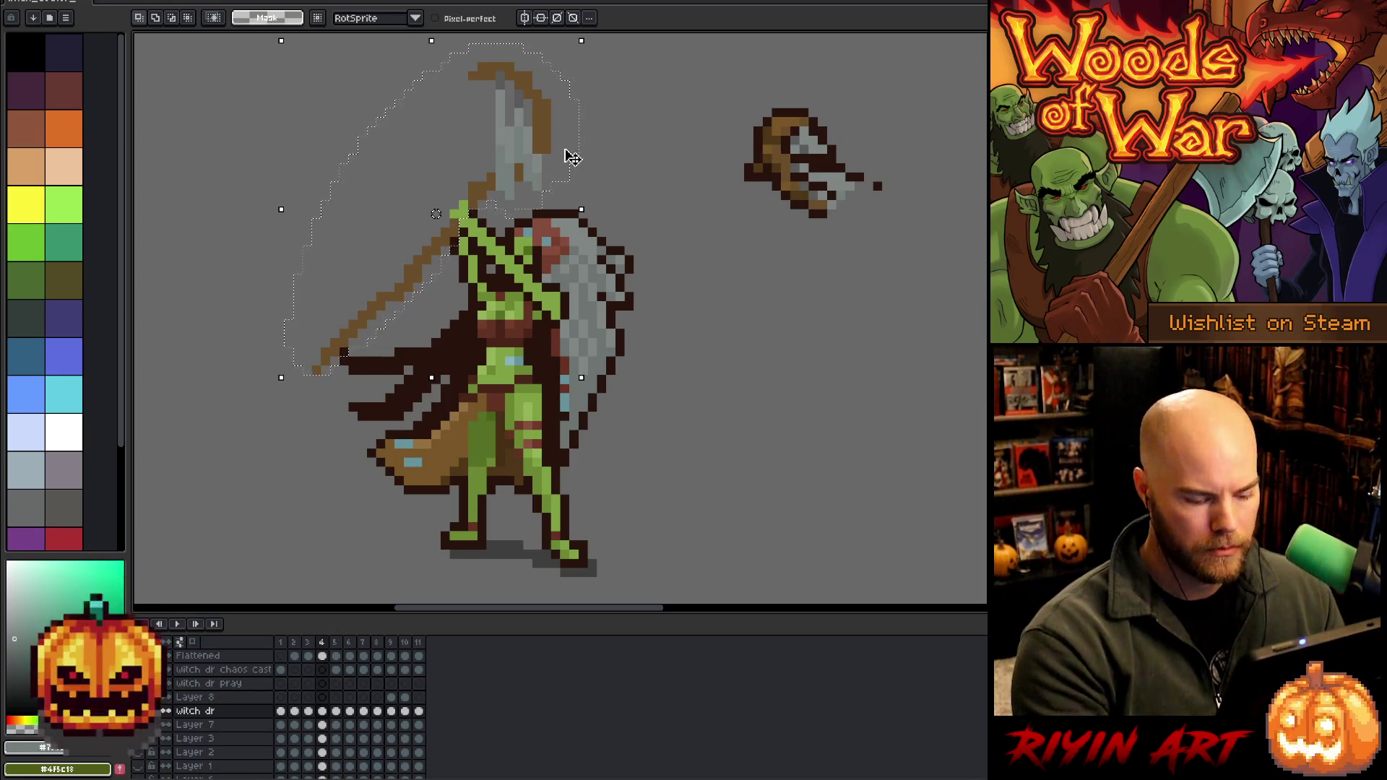
pyautogui.press('i')
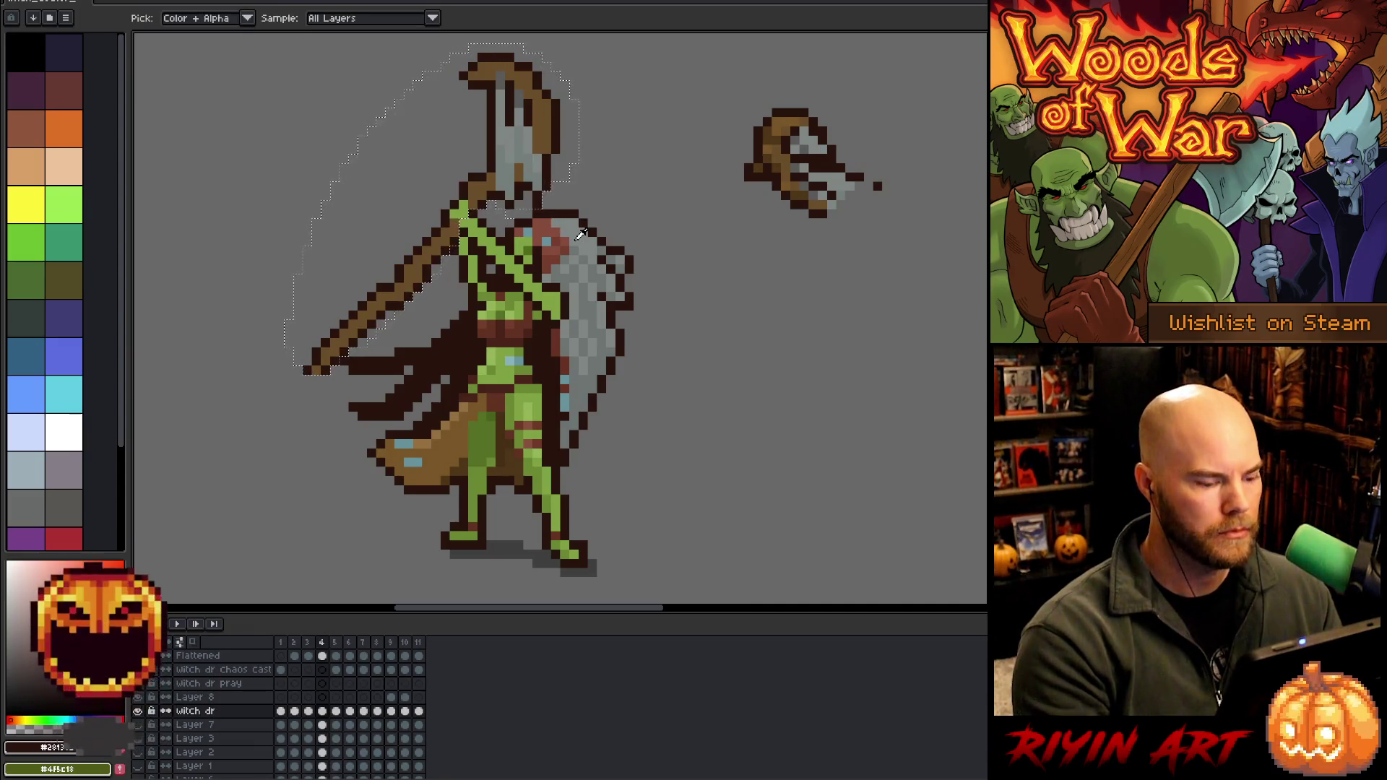
pyautogui.hotkey('ctrl', 'd')
pyautogui.press('q')
pyautogui.moveTo(740, 105)
pyautogui.mouseDown()
pyautogui.moveTo(830, 332)
pyautogui.moveTo(733, 119)
pyautogui.mouseUp()
pyautogui.press('Delete')
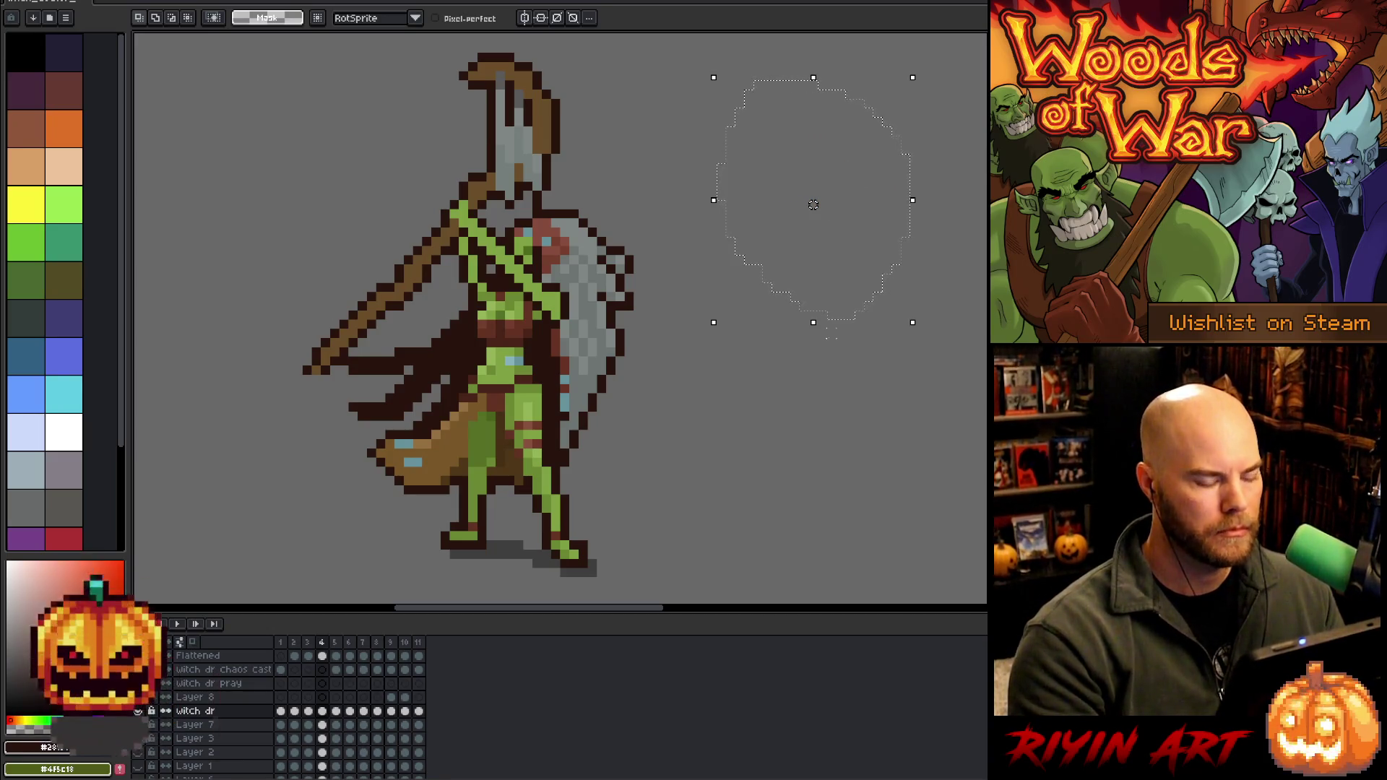
# Darken the outline along the upper staff on frame 4, then switch to the particle animation sprite
pyautogui.press('Left')
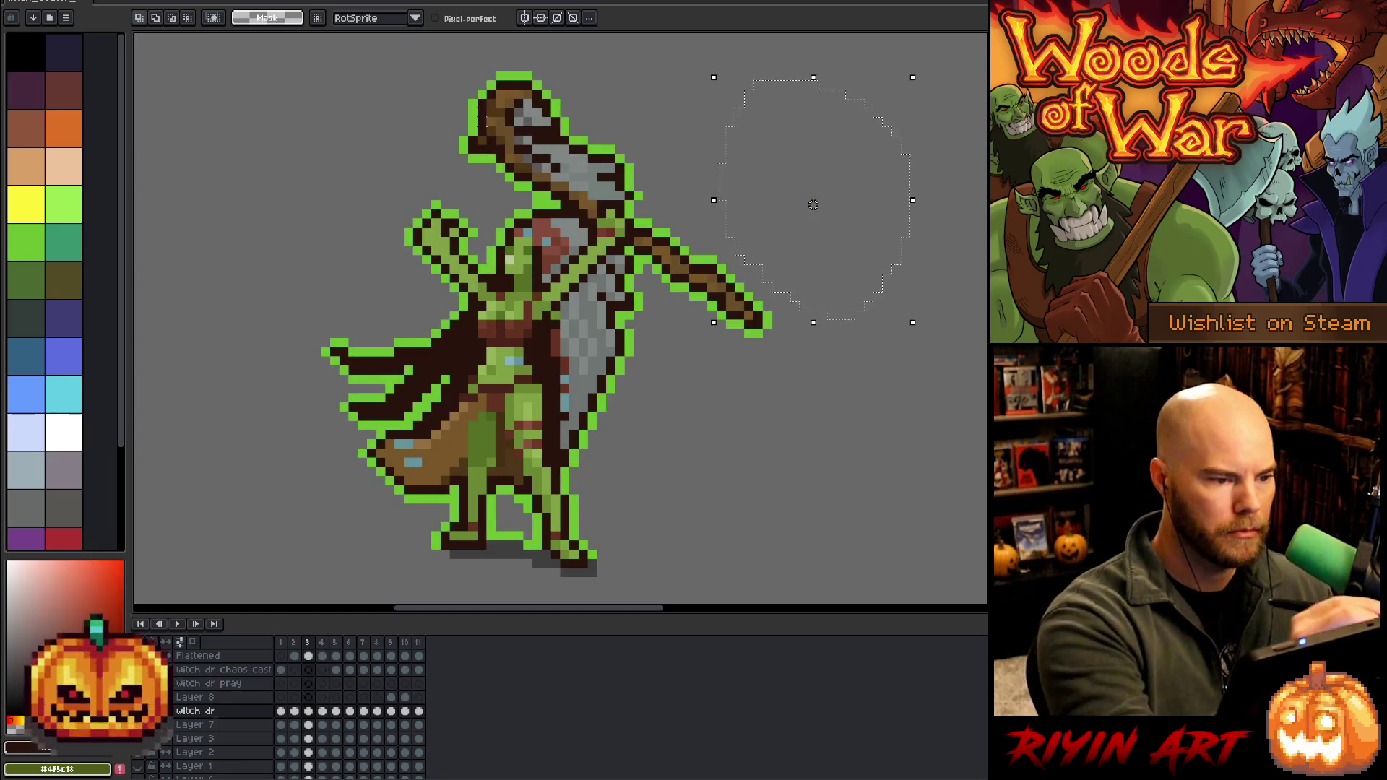
pyautogui.press('i')
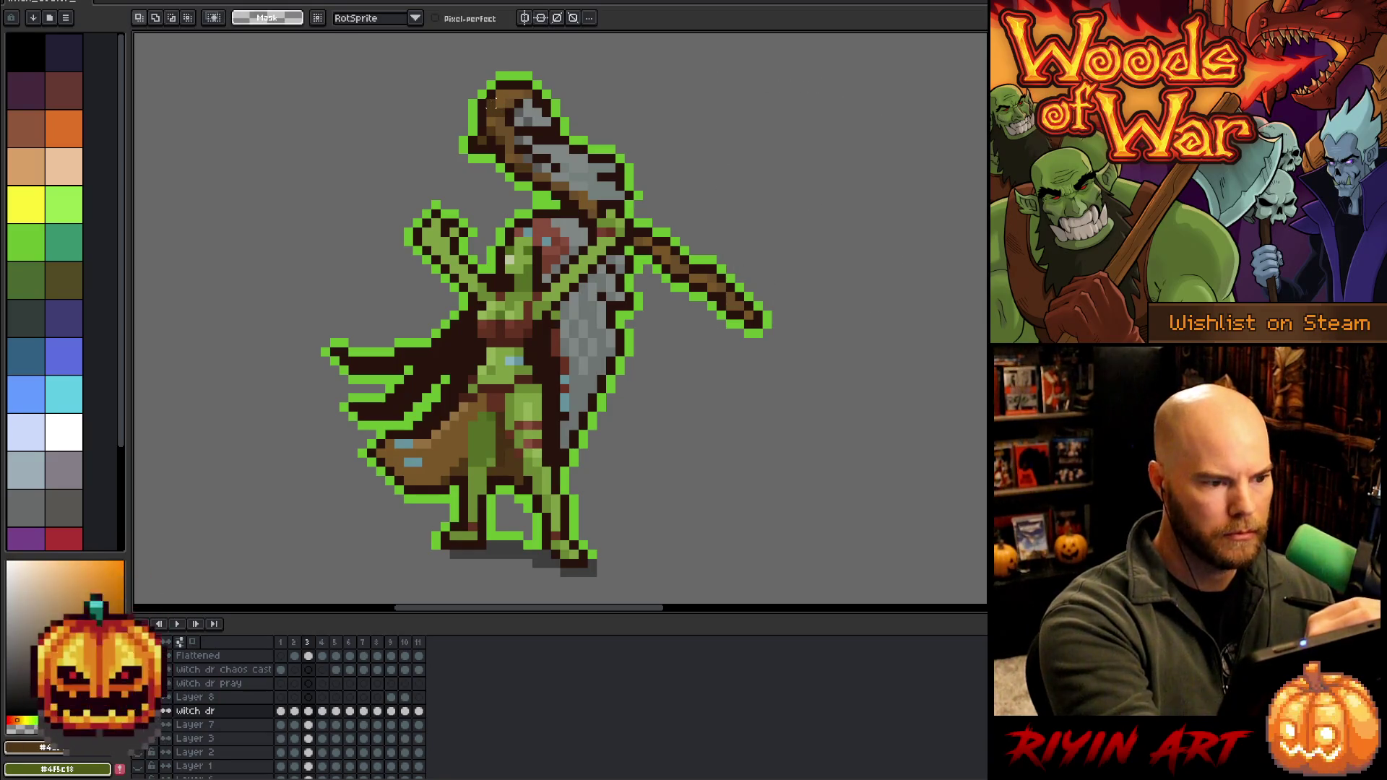
pyautogui.hotkey('ctrl', 'd')
pyautogui.press('b')
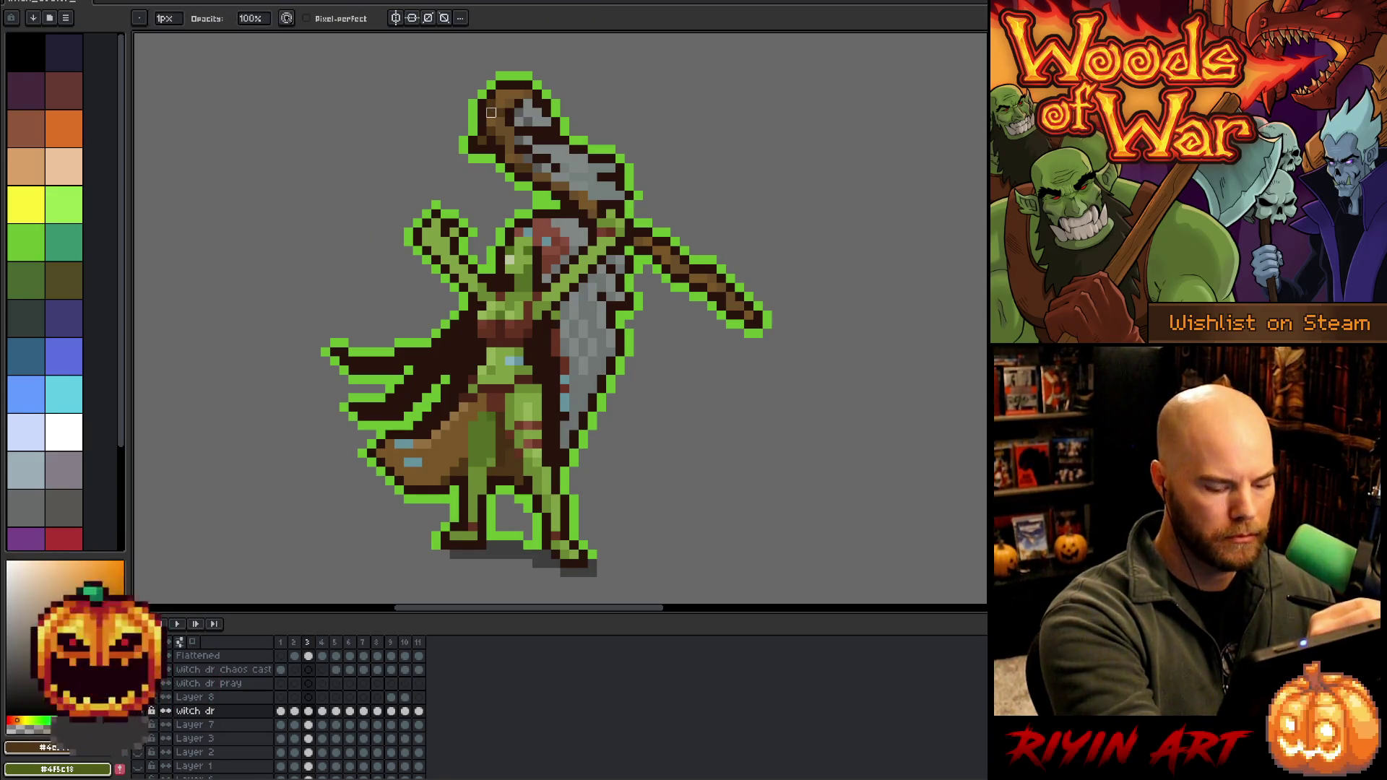
pyautogui.press('Left')
pyautogui.press('Right')
pyautogui.press('Right')
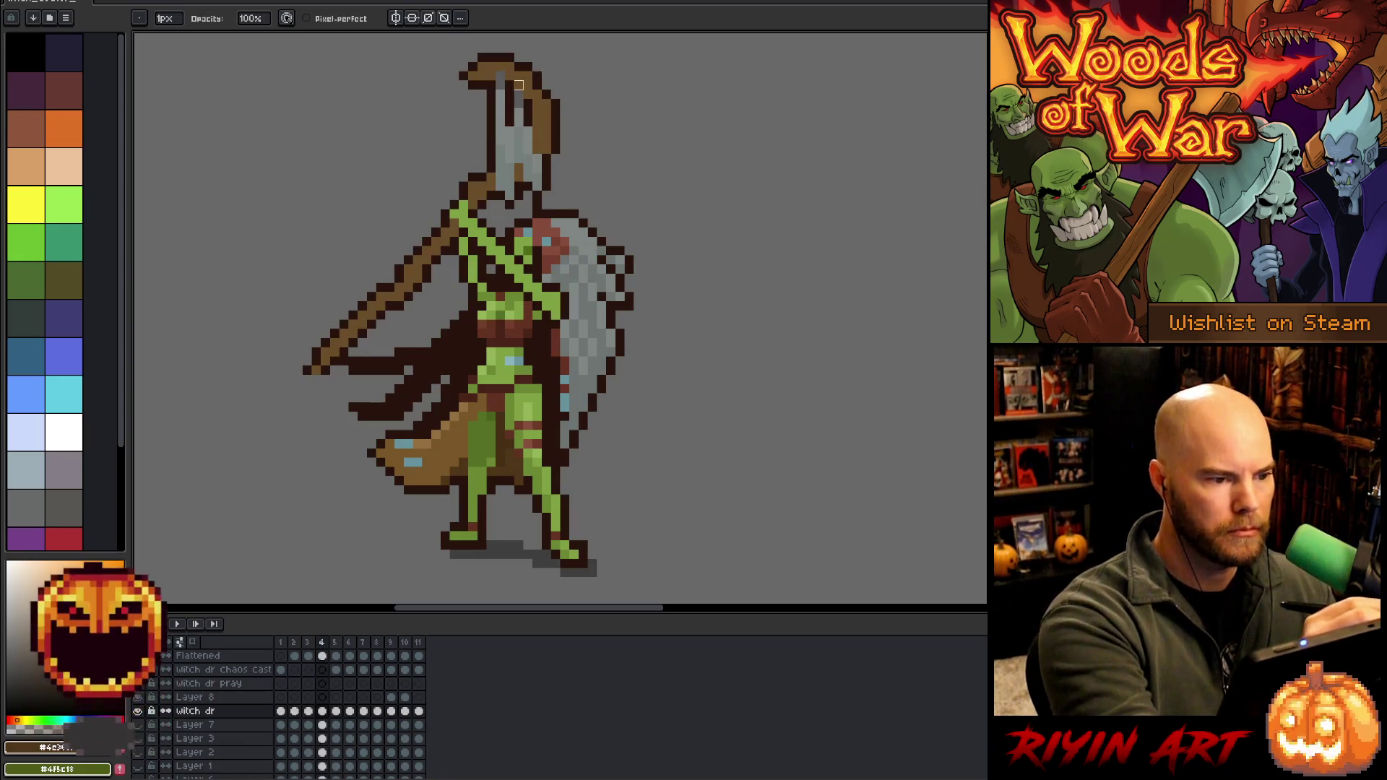
pyautogui.press('e')
pyautogui.moveTo(540, 116); pyautogui.dragTo(540, 148)
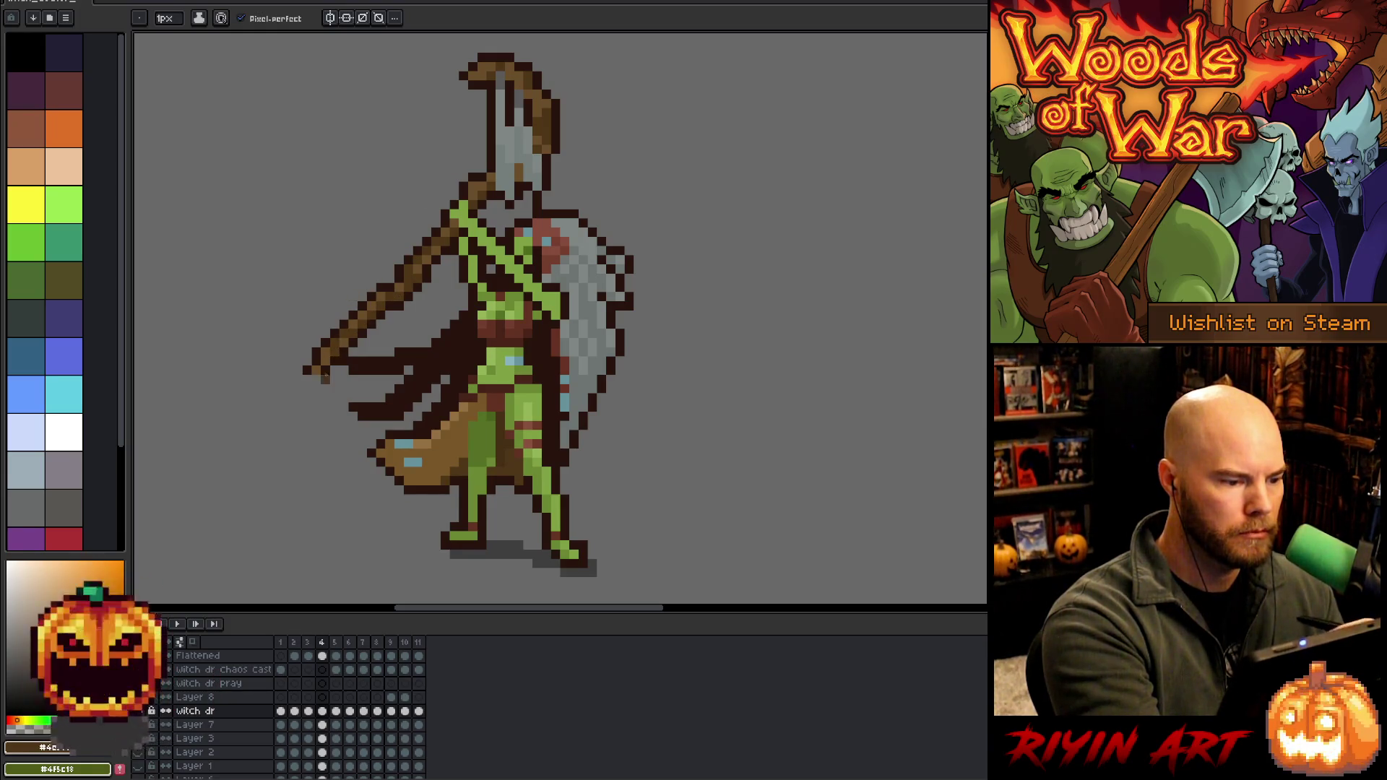
pyautogui.hotkey('ctrl', 'Tab')
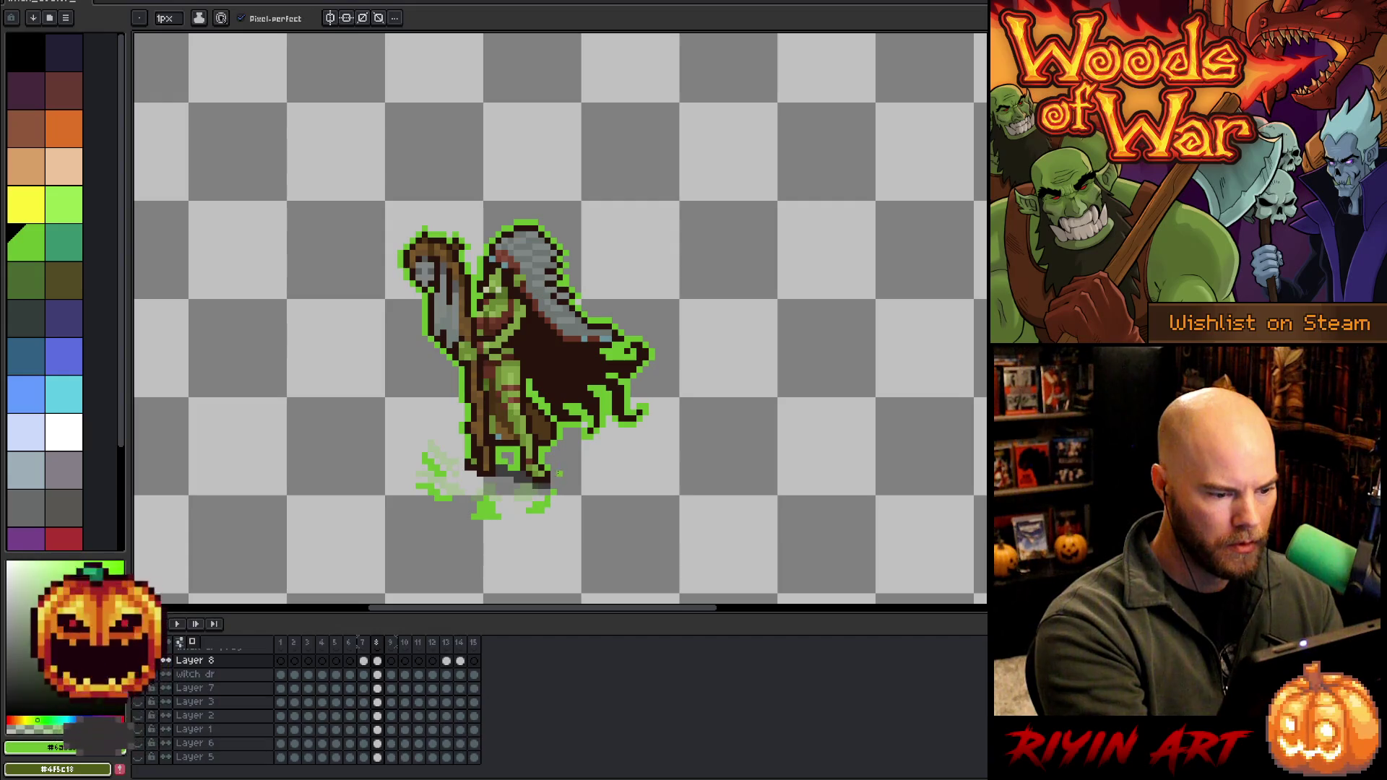
# On Layer 8, pencil green particle pixels below the witch doctor's feet in frames 9–11
pyautogui.press('e')
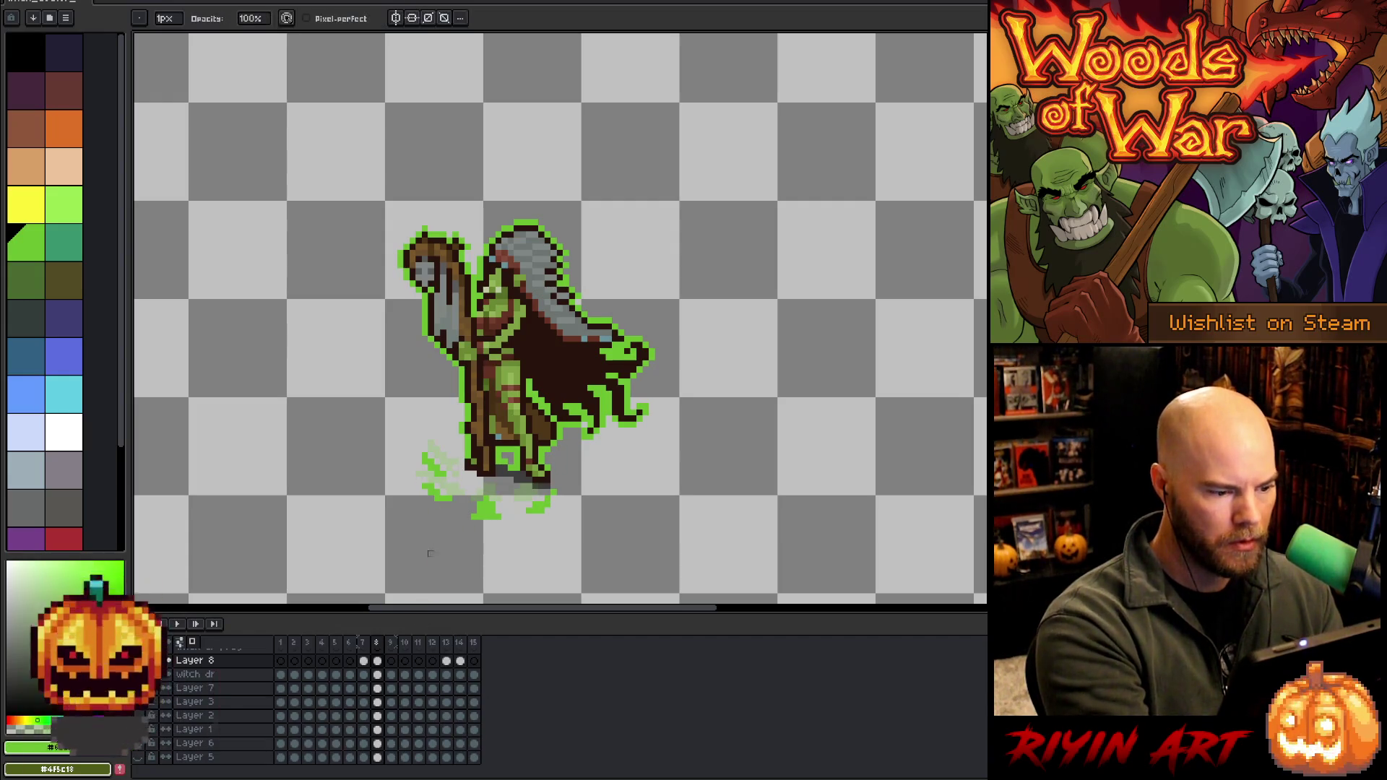
pyautogui.press('.')
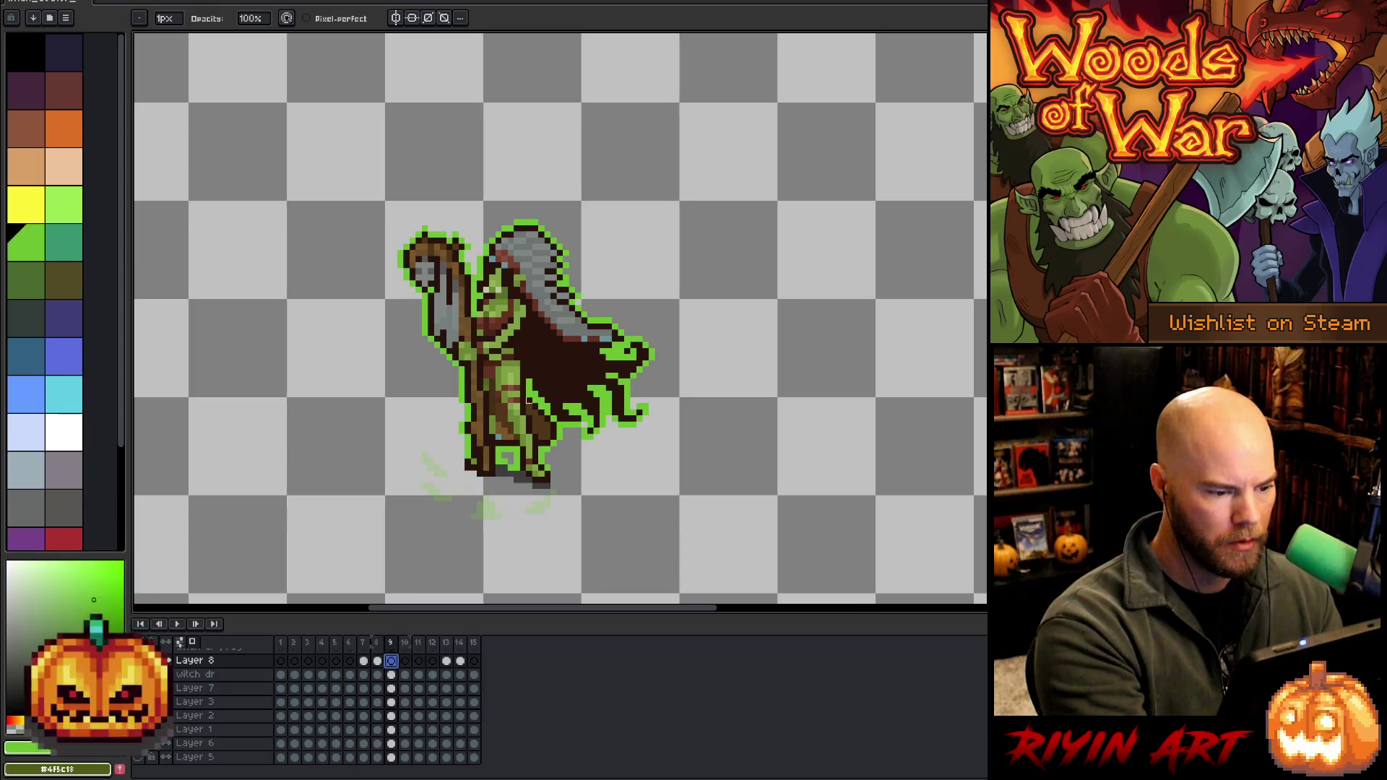
pyautogui.press('b')
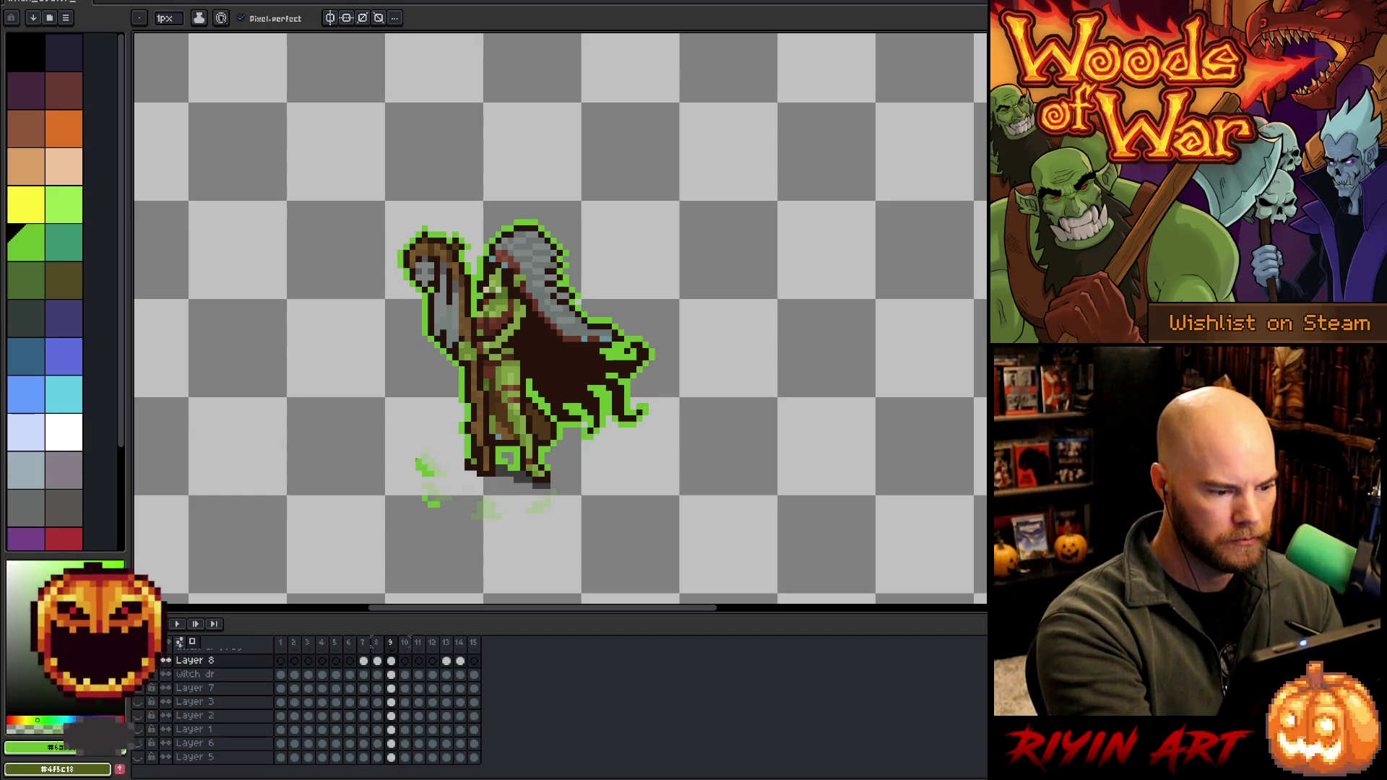
pyautogui.moveTo(473, 529); pyautogui.dragTo(487, 529)
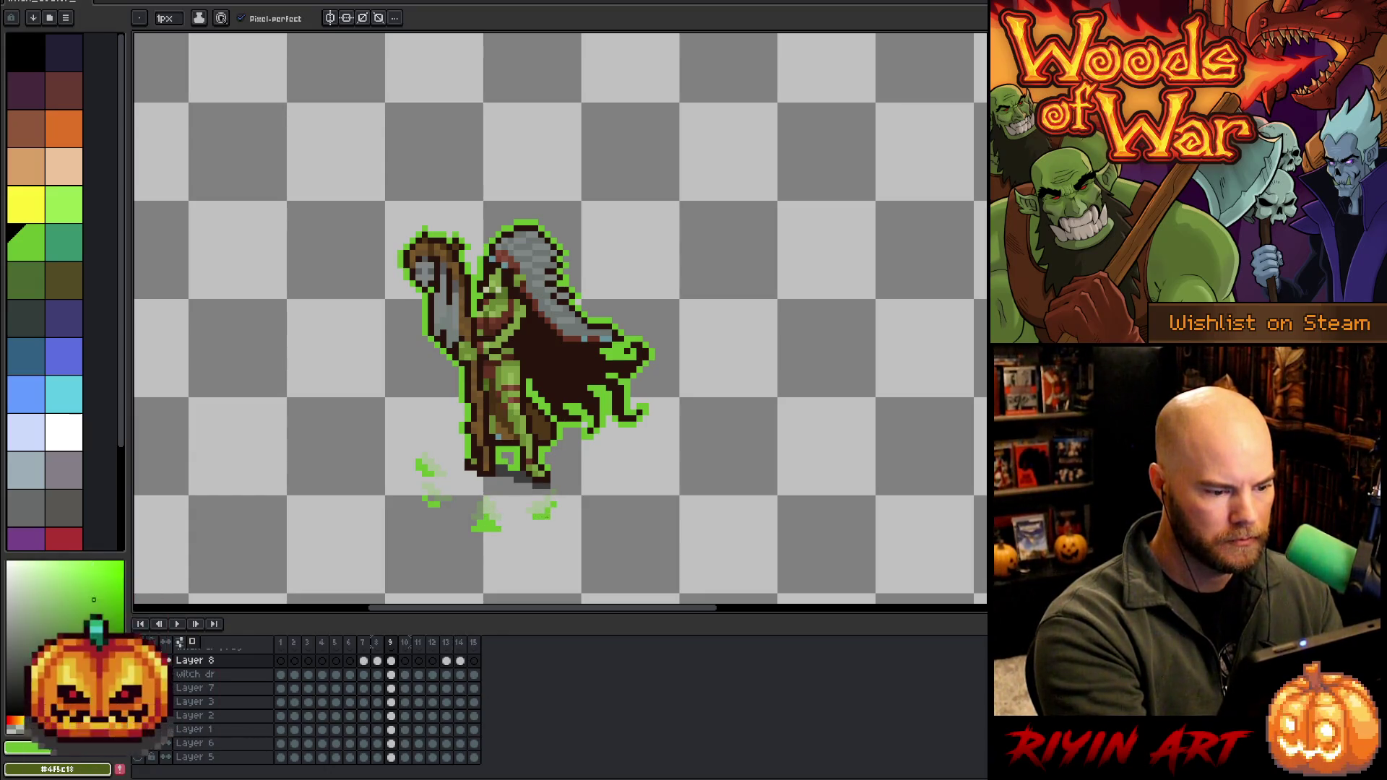
pyautogui.press('Right')
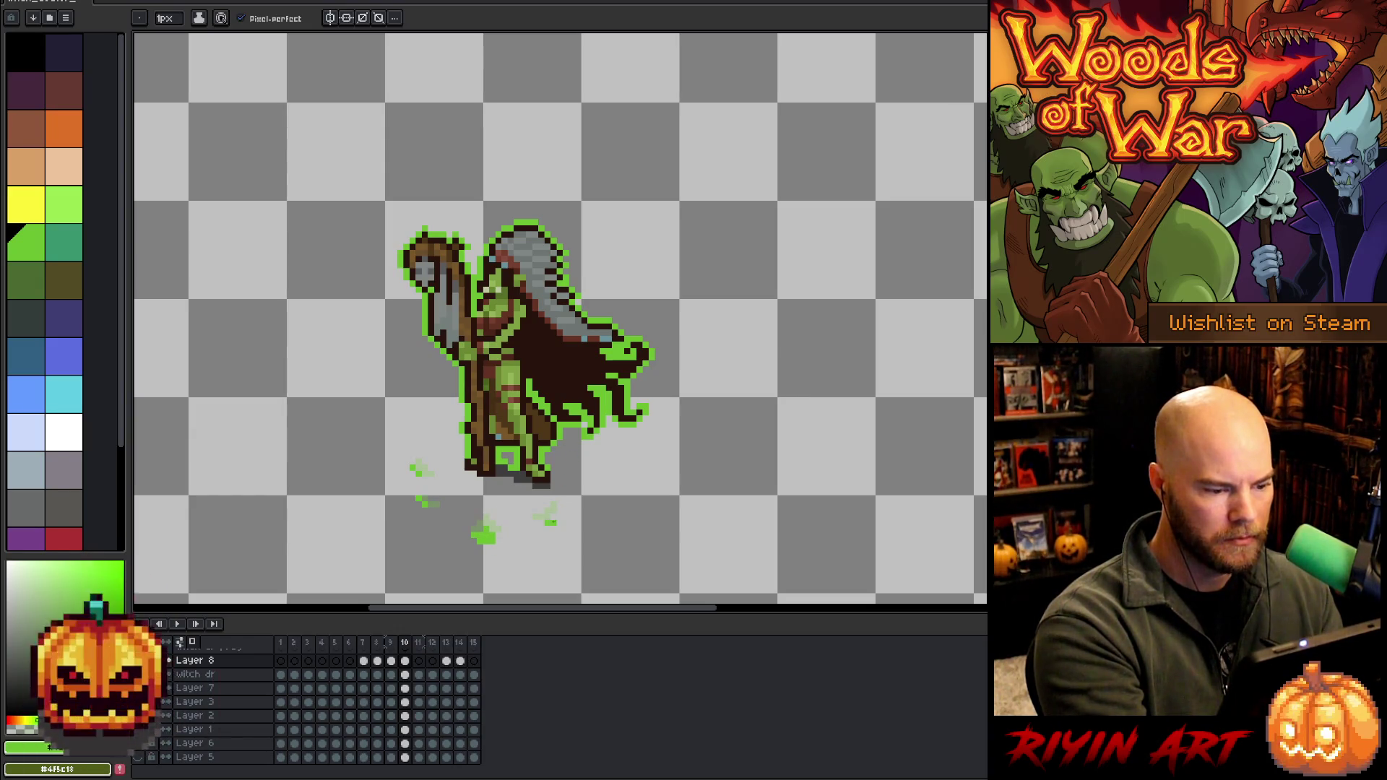
pyautogui.click(418, 661)
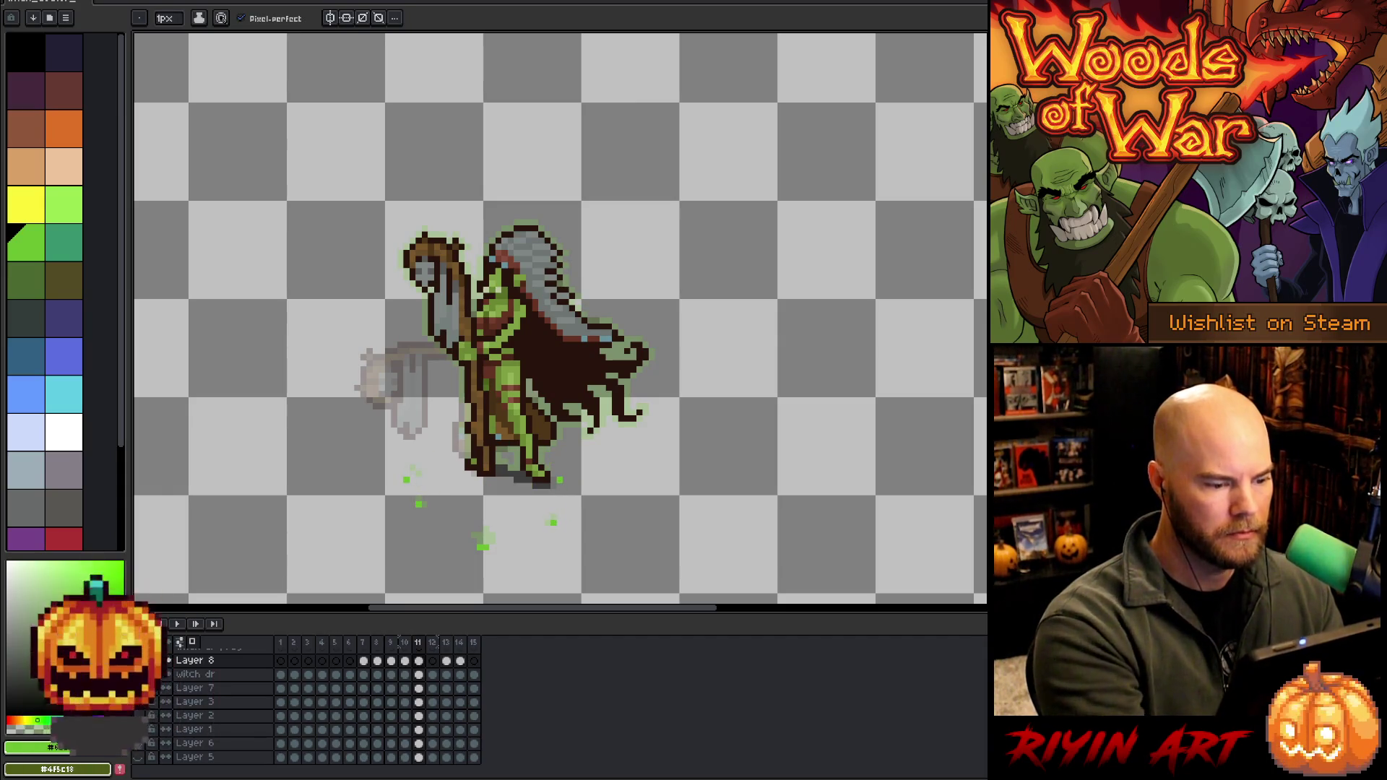
pyautogui.press('F3')
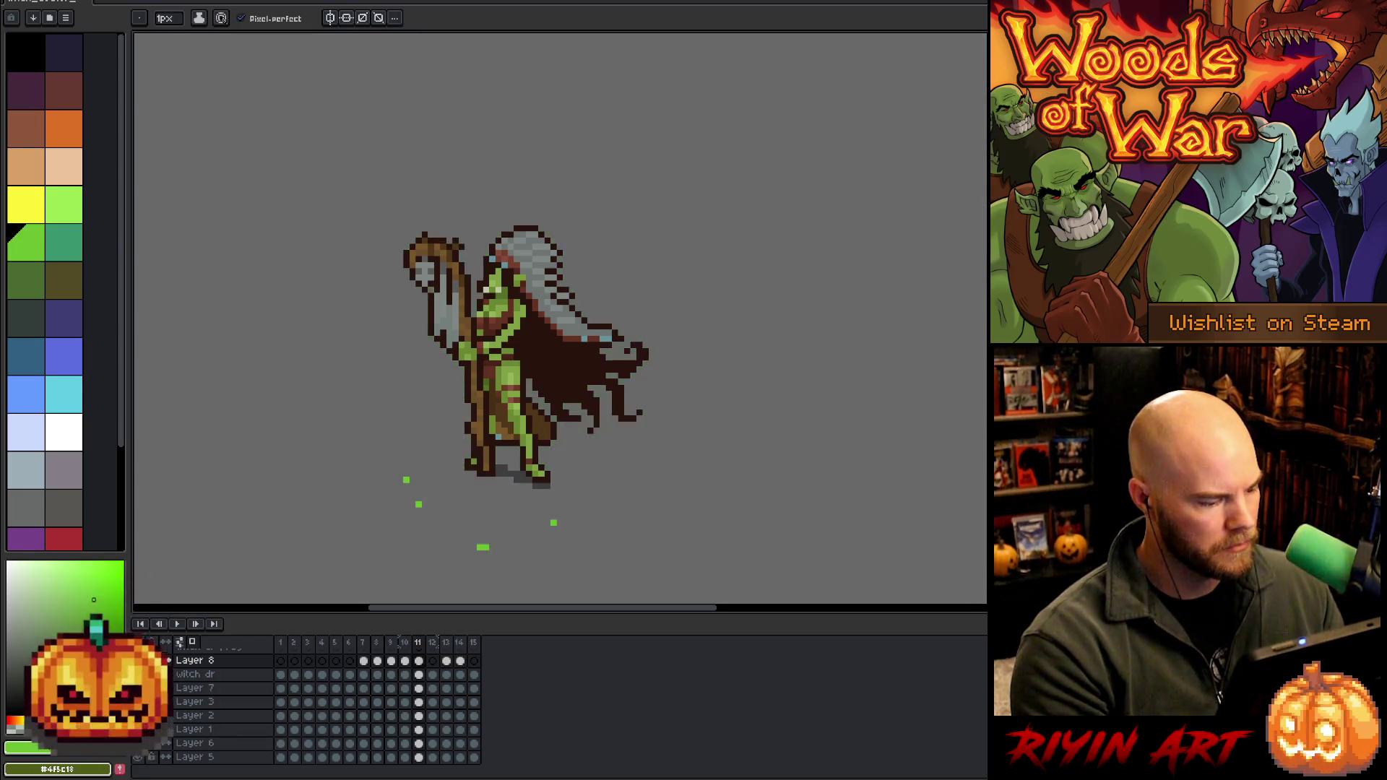
# Nudge the green splash in frames 7–11 slightly and replay the animation to check it
pyautogui.press('Return')
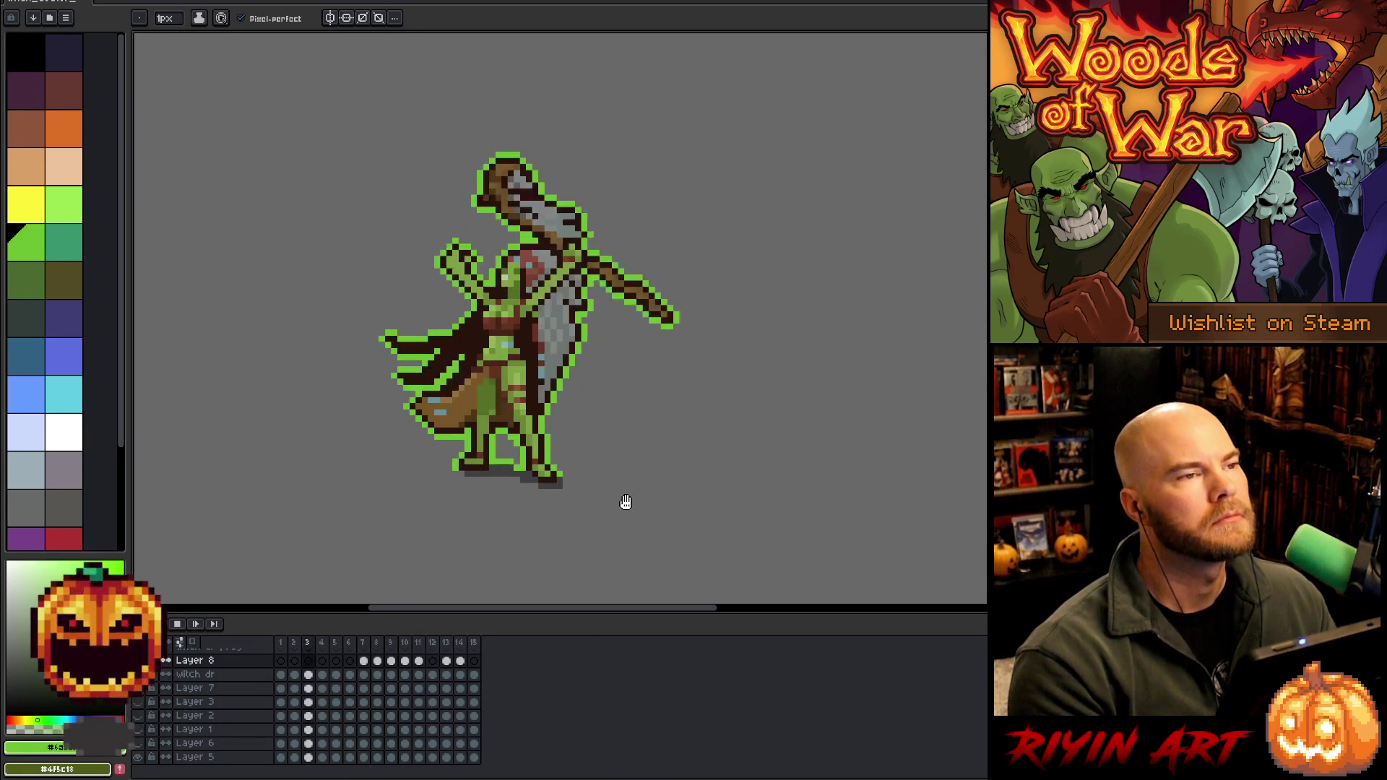
pyautogui.press('Return')
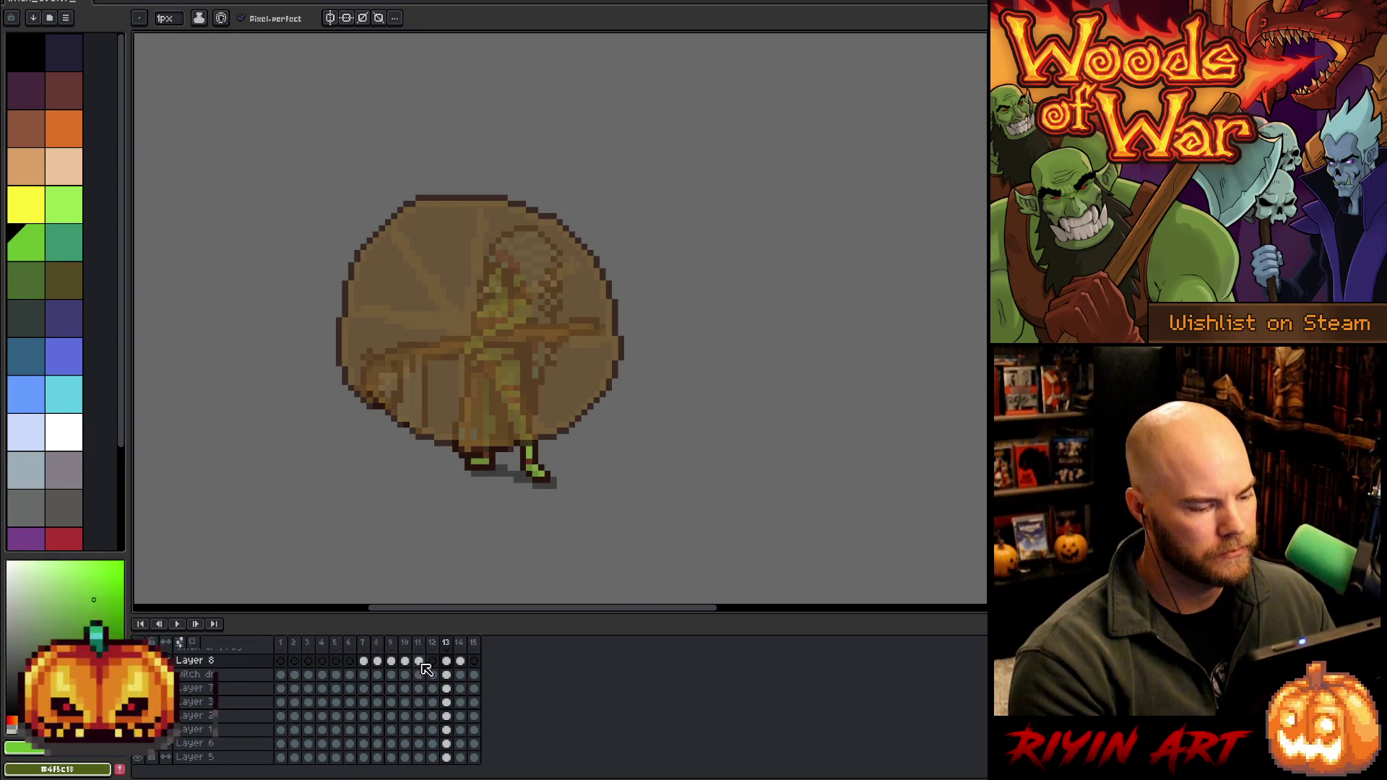
pyautogui.moveTo(419, 661); pyautogui.dragTo(365, 661)
pyautogui.click(366, 661)
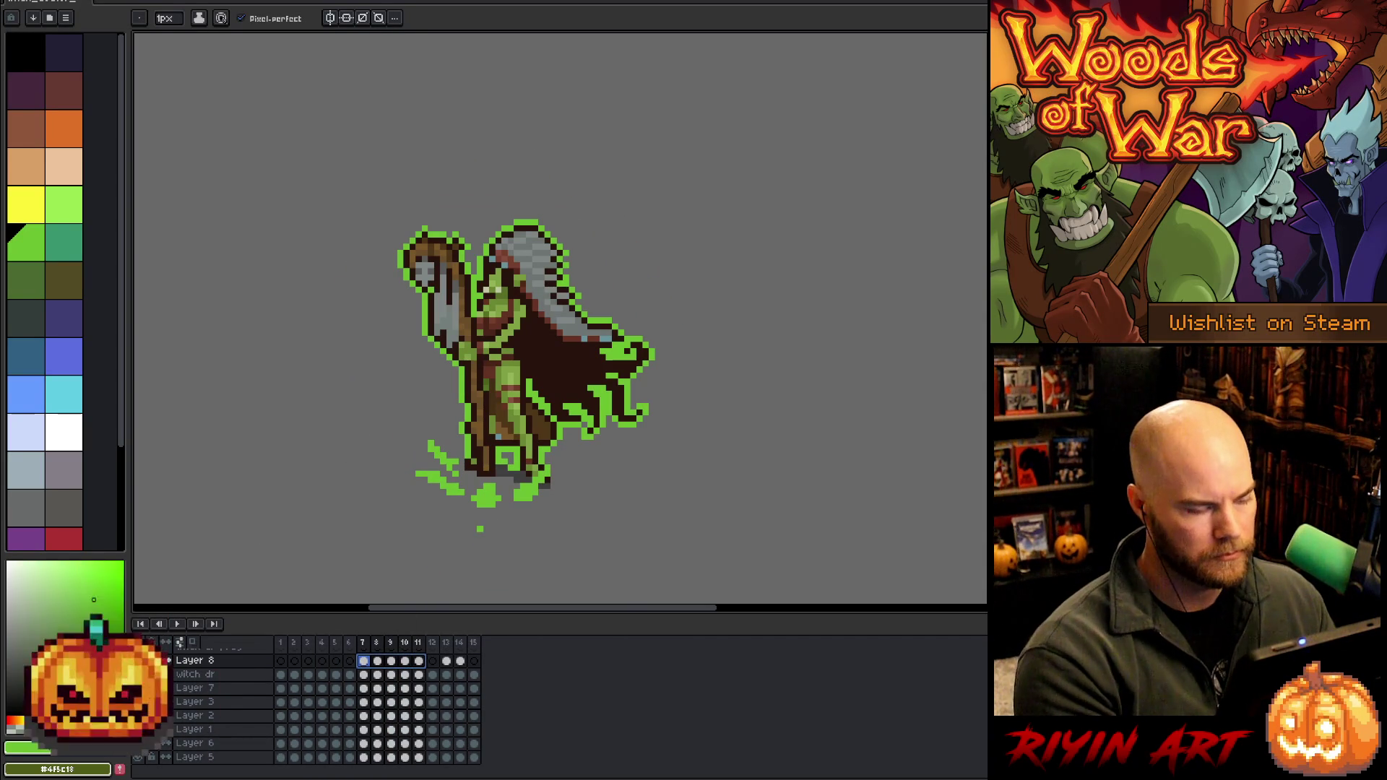
pyautogui.press('v')
pyautogui.moveTo(492, 496); pyautogui.dragTo(487, 497)
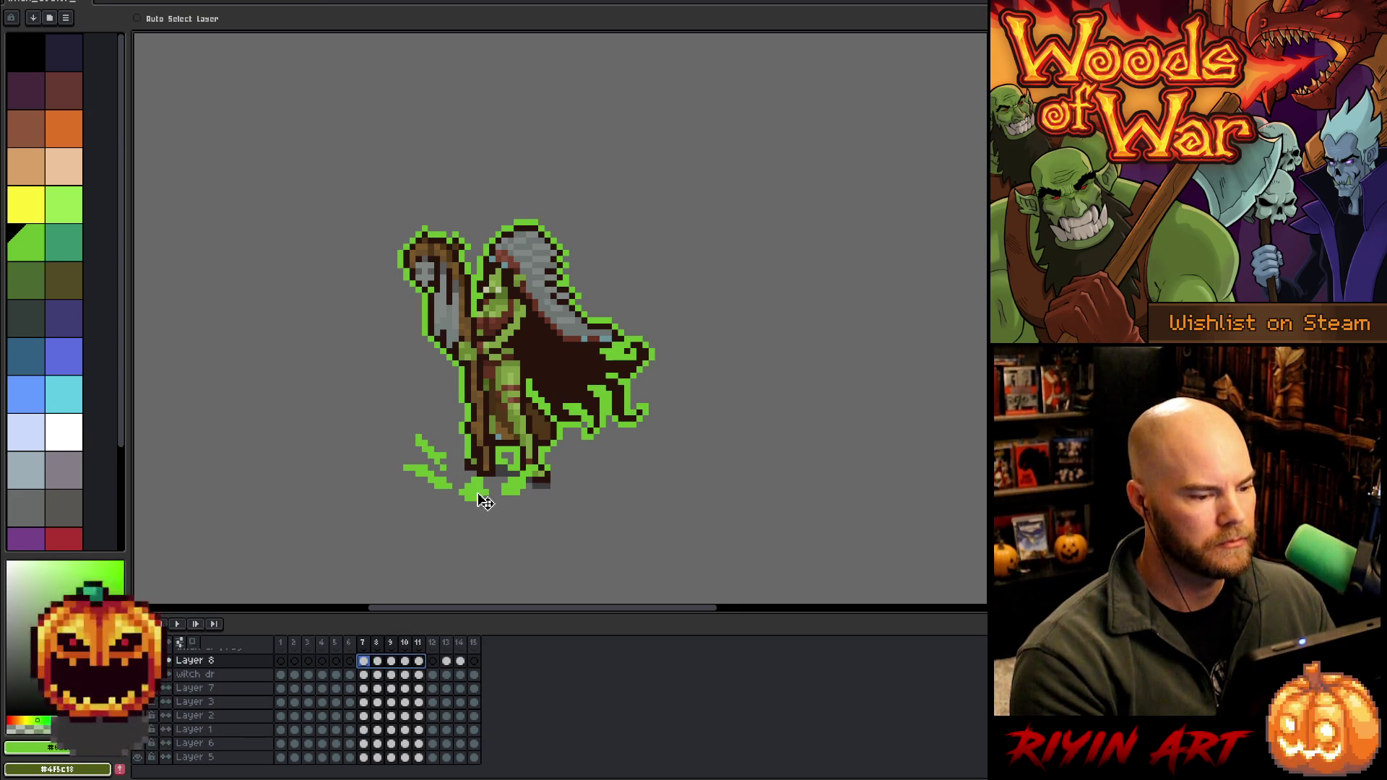
pyautogui.moveTo(484, 501); pyautogui.dragTo(489, 503)
pyautogui.press('Return')
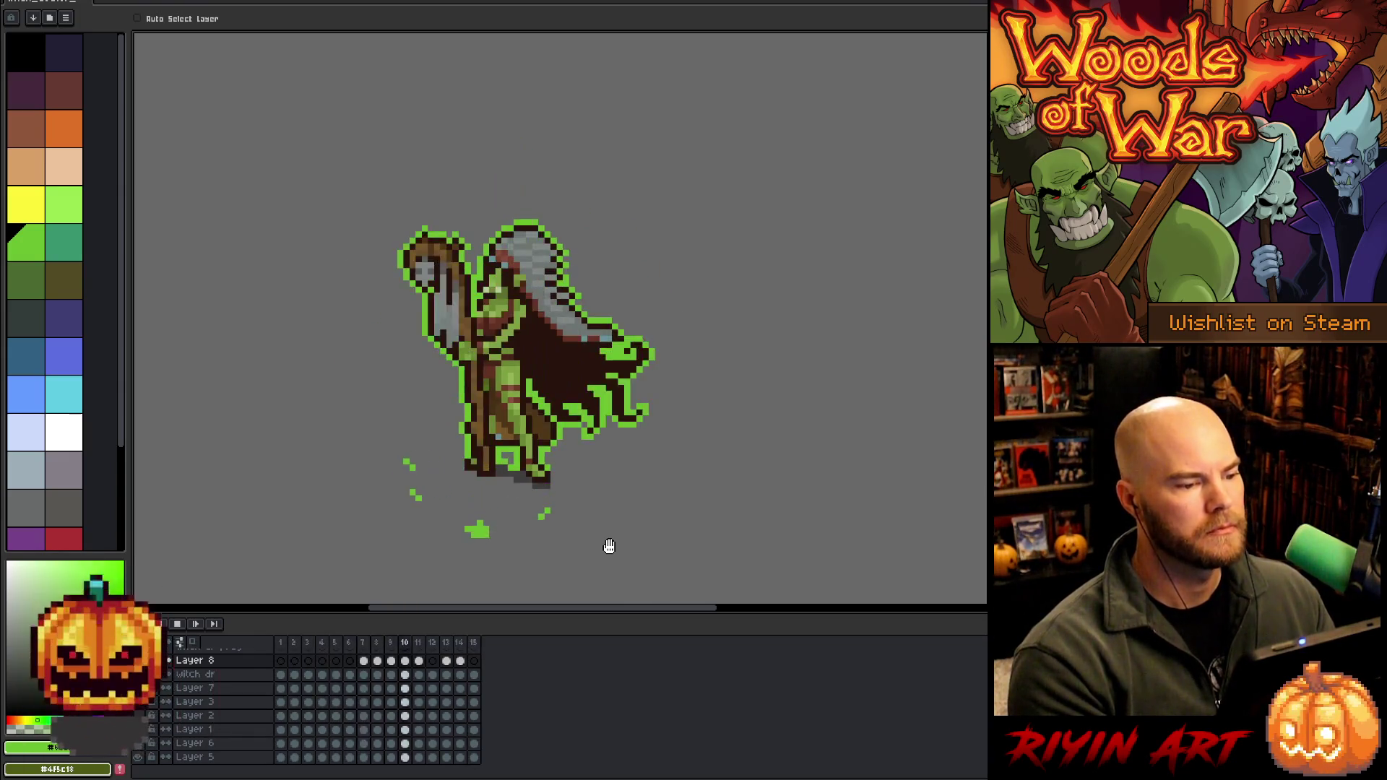
pyautogui.press('Return')
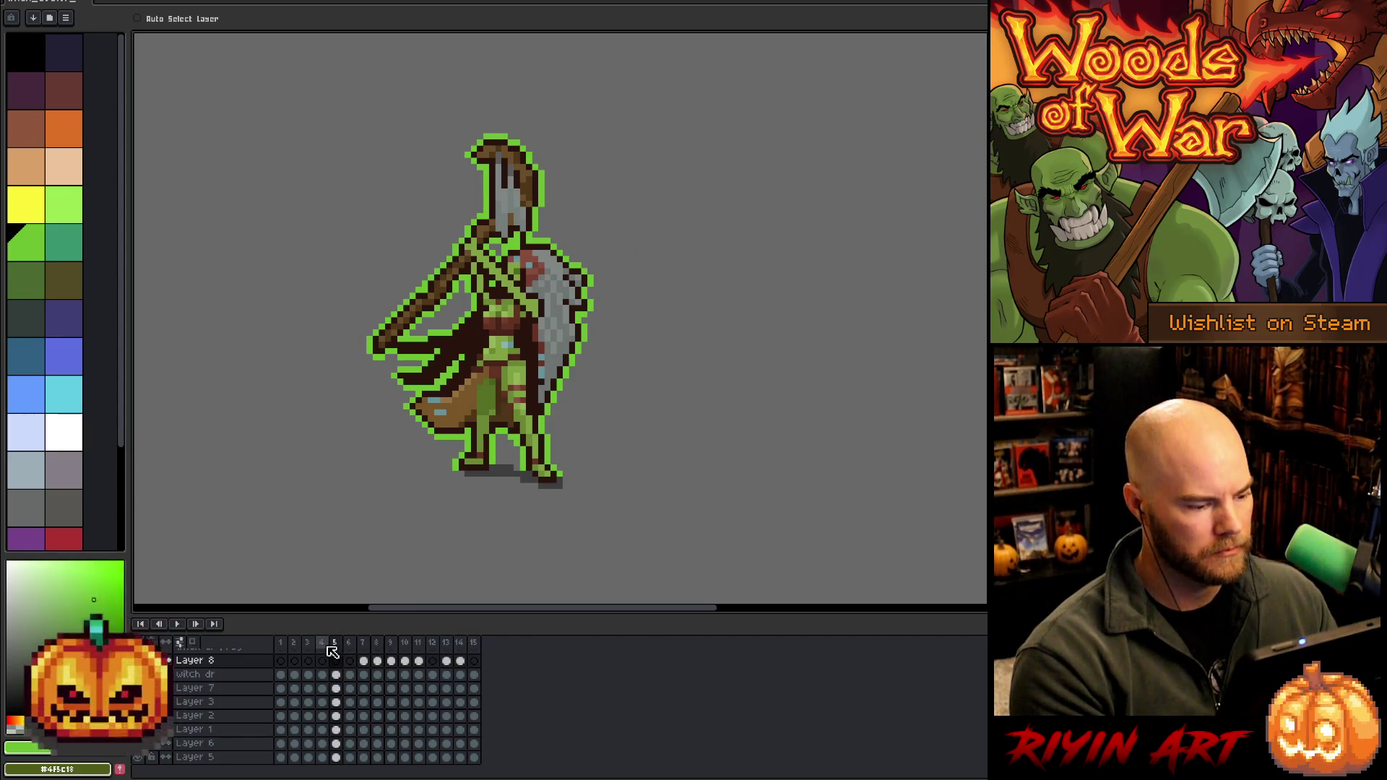
# Go to the raised-staff frame 3 on the witch dr layer with the Pencil ready
pyautogui.press('Left')
pyautogui.press('Left')
pyautogui.press('Right')
pyautogui.press('Left')
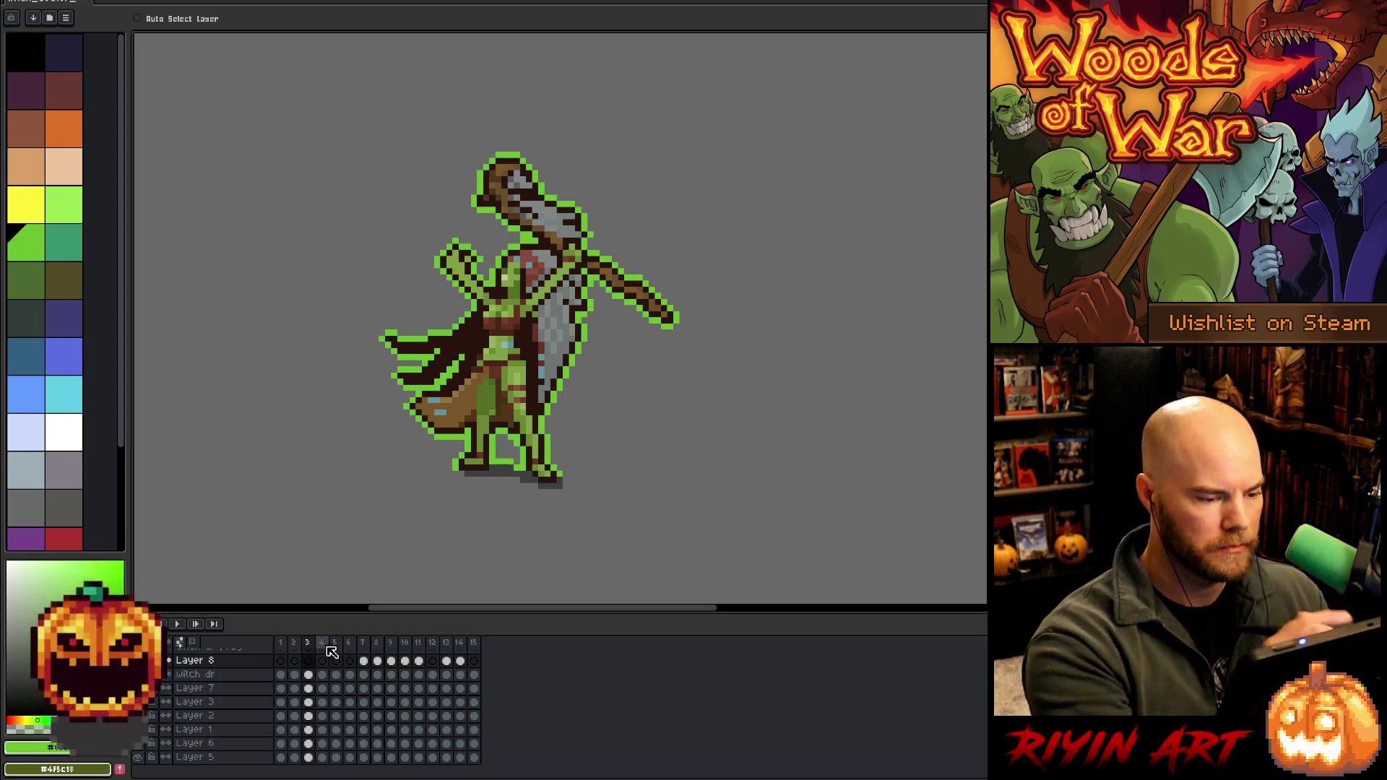
pyautogui.press('b')
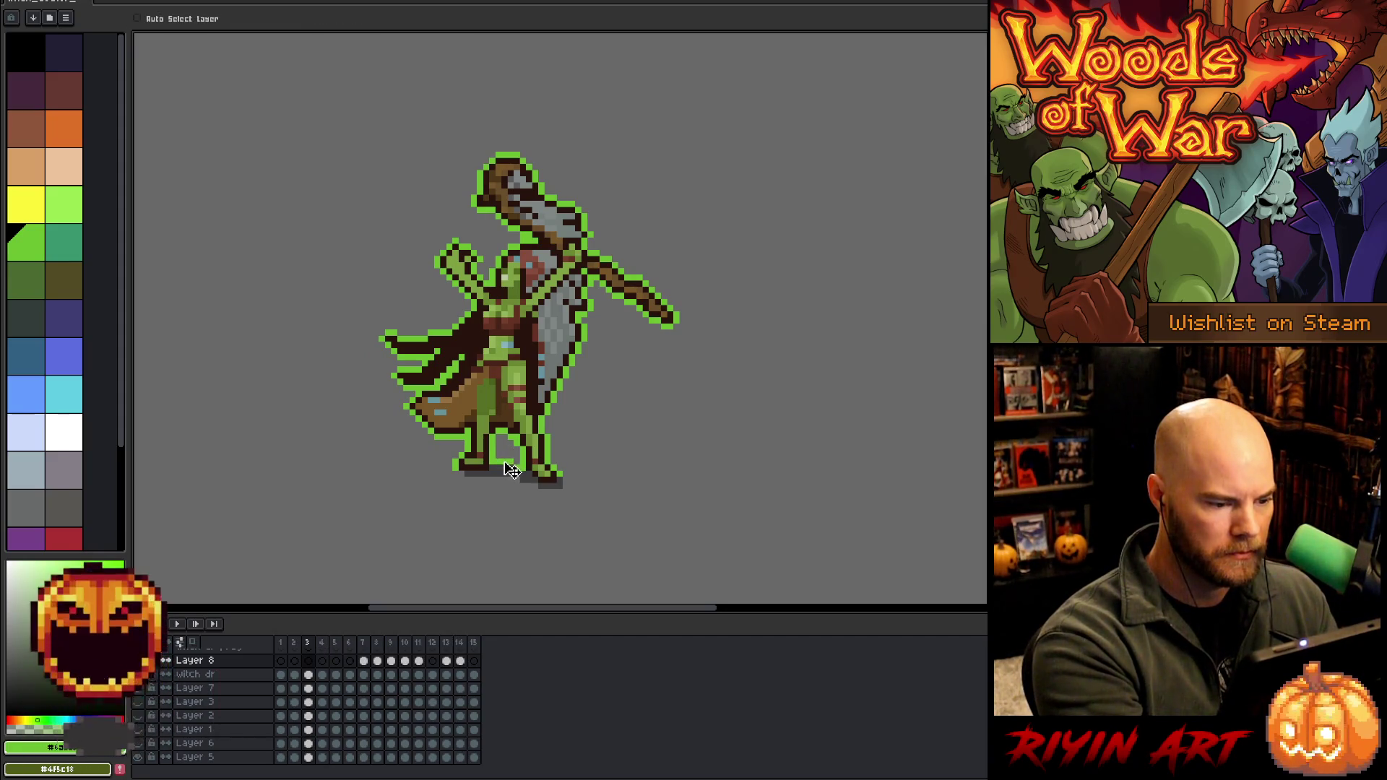
pyautogui.press('v')
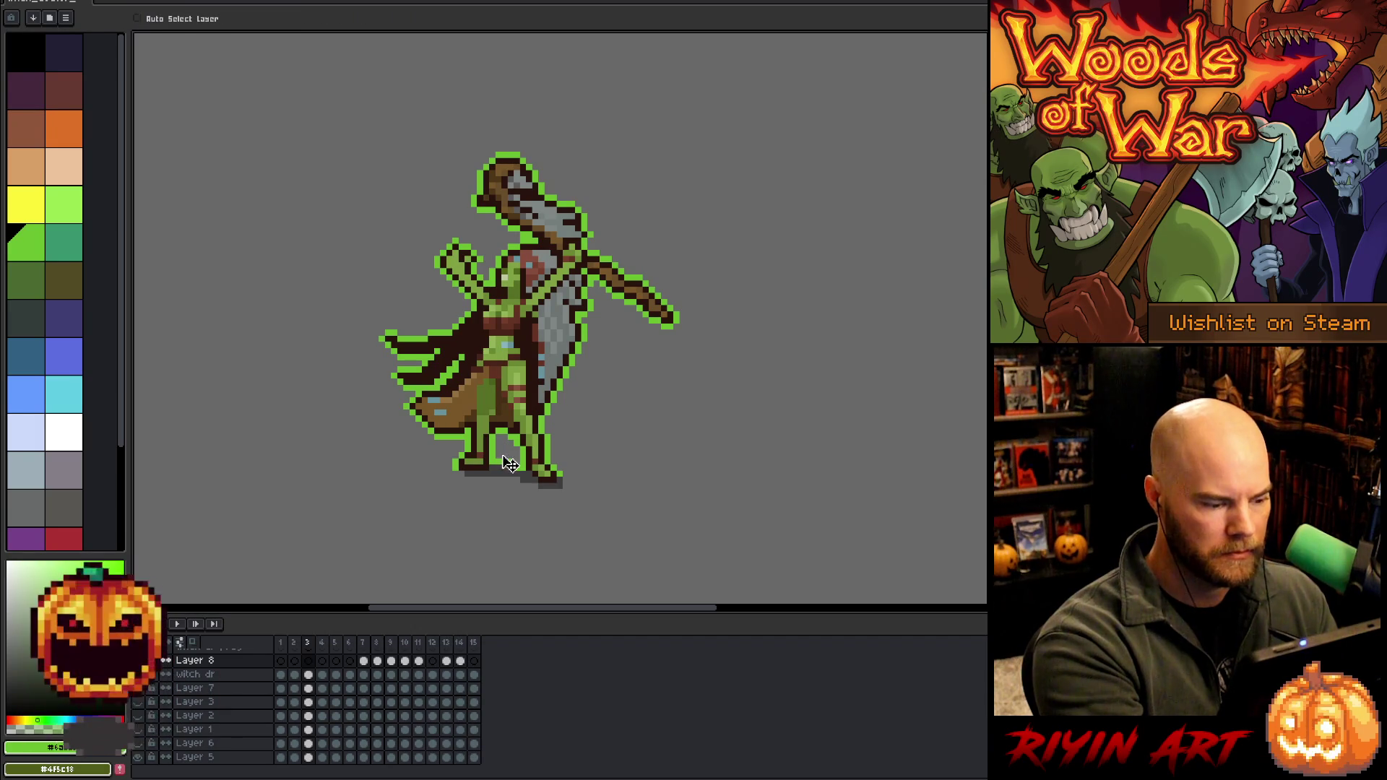
pyautogui.click(308, 675)
pyautogui.press('b')
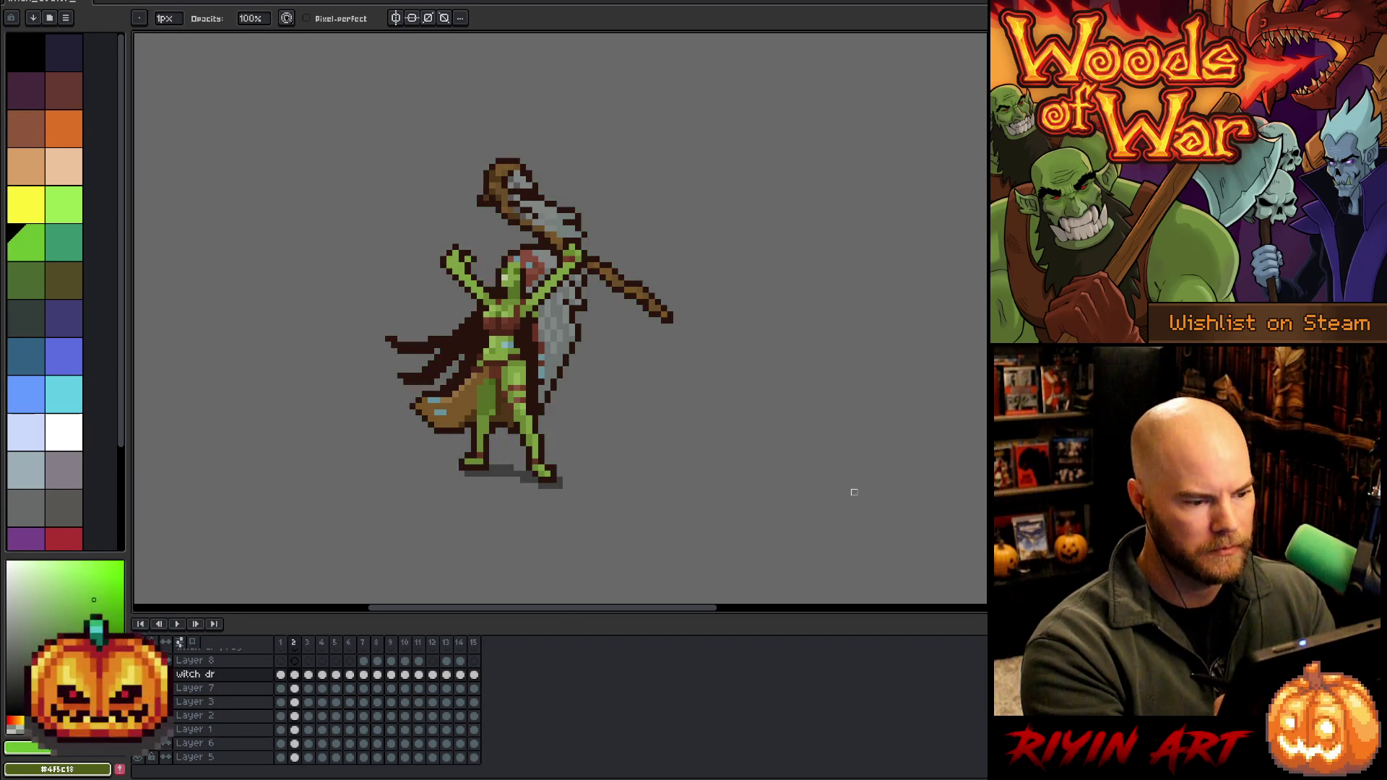
# On frame 3, select the green outline colour and lower its alpha by 58 via Hue/Saturation
pyautogui.press('.')
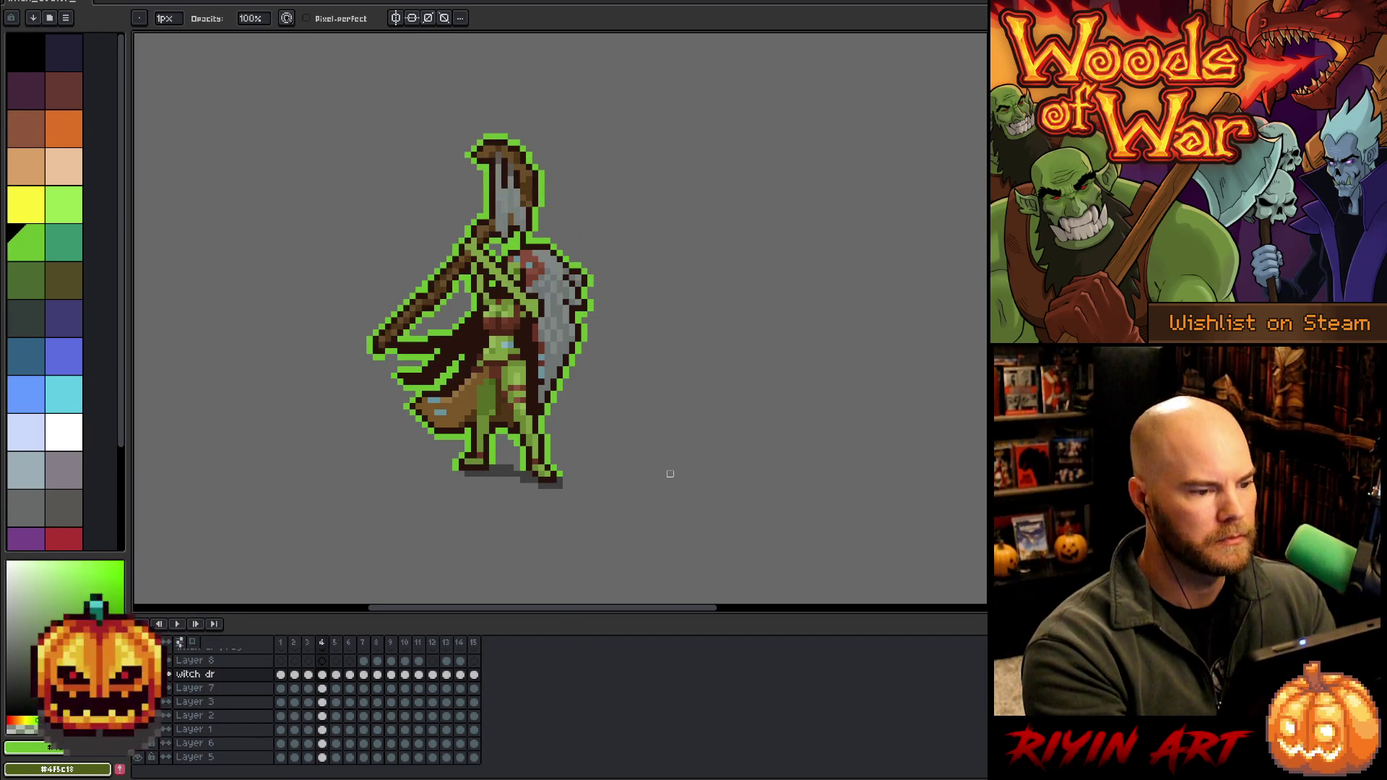
pyautogui.press(',')
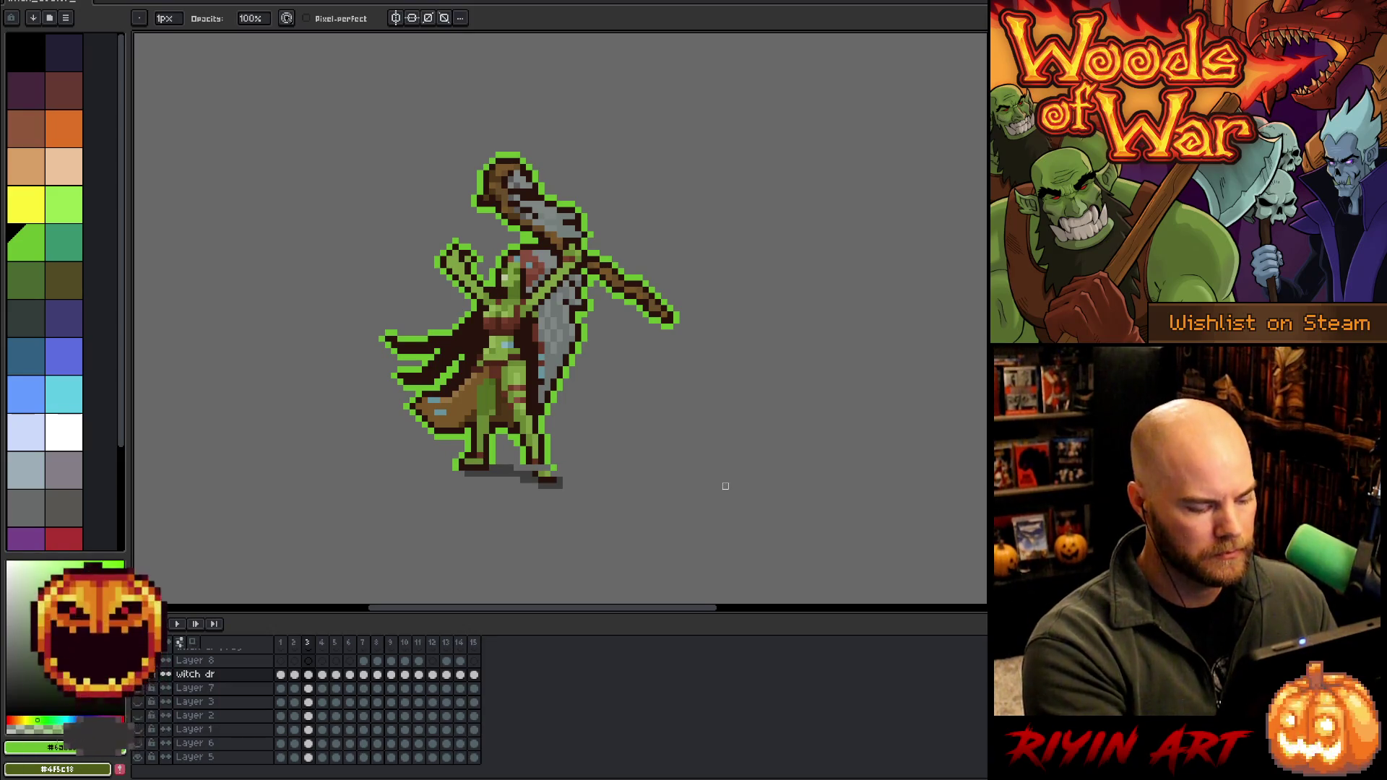
pyautogui.hotkey('shift', 'c')
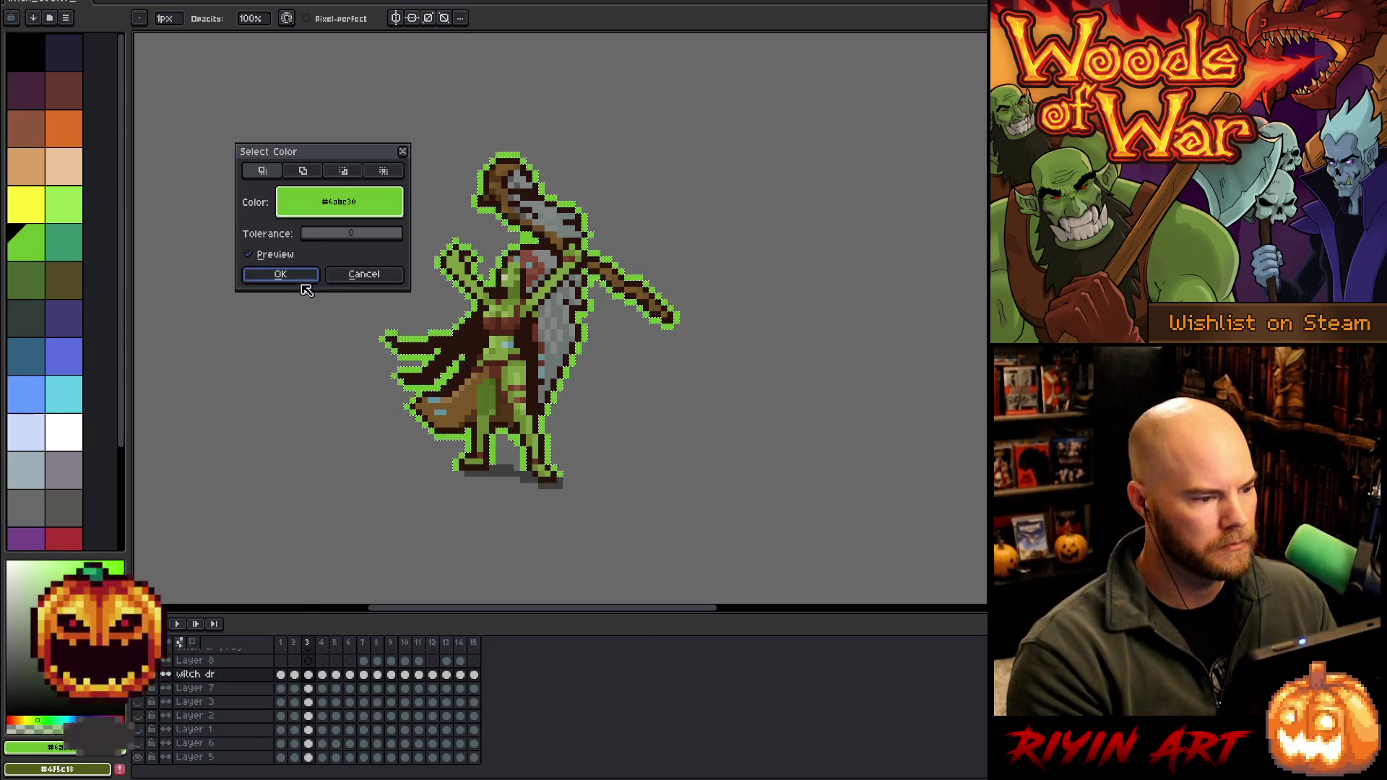
pyautogui.click(295, 278)
pyautogui.press('v')
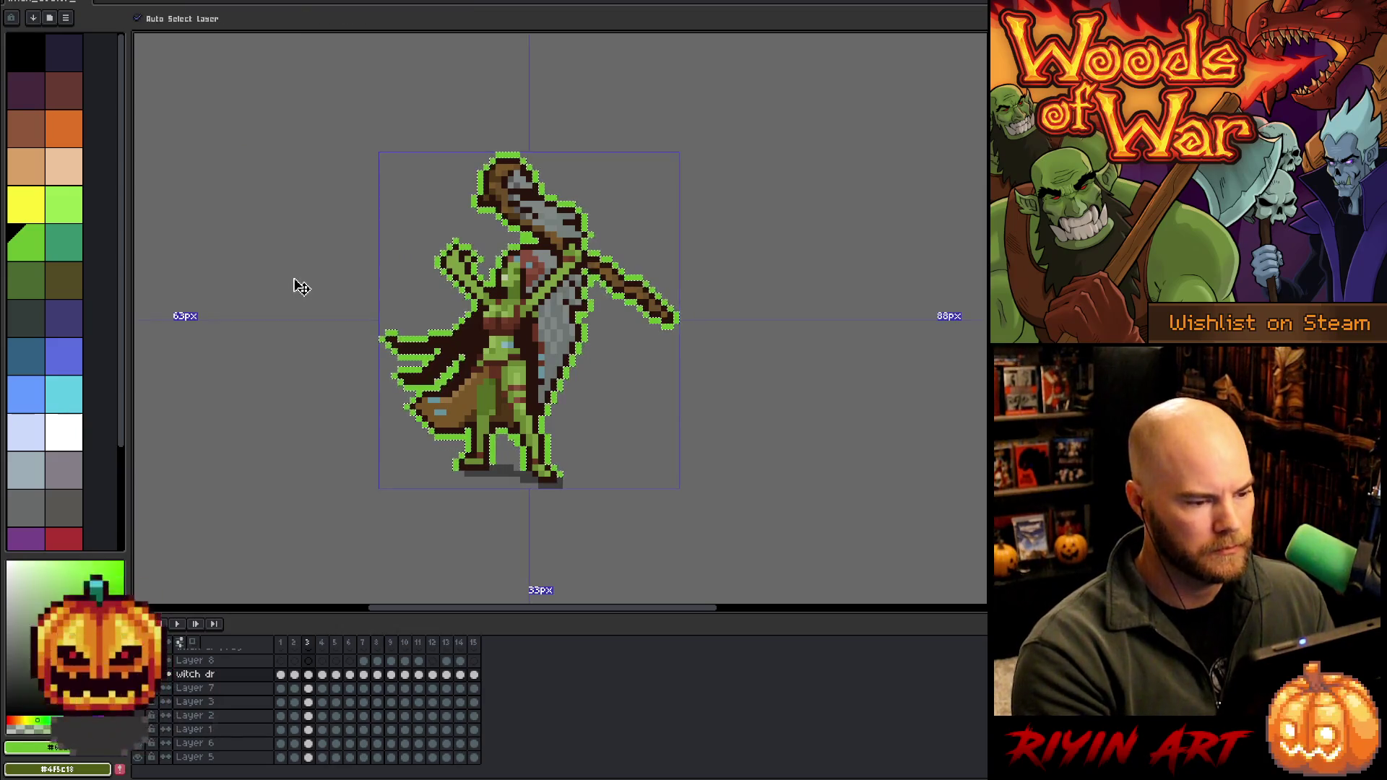
pyautogui.hotkey('ctrl', 'u')
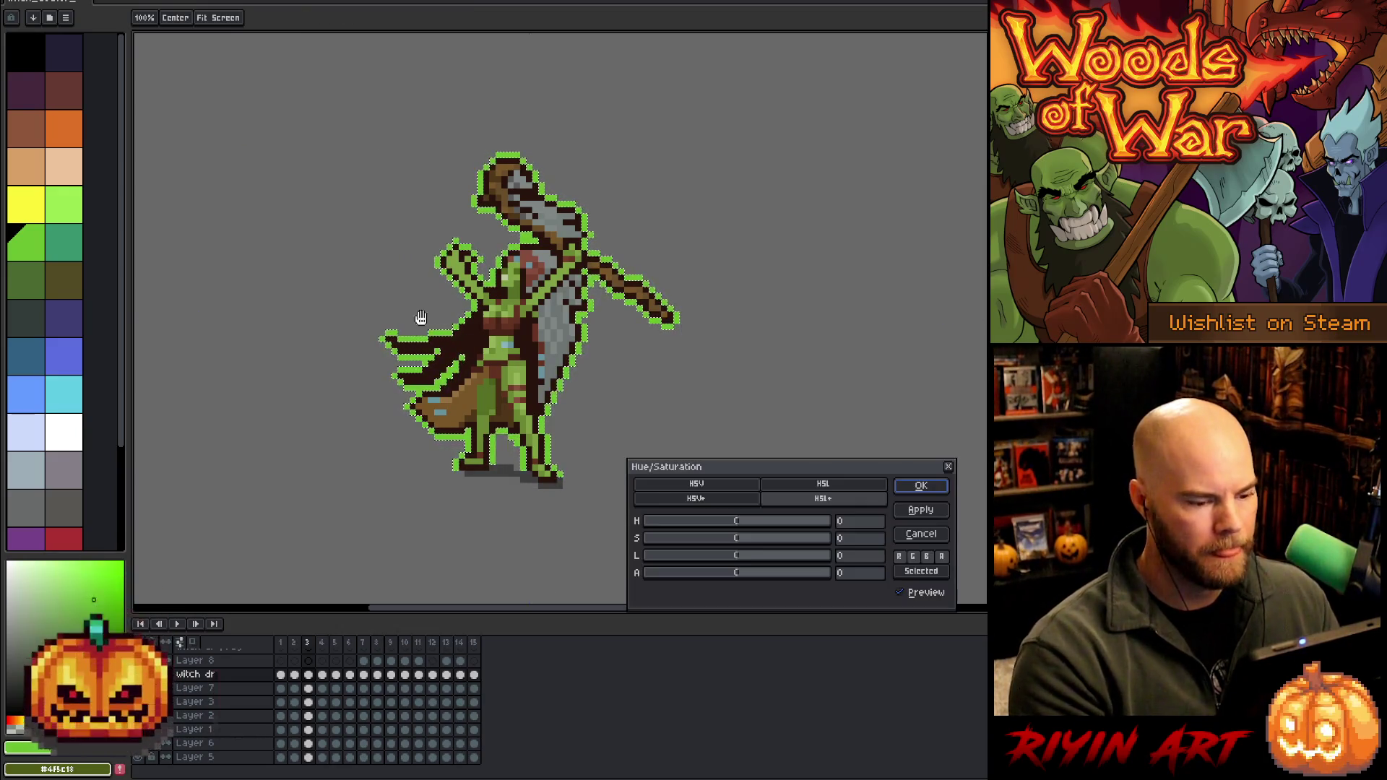
pyautogui.click(689, 574)
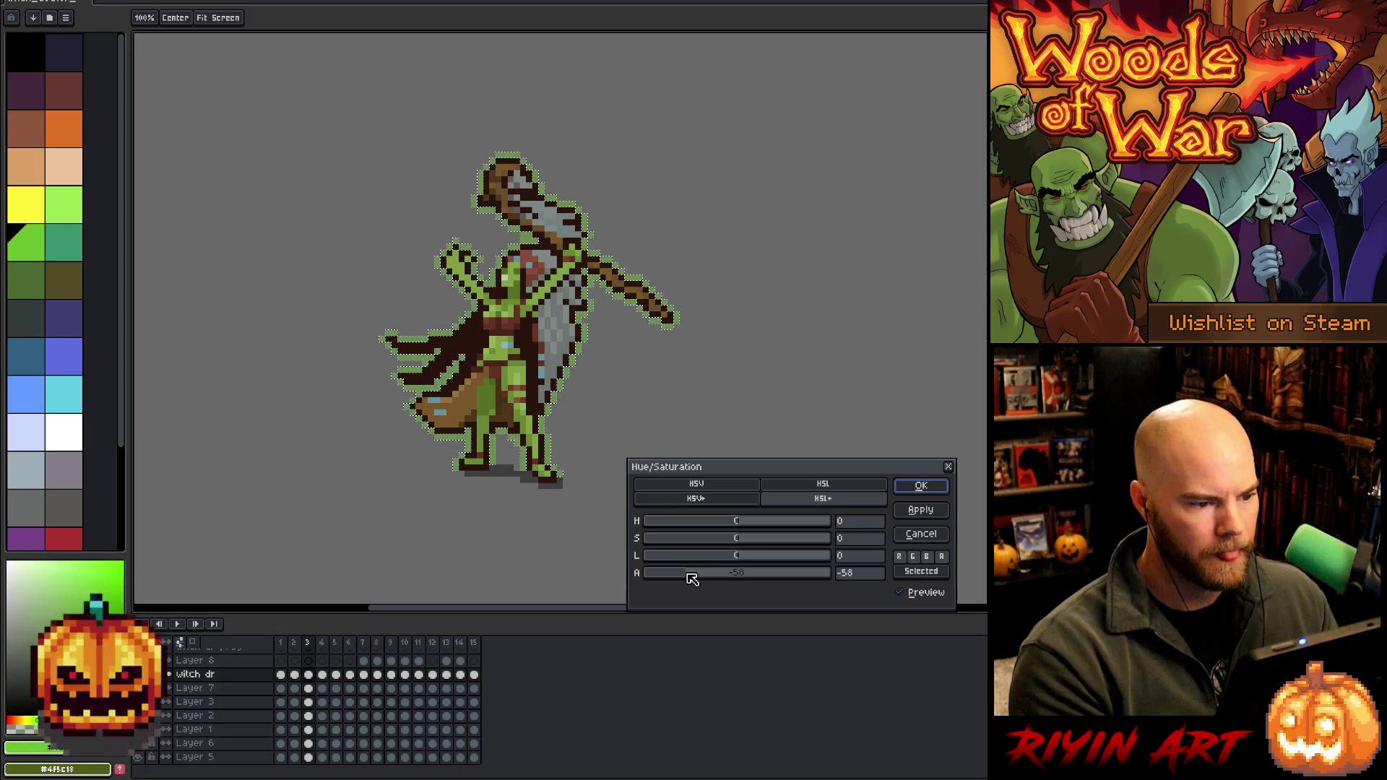
pyautogui.press('Return')
pyautogui.hotkey('ctrl', 'd')
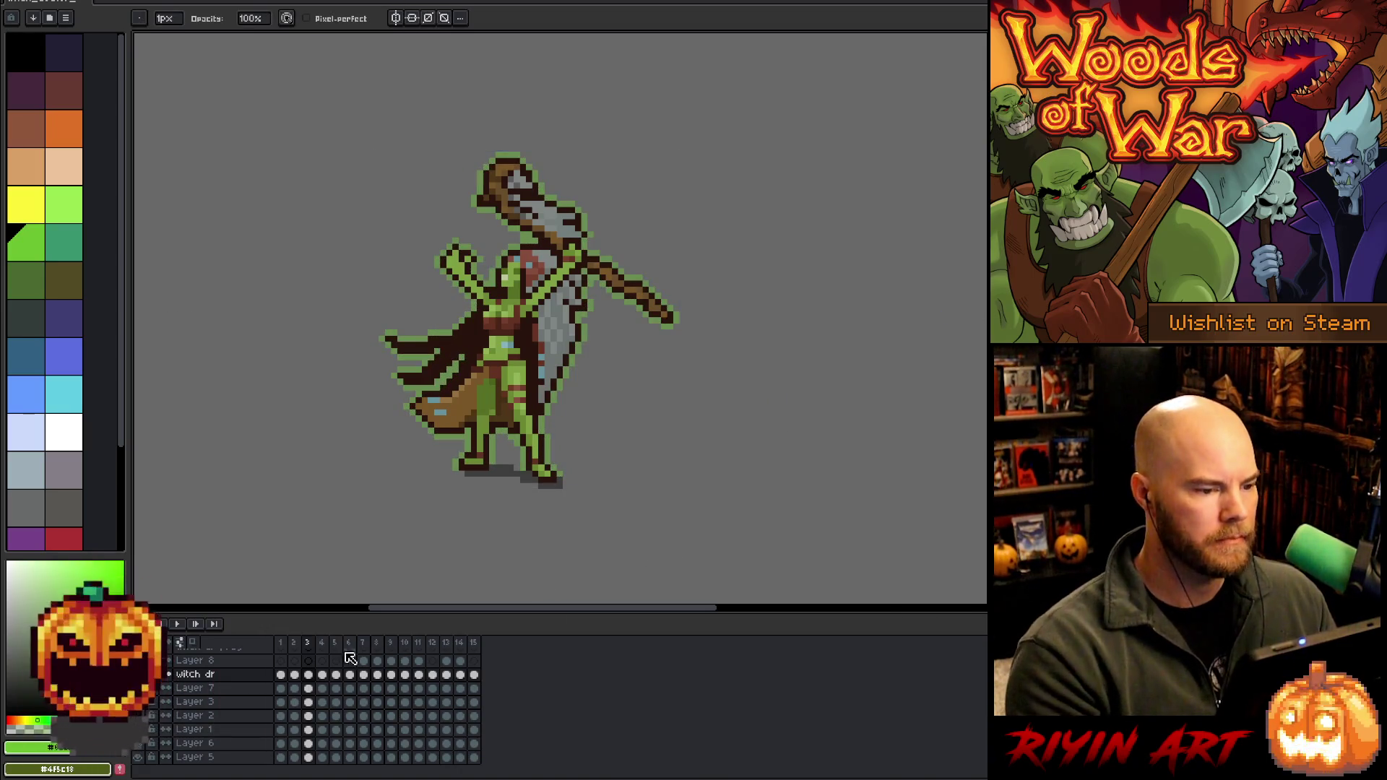
pyautogui.press('Return')
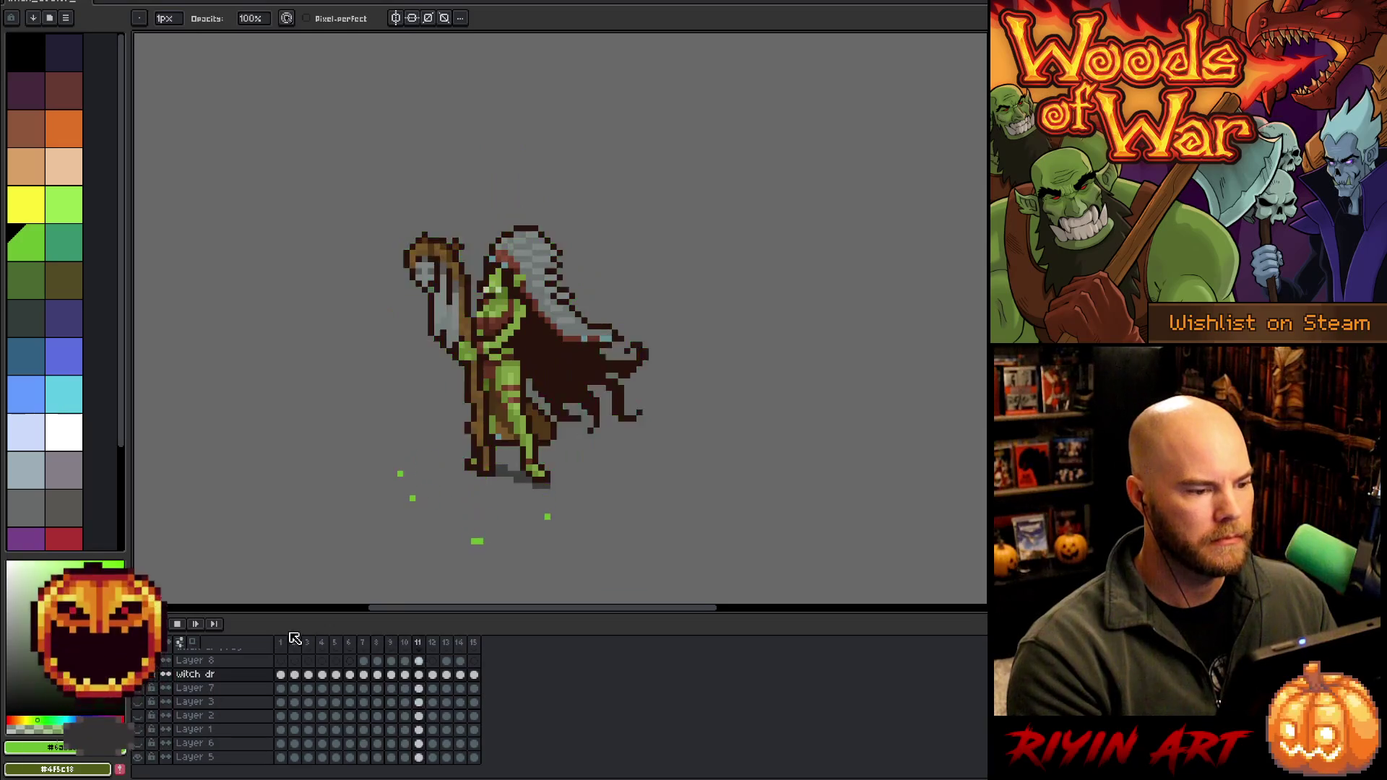
pyautogui.press('Return')
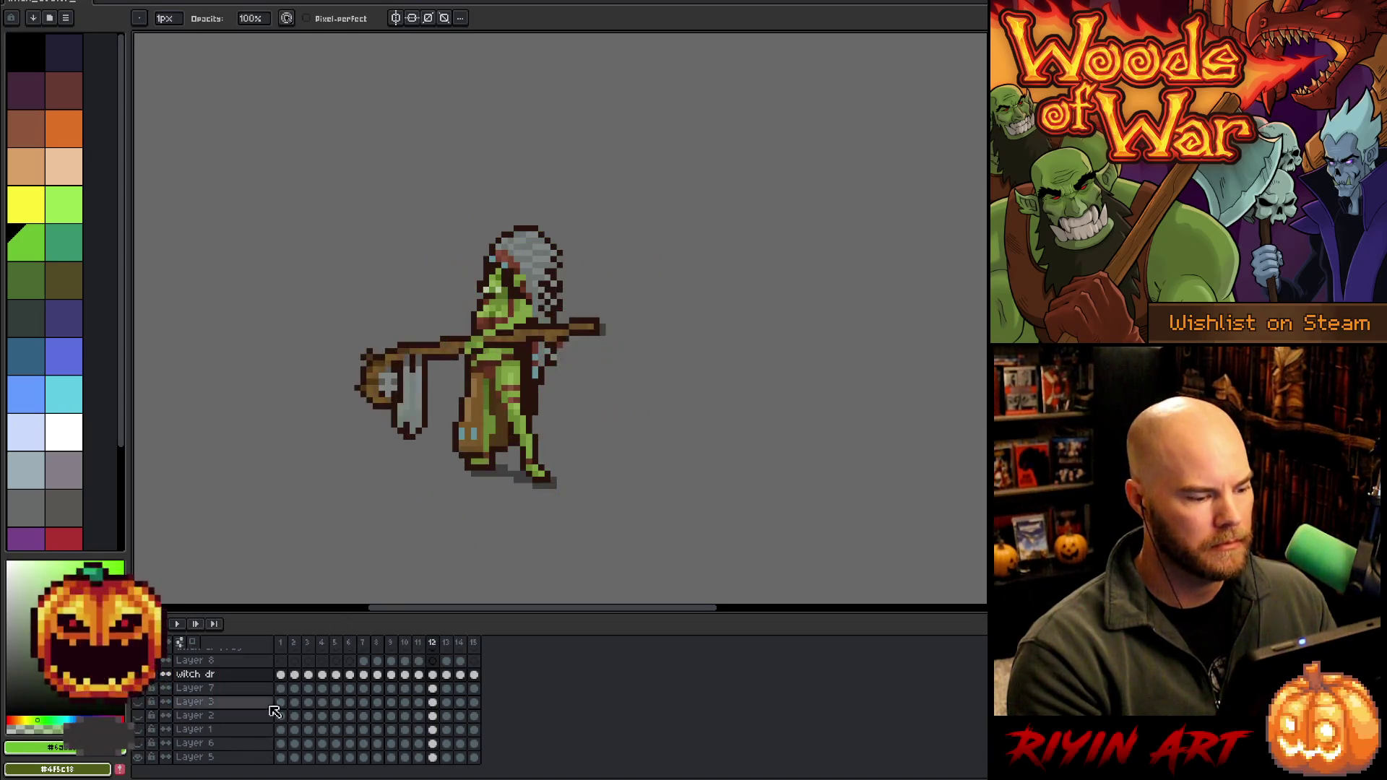
# On frame 4, select the green outline colour and lower its alpha by 27
pyautogui.click(320, 675)
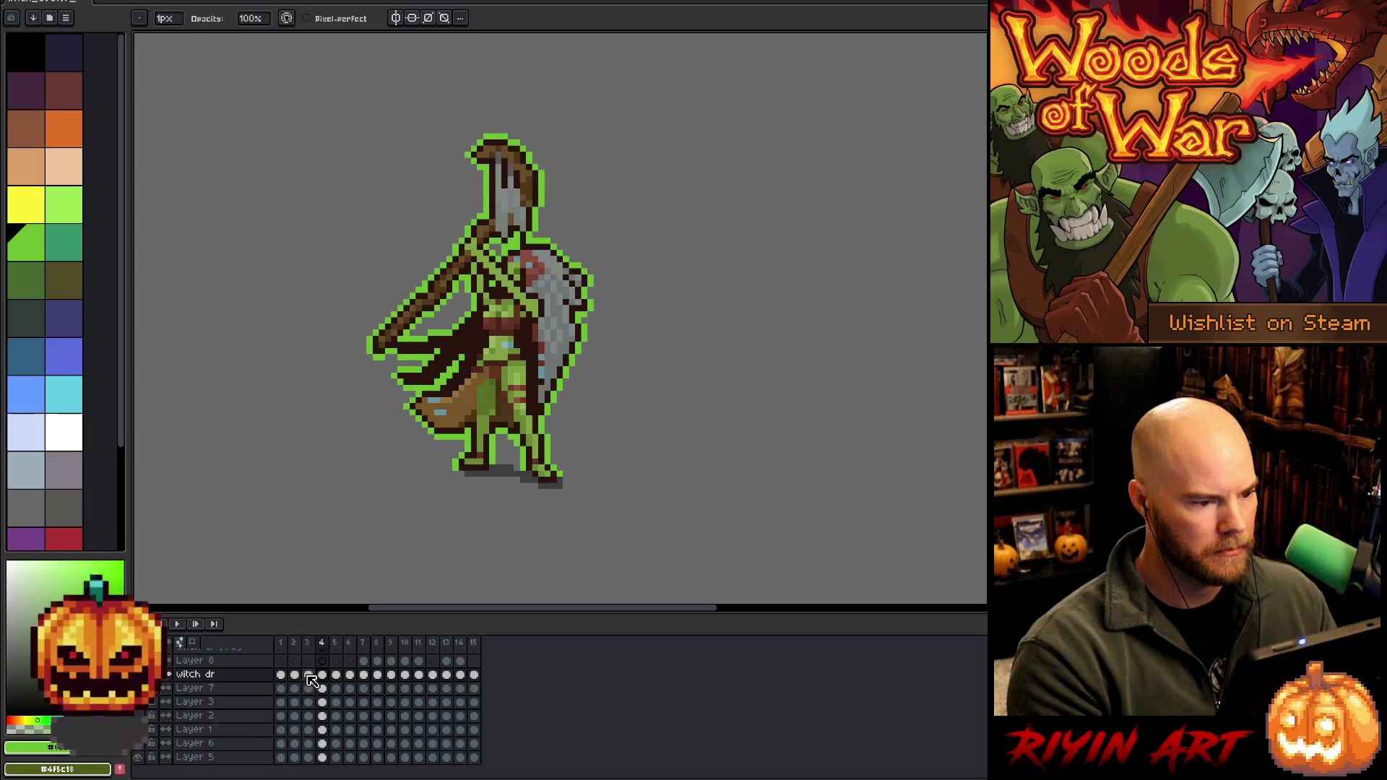
pyautogui.click(309, 675)
pyautogui.click(322, 675)
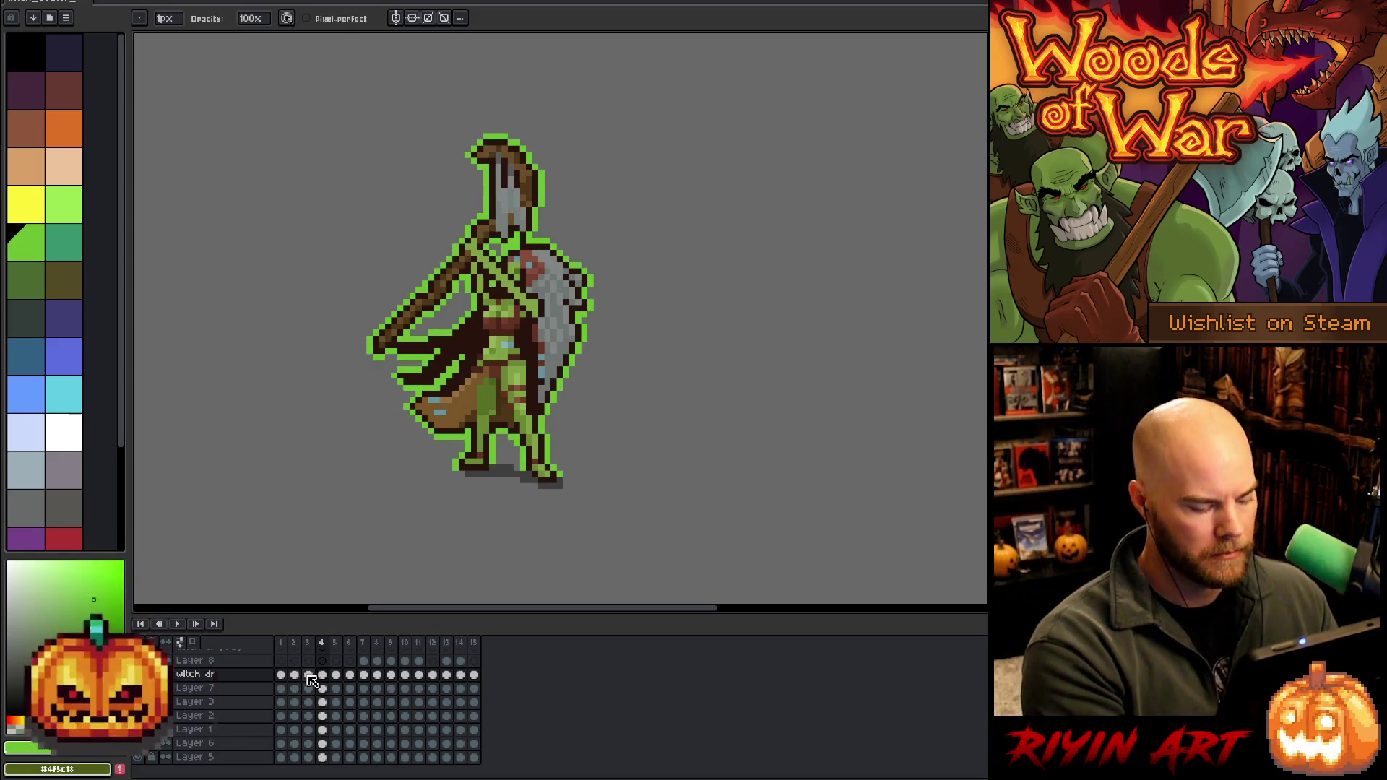
pyautogui.hotkey('ctrl', 'shift', 'c')
pyautogui.press('Return')
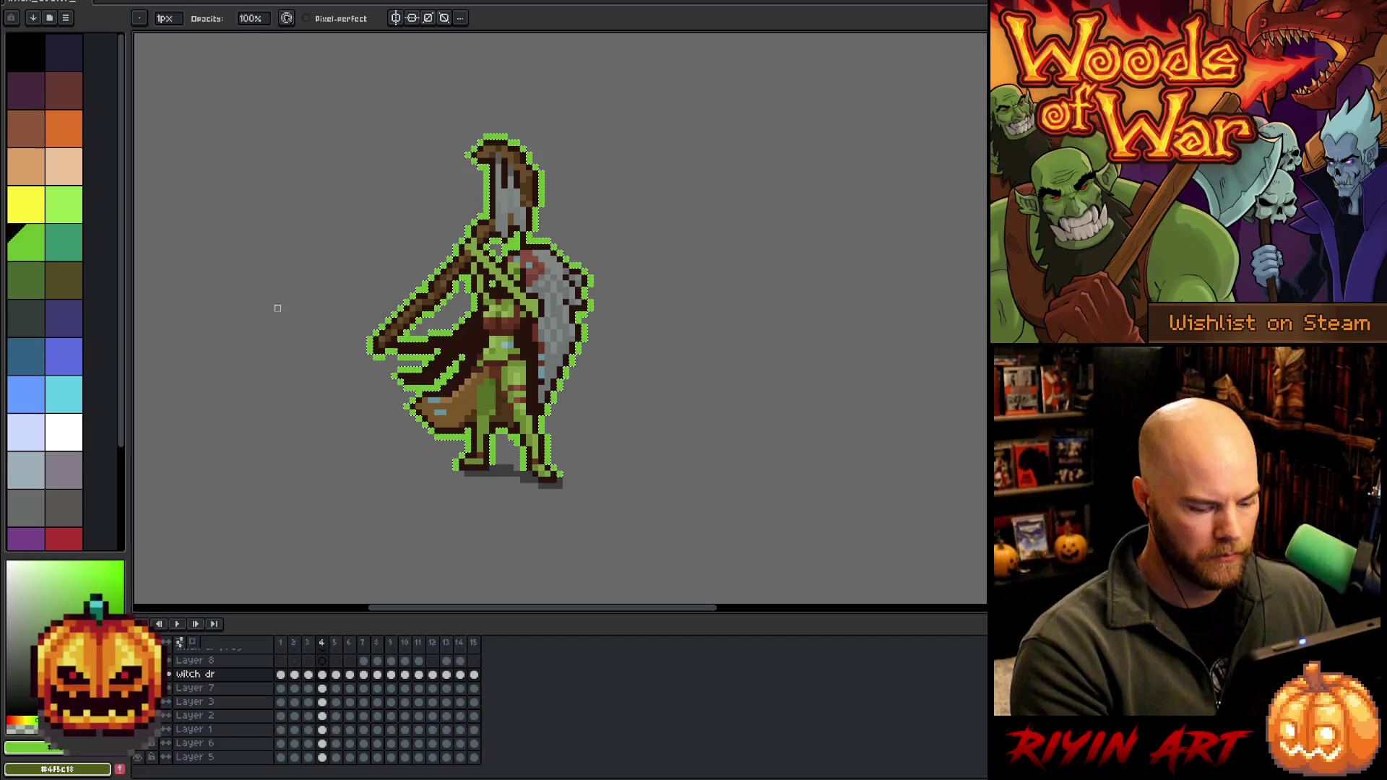
pyautogui.hotkey('ctrl', 'u')
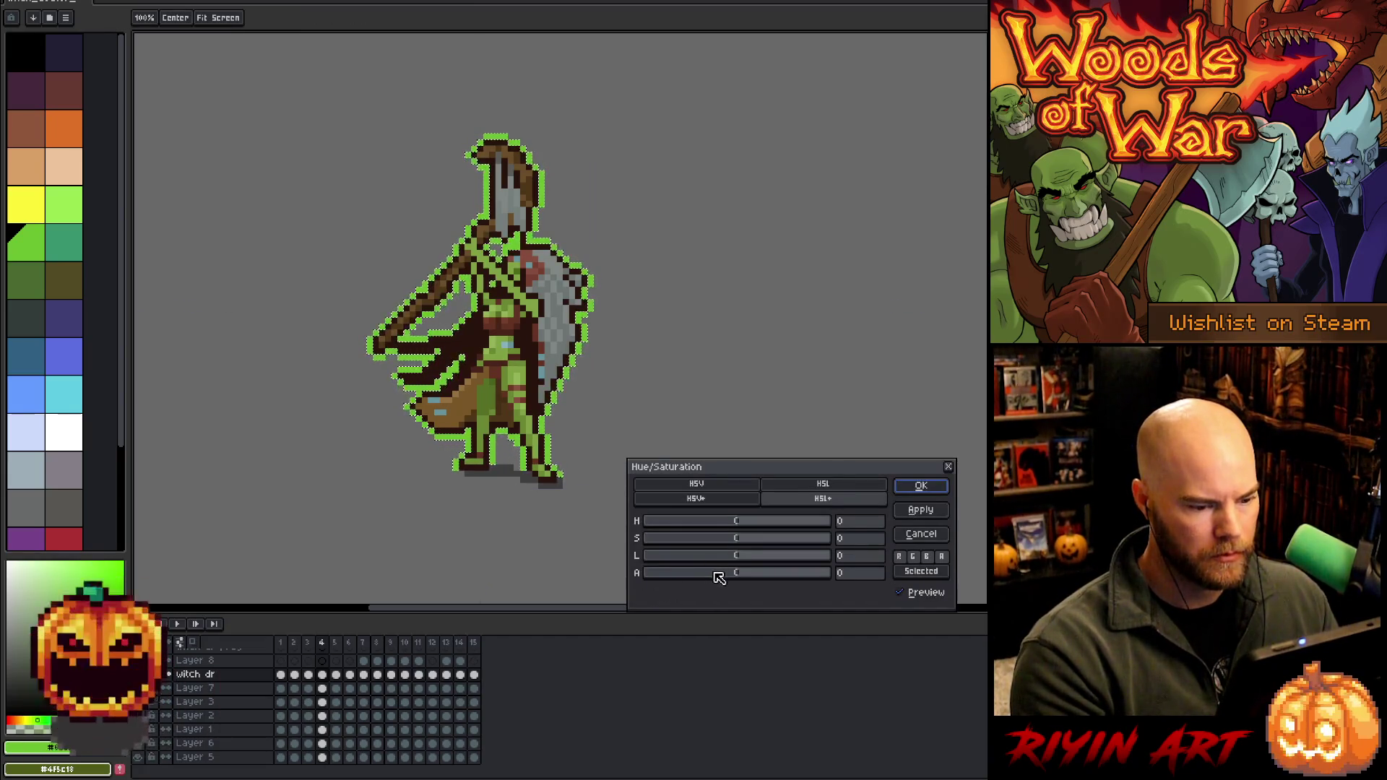
pyautogui.click(715, 573)
pyautogui.press('Return')
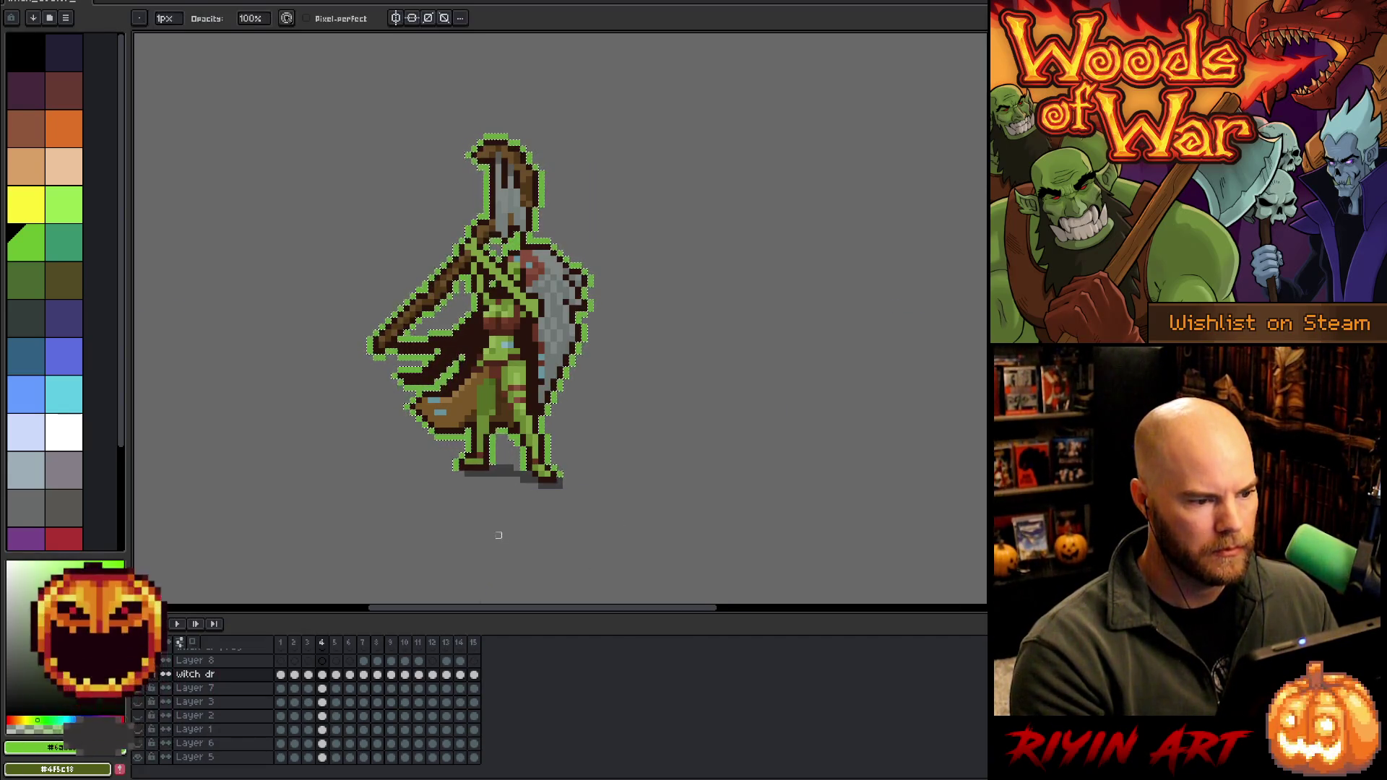
# Preview the animation, then step through its frames comparing the brown burst with frame 15
pyautogui.press('Return')
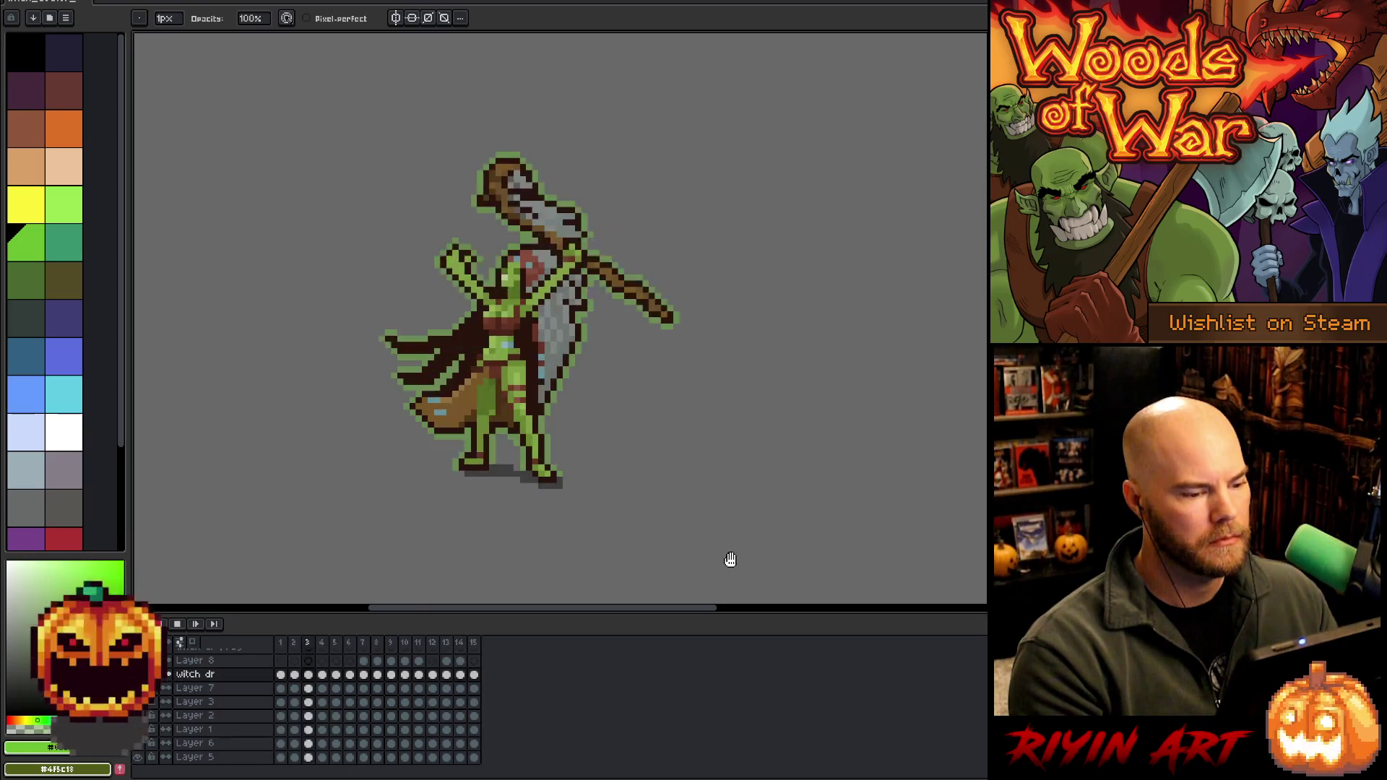
pyautogui.press('Return')
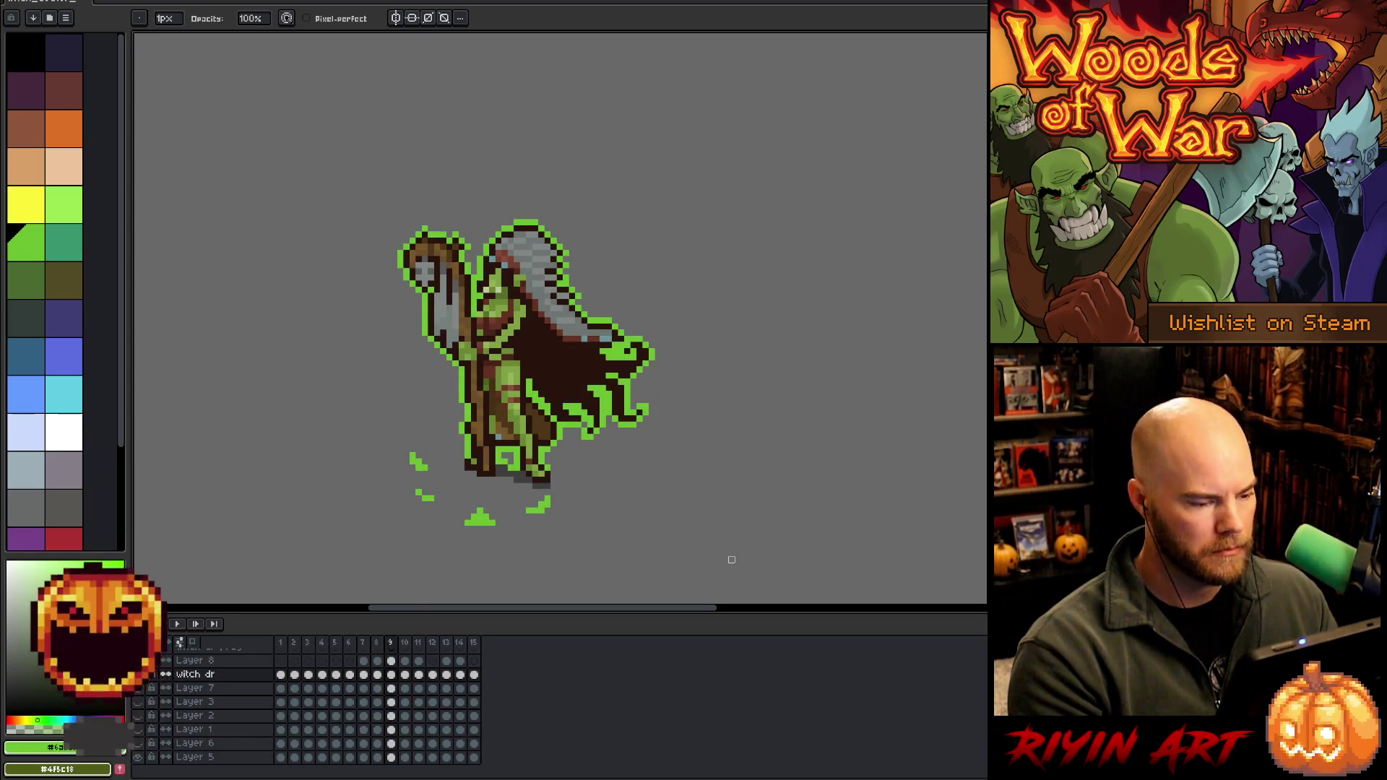
pyautogui.press('Right')
pyautogui.press('Right')
pyautogui.press('Right')
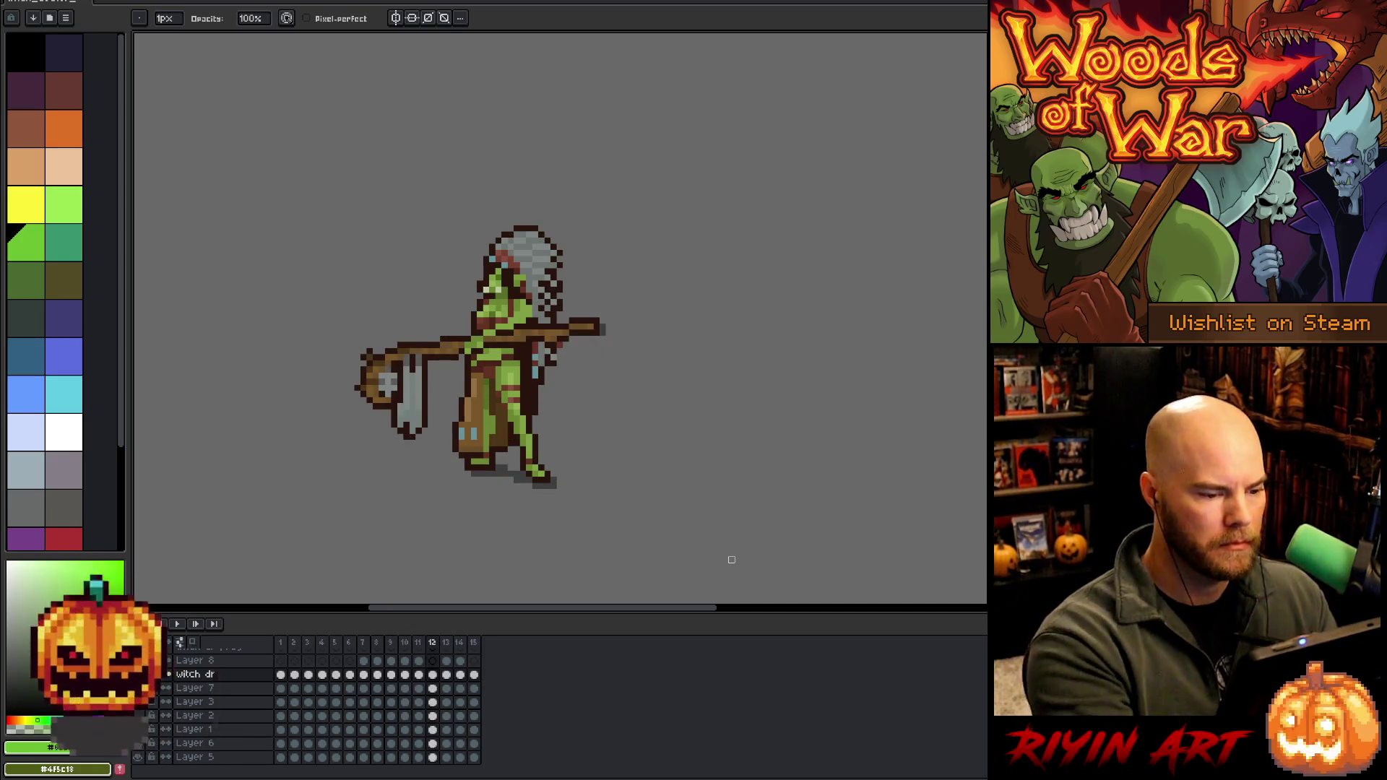
pyautogui.press('Right')
pyautogui.press('Right')
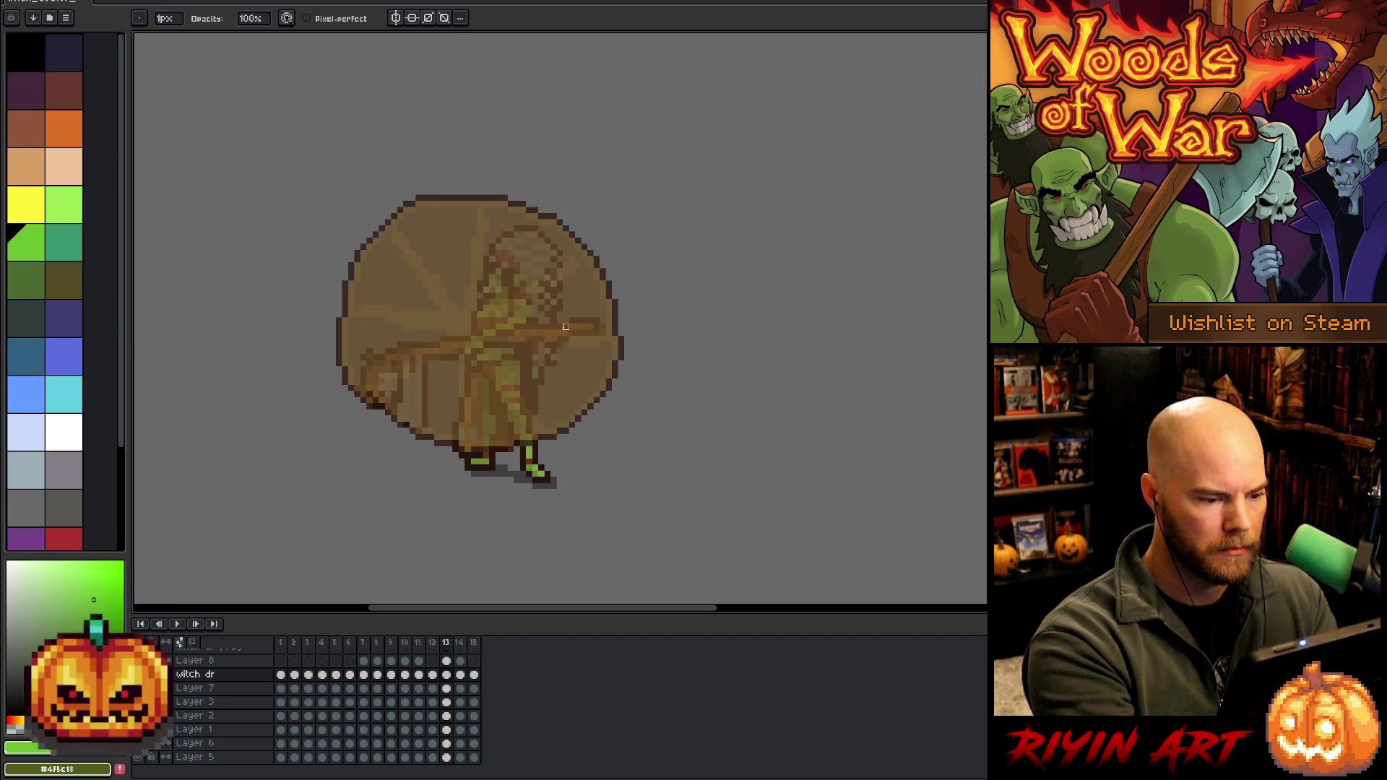
pyautogui.press('Right')
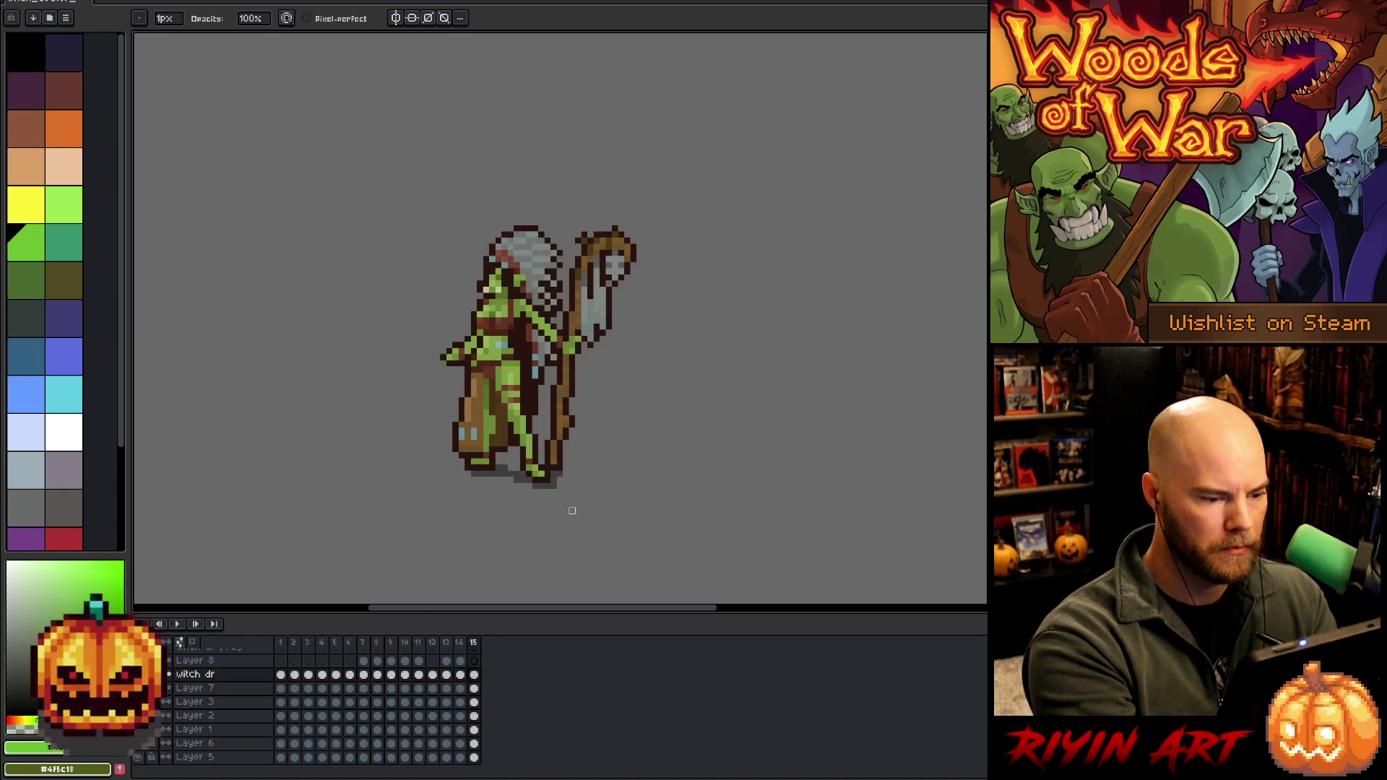
pyautogui.press('Left')
pyautogui.press('Right')
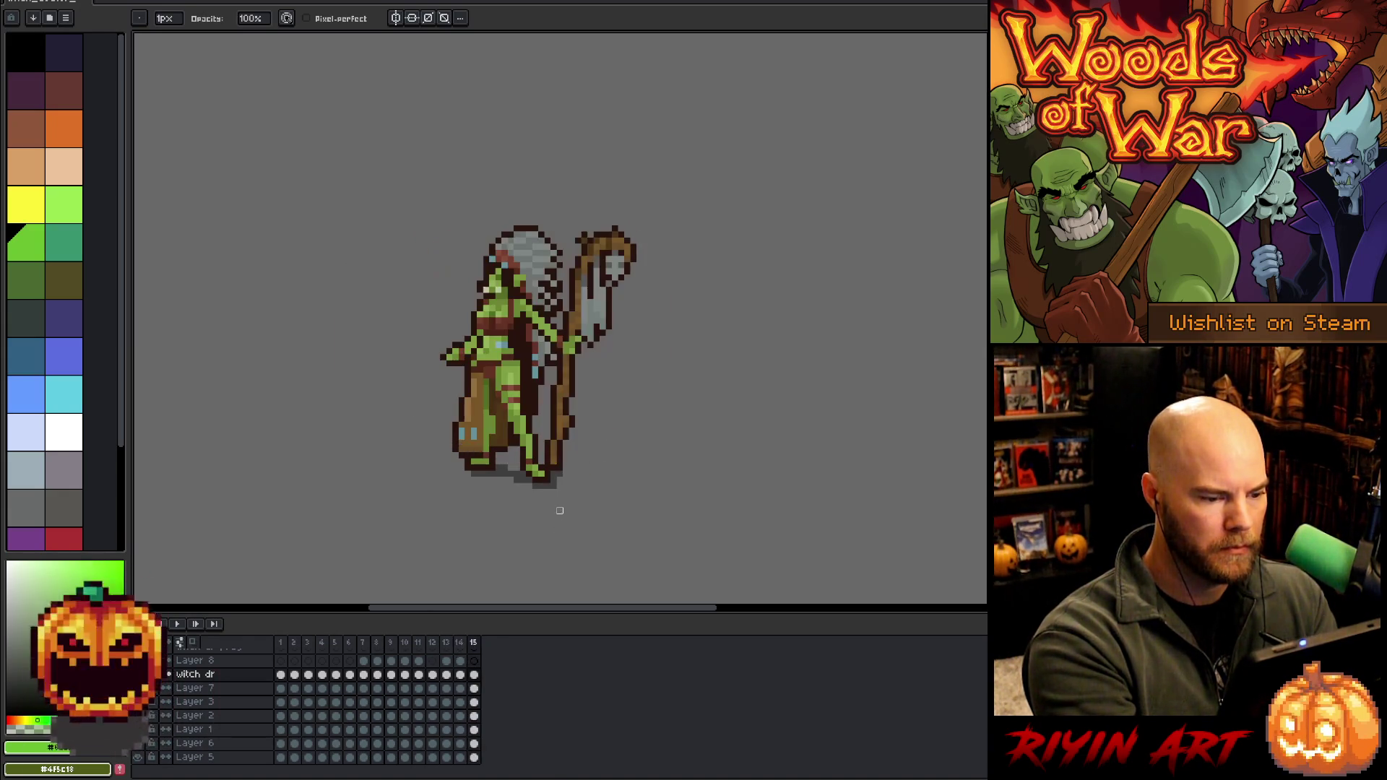
pyautogui.press('Left')
pyautogui.press('Right')
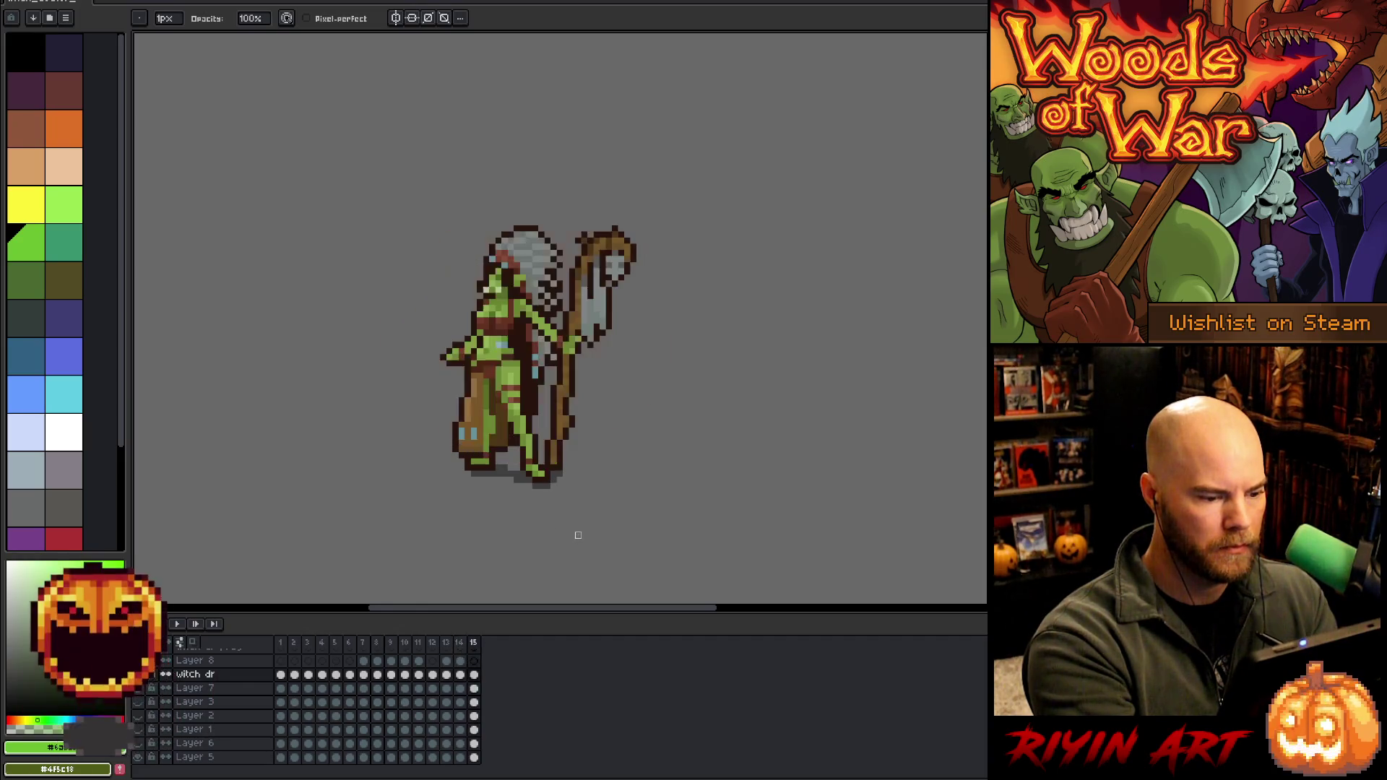
pyautogui.press('Right')
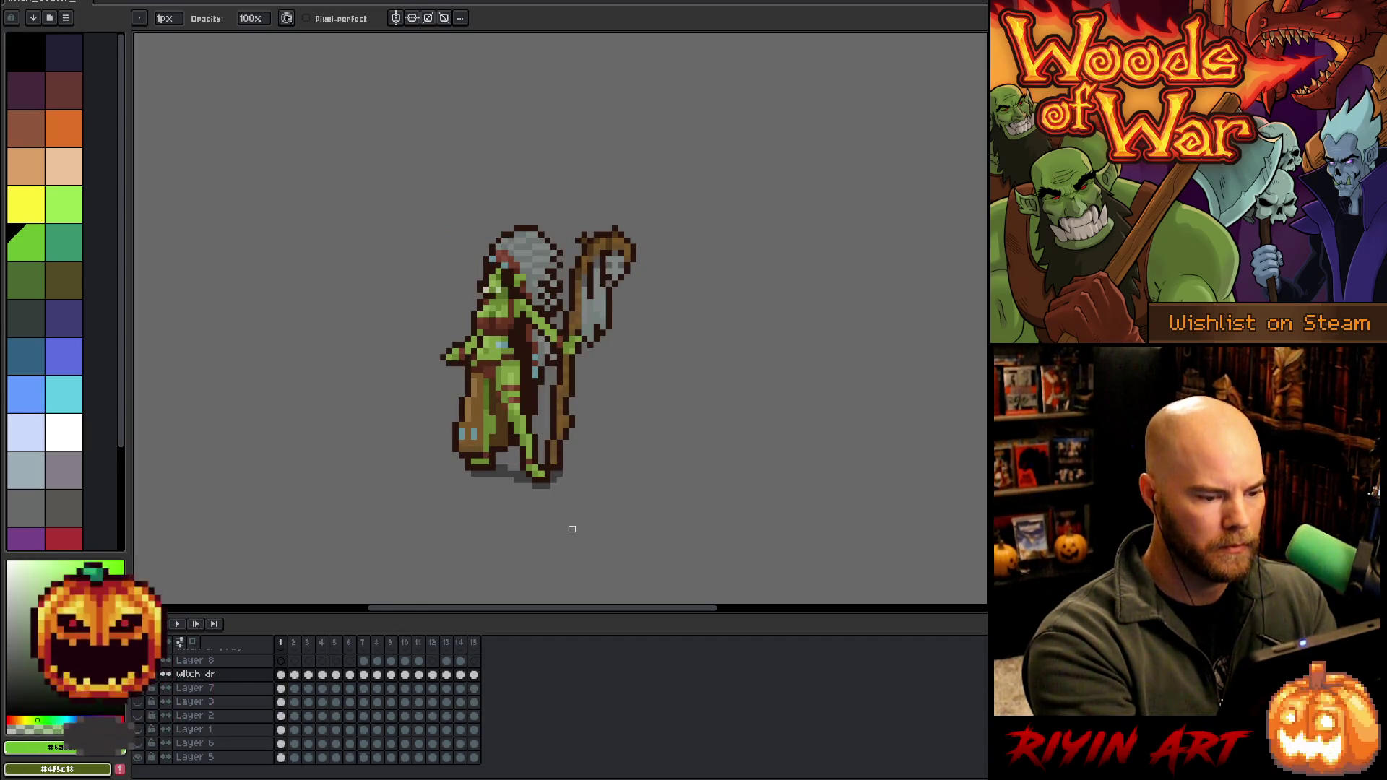
pyautogui.press('Right')
pyautogui.press('Right')
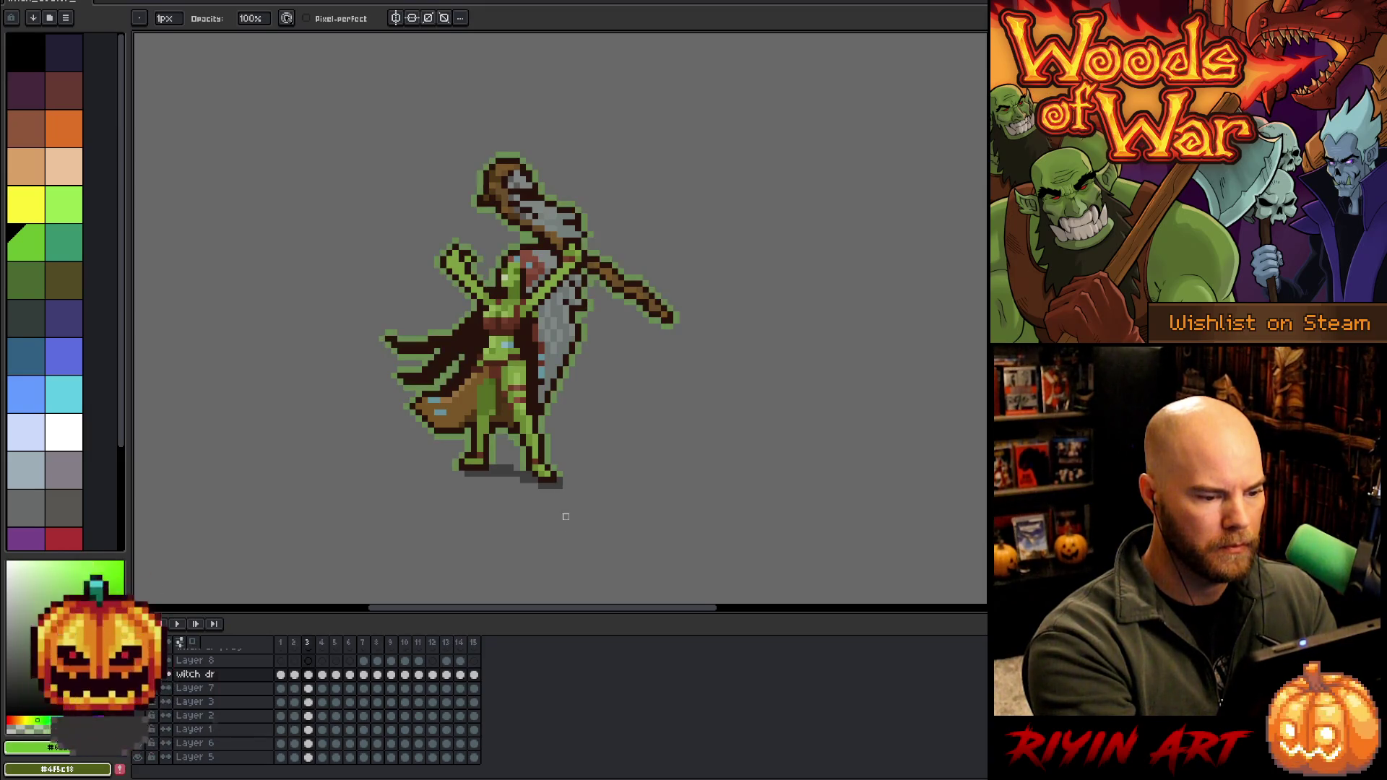
pyautogui.press('Right')
pyautogui.press('Right')
pyautogui.press('Right')
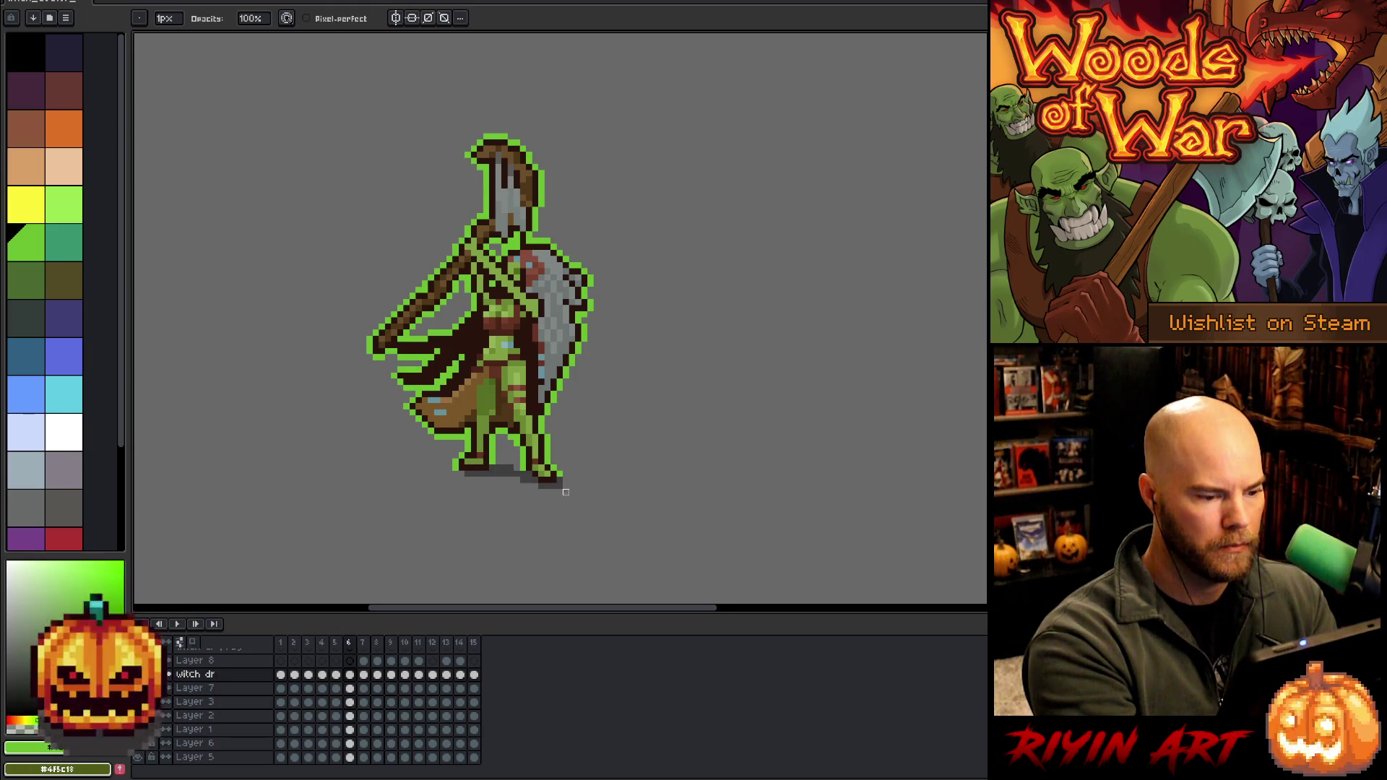
pyautogui.press('Right')
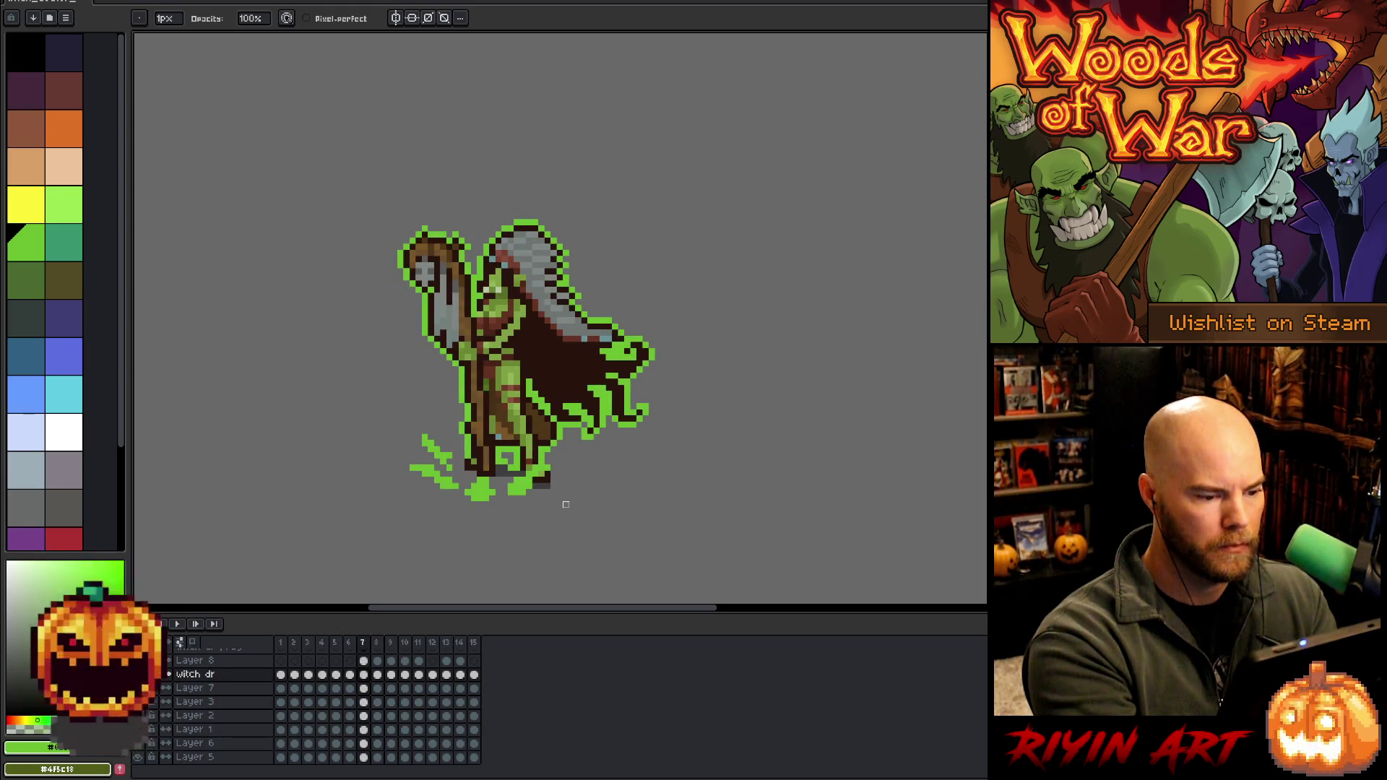
pyautogui.press('Right')
pyautogui.press('Right')
pyautogui.press('Right')
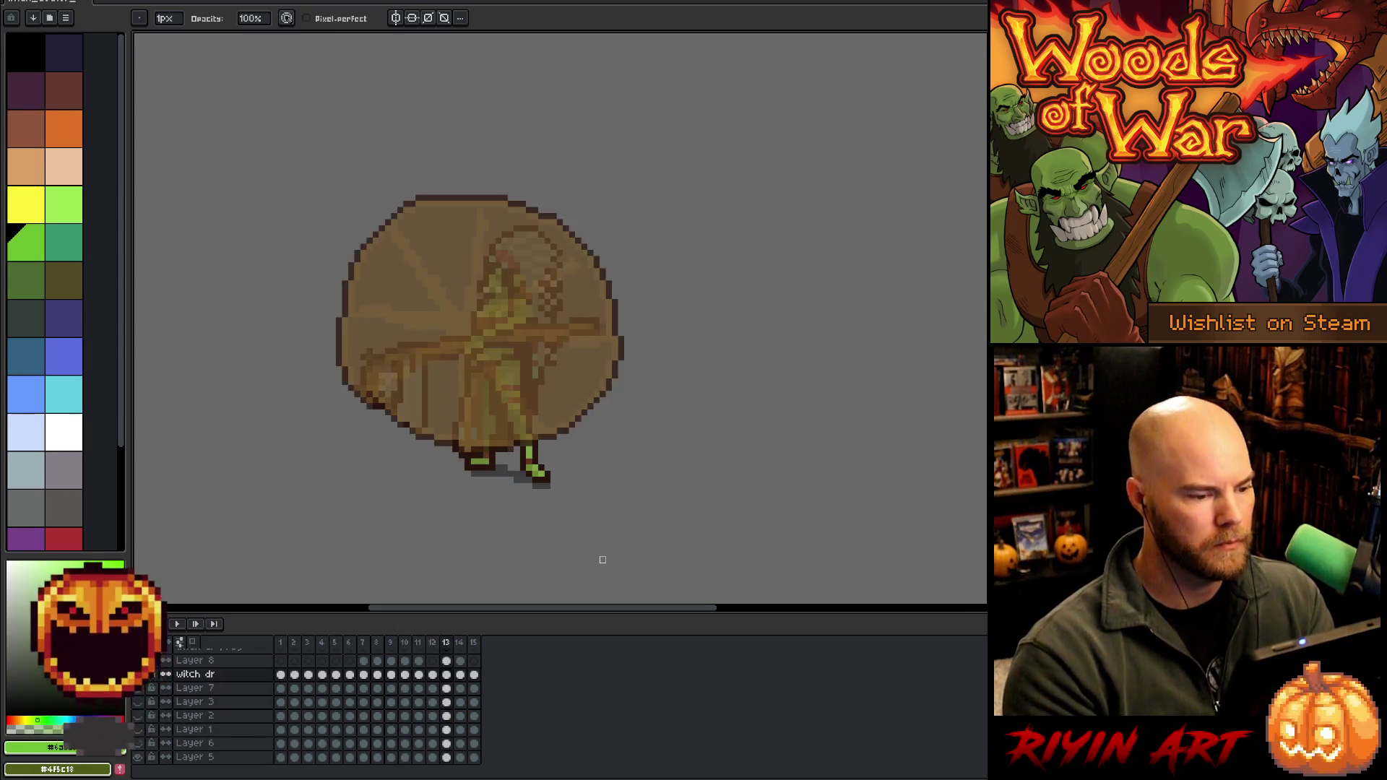
pyautogui.press('Left')
pyautogui.press('Left')
pyautogui.press('Right')
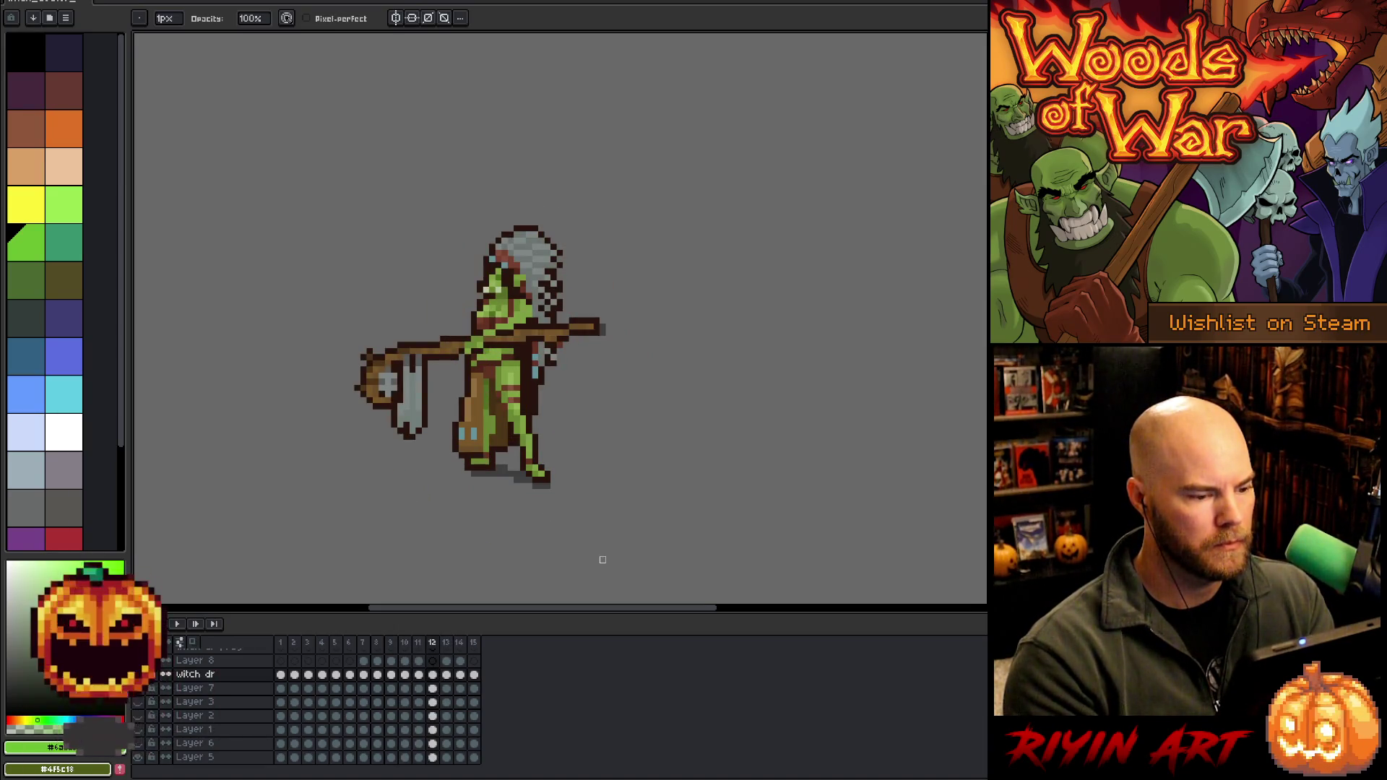
# Replay the animation zoomed in on the sprite with the timeline hidden
pyautogui.press('Return')
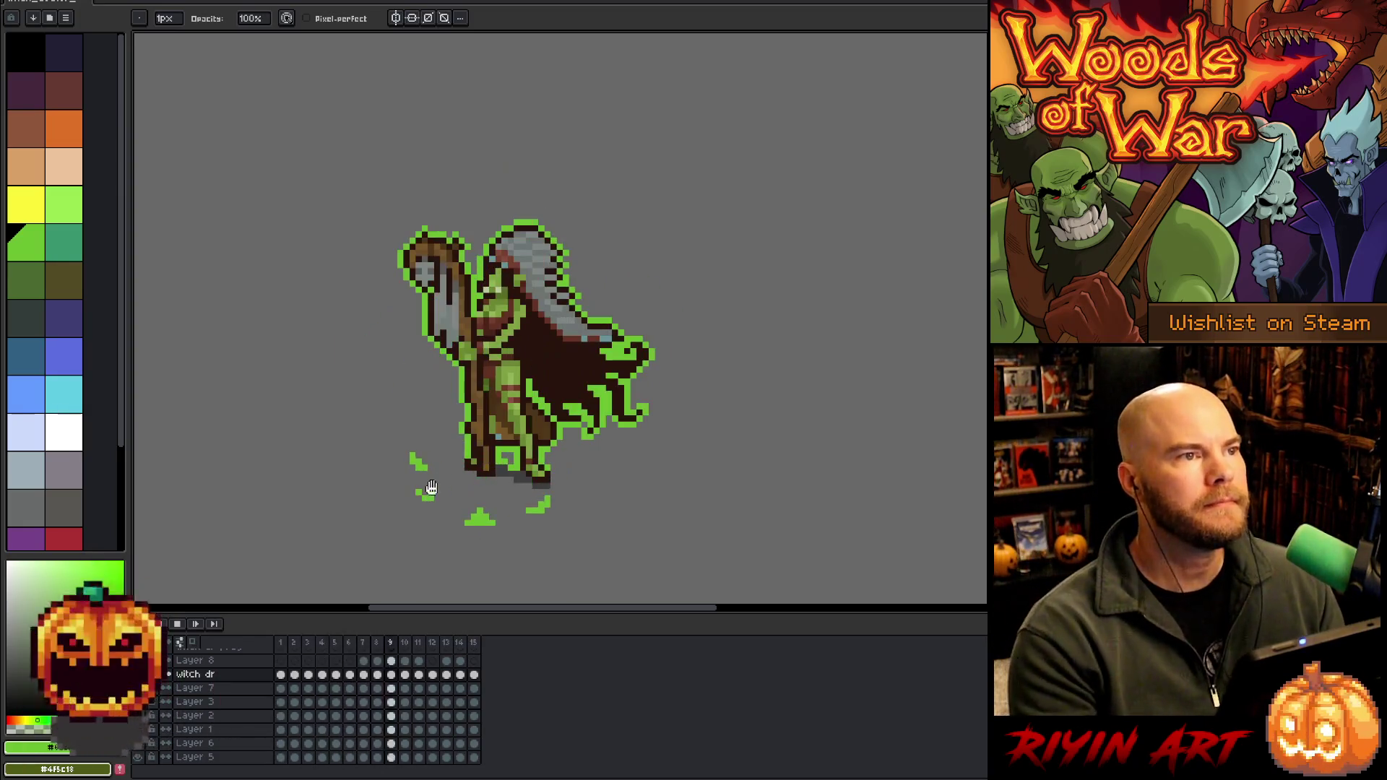
pyautogui.scroll(2, 496, 458)
pyautogui.scroll(-2, 520, 455)
pyautogui.scroll(2, 542, 464)
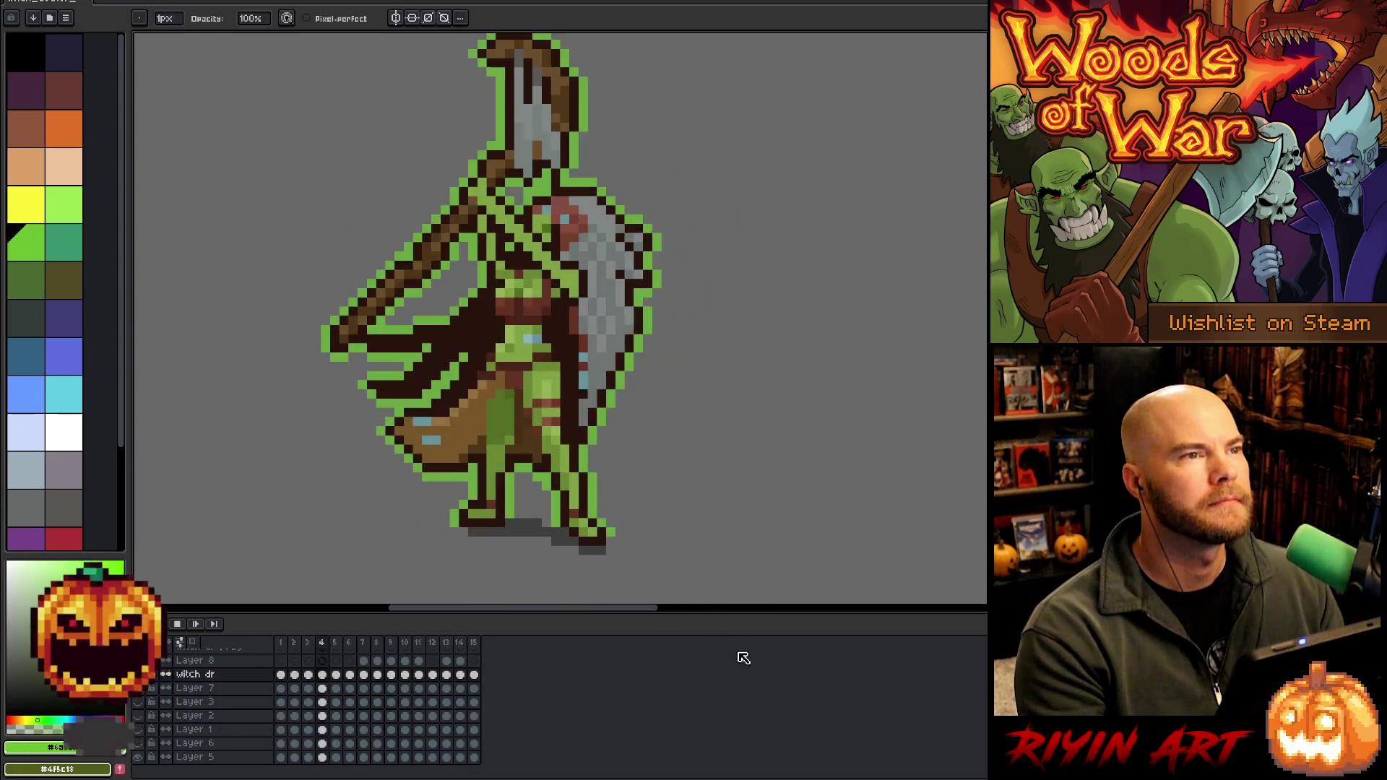
pyautogui.press('Return')
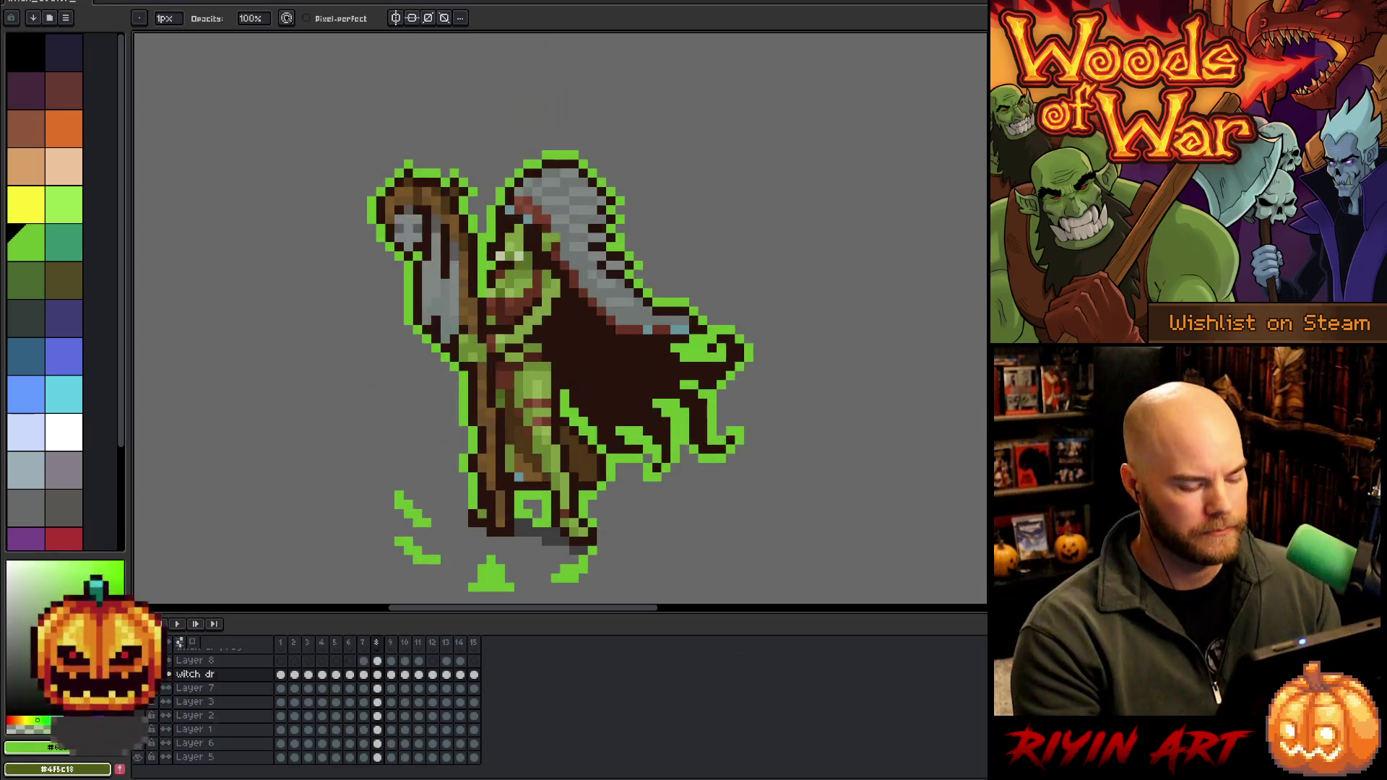
pyautogui.press('Return')
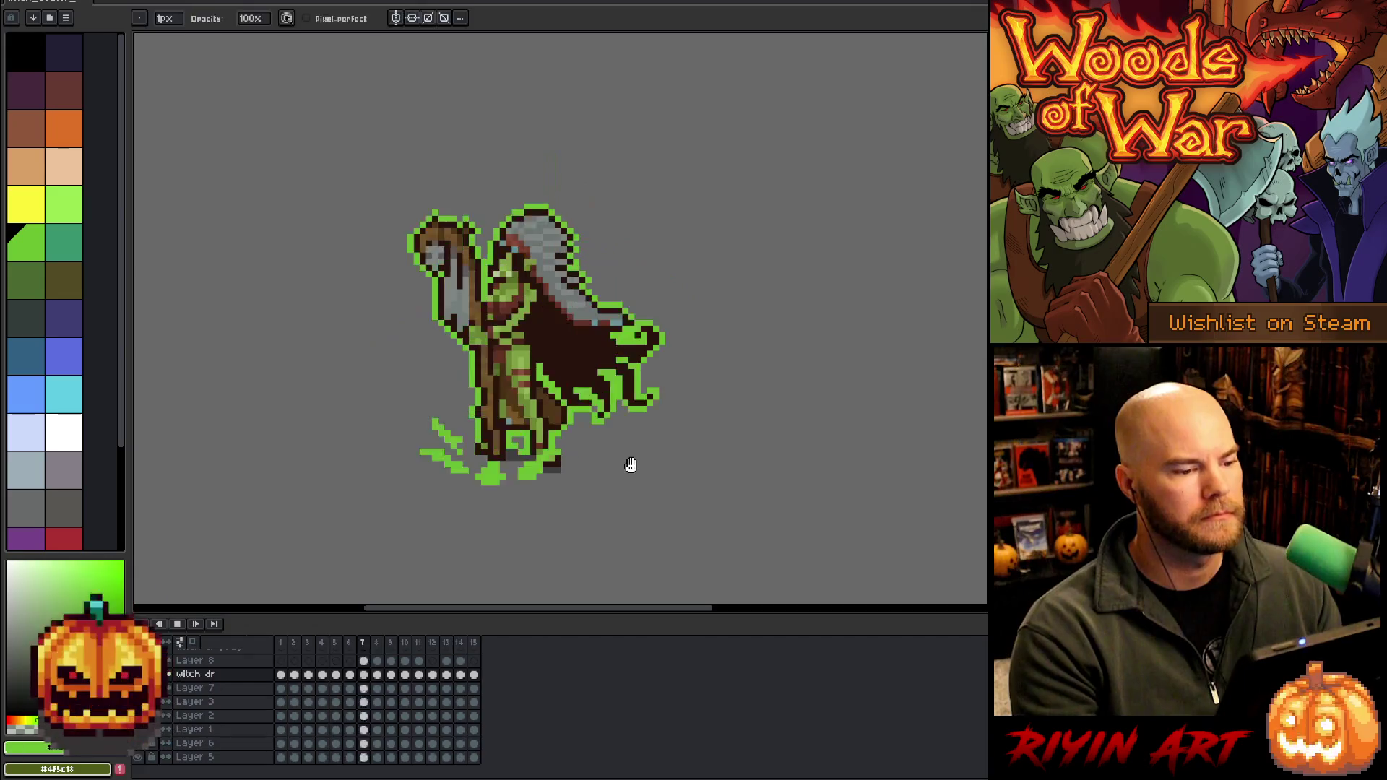
pyautogui.scroll(1, 642, 471)
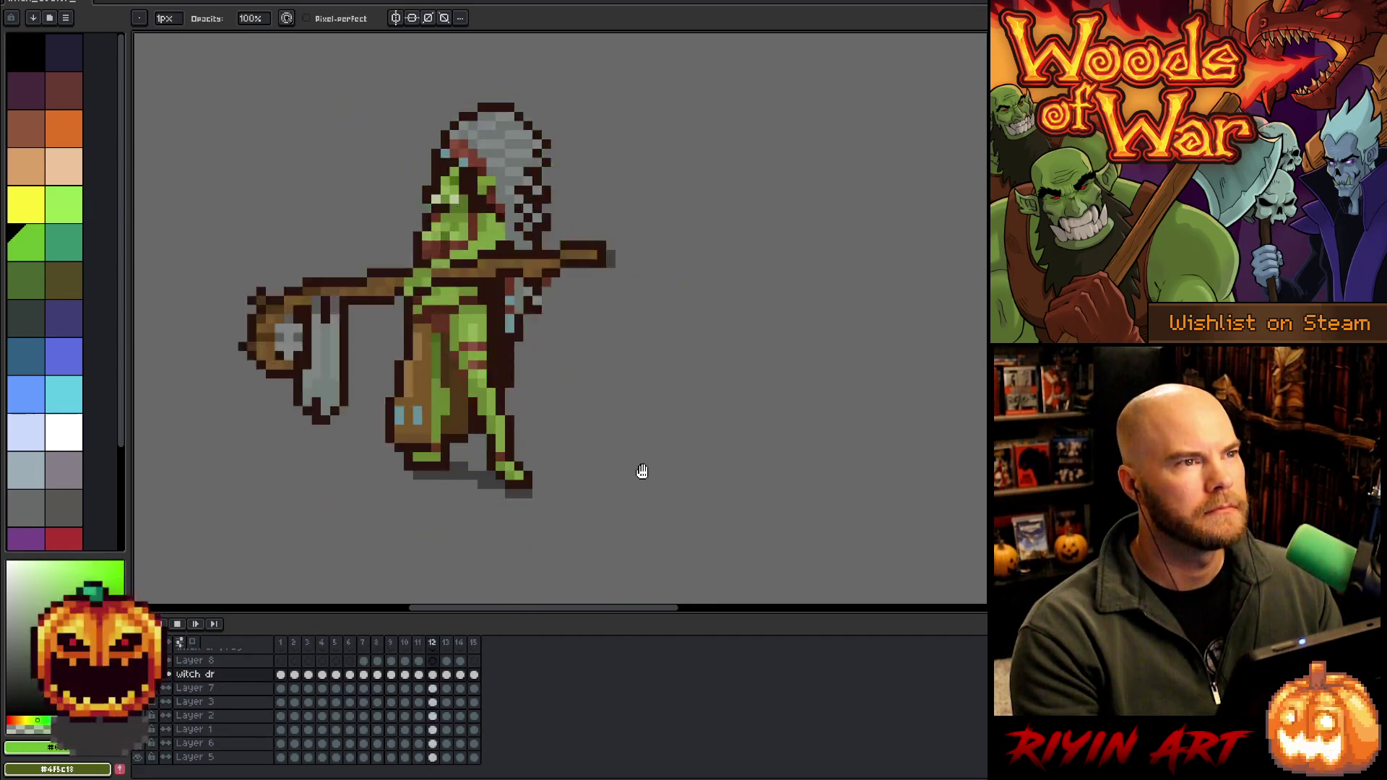
pyautogui.scroll(1, 642, 471)
pyautogui.press('Tab')
# Recenter the sprite, restore the timeline and stop playback on frame 6
pyautogui.moveTo(656, 530); pyautogui.dragTo(706, 597)
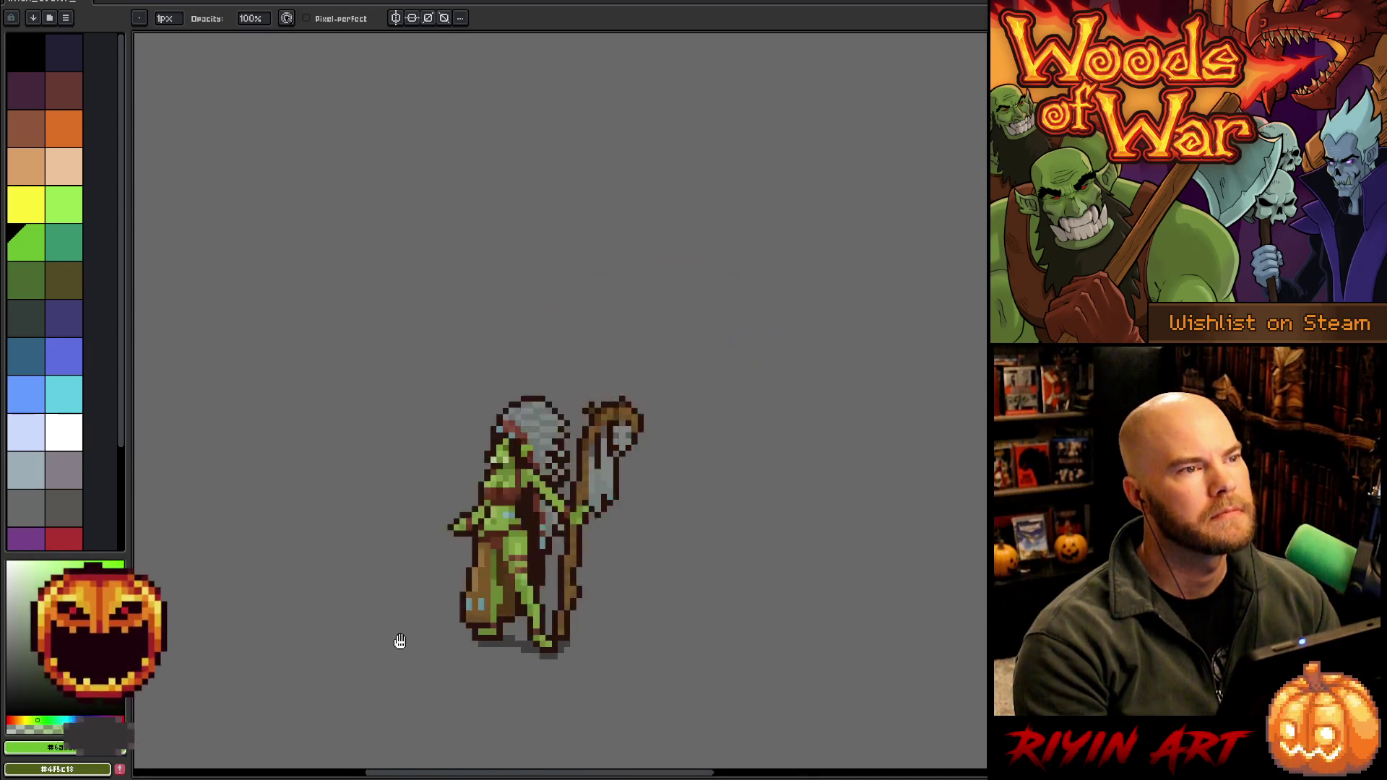
pyautogui.moveTo(440, 641); pyautogui.dragTo(471, 480)
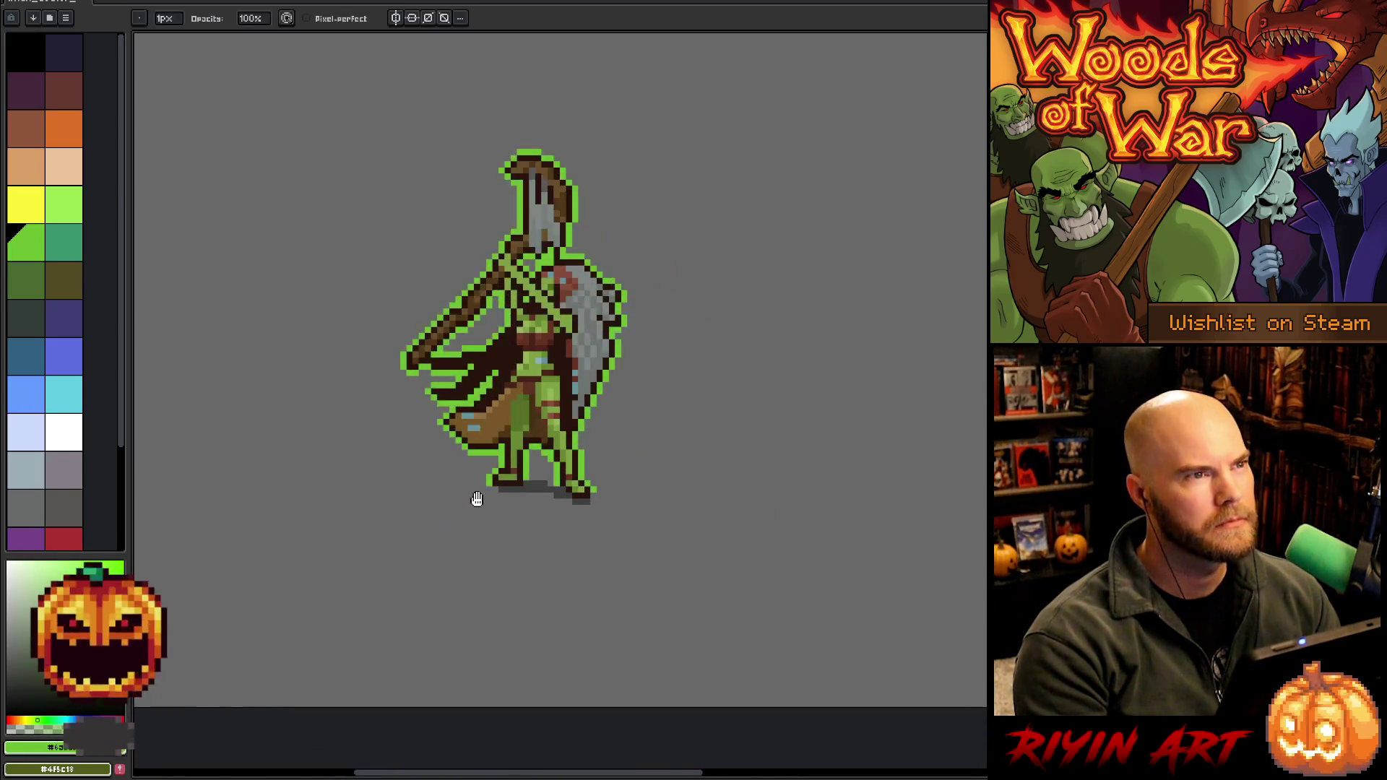
pyautogui.scroll(-1, 477, 499)
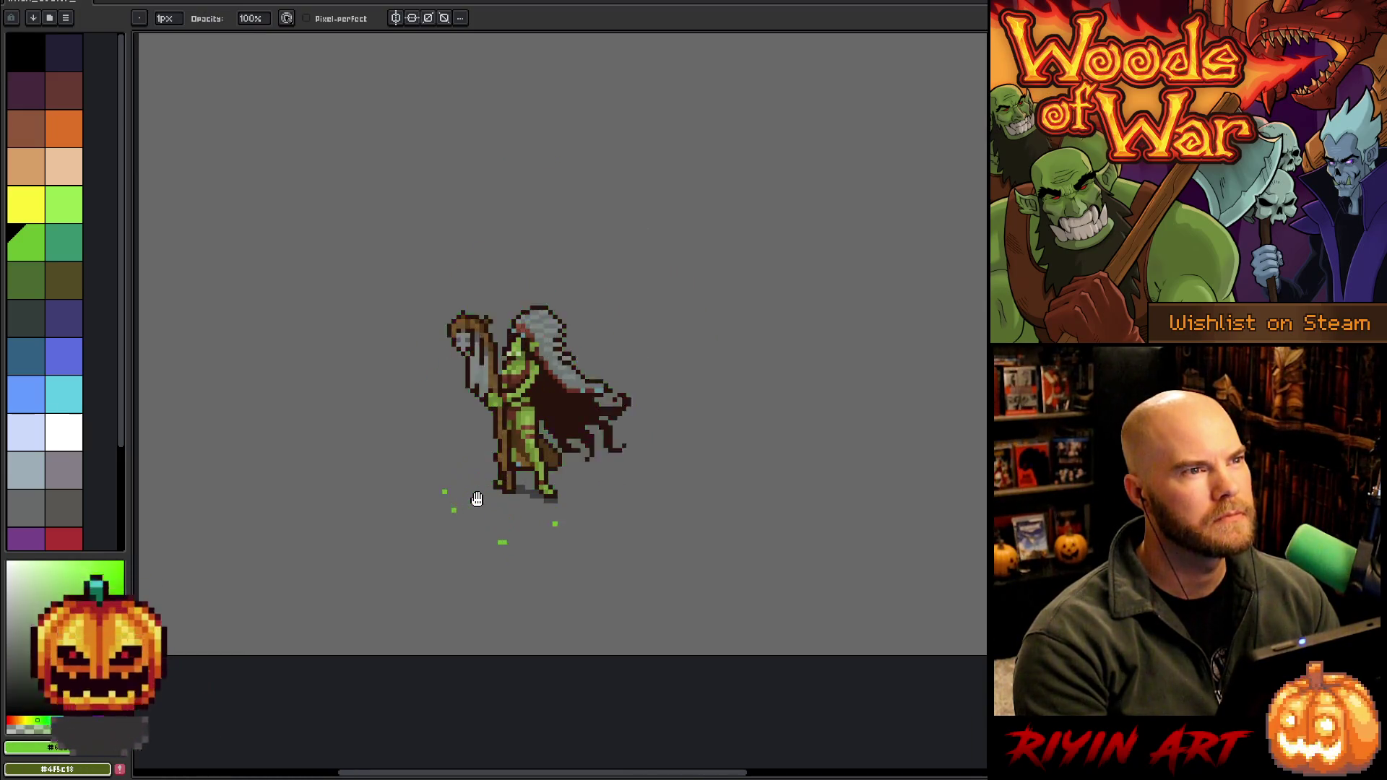
pyautogui.press('Tab')
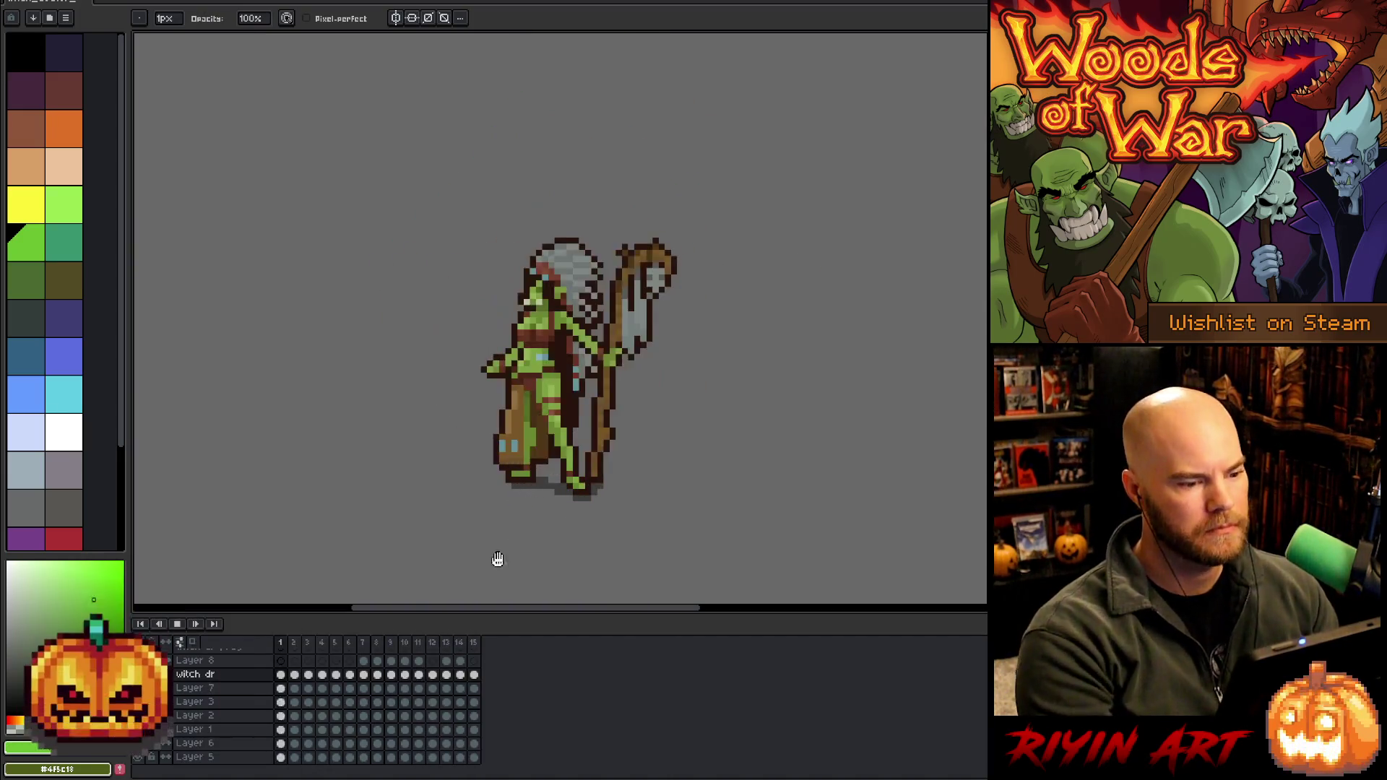
pyautogui.press('Return')
pyautogui.moveTo(621, 363); pyautogui.dragTo(898, 362)
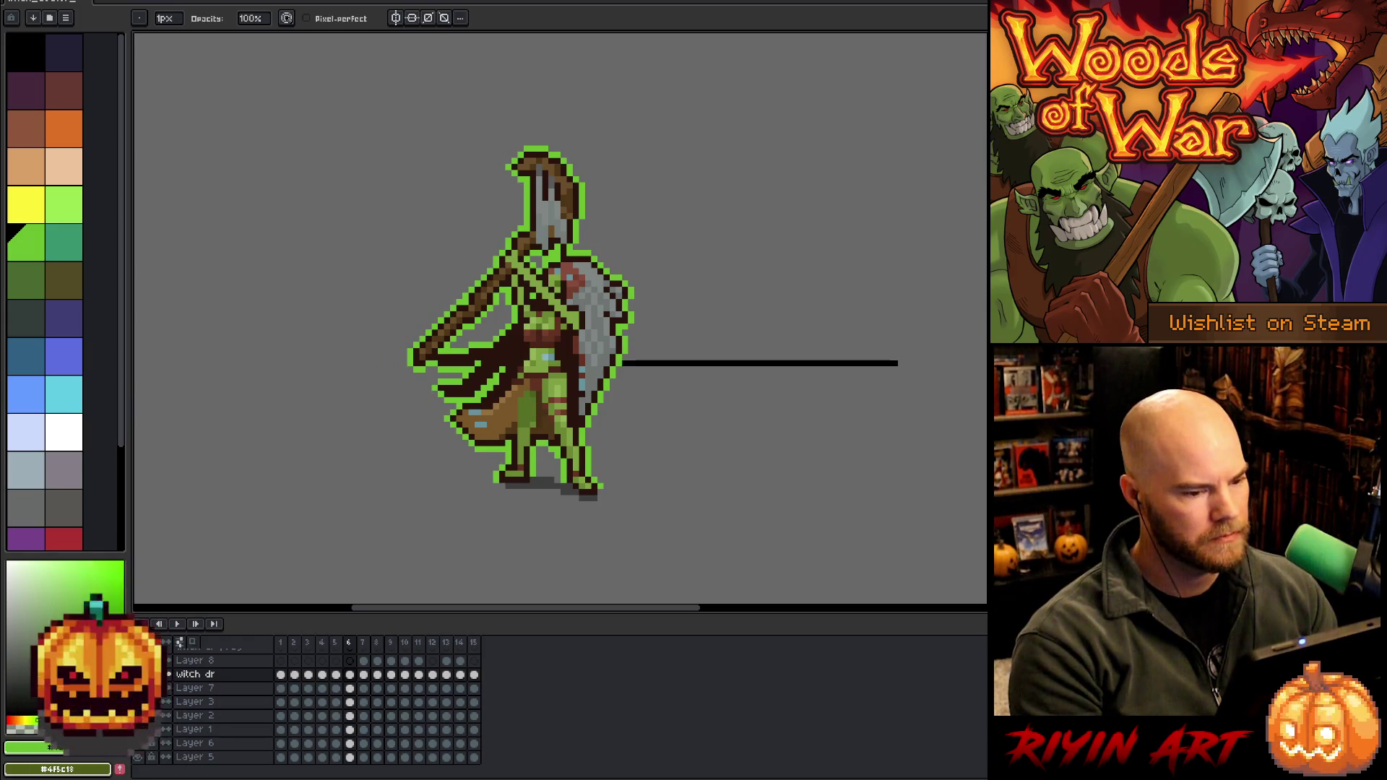
# Undo the stray stroke, paste the orc sprite, and link Layer 1's cels across all 15 frames
pyautogui.hotkey('ctrl', 'z')
pyautogui.hotkey('ctrl', 'v')
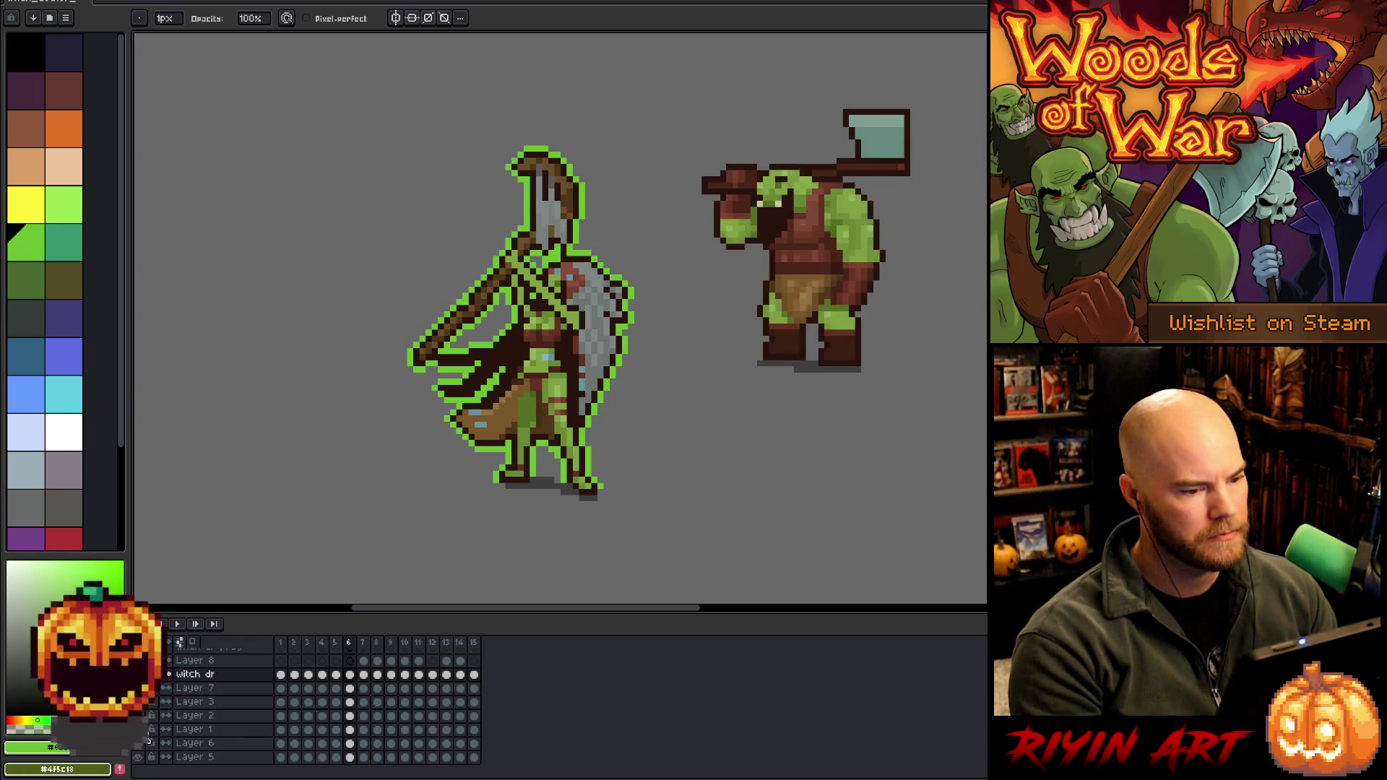
pyautogui.moveTo(485, 735); pyautogui.dragTo(273, 734)
pyautogui.rightClick(312, 736)
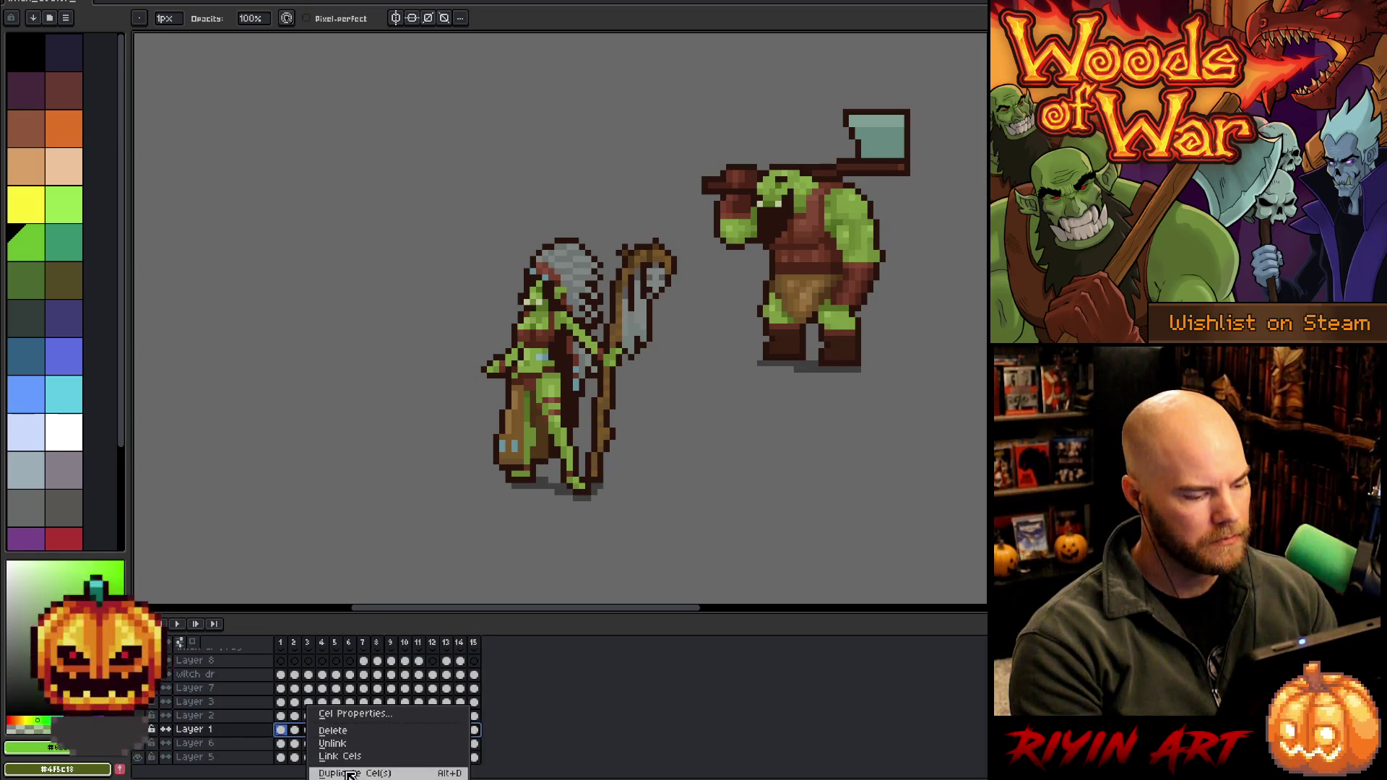
pyautogui.click(327, 752)
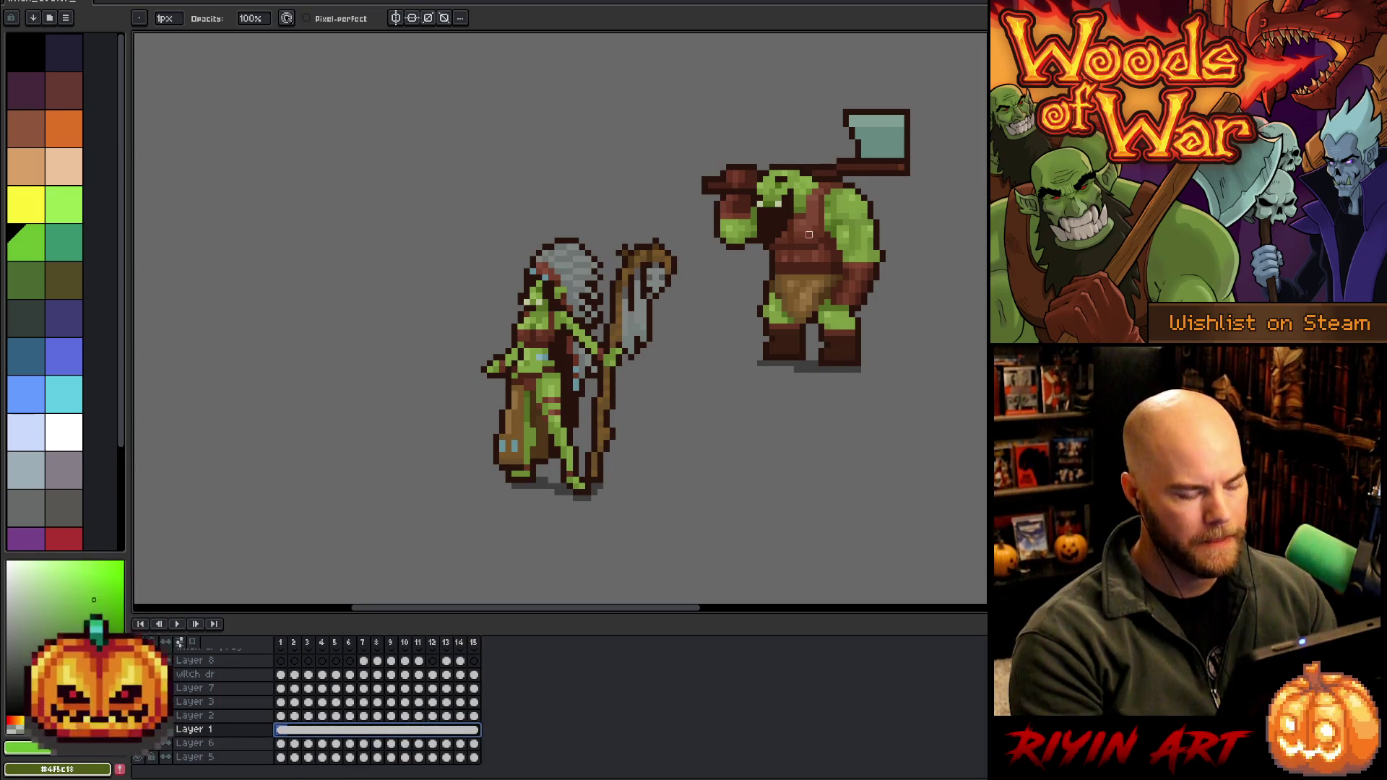
# Move the orc to the witch doctor's left and preview both sprites in playback
pyautogui.press('v')
pyautogui.moveTo(813, 254)
pyautogui.mouseDown()
pyautogui.moveTo(812, 266)
pyautogui.moveTo(303, 387)
pyautogui.moveTo(349, 354)
pyautogui.mouseUp()
pyautogui.press('Return')
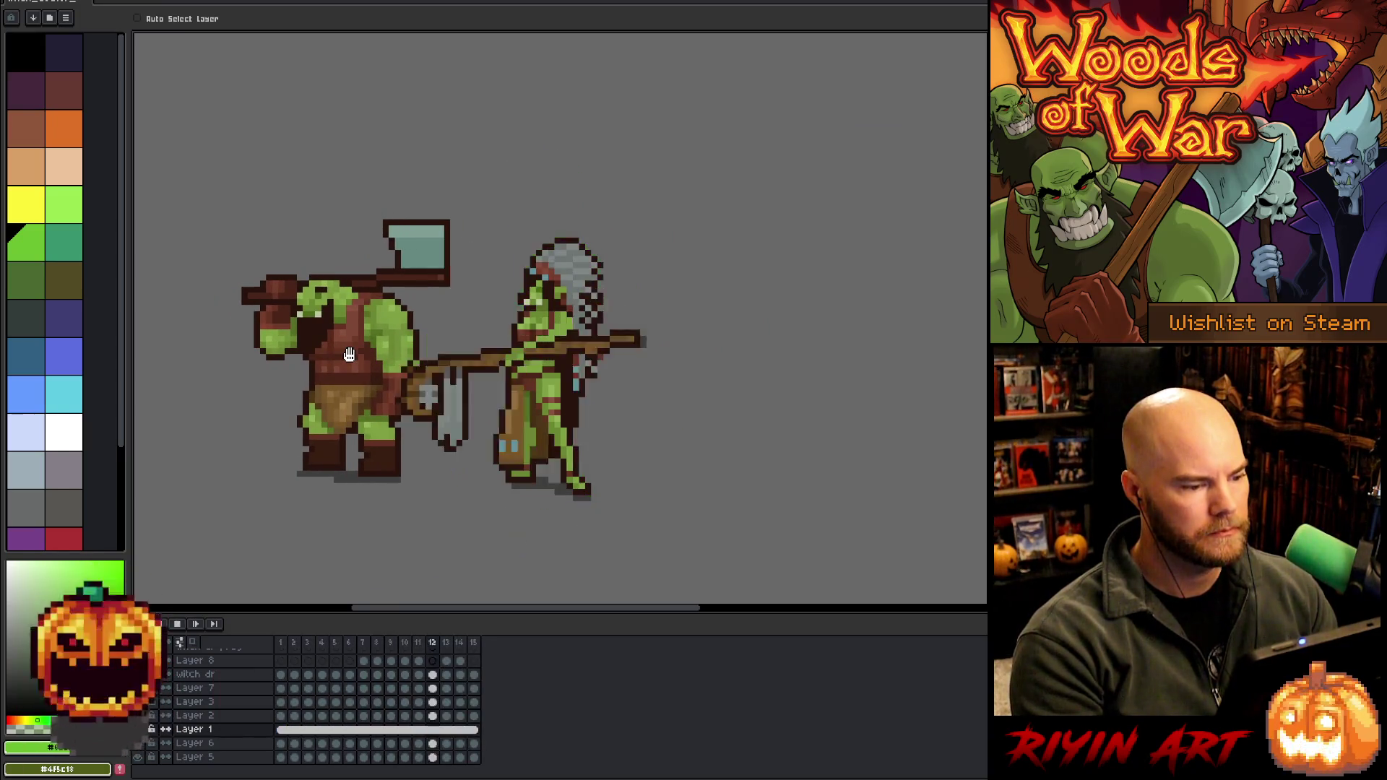
pyautogui.moveTo(350, 360)
pyautogui.mouseDown()
pyautogui.moveTo(467, 349)
pyautogui.moveTo(443, 351)
pyautogui.mouseUp()
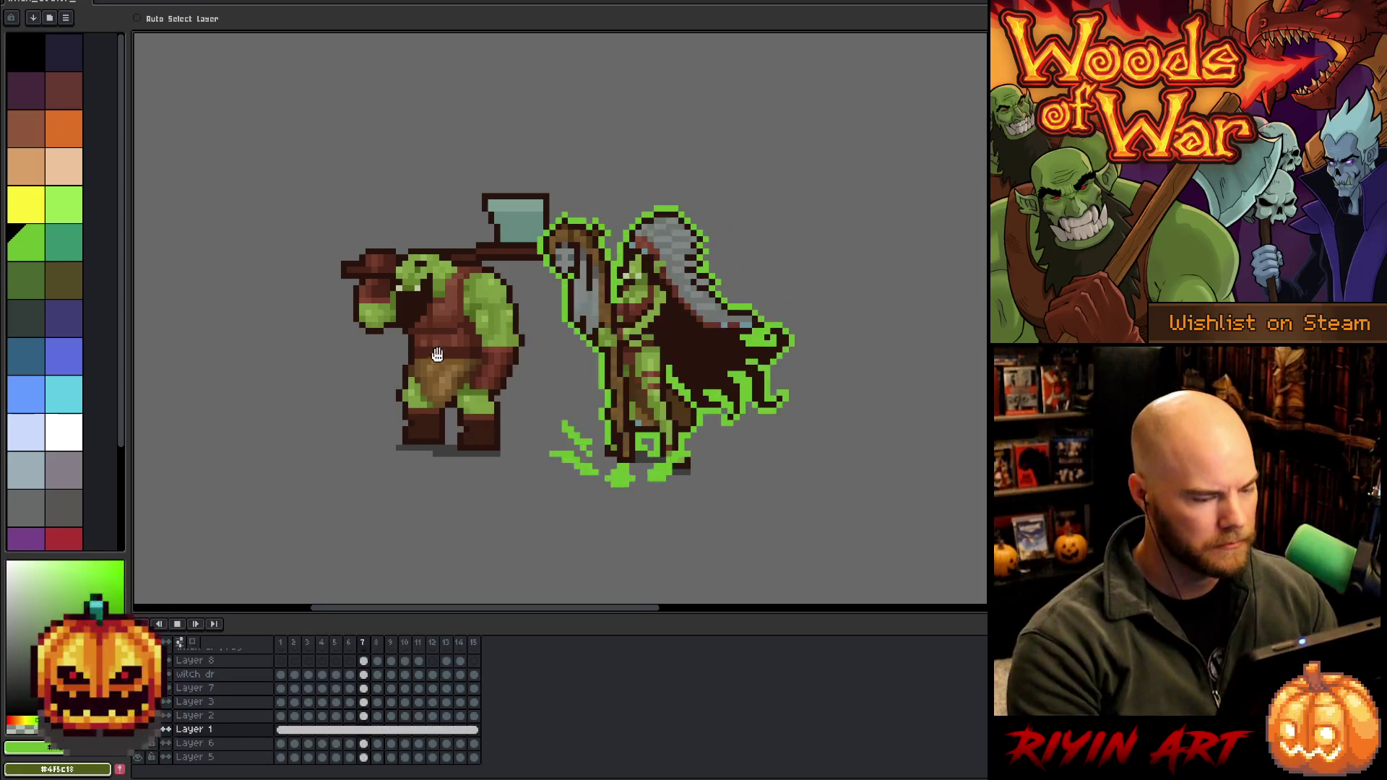
pyautogui.press('Return')
# With Auto Select Layer enabled, shift the orc further left of the witch doctor
pyautogui.click(296, 729)
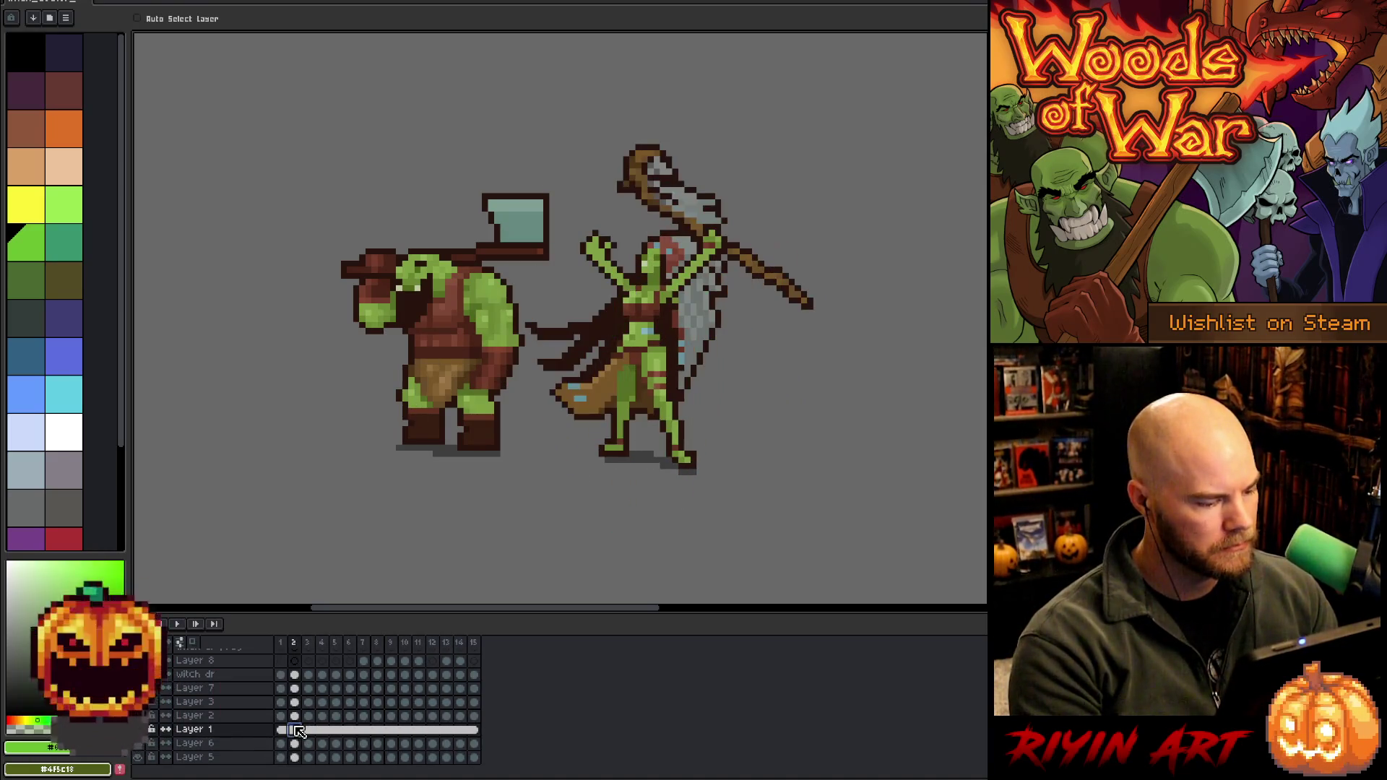
pyautogui.click(139, 19)
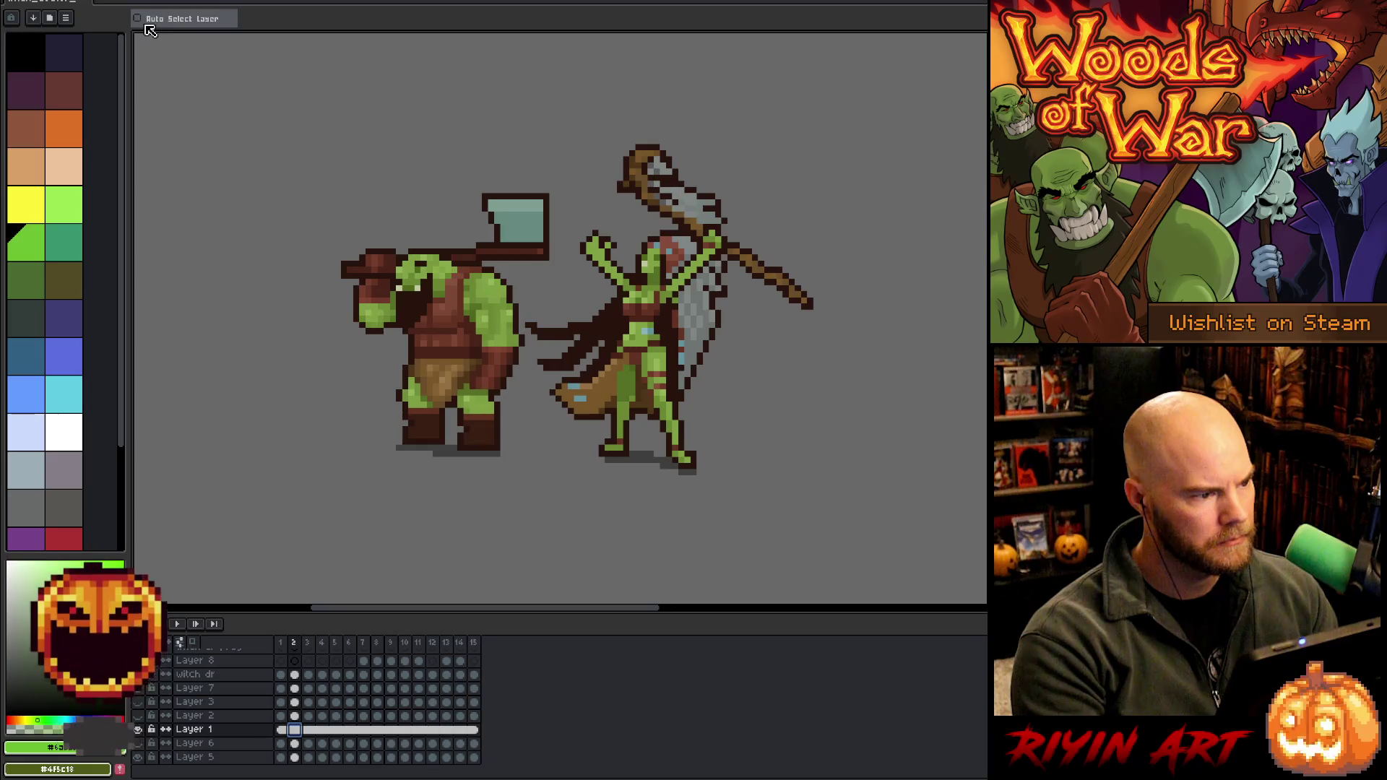
pyautogui.moveTo(445, 325)
pyautogui.mouseDown()
pyautogui.moveTo(377, 341)
pyautogui.moveTo(382, 351)
pyautogui.mouseUp()
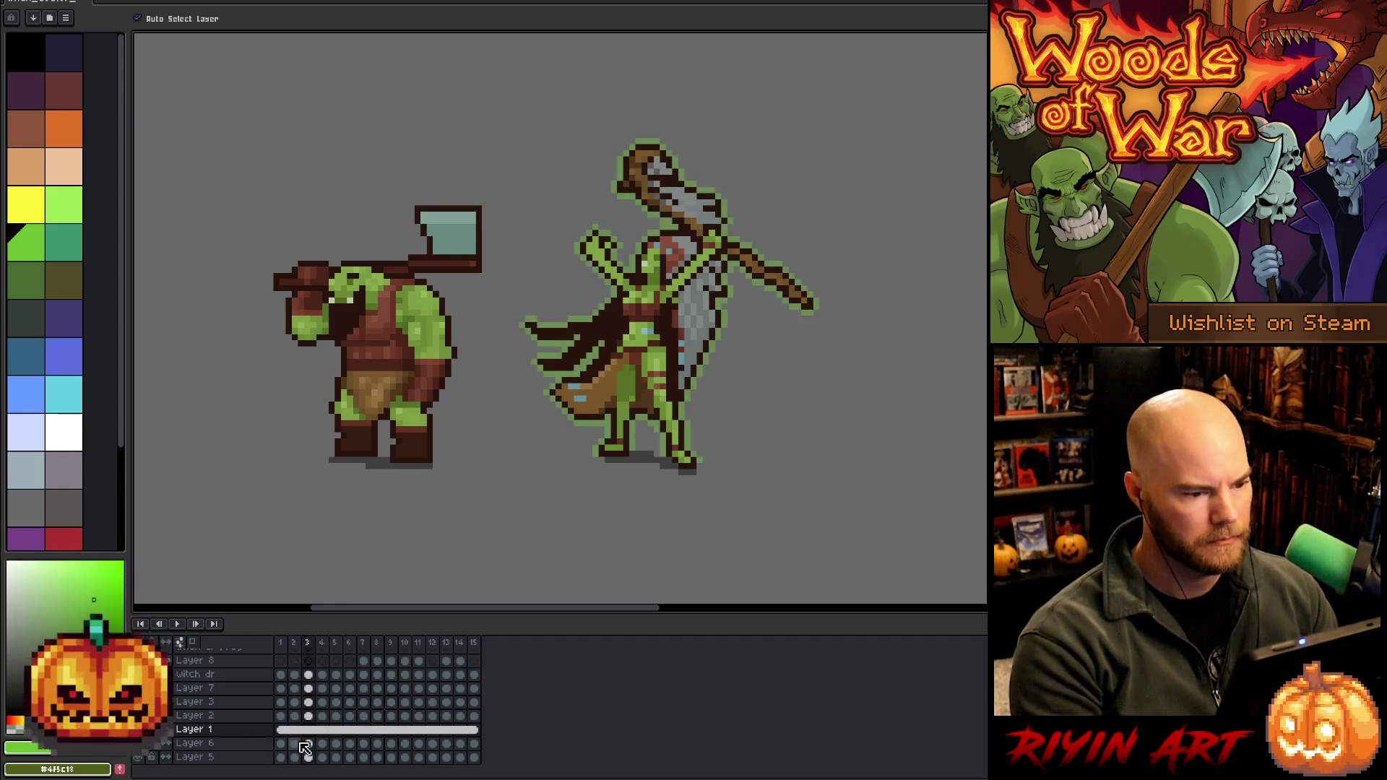
# On frame 8, add a new empty layer for particles
pyautogui.click(344, 740)
pyautogui.press('Right')
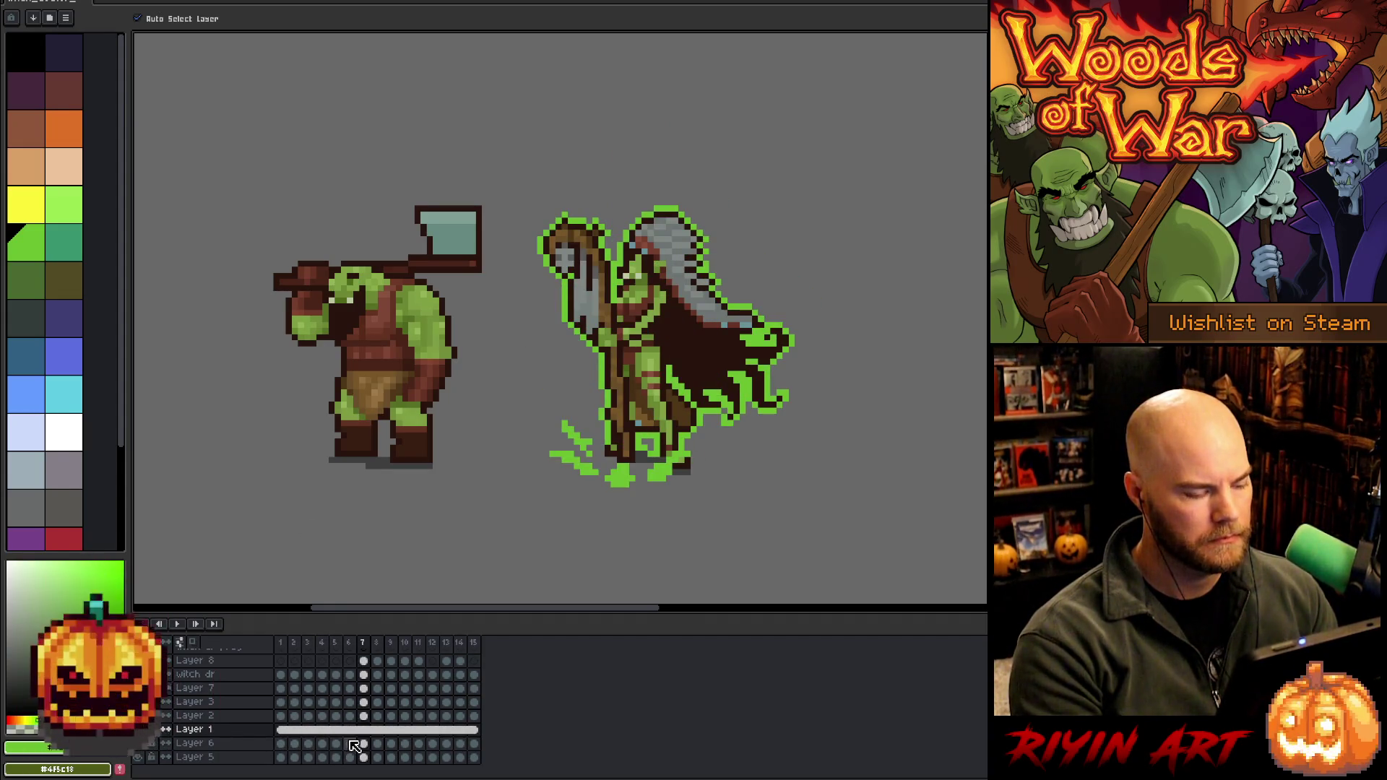
pyautogui.press('Right')
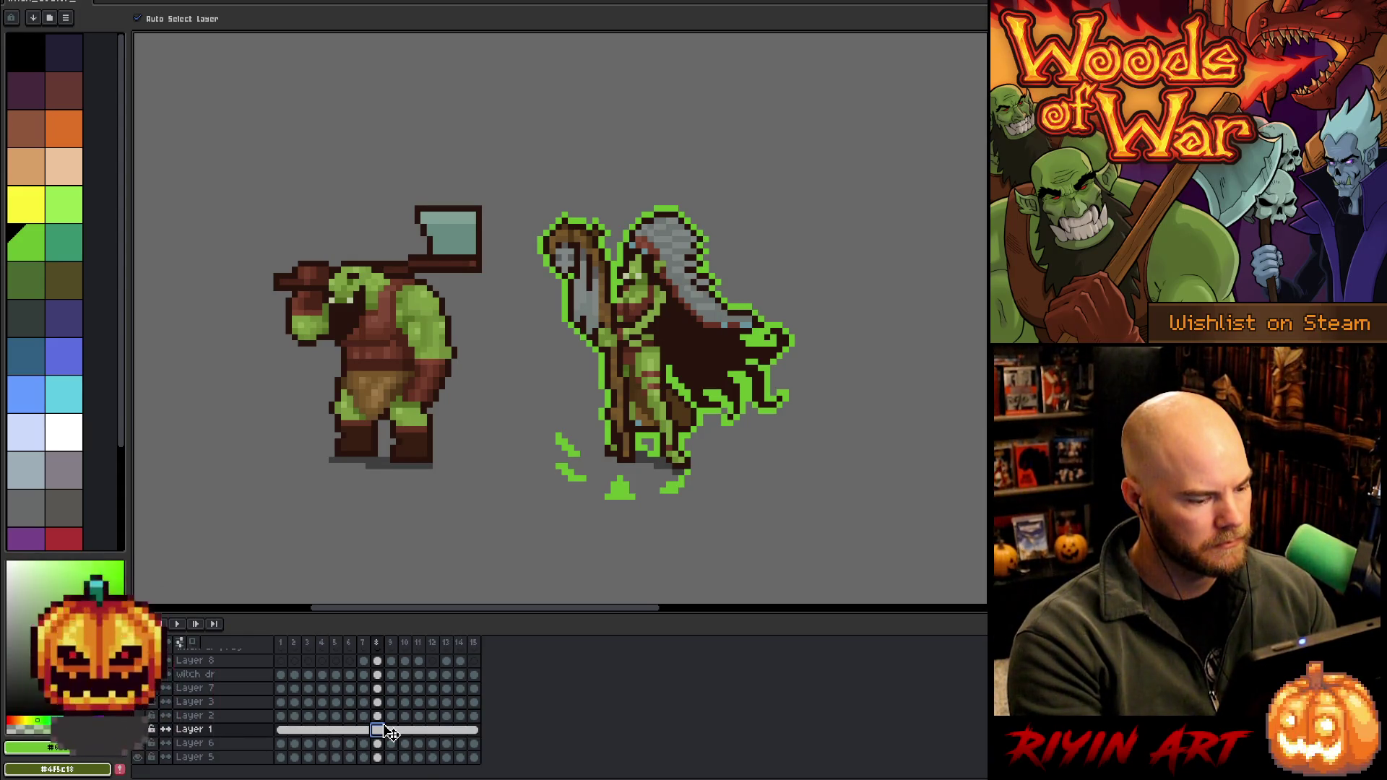
pyautogui.hotkey('shift', 'n')
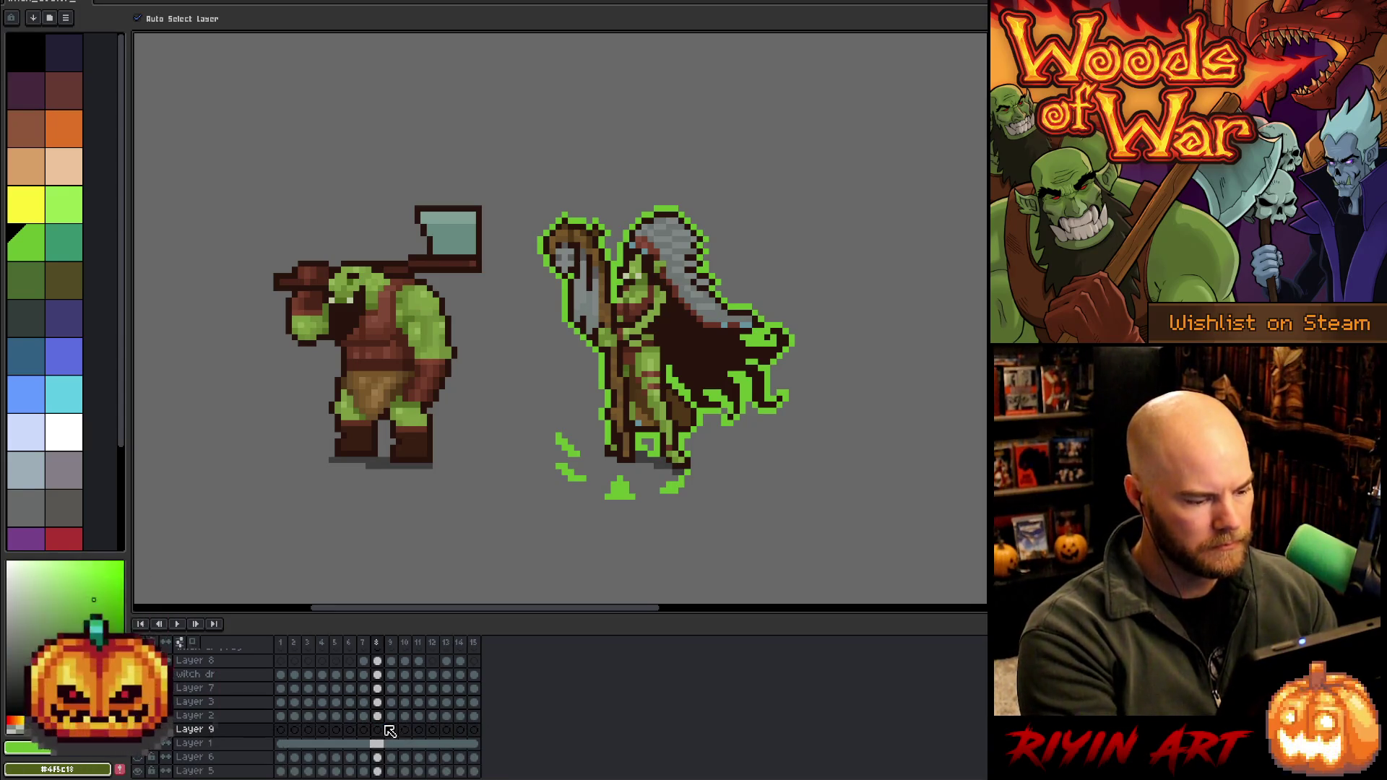
# On Layer 9, sample the green with the Eyedropper and pencil rising particle pixels on frames 9 and 10
pyautogui.click(377, 730)
pyautogui.press('i')
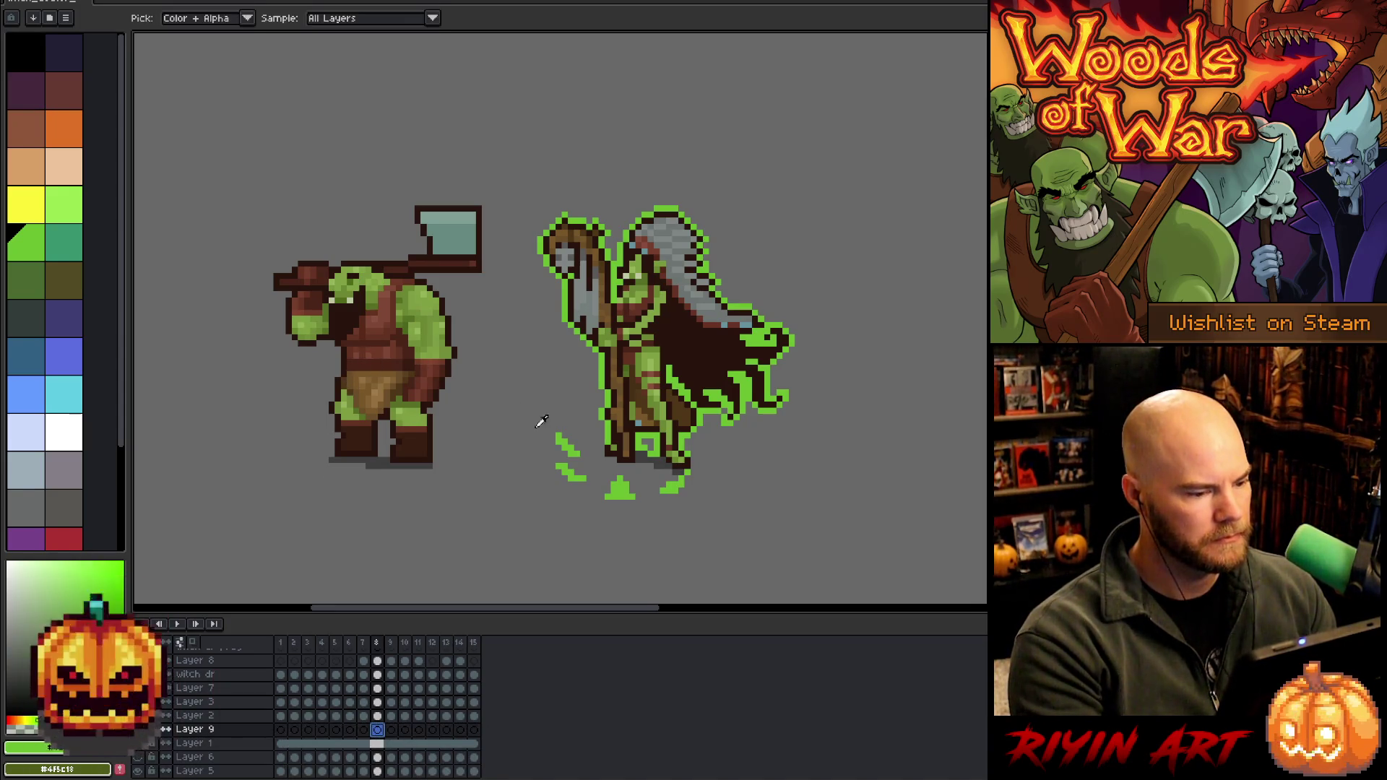
pyautogui.press('b')
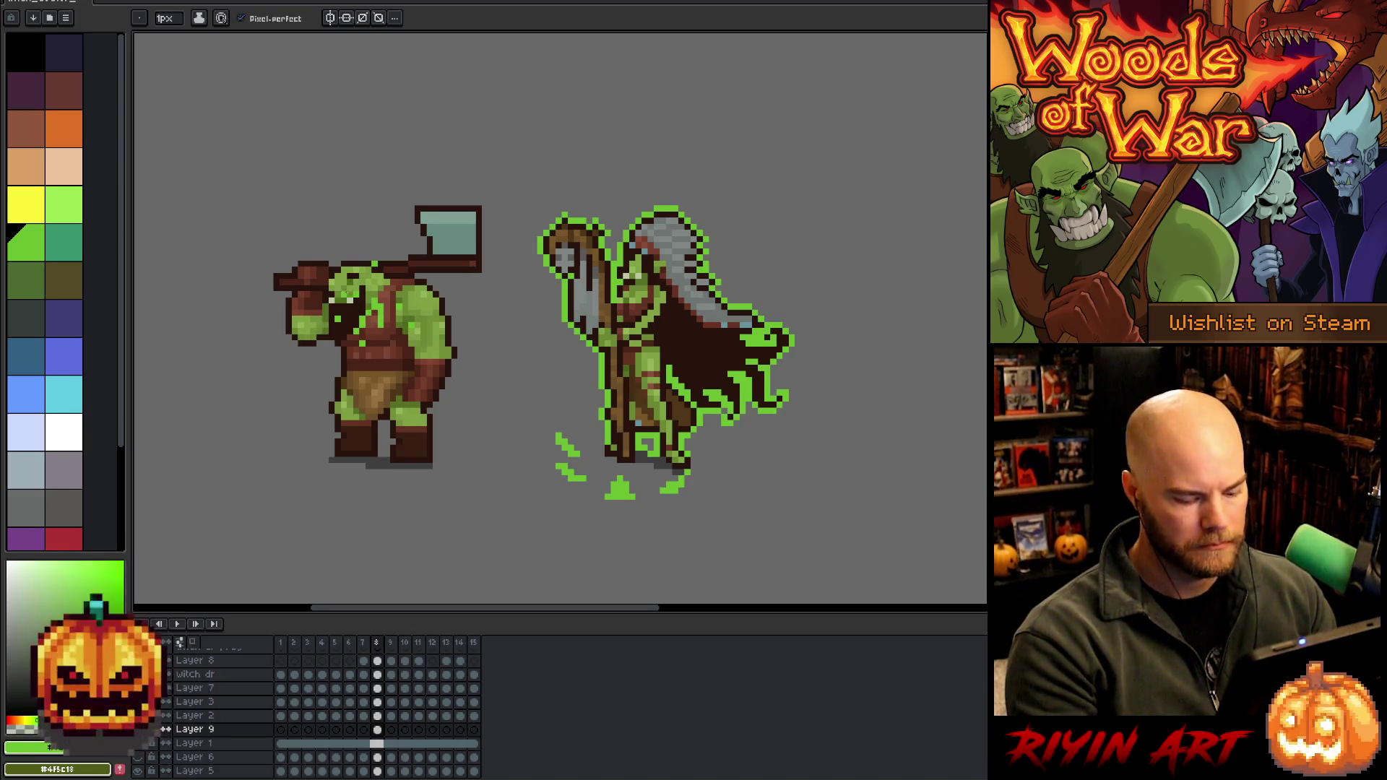
pyautogui.press('Right')
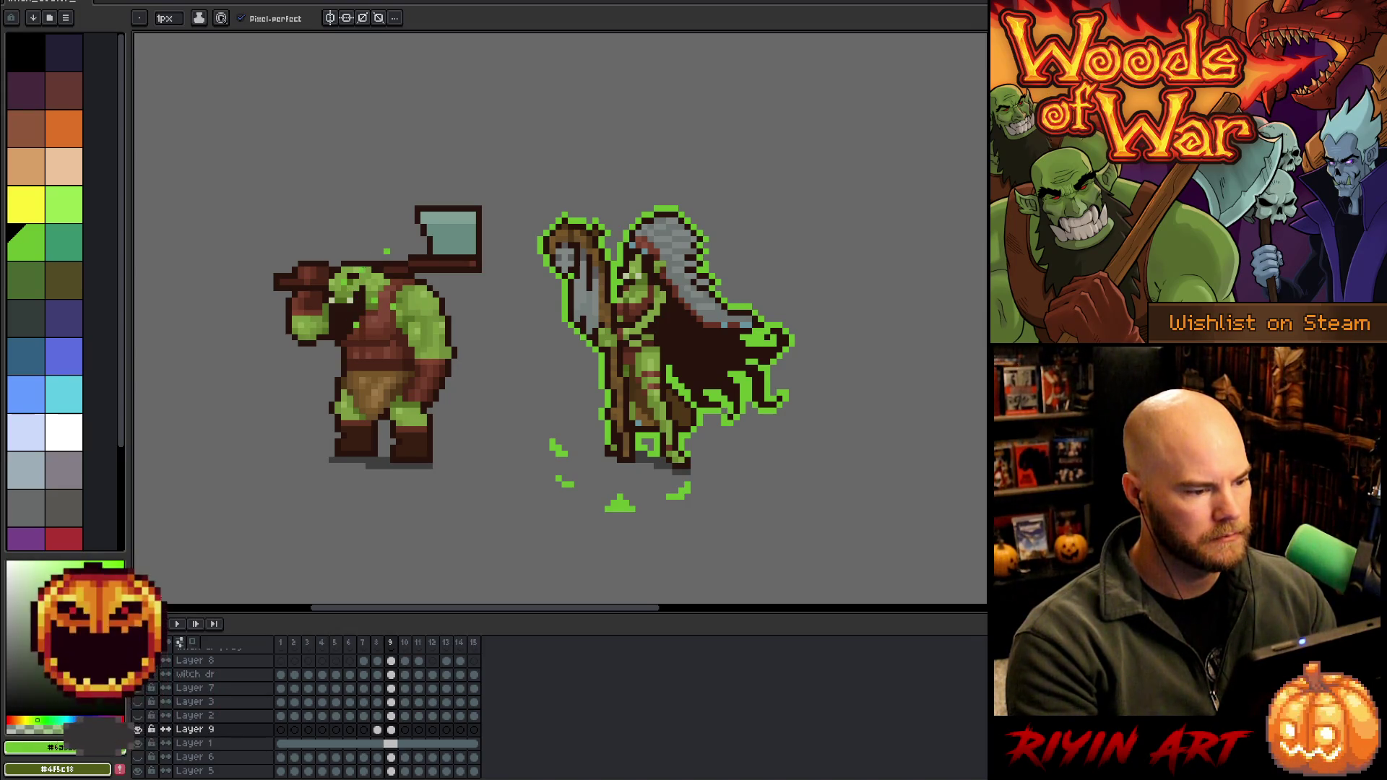
pyautogui.press('Right')
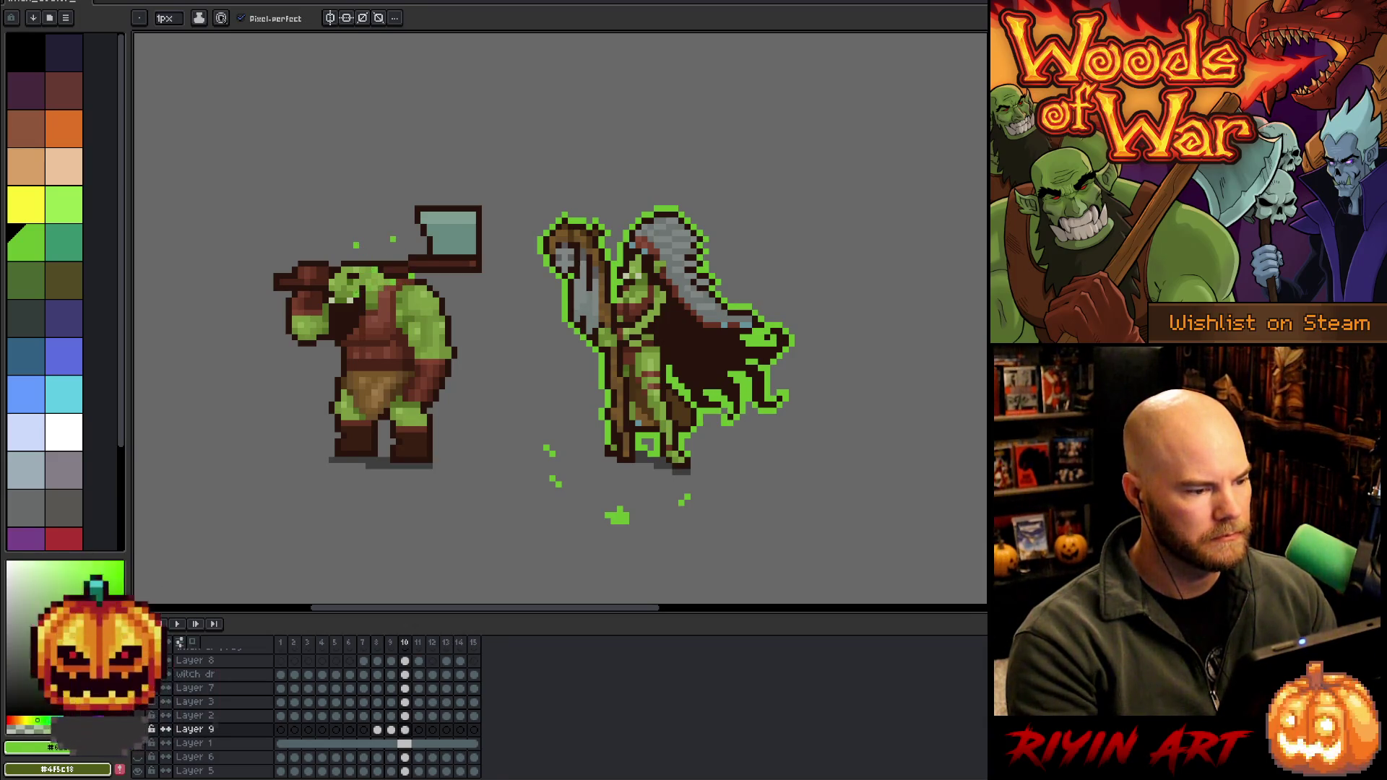
pyautogui.press('Right')
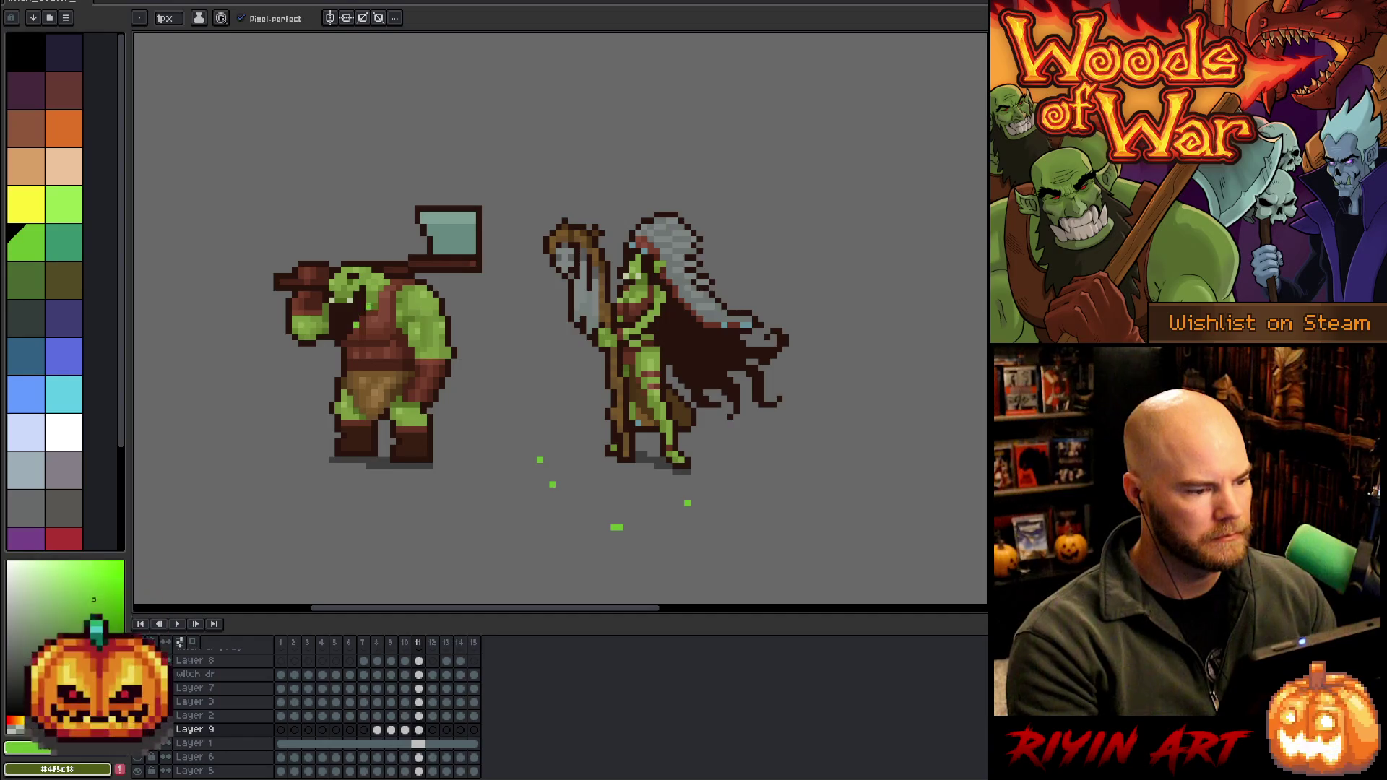